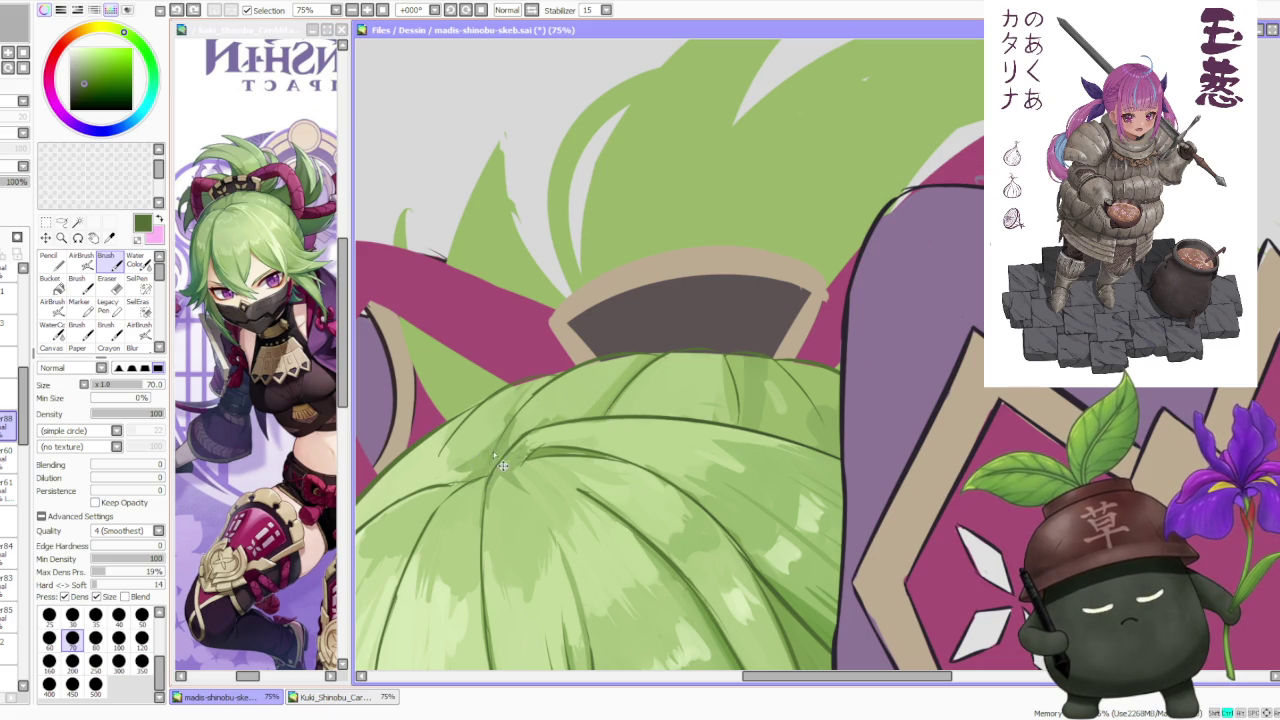
# Zoom around the illustration, then eyedrop the light green from the character's hair.
pyautogui.scroll(2, 510, 430)
pyautogui.scroll(-2, 450, 475)
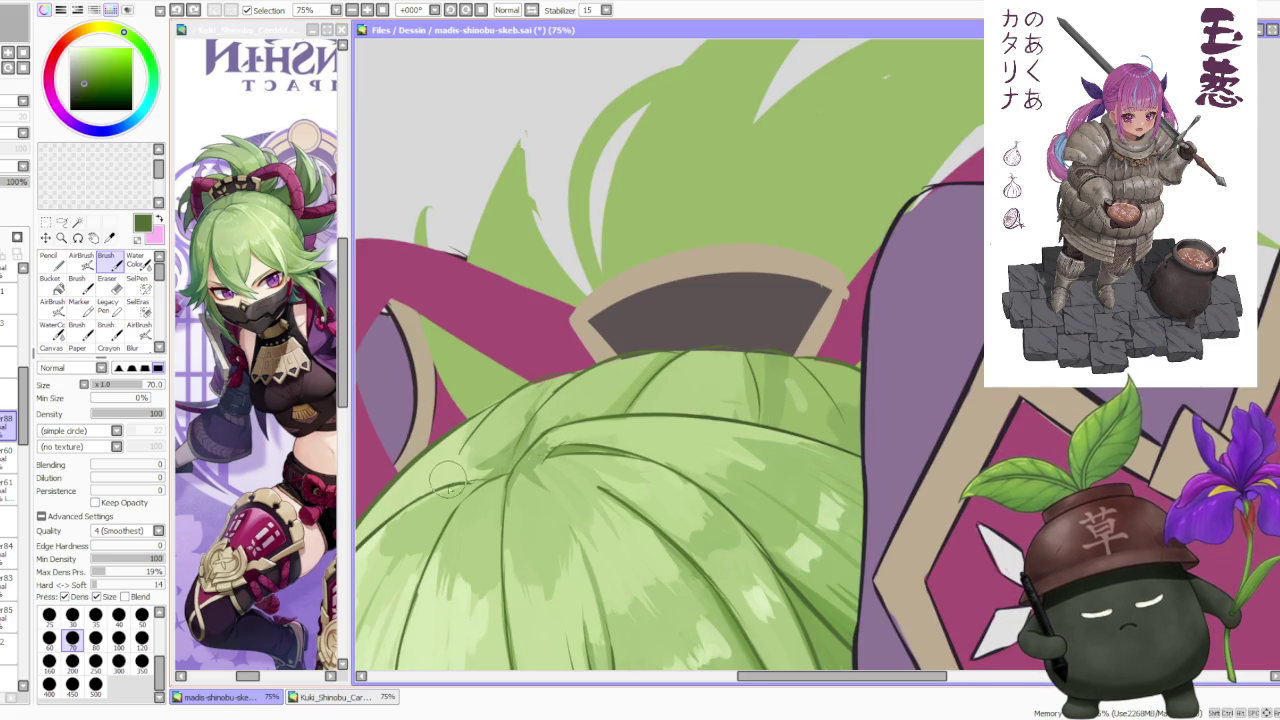
pyautogui.scroll(-2, 450, 480)
pyautogui.scroll(-2, 647, 289)
pyautogui.scroll(-1, 647, 289)
pyautogui.scroll(1, 645, 316)
pyautogui.scroll(-3, 645, 316)
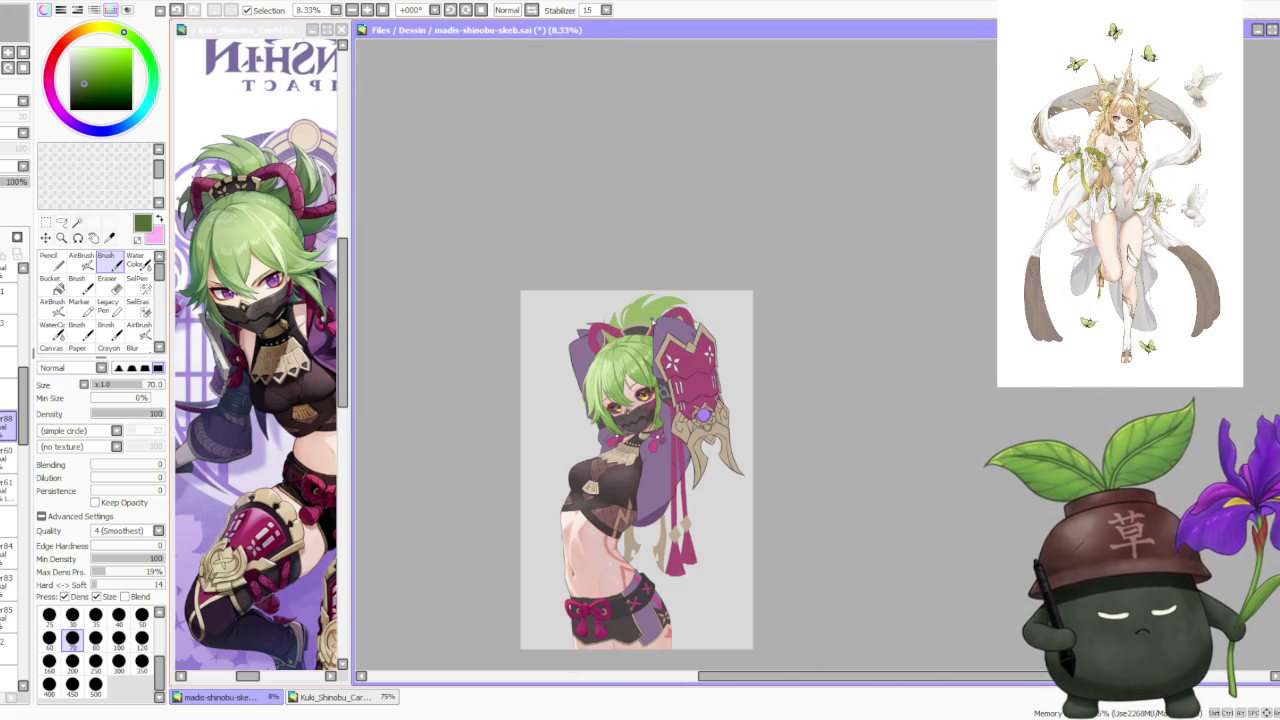
pyautogui.scroll(-1, 650, 316)
pyautogui.scroll(1, 650, 316)
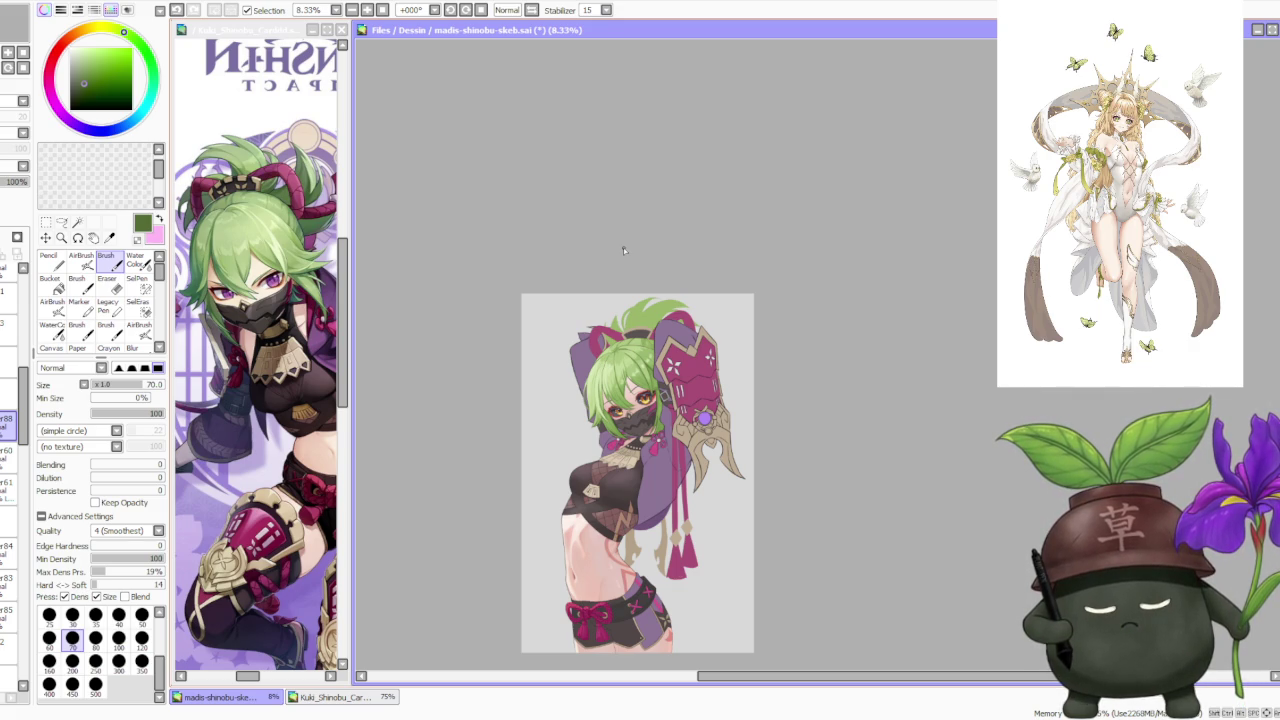
pyautogui.scroll(-1, 810, 352)
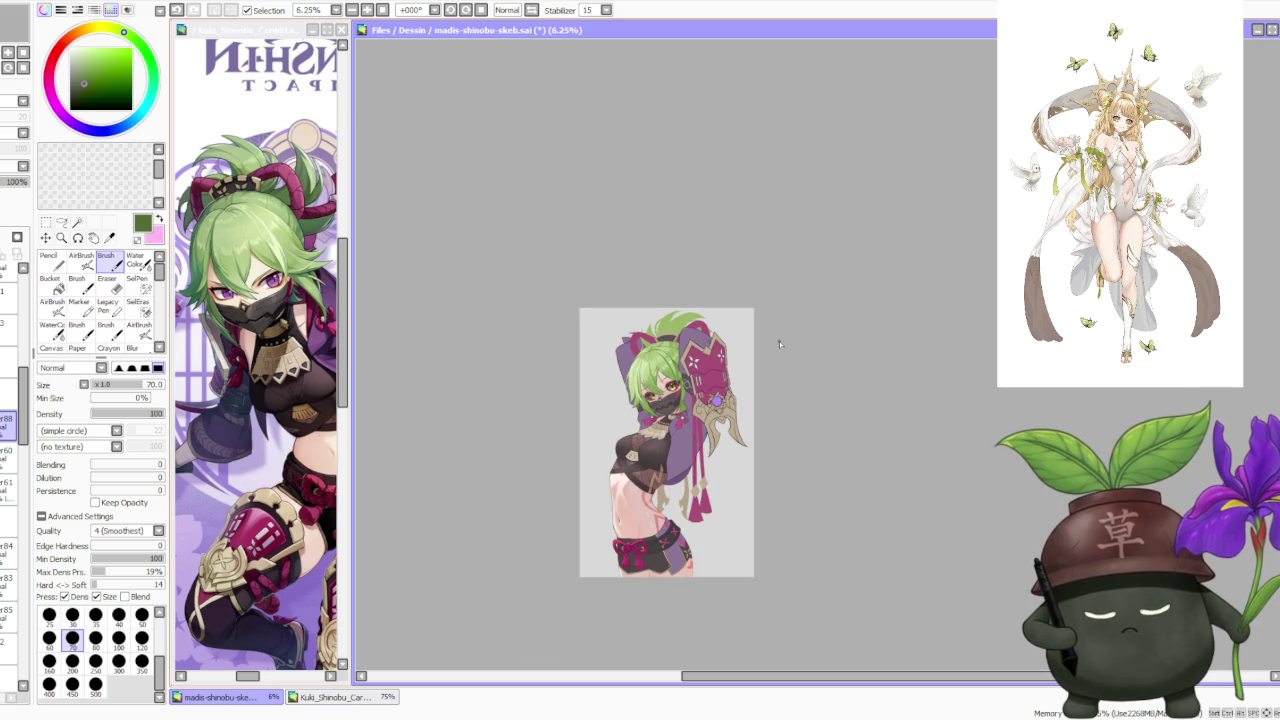
pyautogui.scroll(1, 740, 343)
pyautogui.scroll(2, 716, 347)
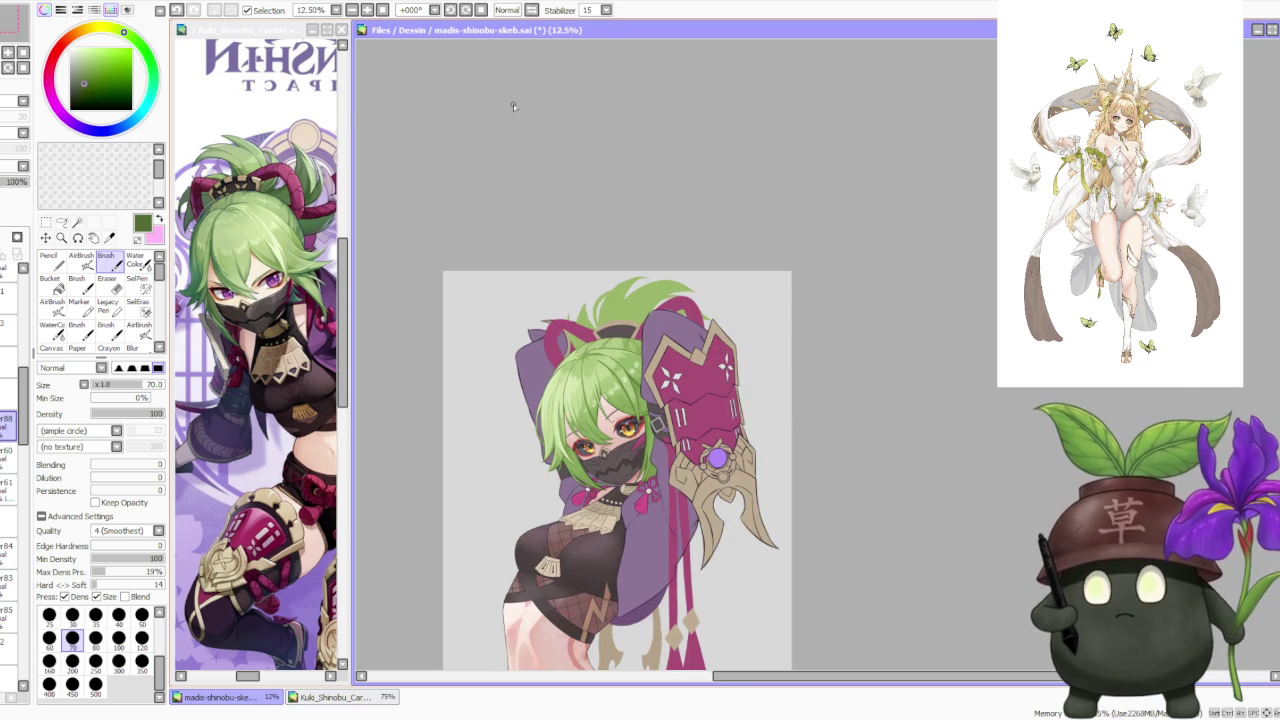
pyautogui.scroll(1, 627, 344)
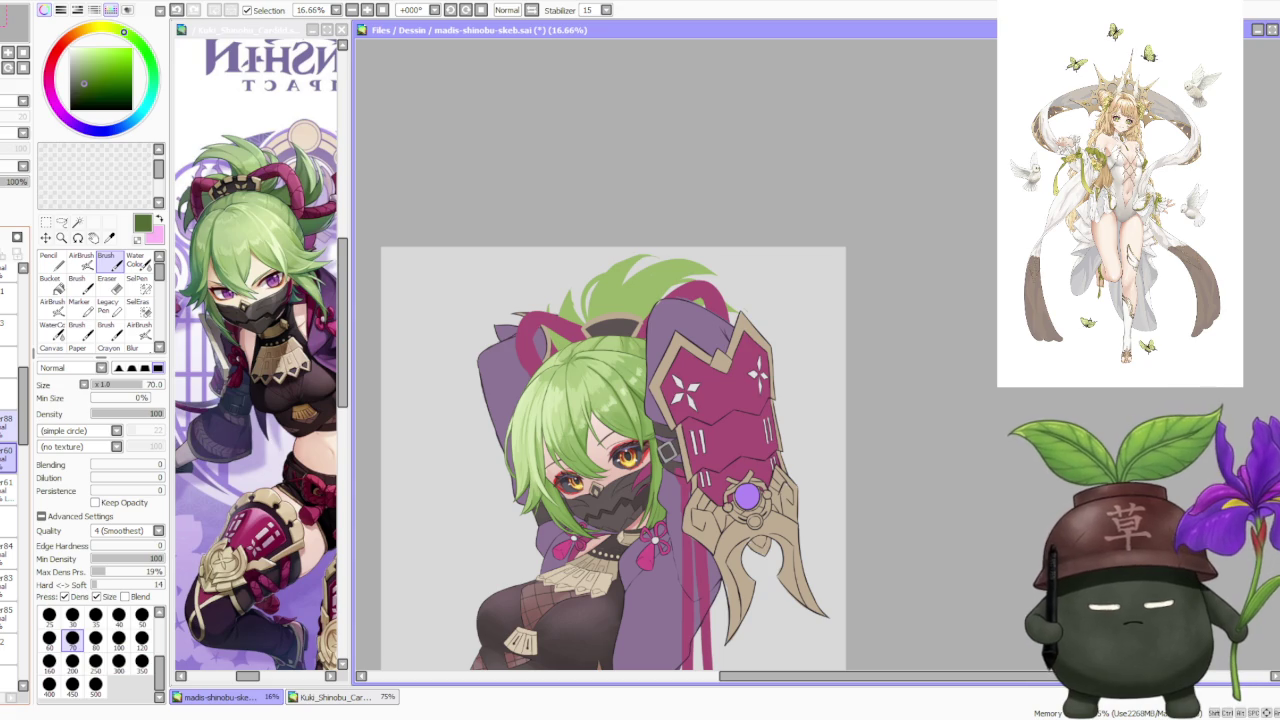
pyautogui.keyDown('alt'); pyautogui.click(627, 389); pyautogui.keyUp('alt')
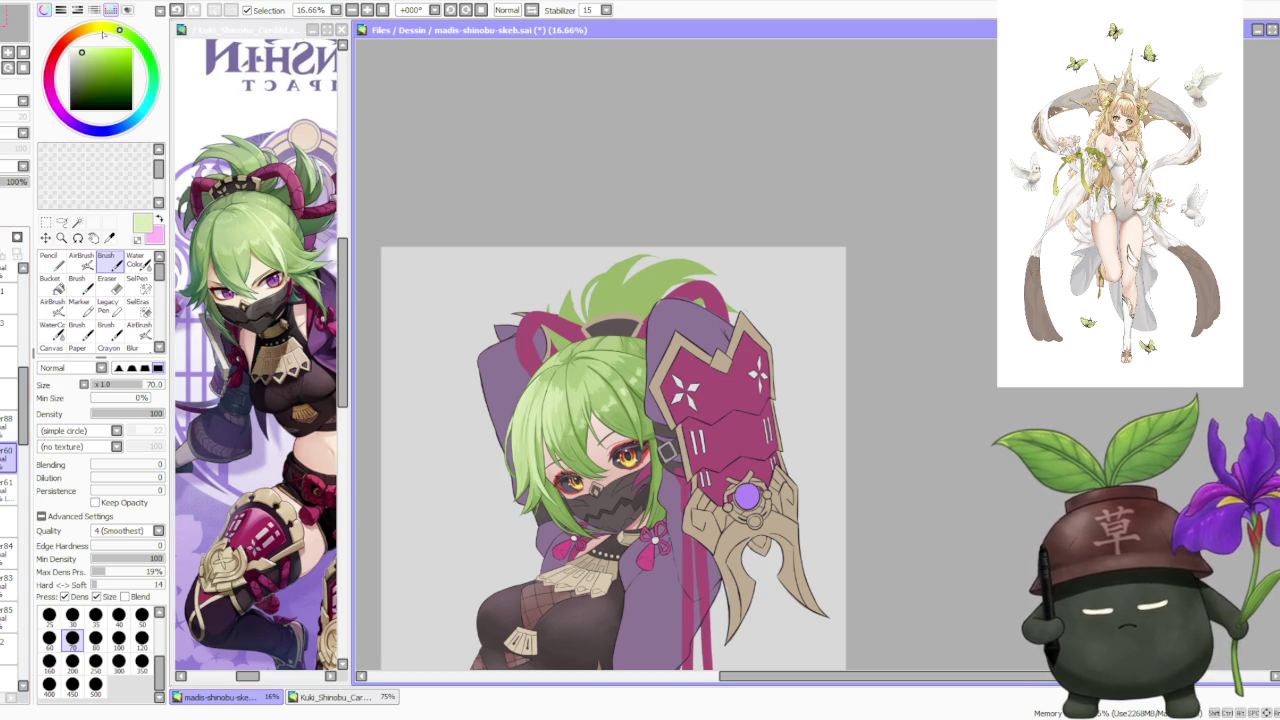
# Switch to the AirBrush with a lavender purple colour at size 300.
pyautogui.click(81, 262)
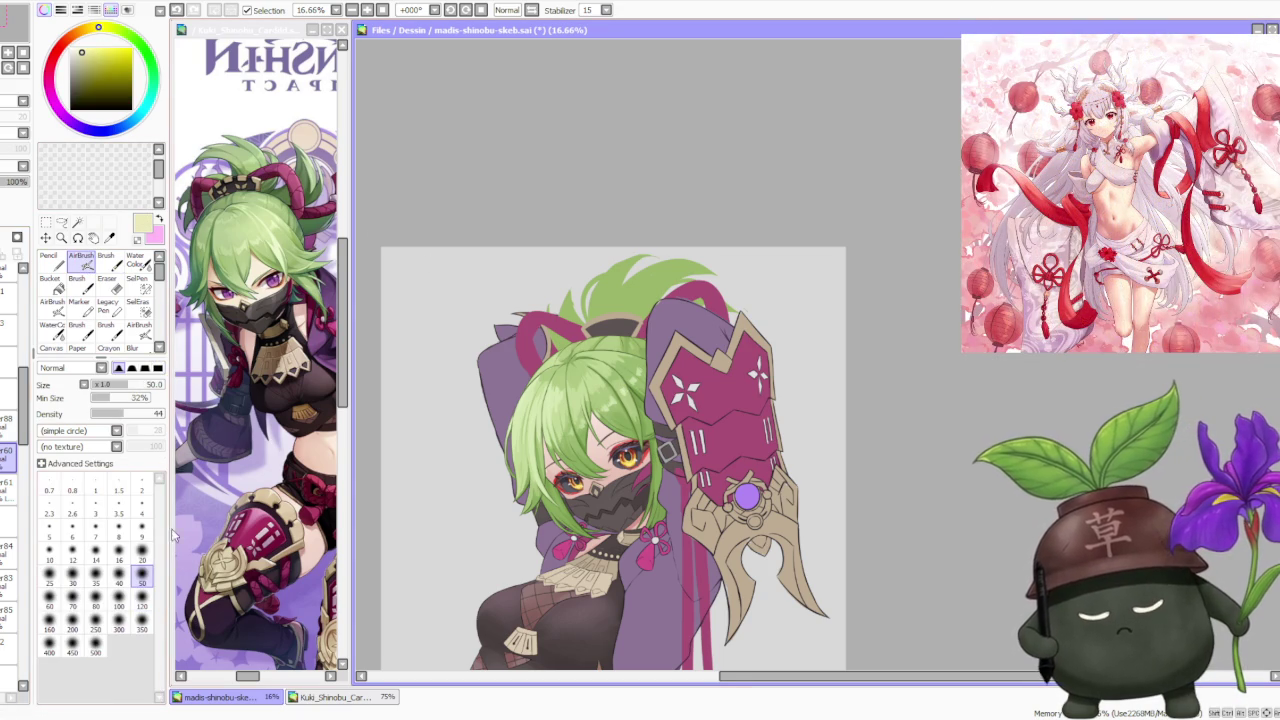
pyautogui.scroll(2, 633, 371)
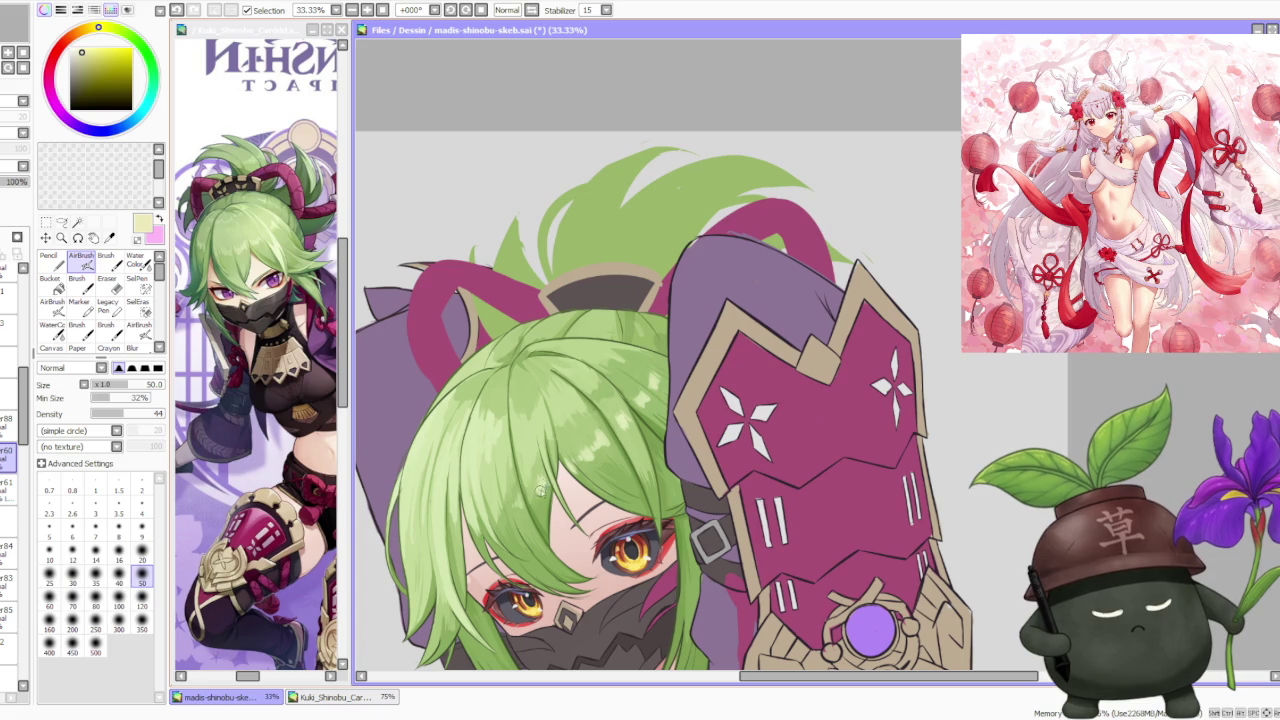
pyautogui.scroll(-2, 576, 405)
pyautogui.scroll(-2, 639, 336)
pyautogui.scroll(2, 638, 327)
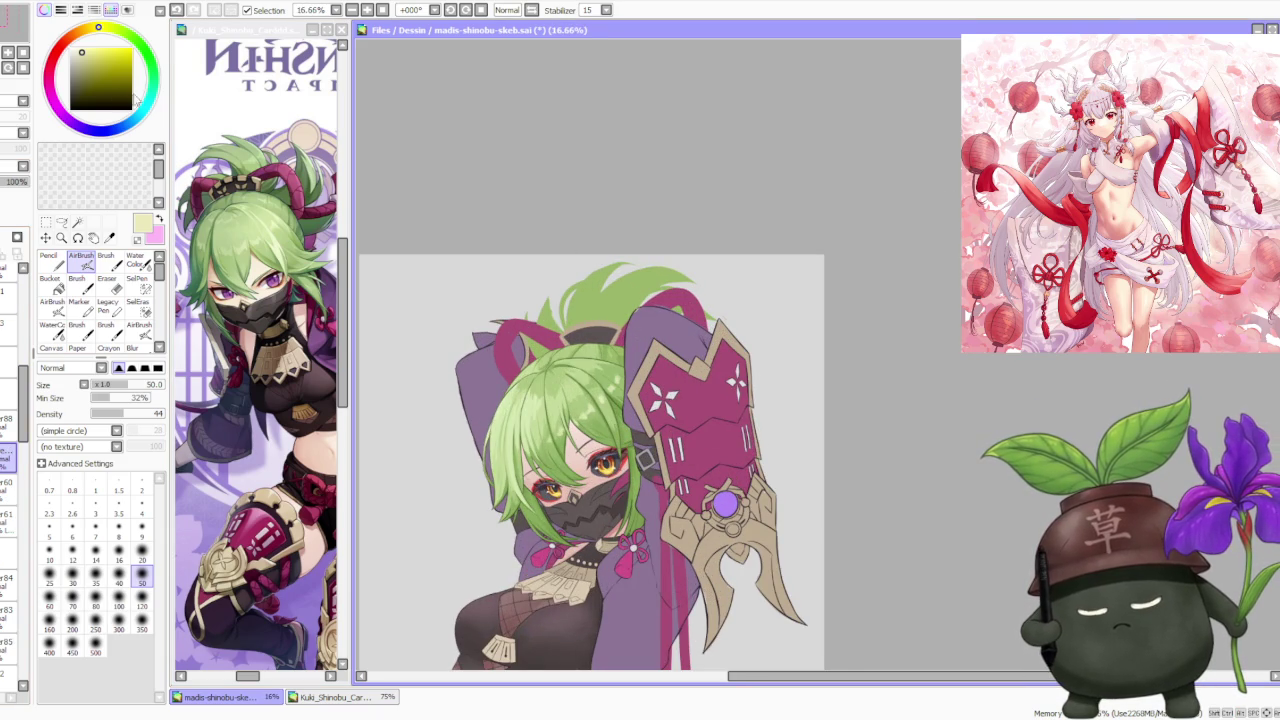
pyautogui.moveTo(94, 131); pyautogui.dragTo(87, 130)
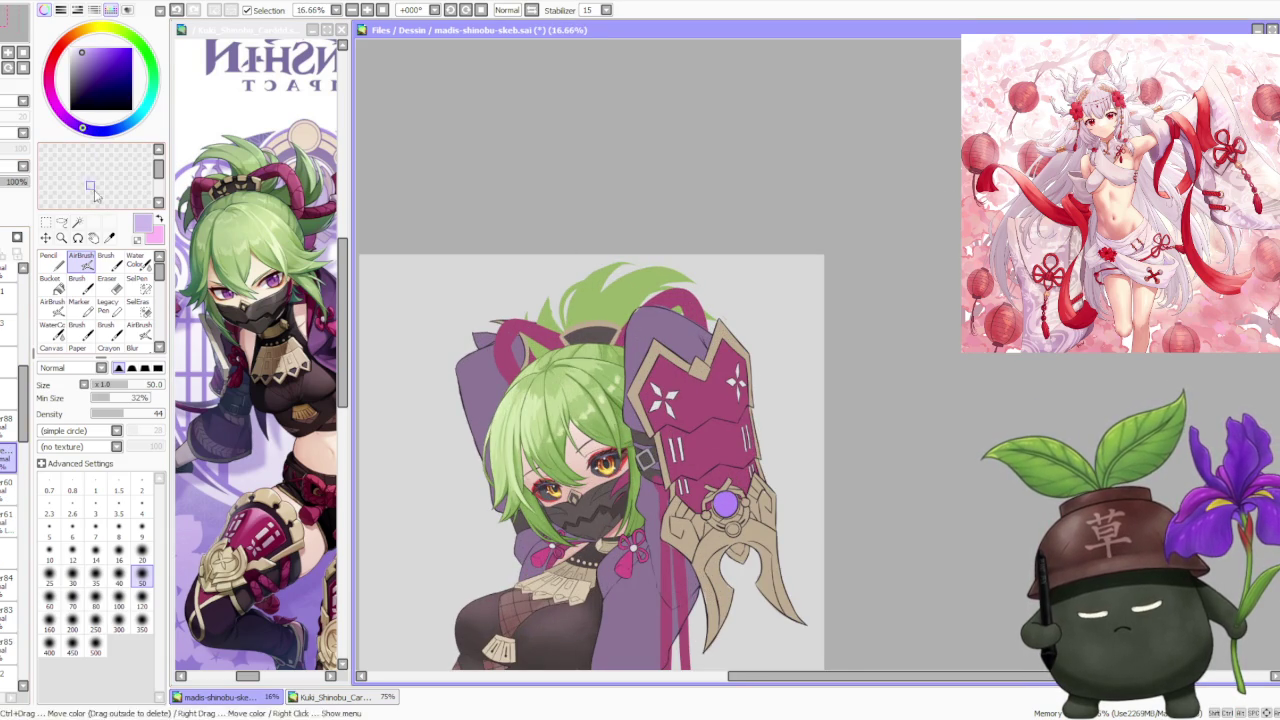
pyautogui.click(118, 628)
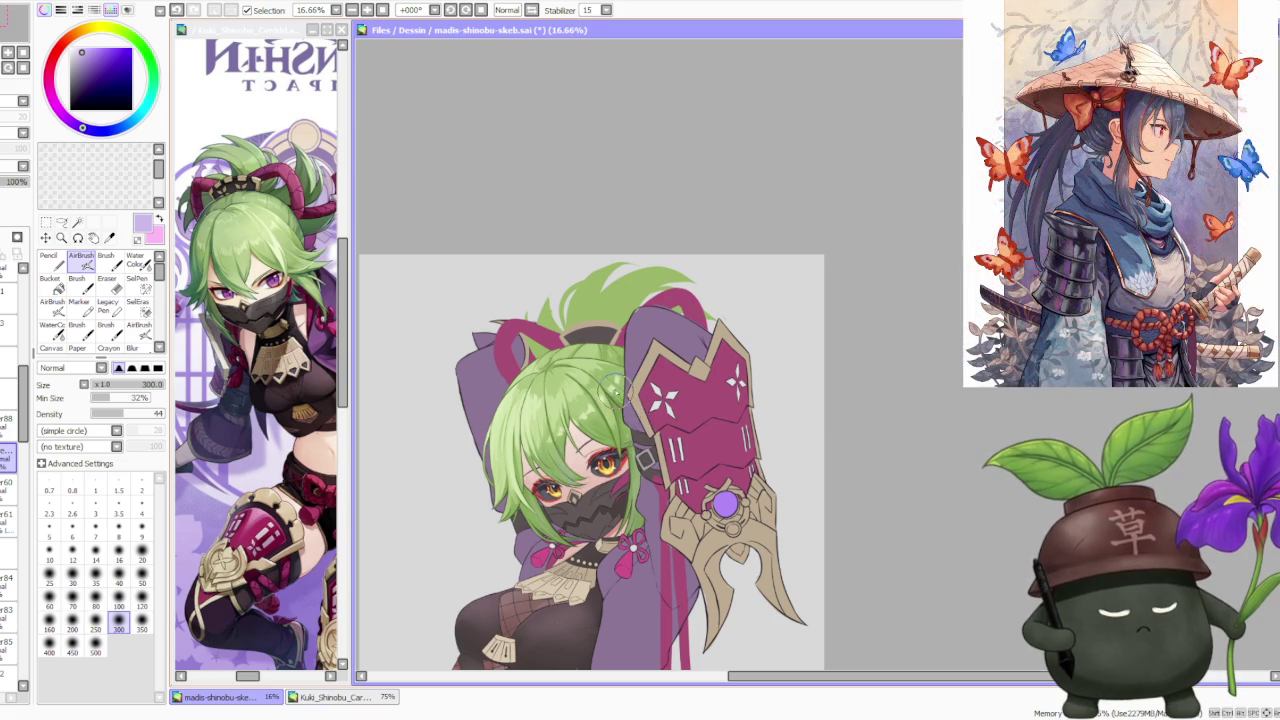
# Zoom and pan across the canvas, then go back to the regular Brush tool.
pyautogui.scroll(-2, 636, 405)
pyautogui.scroll(-1, 636, 400)
pyautogui.scroll(2, 635, 370)
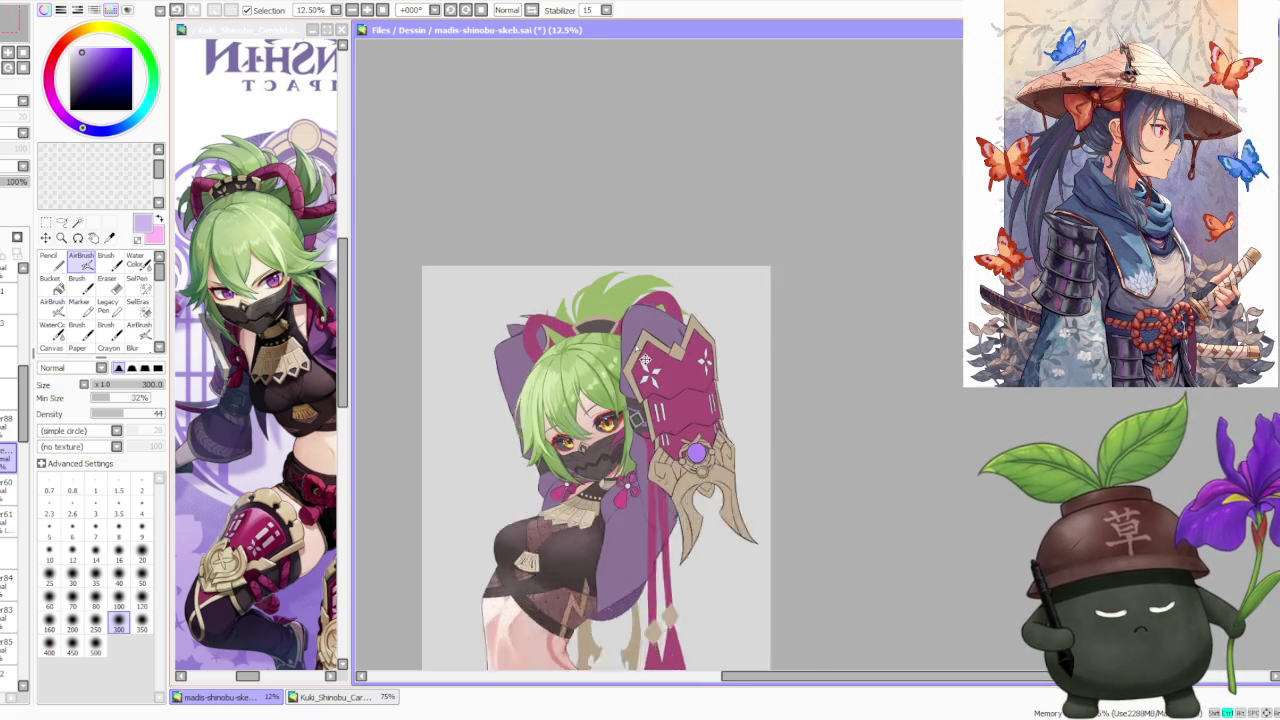
pyautogui.scroll(1, 634, 345)
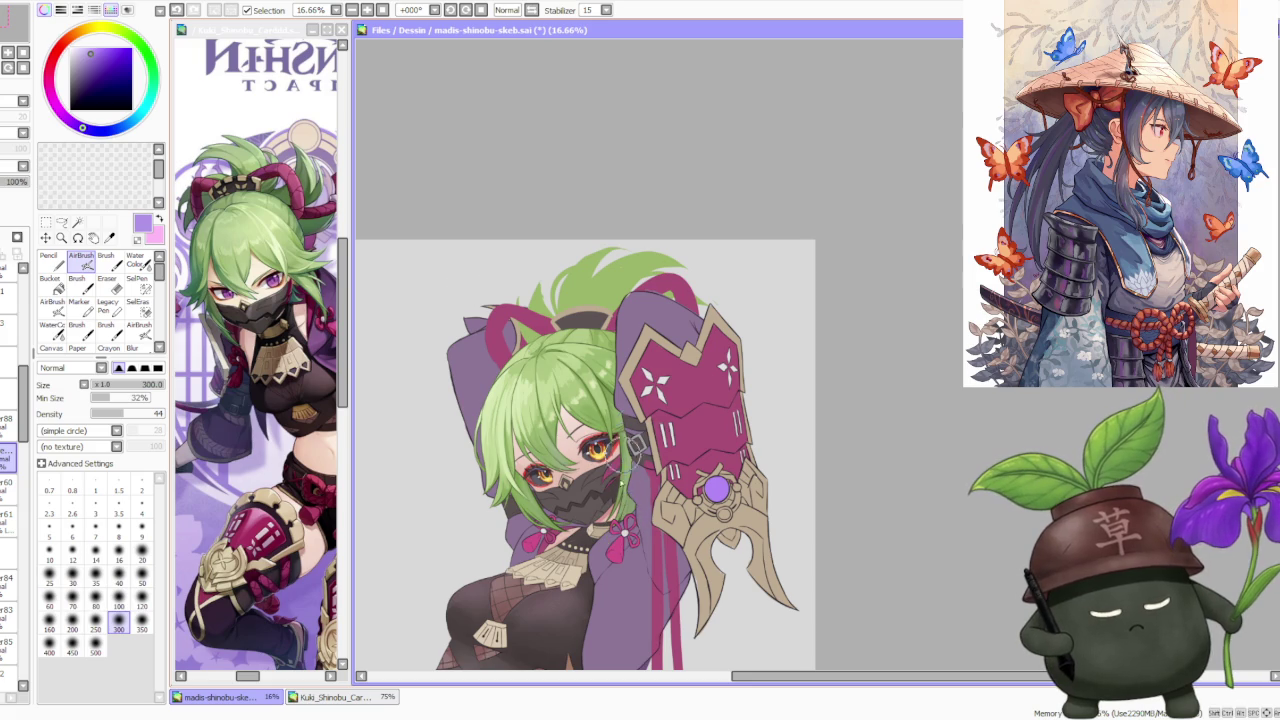
pyautogui.scroll(-1, 627, 460)
pyautogui.scroll(1, 627, 460)
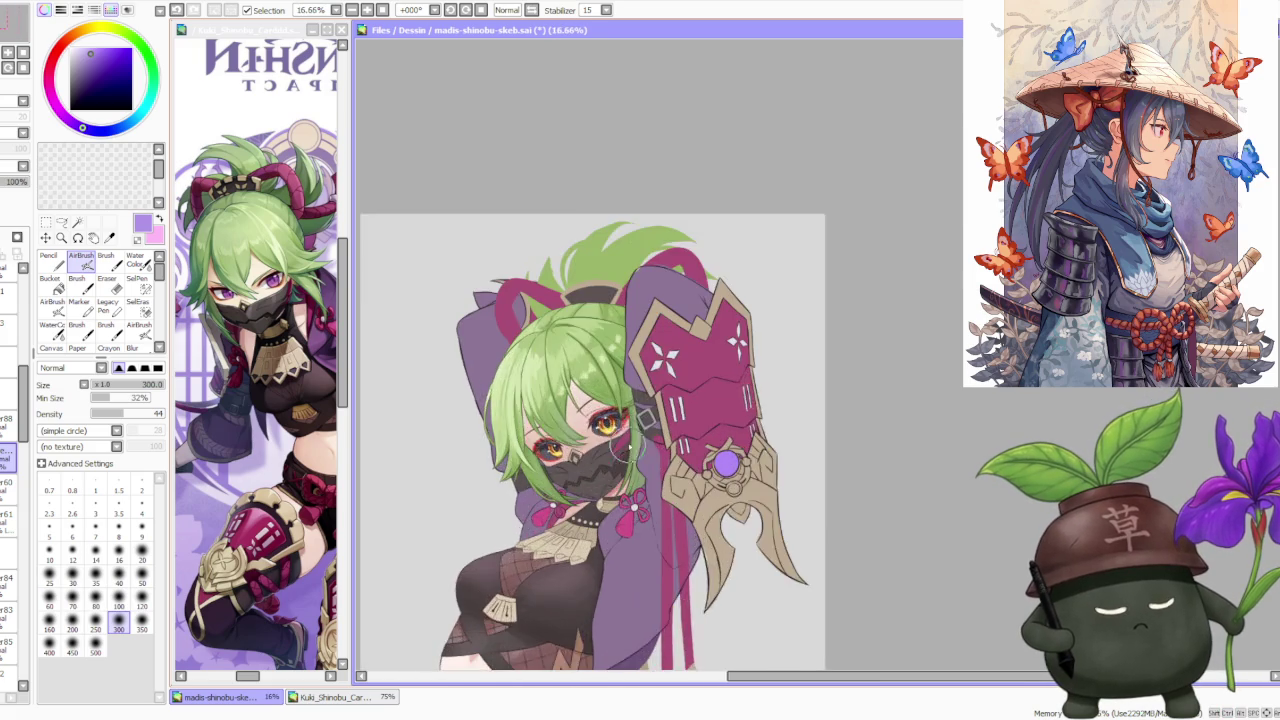
pyautogui.scroll(1, 570, 422)
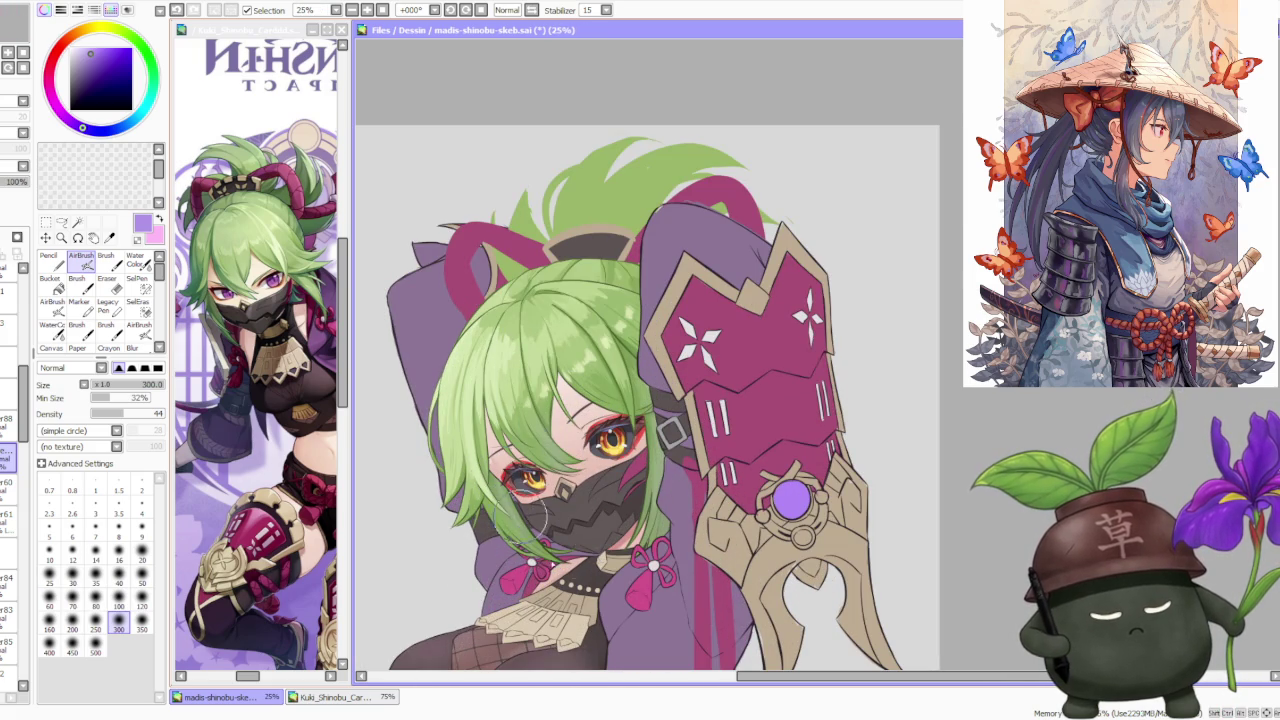
pyautogui.scroll(-1, 600, 540)
pyautogui.scroll(-2, 680, 510)
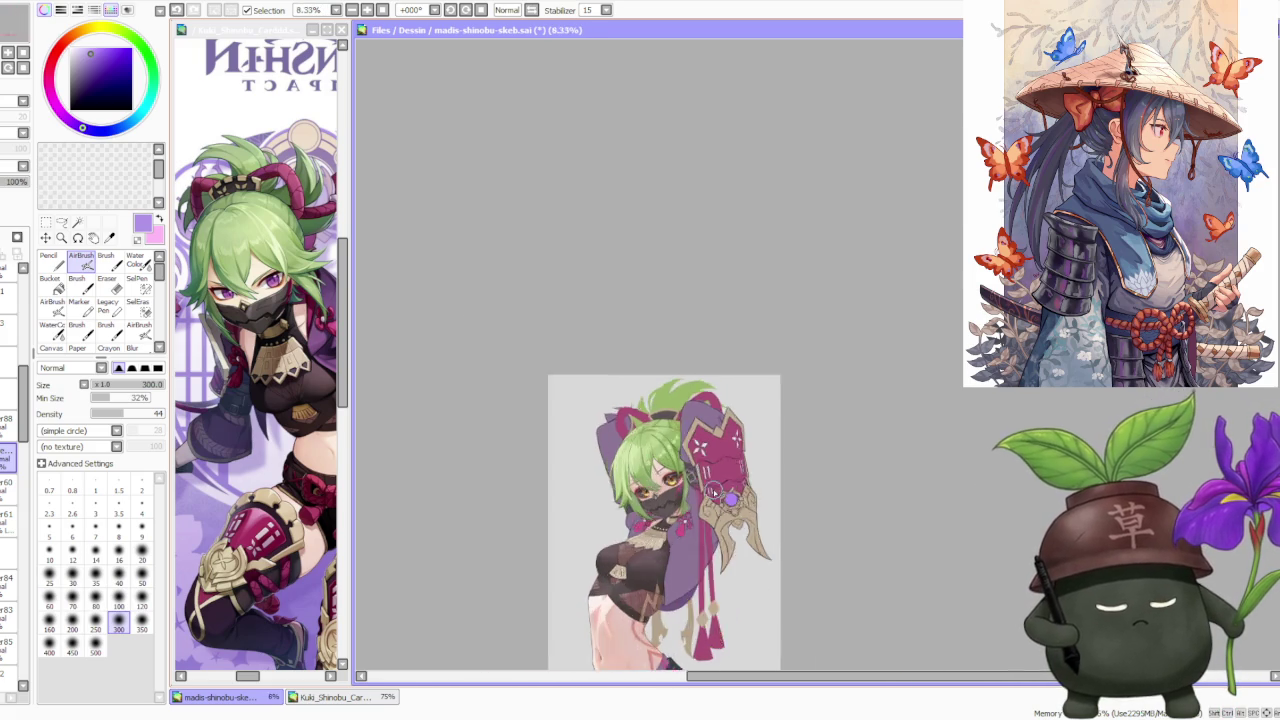
pyautogui.scroll(-1, 711, 492)
pyautogui.scroll(1, 705, 480)
pyautogui.scroll(-1, 705, 480)
pyautogui.scroll(1, 700, 470)
pyautogui.scroll(-1, 700, 470)
pyautogui.scroll(2, 700, 470)
pyautogui.scroll(-2, 731, 368)
pyautogui.scroll(1, 722, 405)
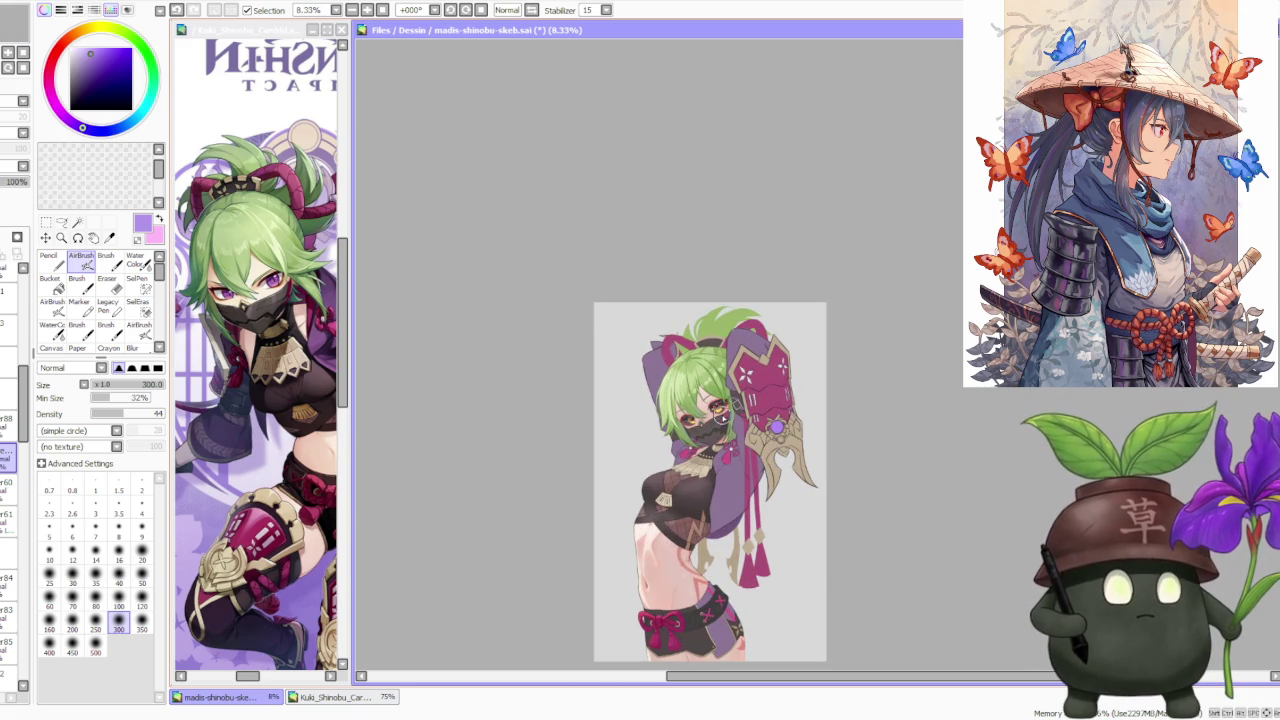
pyautogui.moveTo(802, 423); pyautogui.dragTo(770, 418)
pyautogui.scroll(1, 690, 368)
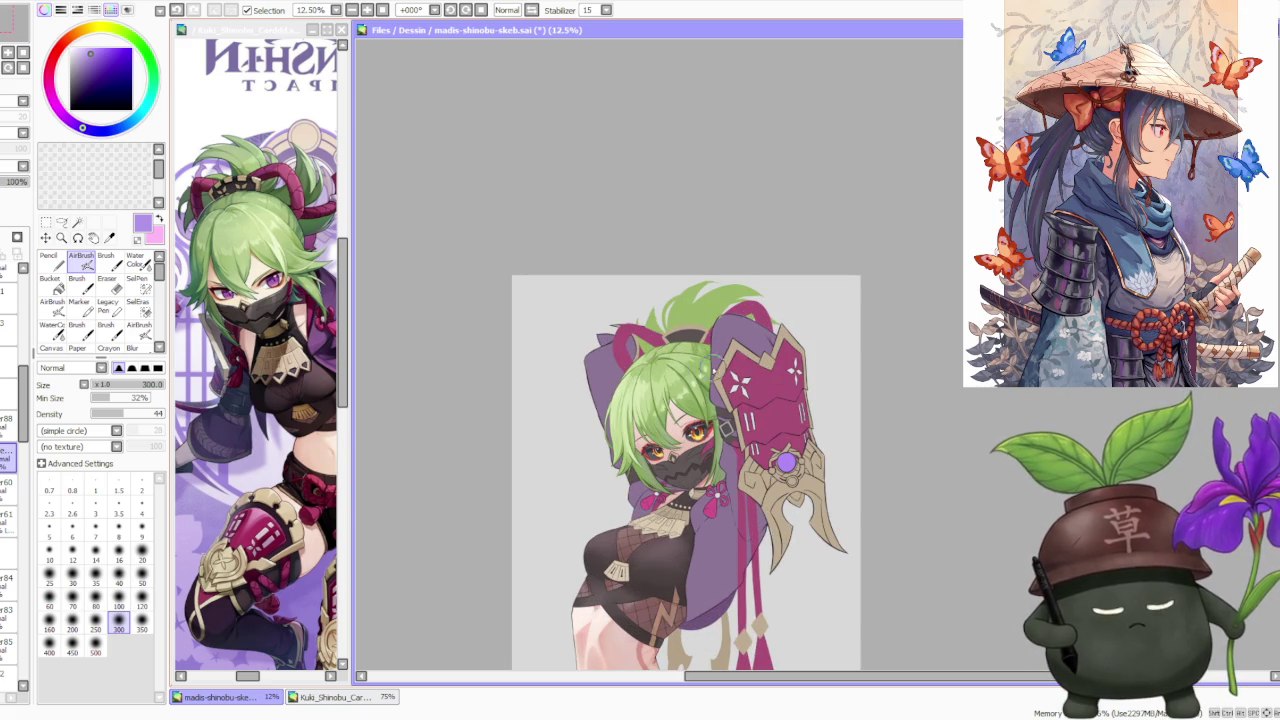
pyautogui.scroll(1, 768, 356)
pyautogui.scroll(-1, 761, 355)
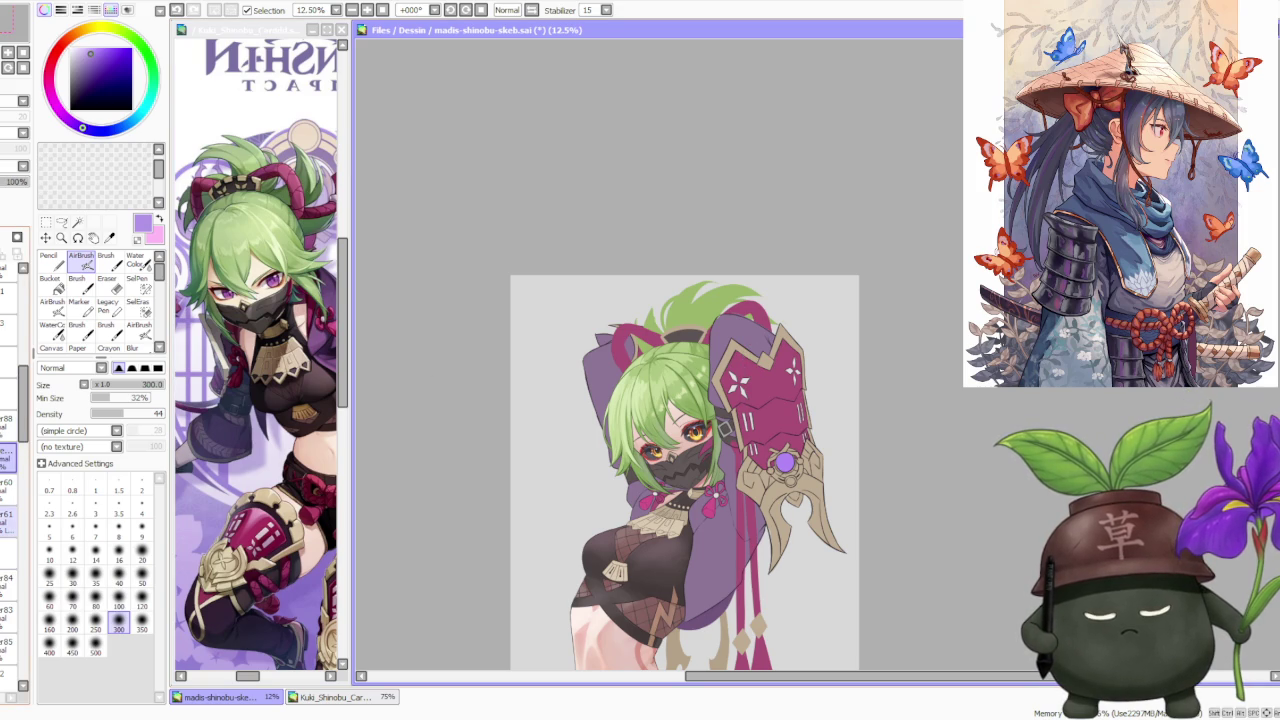
pyautogui.scroll(2, 668, 310)
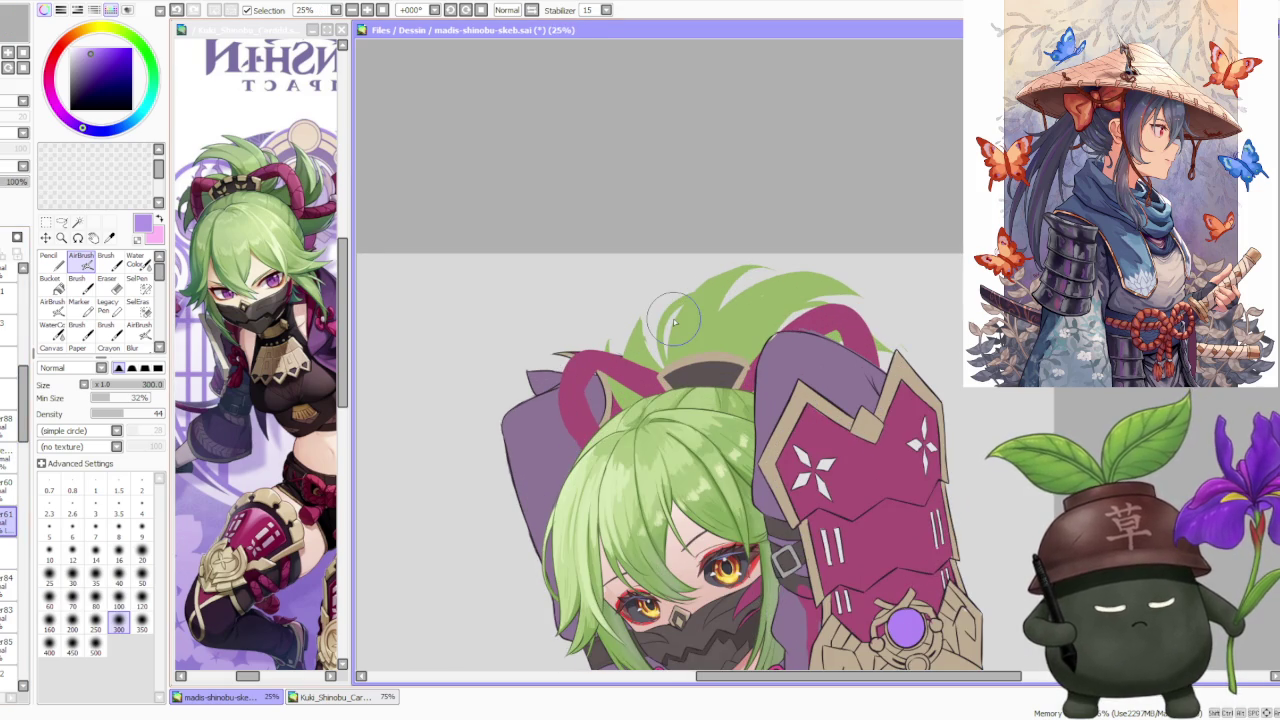
pyautogui.keyDown('alt'); pyautogui.click(645, 391); pyautogui.keyUp('alt')
# Return to the Brush with the hair green and enlarge it to size 350.
pyautogui.press('b')
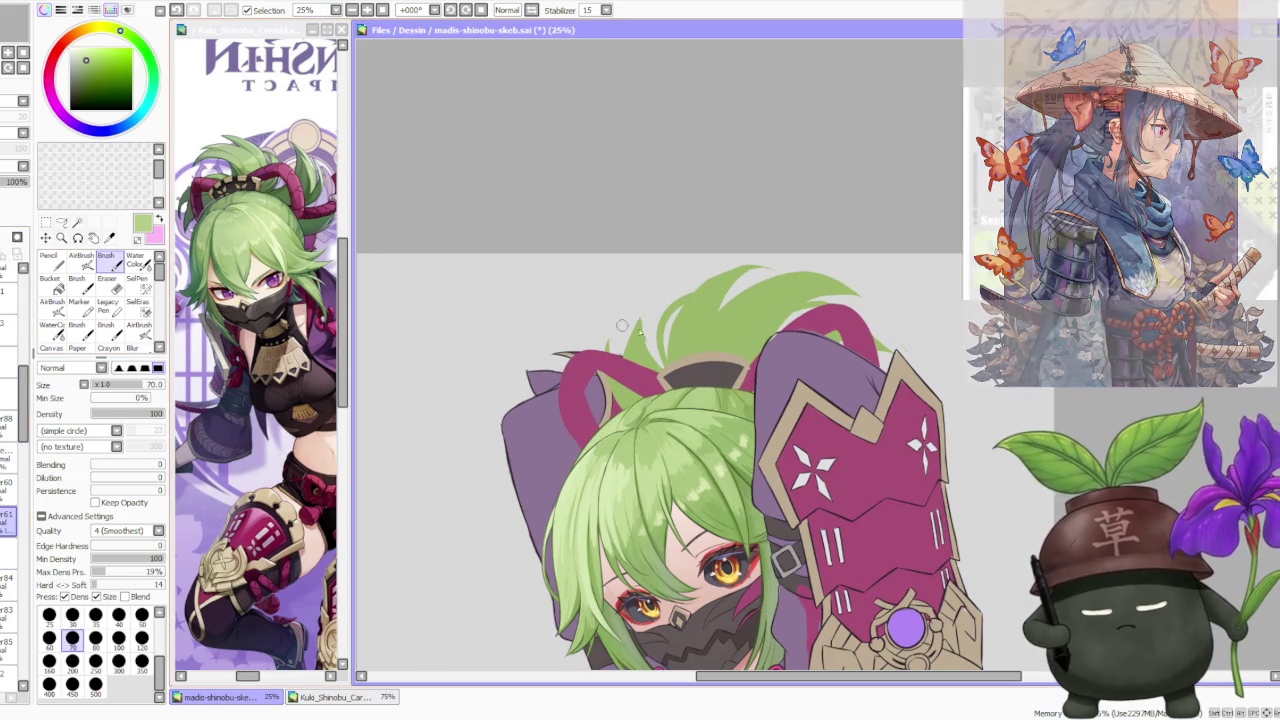
pyautogui.press(']')
pyautogui.press(']')
pyautogui.press(']')
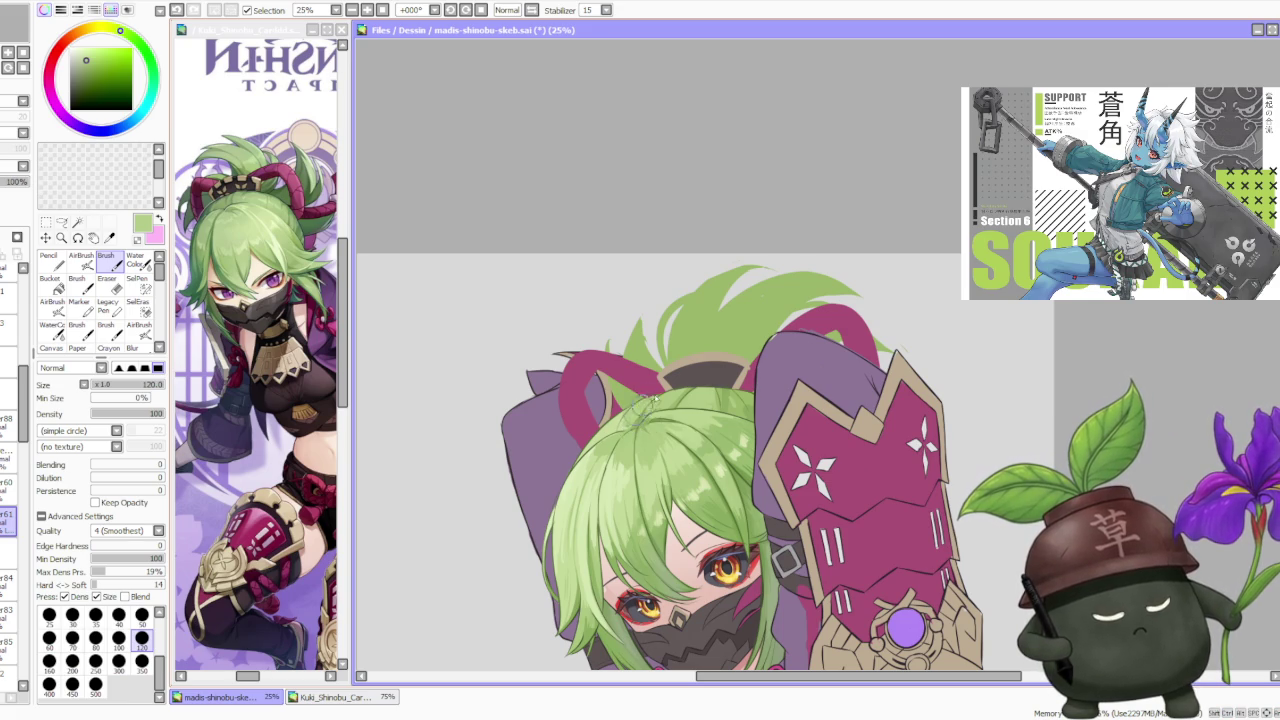
pyautogui.keyDown('alt'); pyautogui.click(632, 425); pyautogui.keyUp('alt')
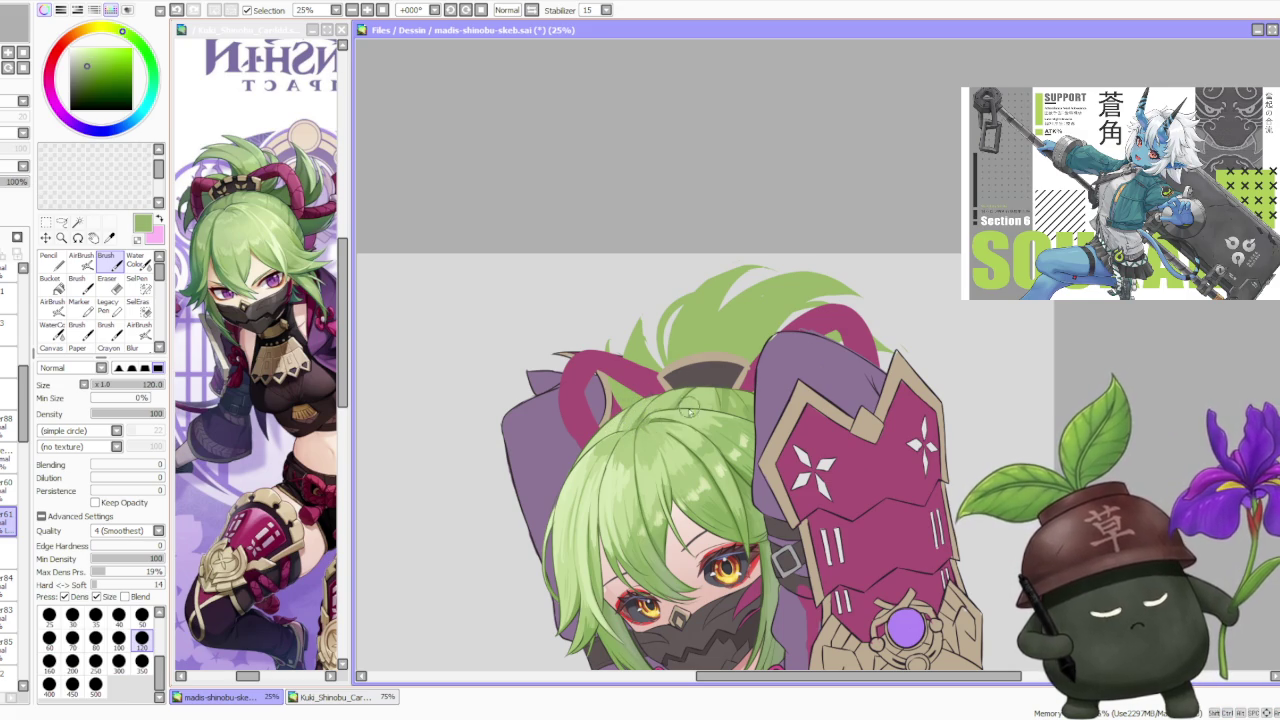
pyautogui.keyDown('alt'); pyautogui.click(704, 391); pyautogui.keyUp('alt')
pyautogui.keyDown('alt'); pyautogui.click(733, 403); pyautogui.keyUp('alt')
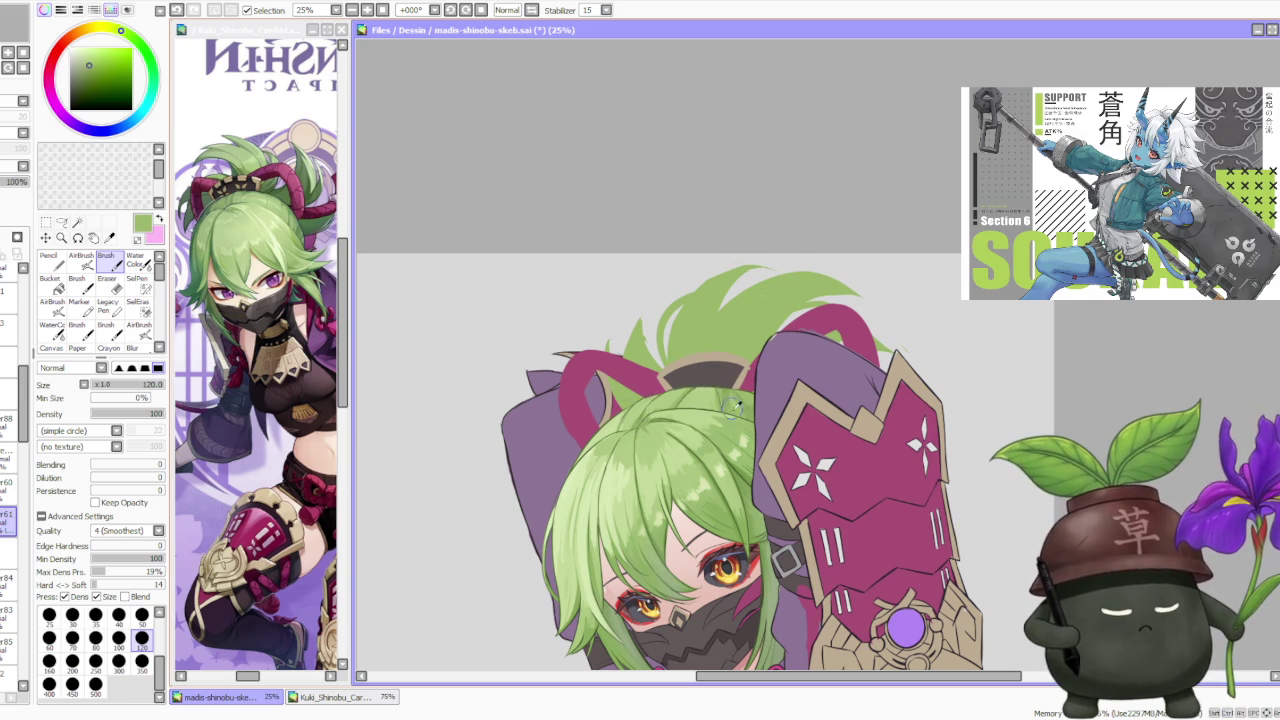
pyautogui.keyDown('alt'); pyautogui.click(720, 403); pyautogui.keyUp('alt')
pyautogui.click(141, 661)
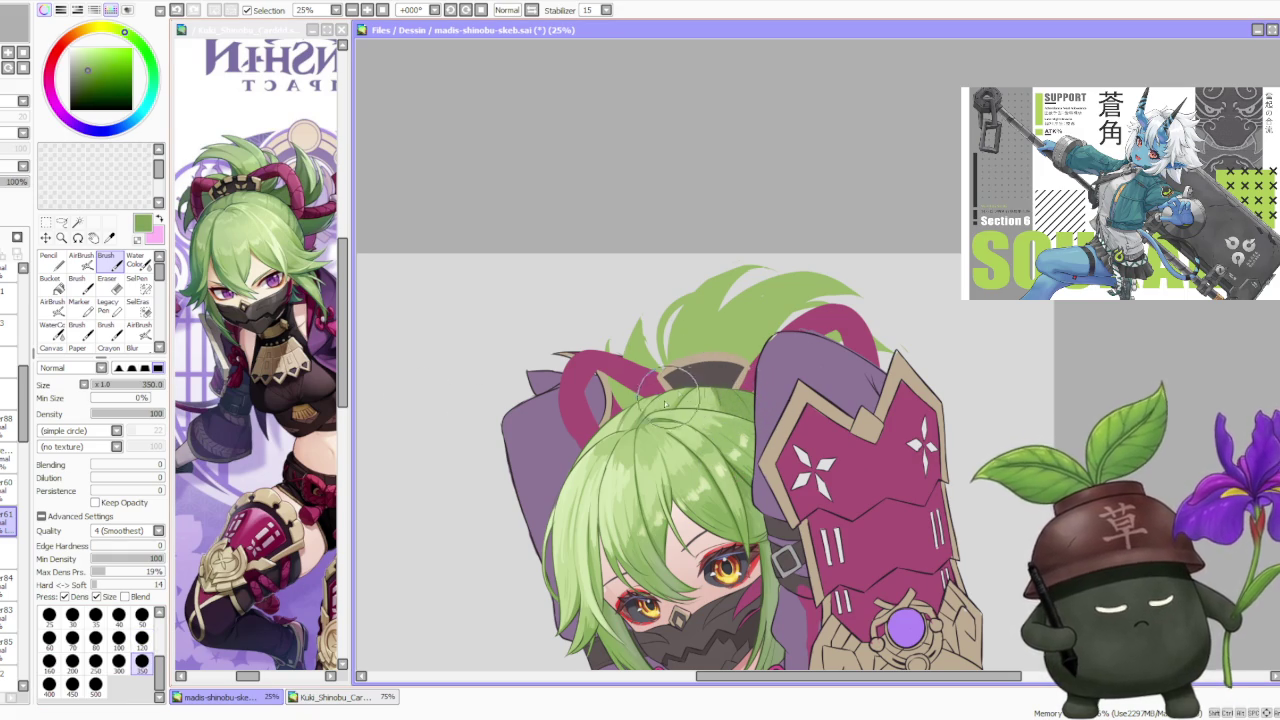
# Sample several hair greens and paint shading strands on the top hair tuft.
pyautogui.keyDown('alt'); pyautogui.click(628, 405); pyautogui.keyUp('alt')
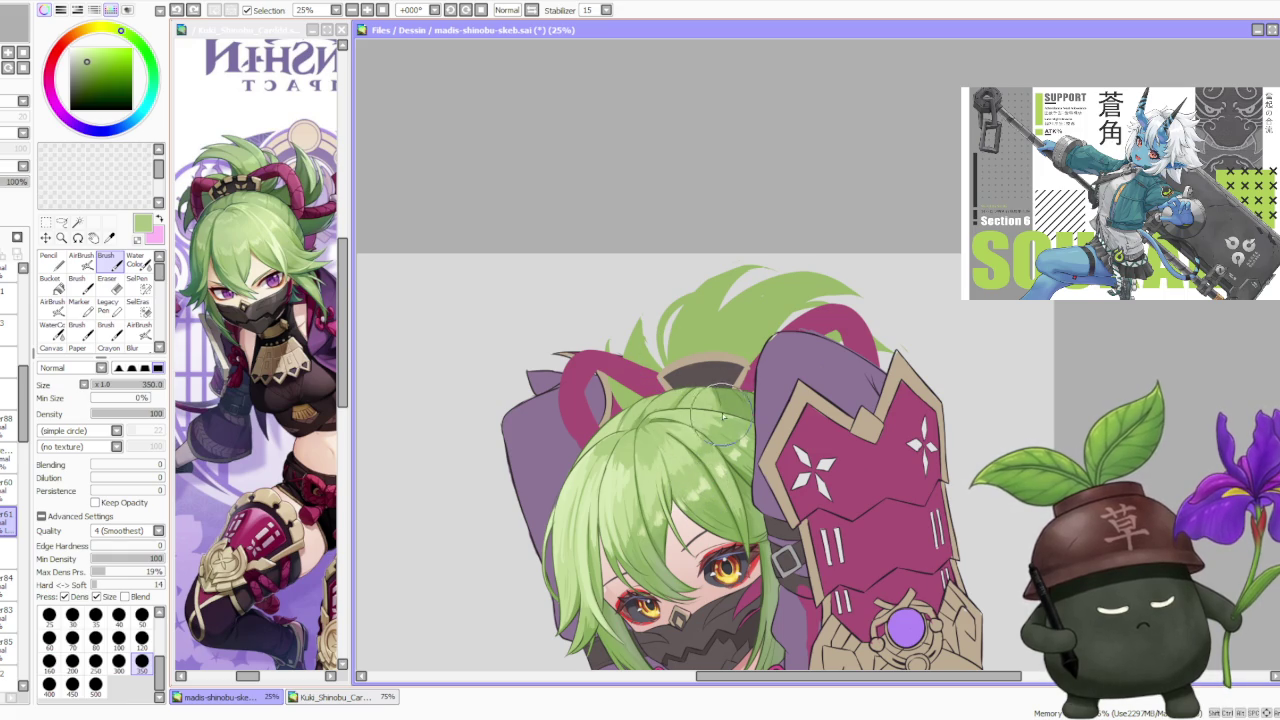
pyautogui.keyDown('alt'); pyautogui.click(715, 500); pyautogui.keyUp('alt')
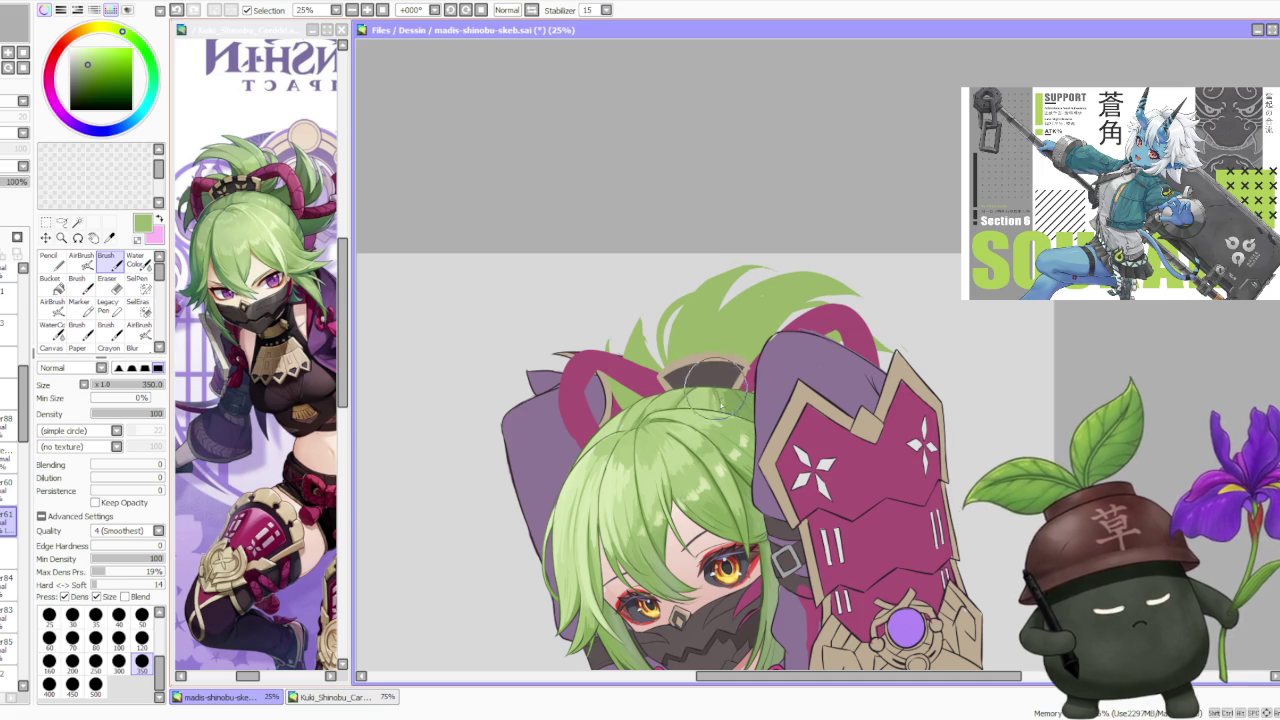
pyautogui.keyDown('alt'); pyautogui.click(718, 402); pyautogui.keyUp('alt')
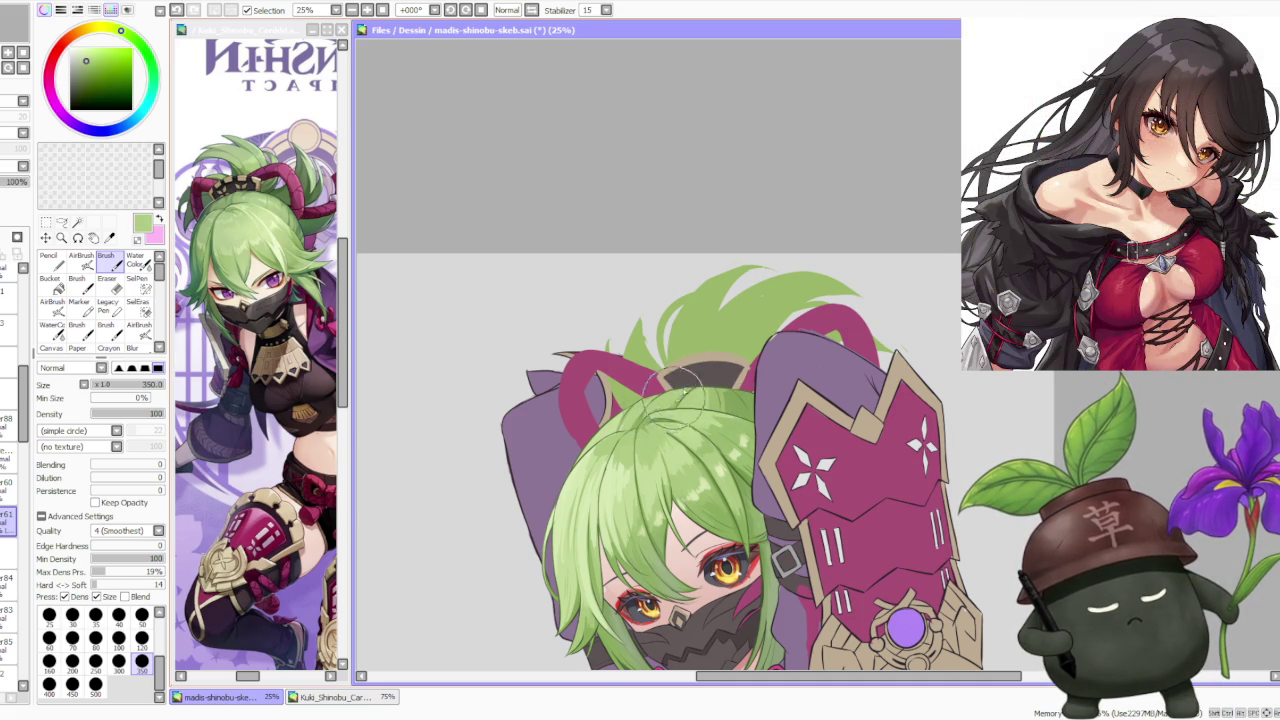
pyautogui.keyDown('alt'); pyautogui.click(706, 400); pyautogui.keyUp('alt')
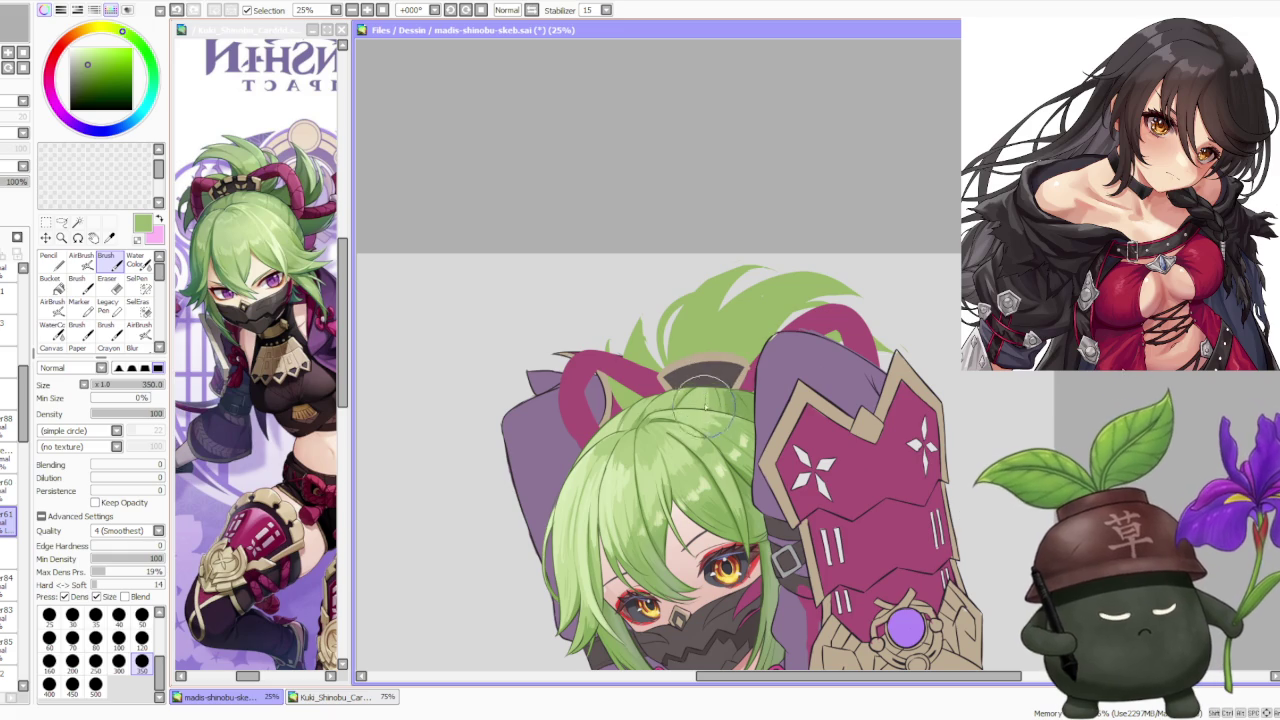
pyautogui.keyDown('alt'); pyautogui.click(742, 402); pyautogui.keyUp('alt')
pyautogui.scroll(-2, 742, 402)
pyautogui.scroll(2, 735, 405)
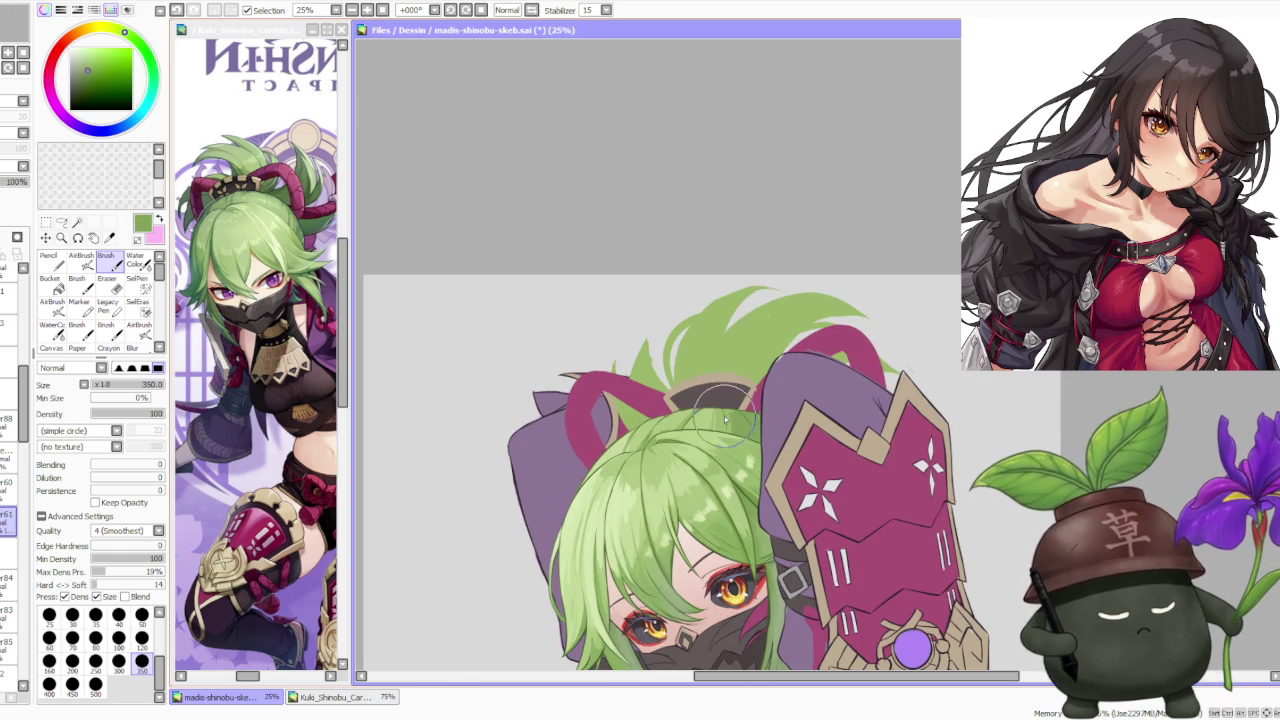
pyautogui.scroll(-2, 723, 405)
pyautogui.scroll(2, 720, 390)
pyautogui.keyDown('alt'); pyautogui.click(690, 385); pyautogui.keyUp('alt')
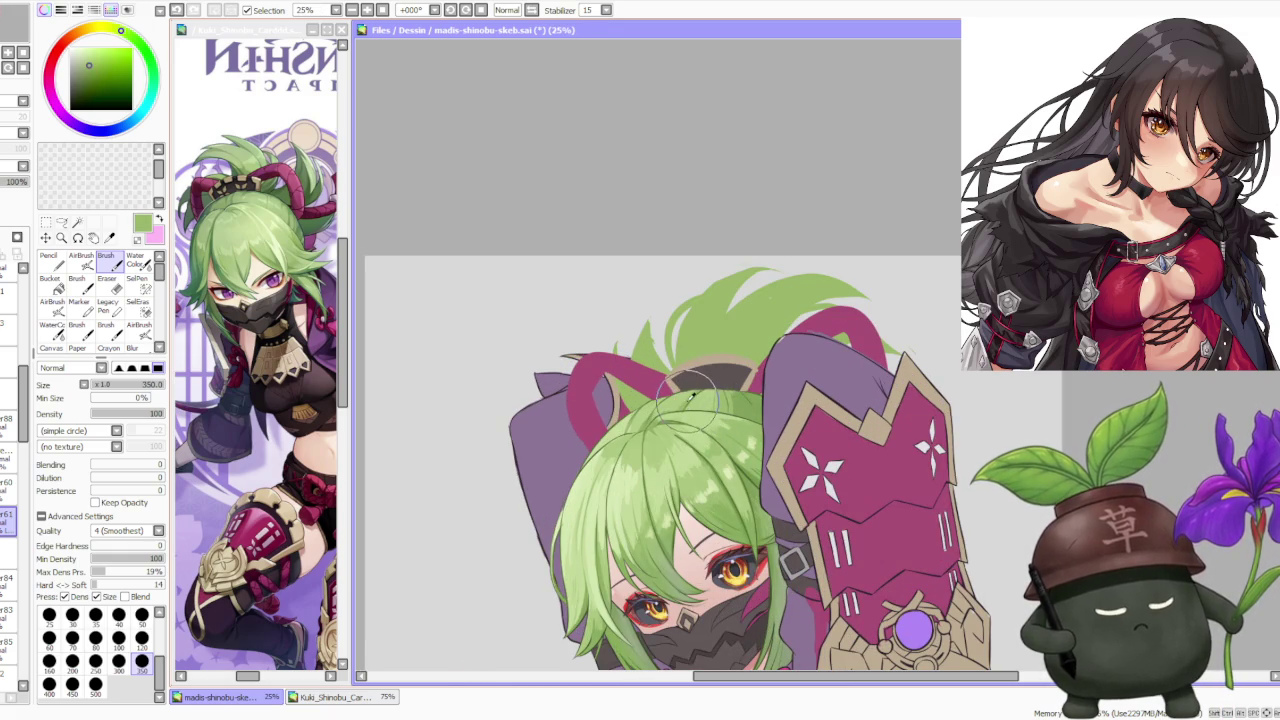
pyautogui.keyDown('alt'); pyautogui.click(728, 382); pyautogui.keyUp('alt')
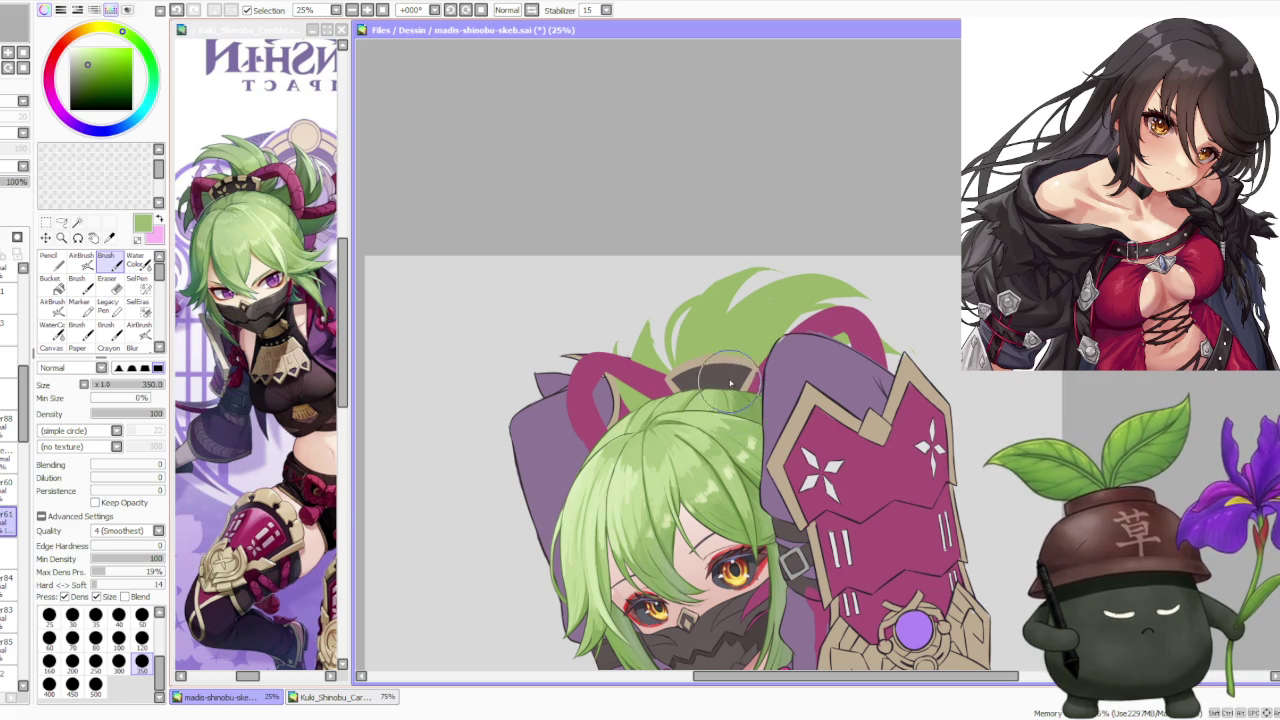
# Pick a slightly lighter highlight green and set the brush Blending to 45.
pyautogui.scroll(-1, 726, 381)
pyautogui.scroll(-1, 735, 370)
pyautogui.scroll(-1, 745, 360)
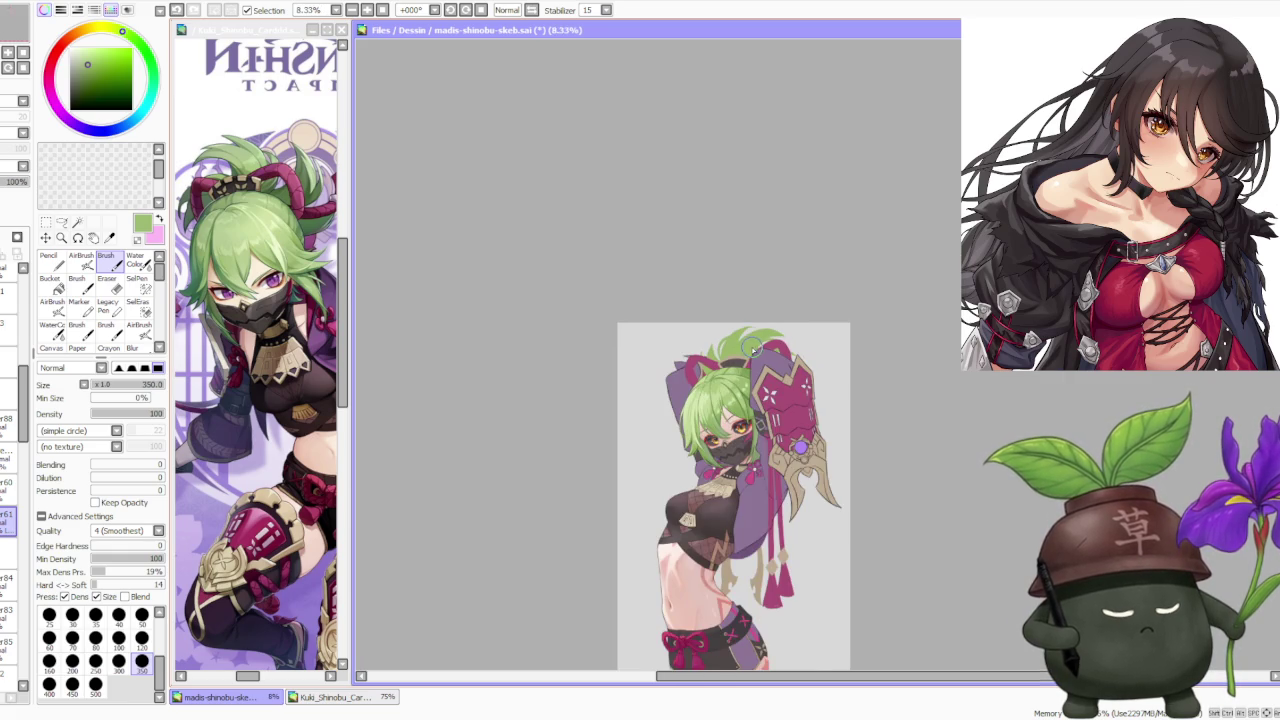
pyautogui.scroll(1, 752, 352)
pyautogui.scroll(2, 752, 352)
pyautogui.scroll(1, 601, 456)
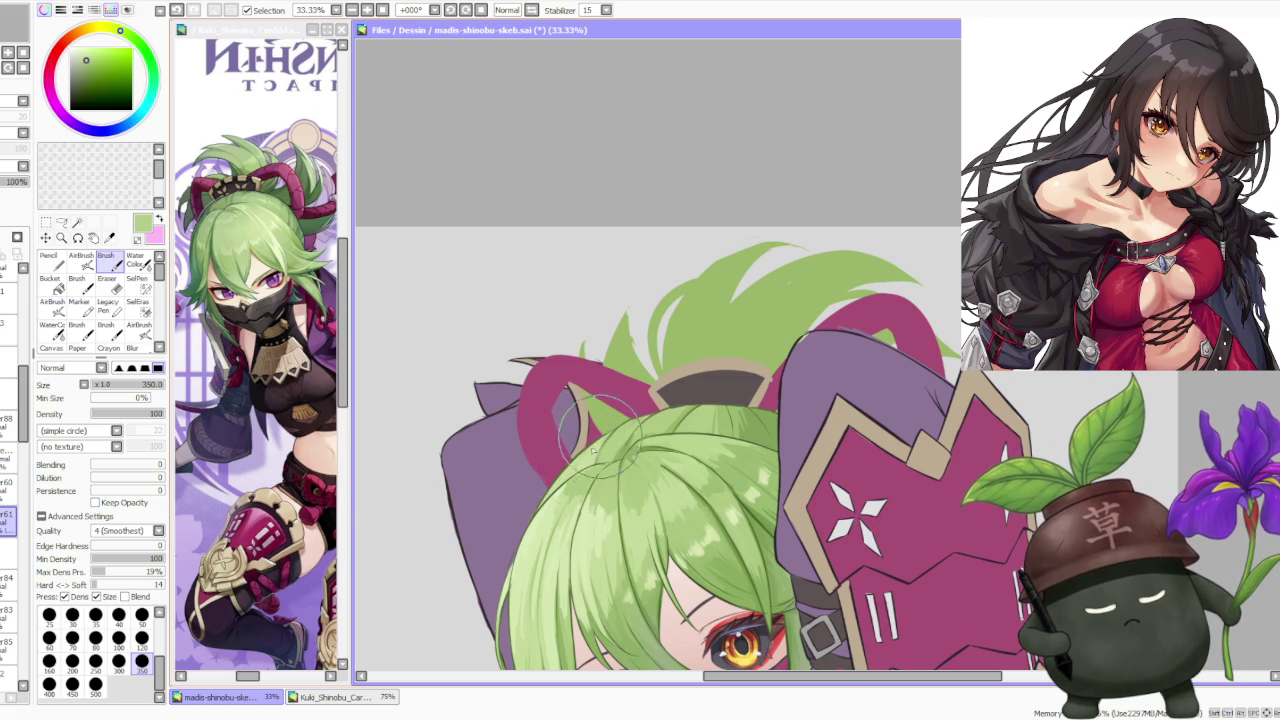
pyautogui.keyDown('alt'); pyautogui.click(566, 478); pyautogui.keyUp('alt')
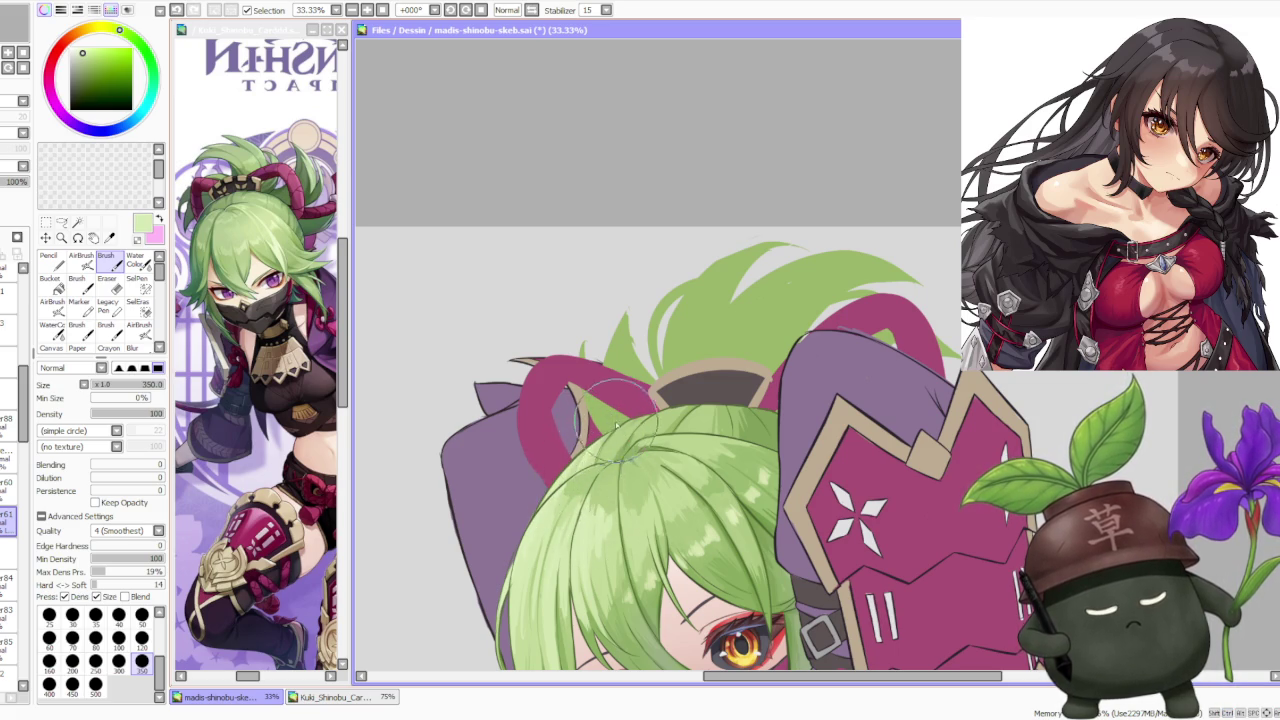
pyautogui.click(124, 464)
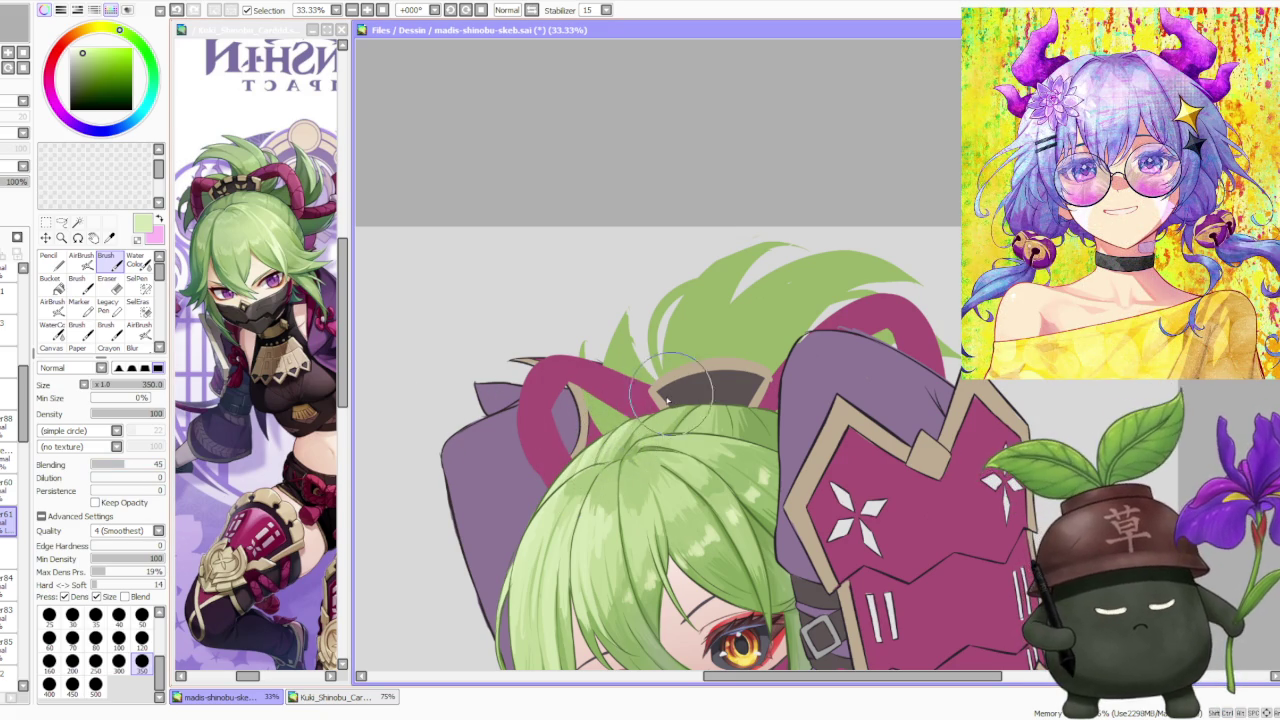
# Load a lavender violet and switch to the AirBrush at size 300, density 44.
pyautogui.scroll(-3, 737, 373)
pyautogui.scroll(3, 728, 368)
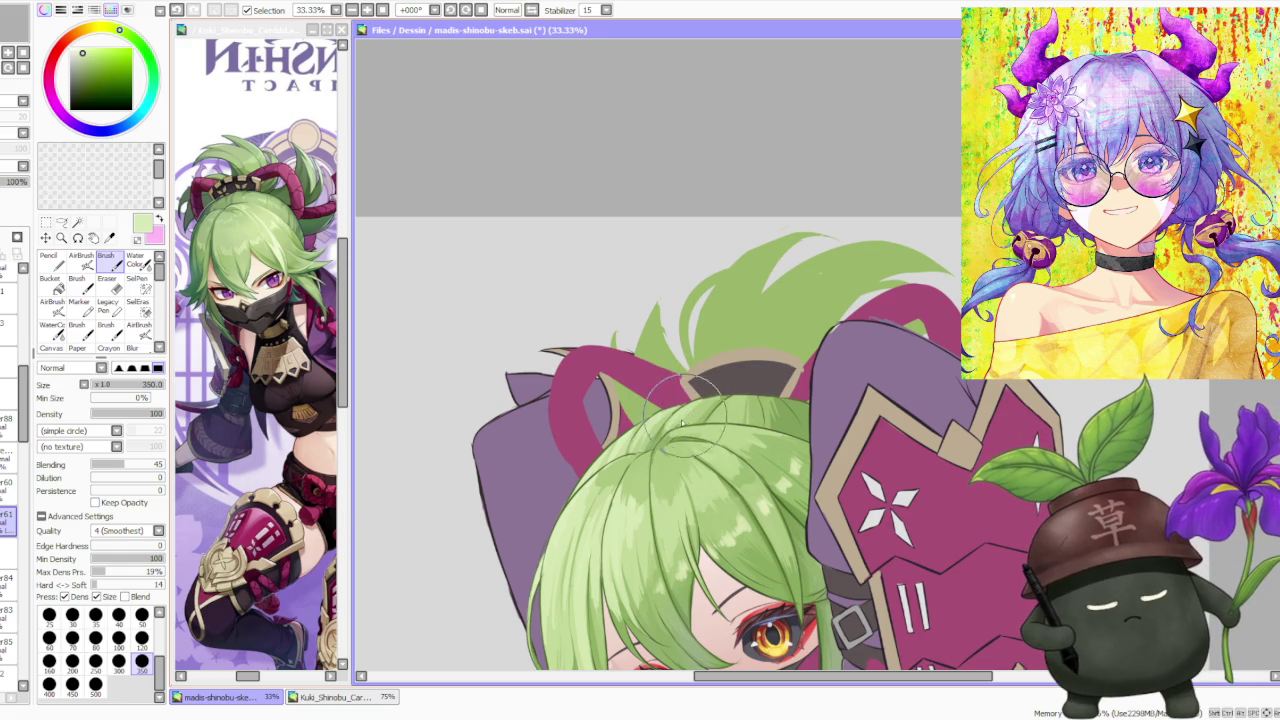
pyautogui.scroll(-4, 715, 395)
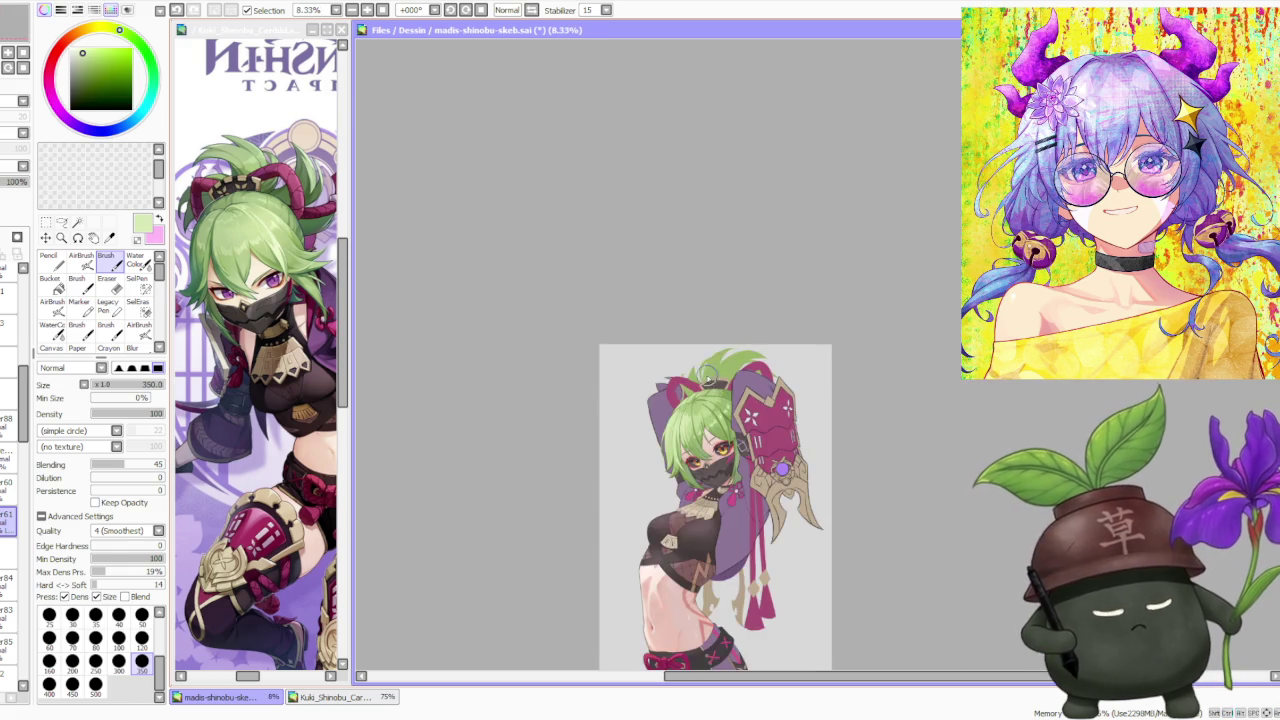
pyautogui.scroll(-1, 737, 355)
pyautogui.scroll(1, 743, 372)
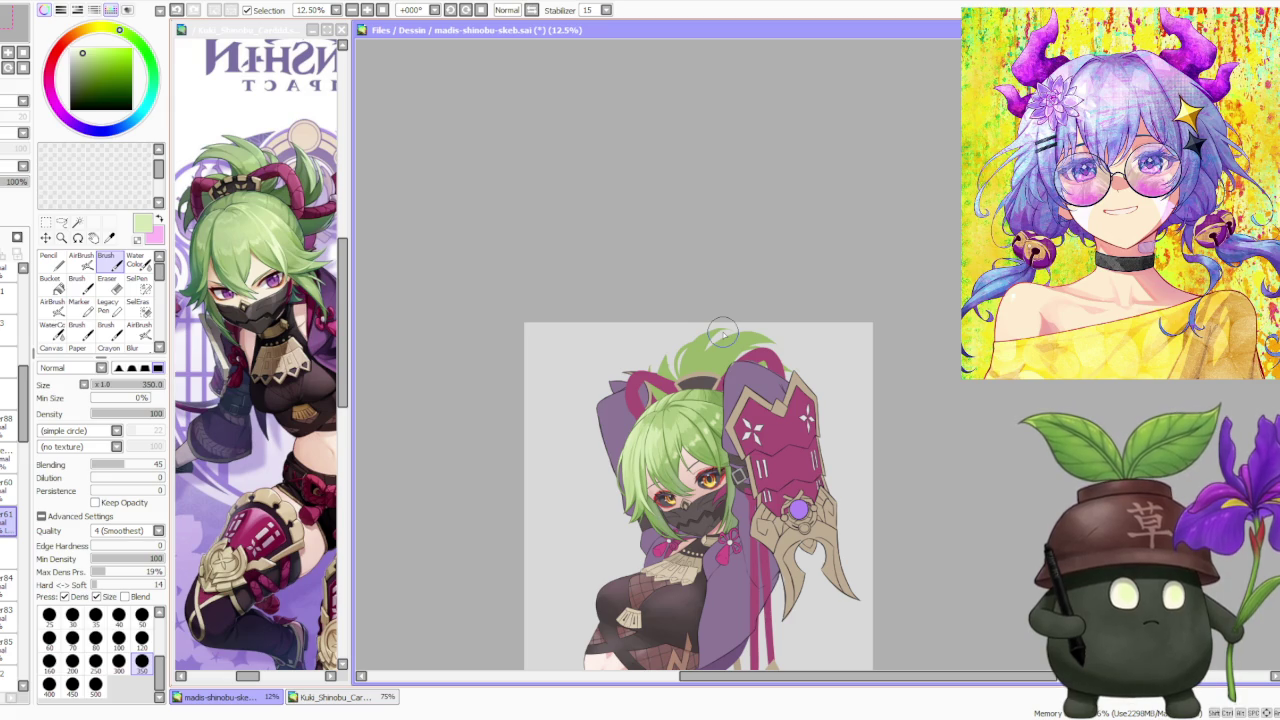
pyautogui.scroll(1, 740, 367)
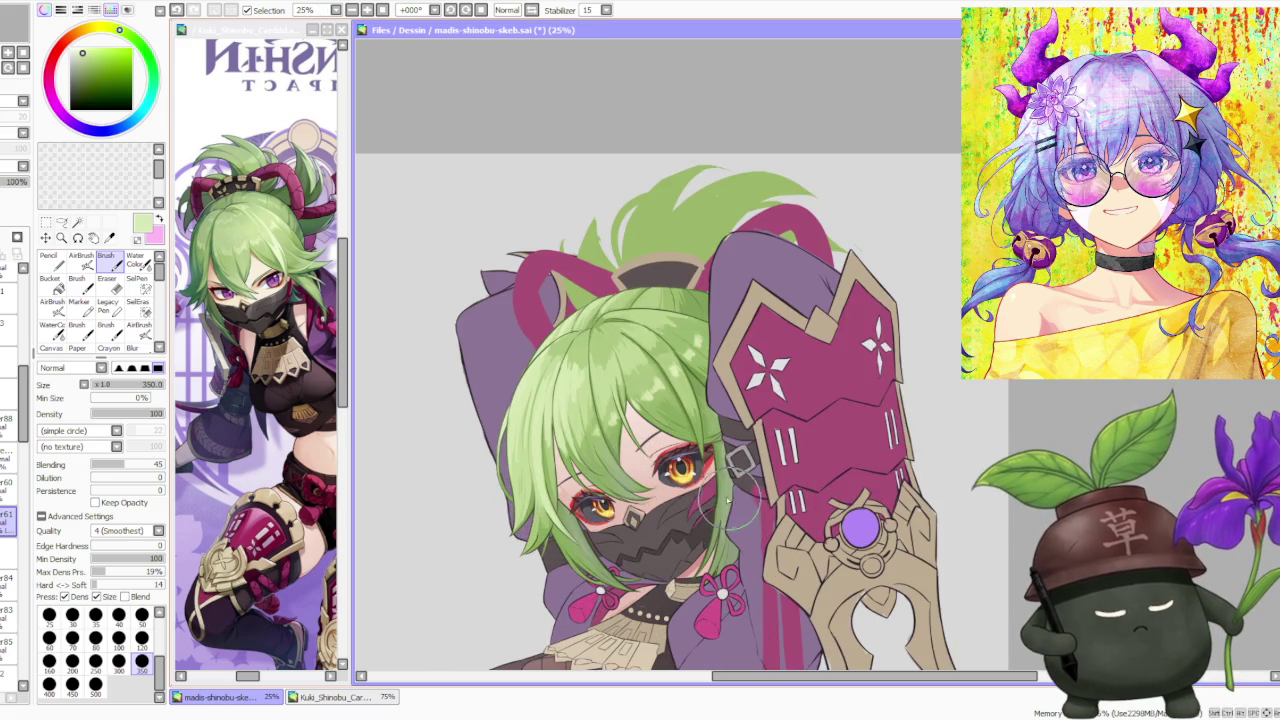
pyautogui.click(87, 127)
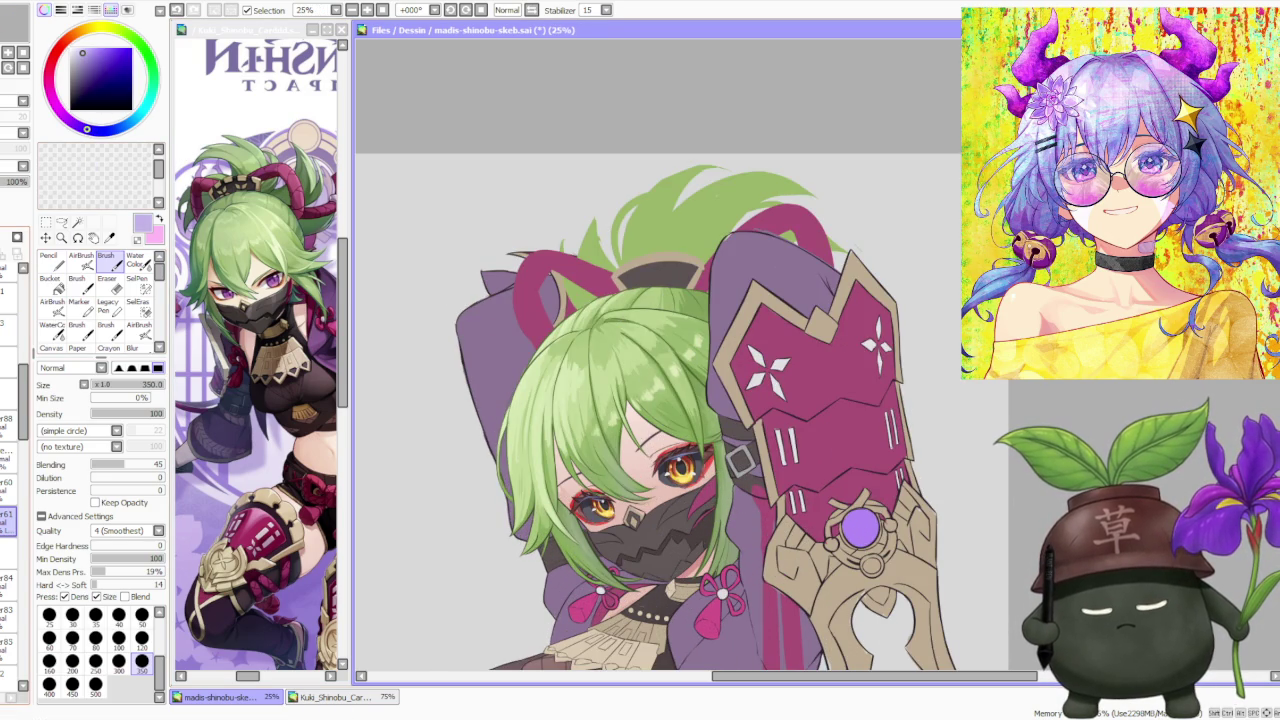
pyautogui.click(82, 257)
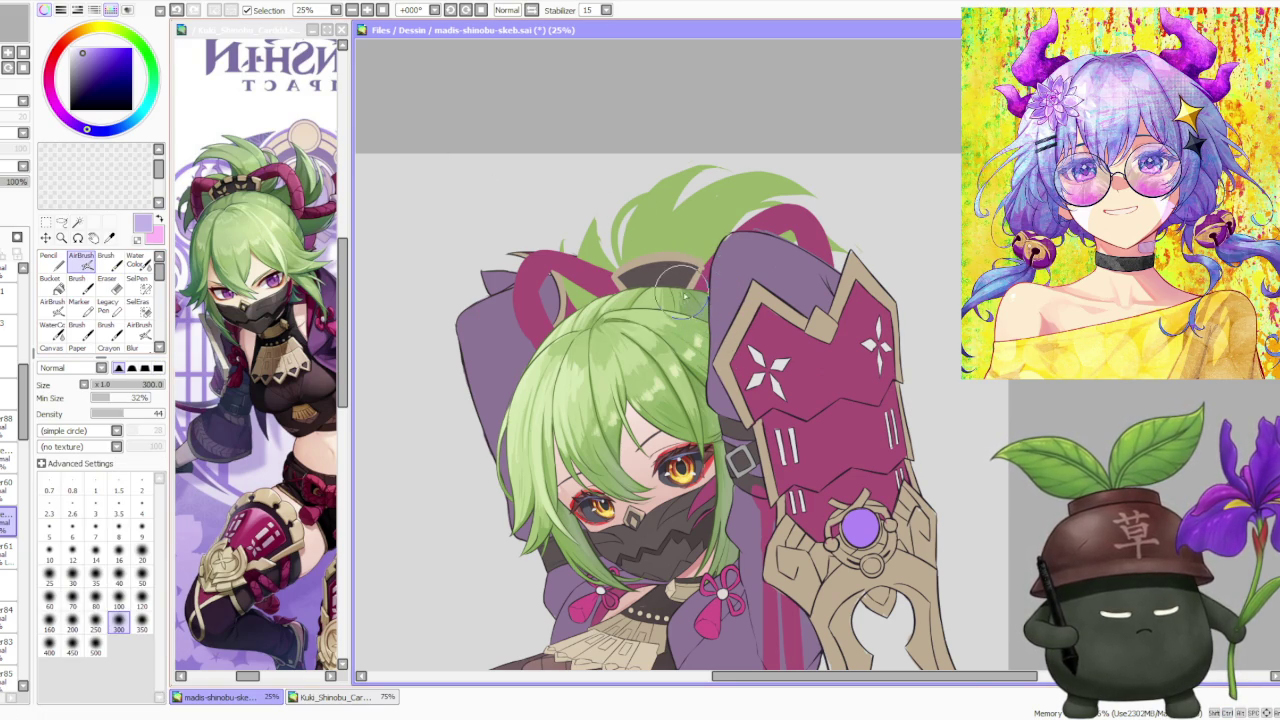
pyautogui.scroll(-1, 786, 387)
pyautogui.scroll(1, 745, 316)
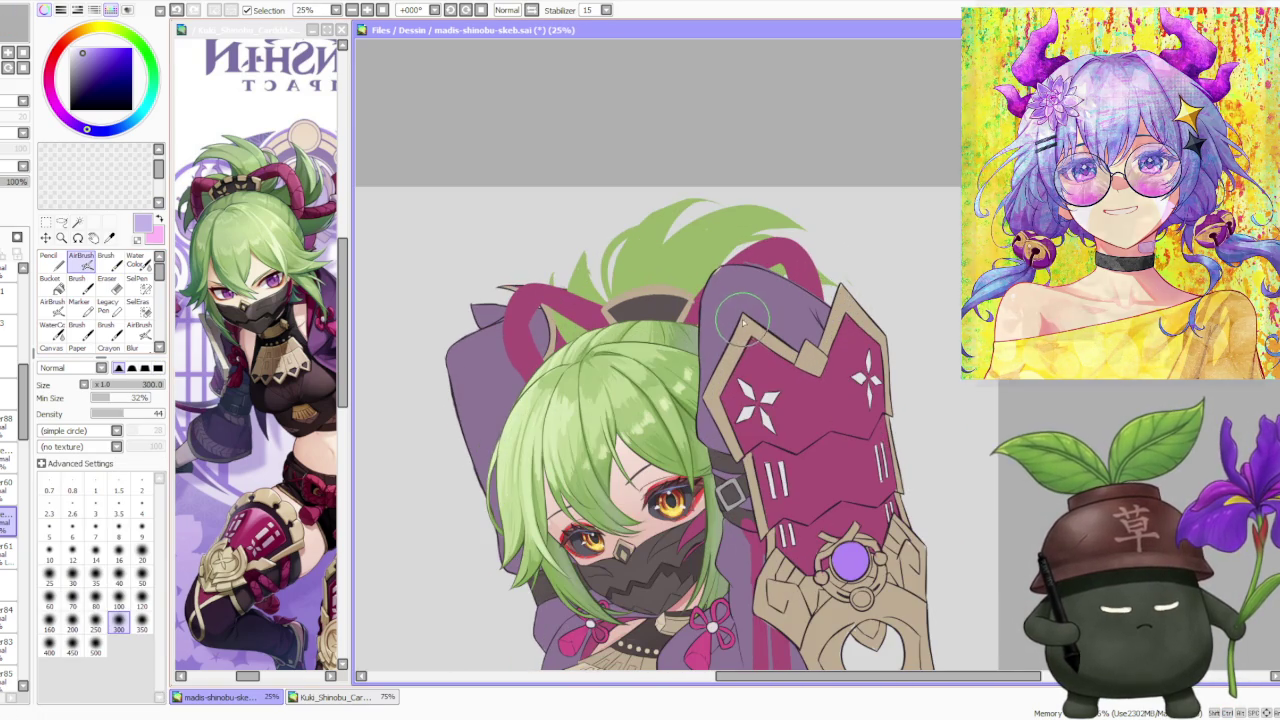
pyautogui.scroll(-1, 751, 345)
pyautogui.scroll(-1, 750, 343)
pyautogui.scroll(1, 748, 340)
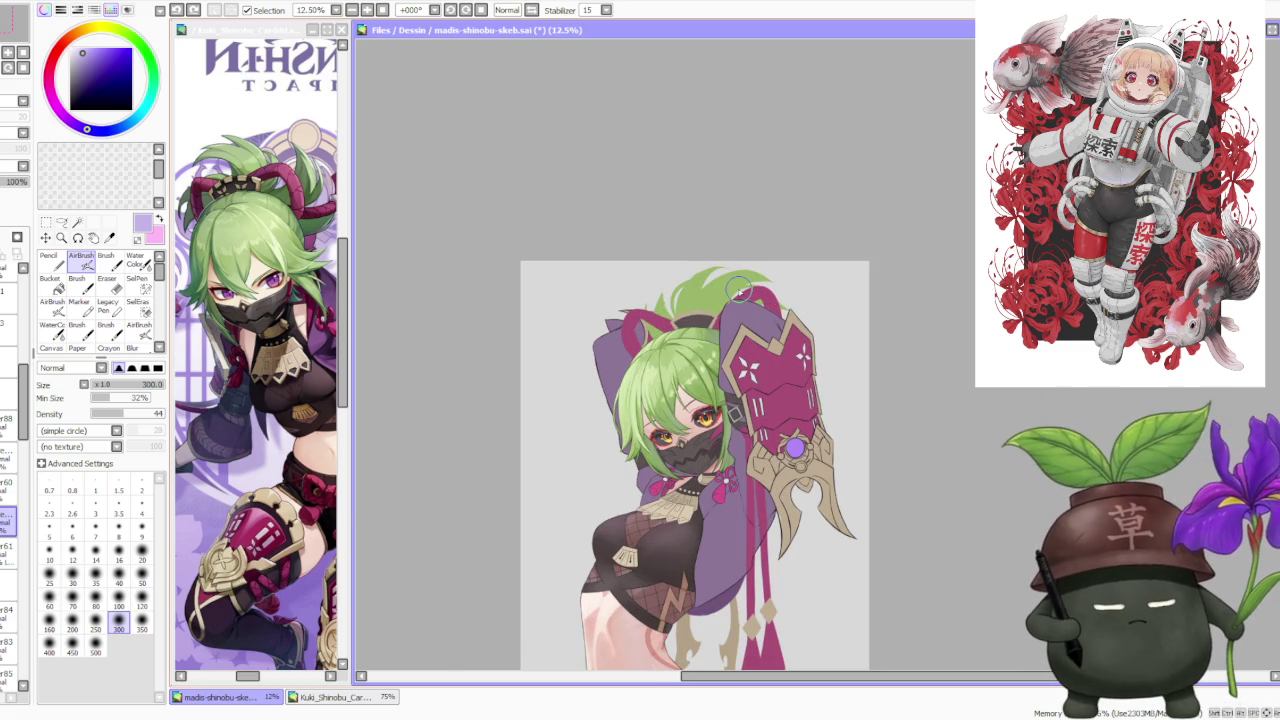
pyautogui.scroll(-1, 739, 290)
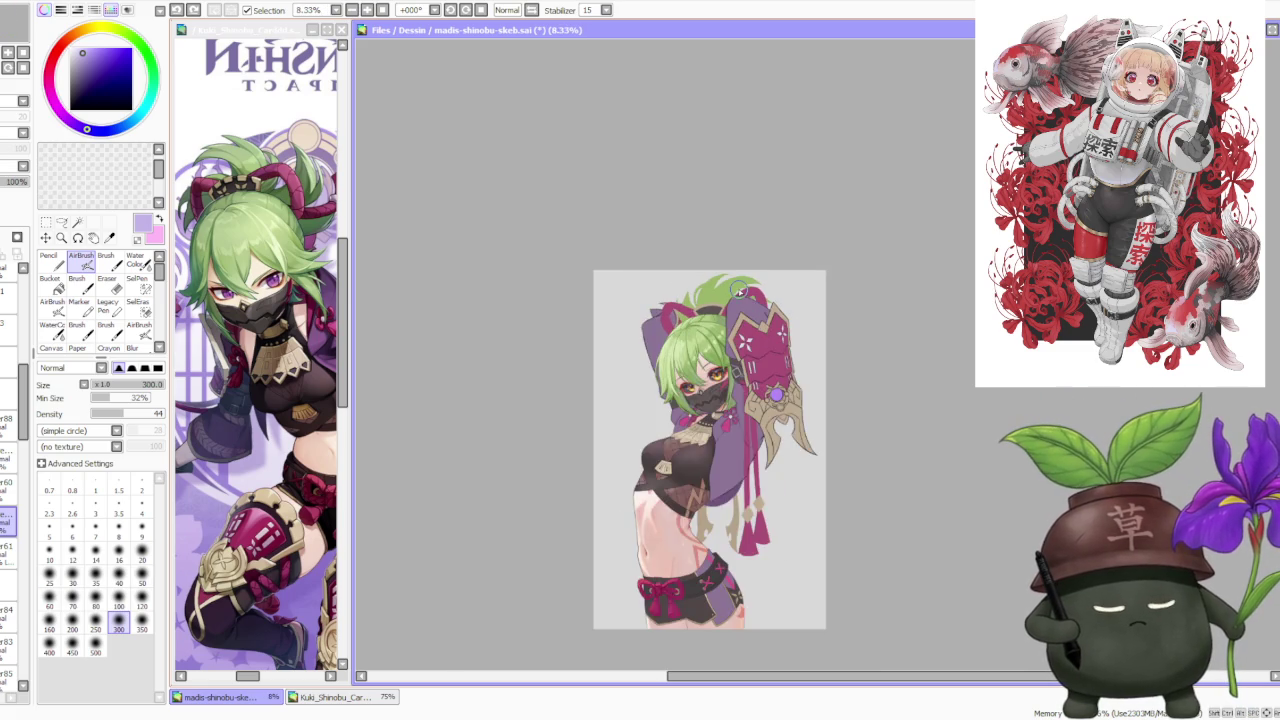
pyautogui.scroll(2, 725, 268)
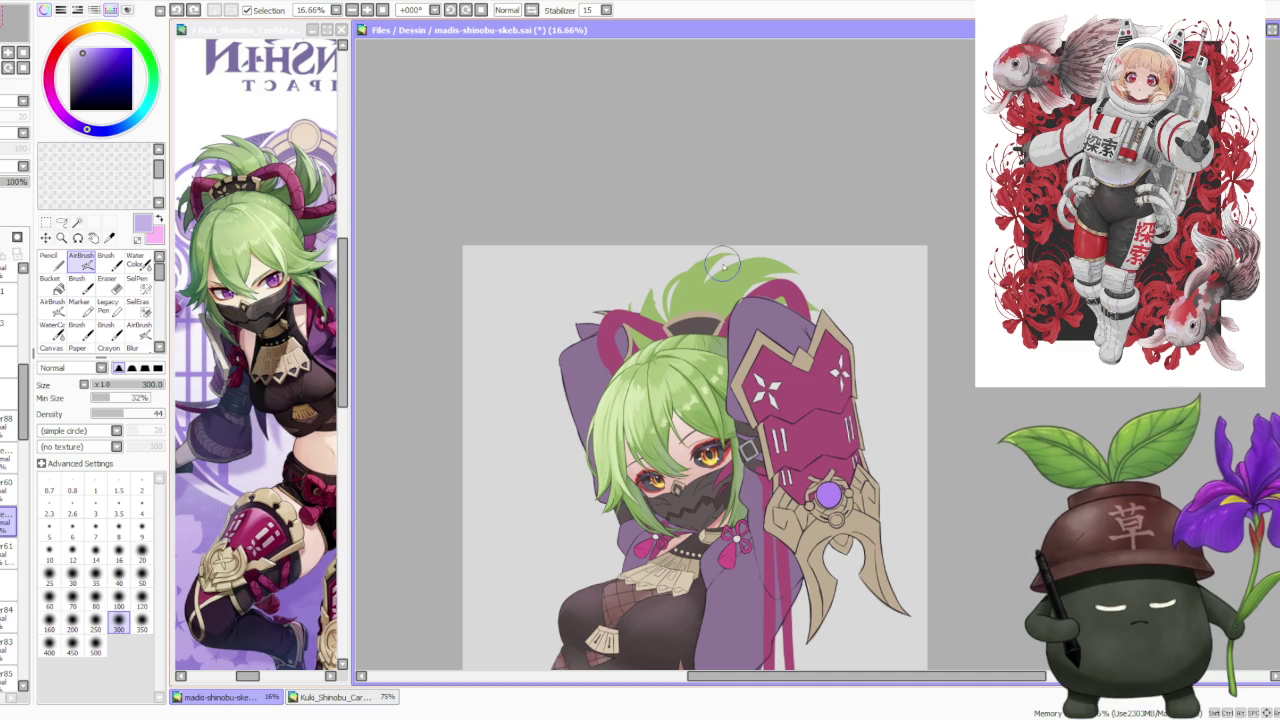
pyautogui.scroll(-1, 722, 265)
pyautogui.scroll(1, 726, 335)
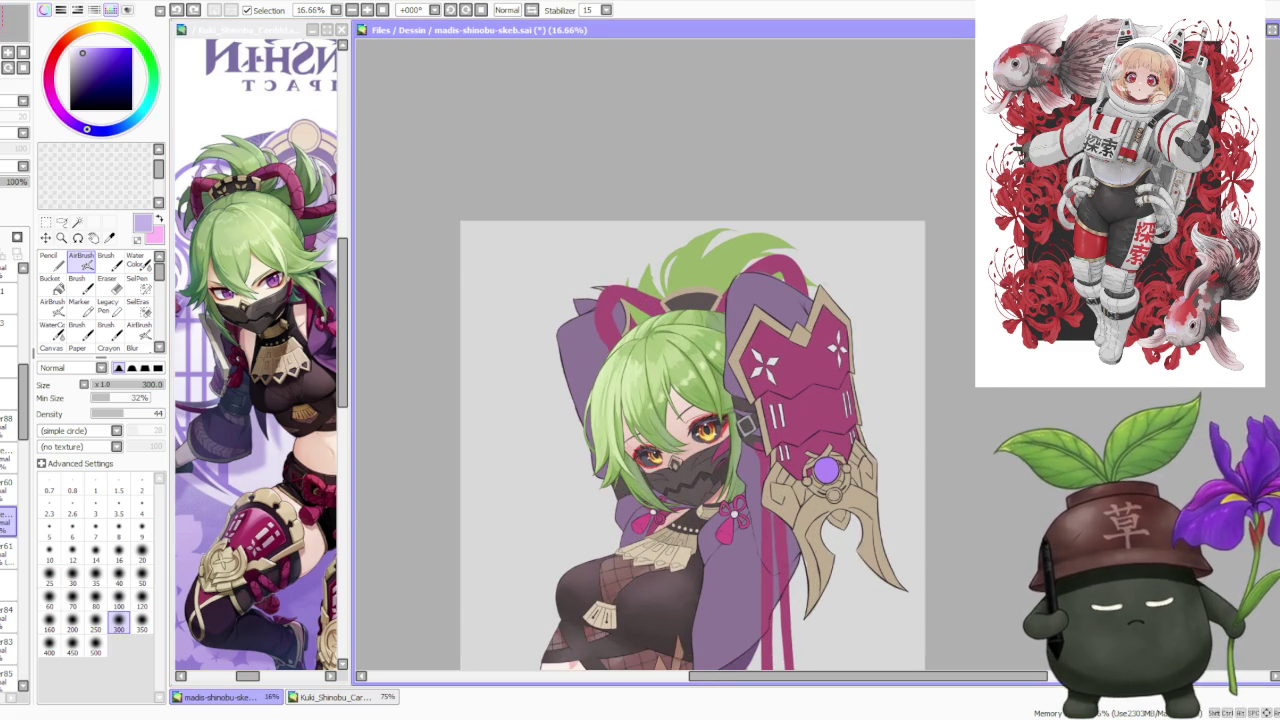
pyautogui.scroll(-1, 585, 275)
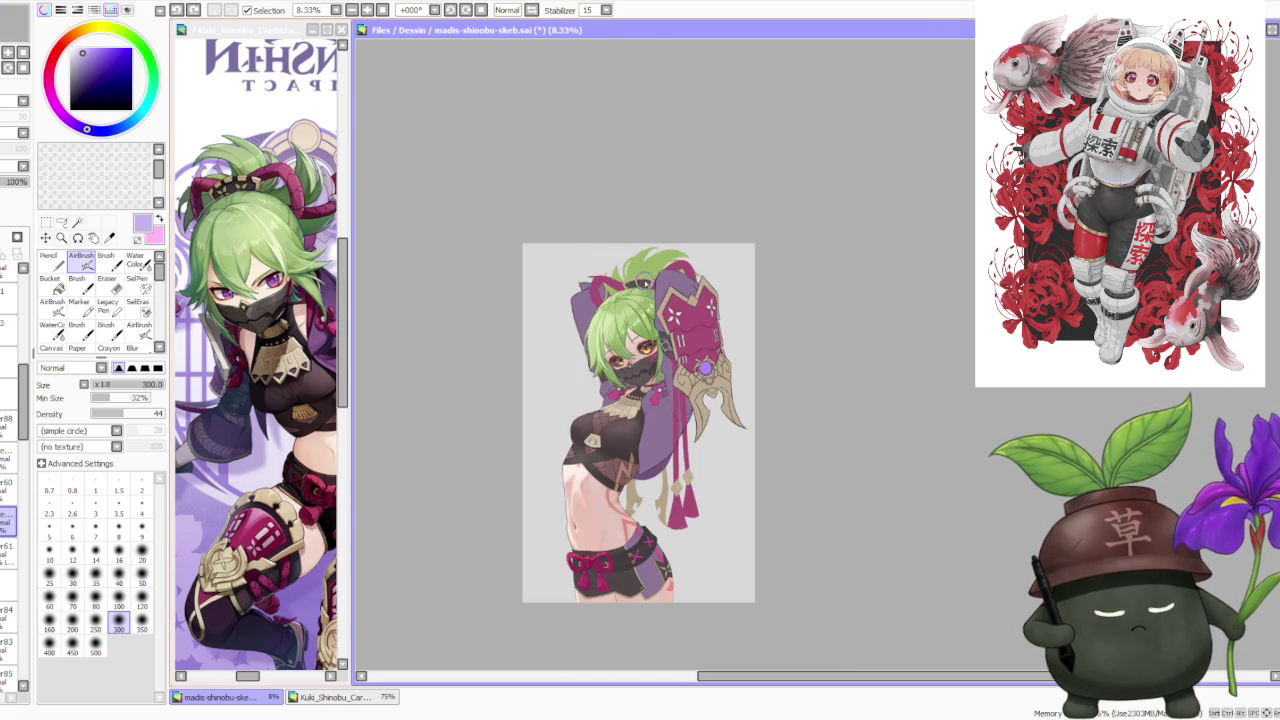
pyautogui.scroll(1, 640, 280)
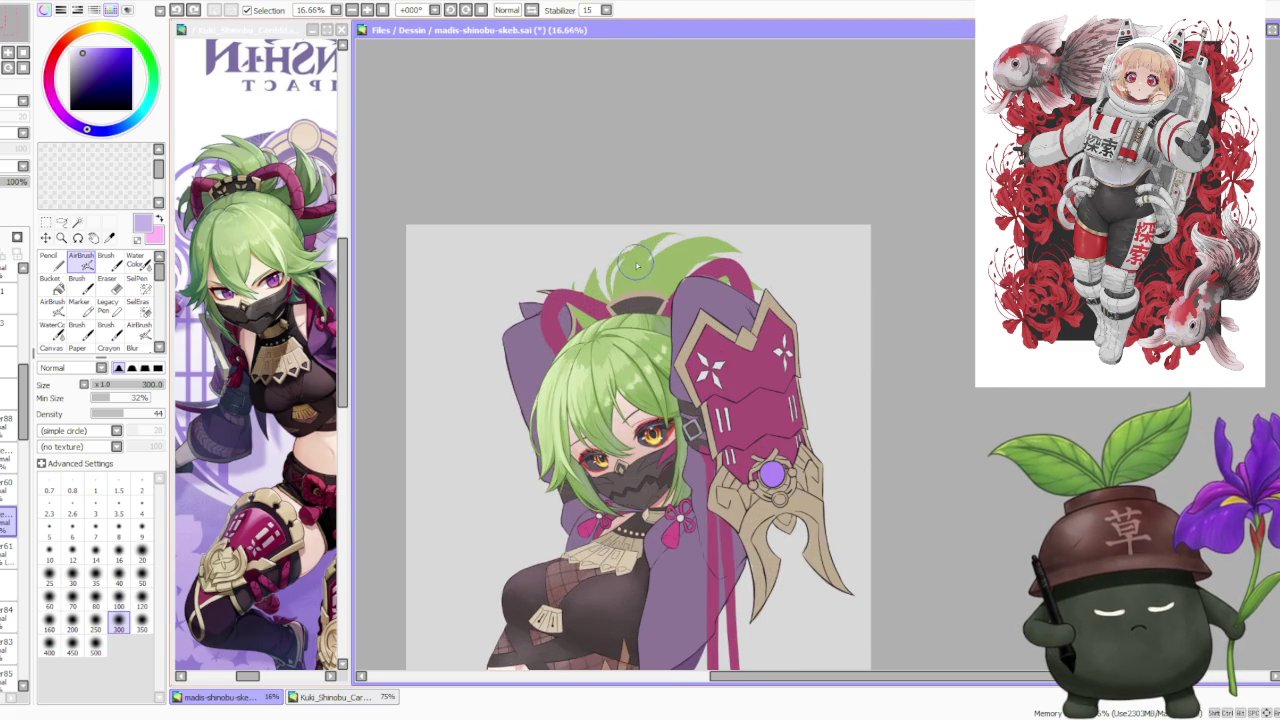
pyautogui.click(533, 10)
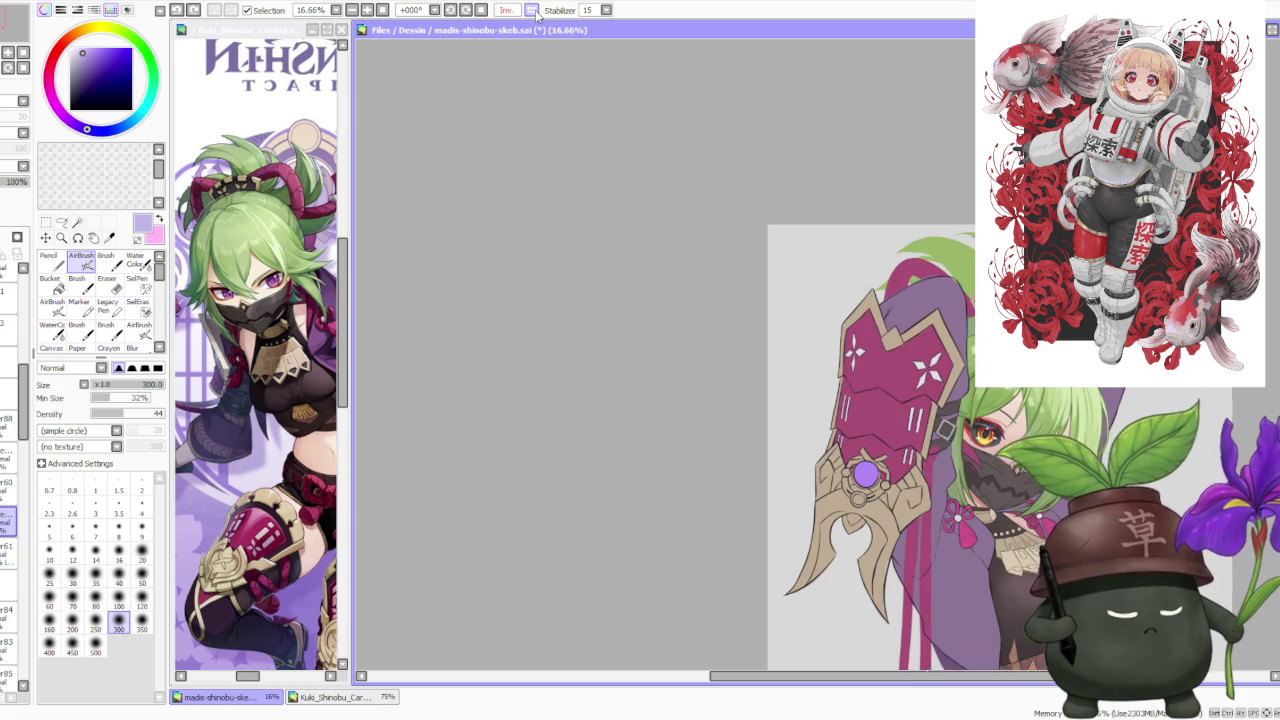
pyautogui.click(533, 10)
pyautogui.scroll(-1, 509, 286)
pyautogui.scroll(-1, 610, 382)
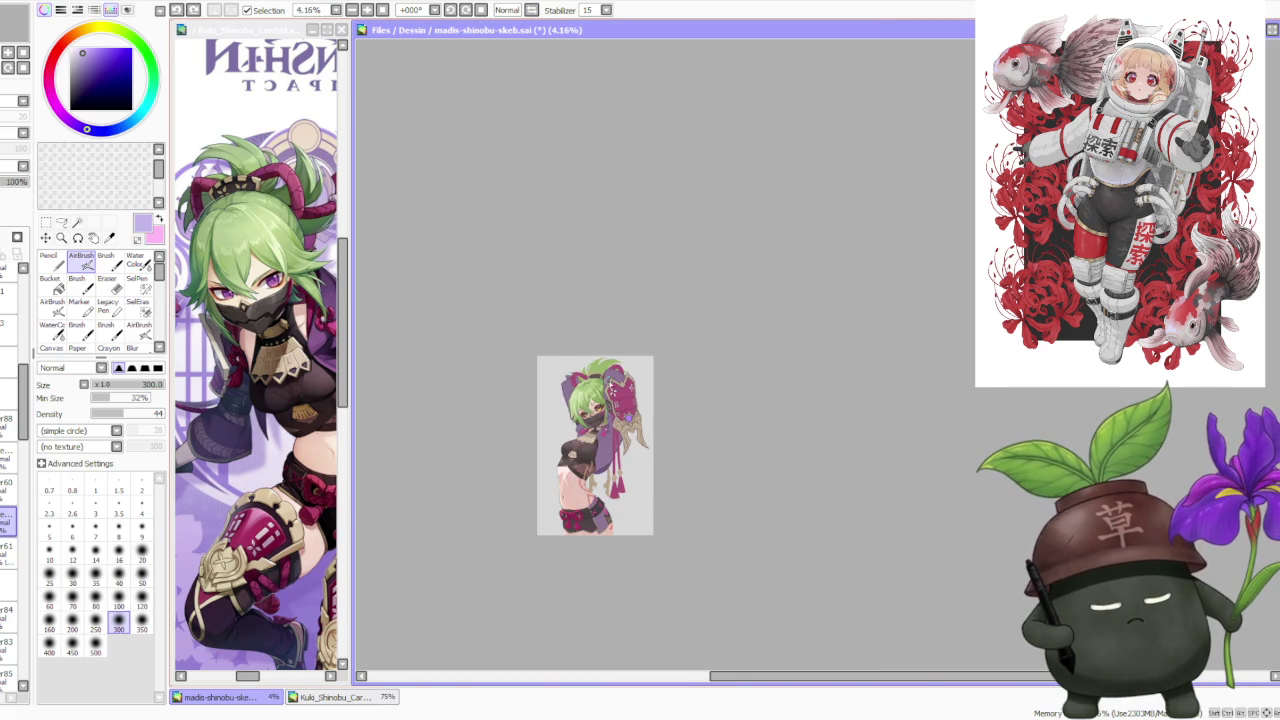
pyautogui.scroll(2, 598, 398)
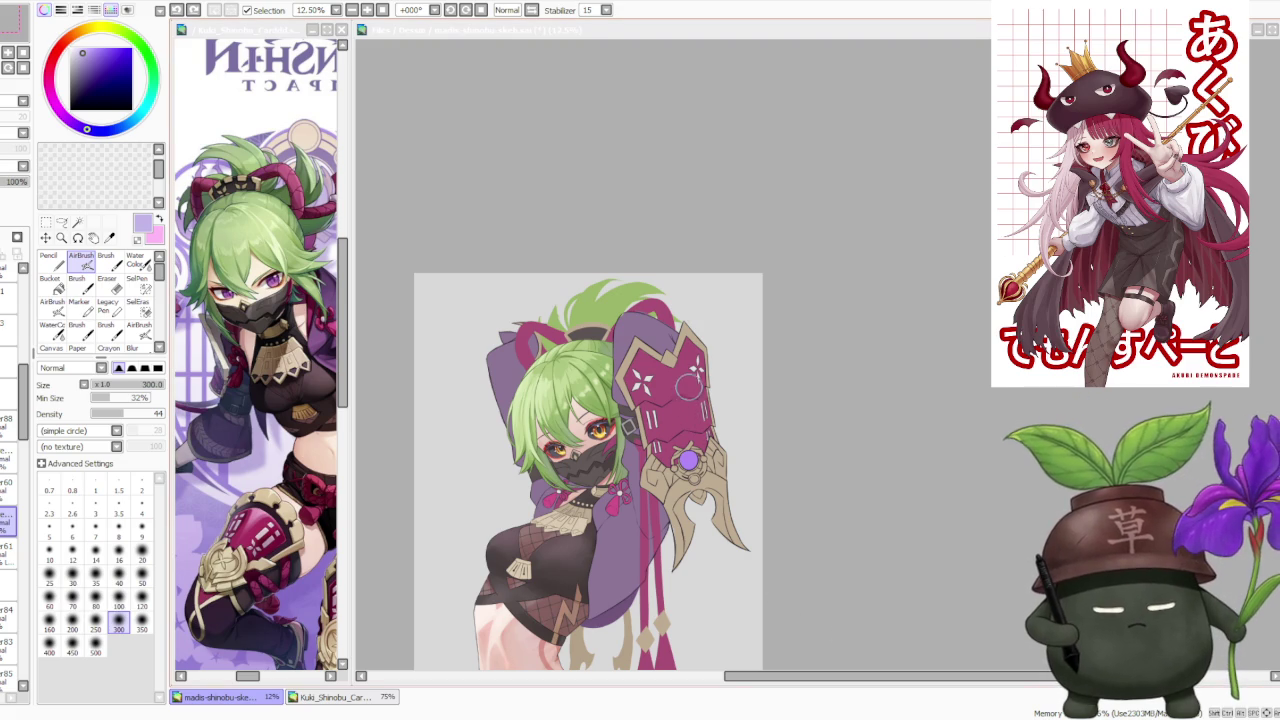
pyautogui.scroll(-1, 688, 385)
# Zoom around the ninja drawing, then flip the canvas horizontally and back to check proportions.
pyautogui.scroll(2, 654, 363)
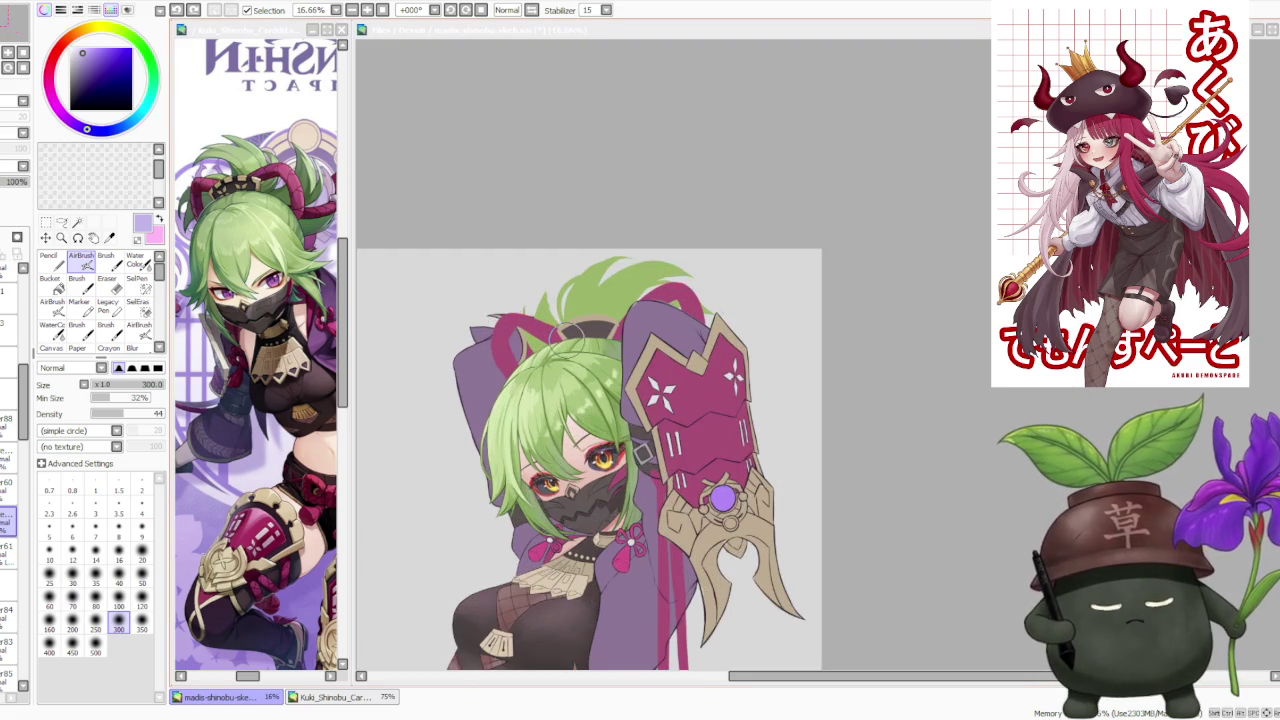
pyautogui.scroll(1, 718, 430)
pyautogui.scroll(-1, 600, 380)
pyautogui.scroll(-2, 590, 370)
pyautogui.scroll(-1, 581, 366)
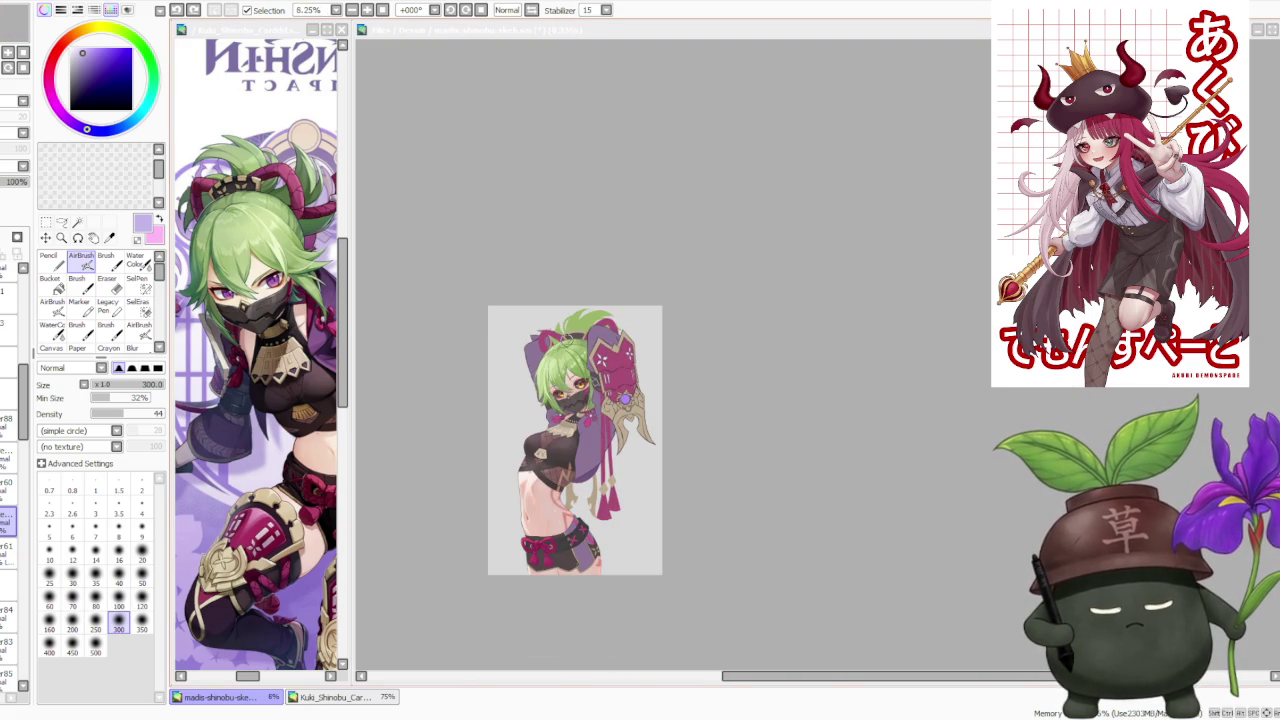
pyautogui.scroll(1, 566, 368)
pyautogui.scroll(1, 566, 368)
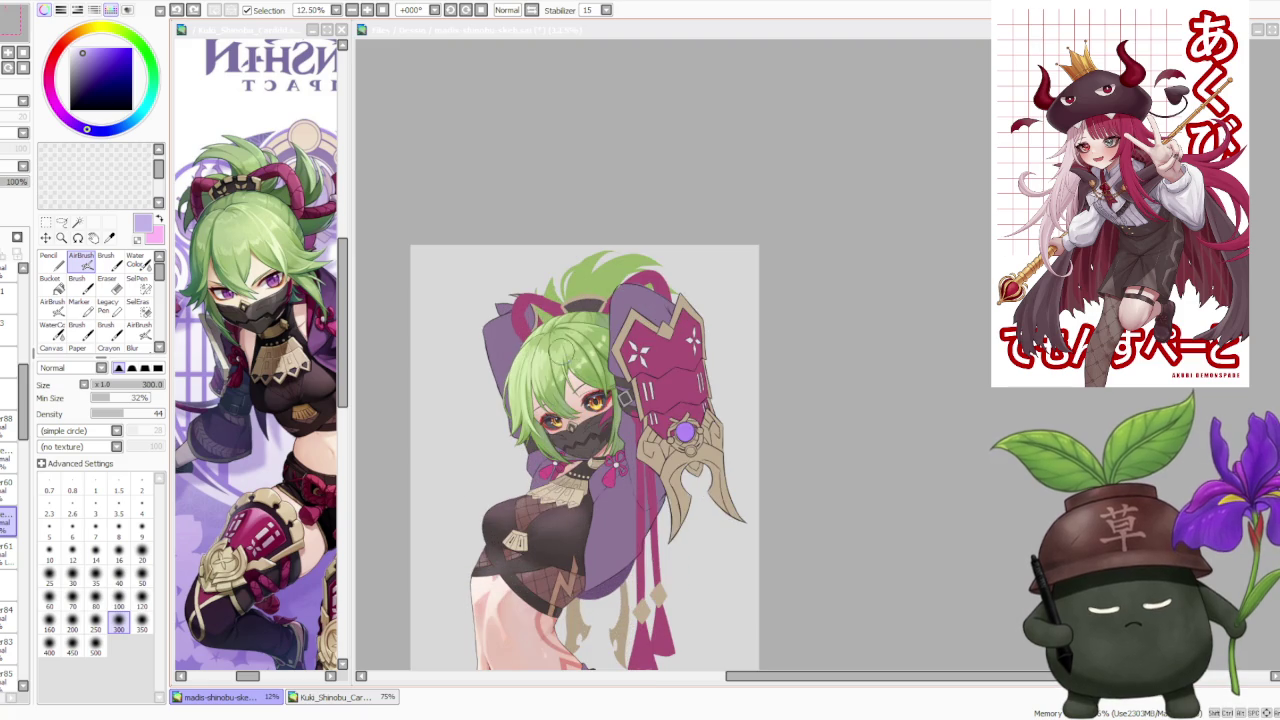
pyautogui.scroll(2, 549, 308)
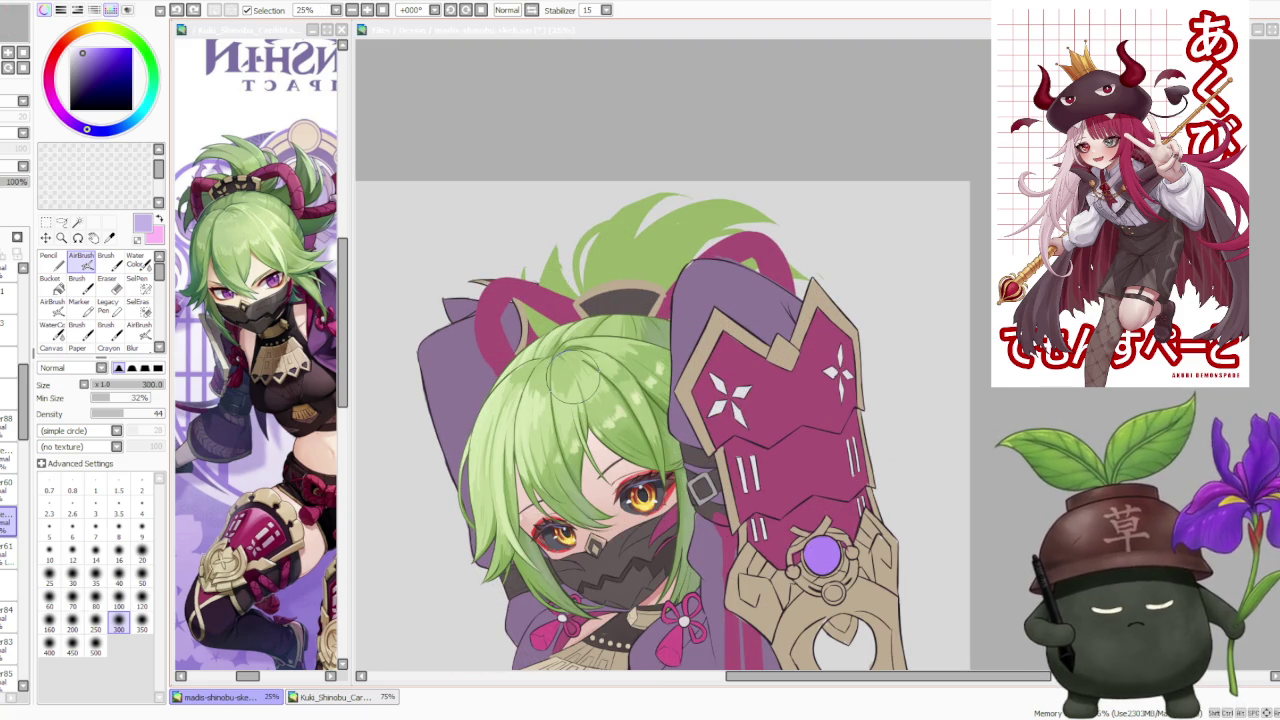
pyautogui.scroll(-2, 571, 375)
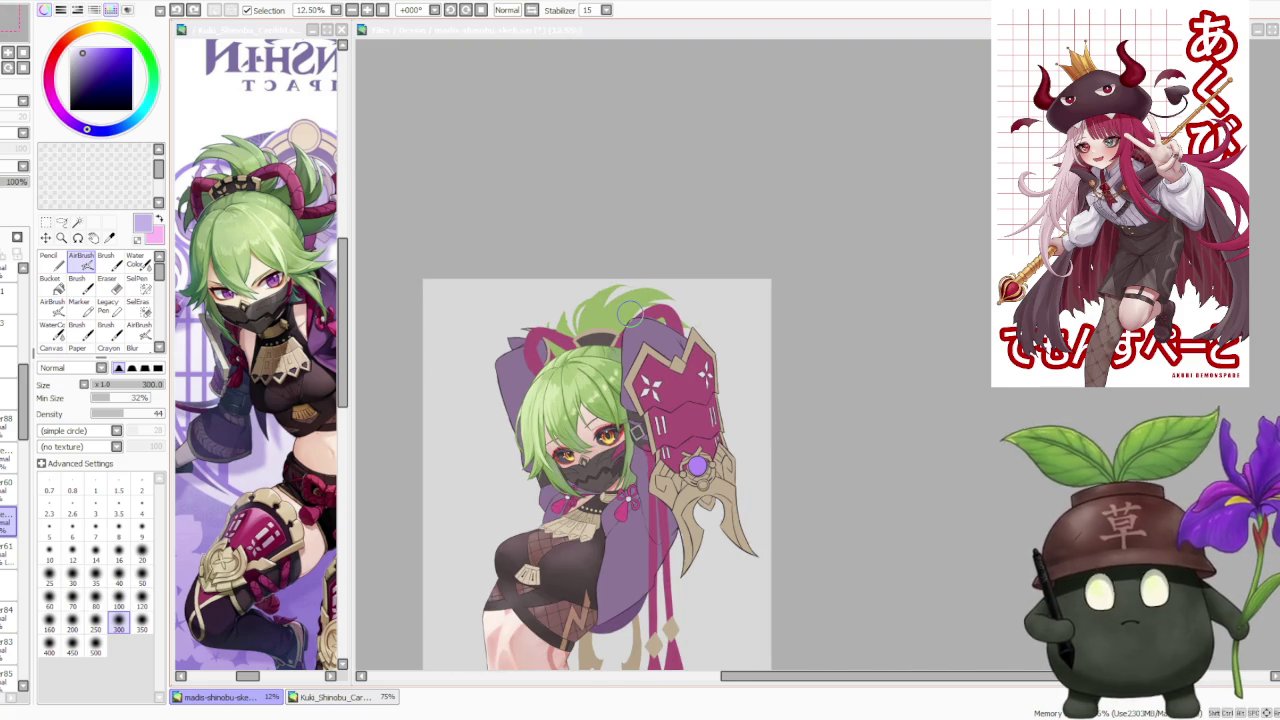
pyautogui.scroll(-1, 630, 311)
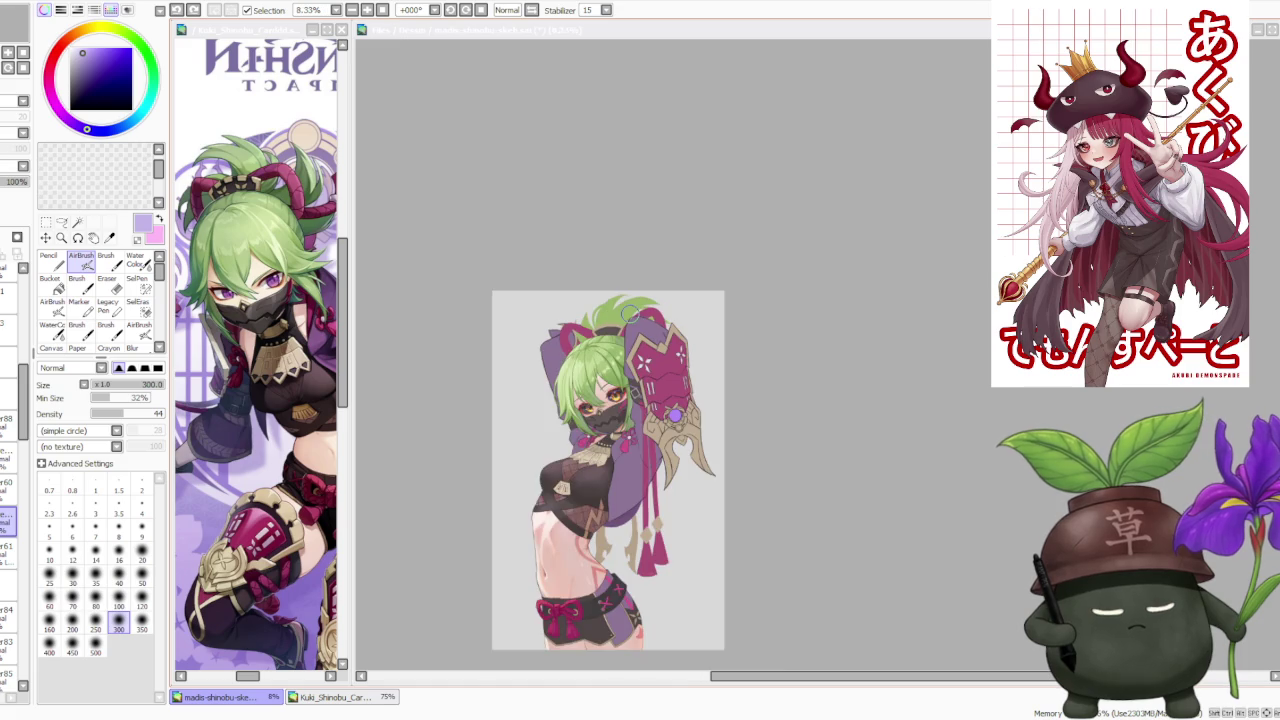
pyautogui.scroll(2, 585, 368)
pyautogui.scroll(1, 585, 370)
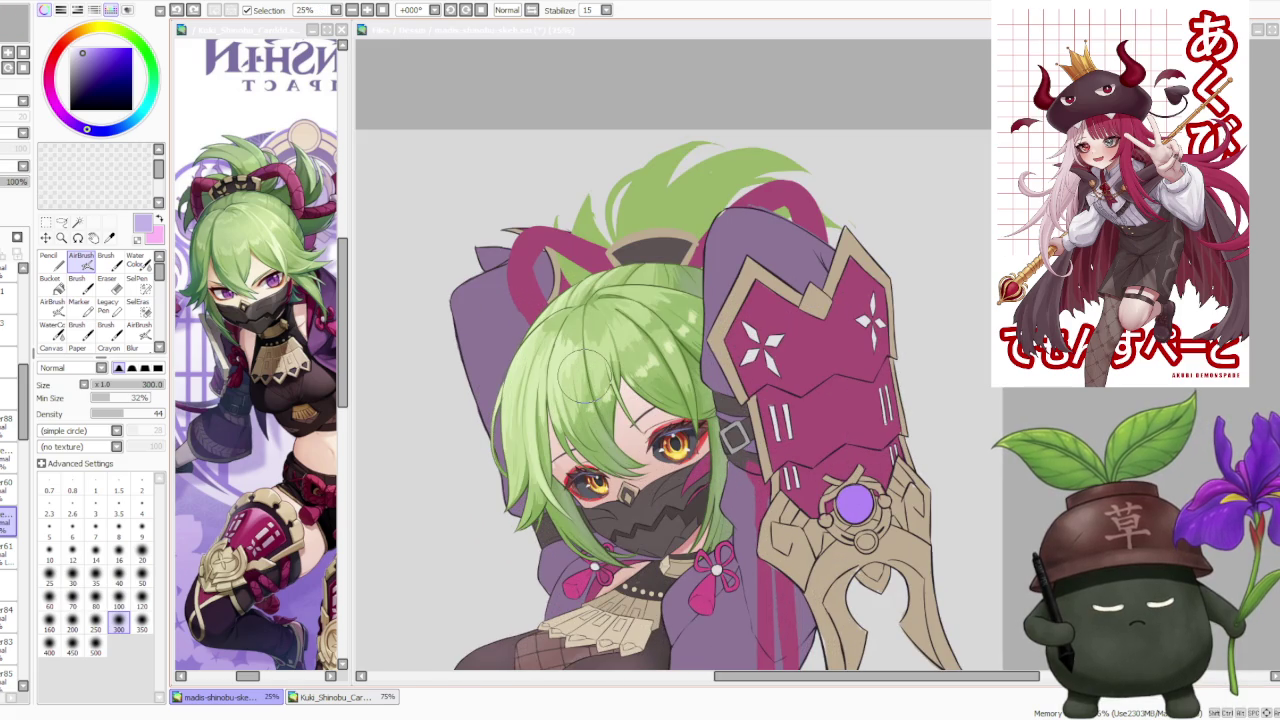
pyautogui.scroll(-1, 590, 385)
pyautogui.scroll(2, 530, 490)
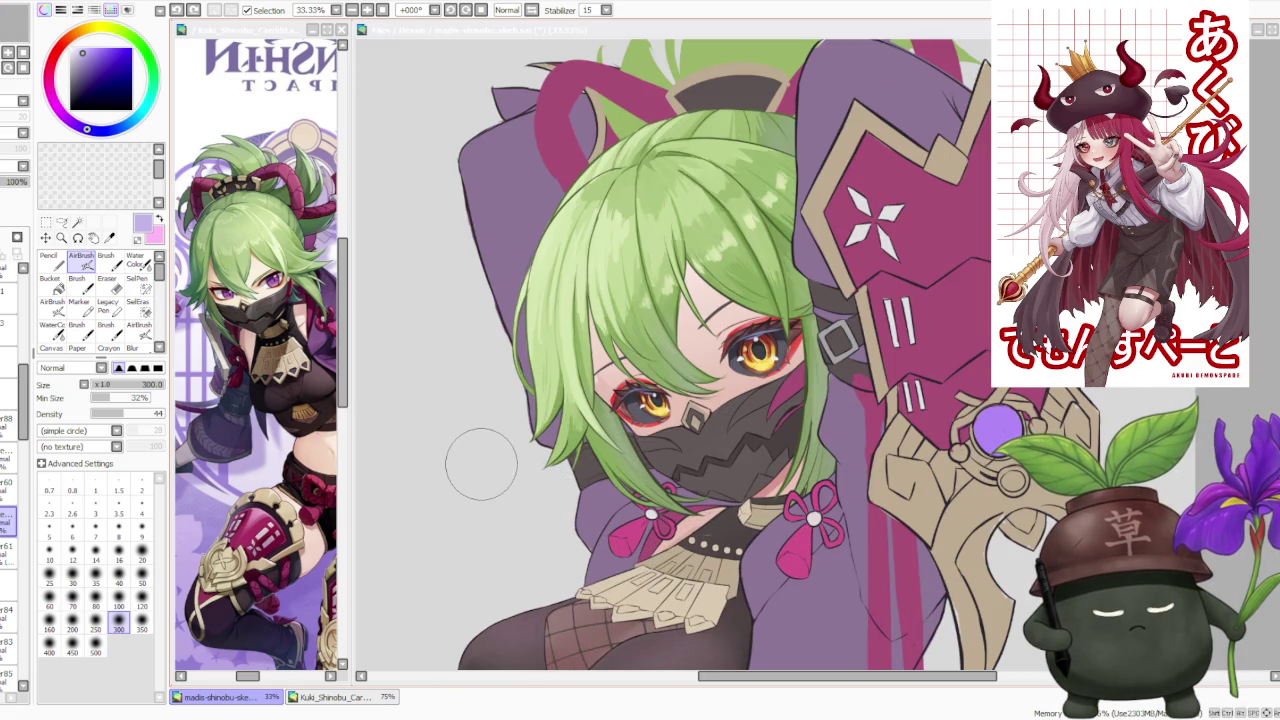
pyautogui.scroll(-1, 485, 458)
pyautogui.scroll(-1, 480, 450)
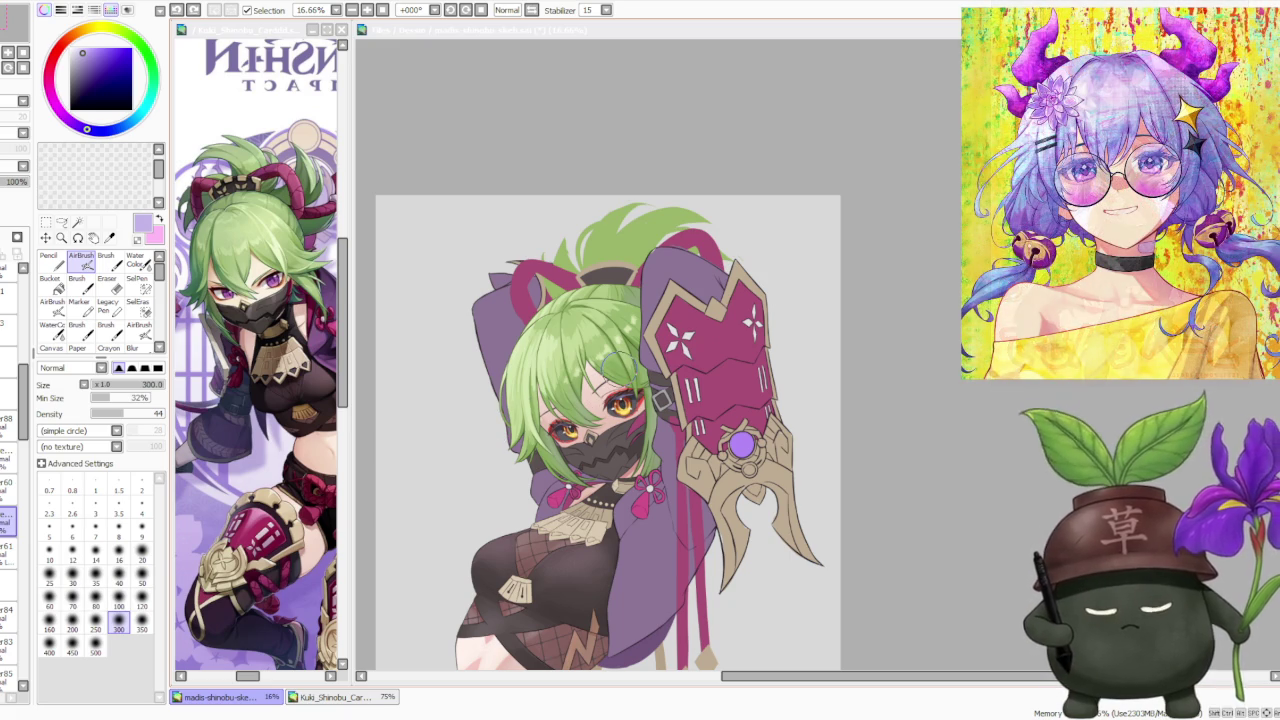
pyautogui.scroll(-1, 606, 377)
pyautogui.scroll(-1, 606, 400)
pyautogui.scroll(-1, 610, 380)
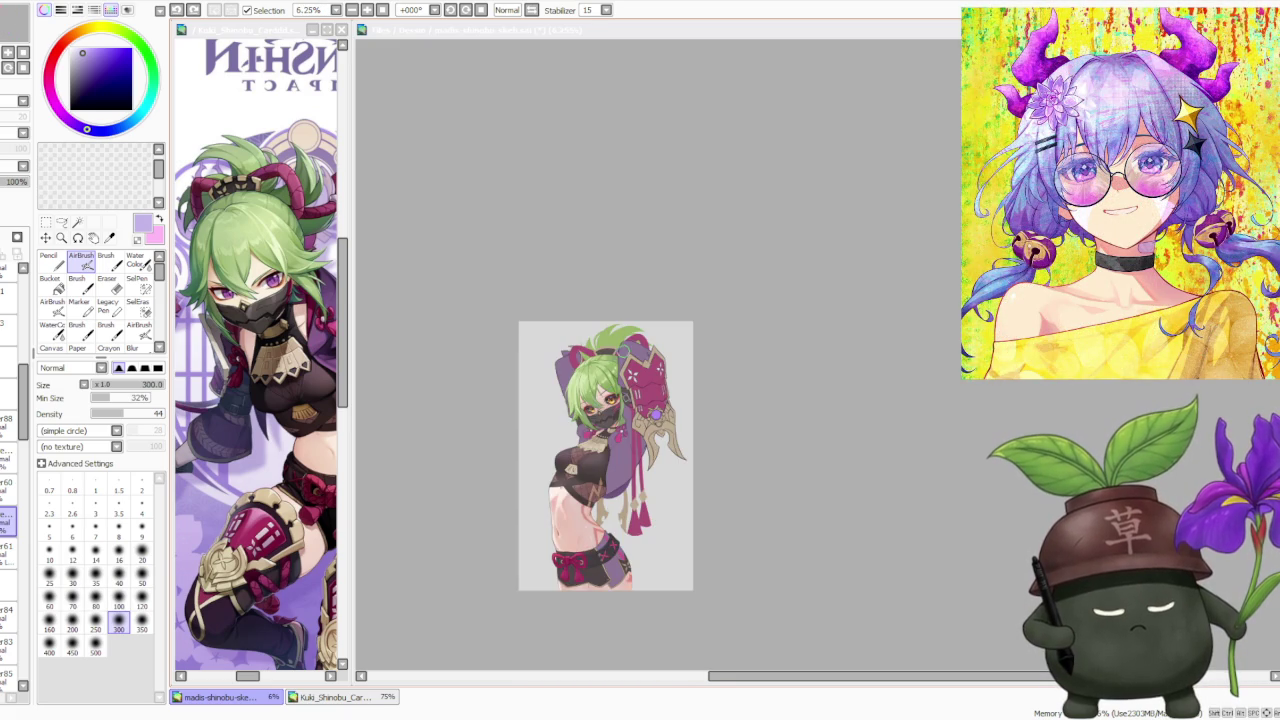
pyautogui.scroll(2, 618, 357)
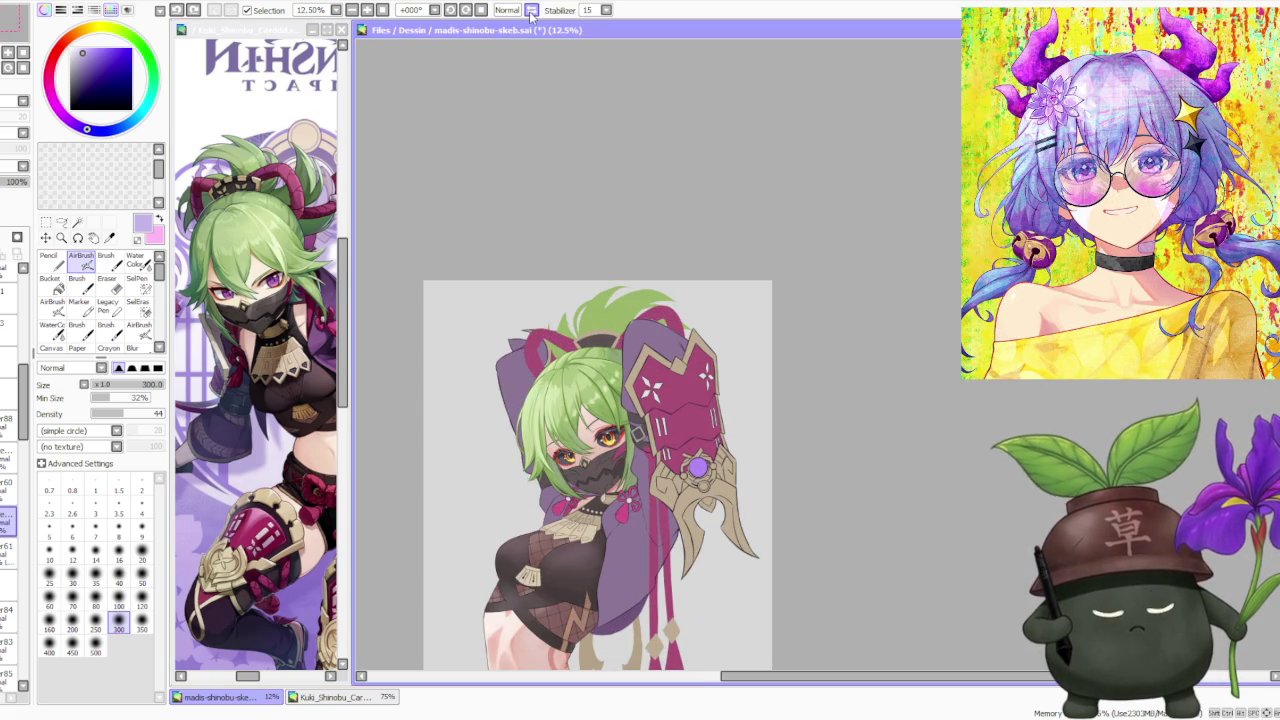
pyautogui.click(531, 10)
pyautogui.click(531, 10)
# Make the Kuki_Shinobu reference image the active window.
pyautogui.scroll(-1, 770, 392)
pyautogui.scroll(-1, 720, 395)
pyautogui.scroll(2, 700, 385)
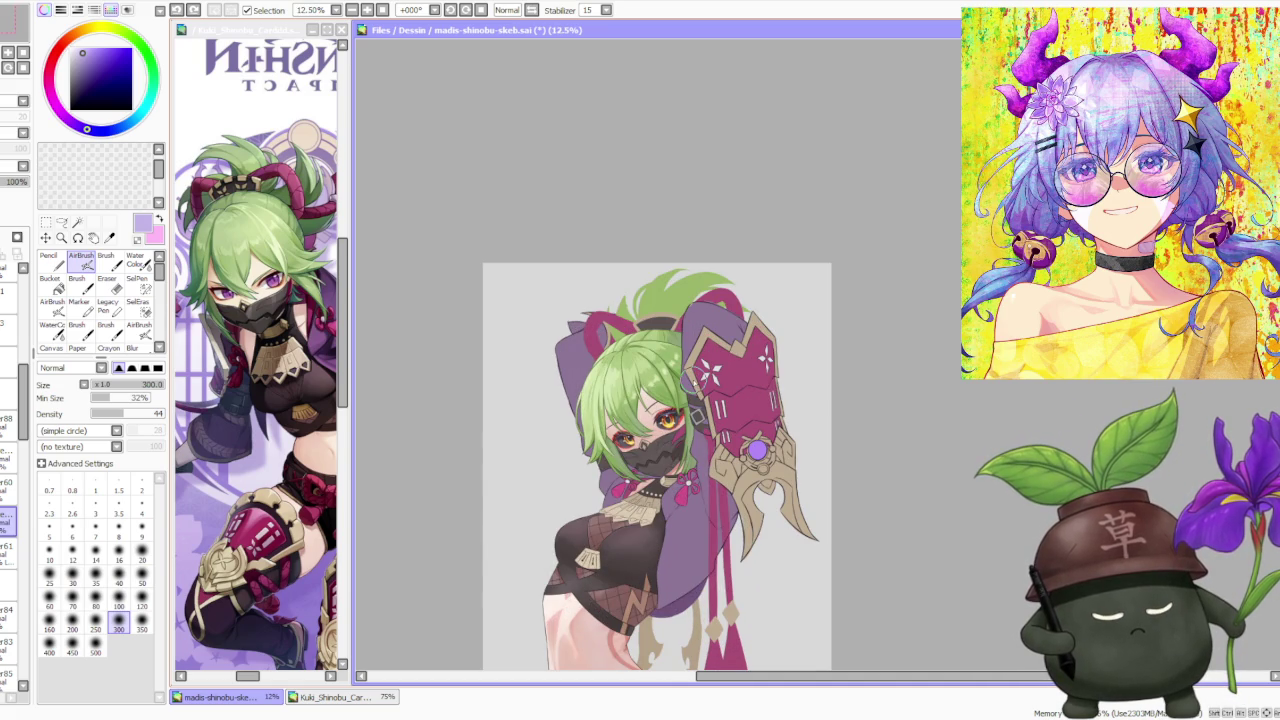
pyautogui.scroll(-1, 672, 445)
pyautogui.scroll(1, 672, 445)
pyautogui.scroll(1, 672, 445)
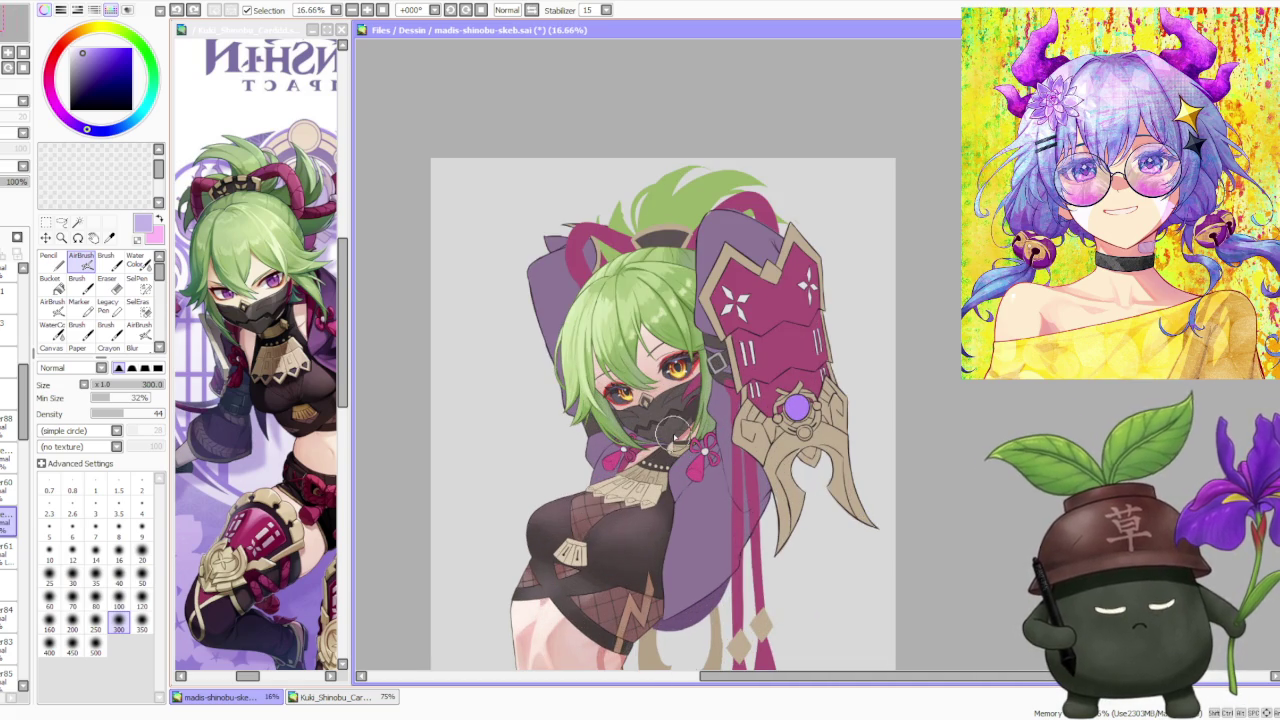
pyautogui.click(224, 116)
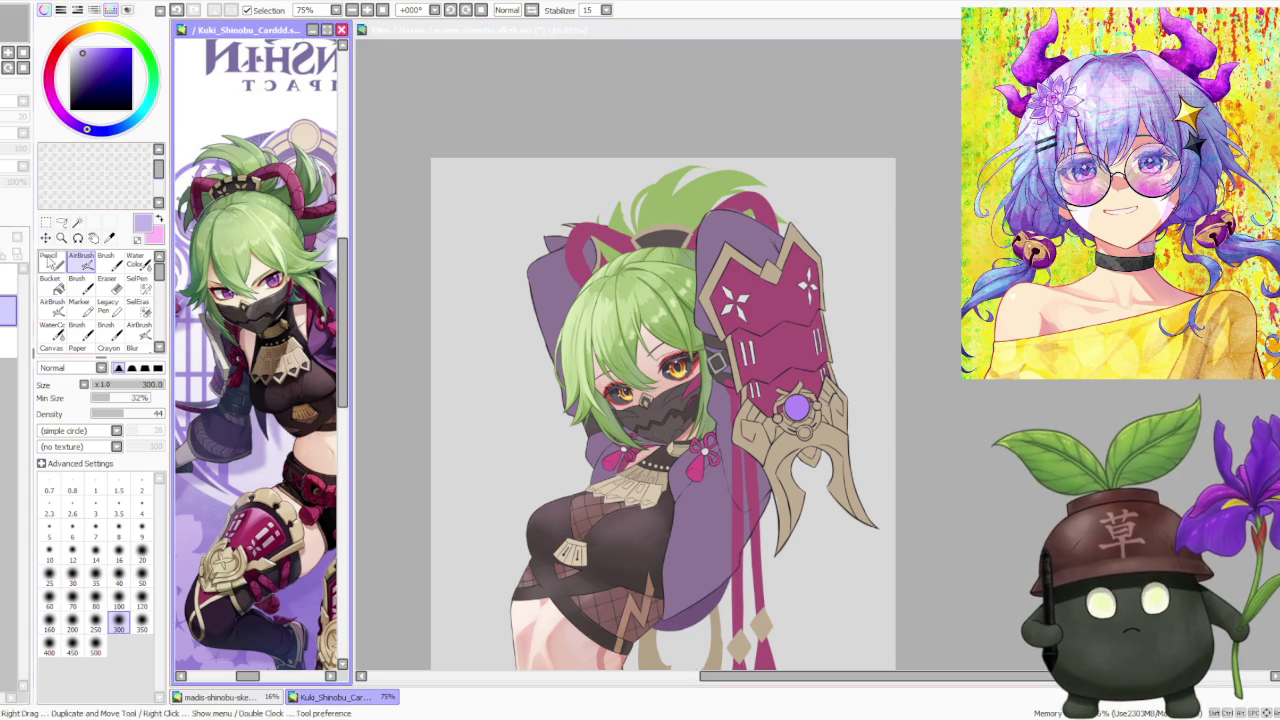
pyautogui.scroll(-5, 256, 354)
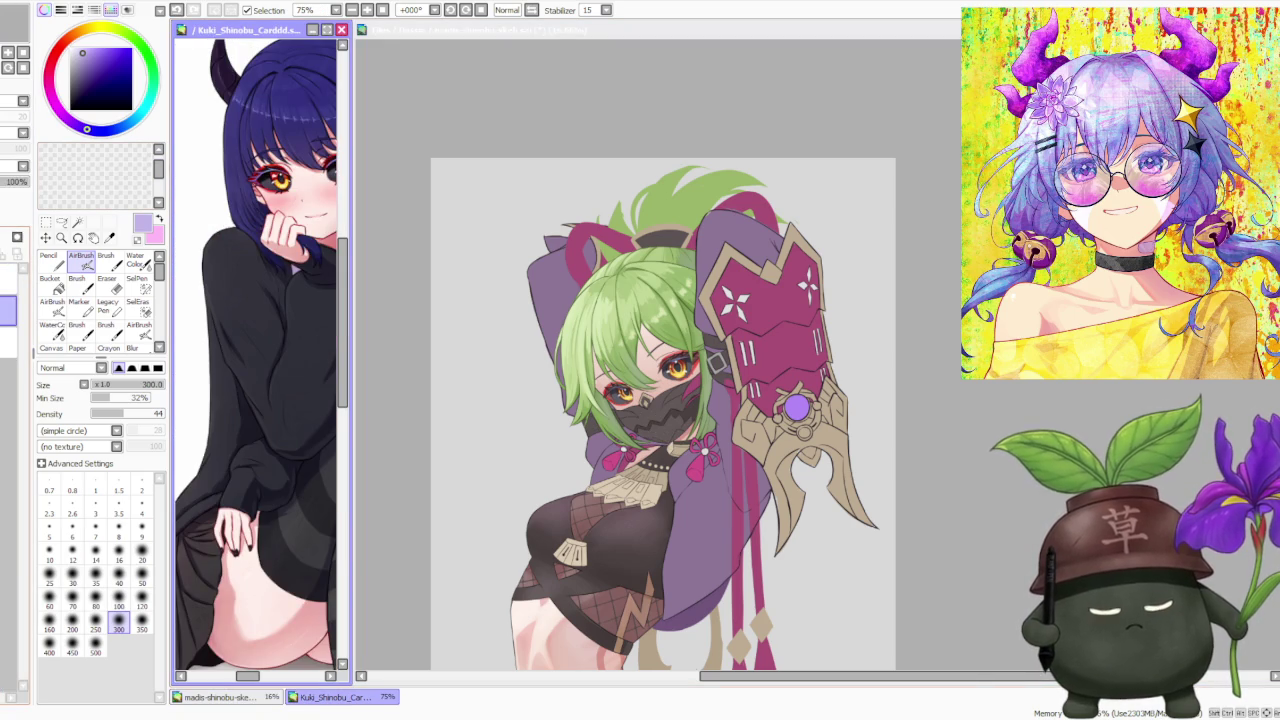
pyautogui.scroll(5, 256, 354)
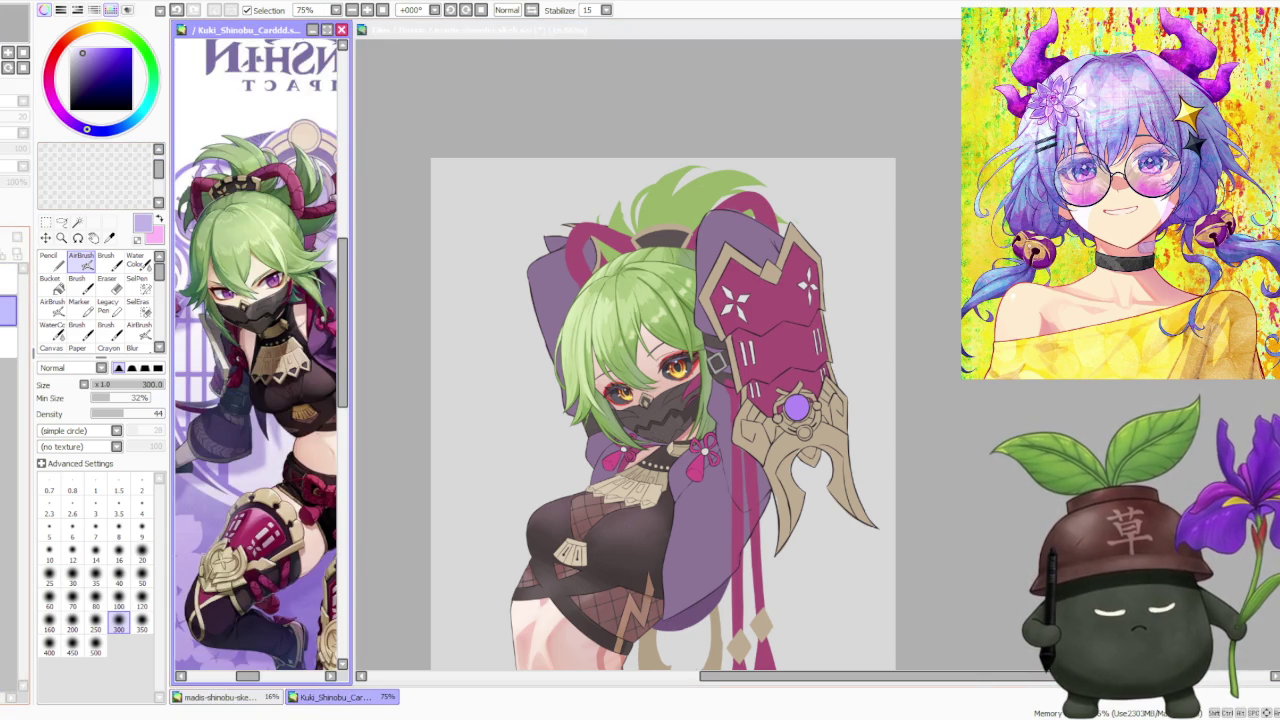
pyautogui.click(955, 362)
pyautogui.scroll(-1, 952, 358)
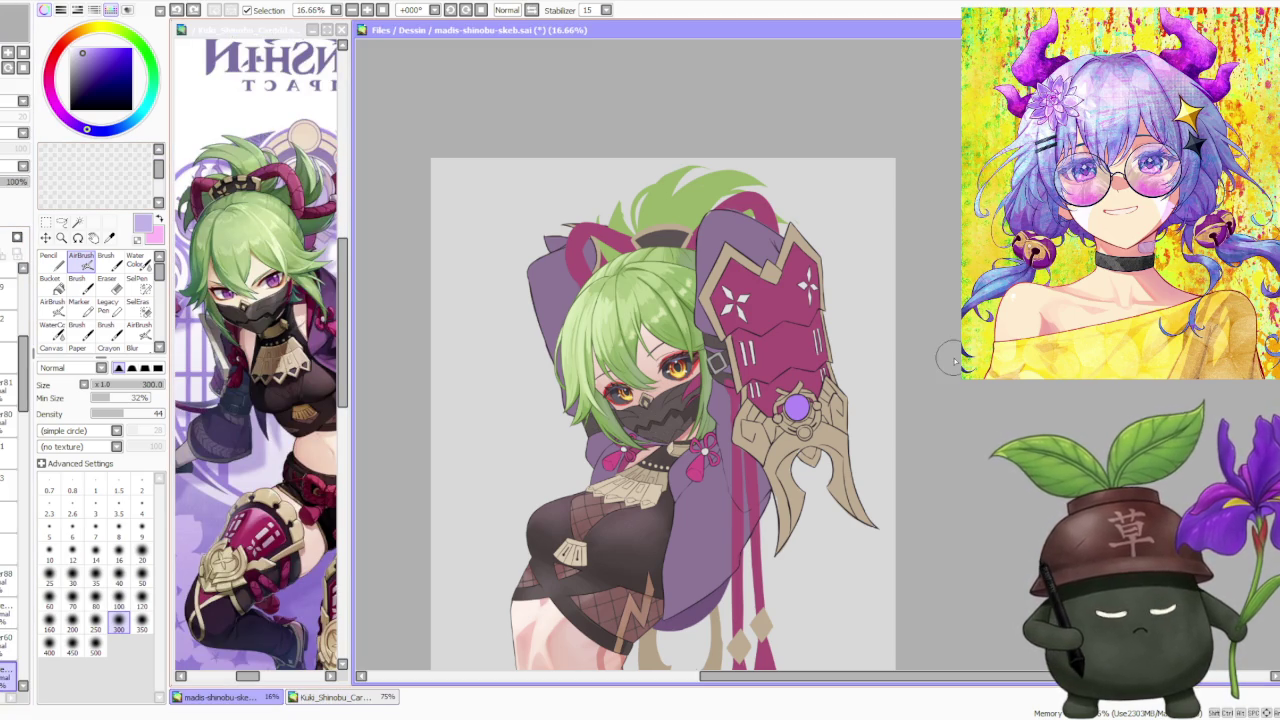
pyautogui.scroll(-1, 945, 362)
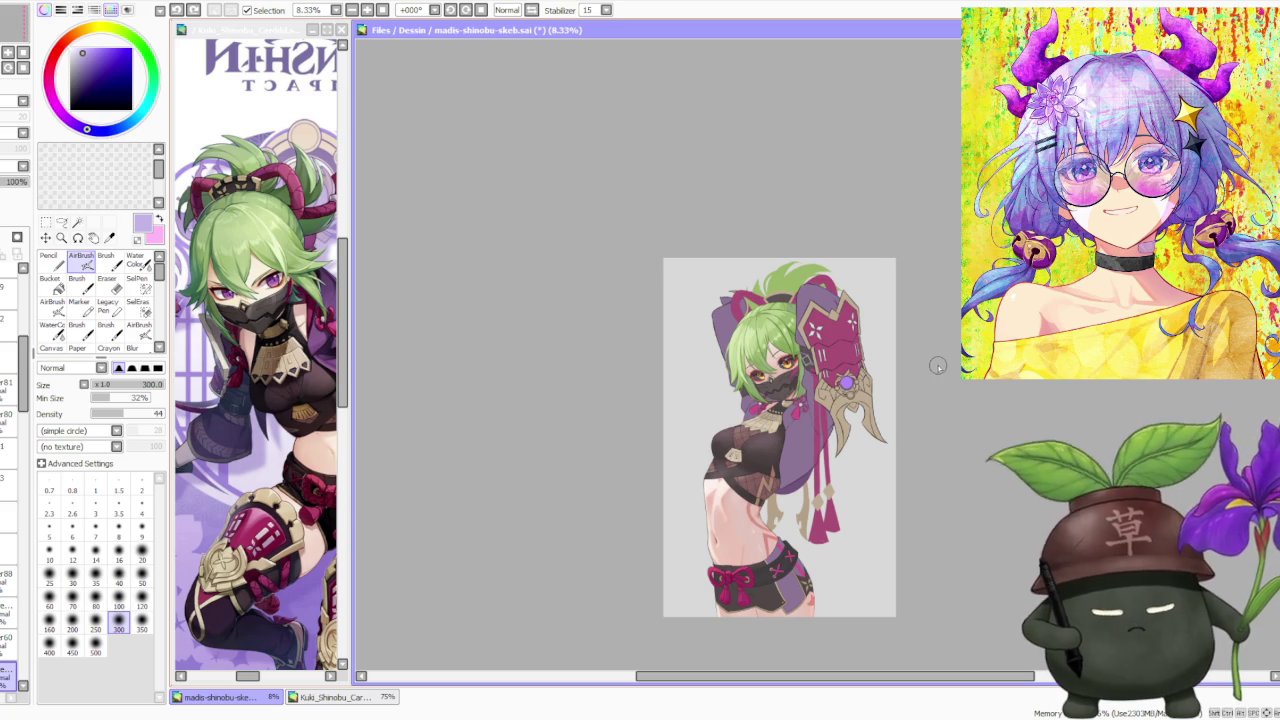
pyautogui.scroll(1, 918, 322)
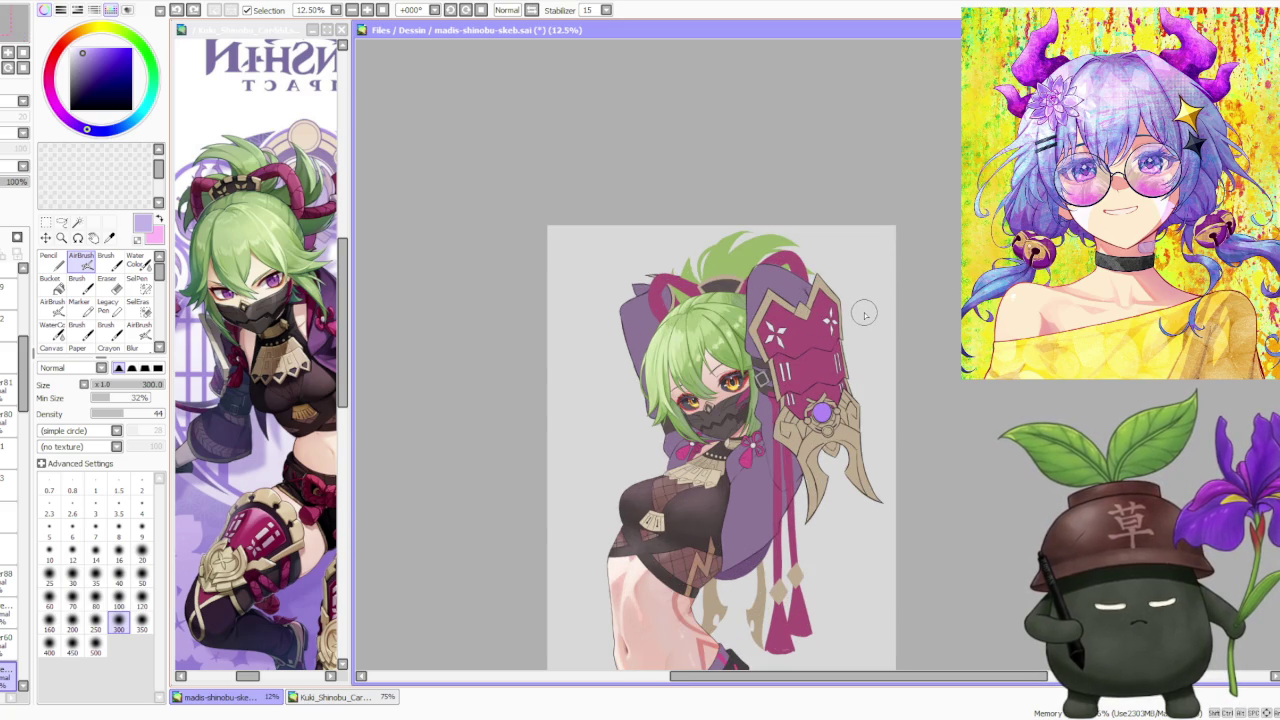
pyautogui.scroll(-1, 865, 315)
pyautogui.scroll(2, 767, 237)
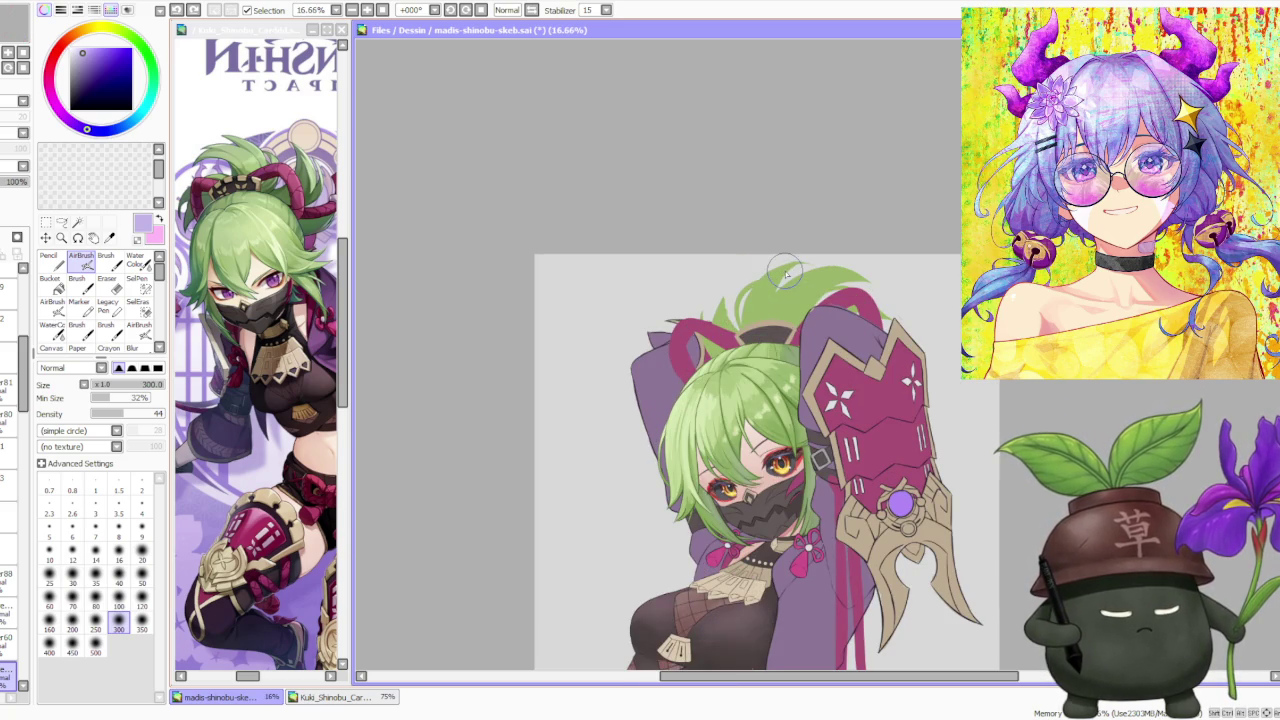
pyautogui.scroll(-1, 785, 270)
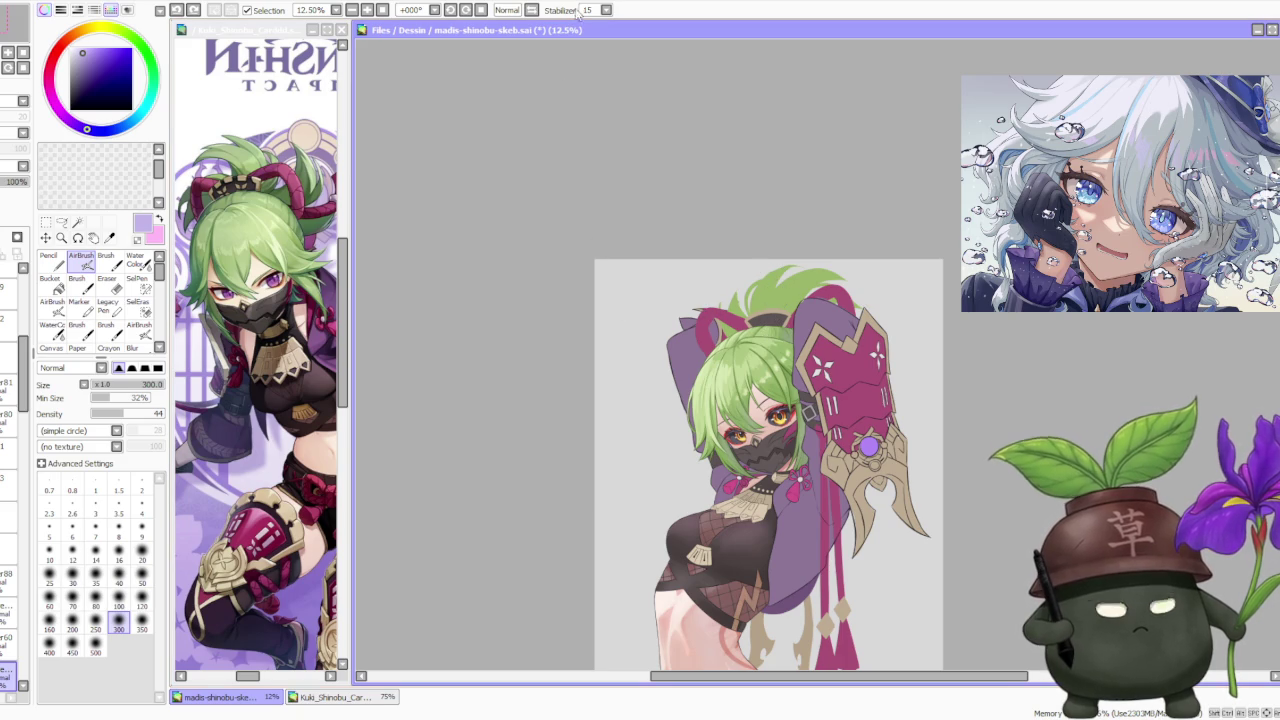
pyautogui.click(533, 10)
pyautogui.scroll(-1, 864, 386)
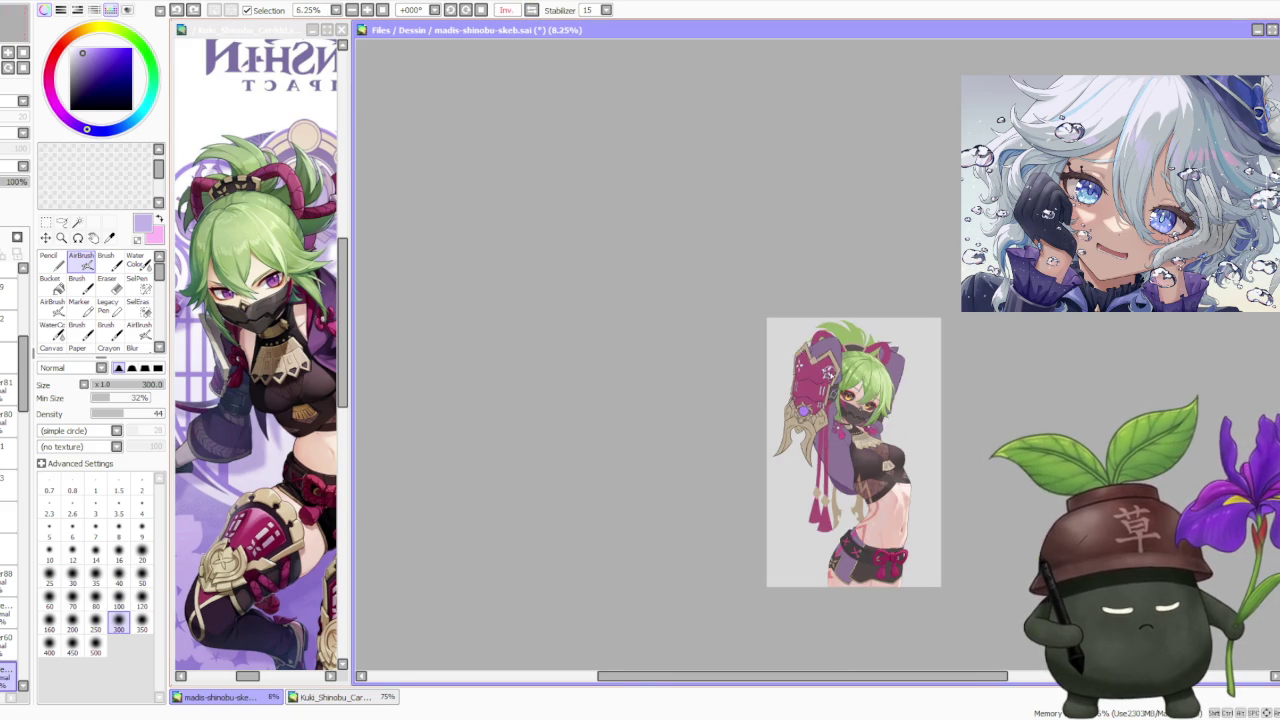
pyautogui.scroll(1, 993, 377)
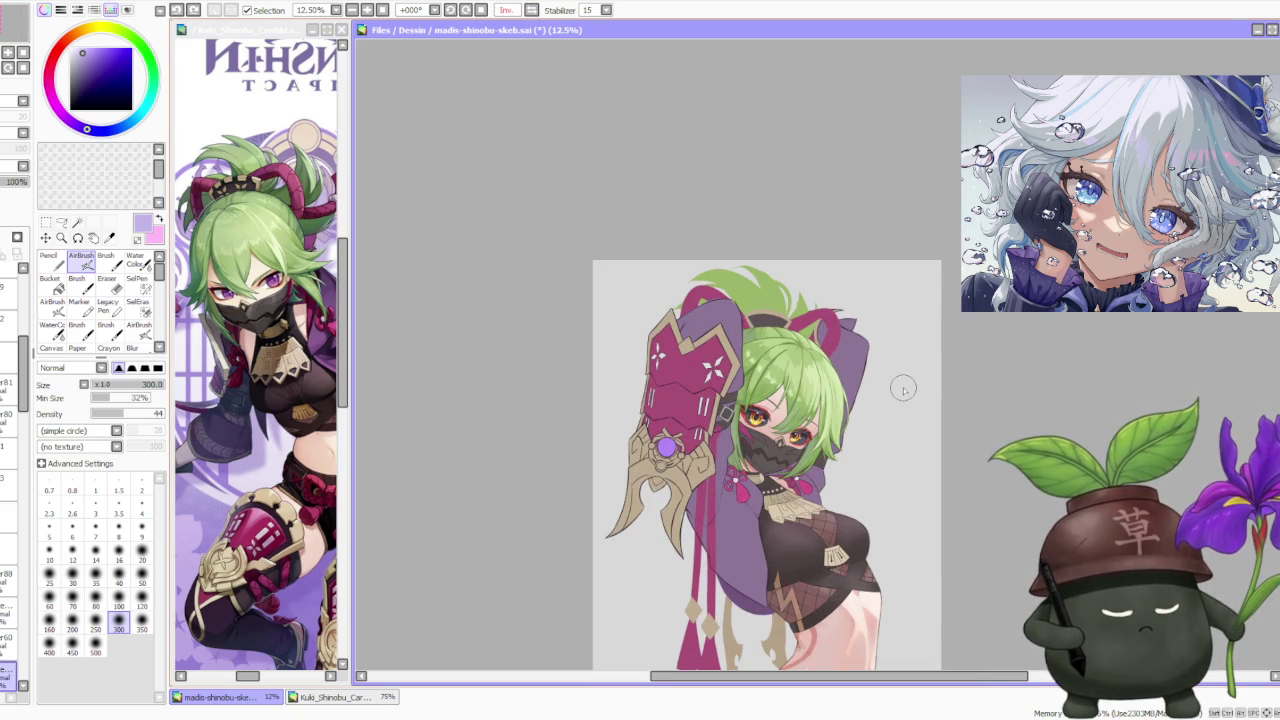
pyautogui.click(532, 10)
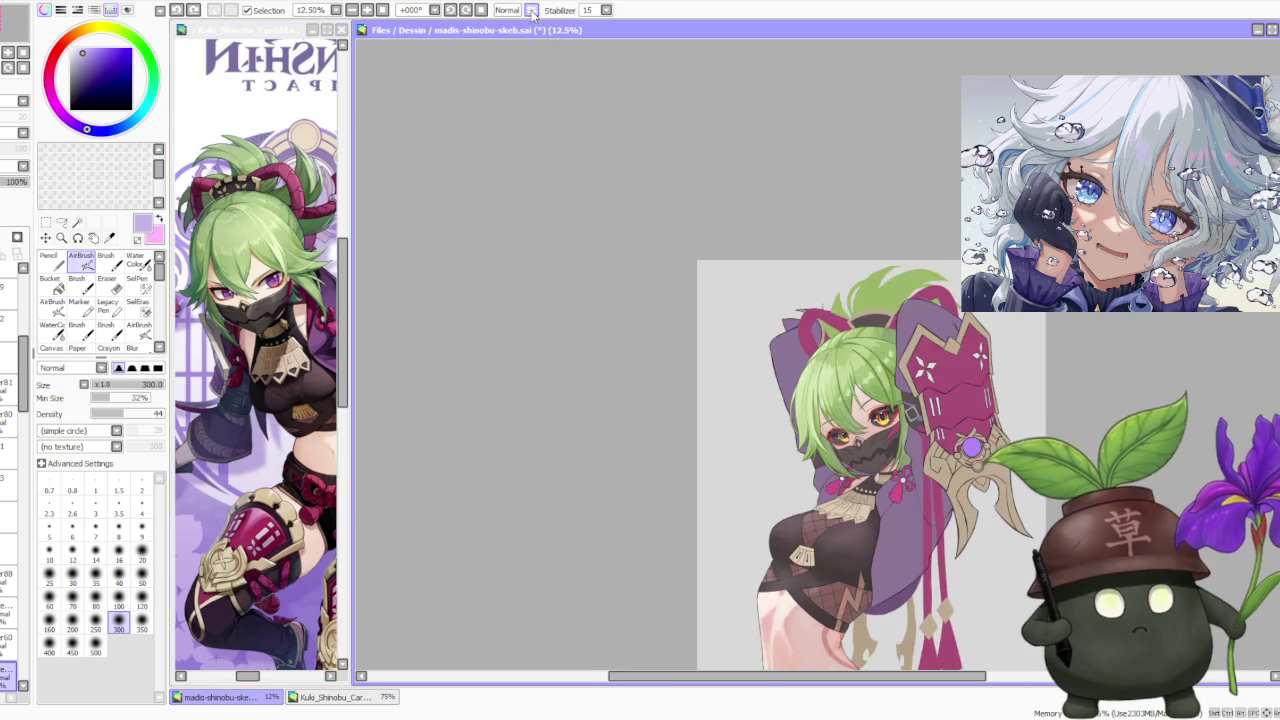
pyautogui.scroll(-2, 604, 330)
pyautogui.scroll(2, 835, 335)
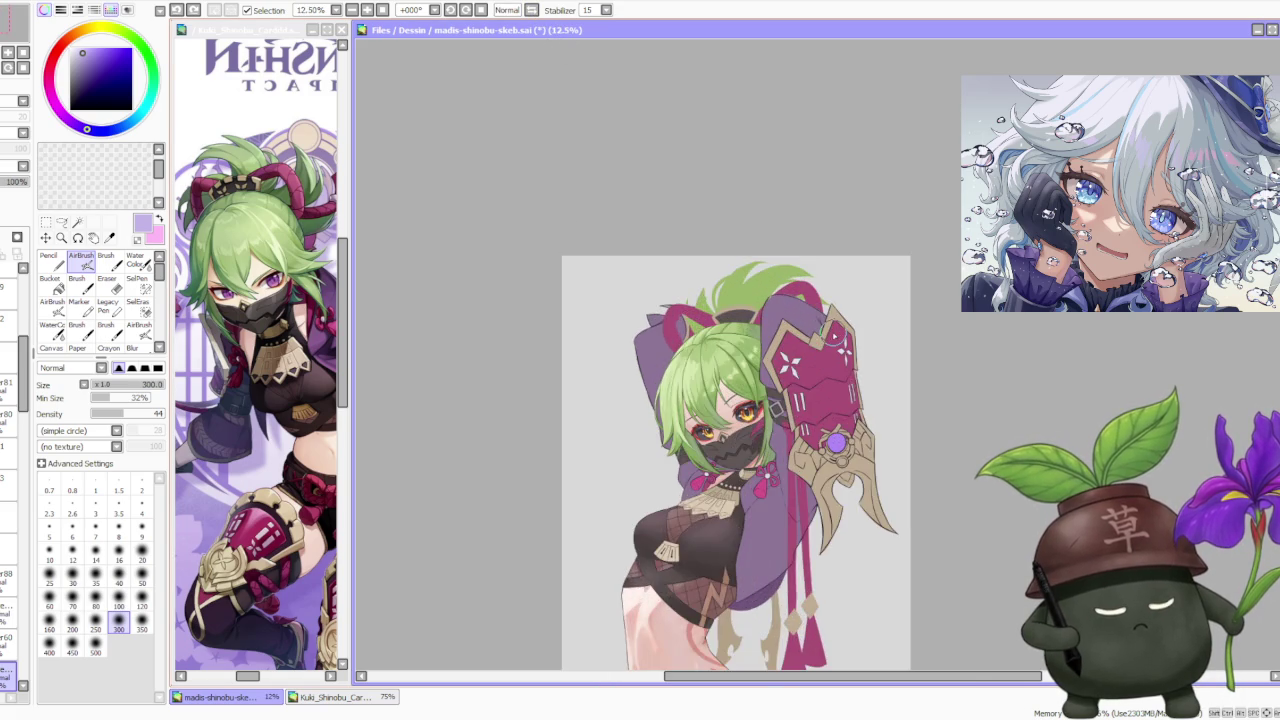
pyautogui.scroll(-1, 835, 335)
pyautogui.scroll(1, 838, 347)
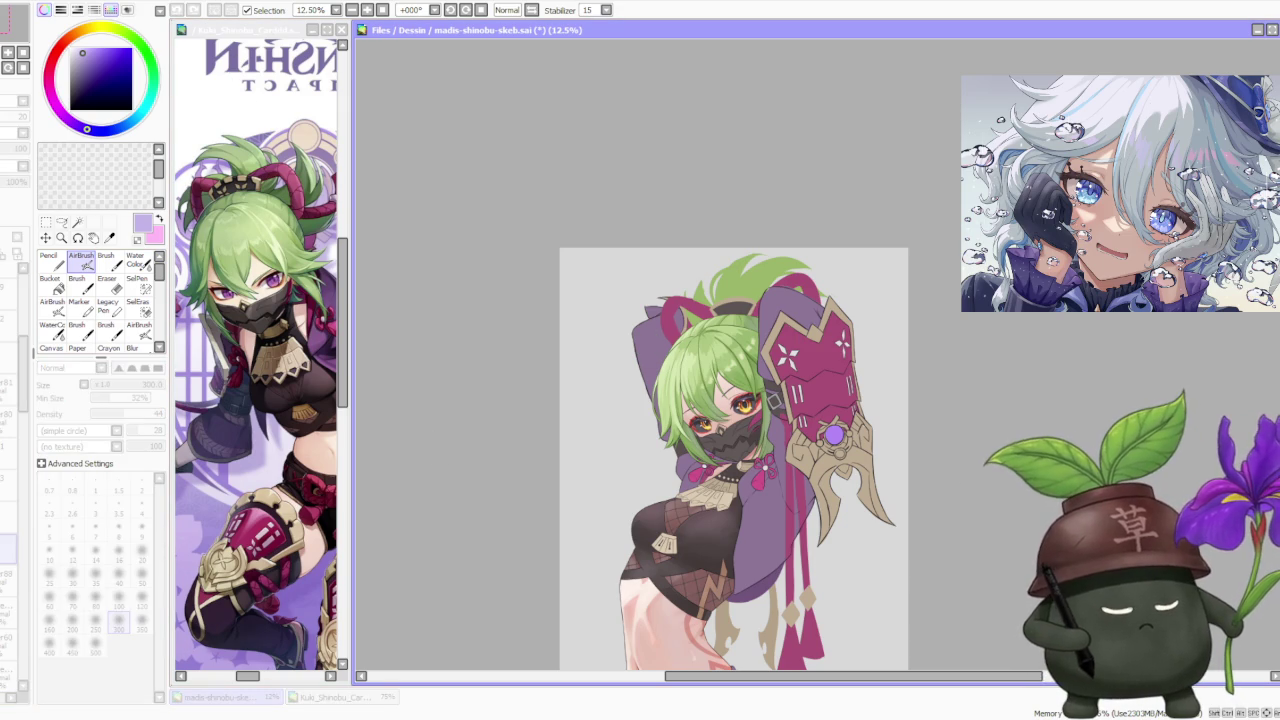
pyautogui.click(256, 300)
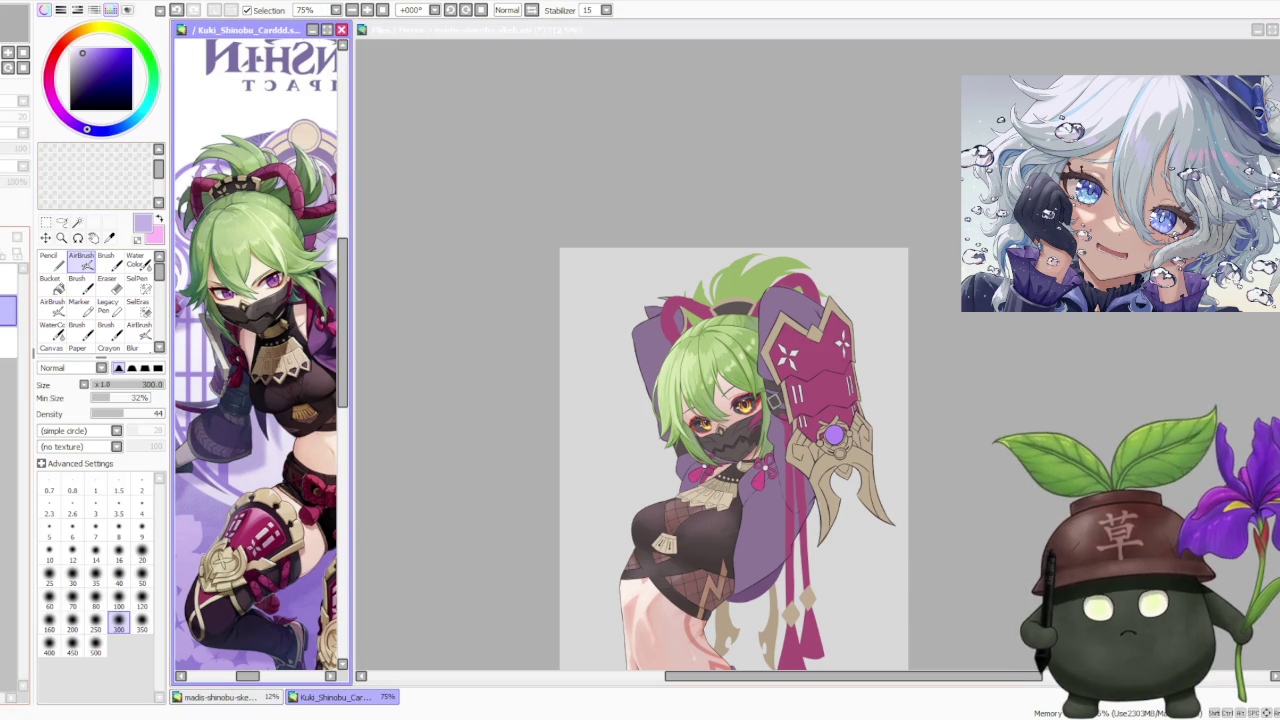
# Activate the madis-shinobu-skeb canvas and undo twice to restore the purple hair.
pyautogui.click(974, 349)
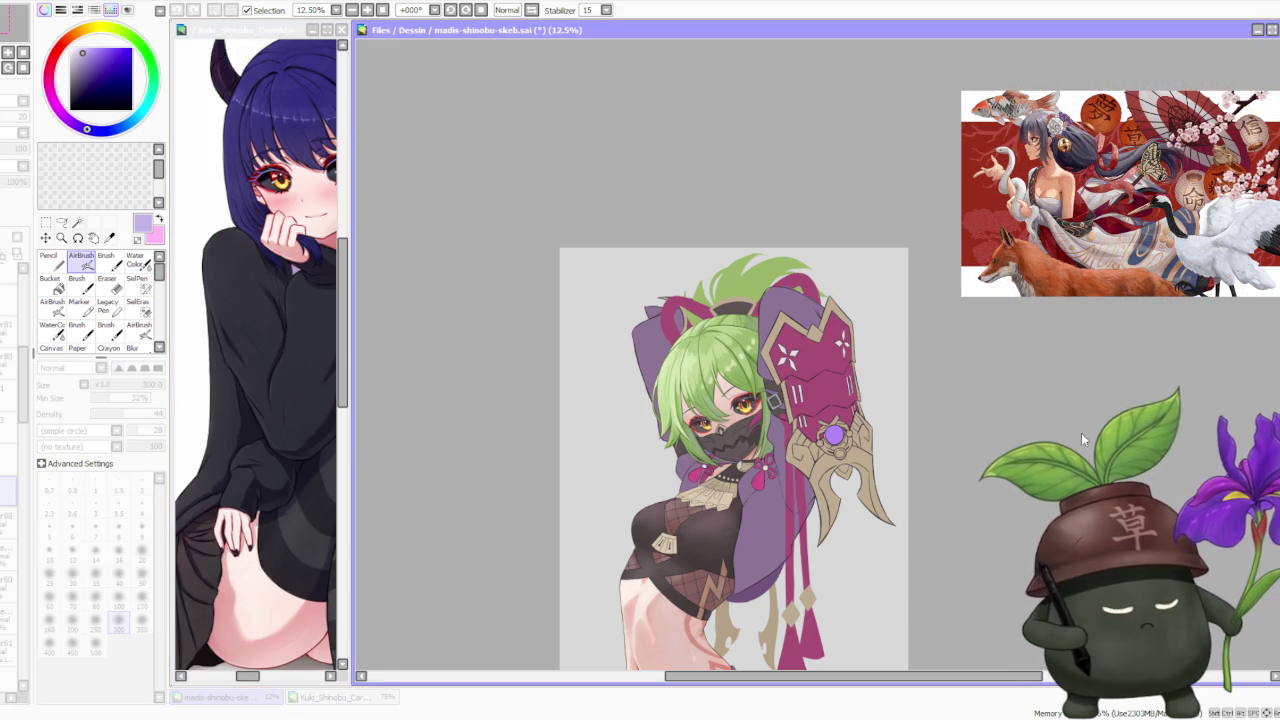
pyautogui.hotkey('ctrl', 'z')
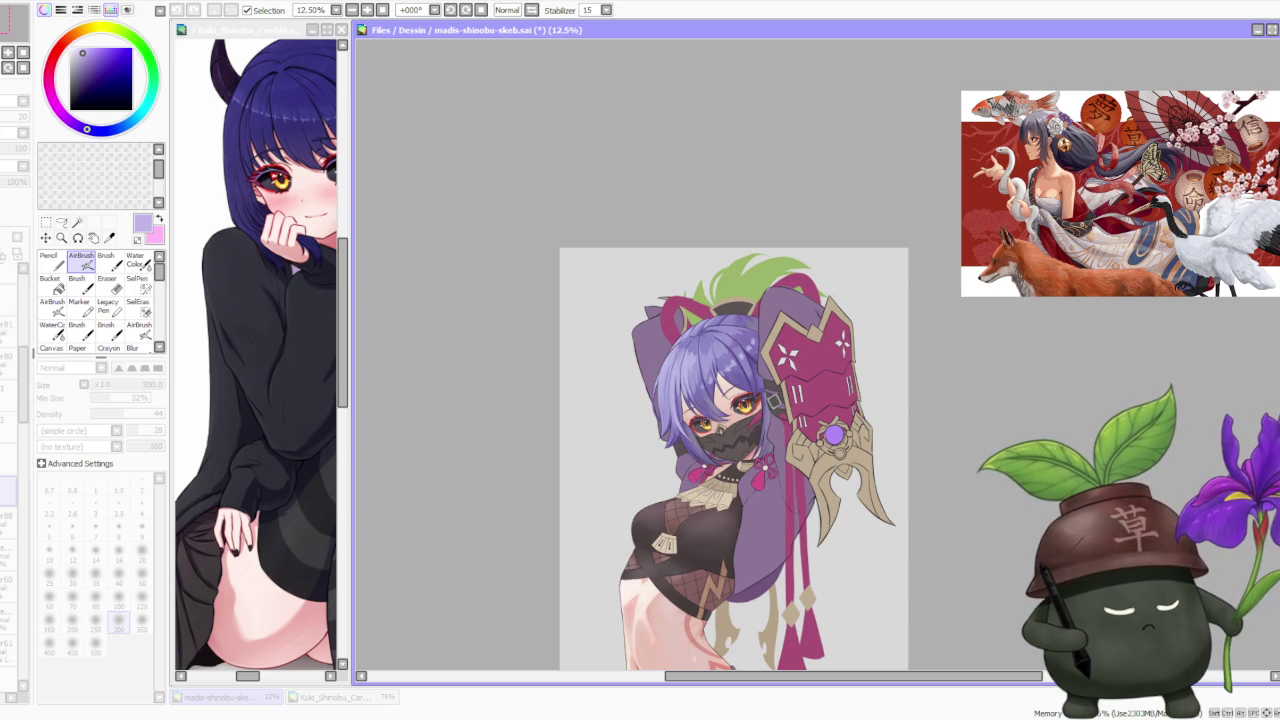
pyautogui.hotkey('ctrl', 'z')
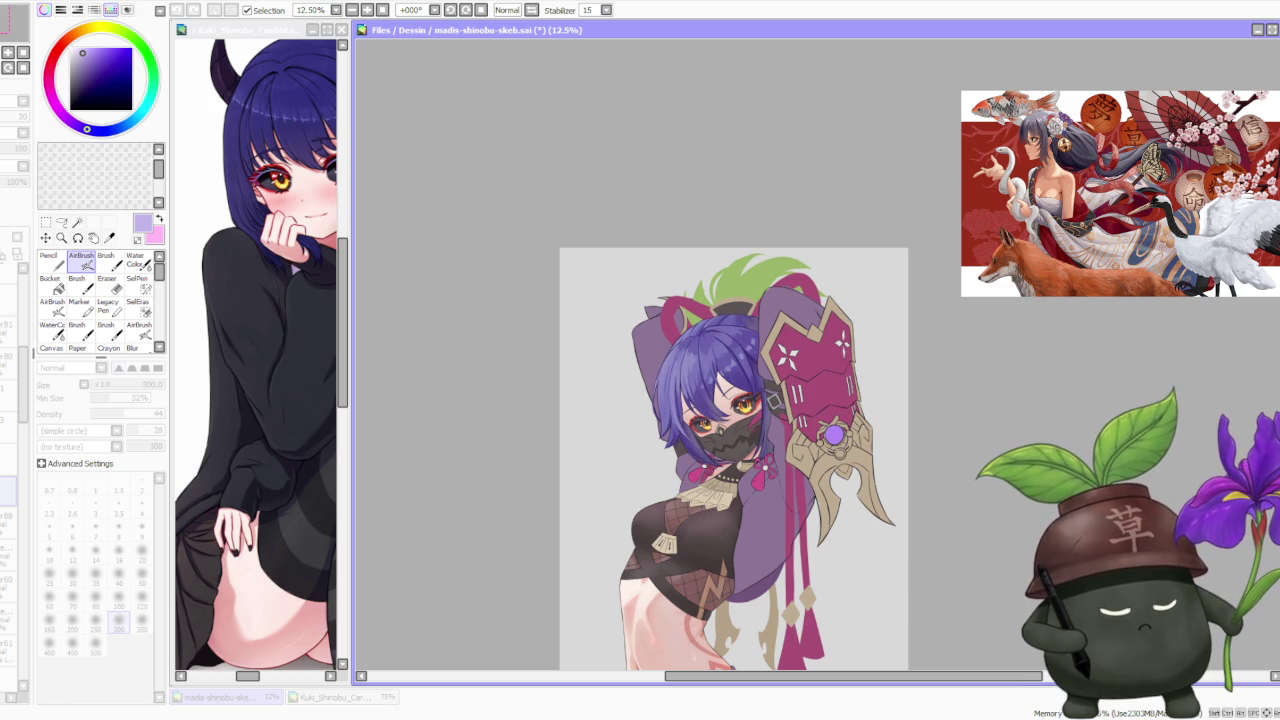
pyautogui.scroll(-2, 711, 424)
# Zoom in and out across the whole figure to judge the purple-hair version.
pyautogui.scroll(3, 711, 424)
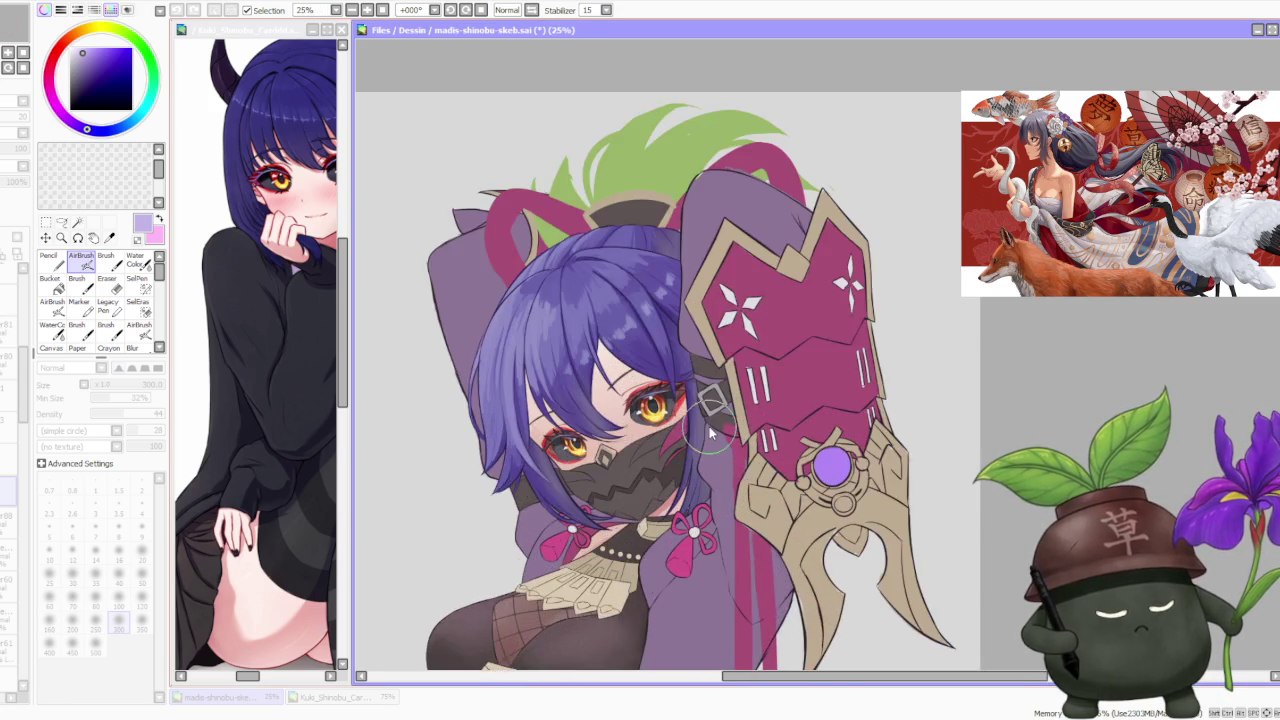
pyautogui.scroll(-1, 710, 421)
pyautogui.scroll(-2, 710, 421)
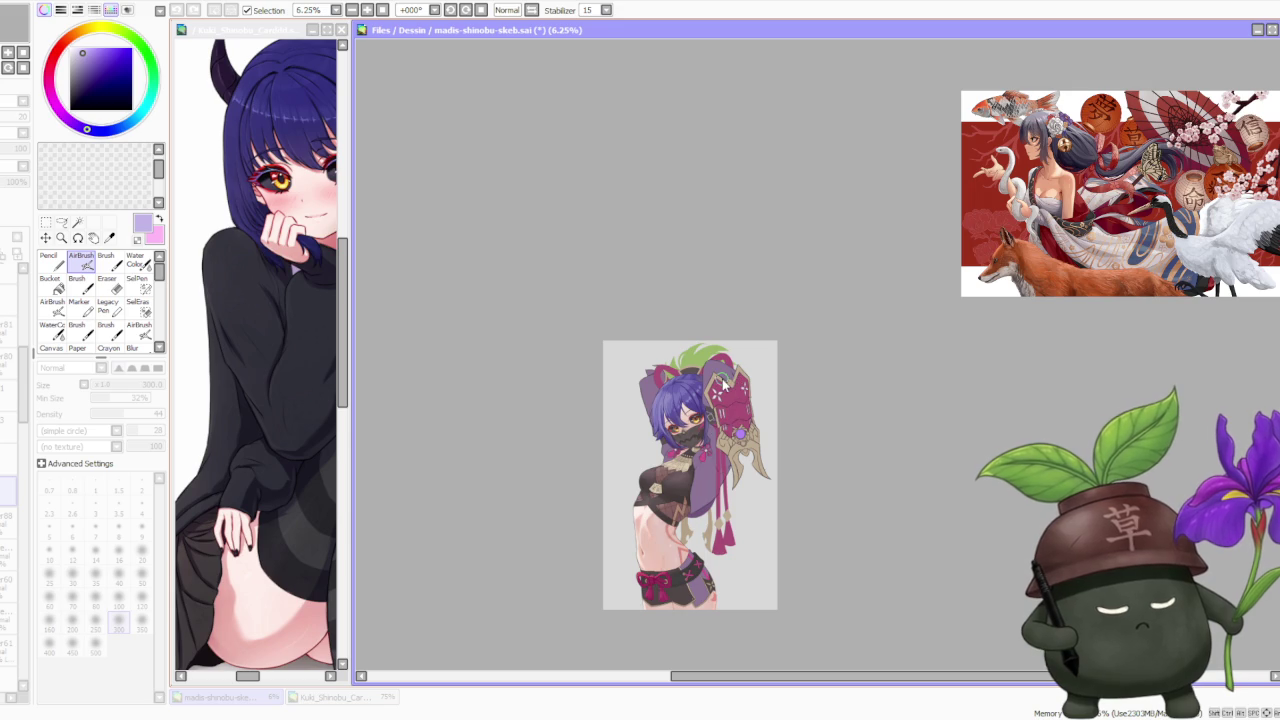
pyautogui.scroll(1, 722, 386)
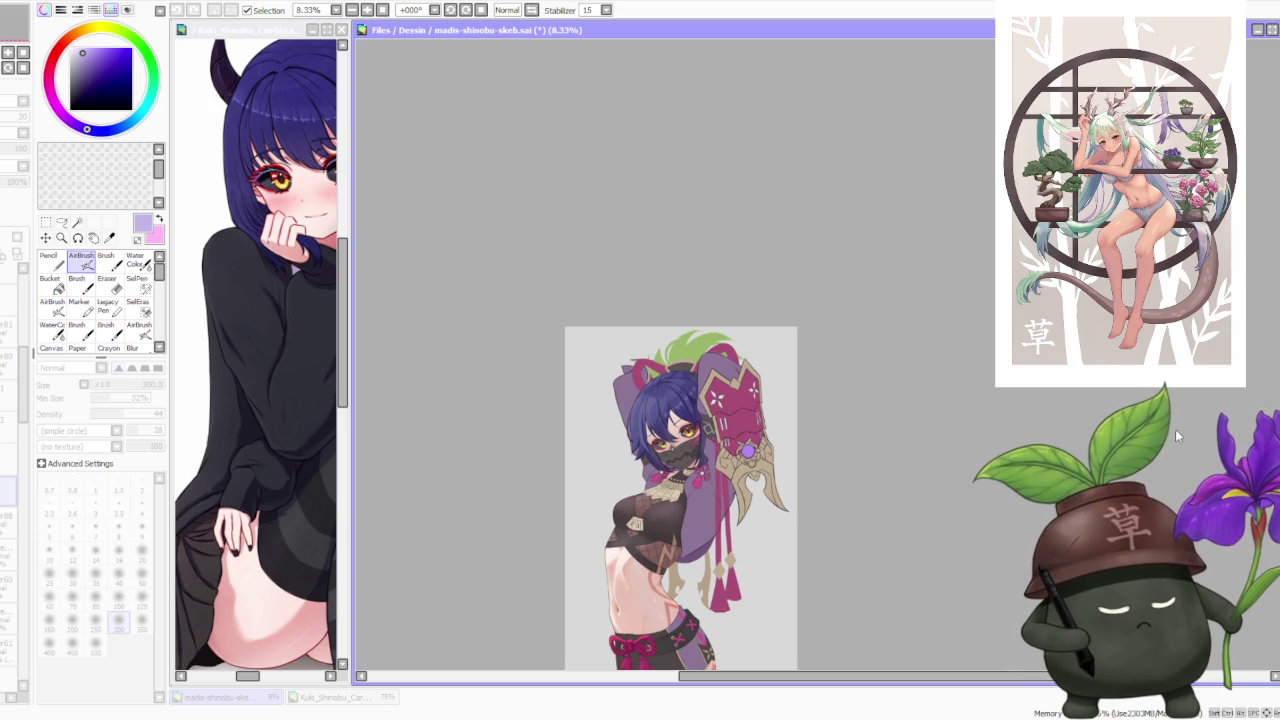
pyautogui.scroll(-1, 969, 439)
pyautogui.scroll(3, 705, 426)
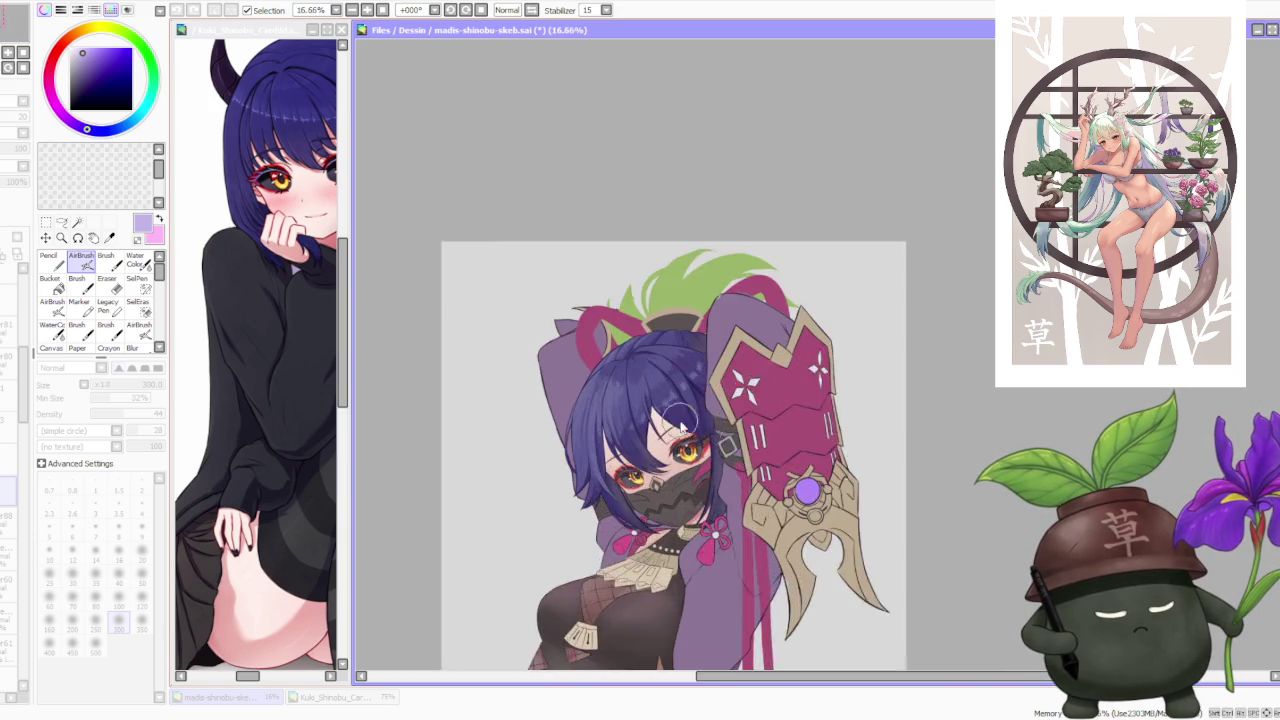
pyautogui.scroll(1, 705, 426)
pyautogui.scroll(-1, 686, 414)
pyautogui.scroll(-1, 700, 410)
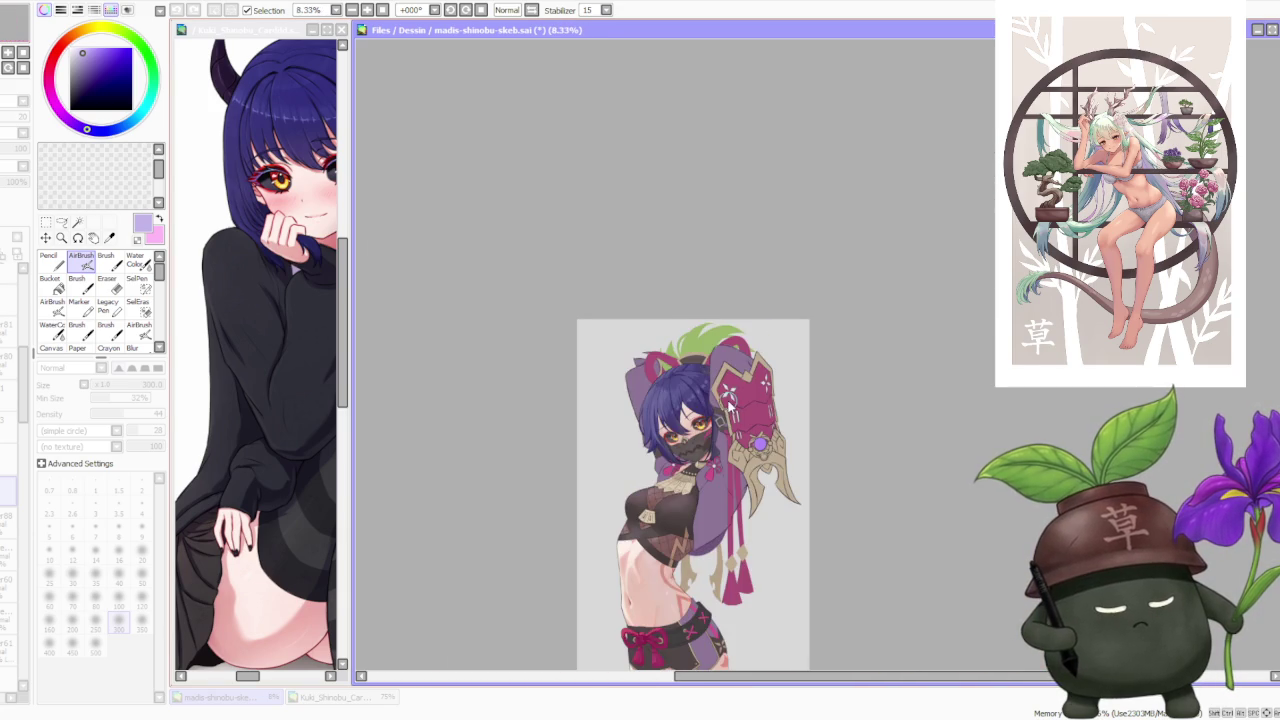
pyautogui.scroll(-1, 729, 398)
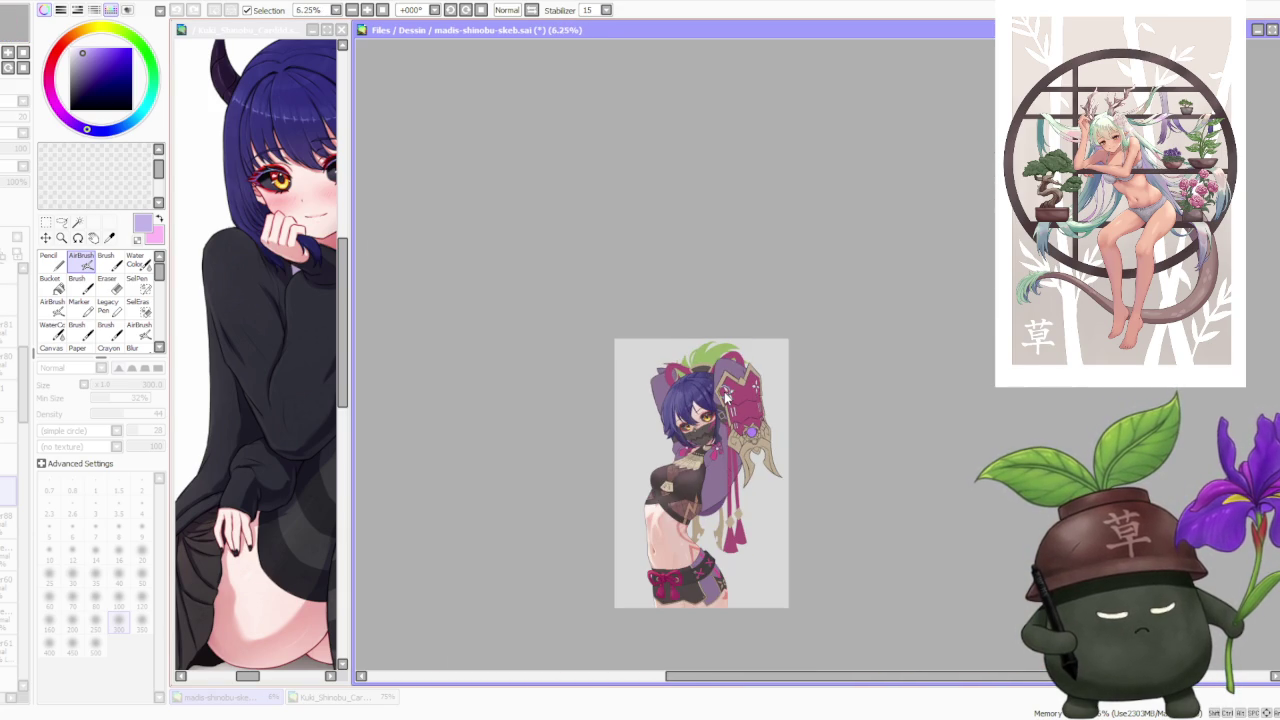
pyautogui.scroll(2, 724, 392)
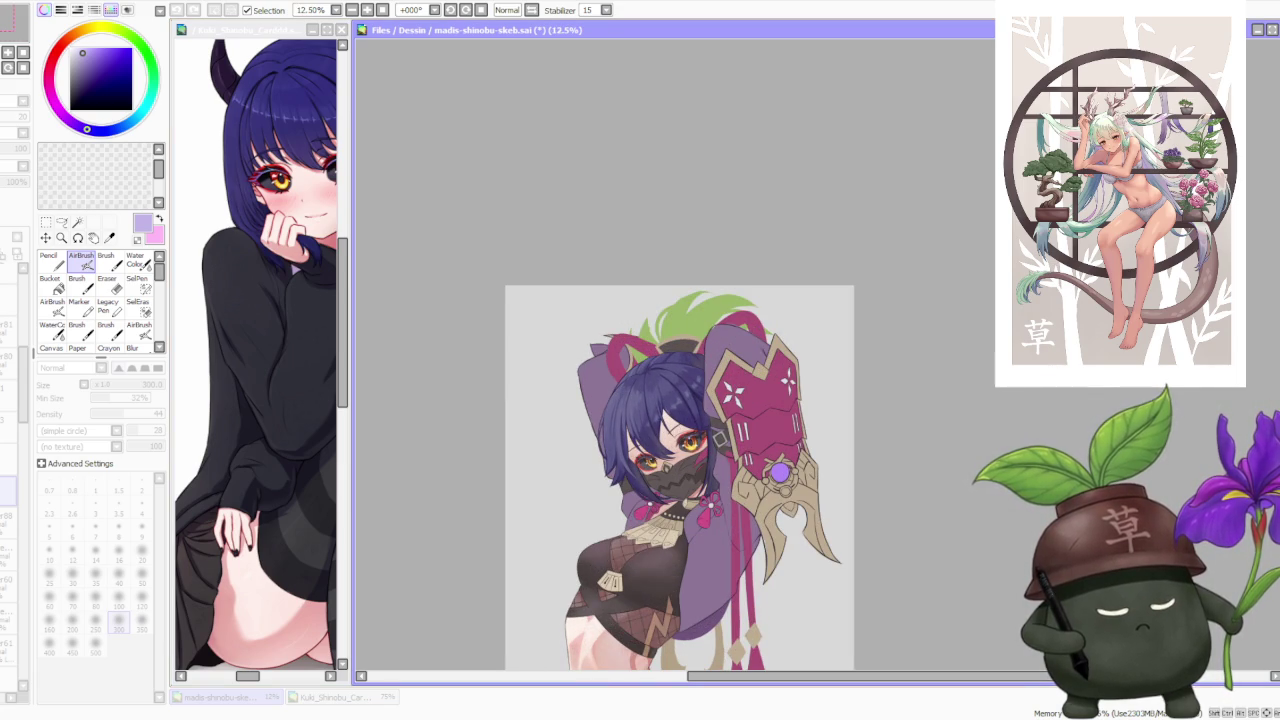
pyautogui.scroll(-1, 719, 445)
pyautogui.scroll(1, 720, 383)
pyautogui.scroll(-1, 715, 385)
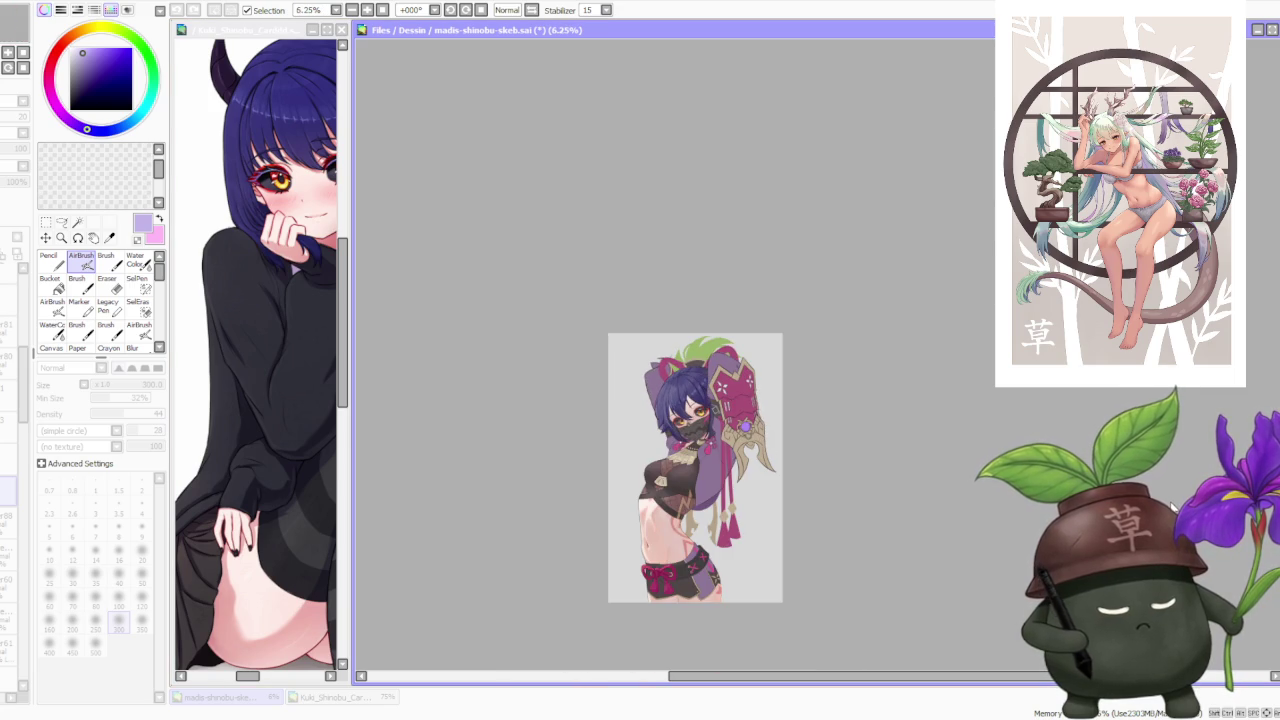
pyautogui.scroll(-1, 837, 425)
pyautogui.scroll(1, 790, 400)
pyautogui.scroll(1, 738, 373)
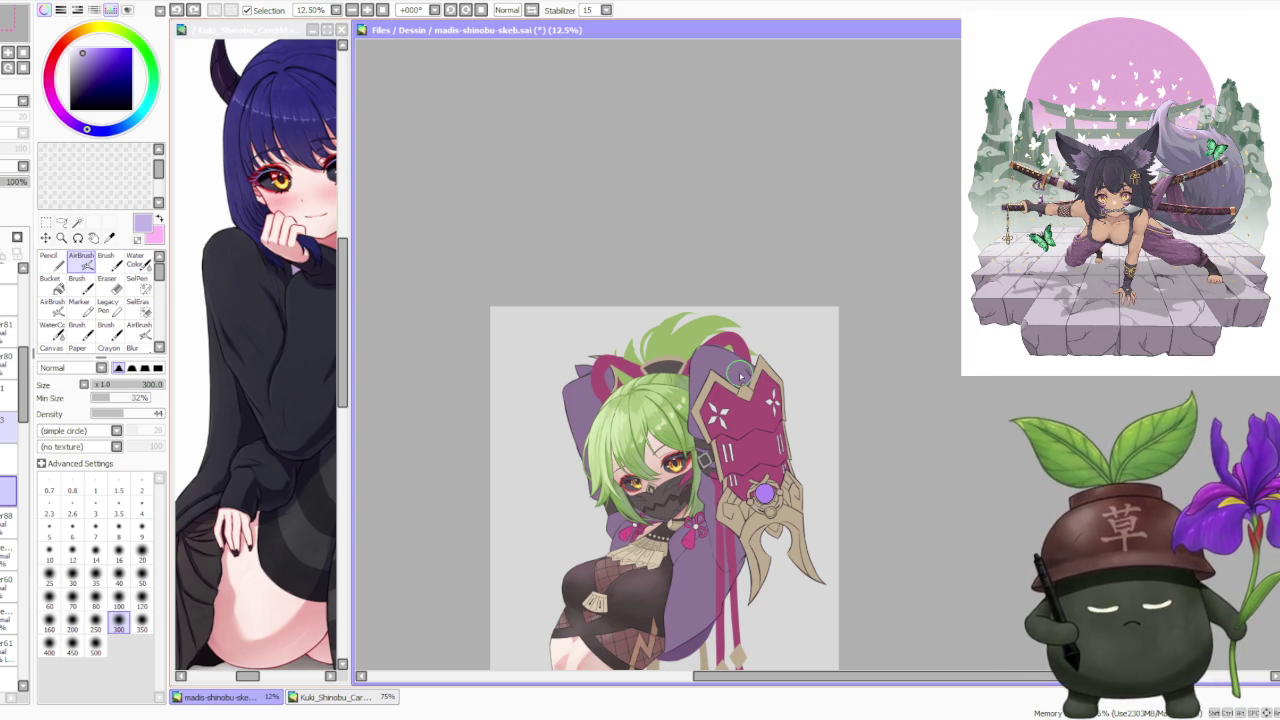
# Zoom in on the head, then switch to the Kuki_Shinobu reference document.
pyautogui.scroll(-1, 731, 352)
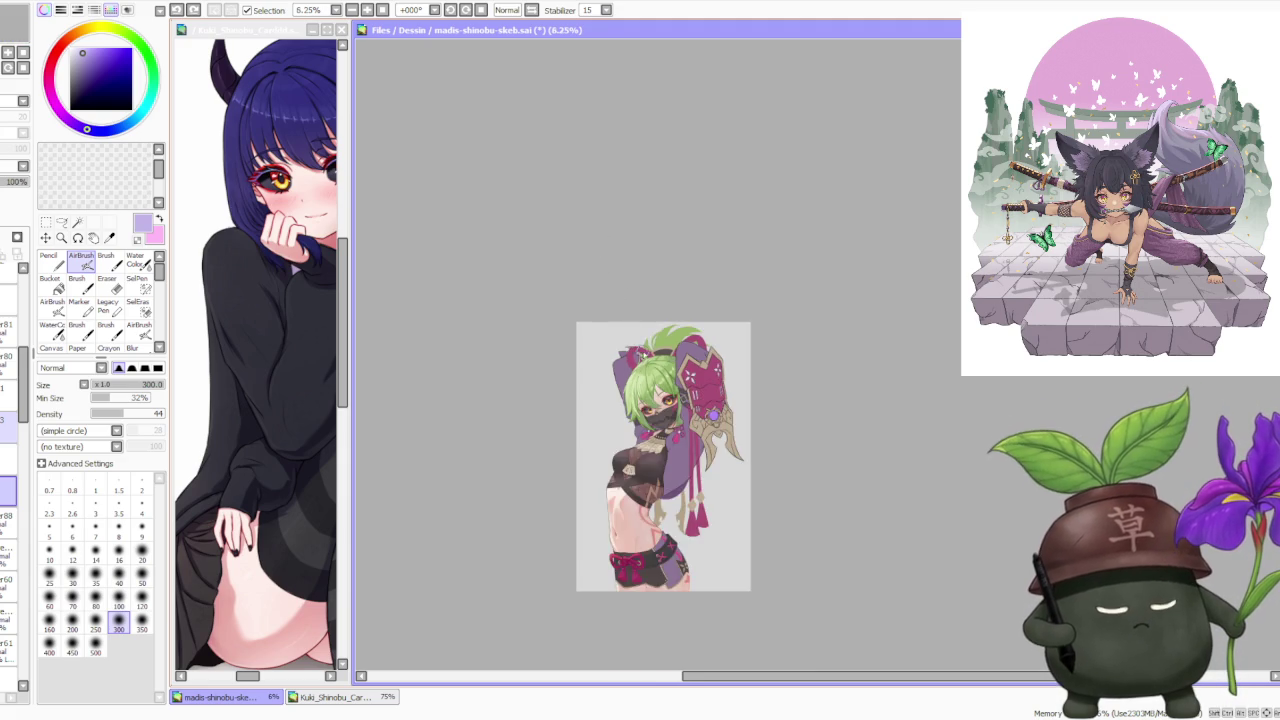
pyautogui.scroll(1, 655, 350)
pyautogui.scroll(1, 655, 350)
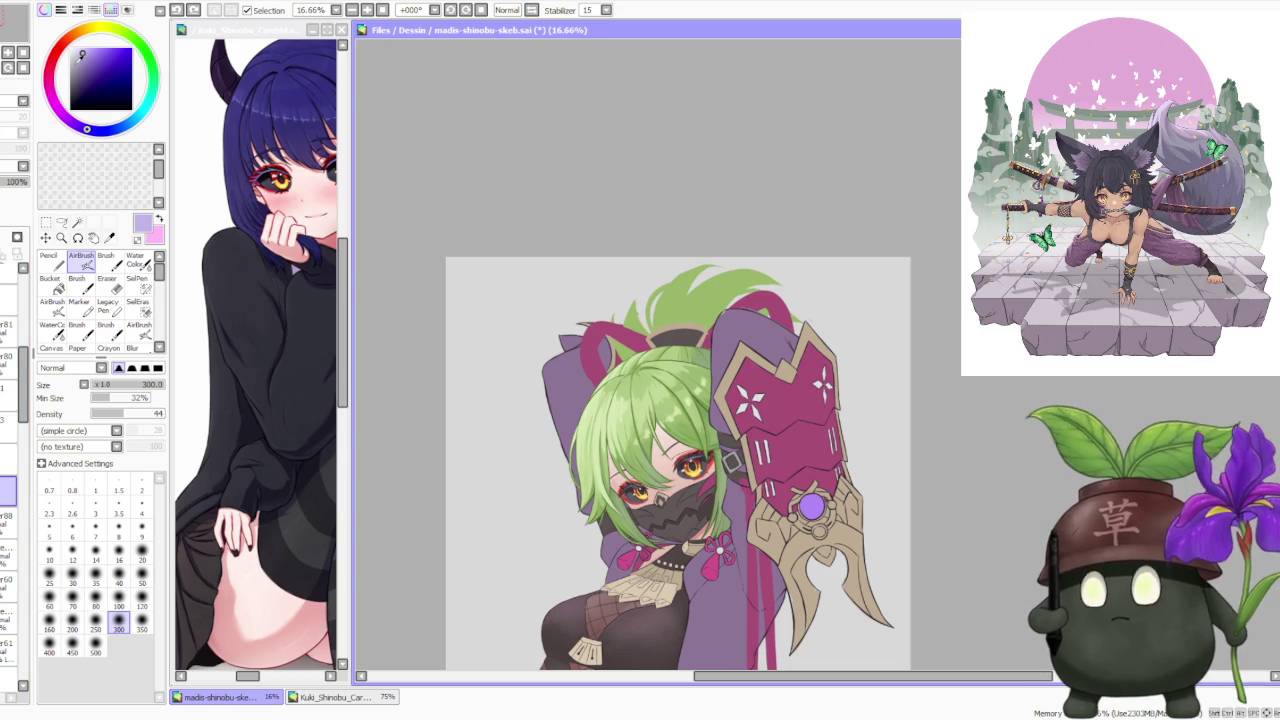
pyautogui.click(268, 148)
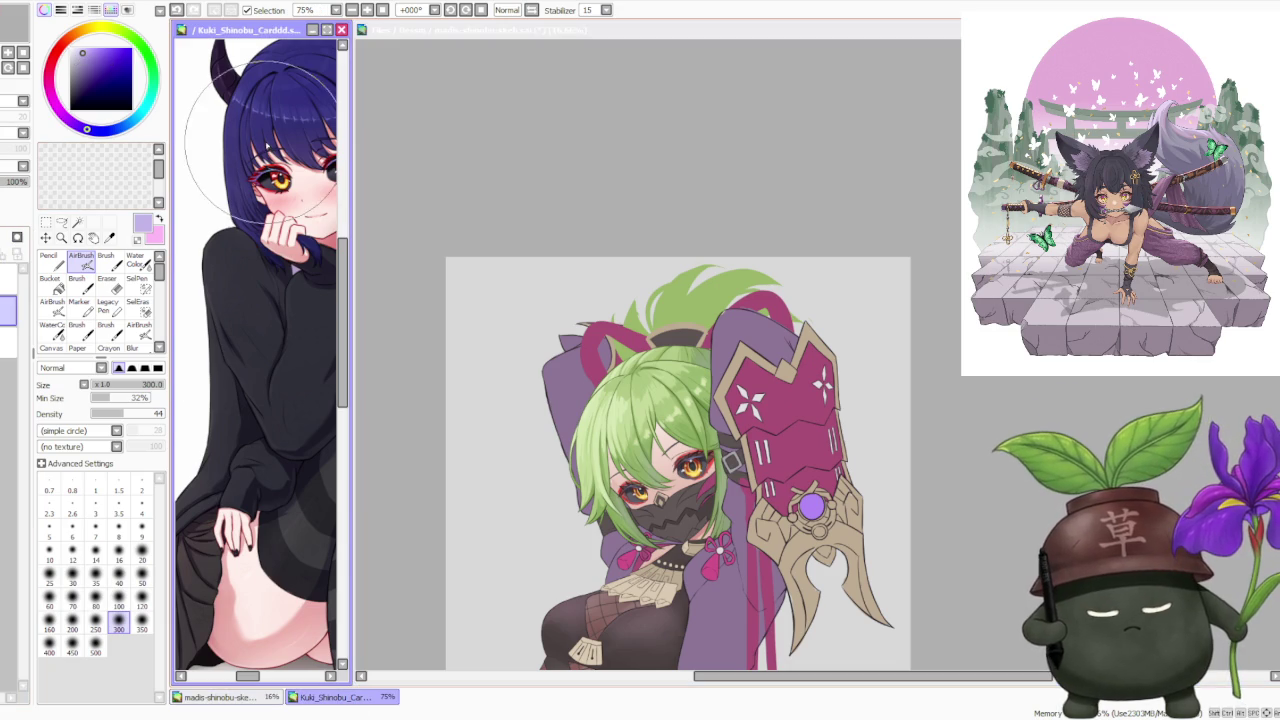
# Delete the pasted images from the reference and flip it so the Kuki Shinobu card reads correctly.
pyautogui.scroll(-3, 290, 262)
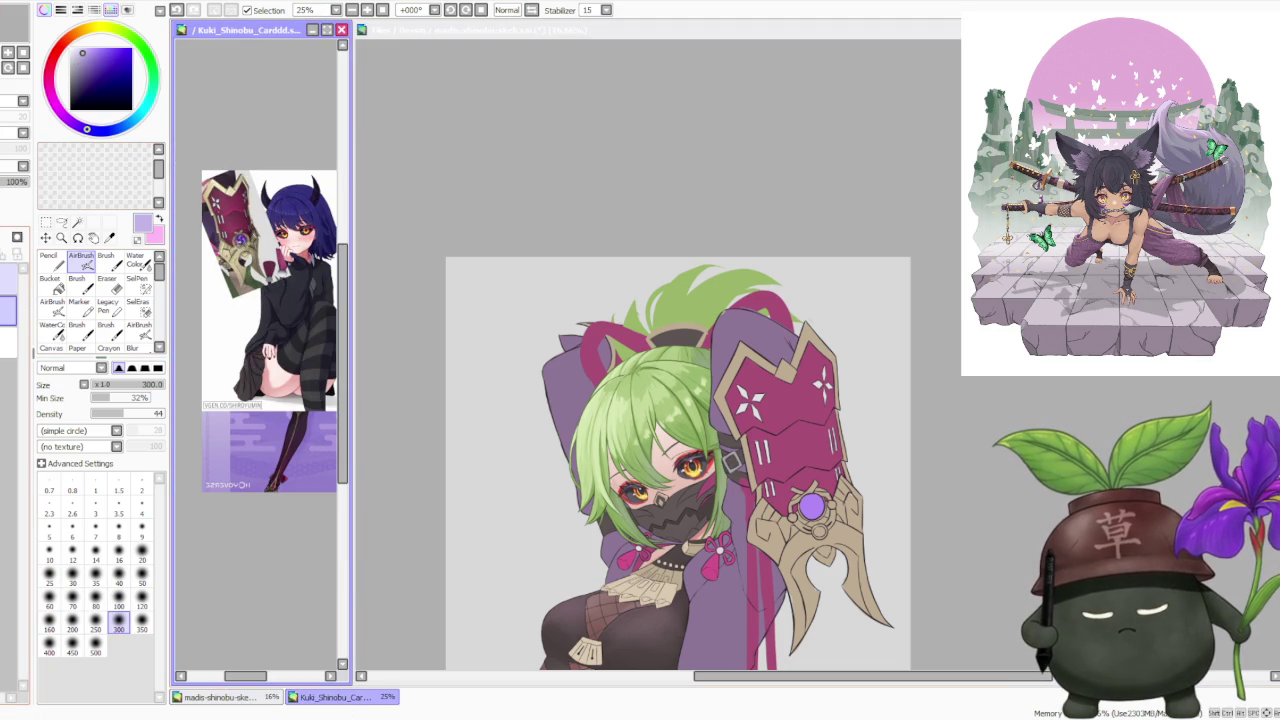
pyautogui.press('Delete')
pyautogui.press('Delete')
pyautogui.scroll(3, 262, 360)
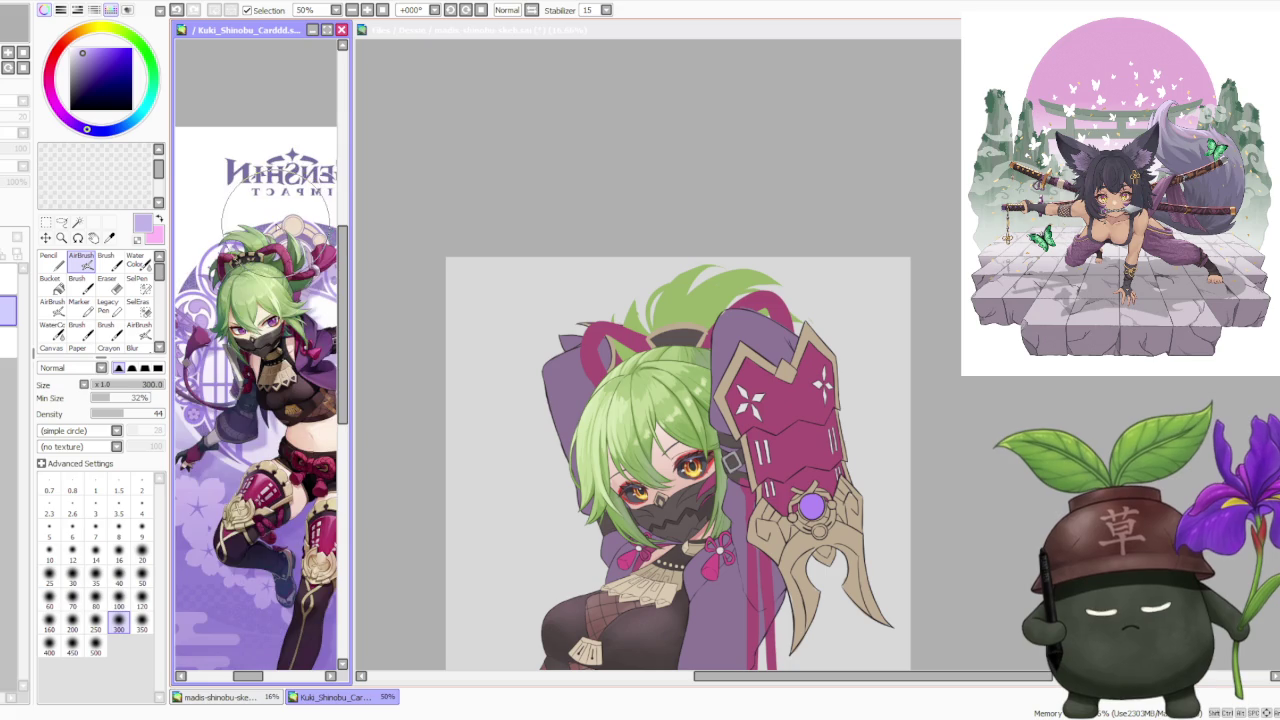
pyautogui.click(507, 10)
# Return to the madis-shinobu-skeb.sai drawing.
pyautogui.scroll(-2, 256, 400)
pyautogui.scroll(1, 256, 400)
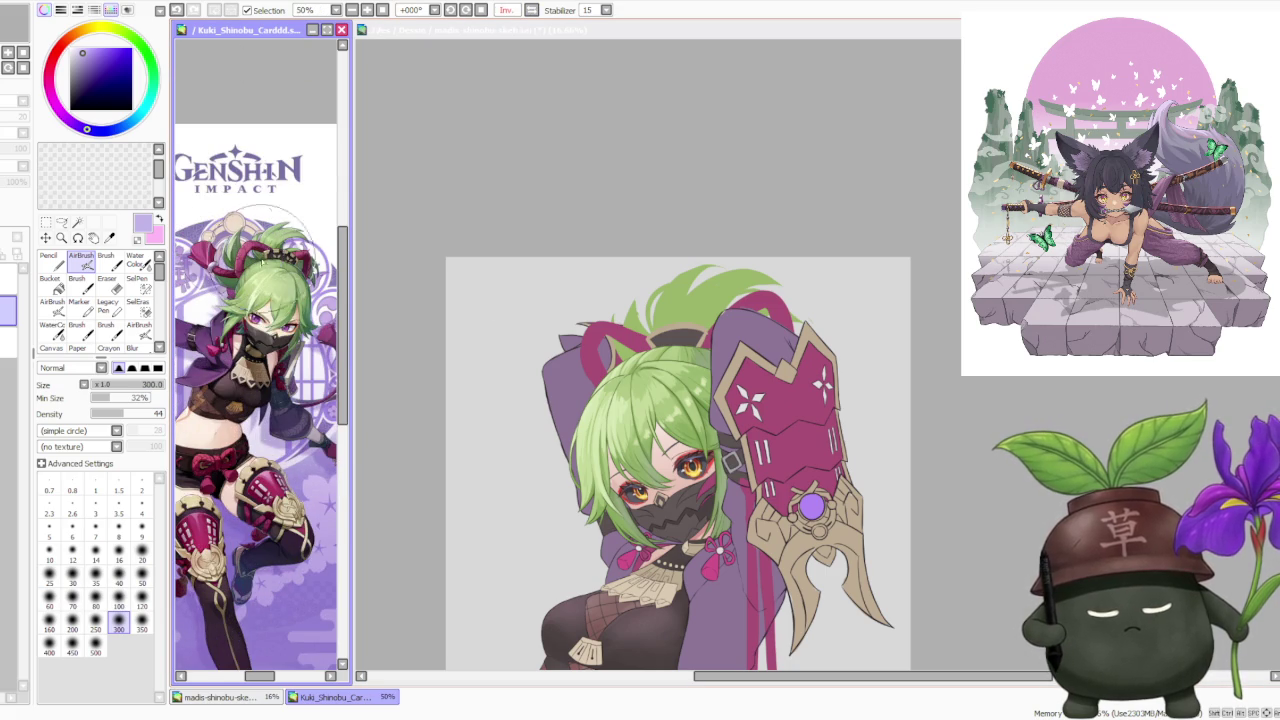
pyautogui.click(948, 323)
pyautogui.scroll(-1, 848, 261)
pyautogui.scroll(-1, 848, 261)
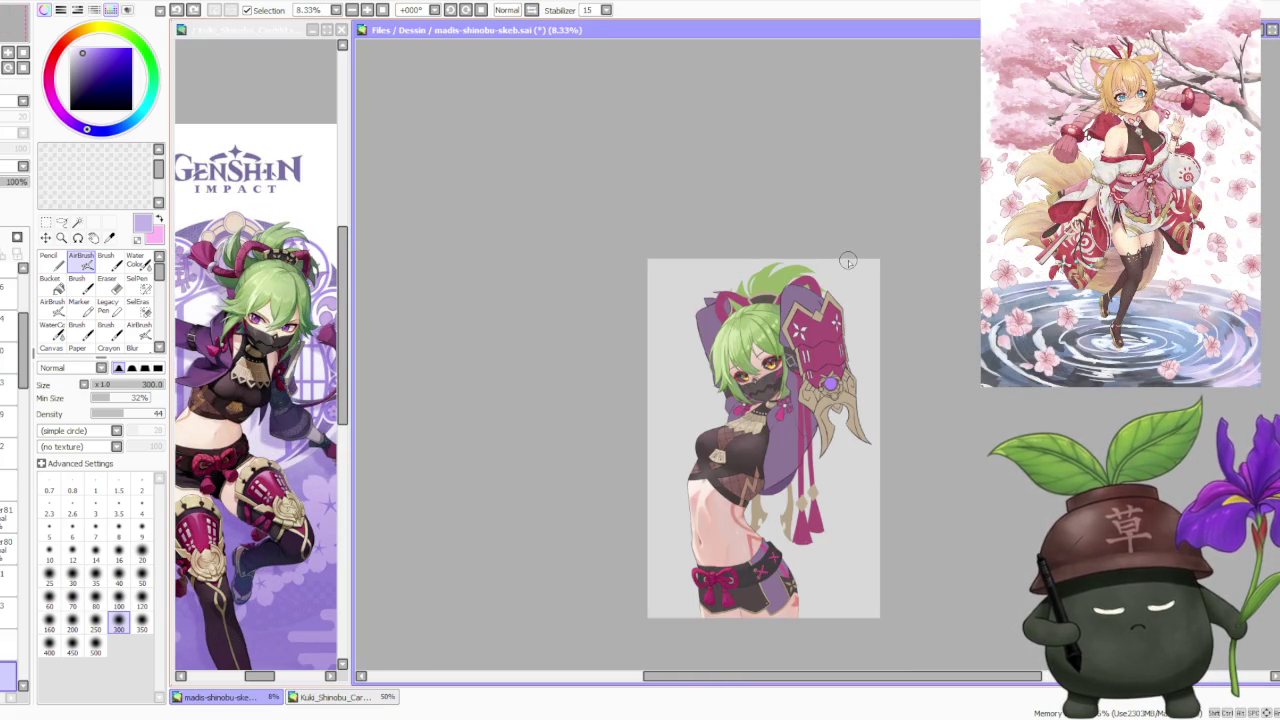
# Scroll through the Layer panel to review the layer stack.
pyautogui.scroll(1, 857, 275)
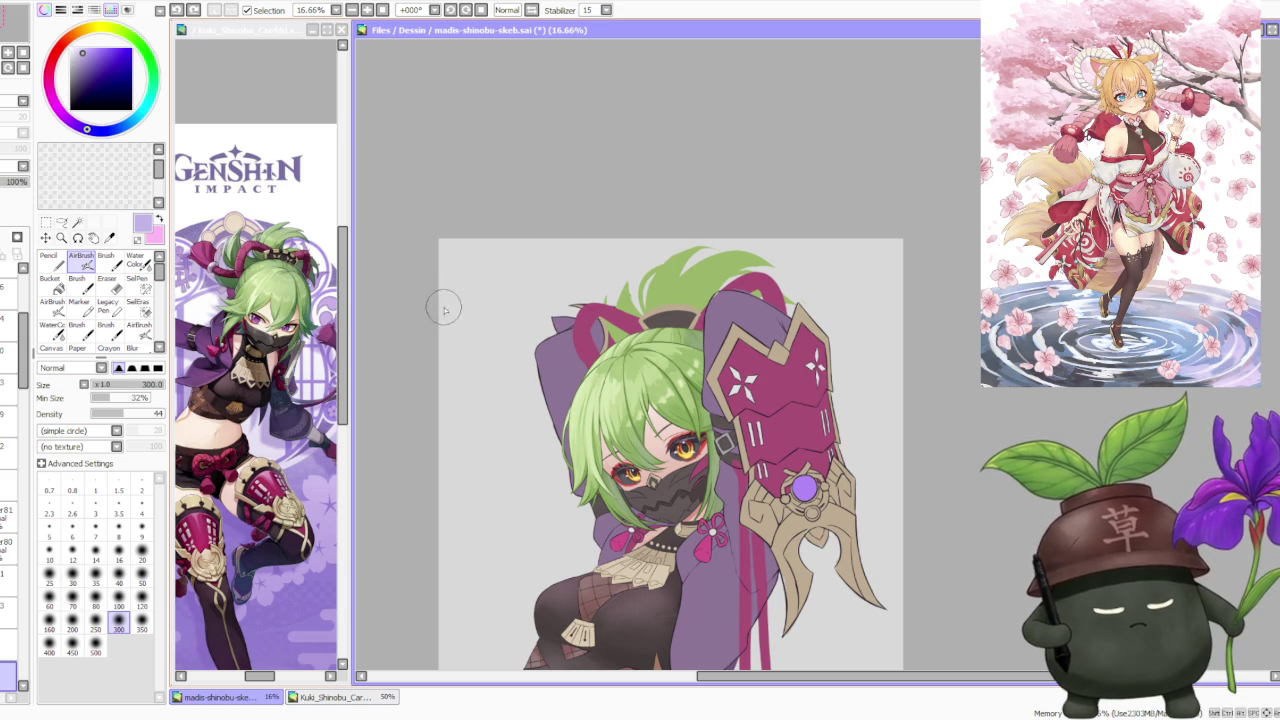
pyautogui.scroll(-10, 15, 400)
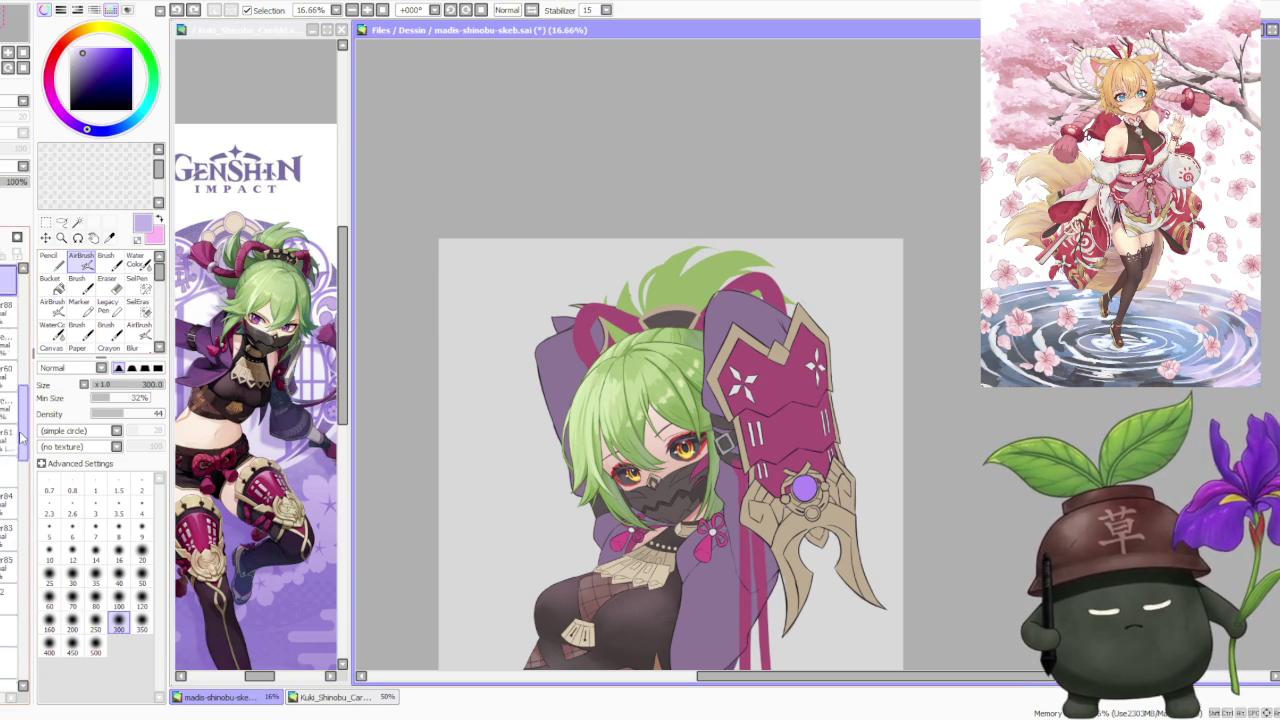
pyautogui.scroll(-5, 3, 507)
pyautogui.scroll(-5, 3, 560)
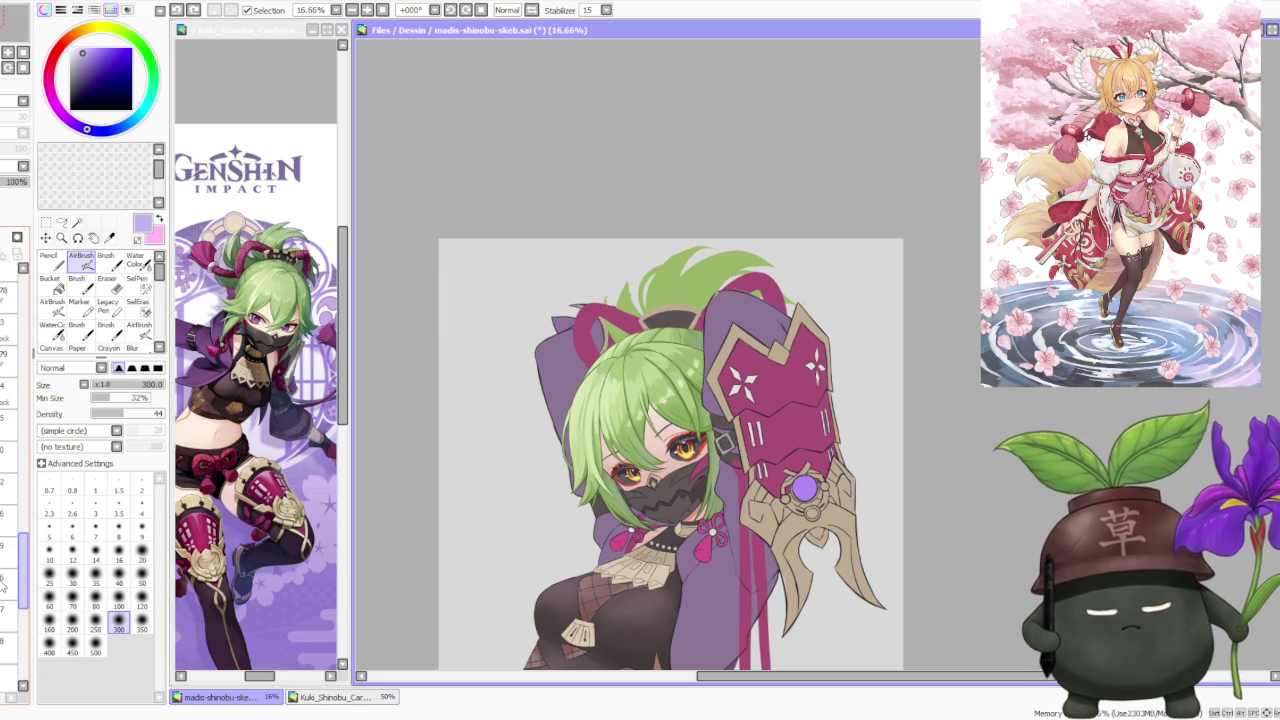
pyautogui.scroll(-3, 10, 450)
pyautogui.scroll(-3, 10, 450)
pyautogui.scroll(-2, 10, 450)
pyautogui.scroll(-2, 10, 450)
pyautogui.scroll(-2, 16, 614)
pyautogui.scroll(-2, 16, 614)
pyautogui.scroll(-2, 16, 614)
pyautogui.scroll(-2, 16, 614)
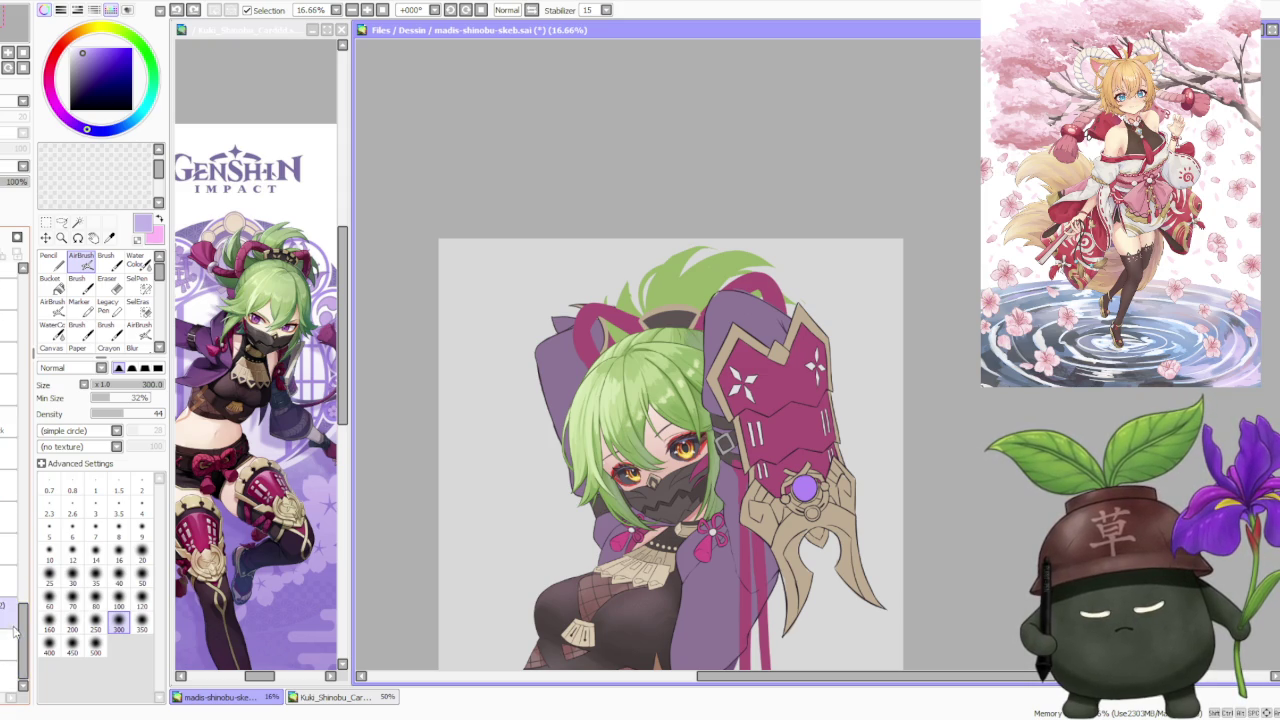
pyautogui.moveTo(16, 613)
pyautogui.mouseDown()
pyautogui.moveTo(52, 398)
pyautogui.moveTo(20, 420)
pyautogui.mouseUp()
# Select the regular Brush tool (size 350, blending 45) and zoom in on the hair.
pyautogui.scroll(1, 30, 548)
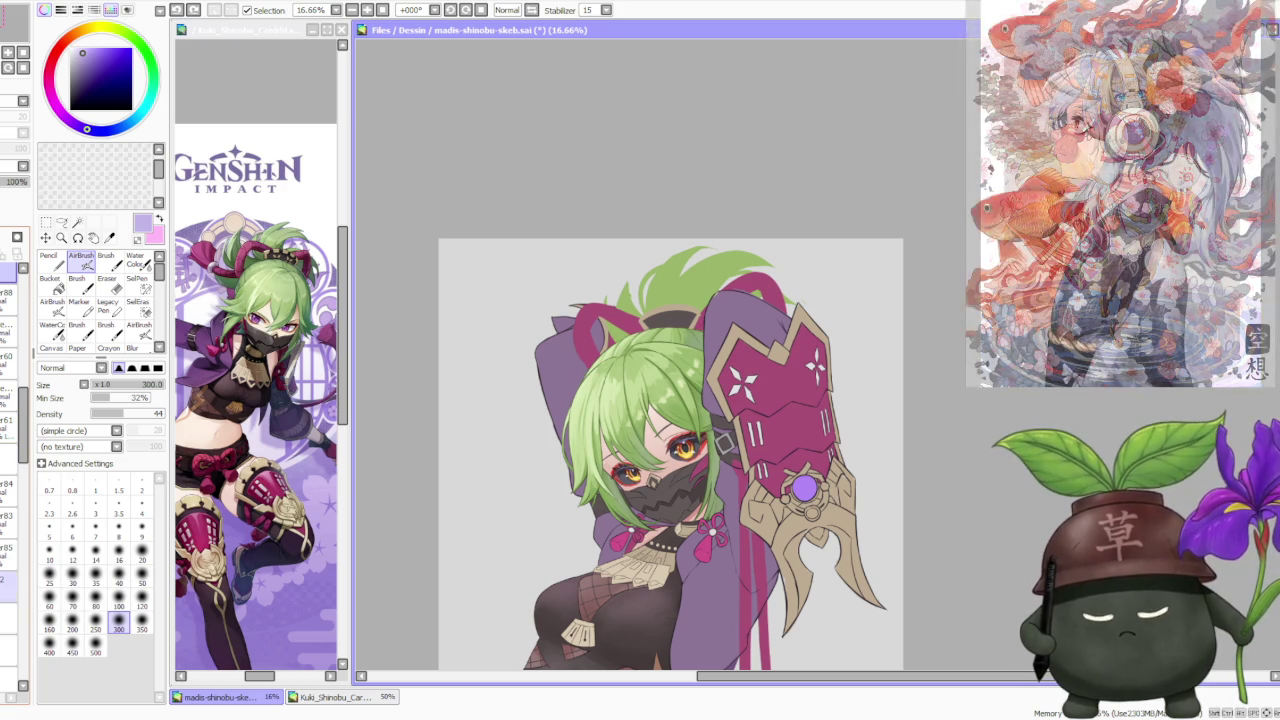
pyautogui.scroll(-2, 714, 231)
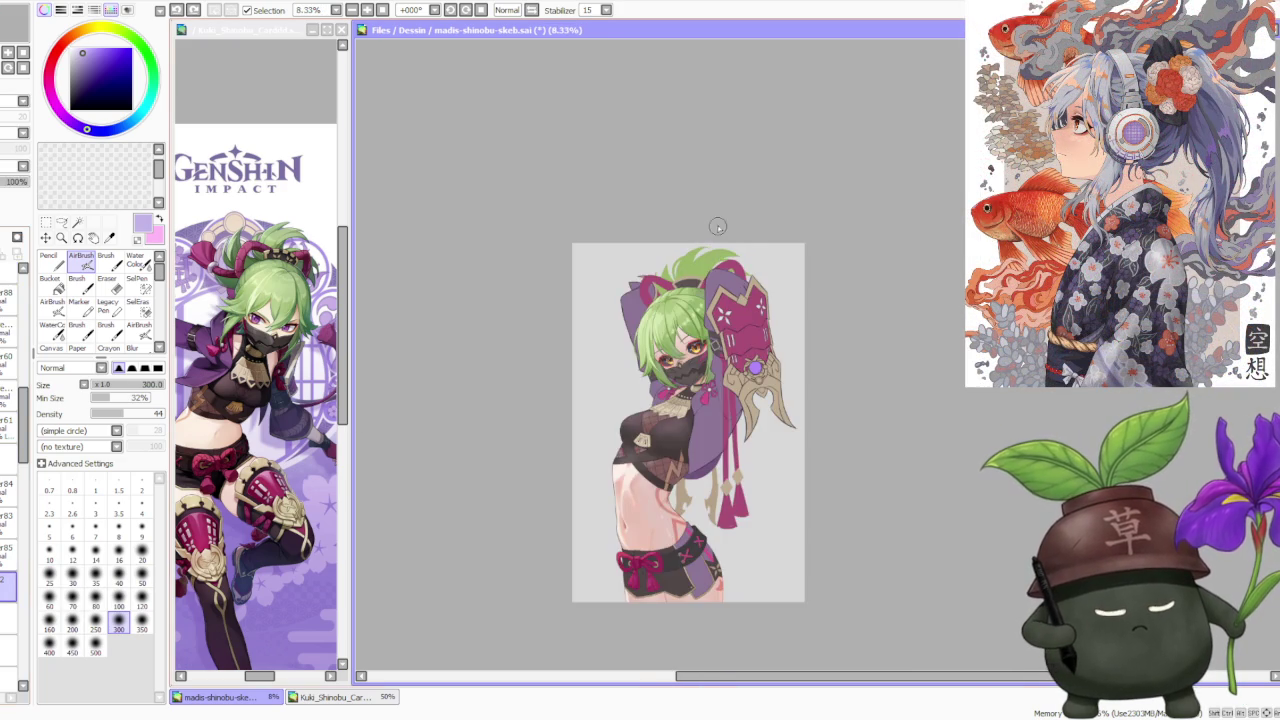
pyautogui.scroll(2, 770, 176)
pyautogui.scroll(1, 718, 205)
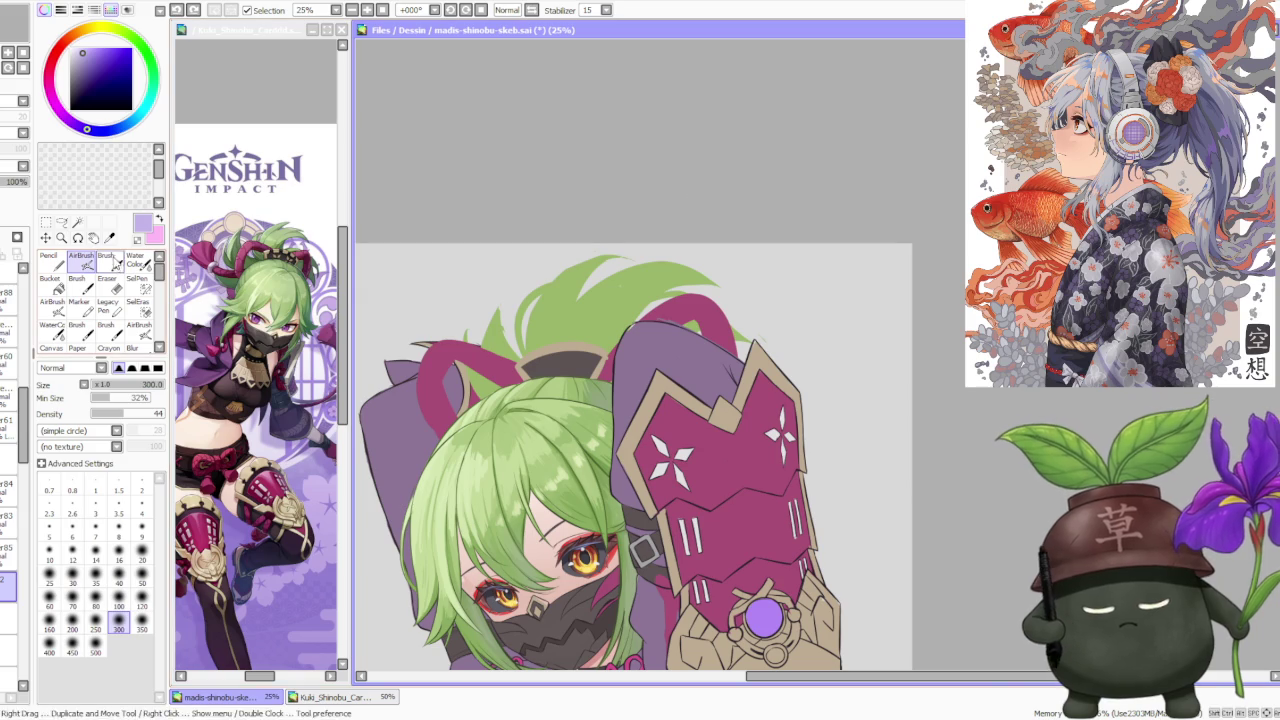
pyautogui.click(105, 262)
pyautogui.scroll(1, 512, 318)
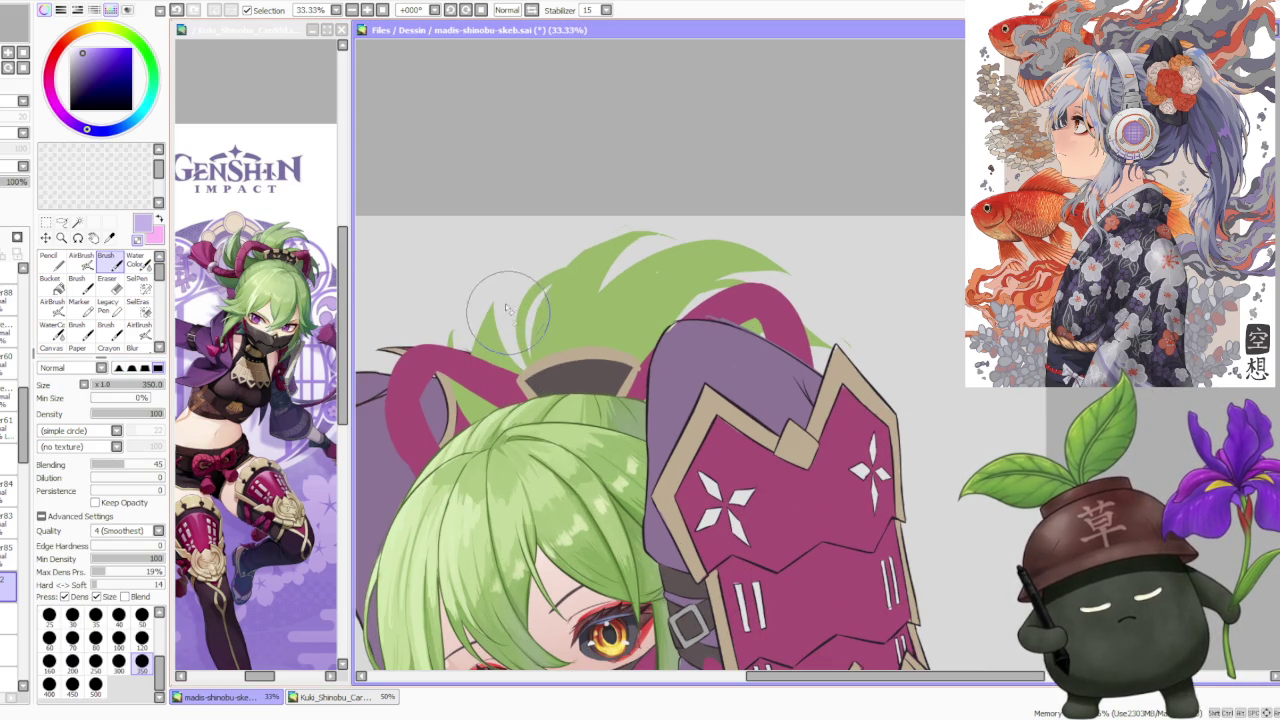
# Eyedrop the hair's green as the paint colour.
pyautogui.keyDown('alt'); pyautogui.click(675, 278); pyautogui.keyUp('alt')
pyautogui.scroll(-1, 765, 222)
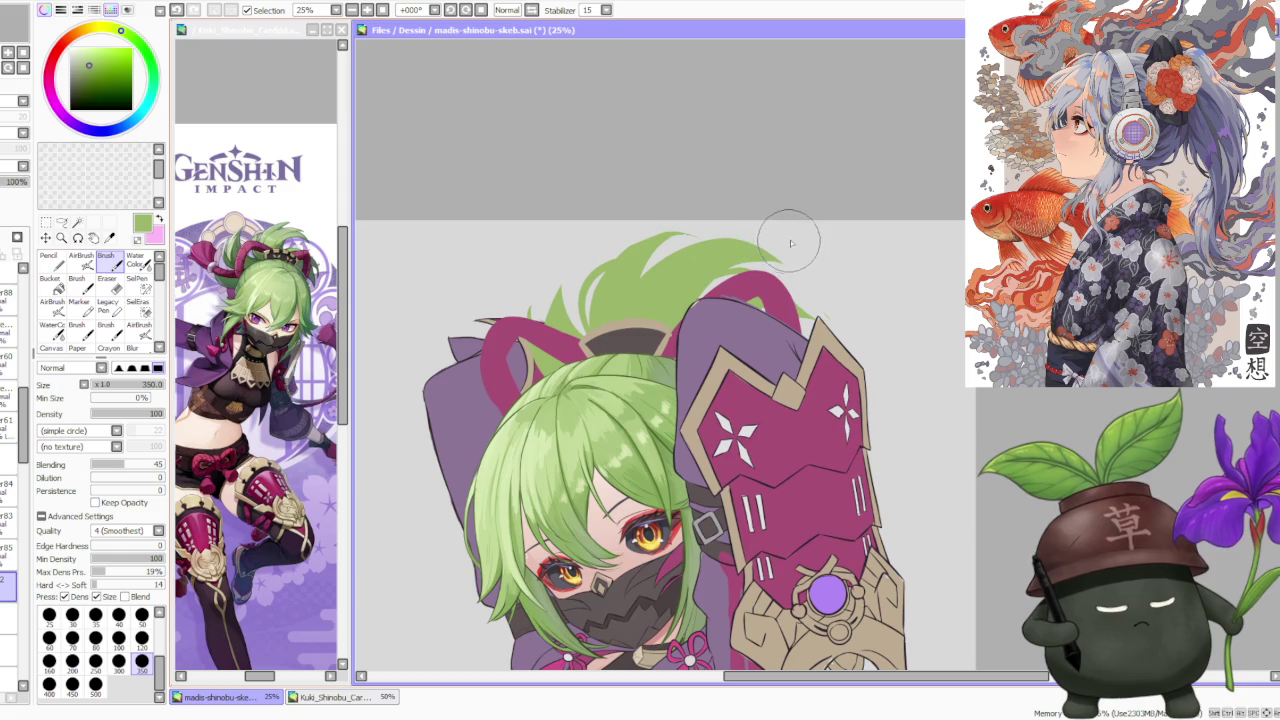
pyautogui.scroll(-1, 835, 325)
pyautogui.scroll(2, 809, 271)
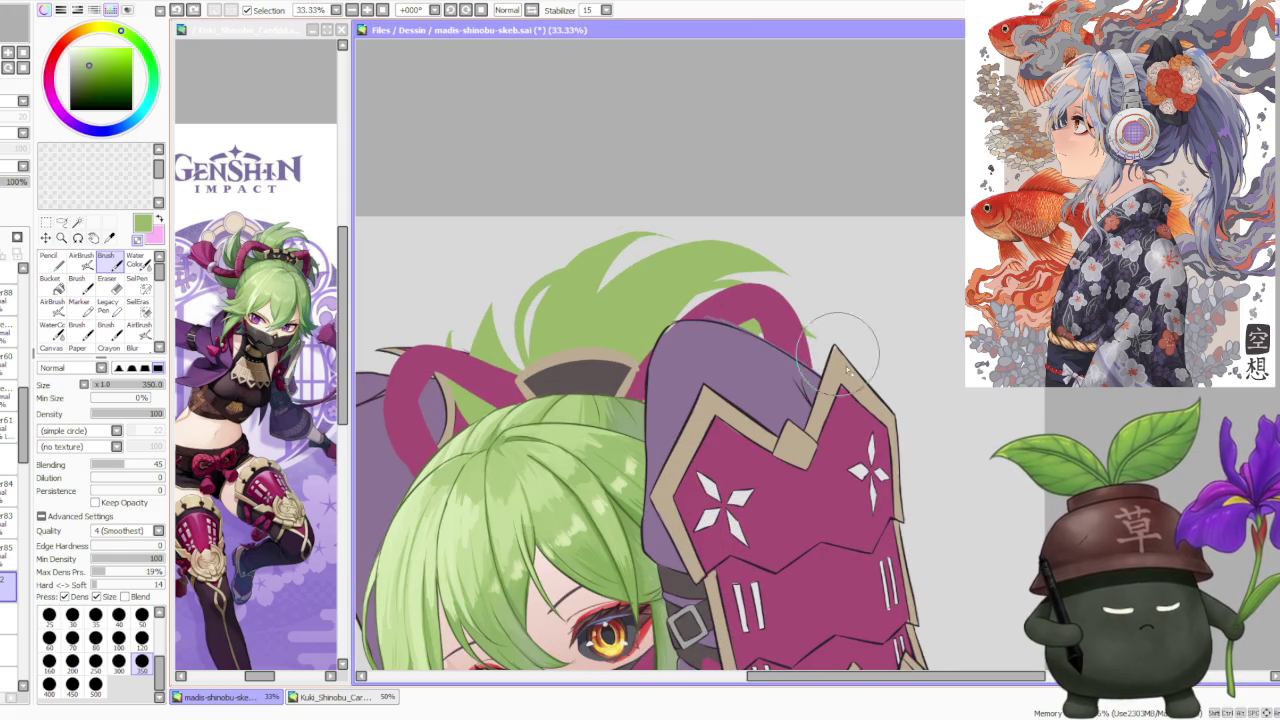
pyautogui.scroll(-3, 795, 257)
pyautogui.scroll(-1, 795, 257)
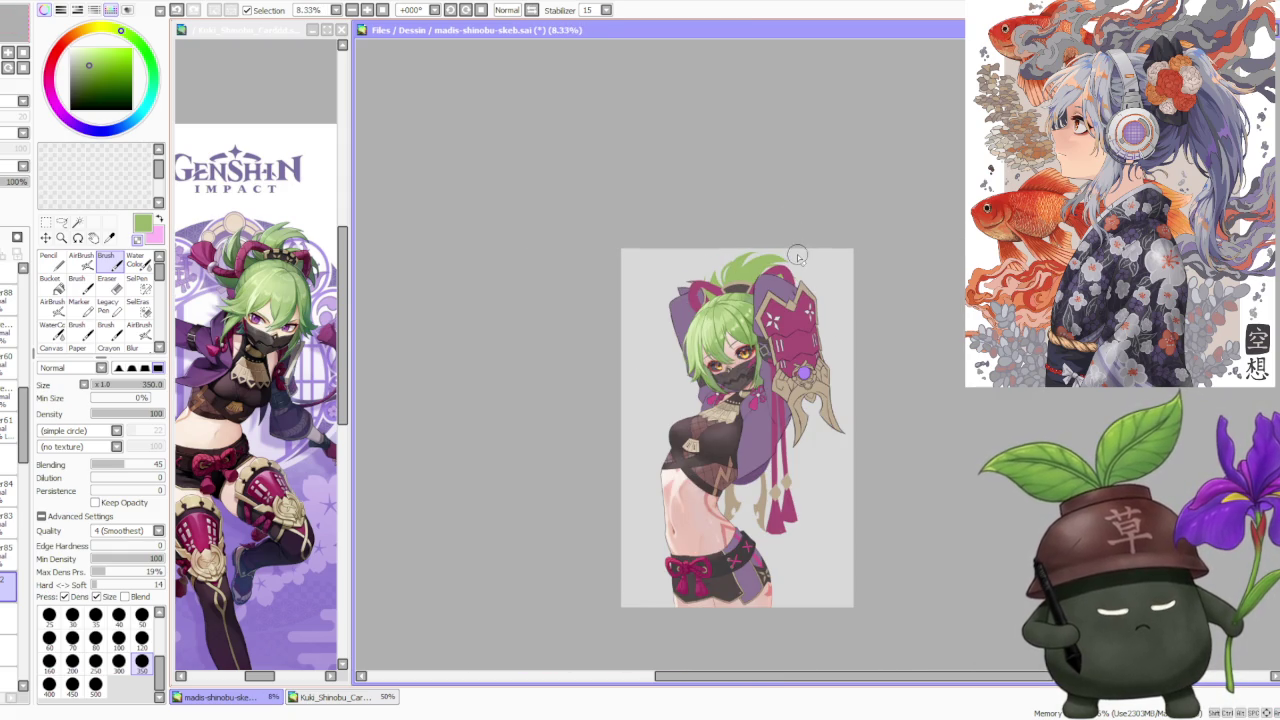
pyautogui.scroll(2, 797, 254)
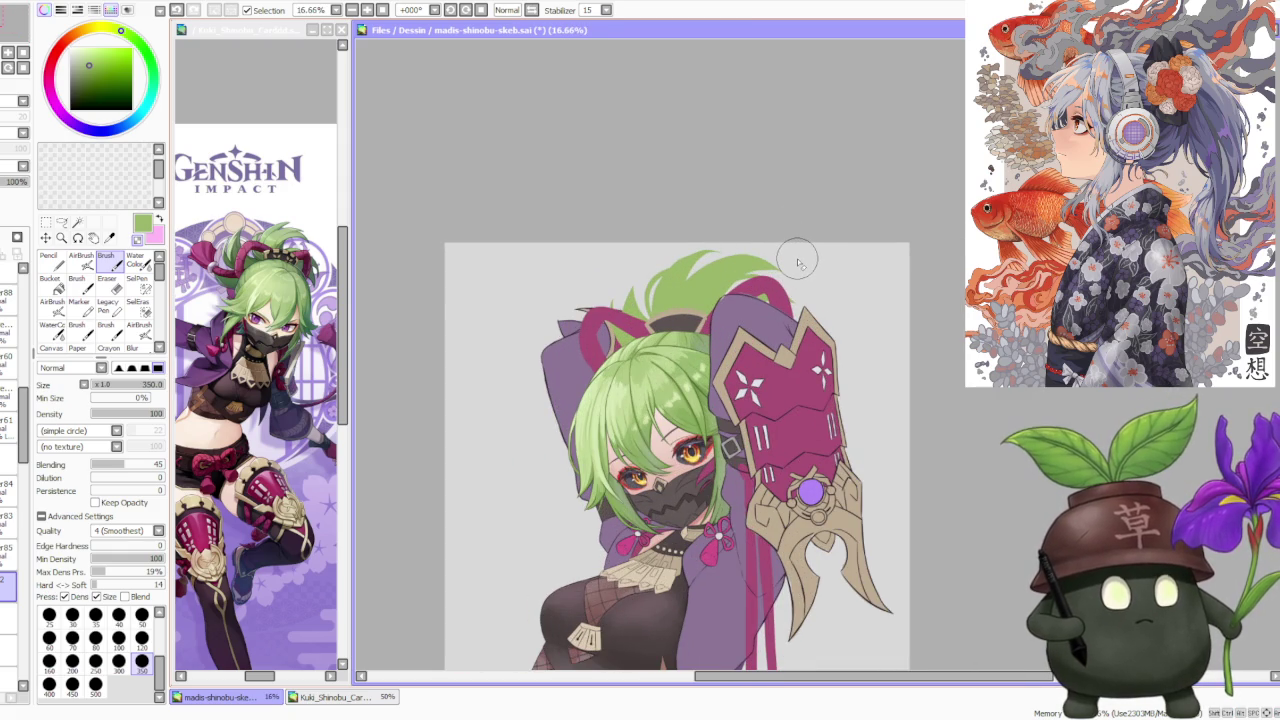
pyautogui.scroll(2, 799, 263)
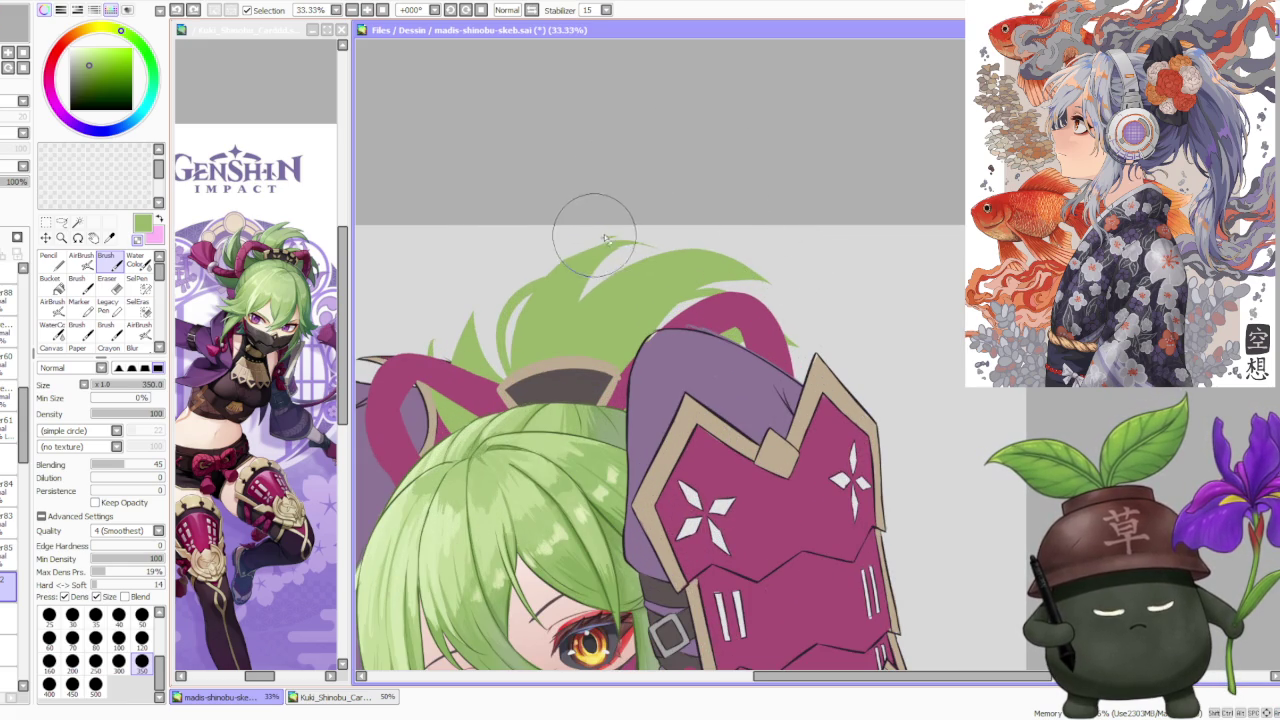
pyautogui.scroll(-1, 615, 211)
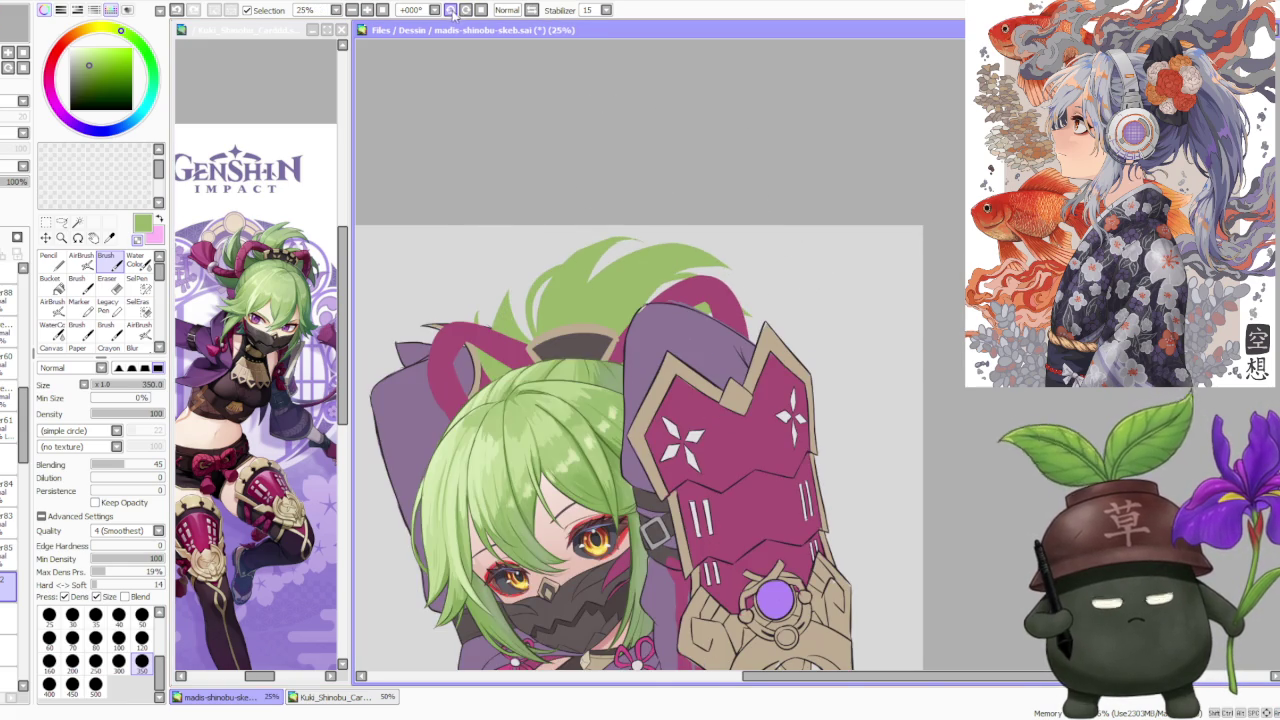
# Rotate the canvas and reduce the brush to size 120.
pyautogui.click(451, 10)
pyautogui.click(141, 637)
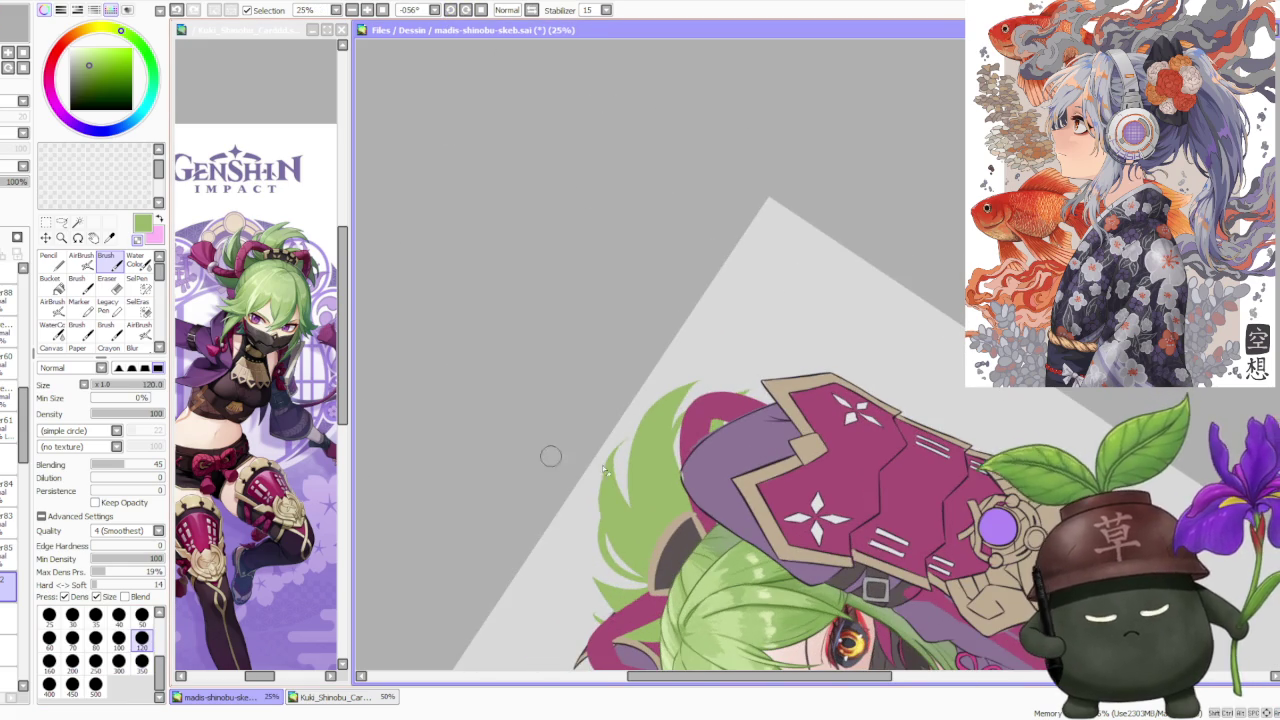
pyautogui.scroll(4, 600, 470)
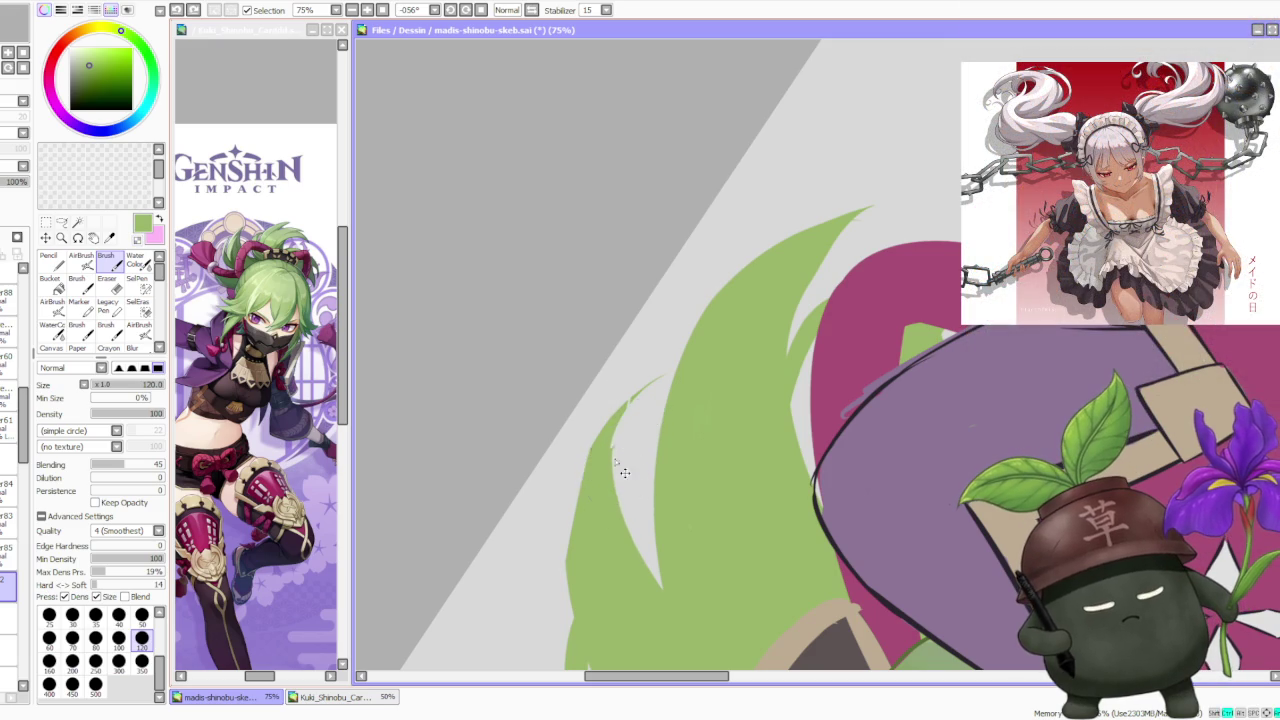
# Draw a green stroke extending a strand of the top hair tuft.
pyautogui.moveTo(614, 482); pyautogui.dragTo(645, 388)
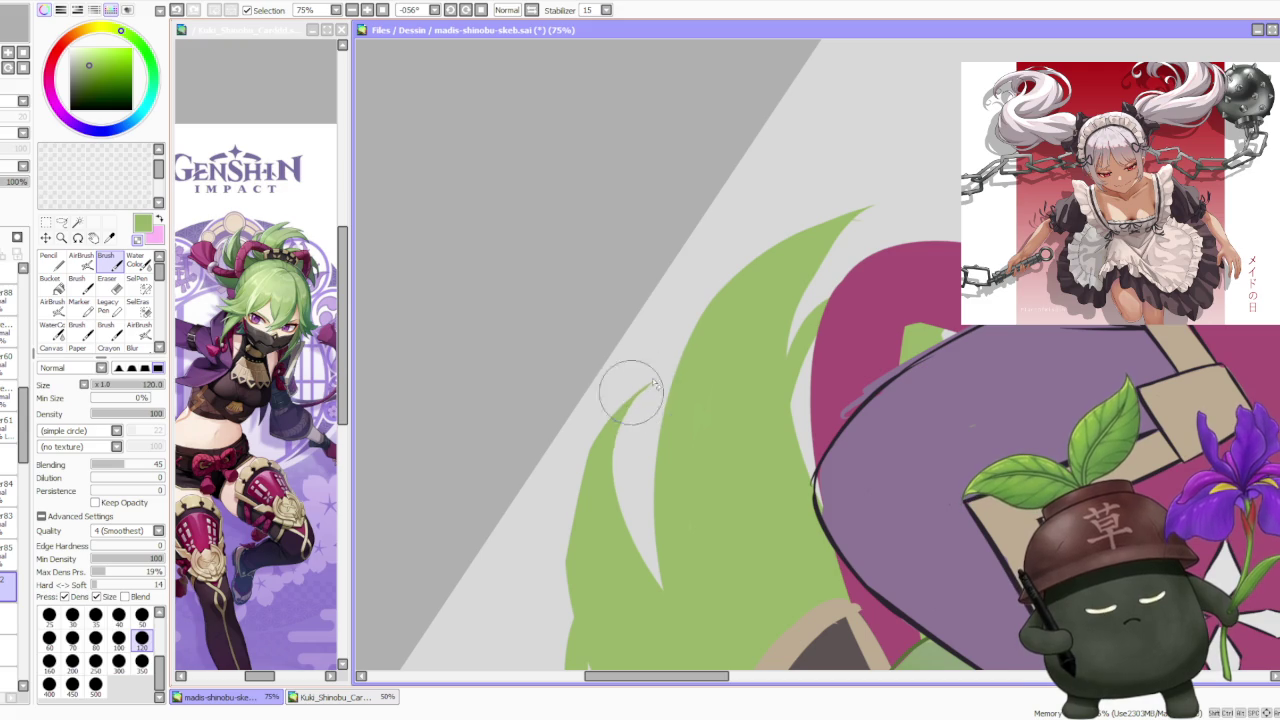
pyautogui.scroll(-3, 658, 392)
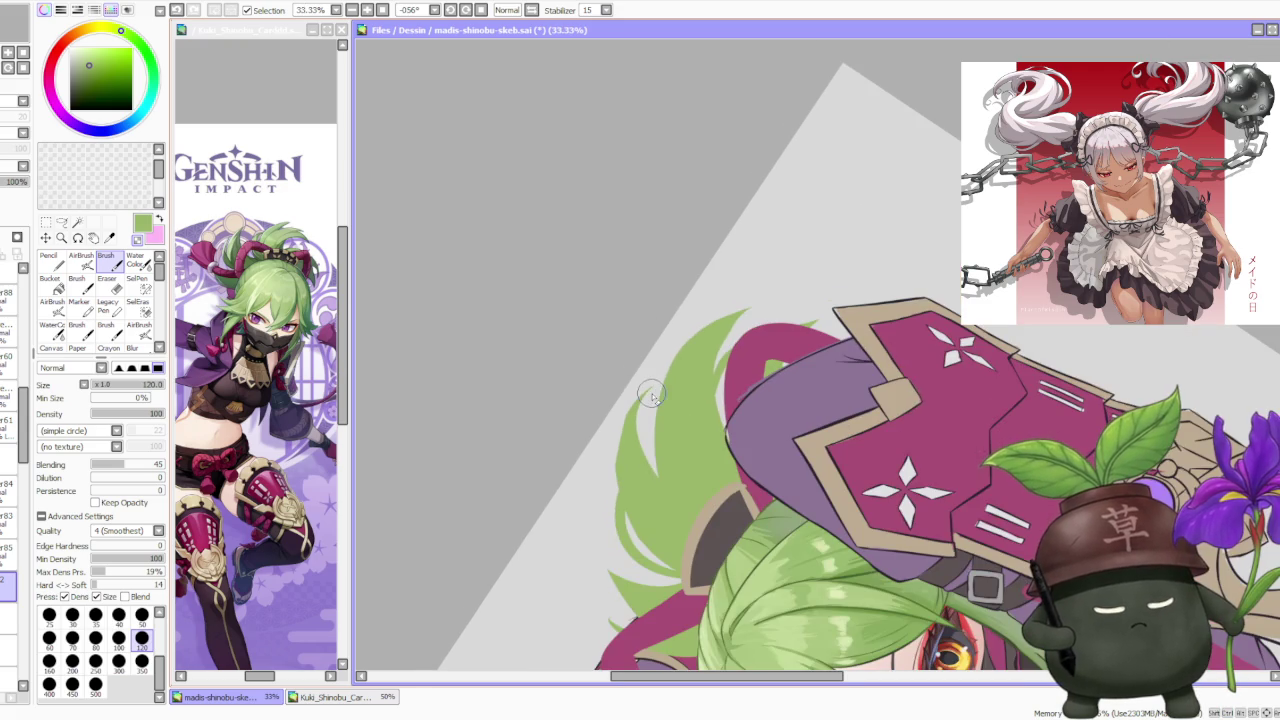
pyautogui.scroll(-2, 650, 230)
pyautogui.scroll(-2, 690, 180)
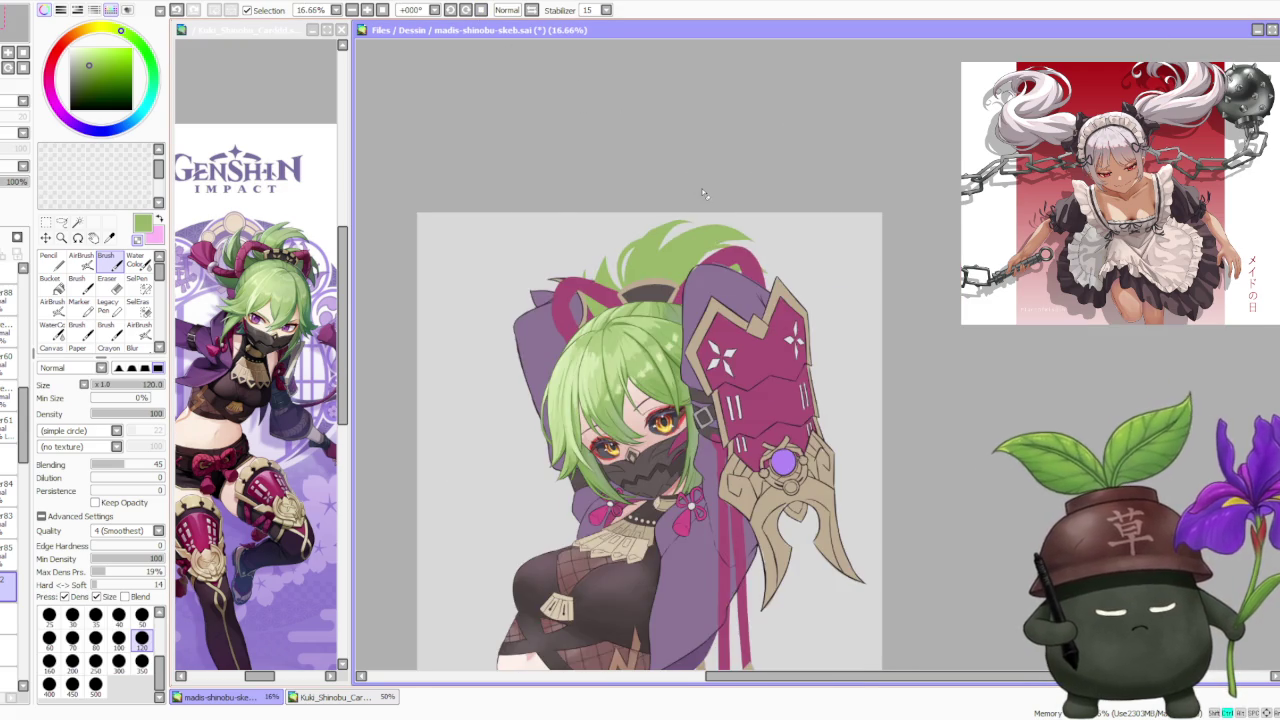
pyautogui.scroll(-1, 702, 190)
pyautogui.scroll(2, 696, 198)
pyautogui.scroll(1, 694, 202)
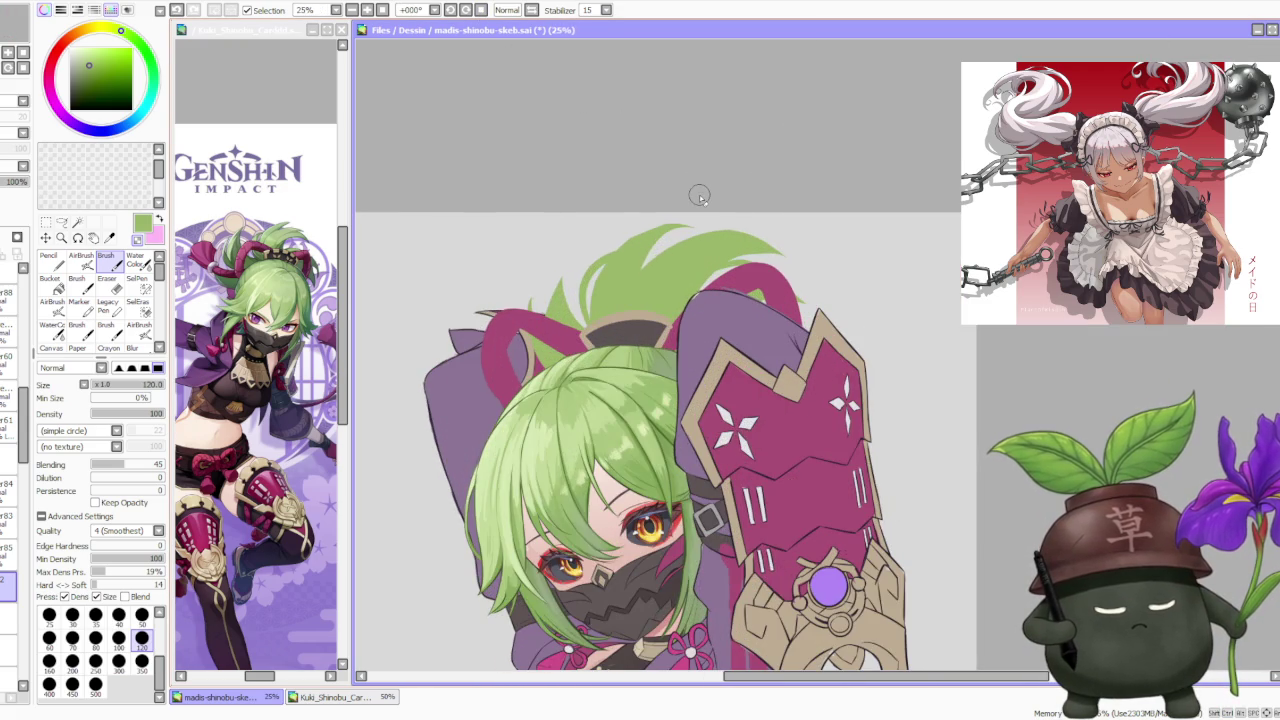
pyautogui.scroll(1, 682, 210)
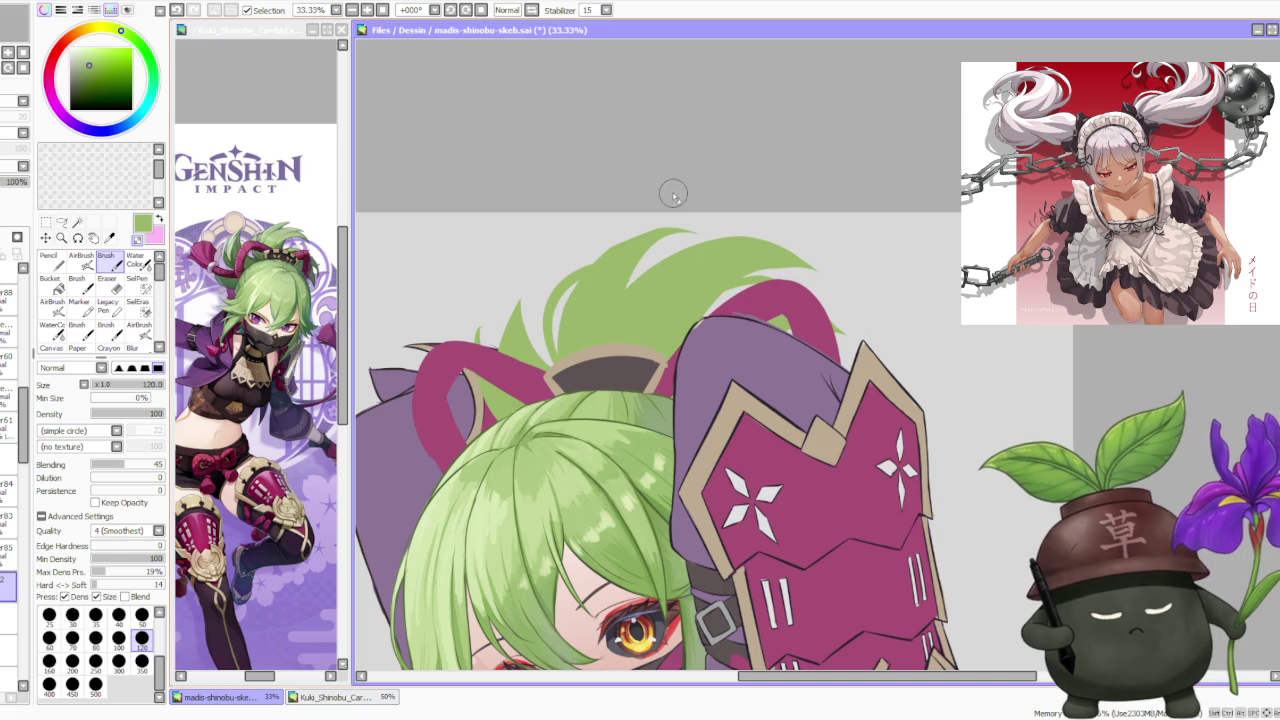
pyautogui.scroll(2, 589, 246)
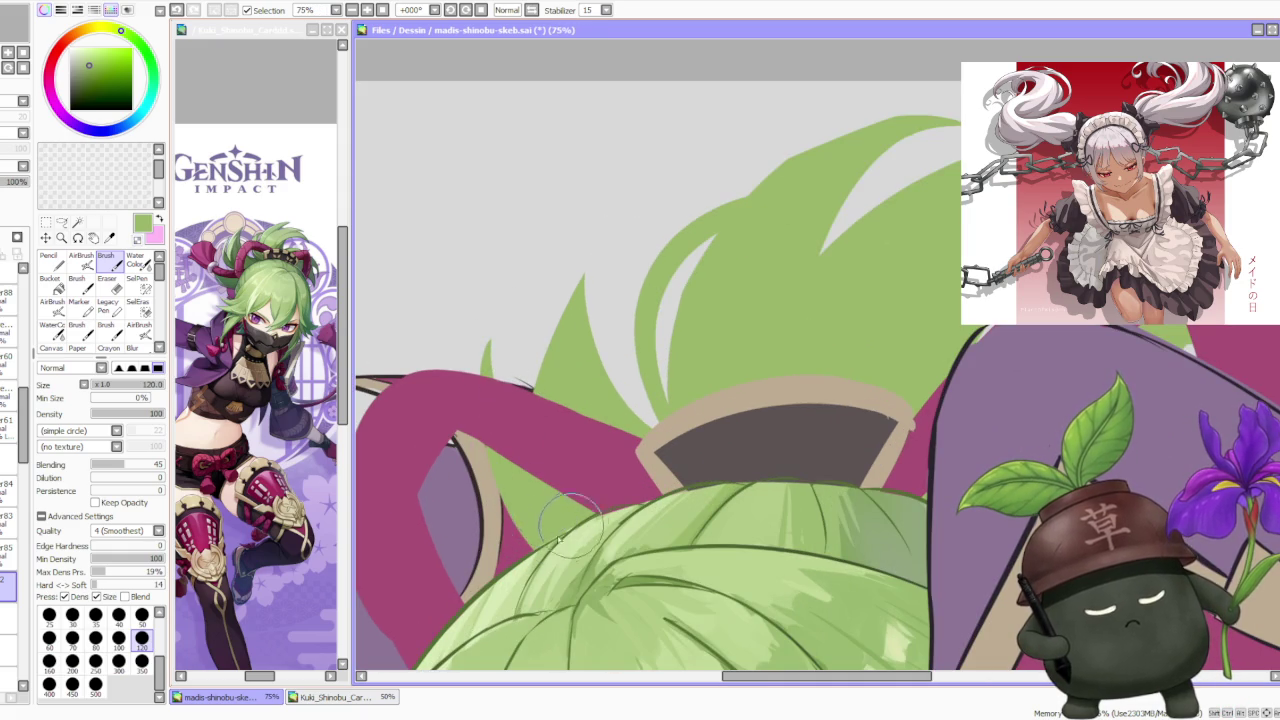
pyautogui.scroll(-2, 570, 470)
pyautogui.scroll(-2, 700, 400)
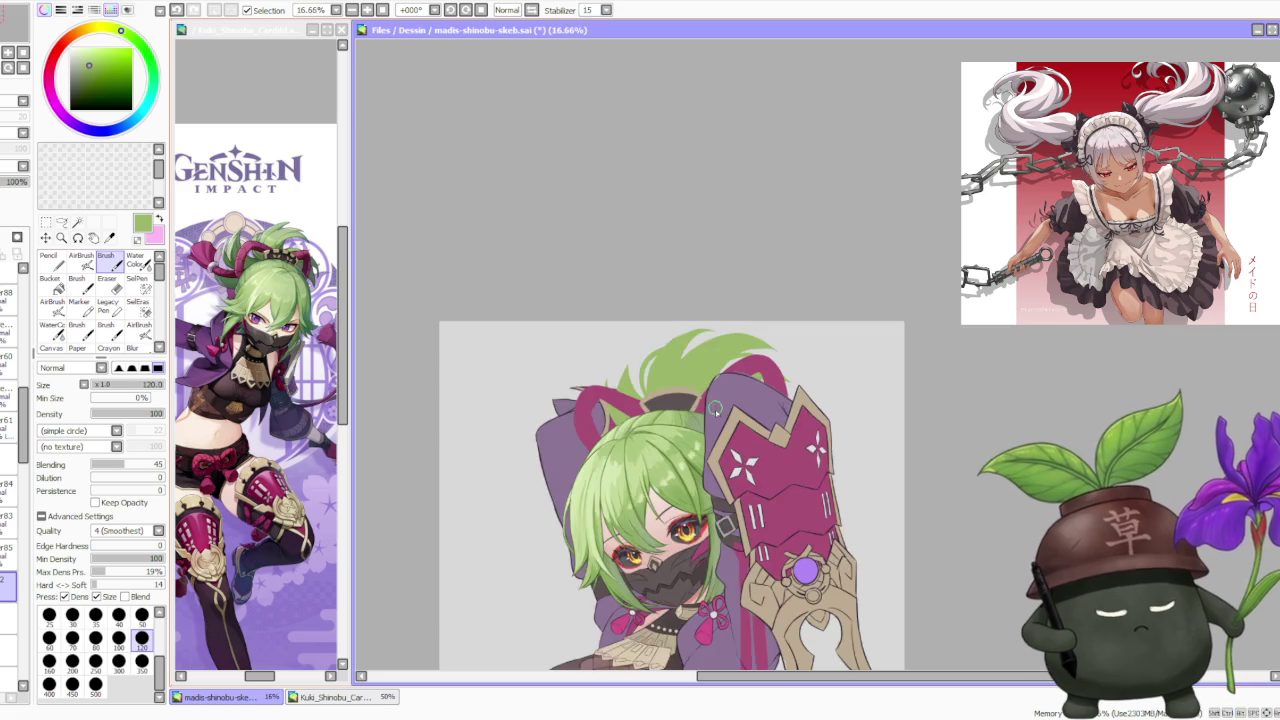
pyautogui.scroll(2, 705, 405)
pyautogui.scroll(-1, 705, 405)
pyautogui.scroll(-1, 712, 380)
pyautogui.scroll(-1, 716, 367)
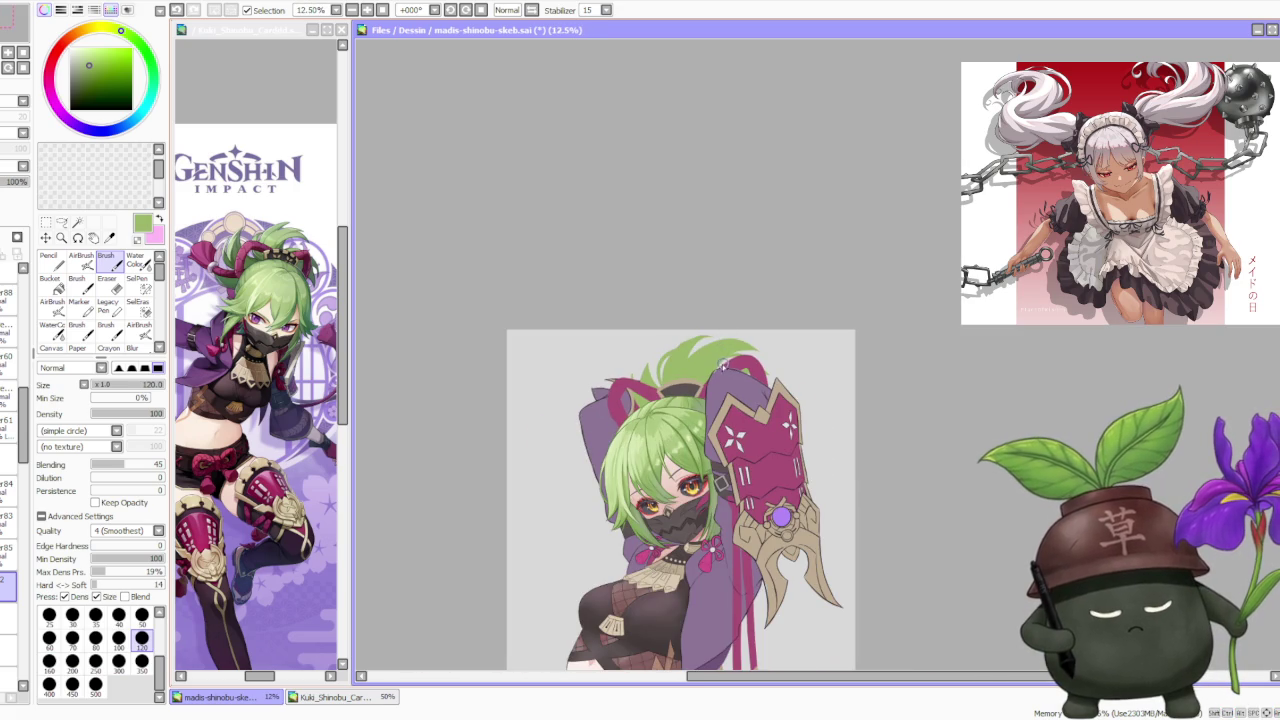
pyautogui.scroll(1, 716, 372)
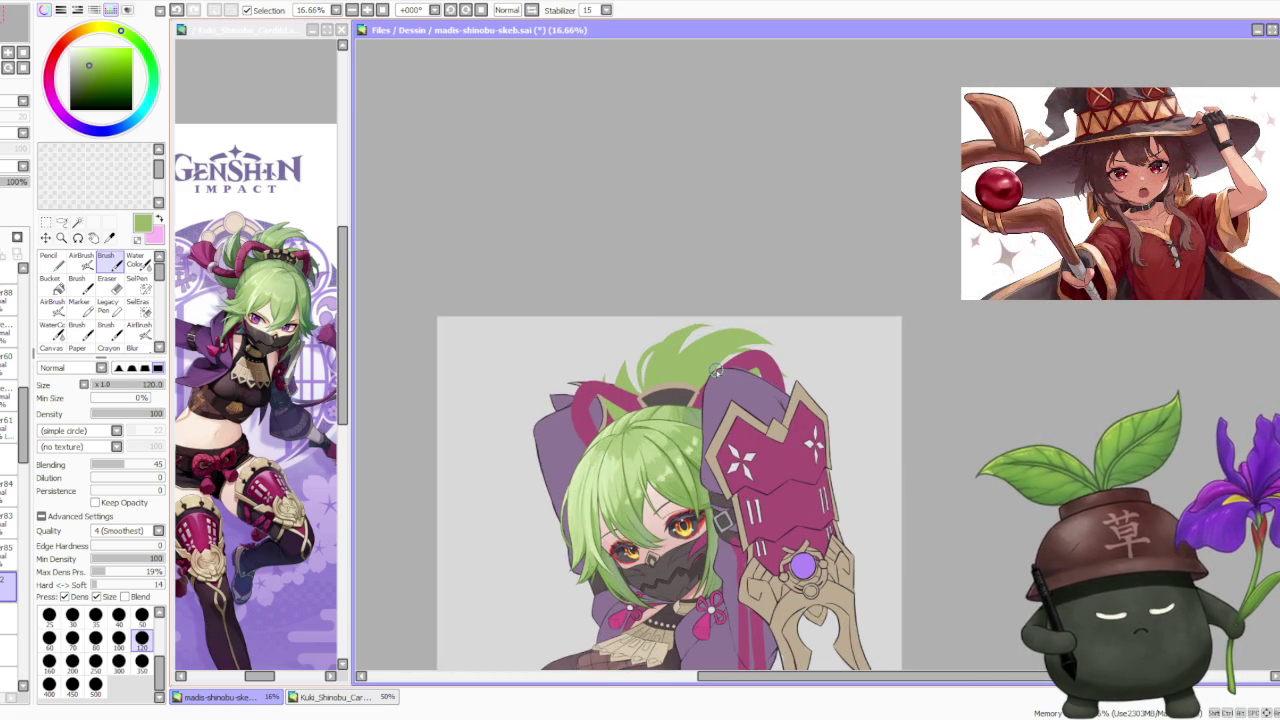
pyautogui.scroll(-1, 716, 373)
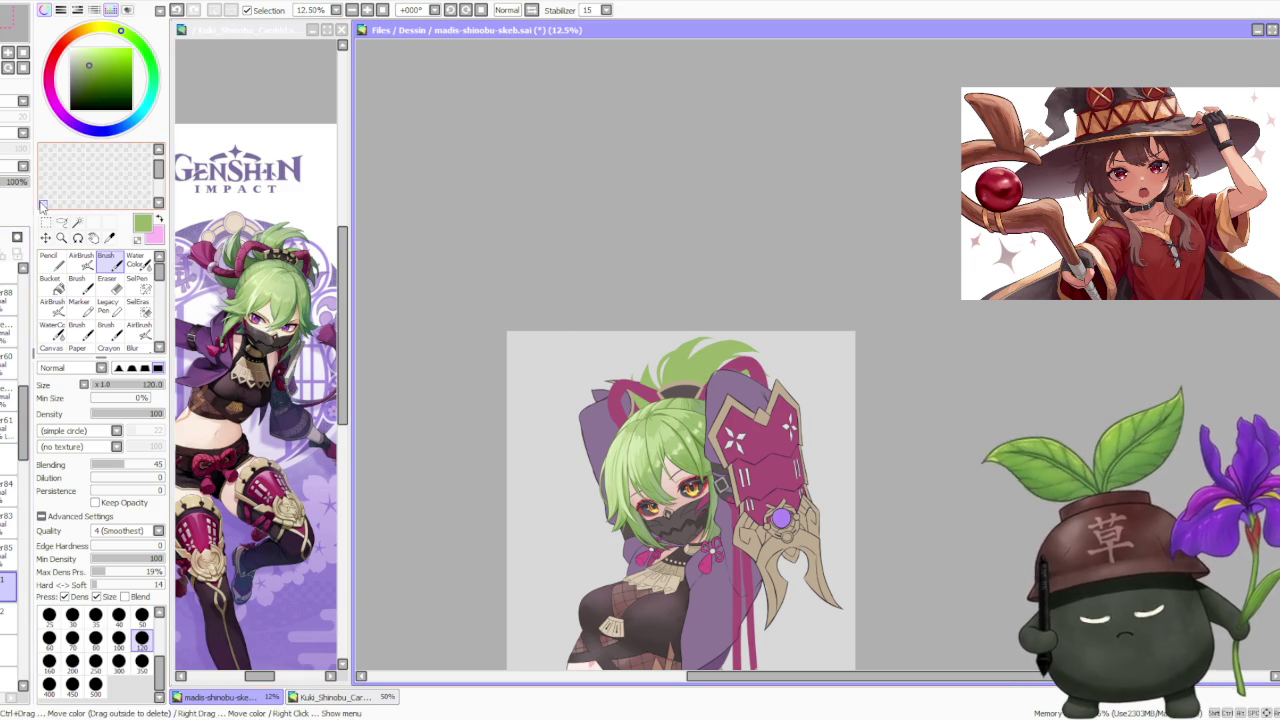
pyautogui.scroll(2, 642, 516)
pyautogui.scroll(2, 612, 470)
pyautogui.scroll(1, 605, 420)
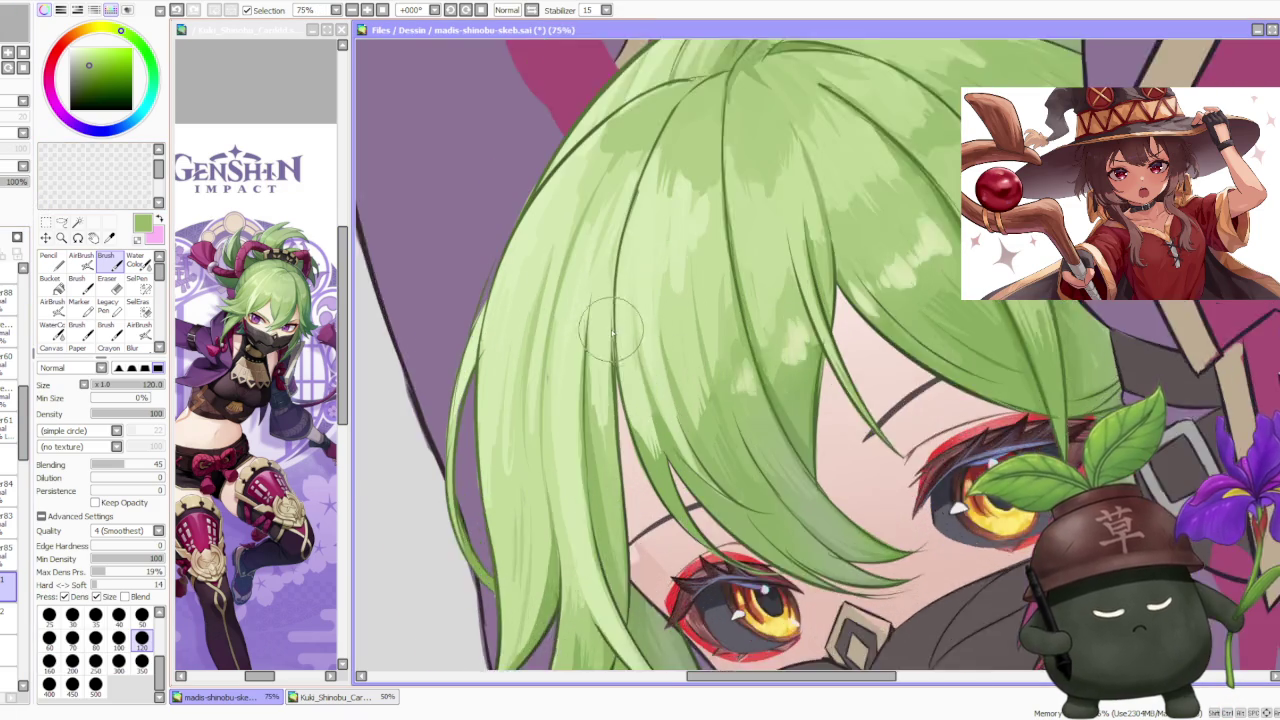
pyautogui.scroll(1, 600, 366)
pyautogui.scroll(-4, 620, 320)
pyautogui.scroll(-1, 663, 196)
pyautogui.scroll(-1, 663, 196)
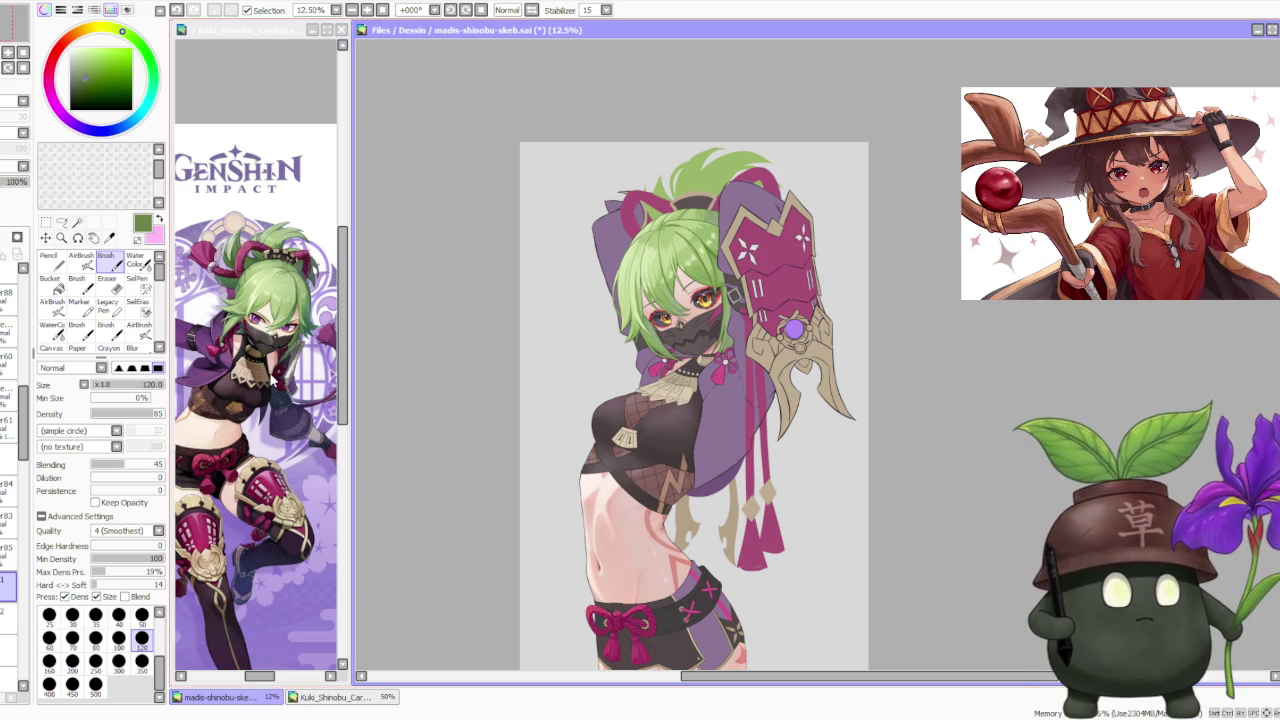
pyautogui.scroll(1, 770, 207)
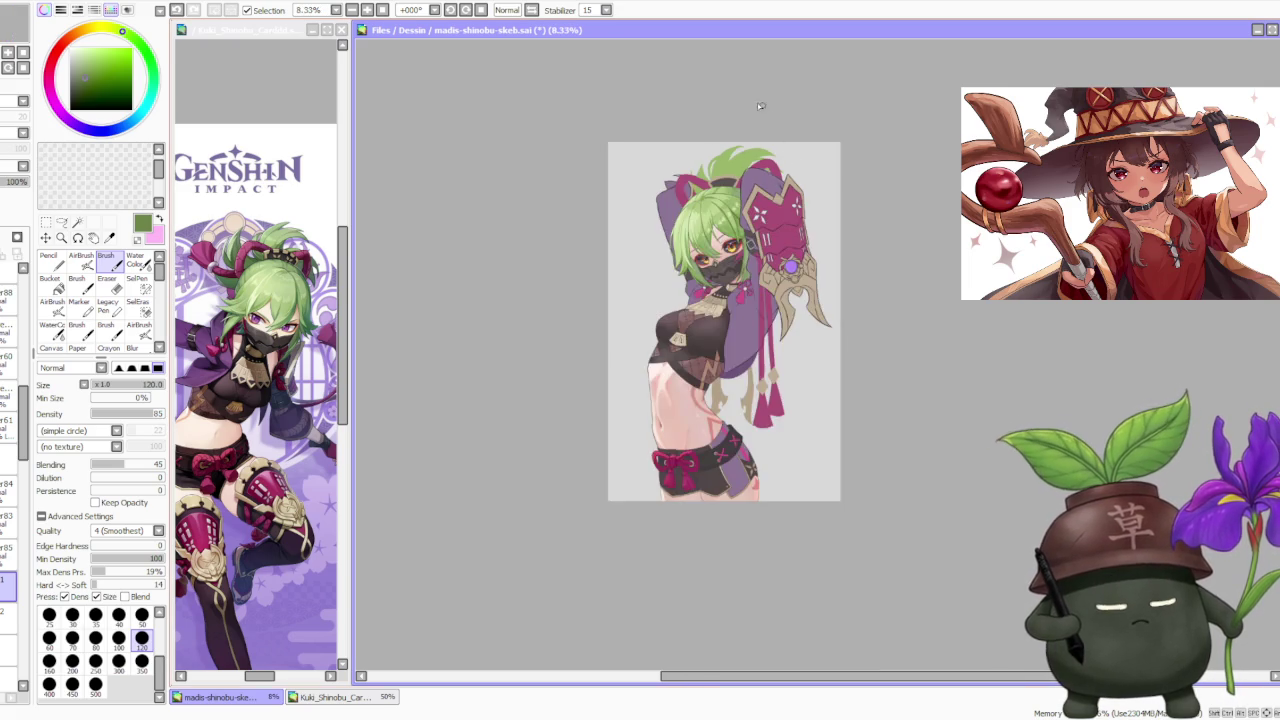
pyautogui.scroll(2, 741, 105)
pyautogui.scroll(-1, 741, 108)
pyautogui.scroll(2, 729, 115)
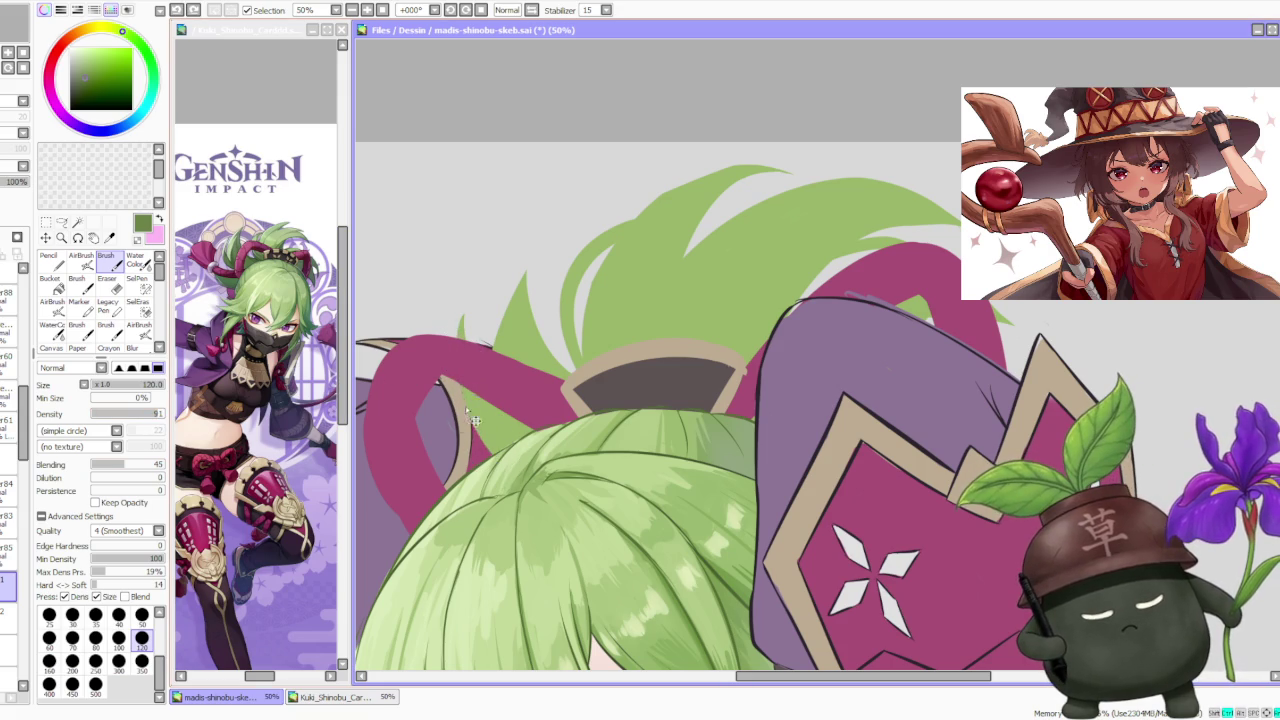
pyautogui.scroll(1, 495, 505)
pyautogui.scroll(-1, 457, 390)
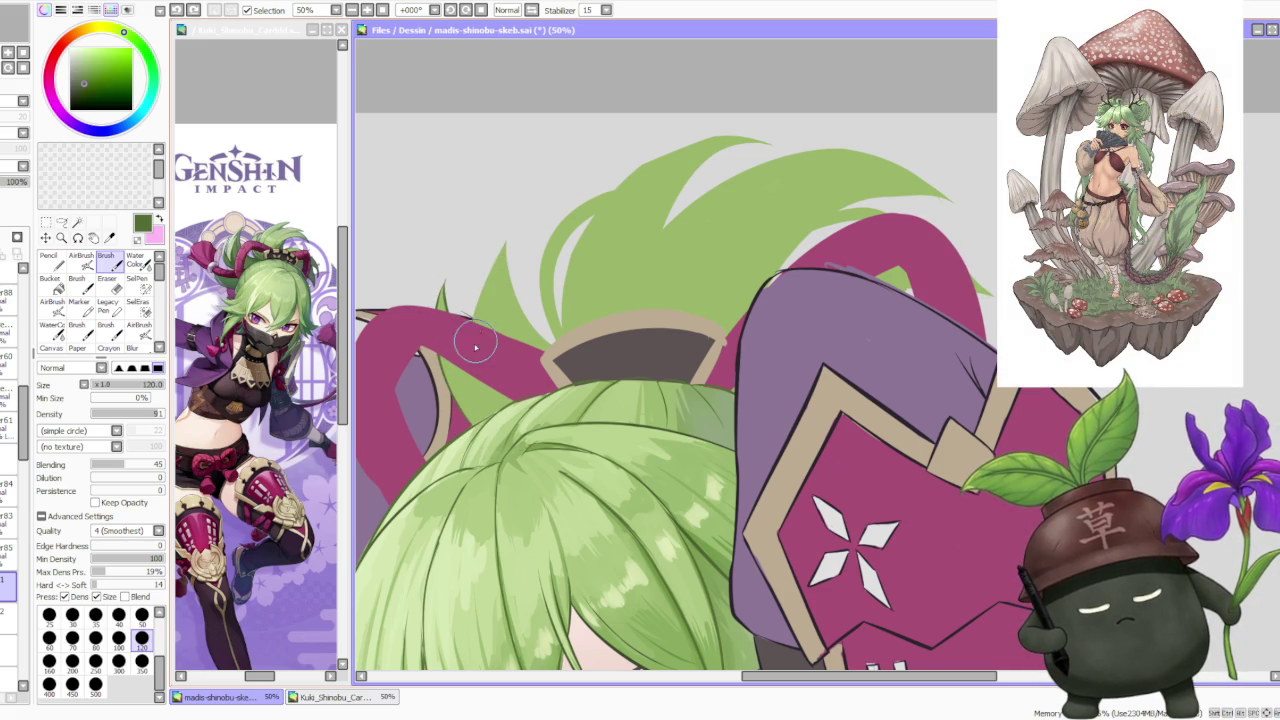
# Draw a green hair spike rising from the headband, retrying the stroke several times.
pyautogui.hotkey('ctrl', 'z')
pyautogui.hotkey('ctrl', 'y')
pyautogui.hotkey('ctrl', 'z')
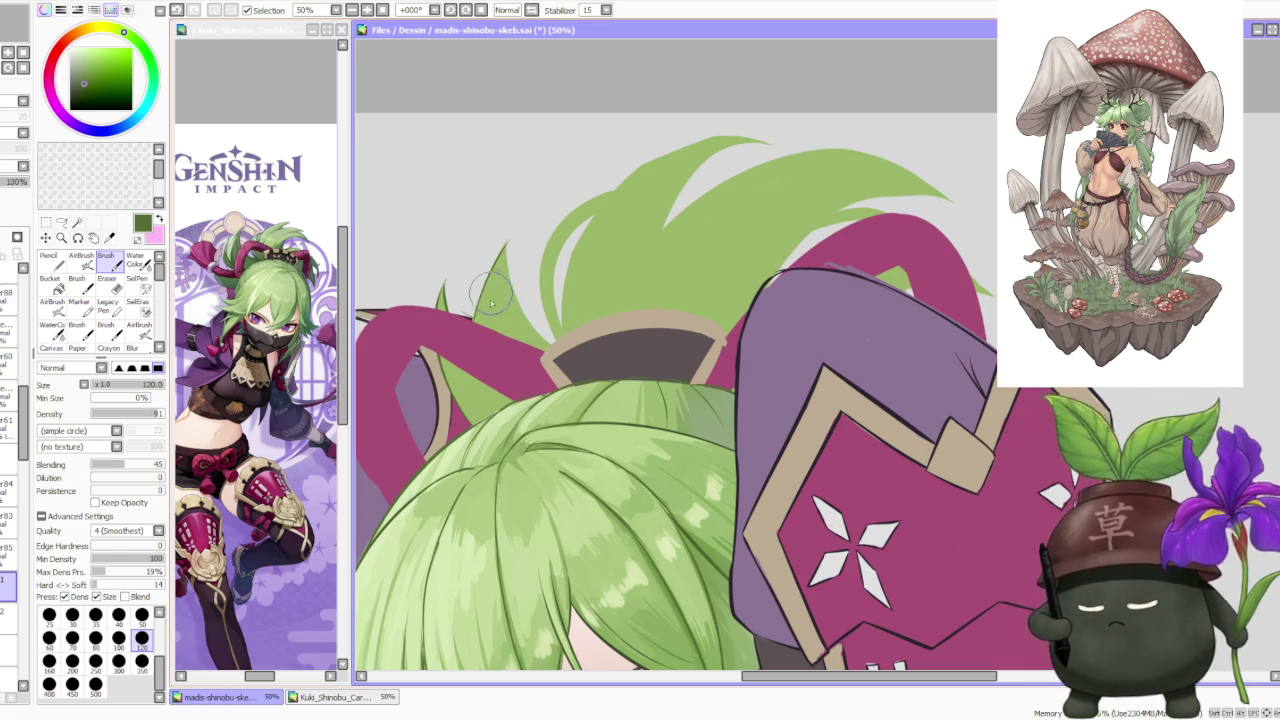
pyautogui.moveTo(471, 347); pyautogui.dragTo(497, 283)
pyautogui.moveTo(548, 343); pyautogui.dragTo(500, 229)
pyautogui.hotkey('ctrl', 'z')
pyautogui.moveTo(565, 365); pyautogui.dragTo(500, 229)
pyautogui.hotkey('ctrl', 'z')
pyautogui.moveTo(547, 345); pyautogui.dragTo(507, 238)
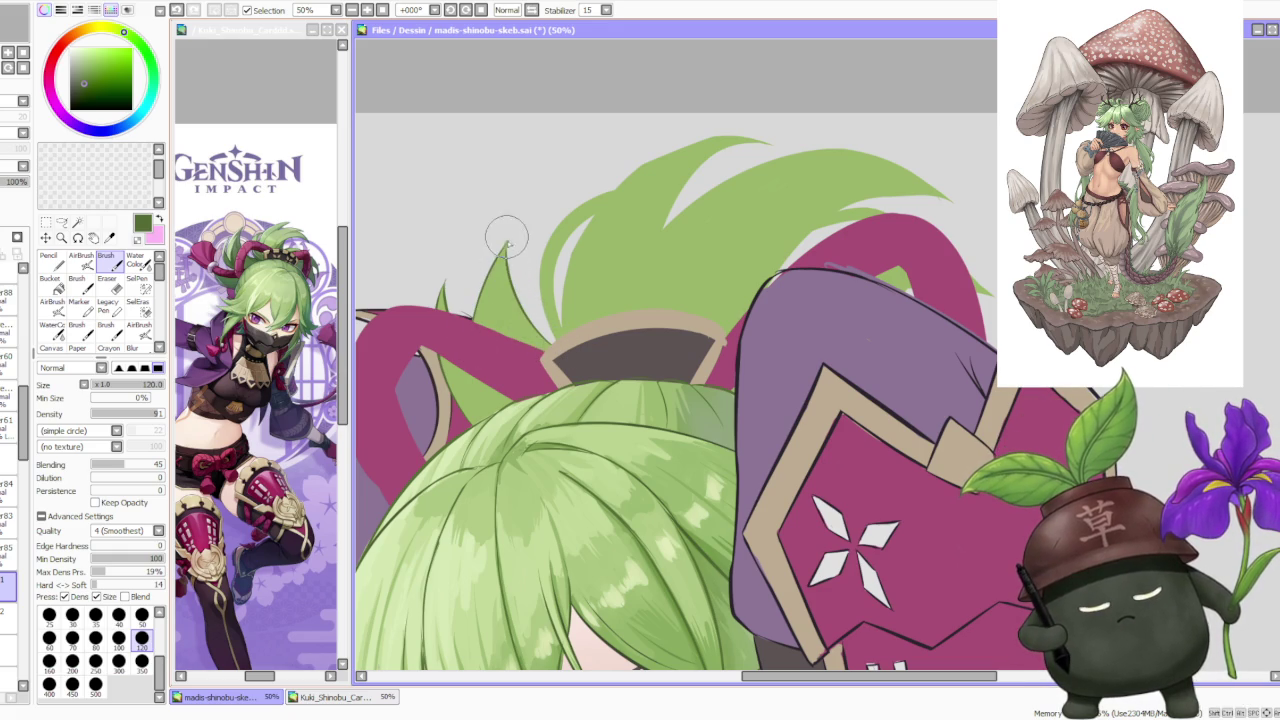
# Add a strand line, shading and a faint stroke inside the hair spike.
pyautogui.moveTo(525, 375); pyautogui.dragTo(500, 268)
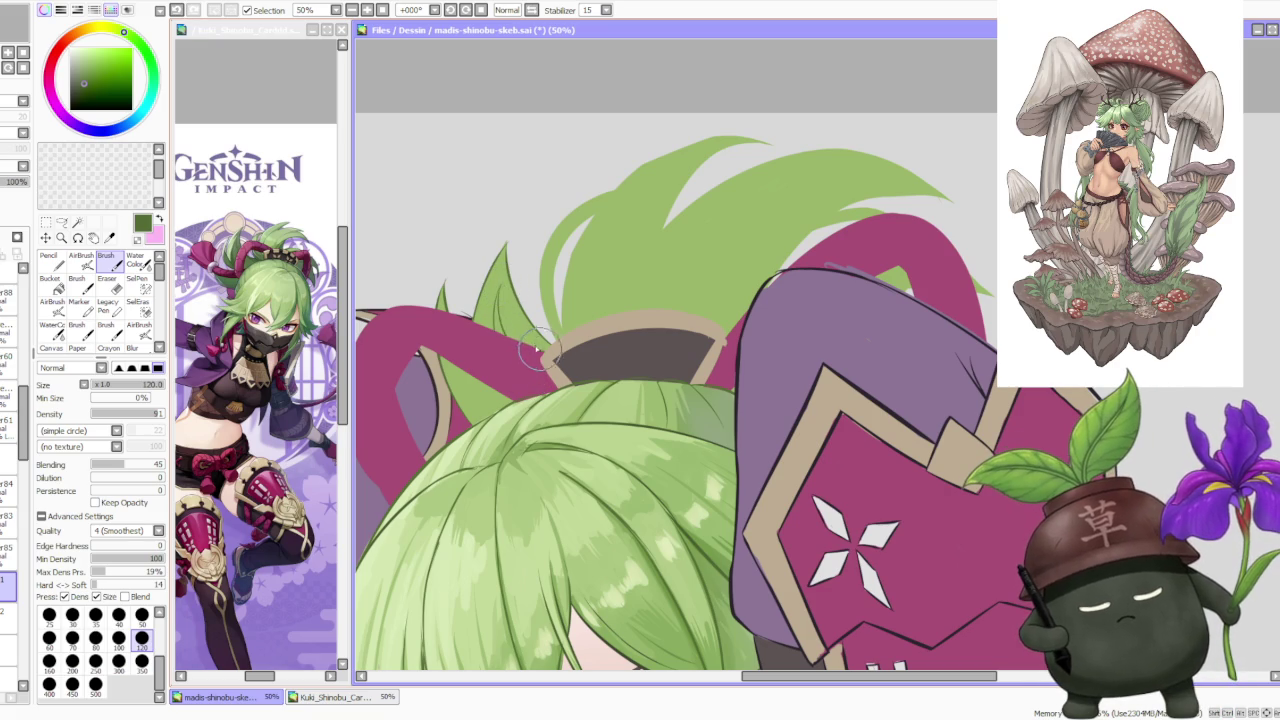
pyautogui.hotkey('ctrl', 'z')
pyautogui.moveTo(475, 395); pyautogui.dragTo(450, 373)
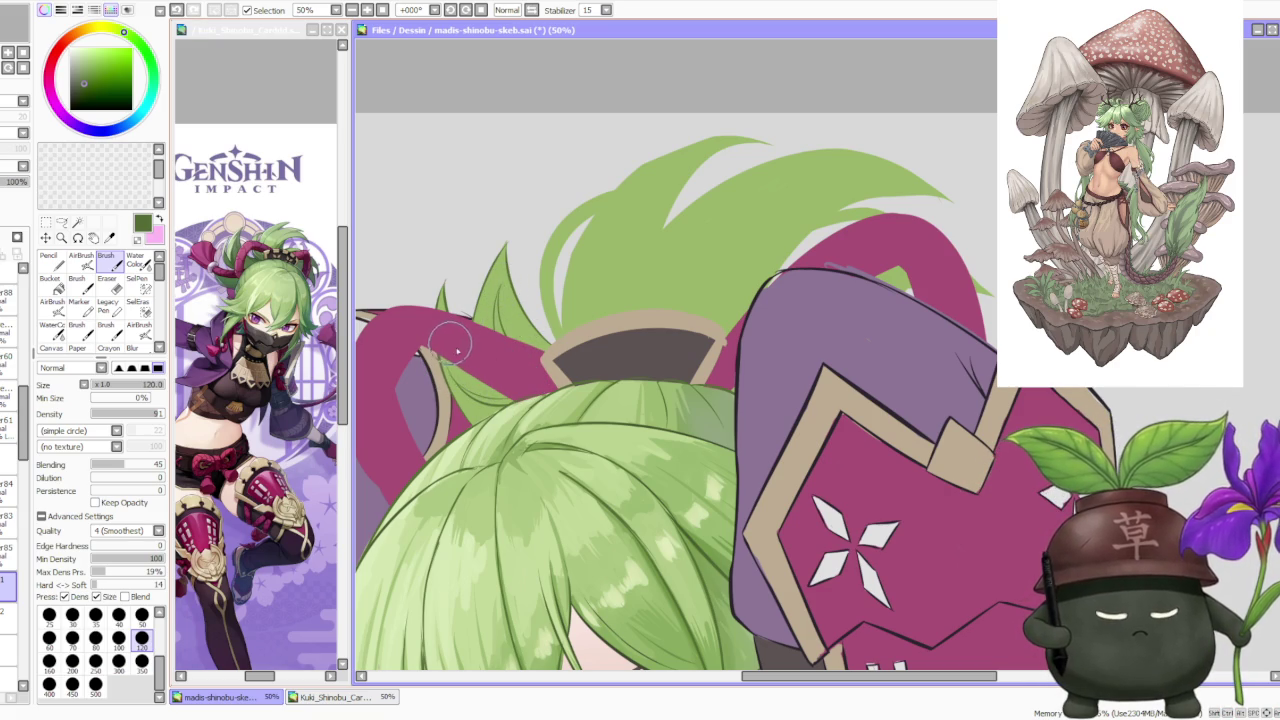
pyautogui.moveTo(525, 385); pyautogui.dragTo(492, 303)
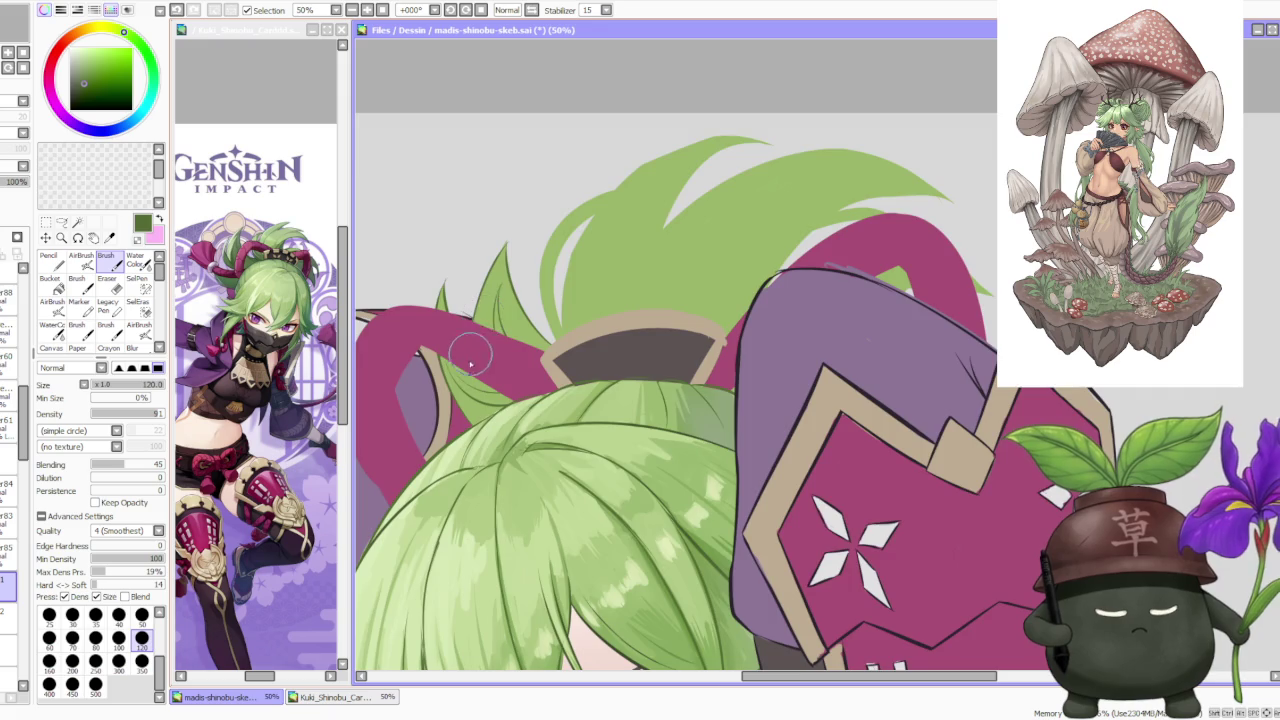
pyautogui.scroll(-3, 471, 345)
pyautogui.scroll(2, 505, 233)
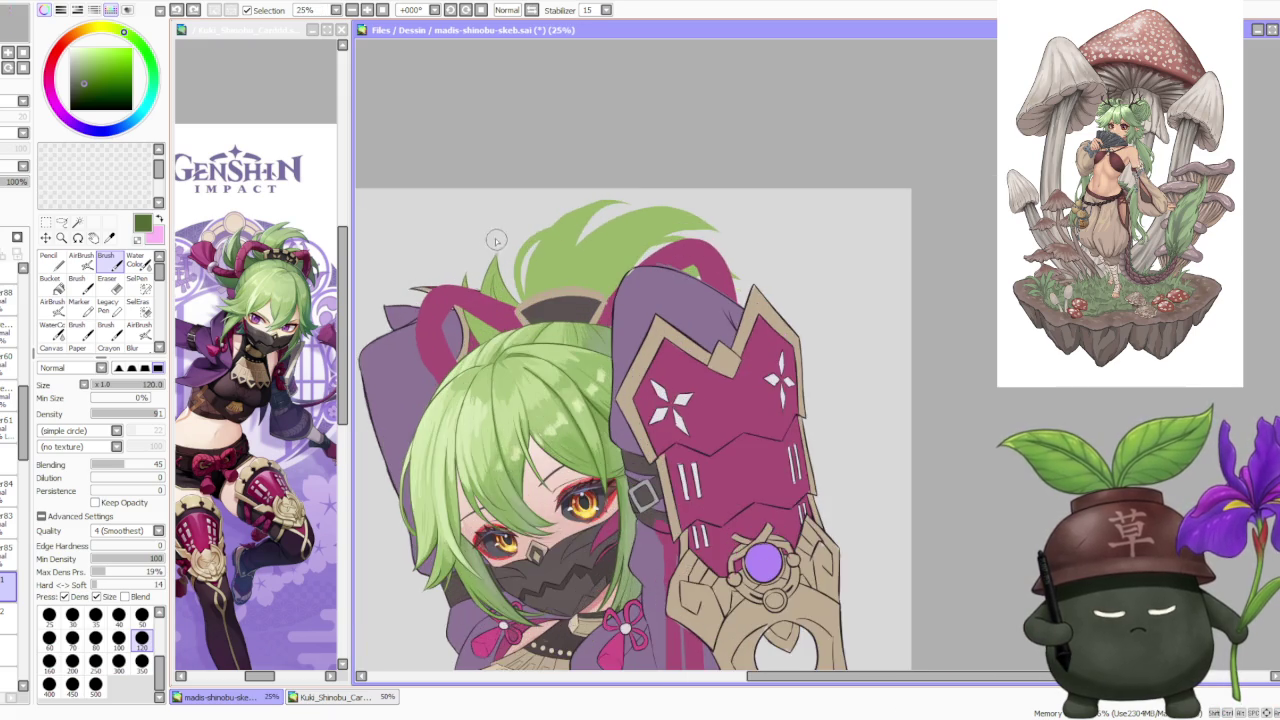
pyautogui.scroll(1, 485, 236)
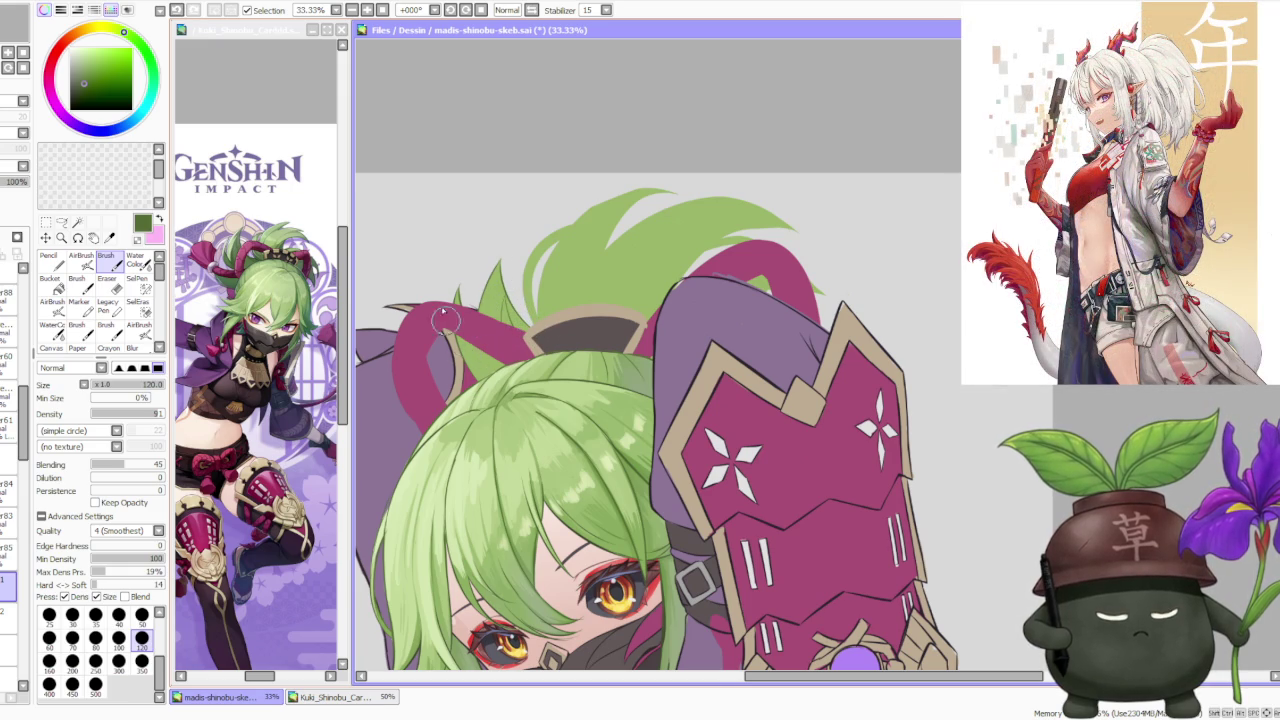
pyautogui.scroll(-2, 470, 260)
pyautogui.scroll(3, 514, 174)
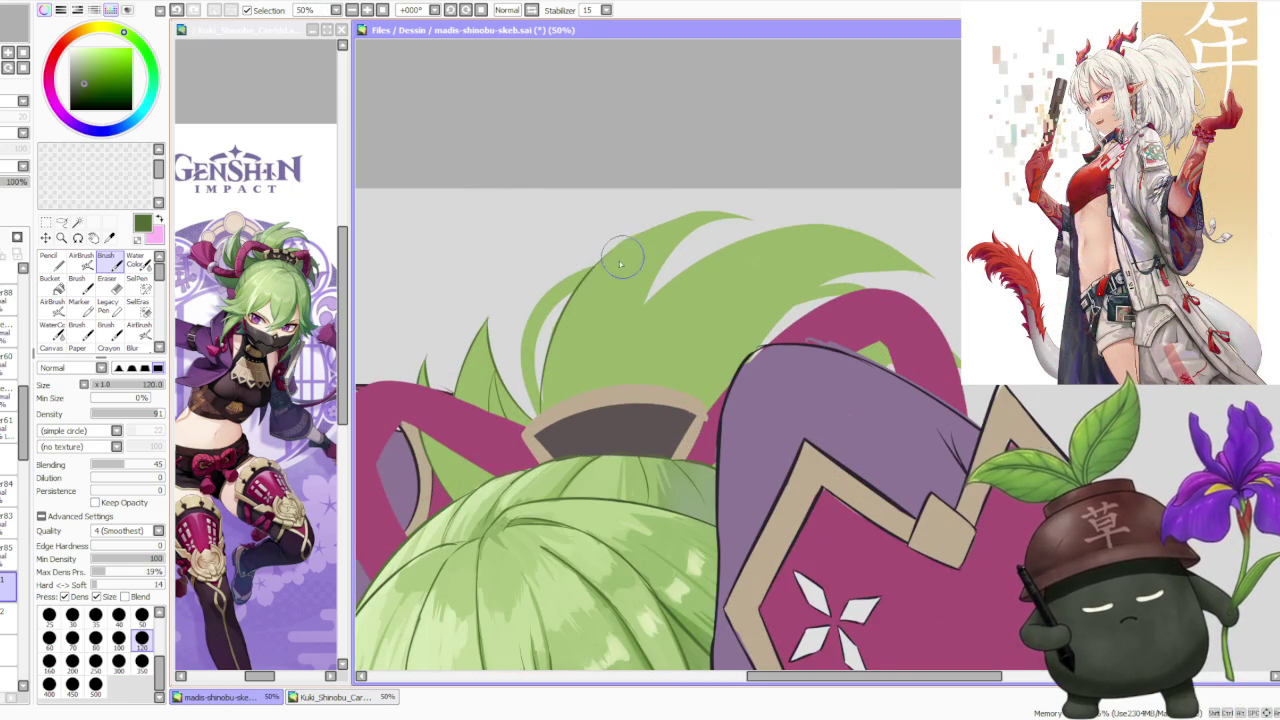
pyautogui.scroll(-5, 624, 260)
pyautogui.scroll(5, 560, 310)
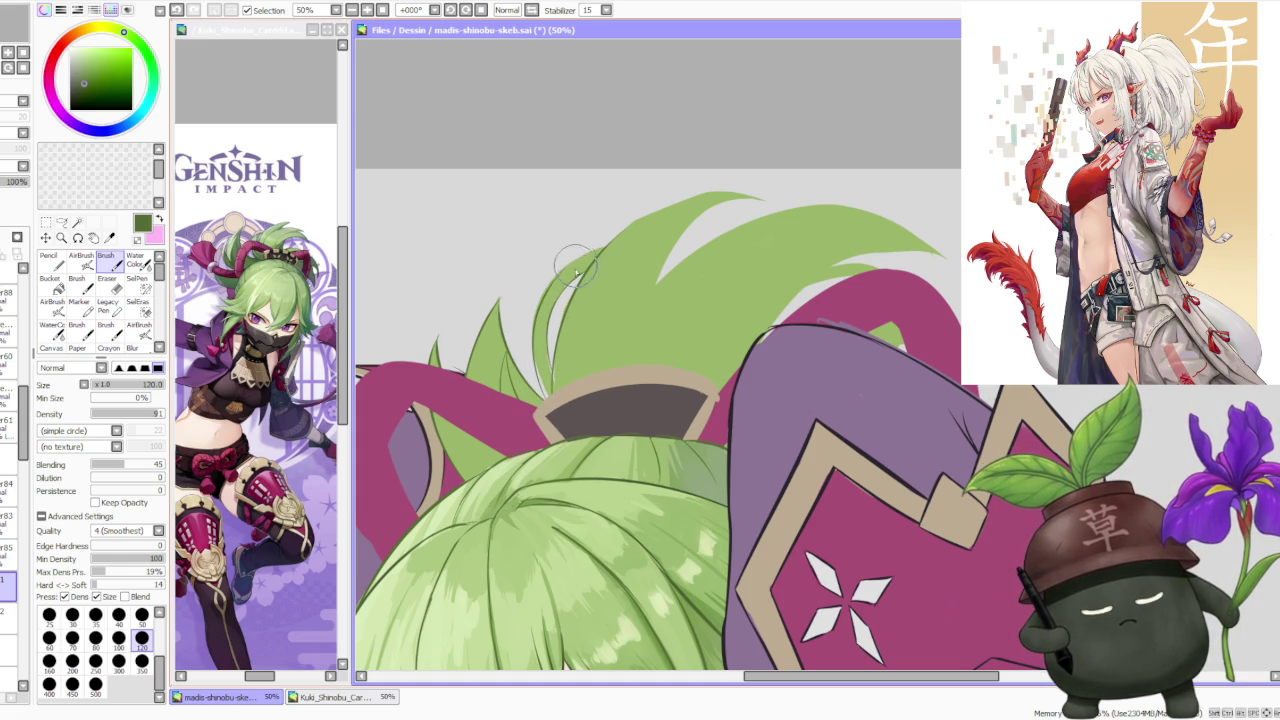
# Draw a dark line along the hair strand.
pyautogui.moveTo(600, 250); pyautogui.dragTo(537, 315)
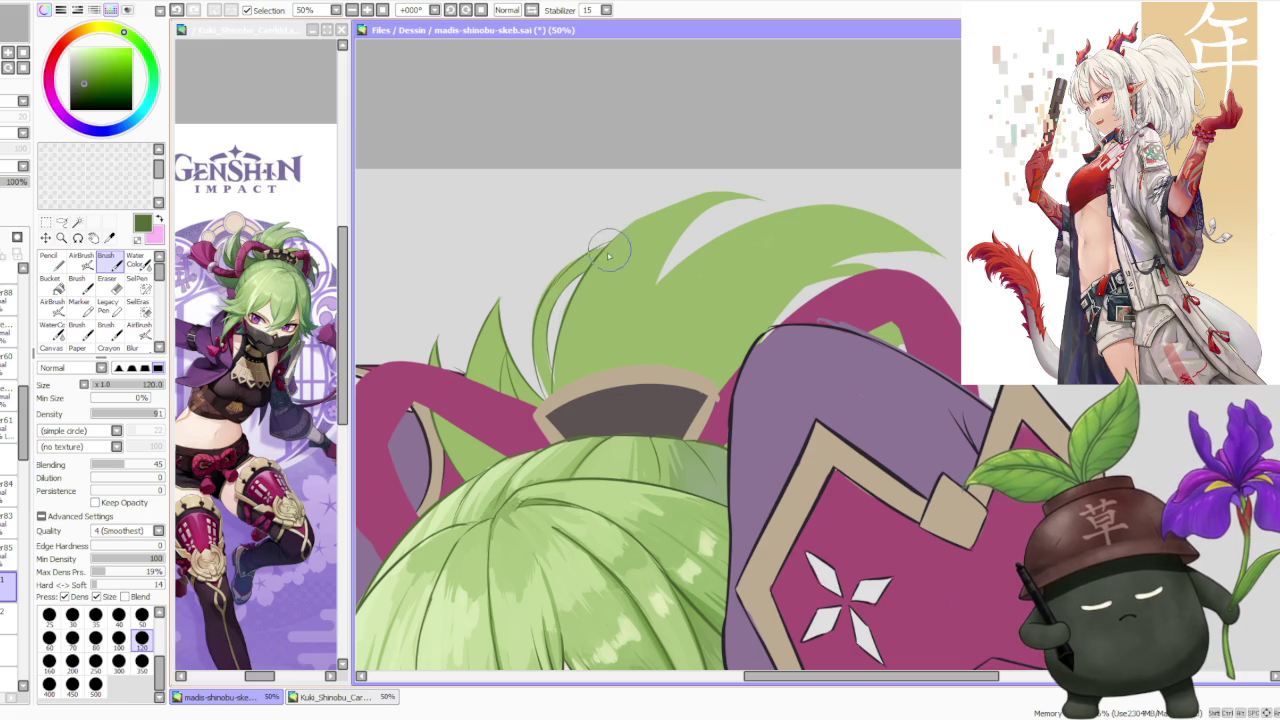
pyautogui.hotkey('ctrl', 'z')
pyautogui.hotkey('ctrl', 'y')
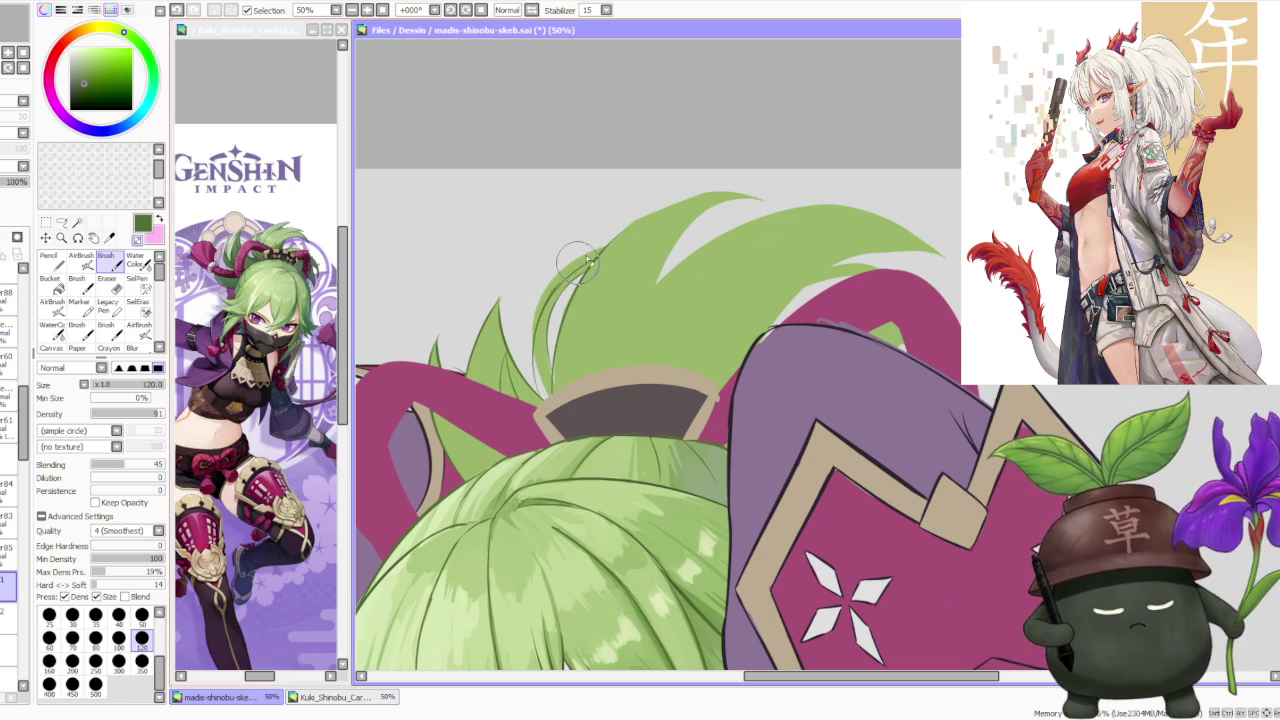
pyautogui.scroll(1, 560, 300)
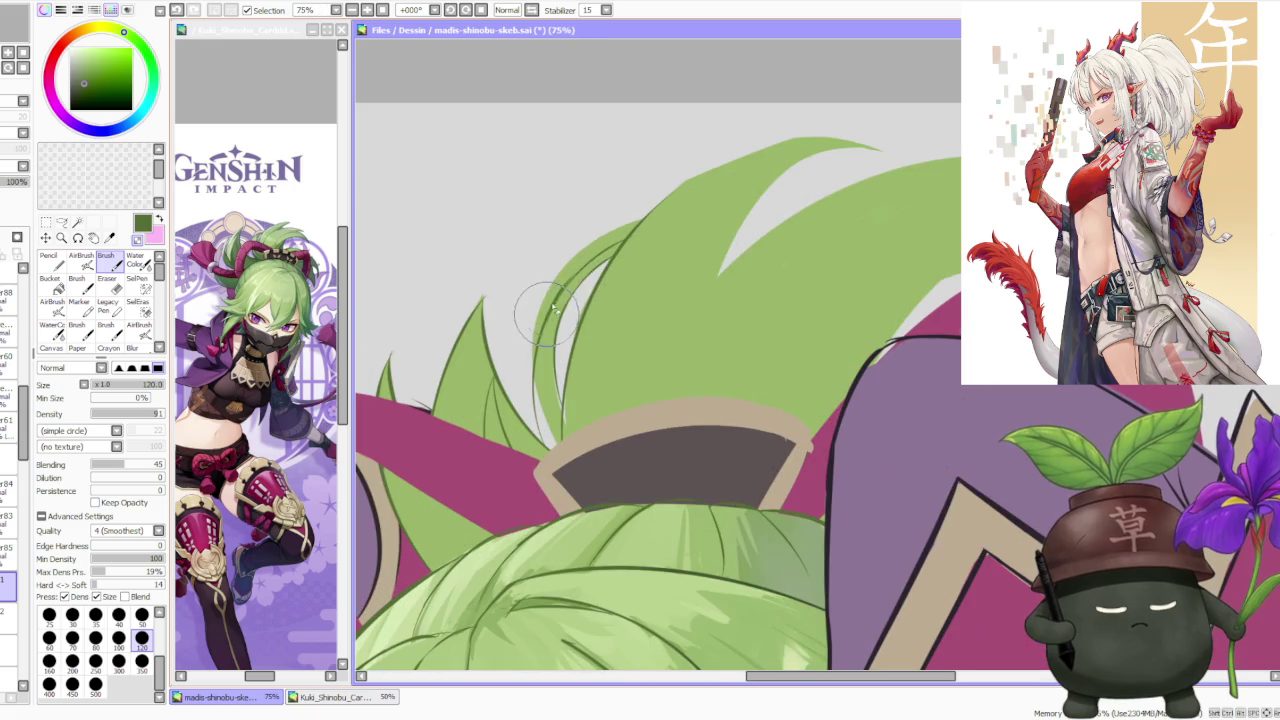
pyautogui.scroll(-3, 600, 278)
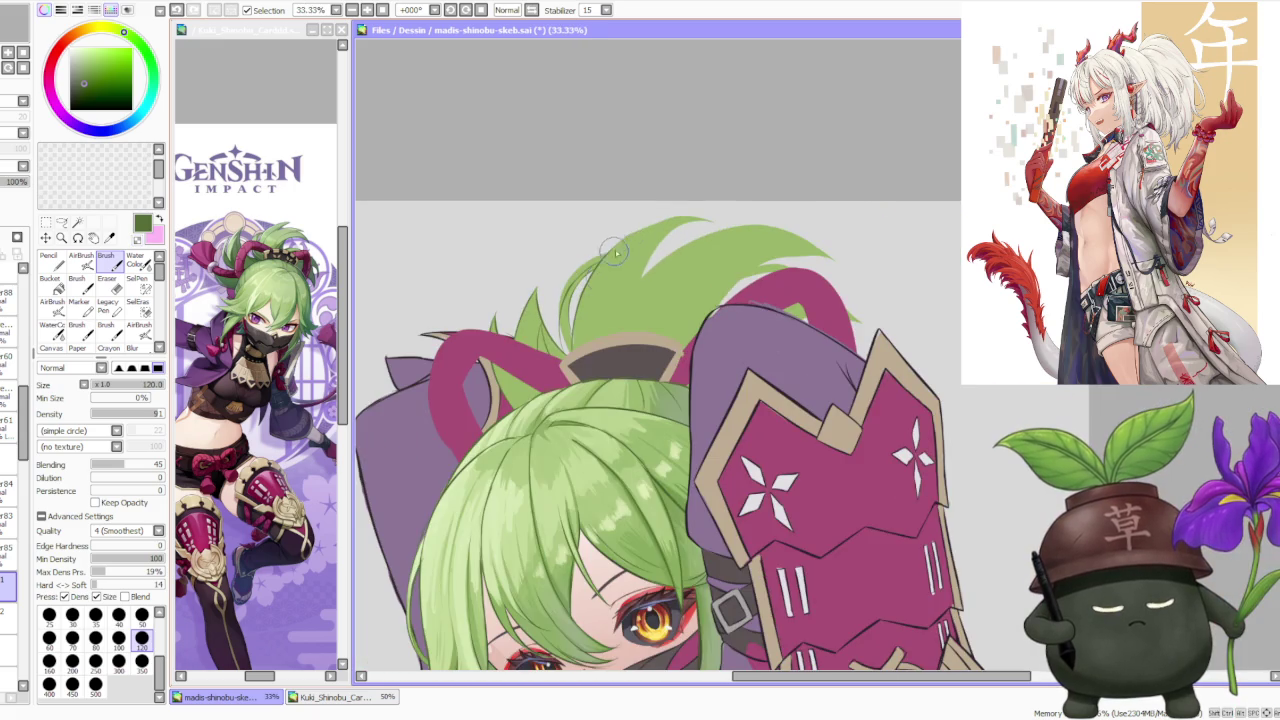
pyautogui.scroll(3, 605, 300)
pyautogui.scroll(-2, 610, 330)
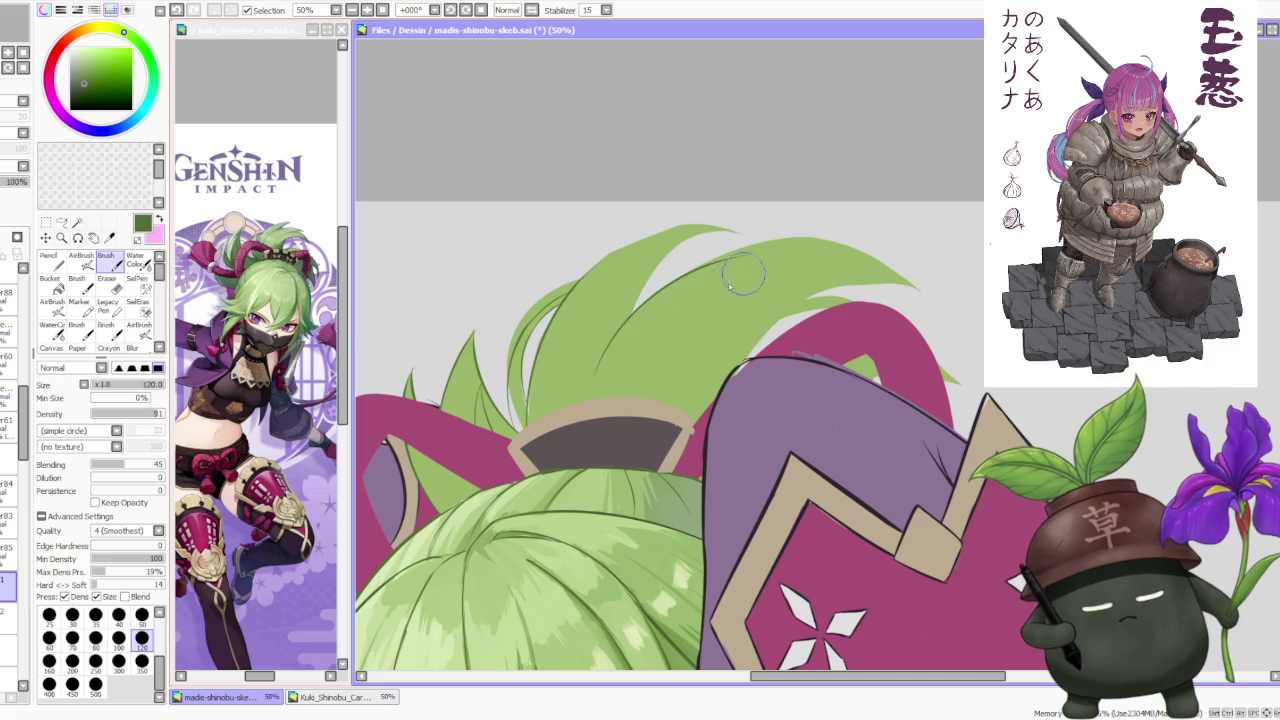
pyautogui.scroll(-3, 717, 277)
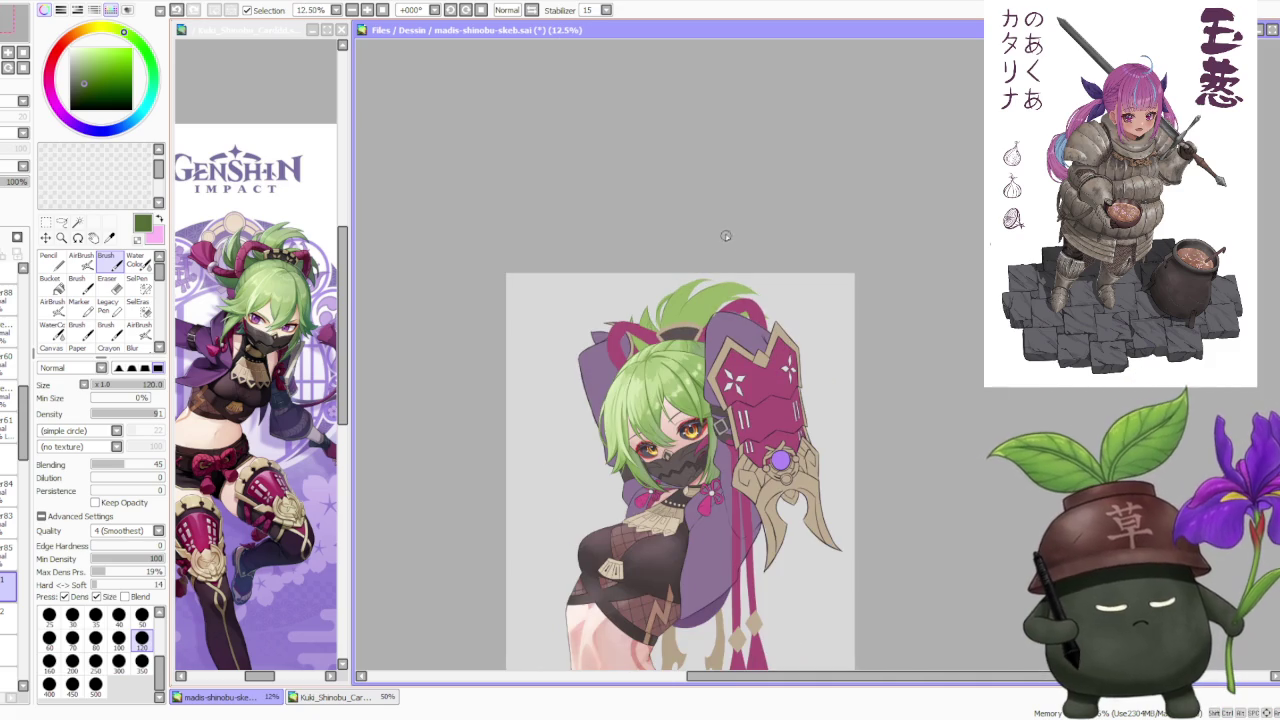
# Tilt the canvas 45 degrees and draw a dark stroke along the headgear's left edge.
pyautogui.click(450, 10)
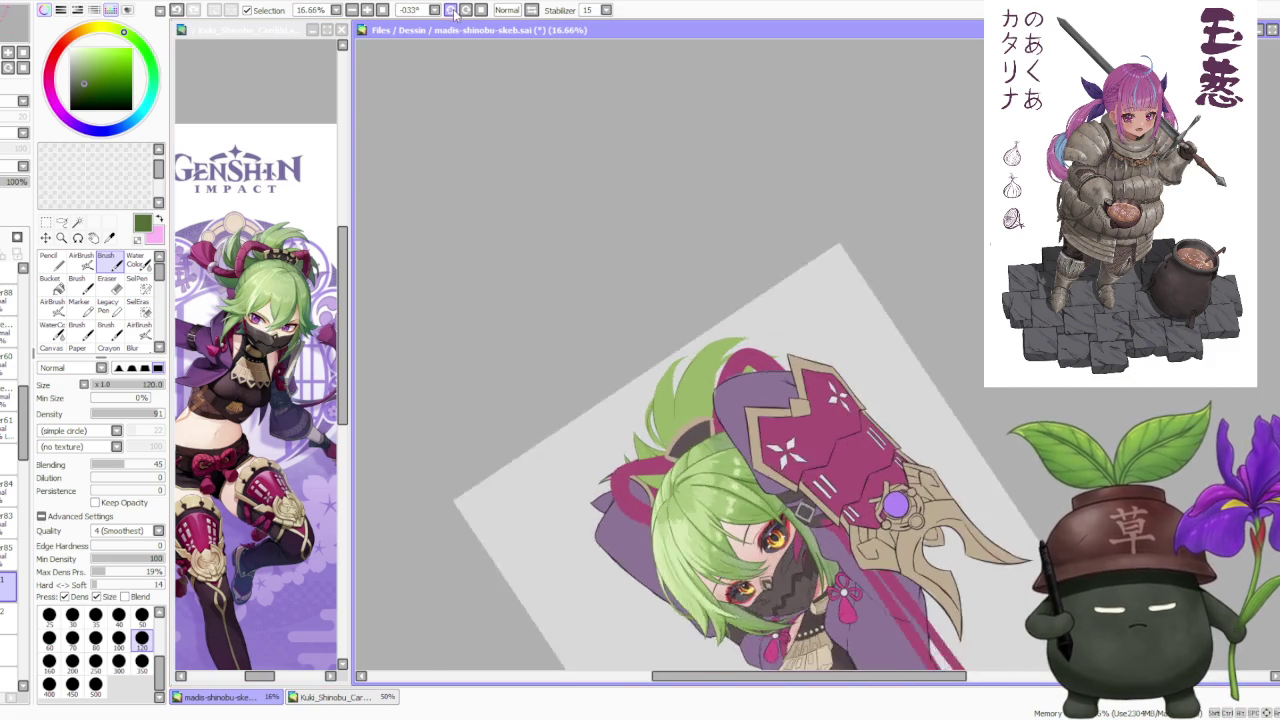
pyautogui.scroll(1, 678, 505)
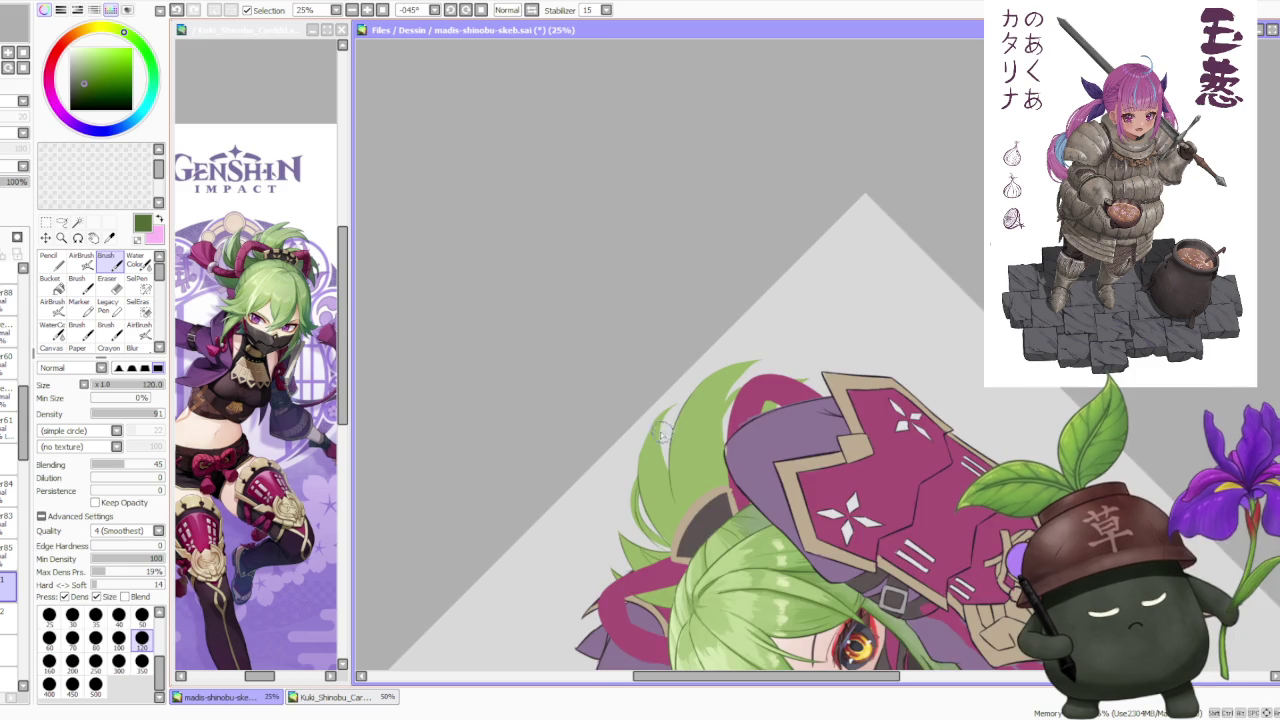
pyautogui.scroll(2, 664, 434)
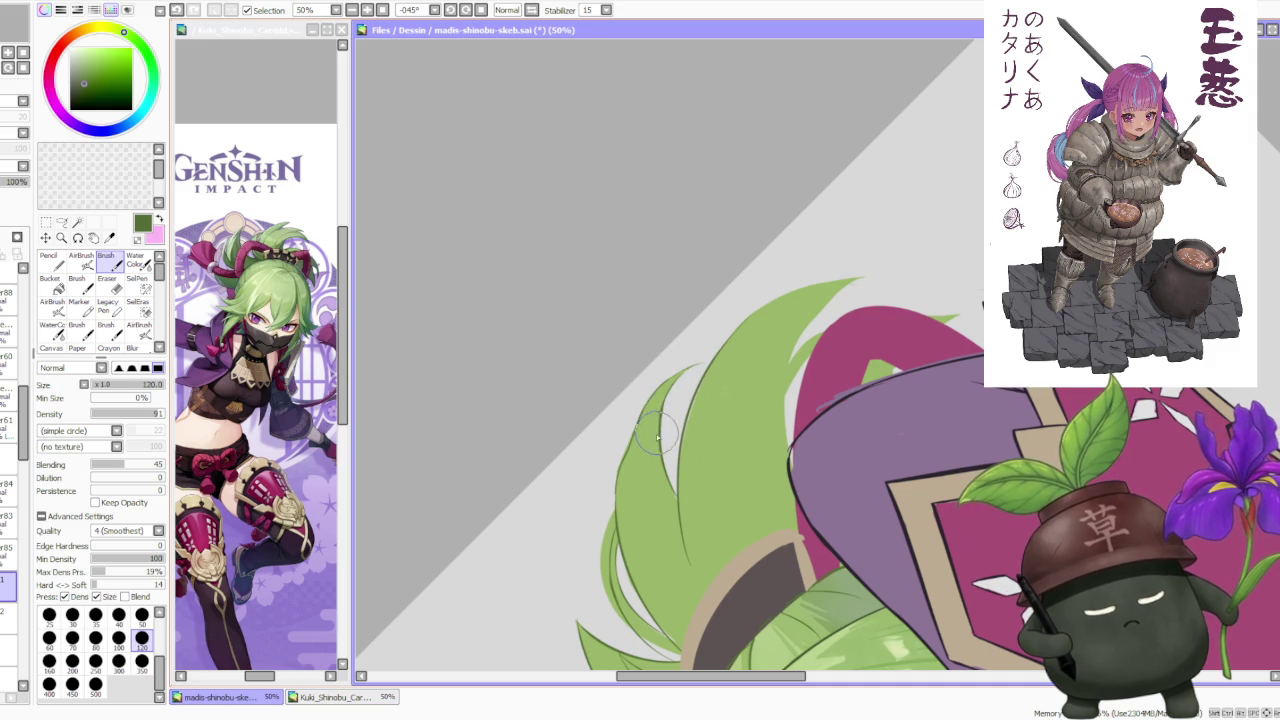
pyautogui.scroll(1, 694, 360)
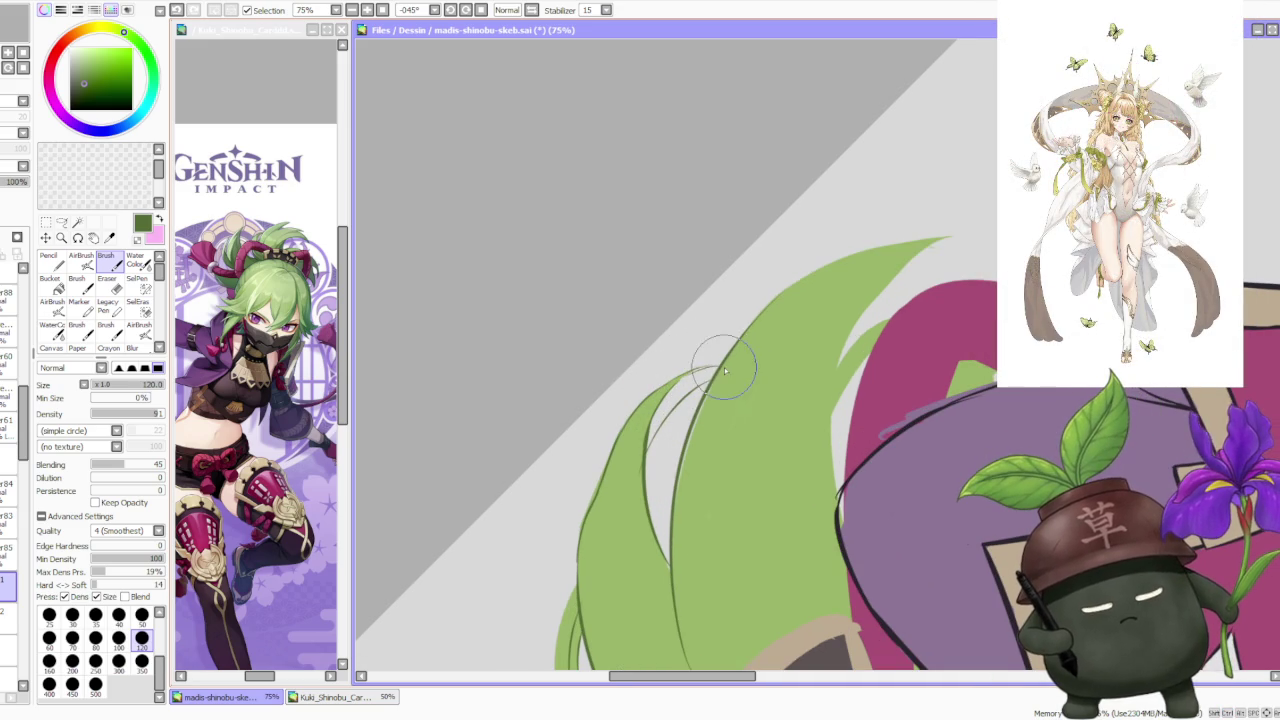
pyautogui.scroll(-3, 729, 366)
pyautogui.scroll(1, 773, 293)
pyautogui.scroll(1, 771, 291)
pyautogui.moveTo(752, 508); pyautogui.dragTo(758, 430)
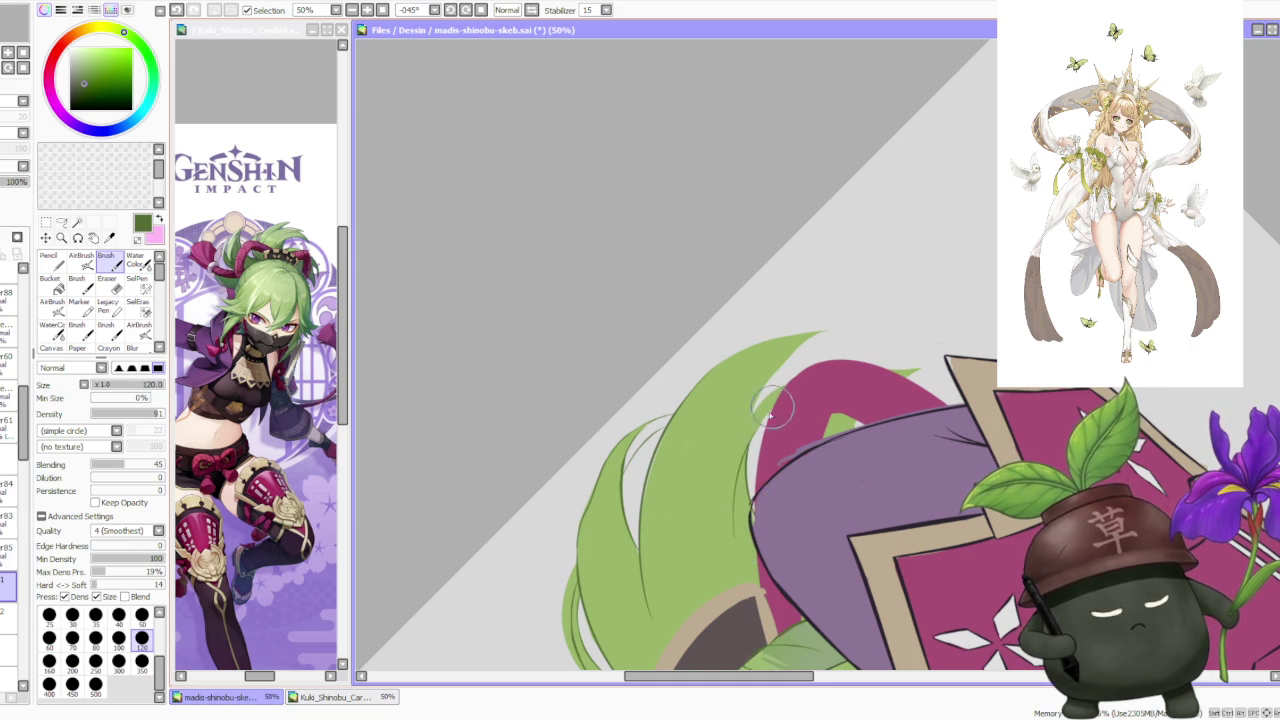
pyautogui.hotkey('ctrl', 'z')
pyautogui.hotkey('ctrl', 'y')
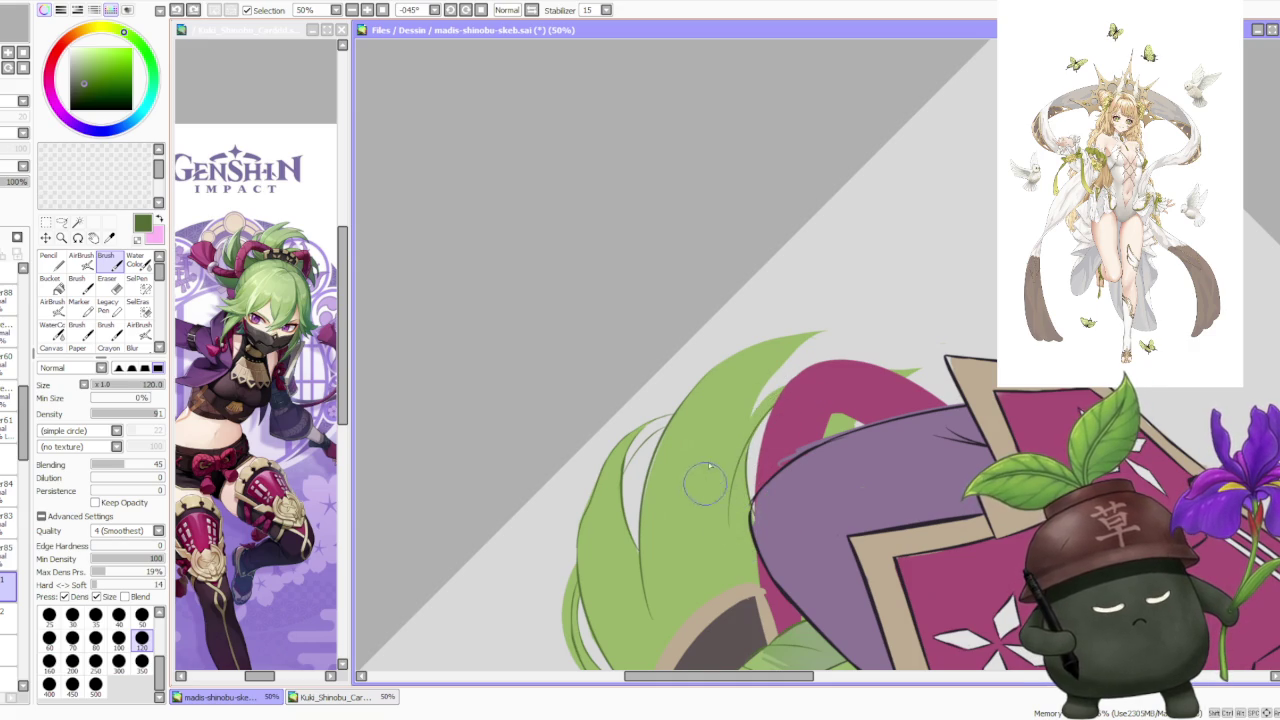
pyautogui.hotkey('ctrl', 'z')
pyautogui.hotkey('ctrl', 'y')
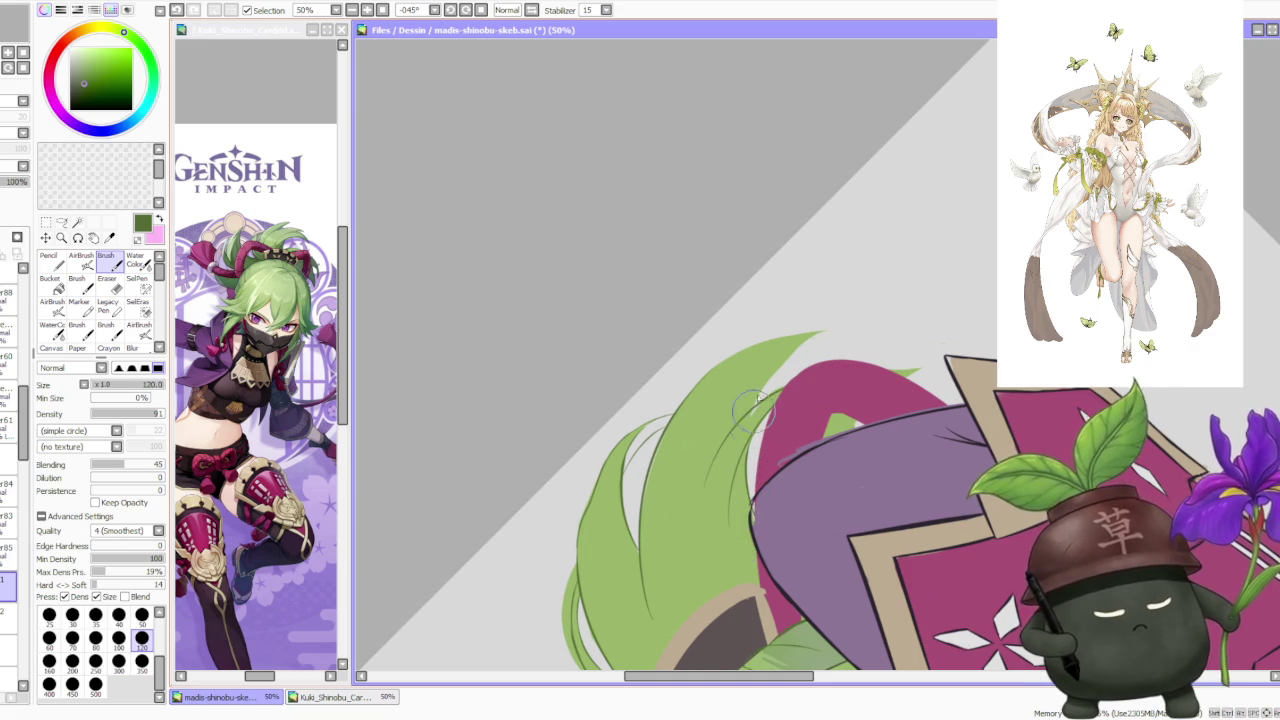
# Rotate the view to -90 degrees and widen the hair spike along its left edge.
pyautogui.scroll(-1, 760, 400)
pyautogui.scroll(-2, 776, 391)
pyautogui.press('Delete')
pyautogui.press('Delete')
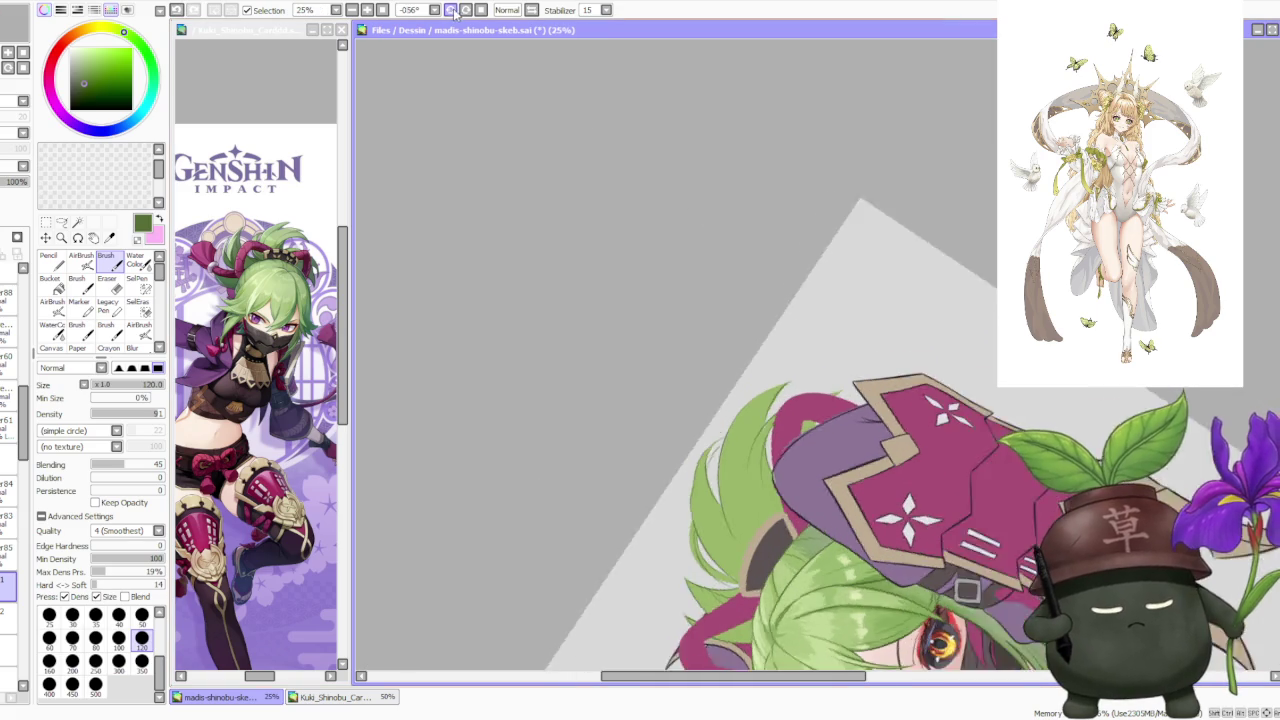
pyautogui.press('Delete')
pyautogui.scroll(1, 812, 455)
pyautogui.scroll(1, 812, 455)
pyautogui.scroll(3, 812, 455)
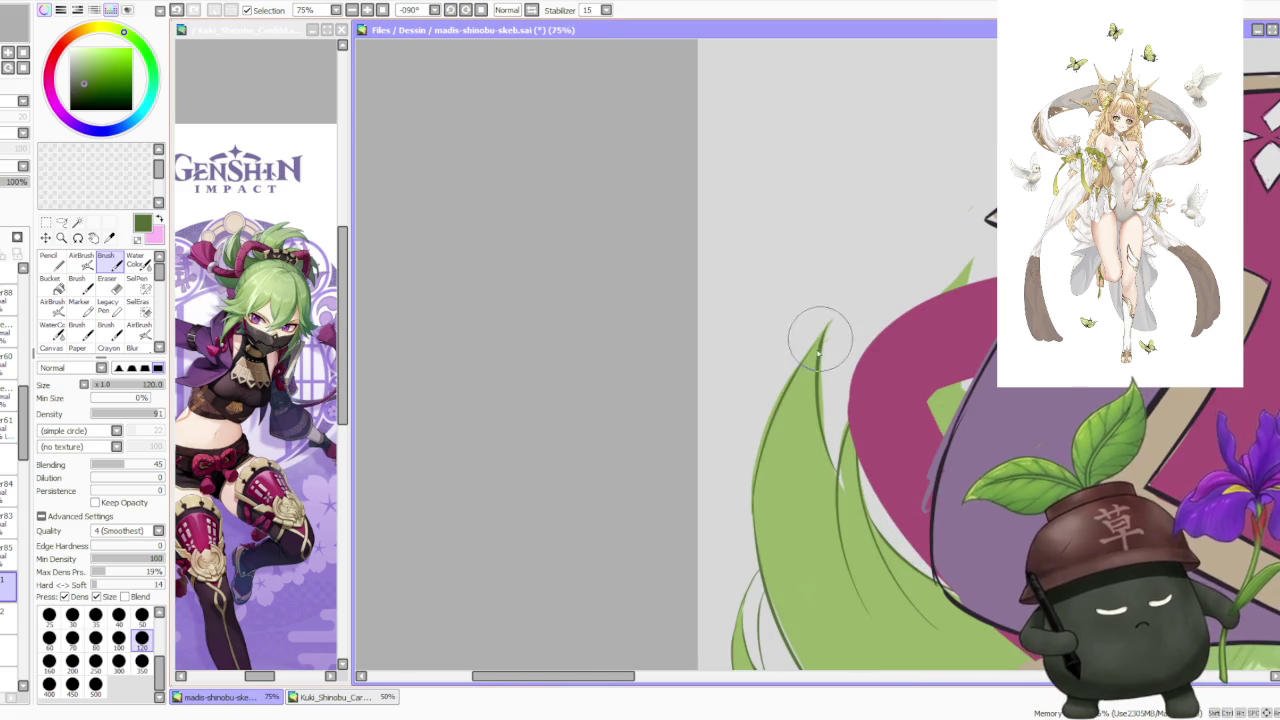
pyautogui.moveTo(840, 323)
pyautogui.mouseDown()
pyautogui.moveTo(749, 451)
pyautogui.moveTo(762, 441)
pyautogui.moveTo(752, 484)
pyautogui.mouseUp()
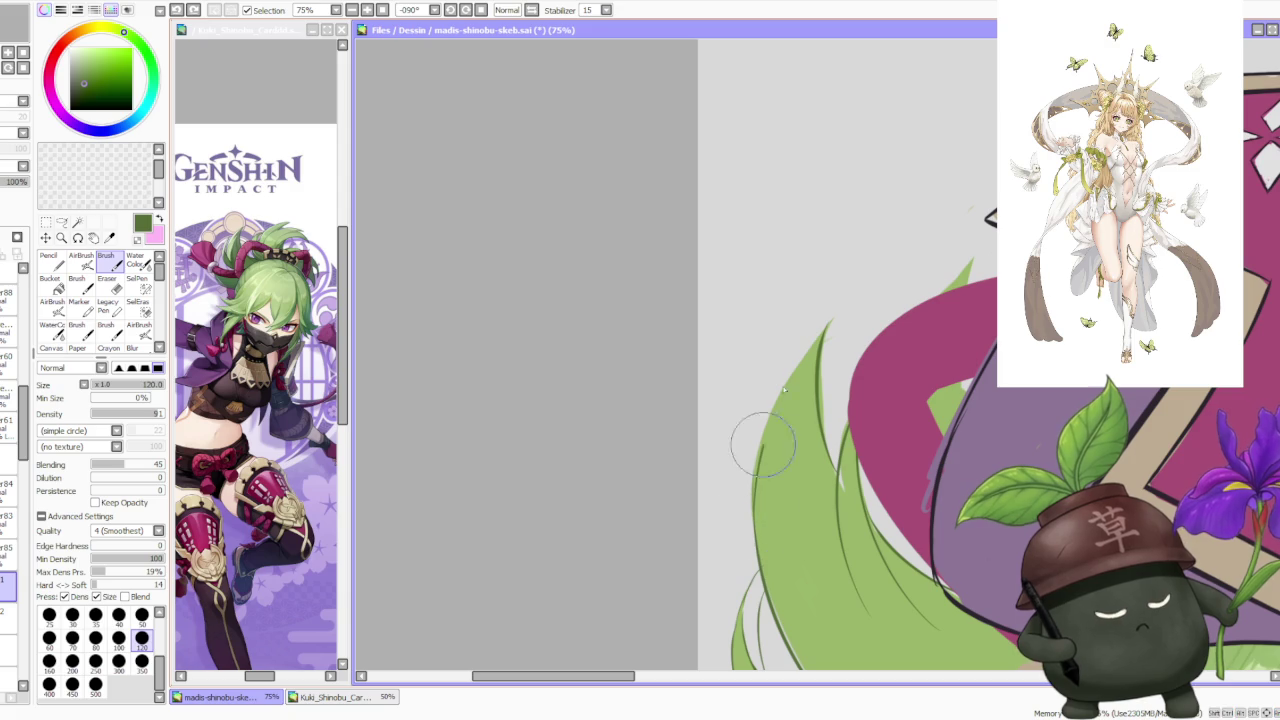
pyautogui.moveTo(817, 331); pyautogui.dragTo(757, 484)
pyautogui.scroll(-3, 760, 485)
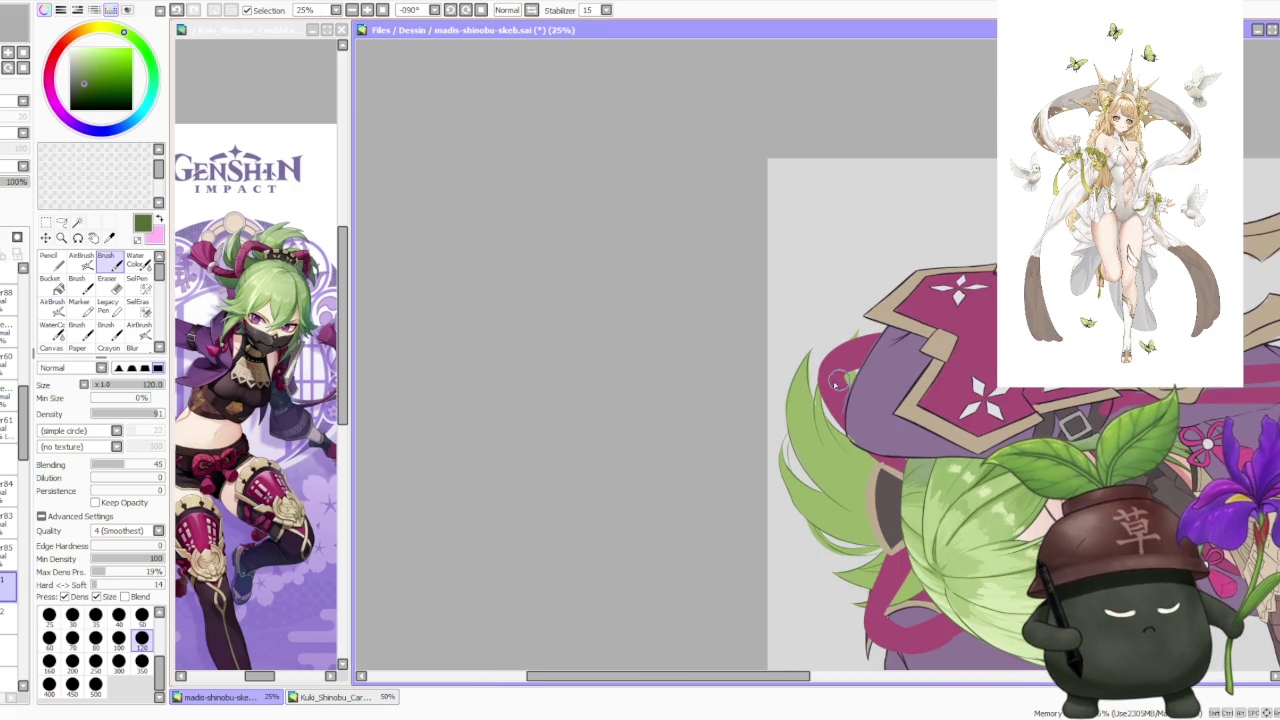
# Extend the hair tip over the magenta shape on a counterclockwise-rotated view, then reset rotation.
pyautogui.click(480, 14)
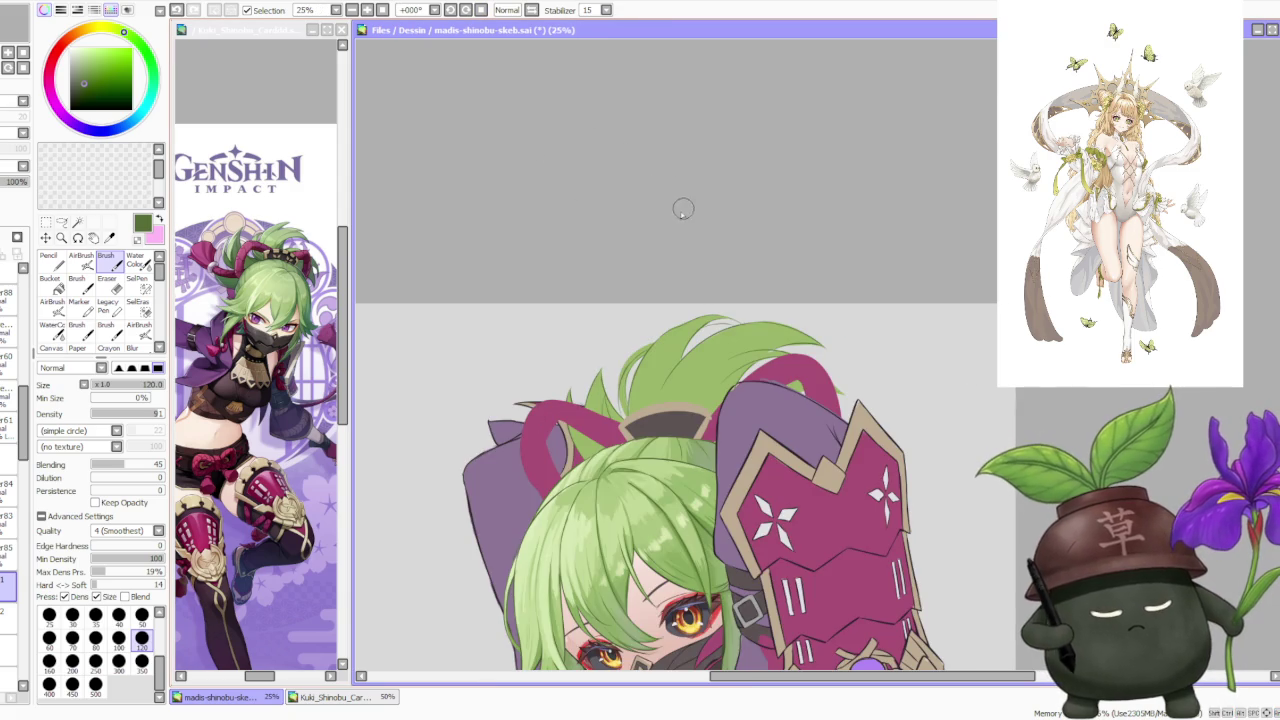
pyautogui.scroll(3, 683, 207)
pyautogui.scroll(-2, 695, 287)
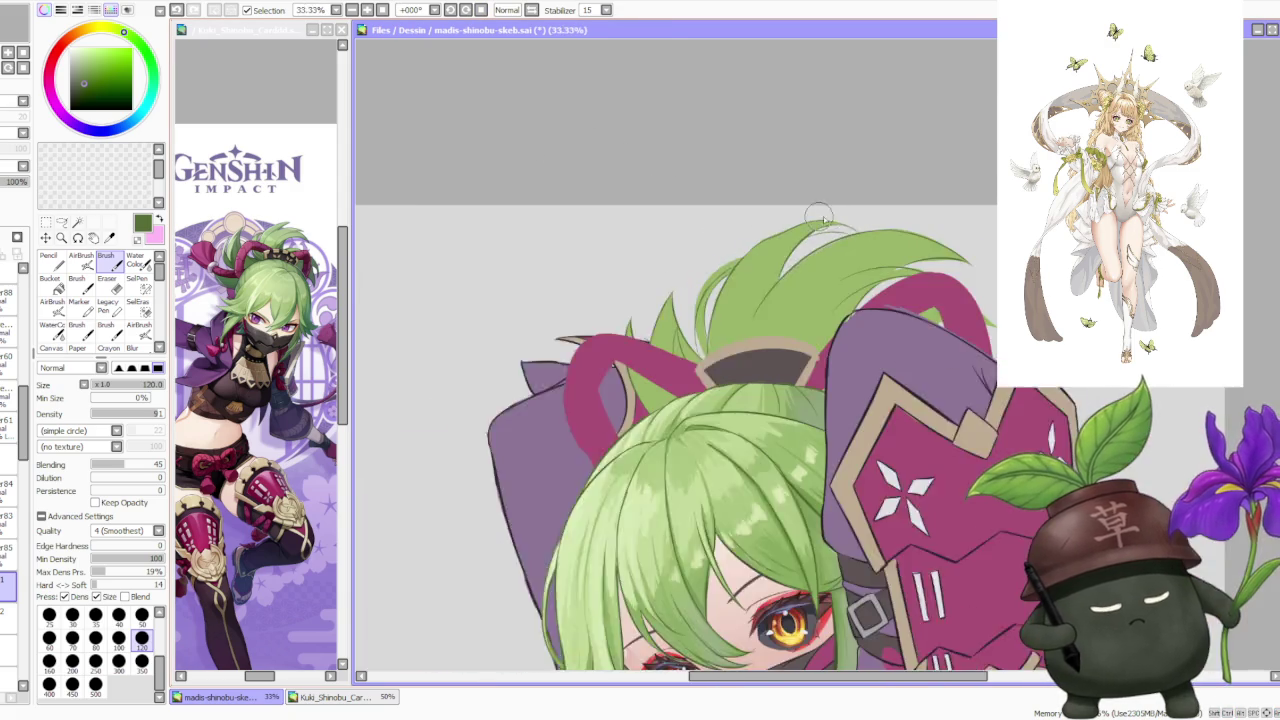
pyautogui.scroll(-1, 902, 189)
pyautogui.scroll(1, 959, 230)
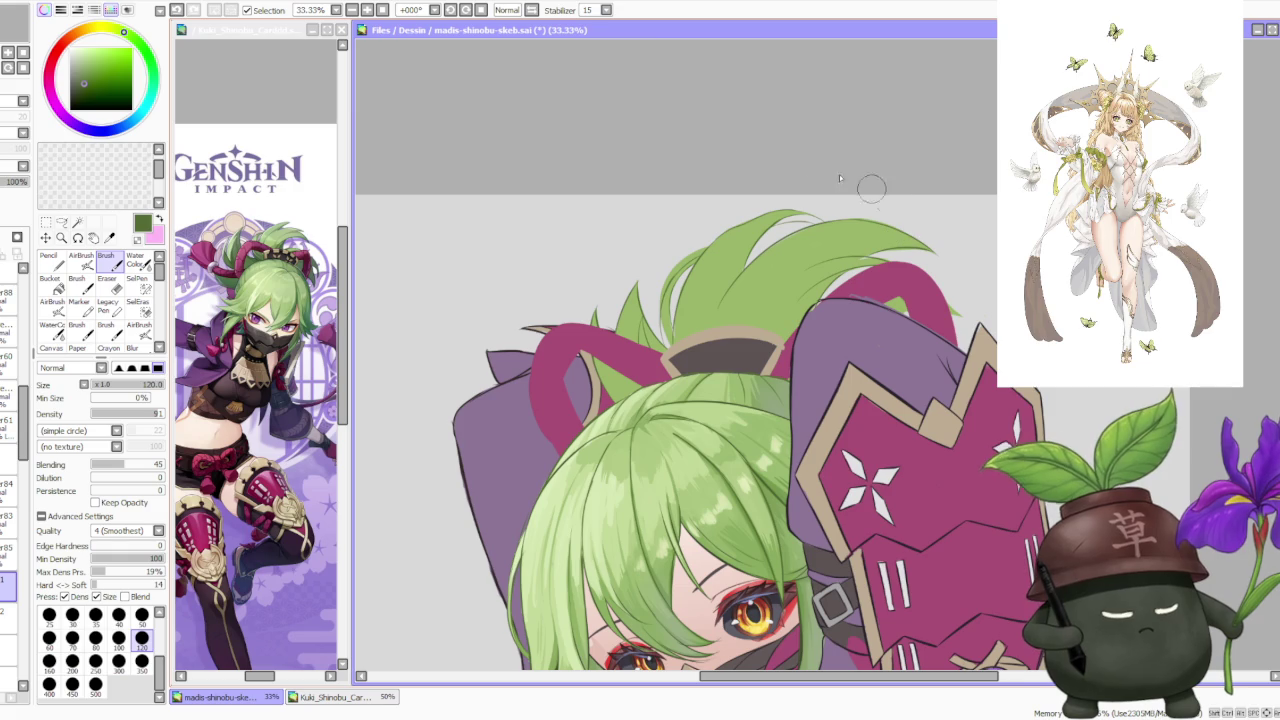
pyautogui.moveTo(870, 190); pyautogui.dragTo(587, 56)
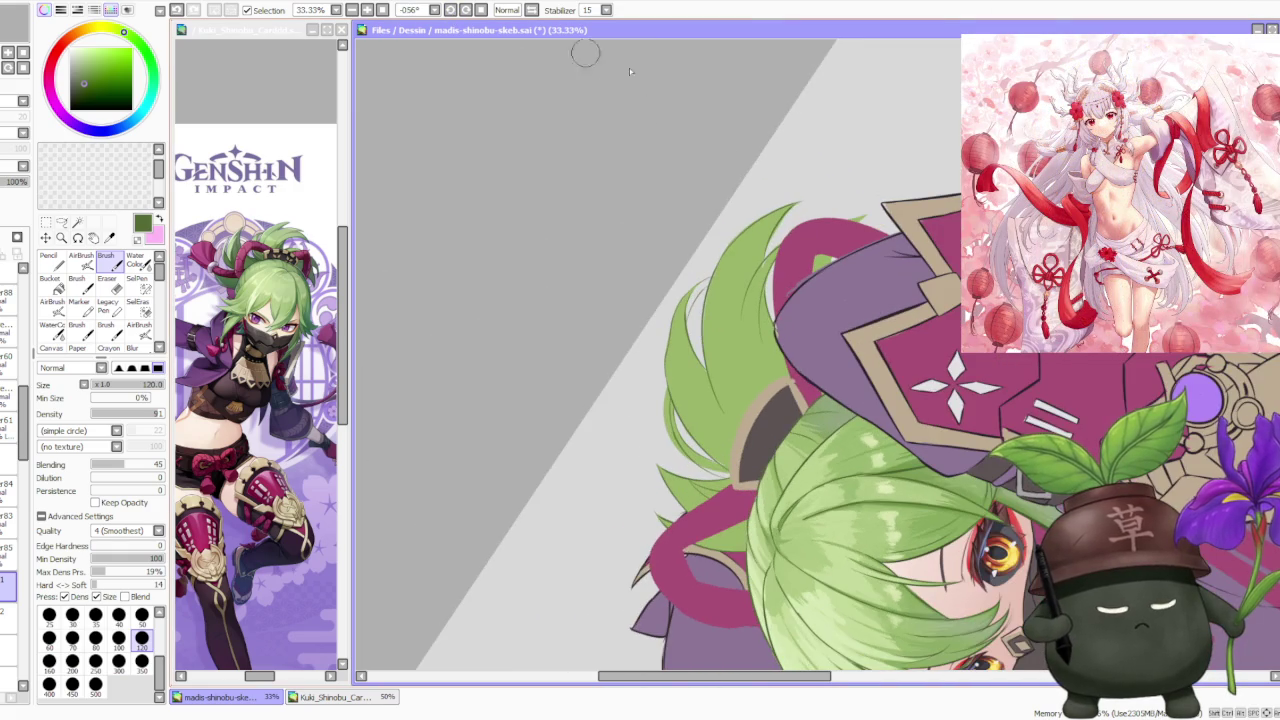
pyautogui.scroll(3, 836, 157)
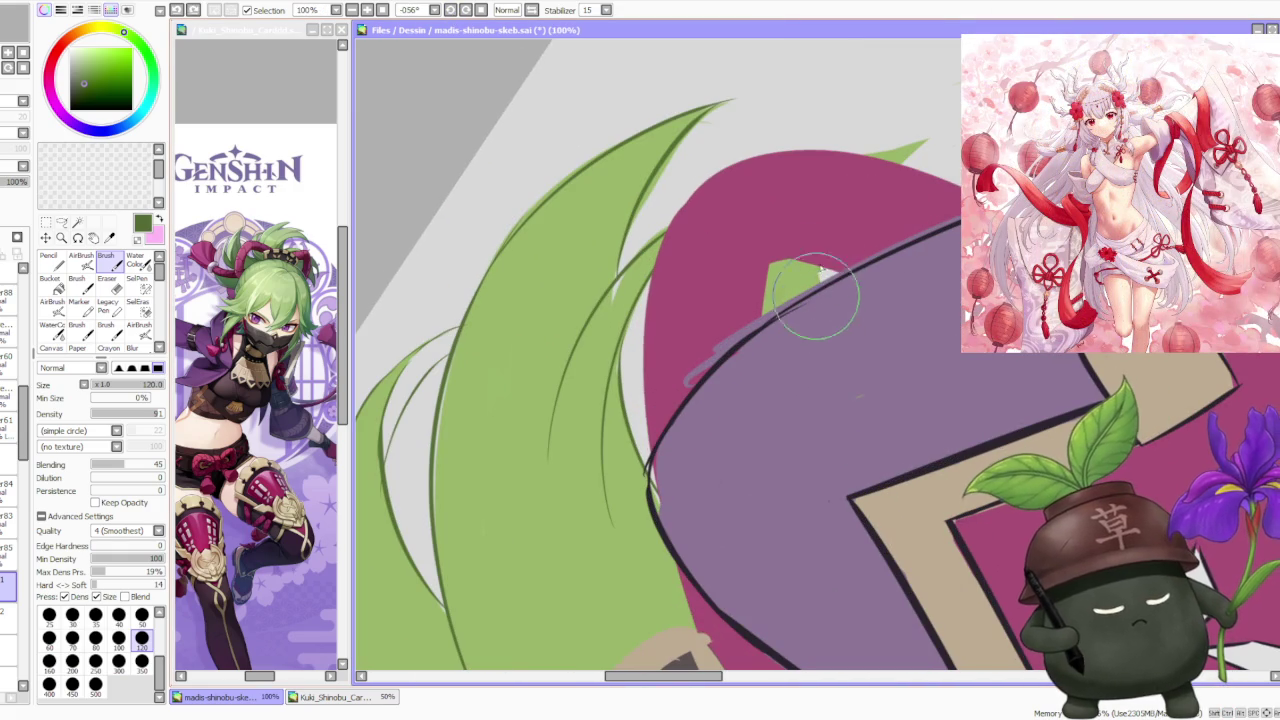
pyautogui.moveTo(856, 221)
pyautogui.mouseDown()
pyautogui.moveTo(814, 171)
pyautogui.moveTo(914, 130)
pyautogui.mouseUp()
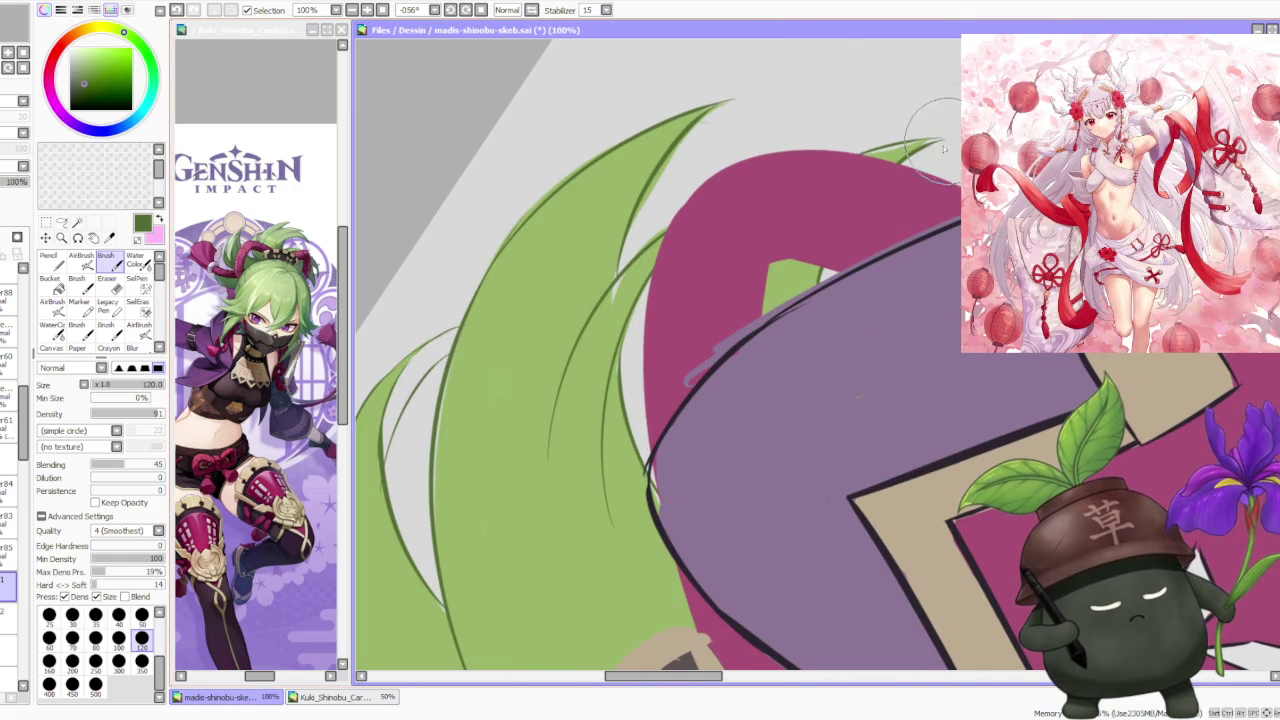
pyautogui.scroll(-2, 820, 214)
pyautogui.scroll(-1, 815, 180)
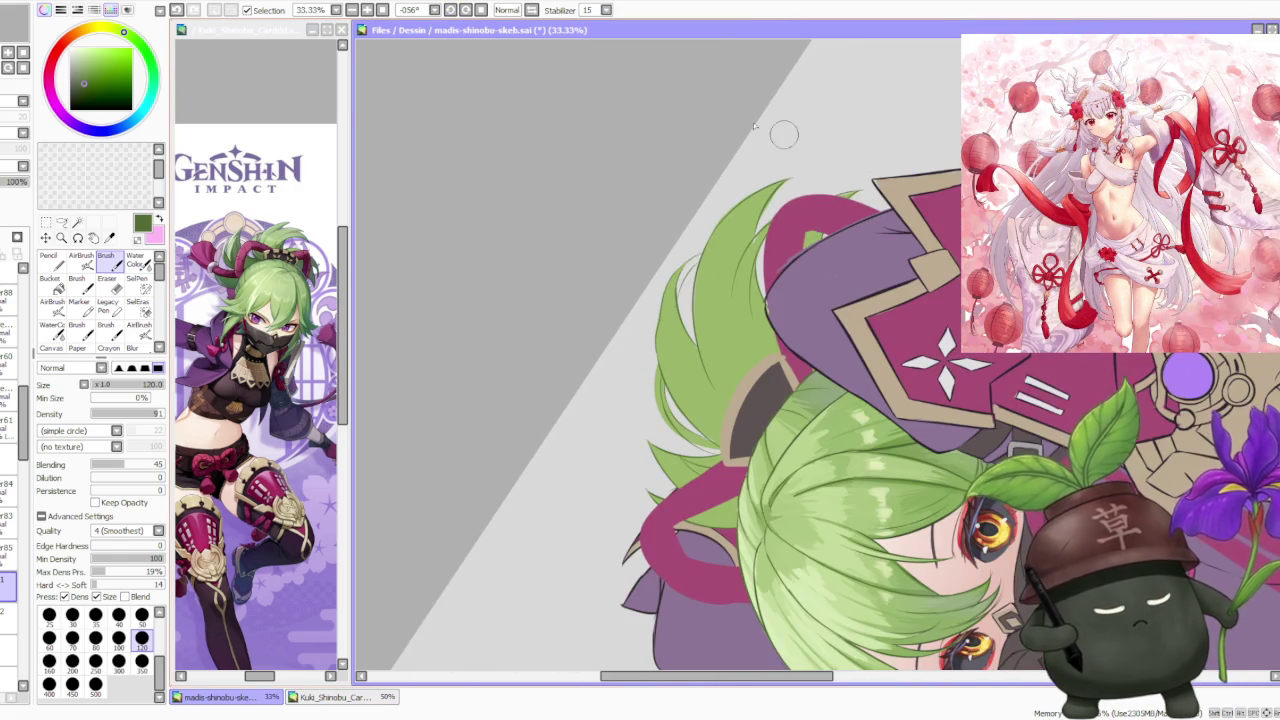
pyautogui.click(481, 10)
pyautogui.scroll(-1, 800, 140)
pyautogui.scroll(-1, 880, 160)
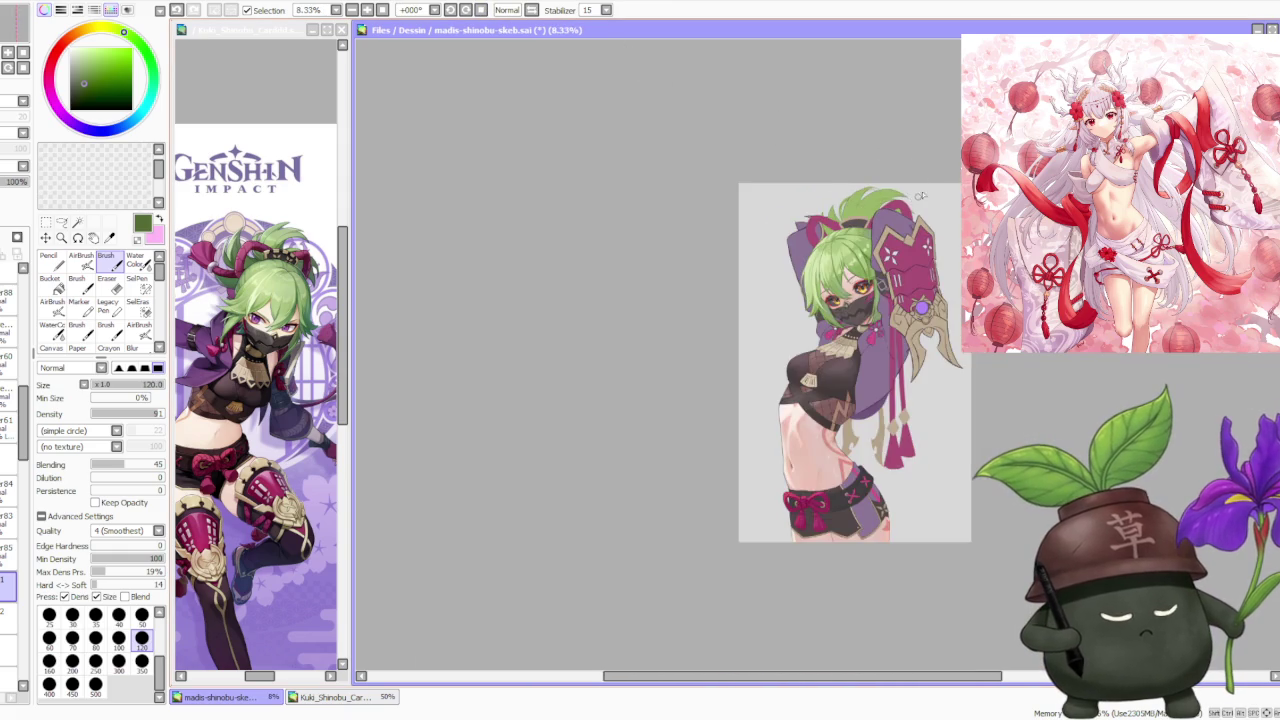
# Select a different layer in the Layer panel to paint on.
pyautogui.scroll(-1, 934, 170)
pyautogui.scroll(1, 934, 170)
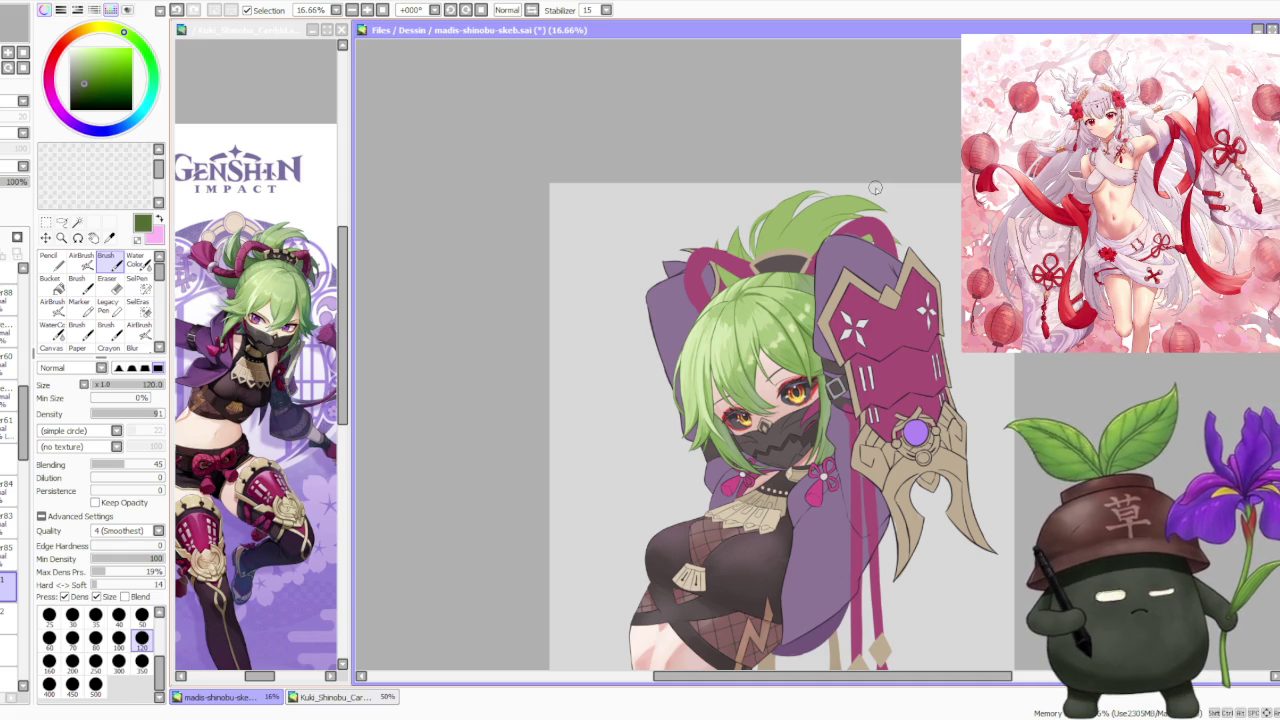
pyautogui.scroll(1, 879, 207)
pyautogui.scroll(2, 894, 180)
pyautogui.scroll(1, 905, 166)
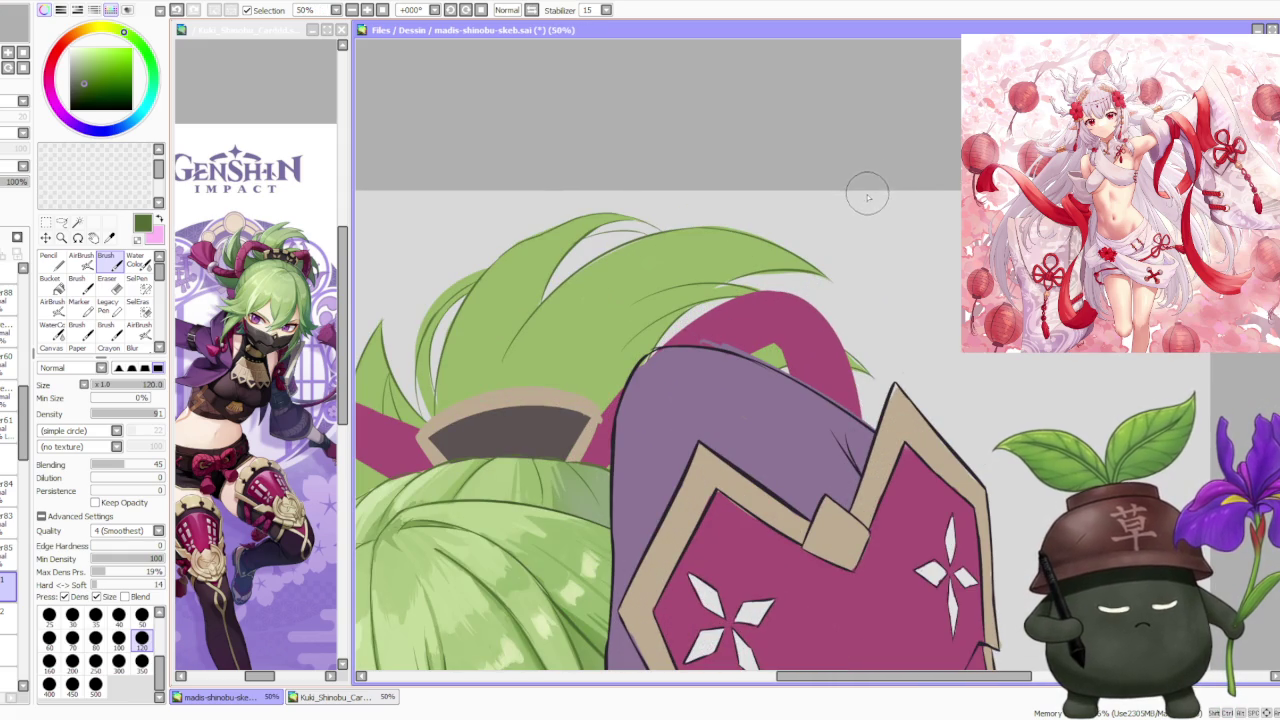
pyautogui.scroll(-1, 866, 206)
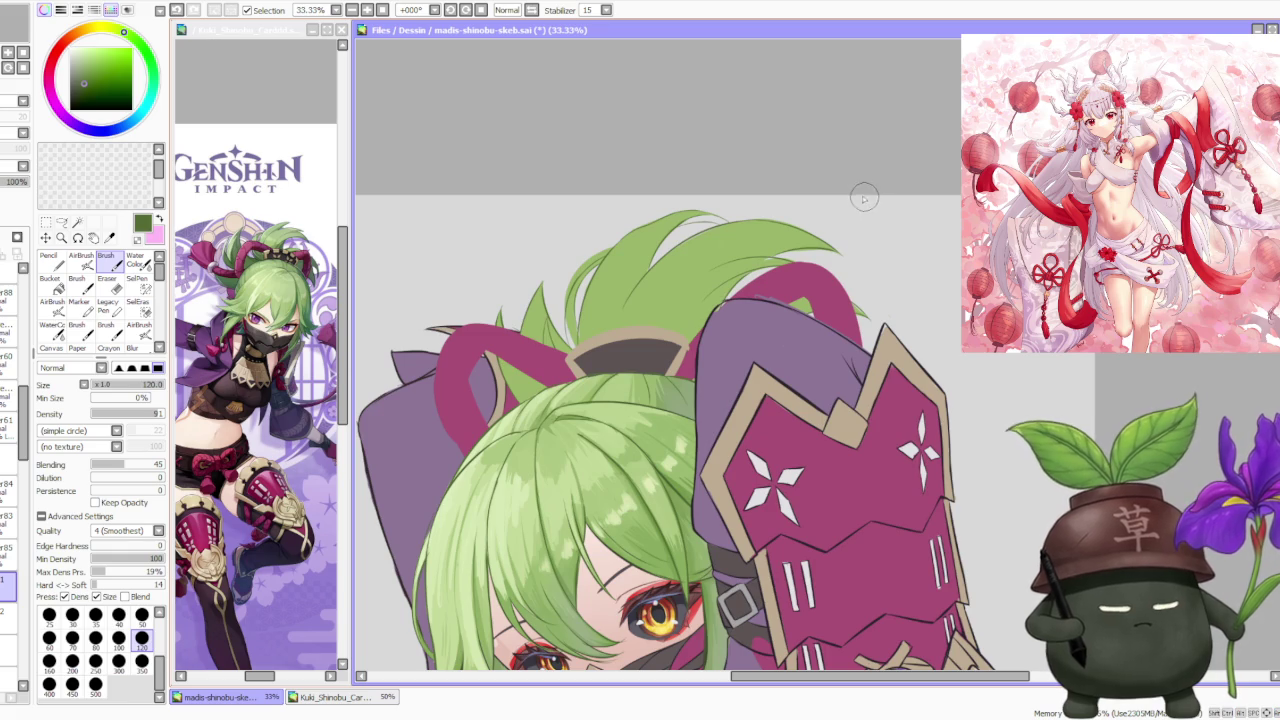
pyautogui.click(4, 612)
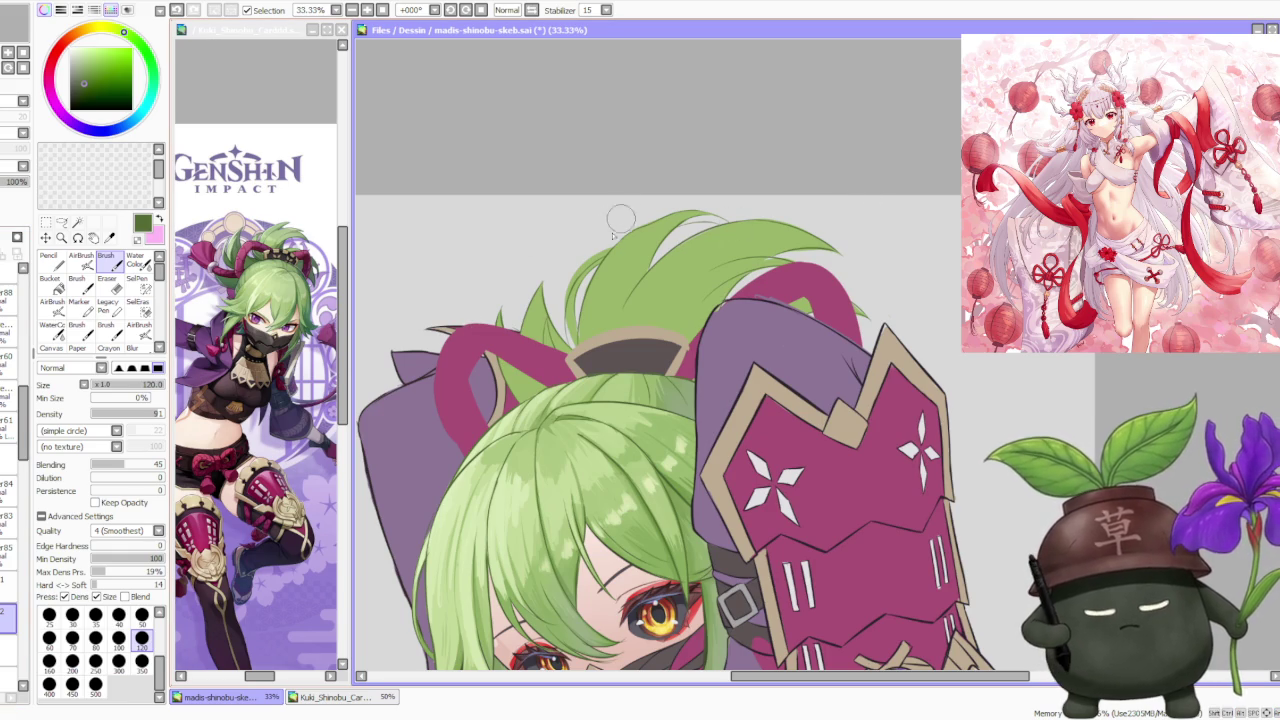
# Eyedrop the hair's lighter green as the paint colour.
pyautogui.scroll(1, 621, 222)
pyautogui.scroll(1, 600, 250)
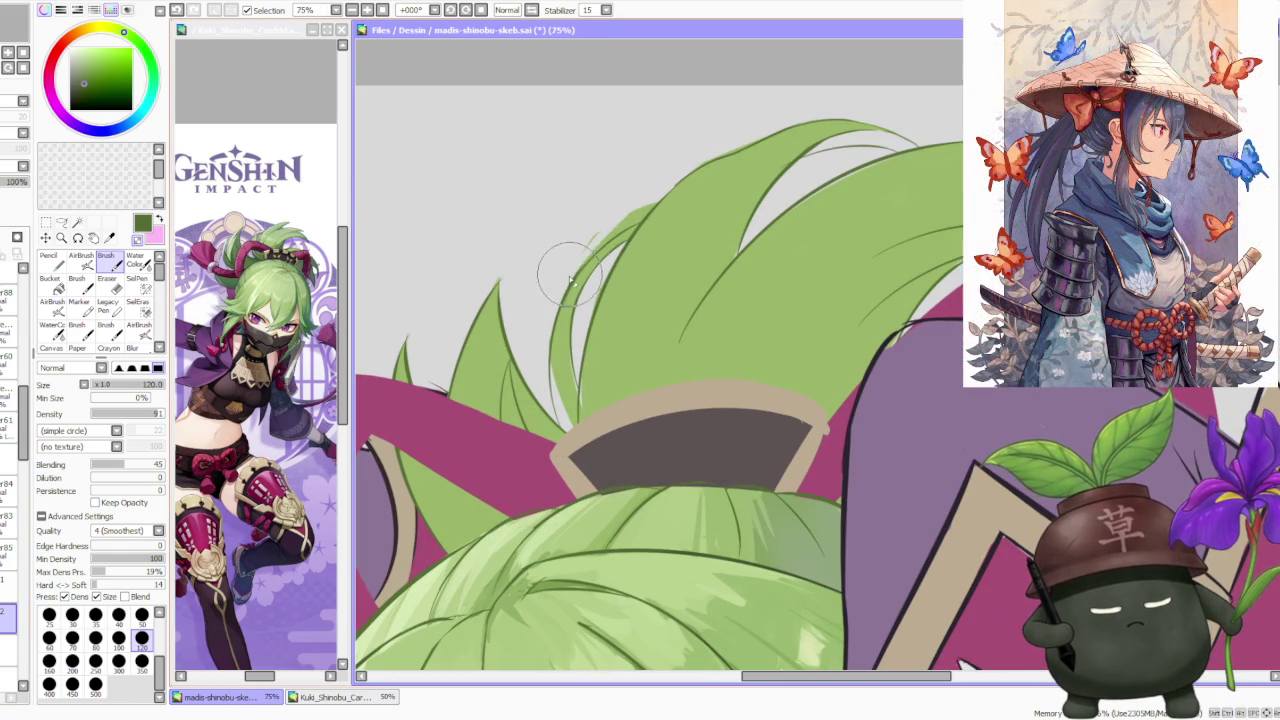
pyautogui.keyDown('alt'); pyautogui.click(646, 205); pyautogui.keyUp('alt')
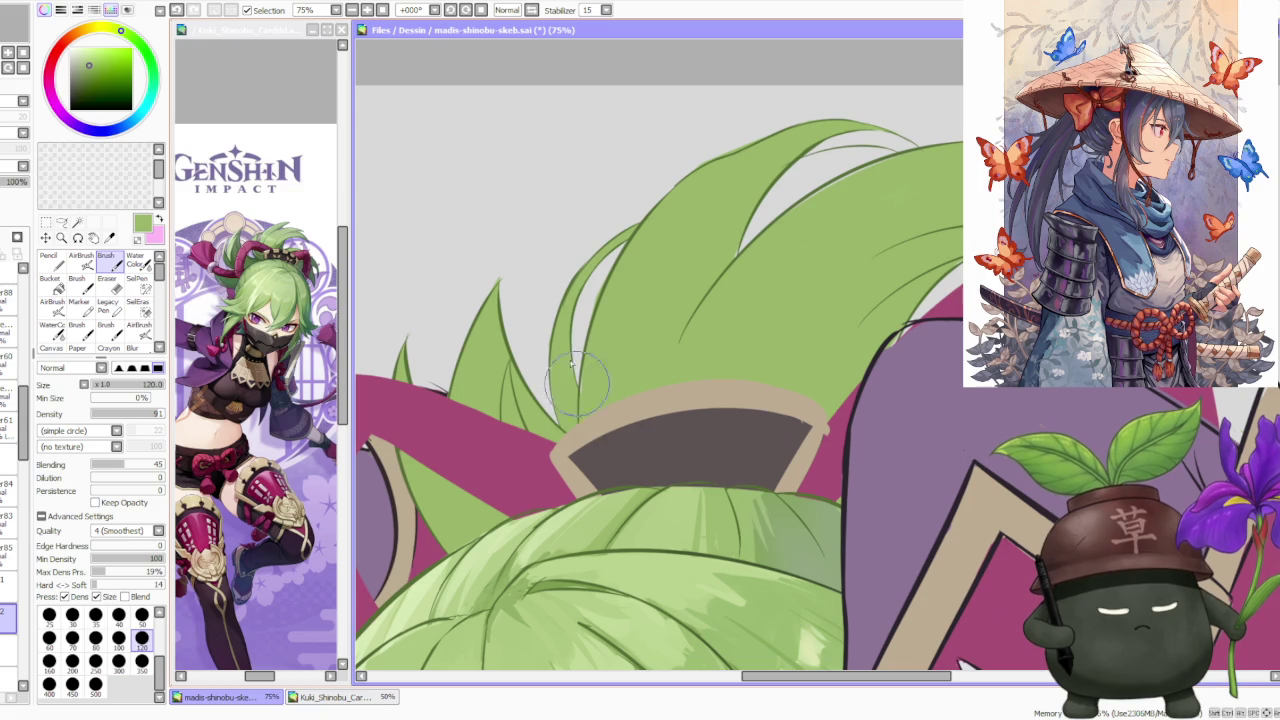
pyautogui.scroll(-3, 577, 371)
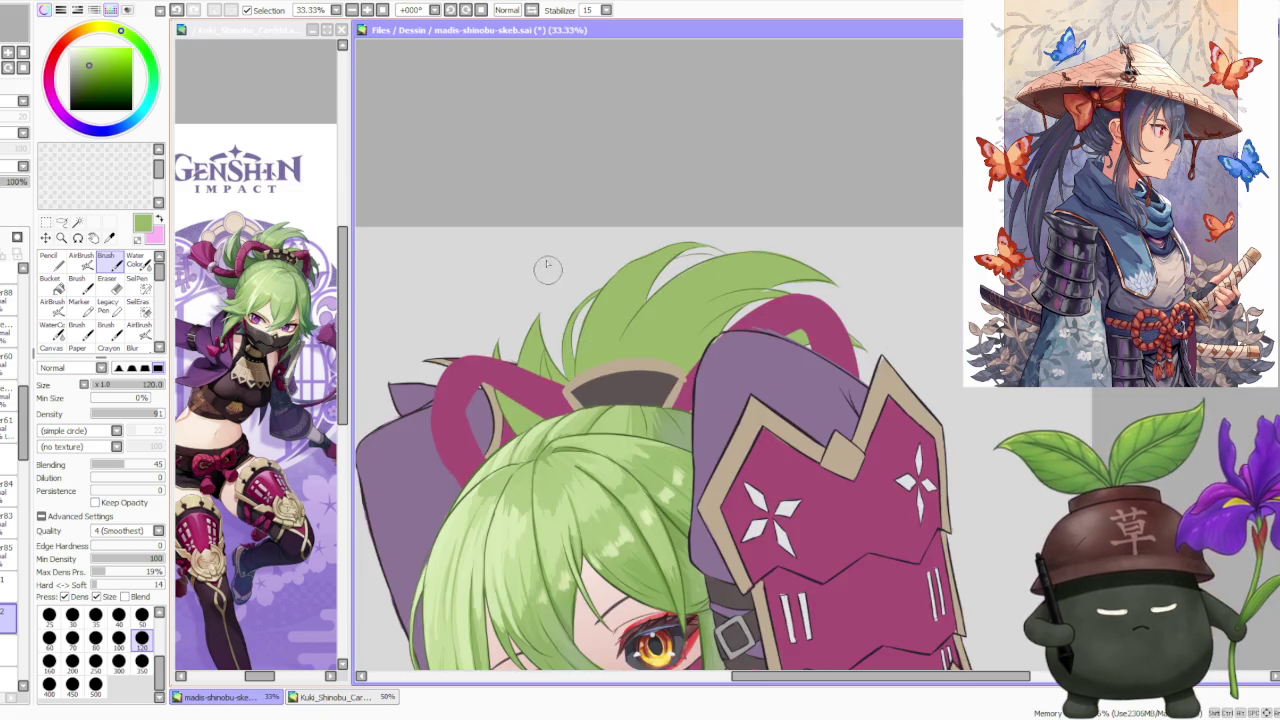
pyautogui.scroll(3, 551, 274)
pyautogui.scroll(-3, 545, 321)
pyautogui.scroll(2, 640, 290)
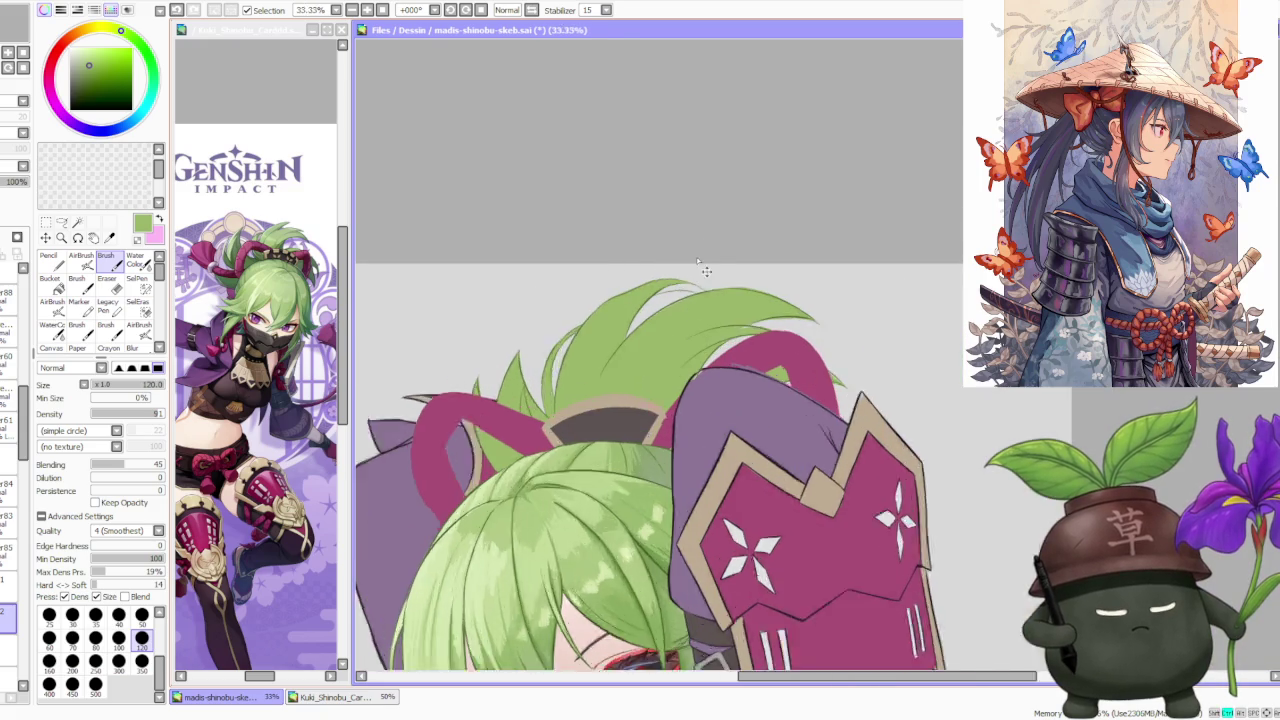
pyautogui.scroll(1, 726, 257)
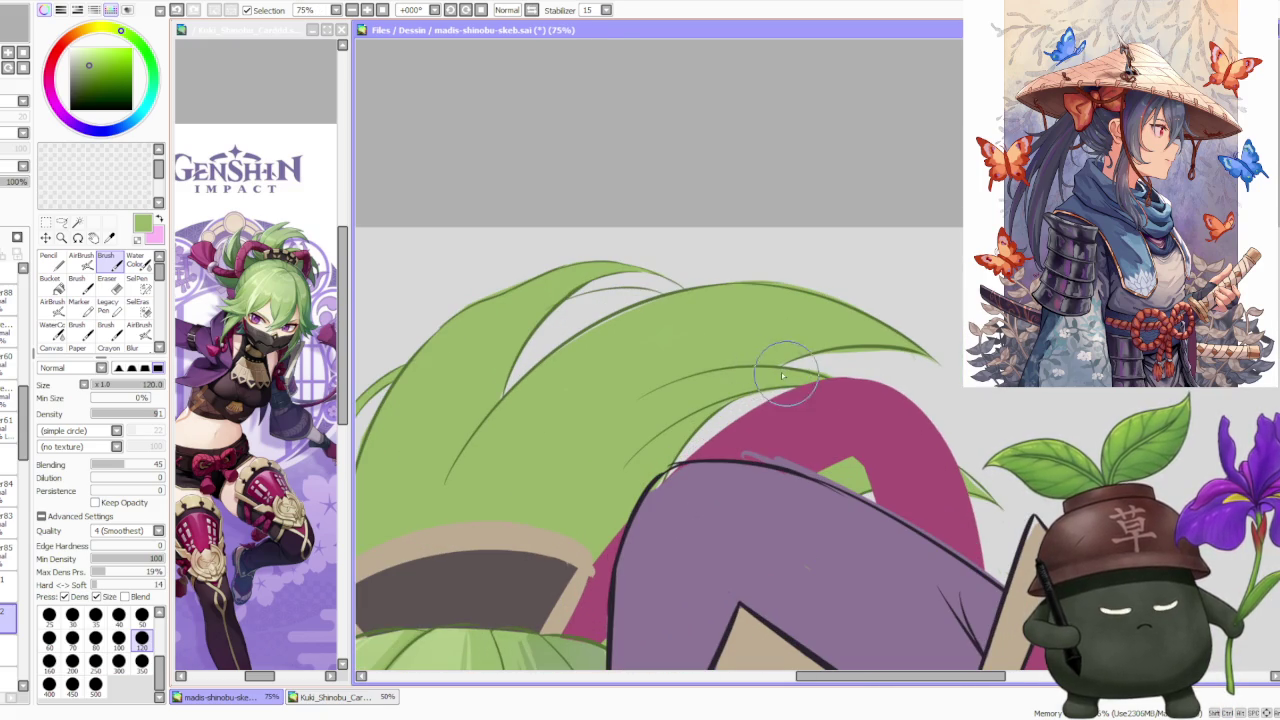
pyautogui.scroll(-2, 787, 359)
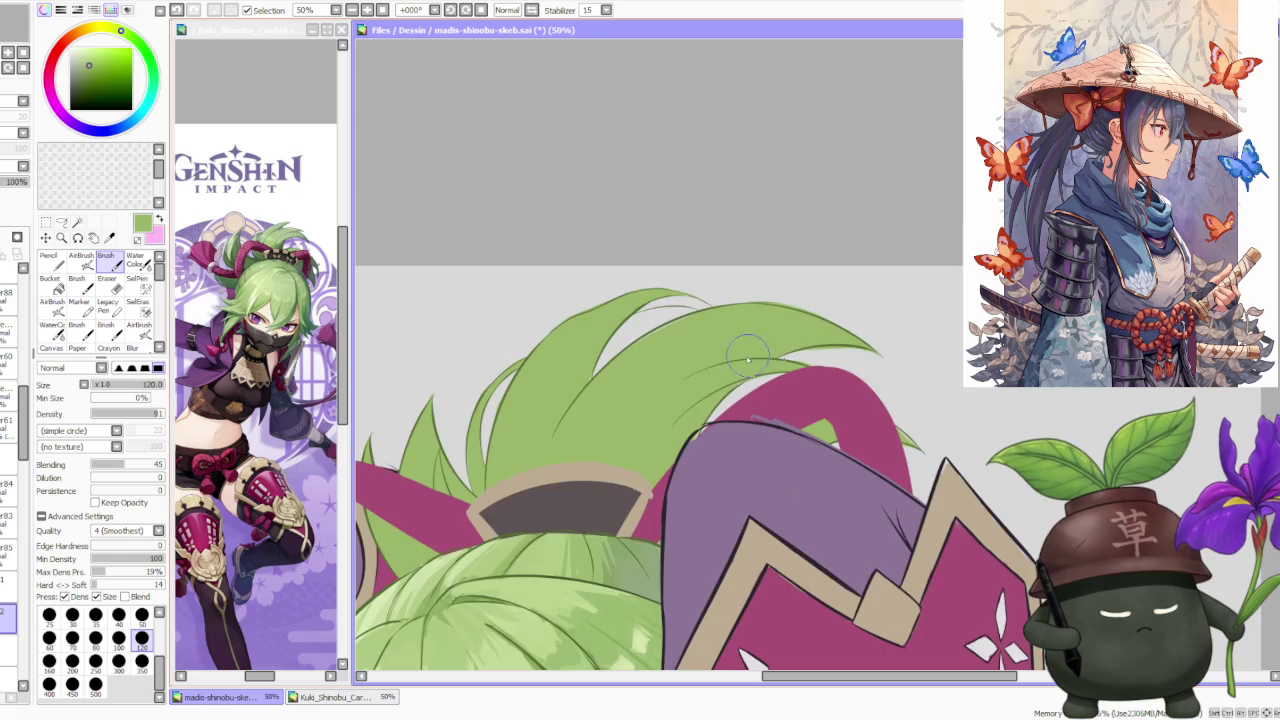
pyautogui.scroll(-3, 694, 350)
pyautogui.click(465, 10)
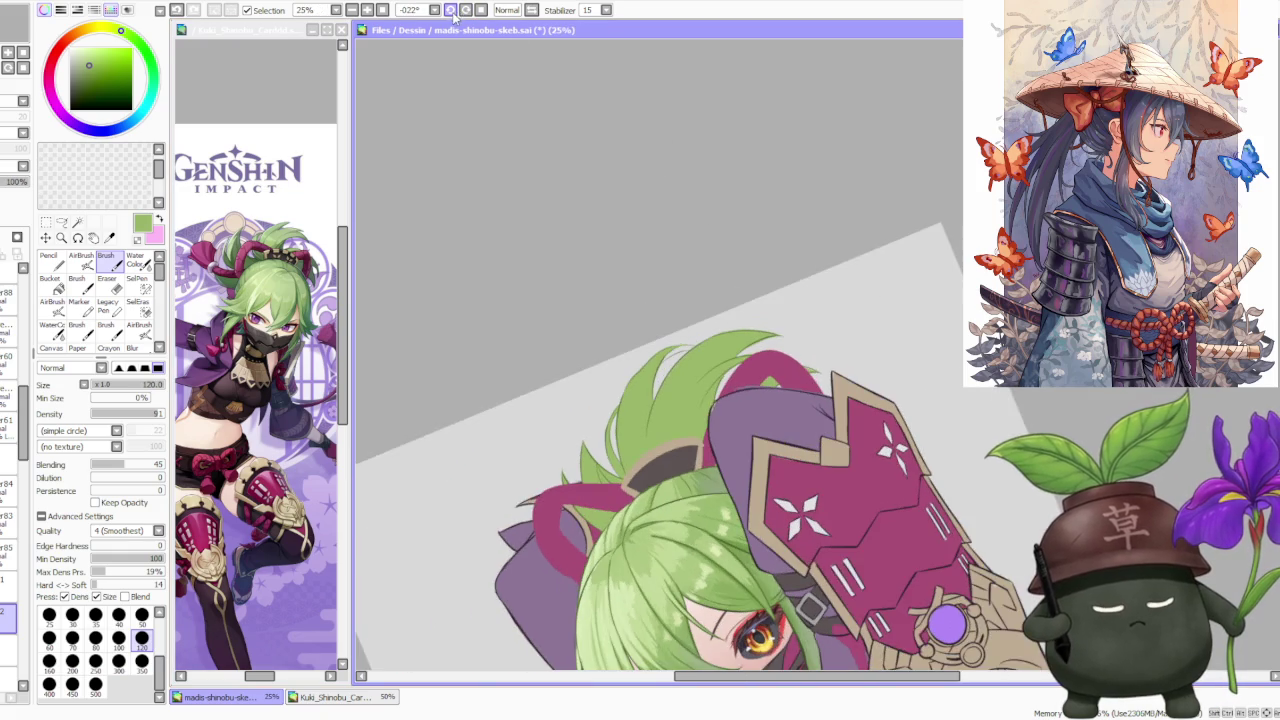
# Tilt the canvas to -45° and paint a thin light-green strand along the tuft's edge.
pyautogui.click(456, 12)
pyautogui.click(450, 12)
pyautogui.scroll(4, 671, 300)
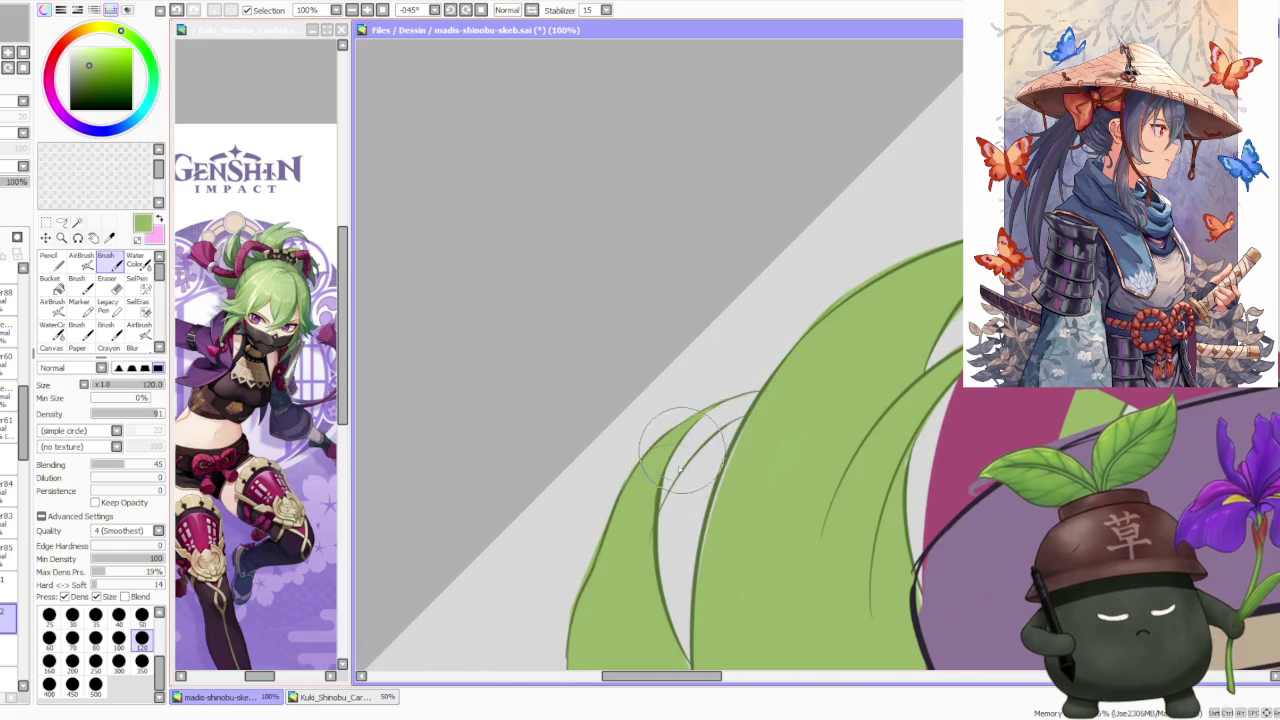
pyautogui.moveTo(650, 490)
pyautogui.mouseDown()
pyautogui.moveTo(758, 403)
pyautogui.moveTo(740, 418)
pyautogui.mouseUp()
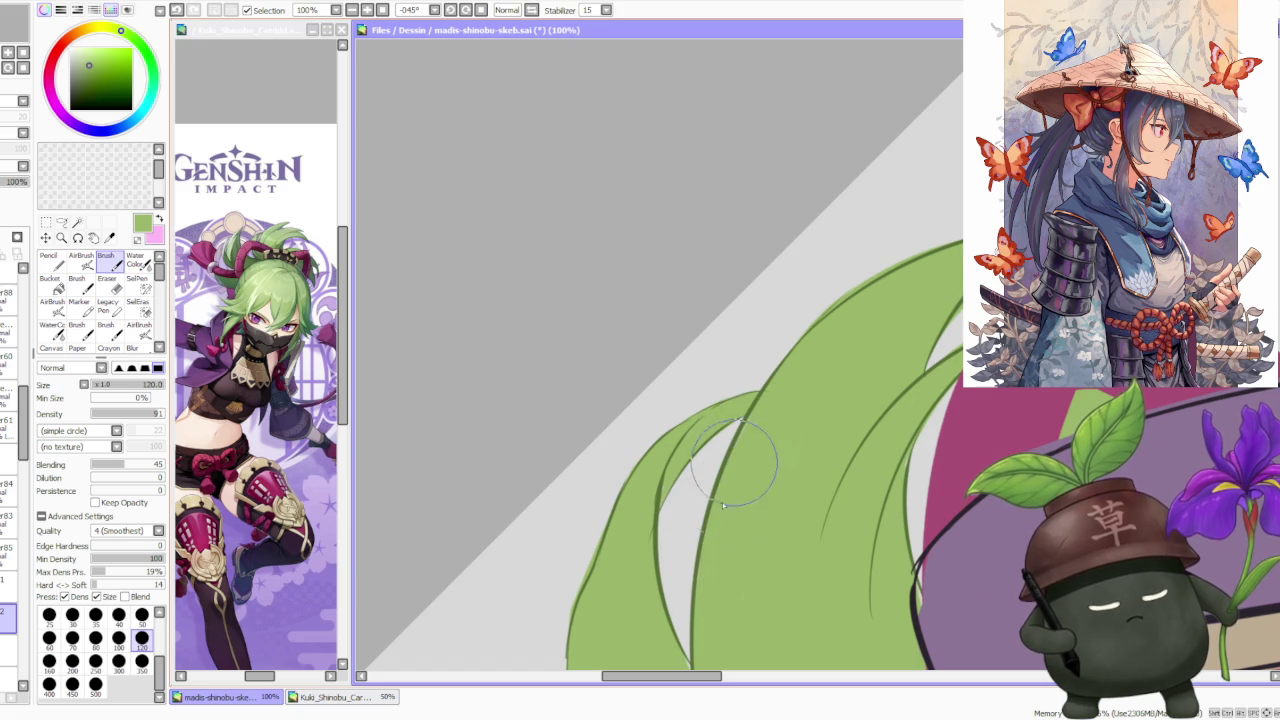
pyautogui.scroll(-1, 845, 325)
pyautogui.scroll(1, 845, 325)
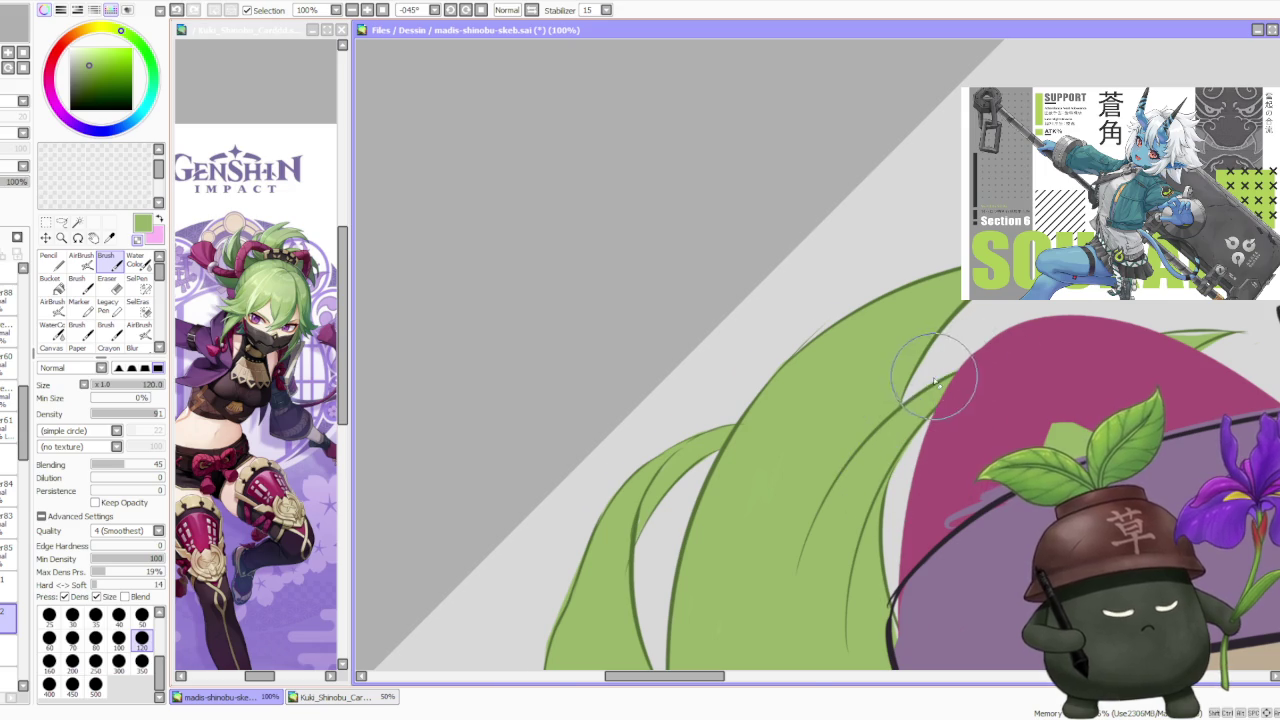
pyautogui.scroll(-4, 922, 392)
# Turn the canvas back upright and zoom around to check the new strands.
pyautogui.click(480, 10)
pyautogui.scroll(-2, 870, 119)
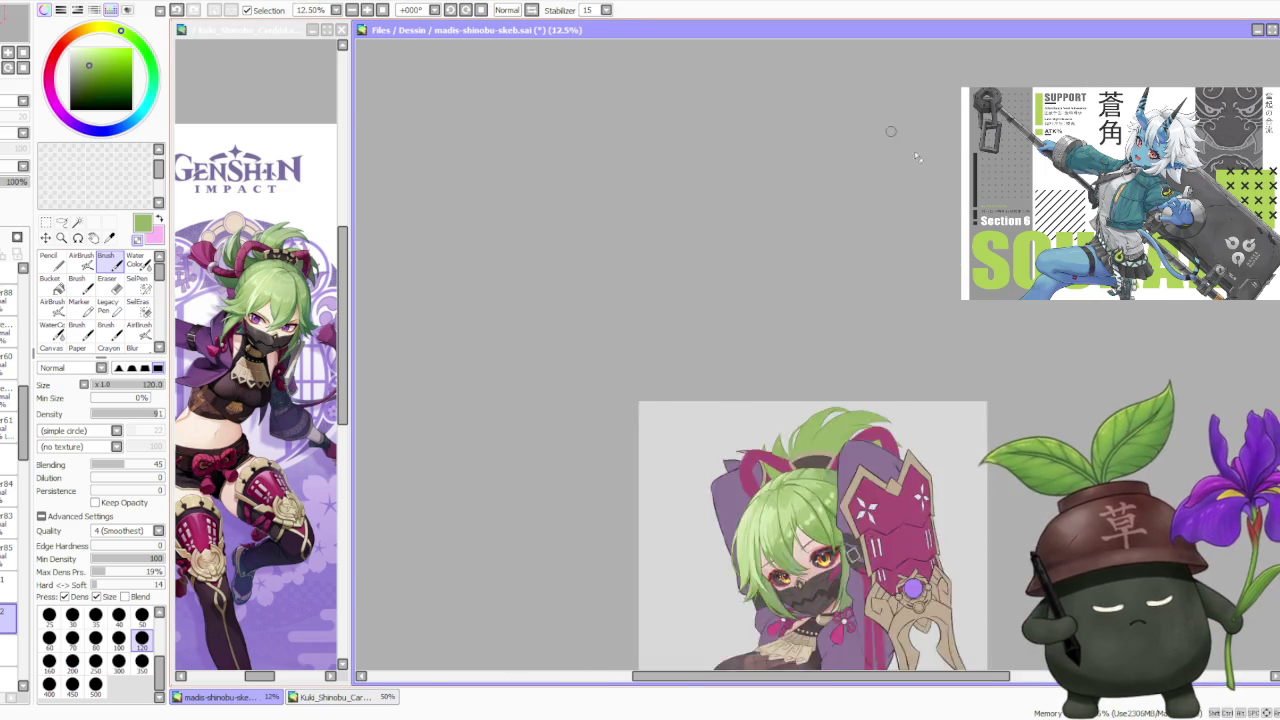
pyautogui.scroll(-2, 932, 350)
pyautogui.scroll(3, 957, 428)
pyautogui.scroll(2, 957, 428)
pyautogui.scroll(1, 900, 366)
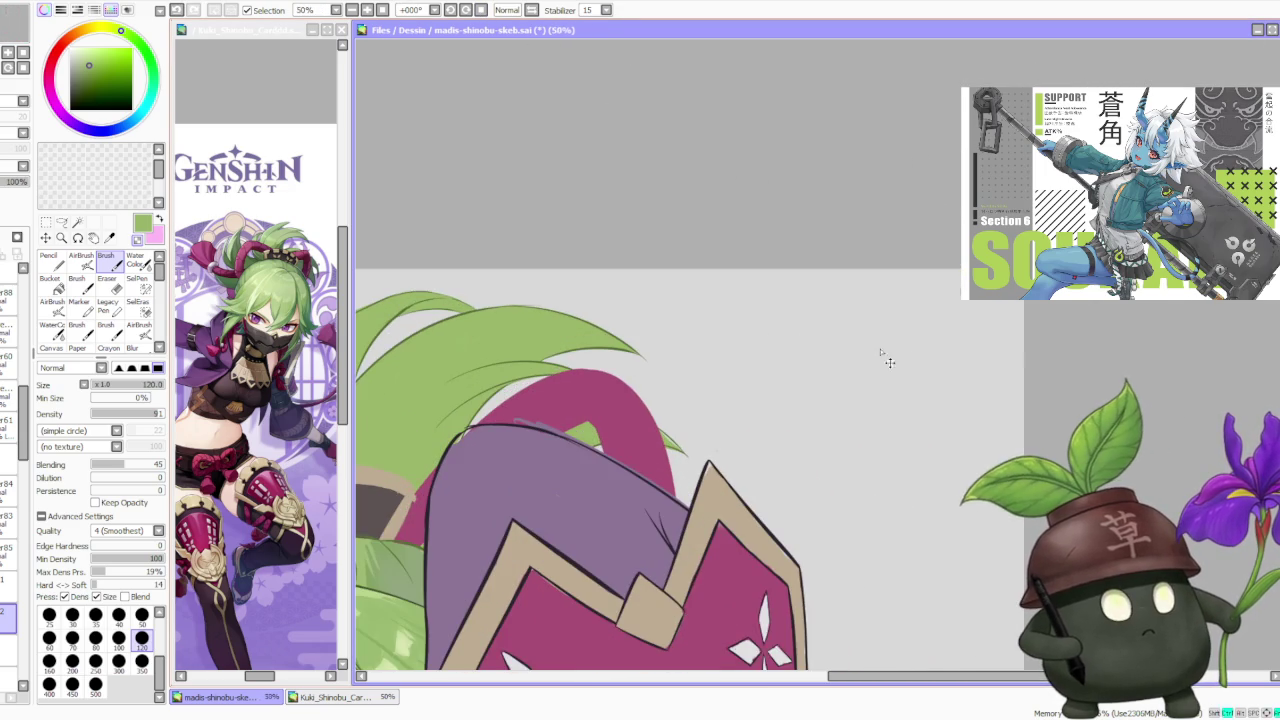
pyautogui.scroll(1, 780, 320)
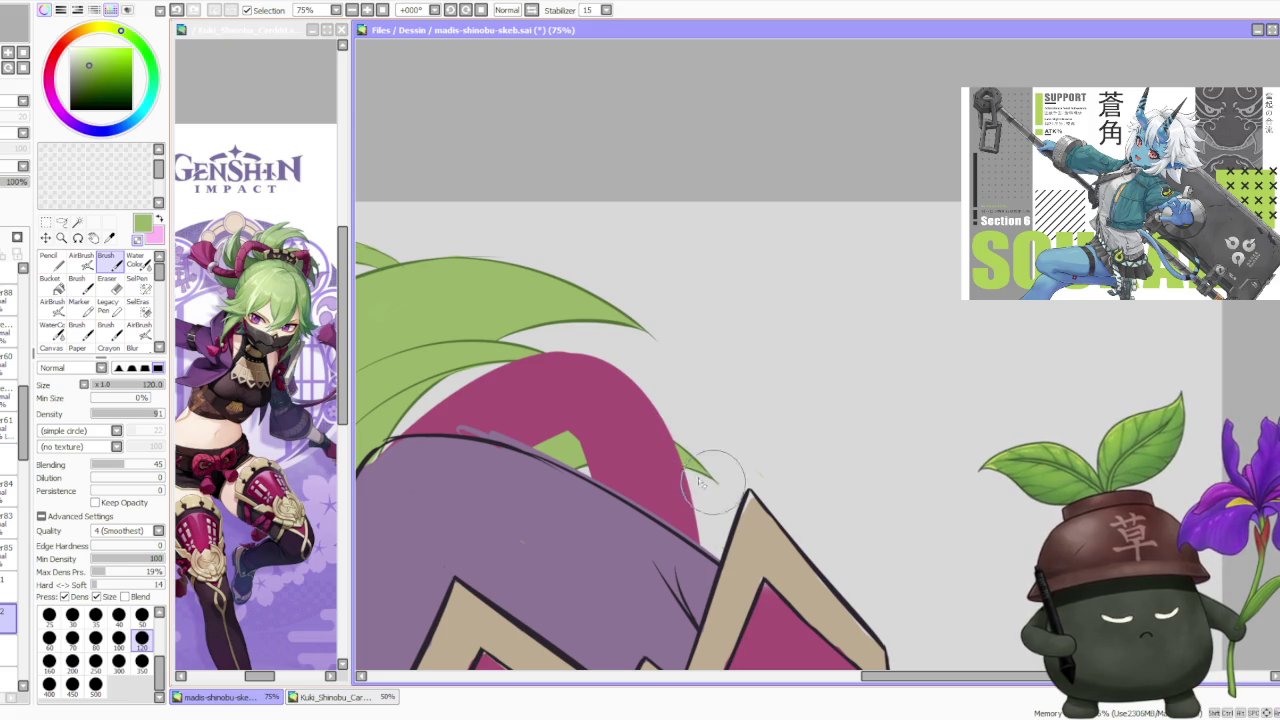
pyautogui.scroll(-1, 707, 485)
pyautogui.scroll(-1, 640, 465)
pyautogui.scroll(-2, 550, 447)
pyautogui.scroll(2, 550, 447)
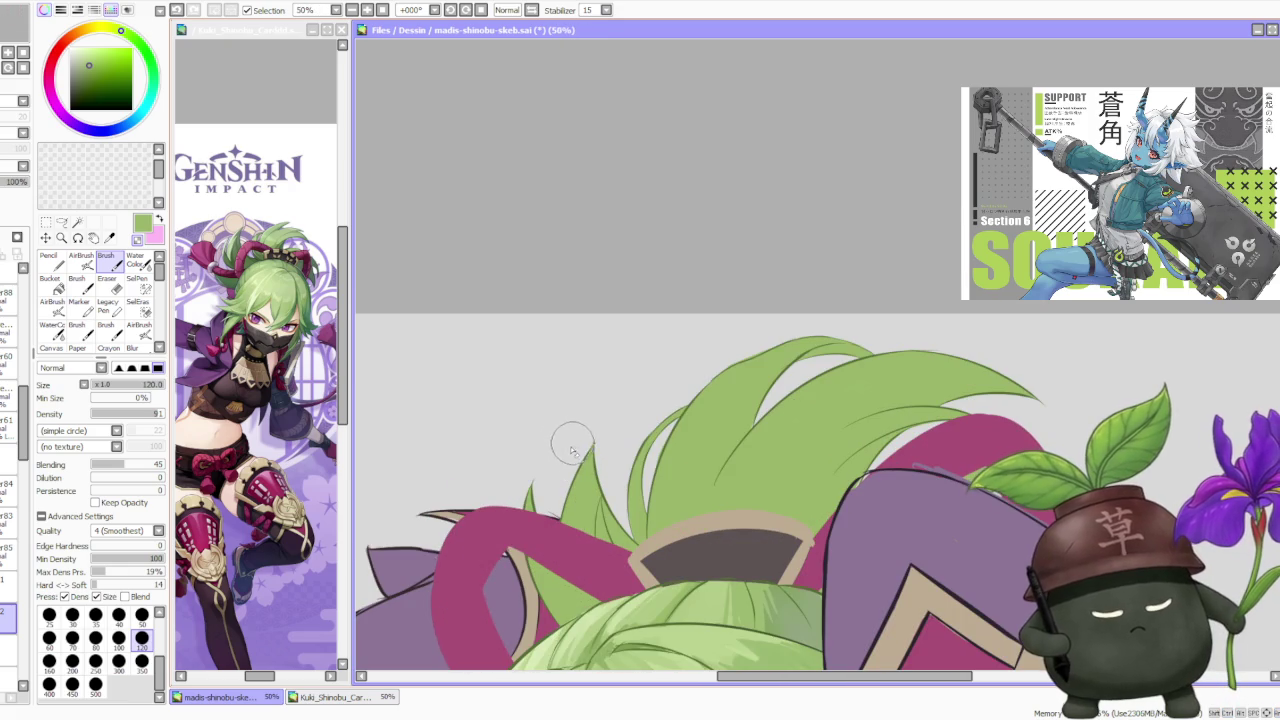
pyautogui.scroll(1, 689, 452)
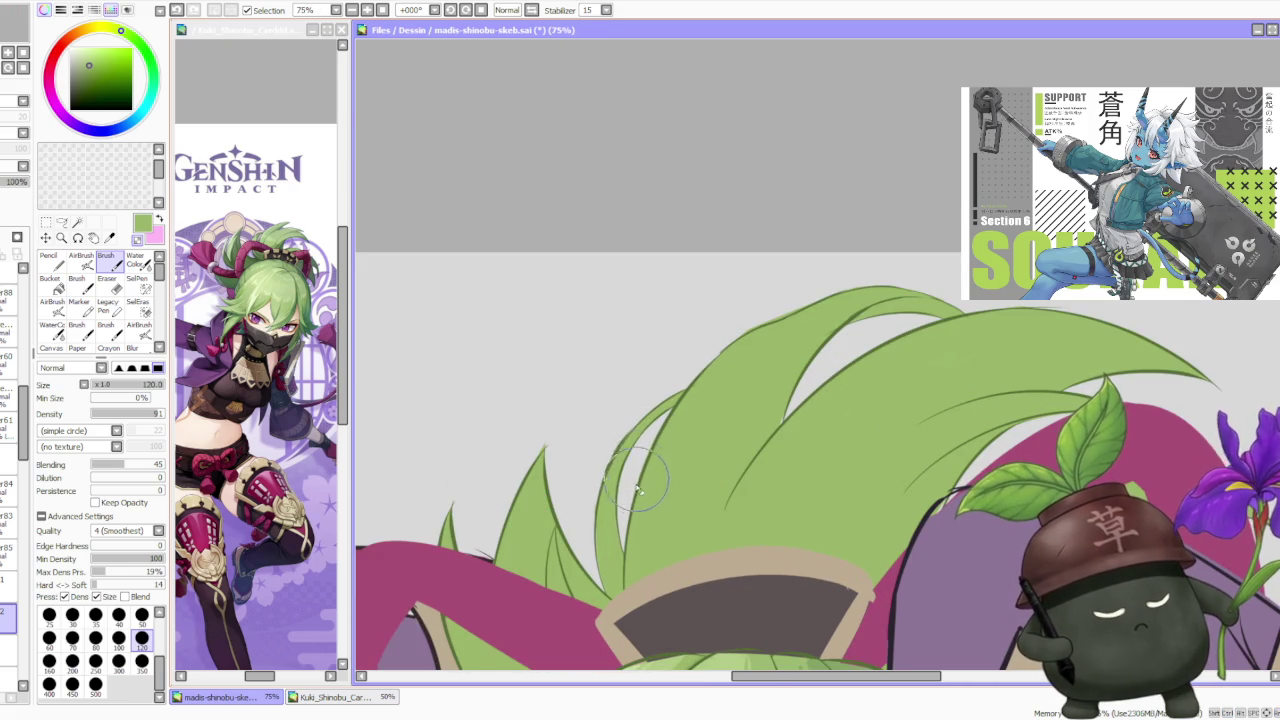
pyautogui.scroll(-3, 554, 432)
pyautogui.scroll(-2, 650, 400)
pyautogui.scroll(-2, 710, 350)
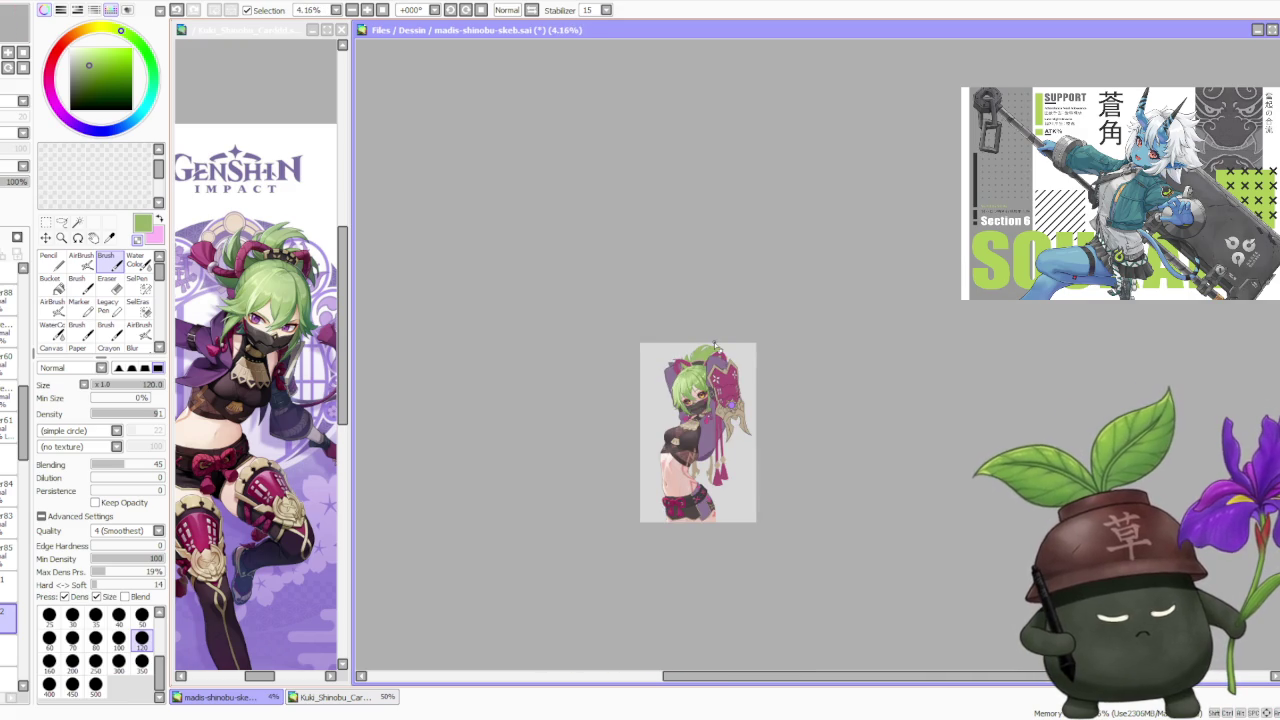
pyautogui.scroll(3, 716, 340)
pyautogui.scroll(-2, 716, 334)
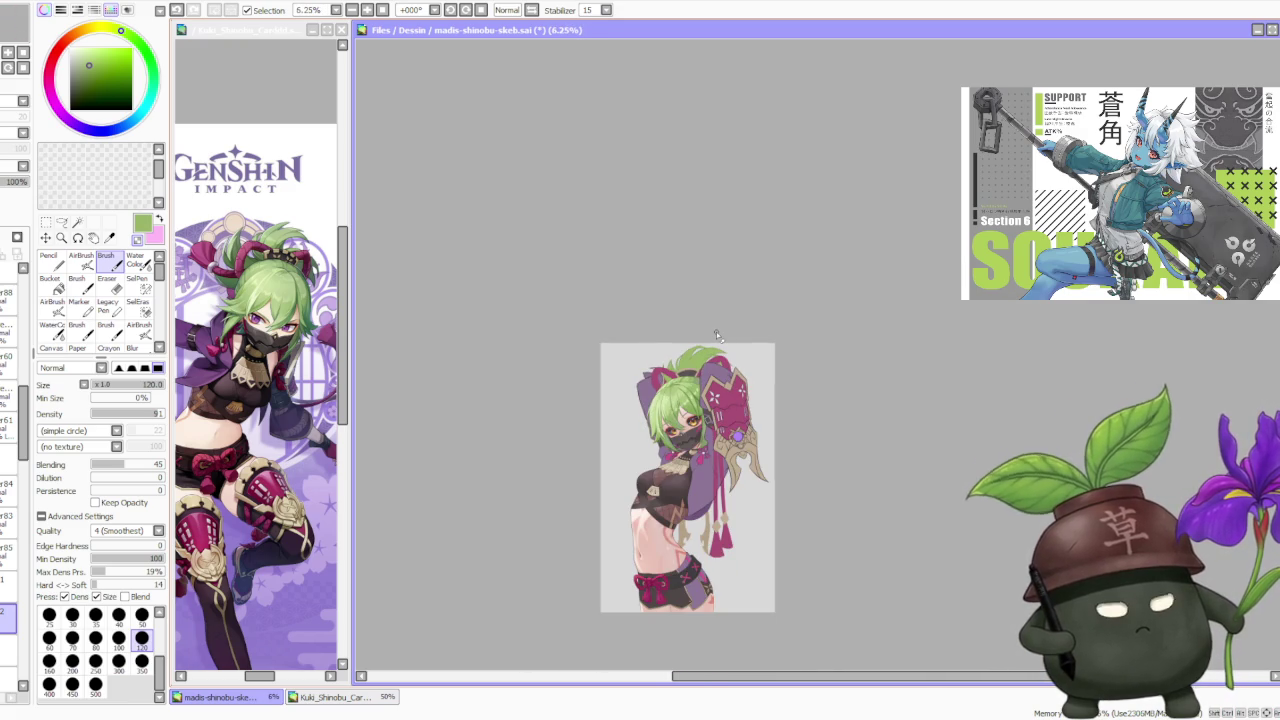
pyautogui.scroll(2, 716, 334)
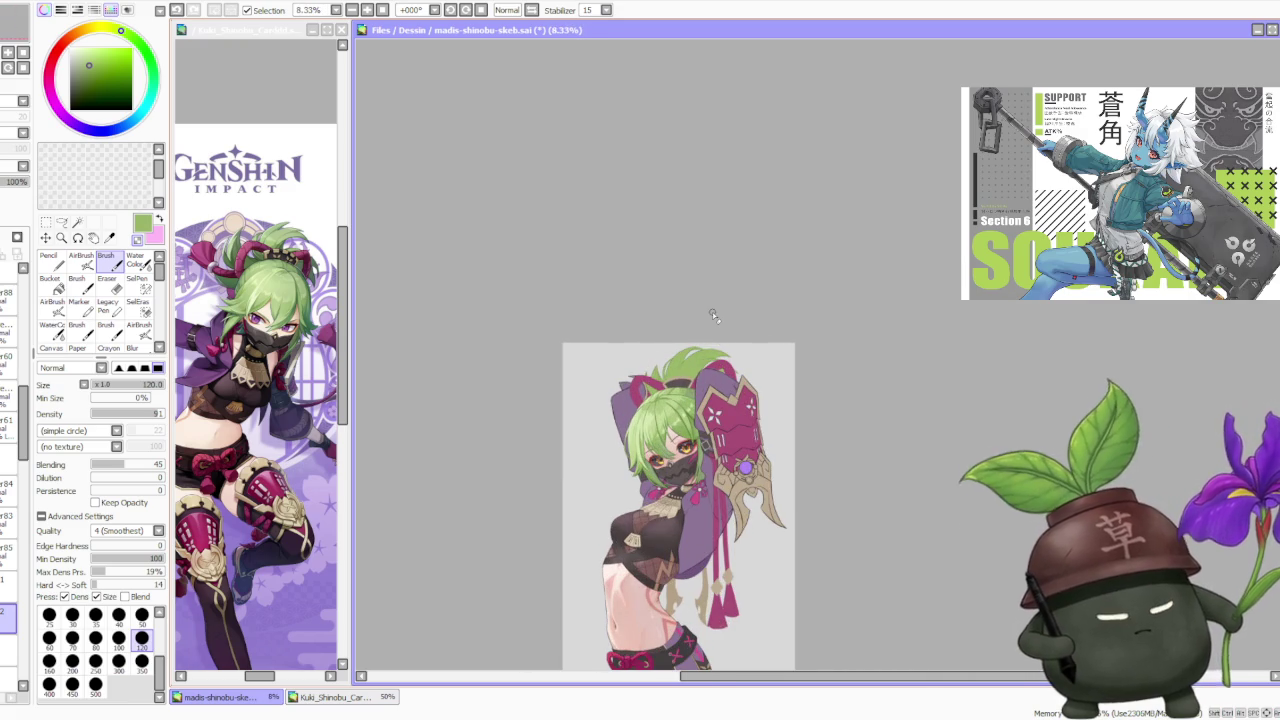
pyautogui.scroll(-2, 712, 312)
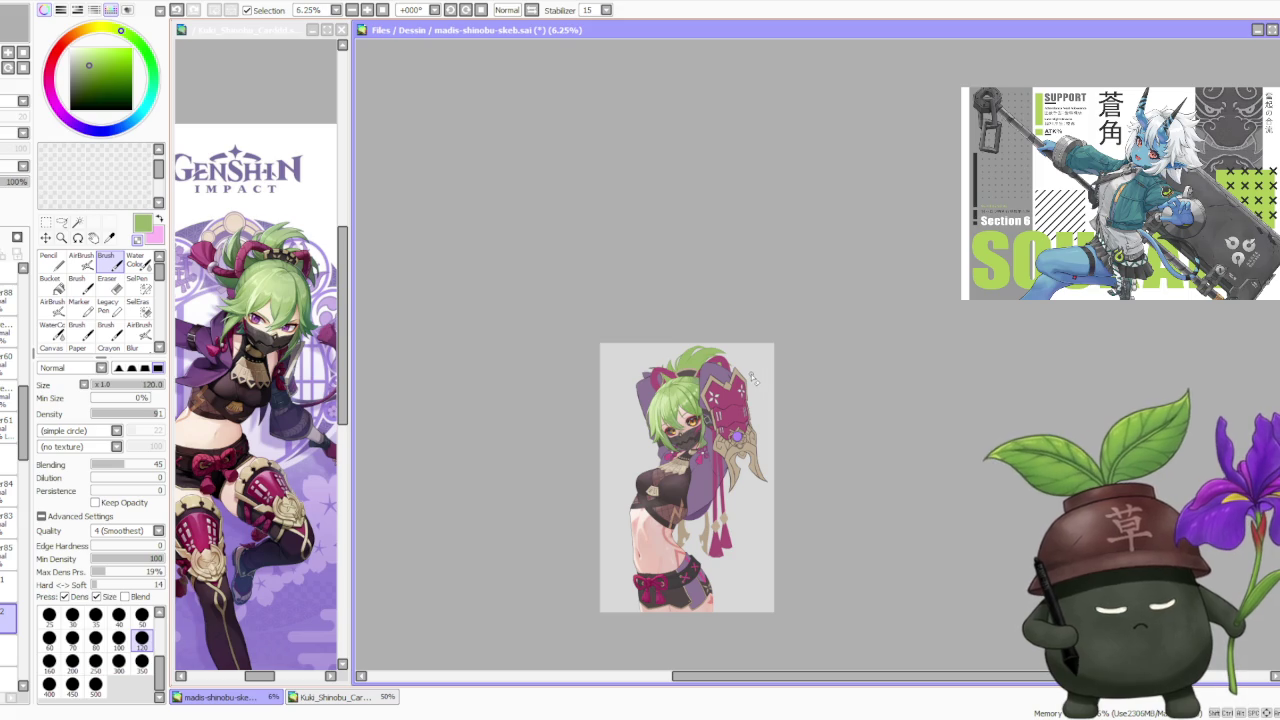
pyautogui.scroll(2, 763, 383)
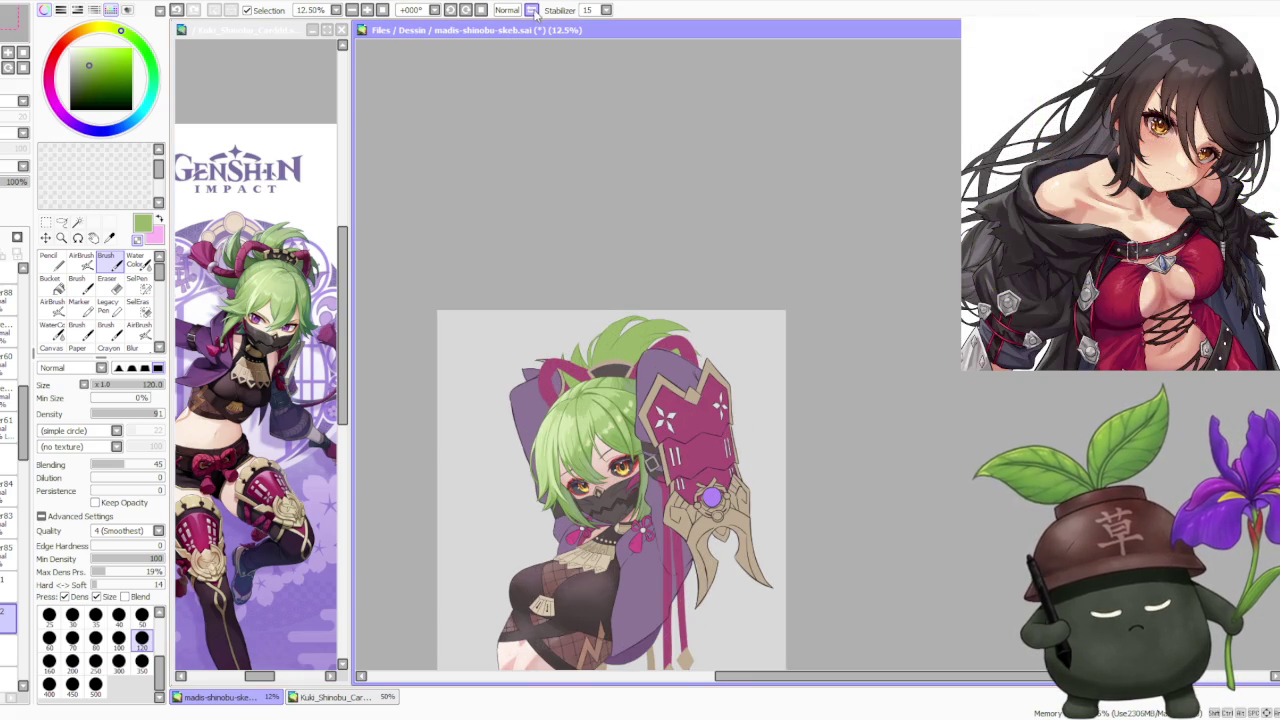
pyautogui.click(532, 10)
pyautogui.click(533, 10)
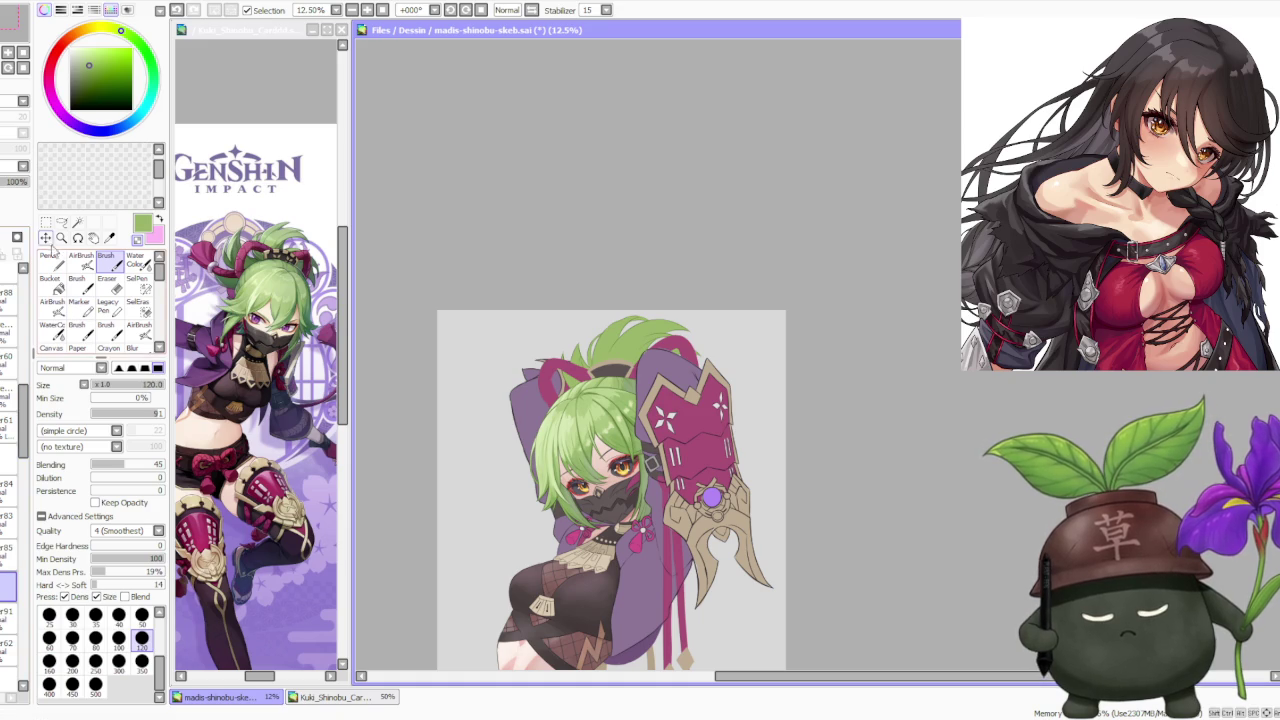
# Trial-rotate the selected top hair tuft counter-clockwise, then cancel the rotation.
pyautogui.click(46, 223)
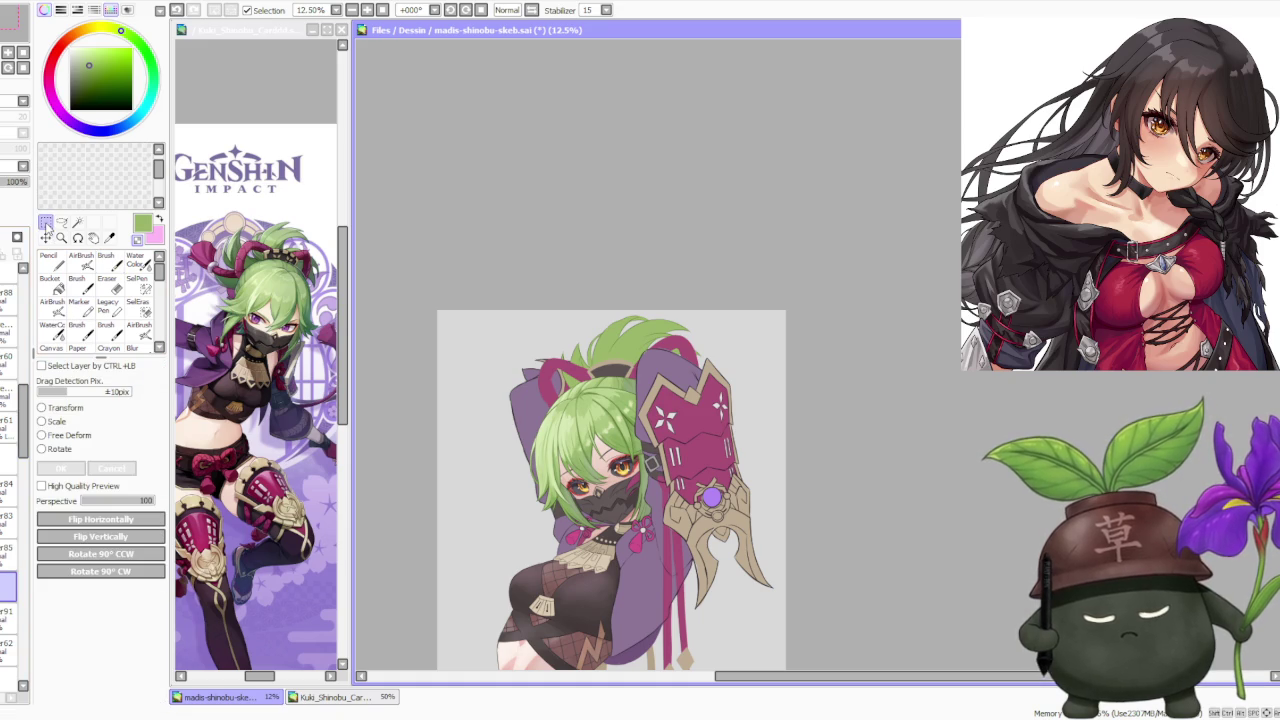
pyautogui.click(52, 449)
pyautogui.scroll(1, 744, 380)
pyautogui.moveTo(757, 298); pyautogui.dragTo(695, 315)
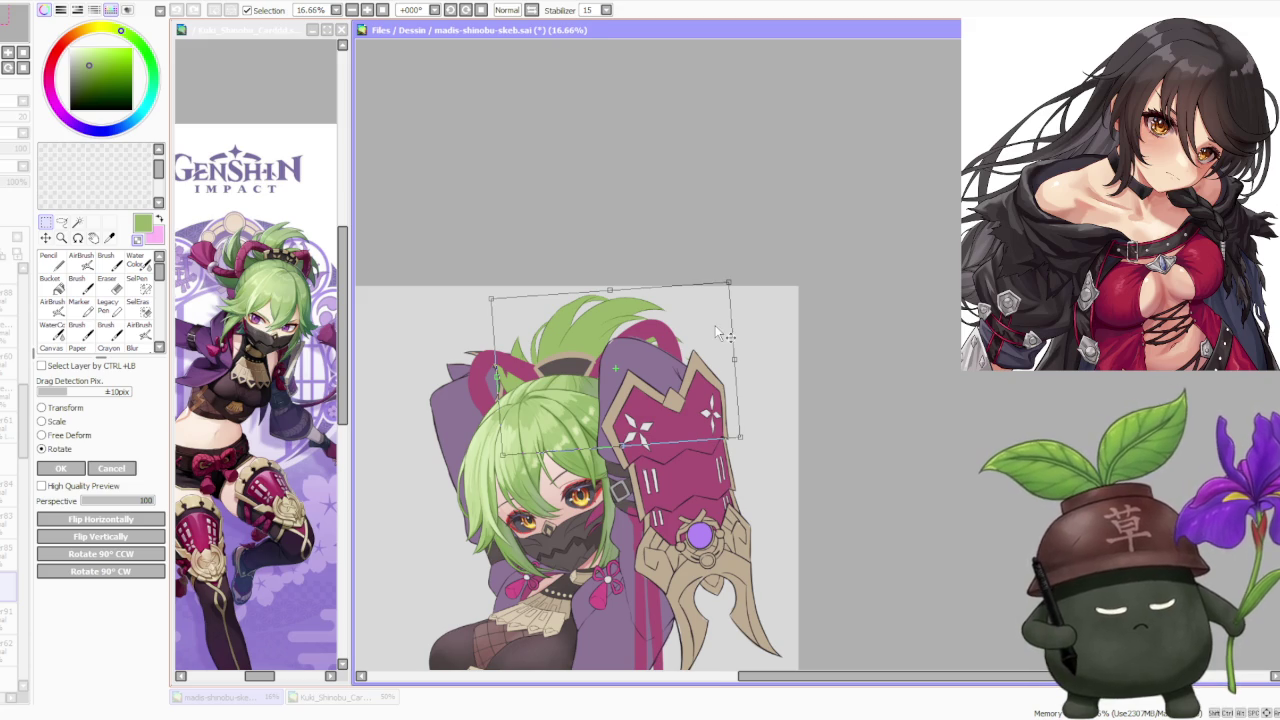
pyautogui.scroll(-2, 715, 328)
pyautogui.scroll(1, 722, 337)
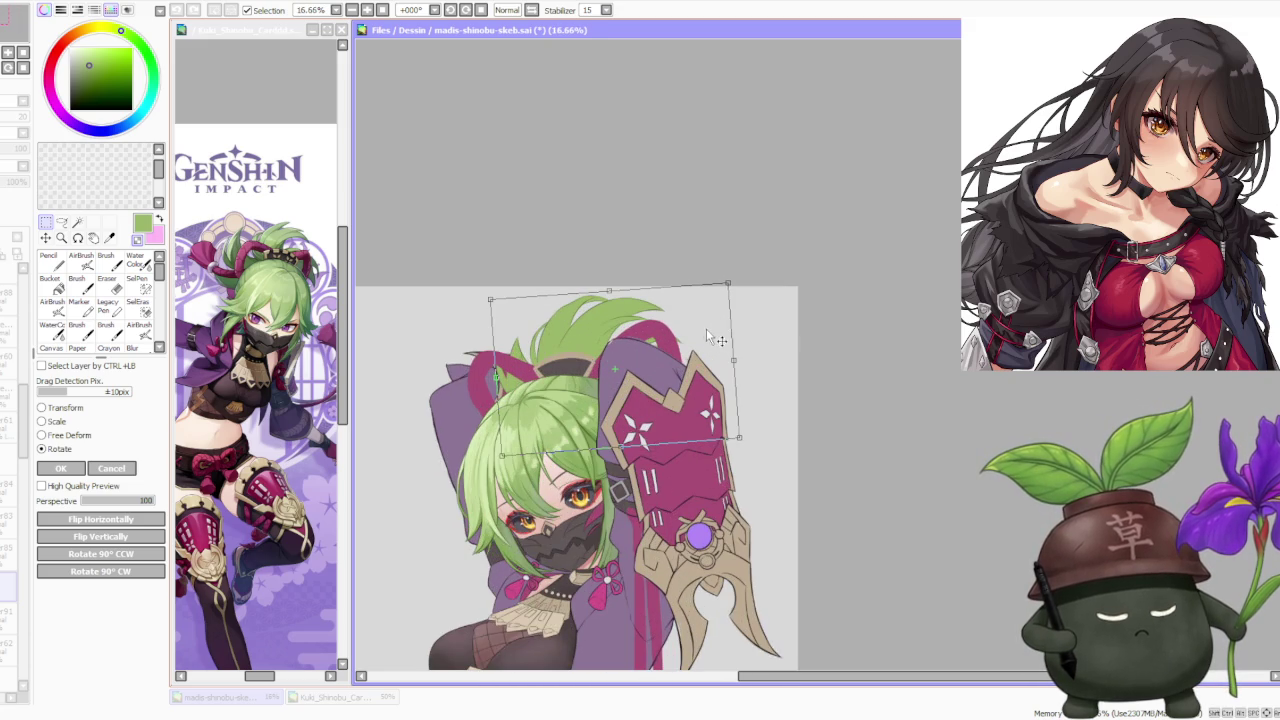
pyautogui.moveTo(716, 270); pyautogui.dragTo(674, 272)
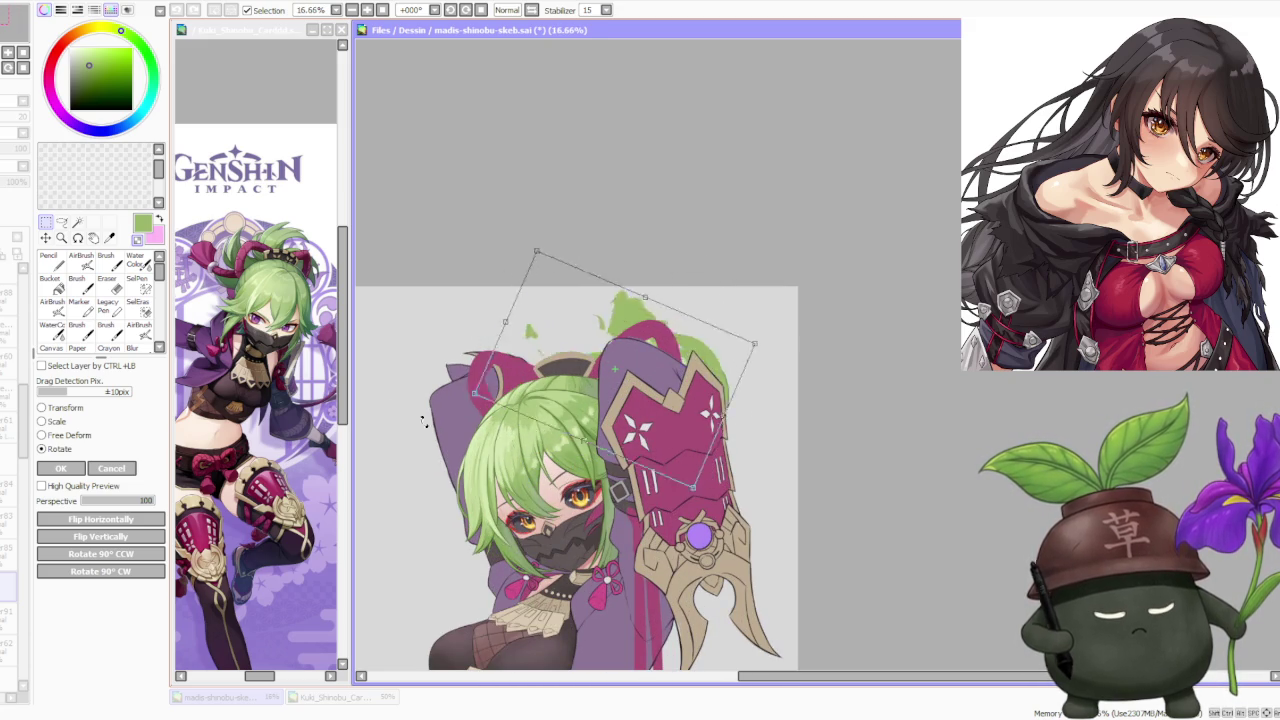
pyautogui.moveTo(673, 272); pyautogui.dragTo(658, 266)
pyautogui.click(111, 470)
# Try Free Deform on the hair tuft twice, cancelling both the tilt and the leftward shift.
pyautogui.scroll(-2, 658, 290)
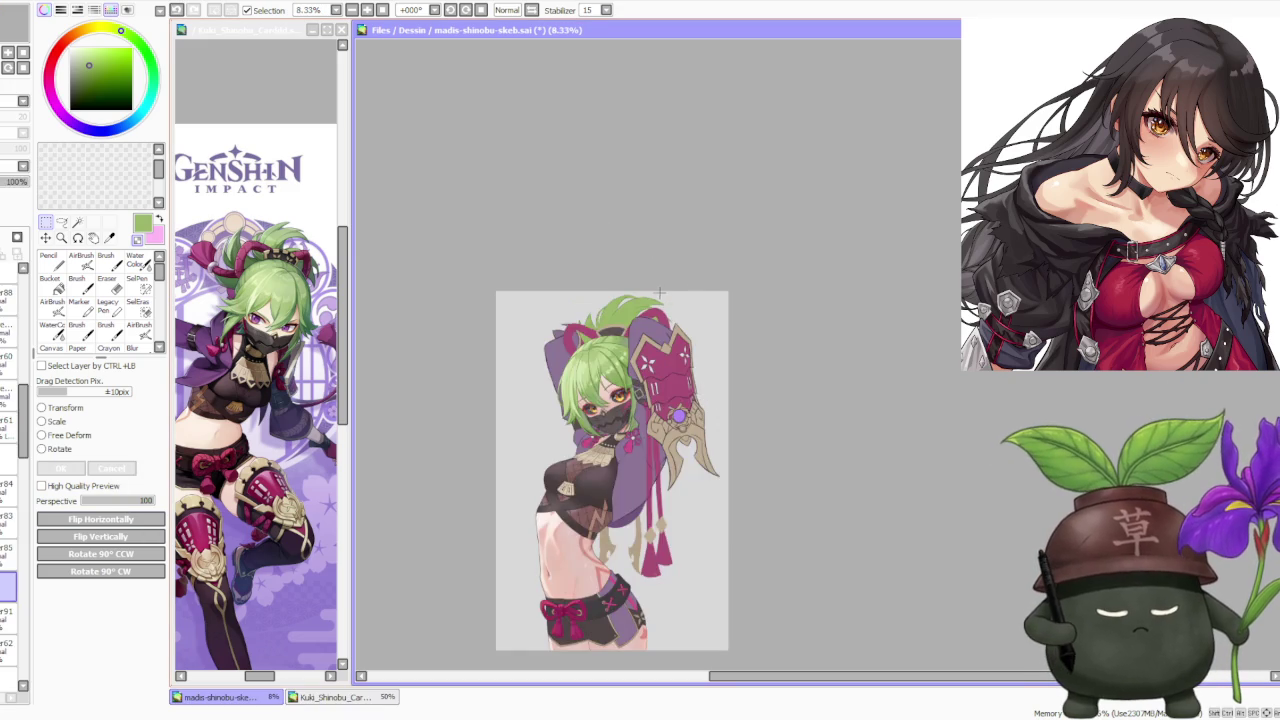
pyautogui.scroll(-1, 744, 274)
pyautogui.scroll(2, 700, 303)
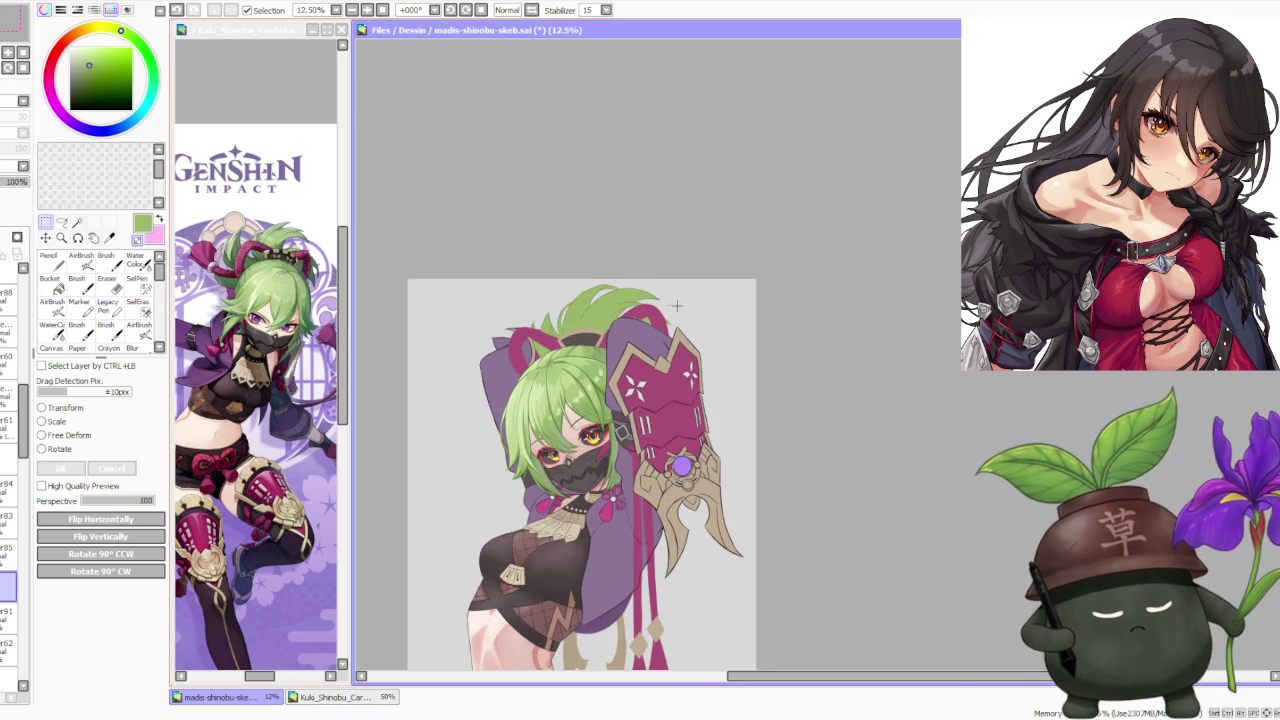
pyautogui.click(79, 441)
pyautogui.scroll(1, 540, 302)
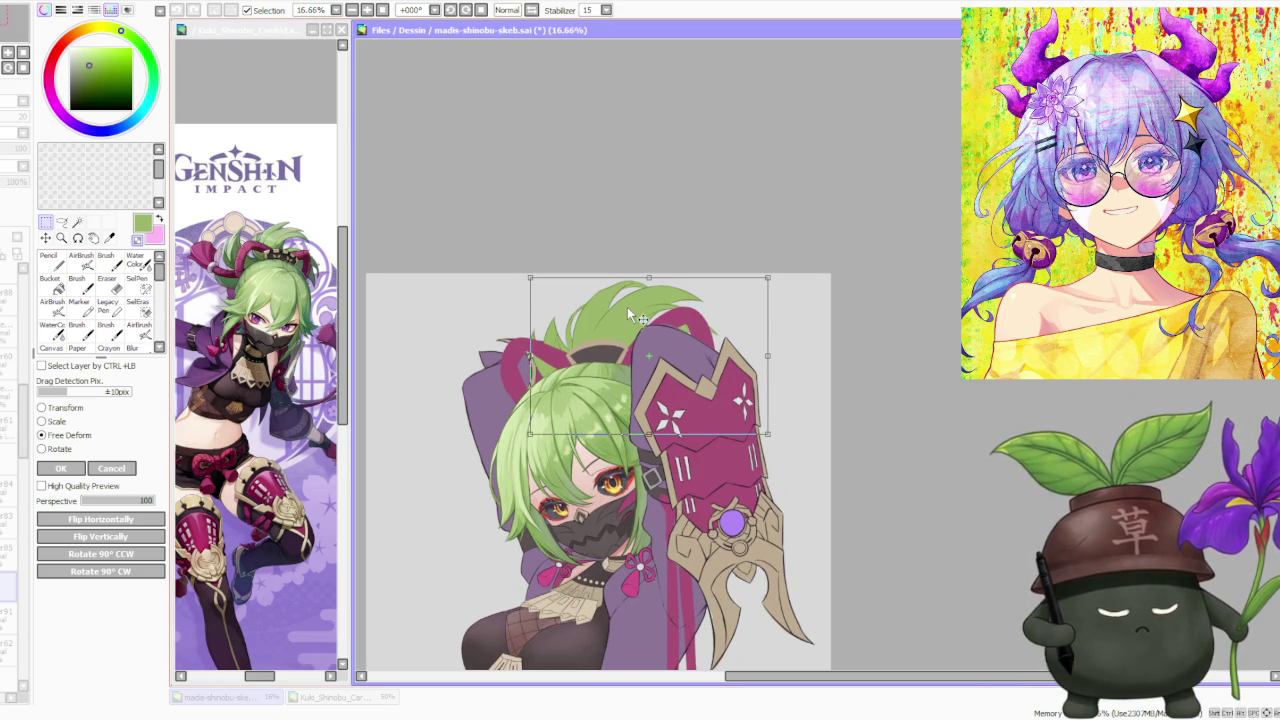
pyautogui.moveTo(766, 281); pyautogui.dragTo(760, 266)
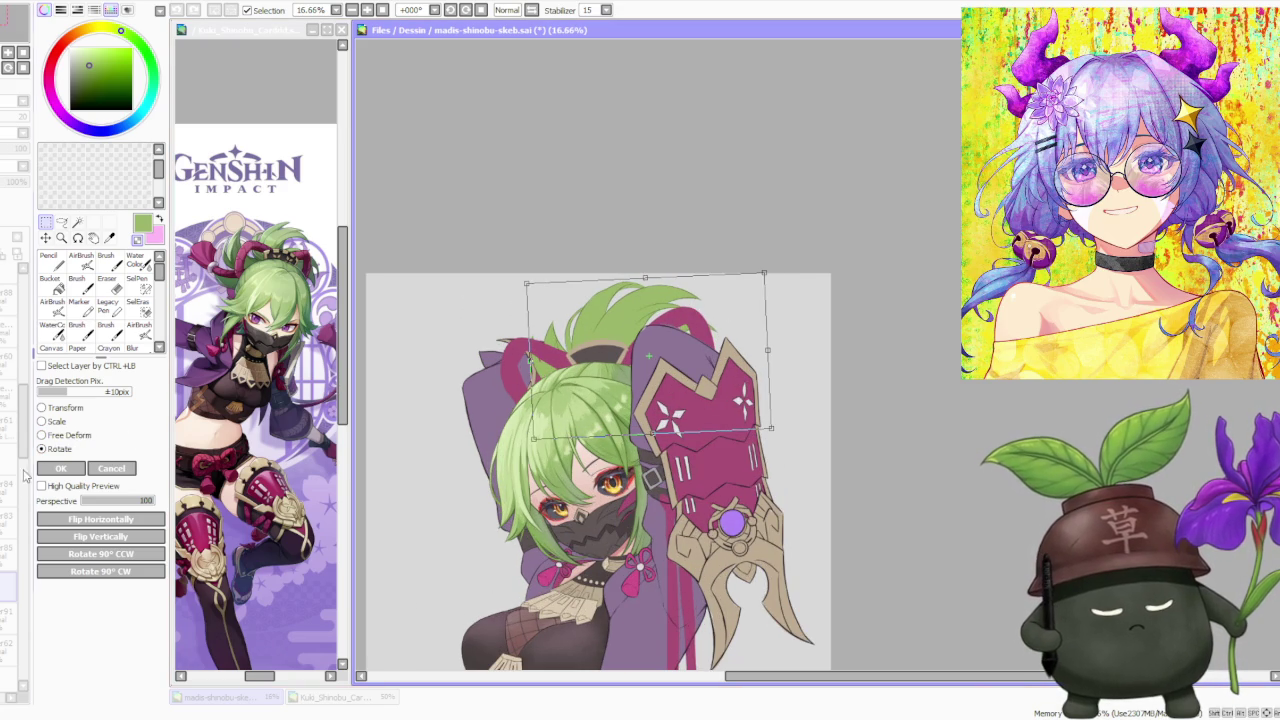
pyautogui.click(103, 468)
pyautogui.click(88, 438)
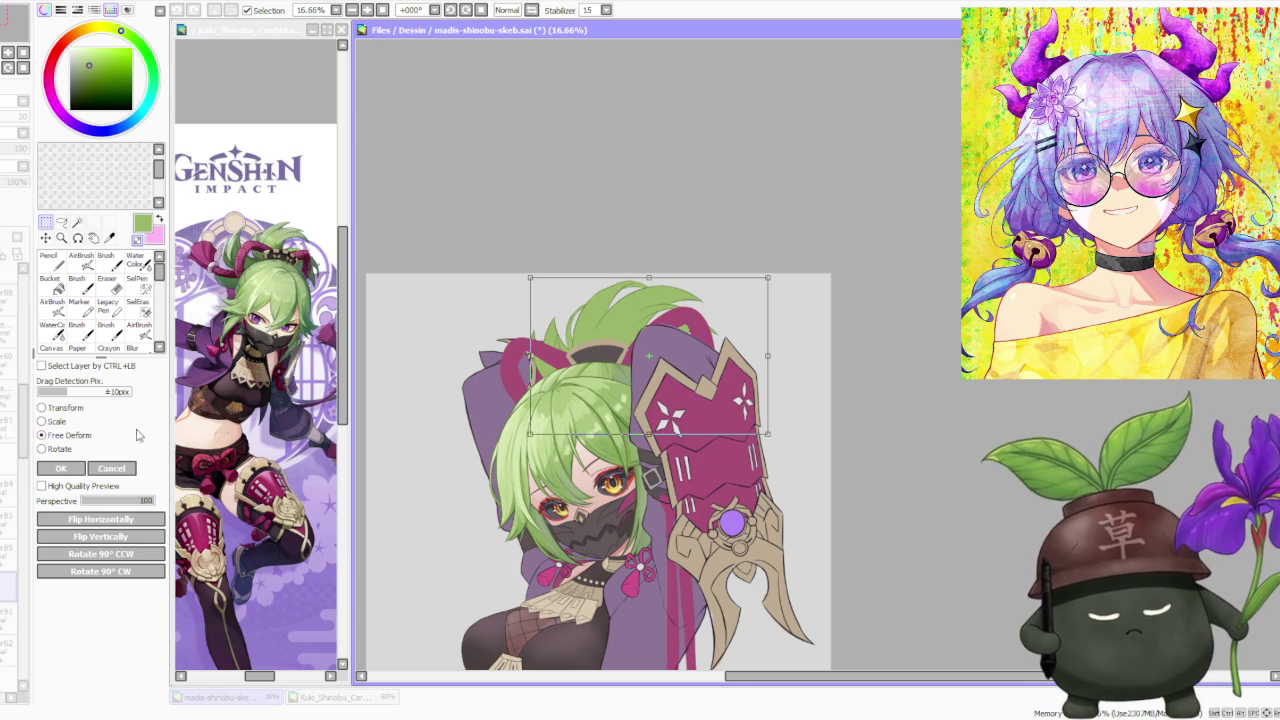
pyautogui.moveTo(658, 284); pyautogui.dragTo(647, 280)
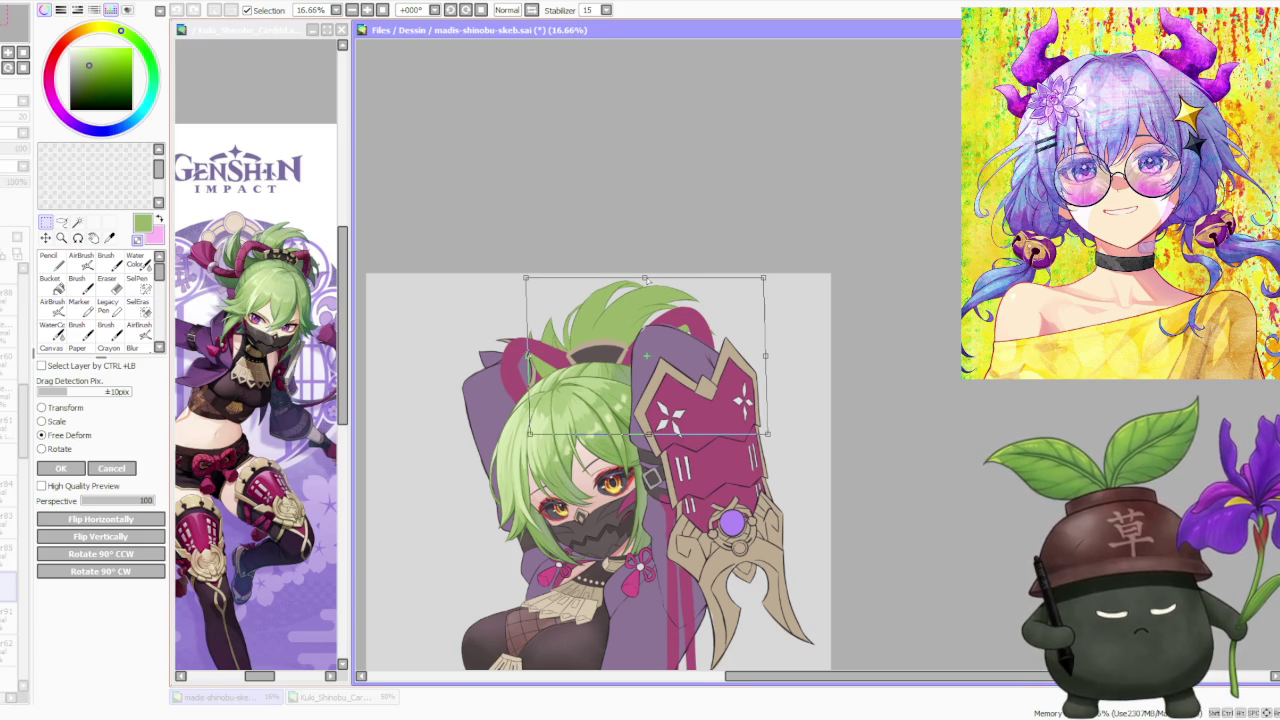
pyautogui.scroll(-1, 664, 320)
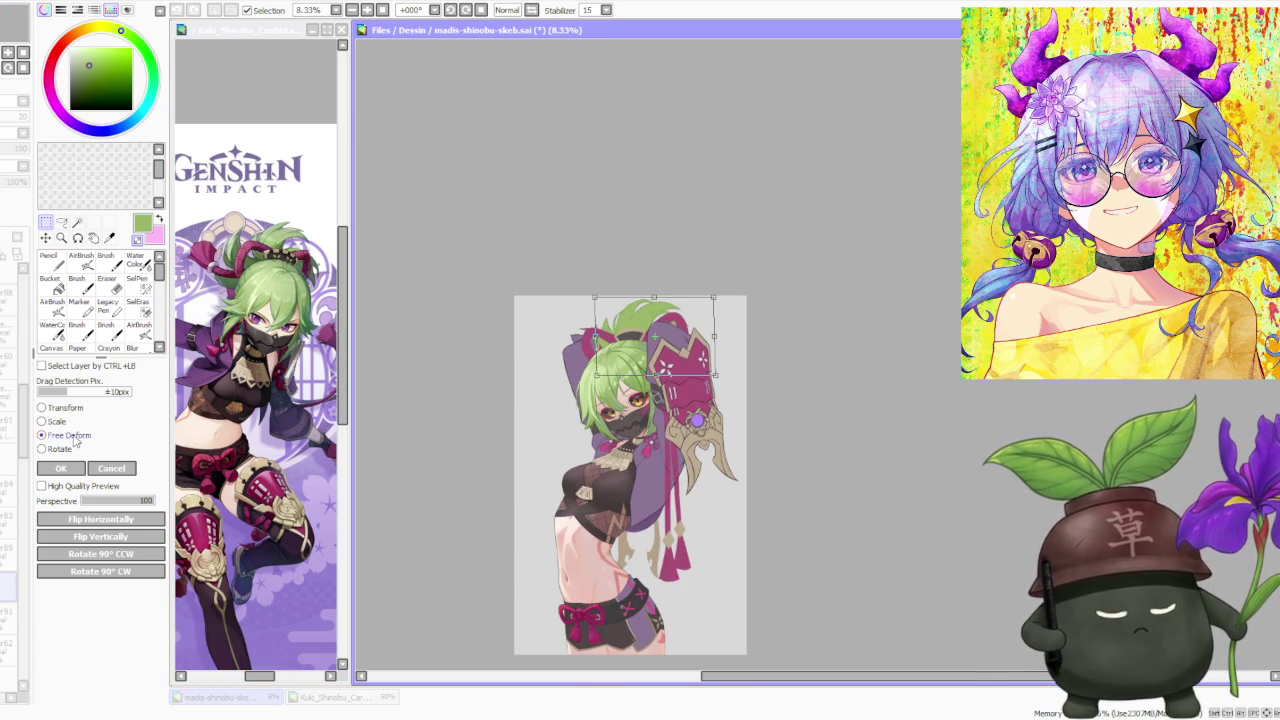
pyautogui.click(110, 469)
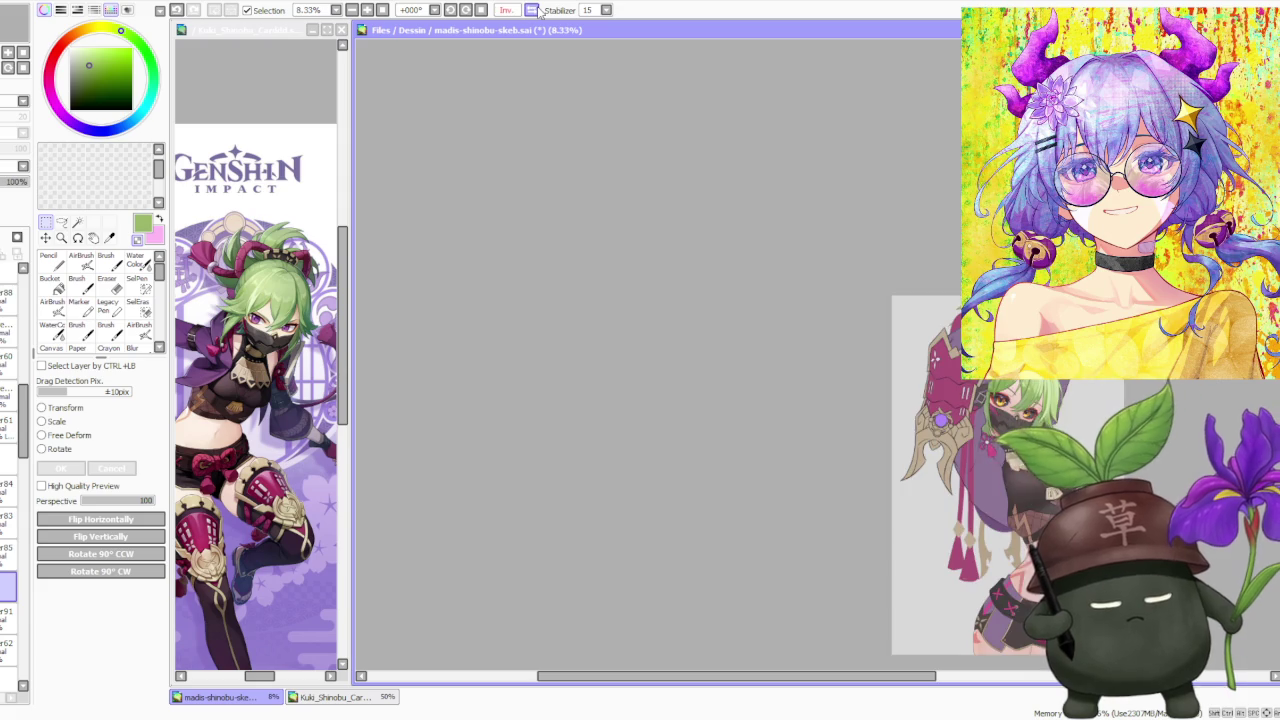
# Show the illustration unmirrored and zoom in on the purple hat.
pyautogui.scroll(-1, 741, 234)
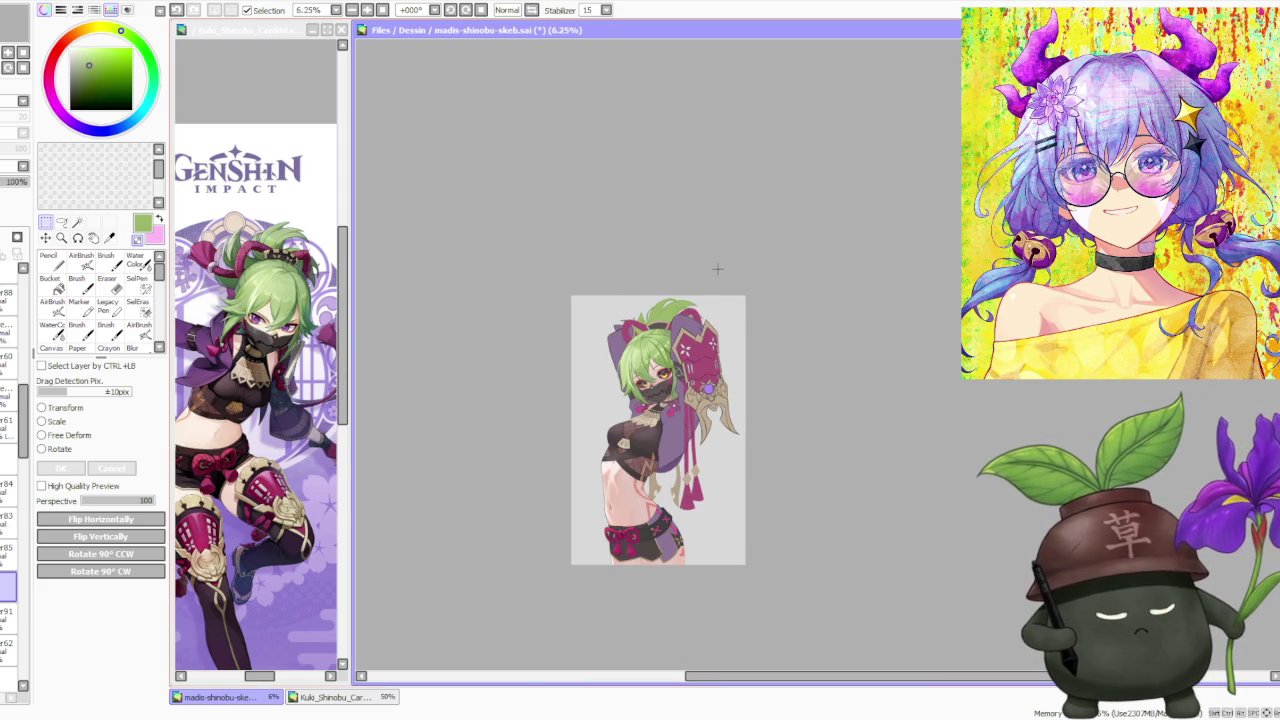
pyautogui.scroll(1, 707, 282)
pyautogui.scroll(1, 703, 282)
pyautogui.scroll(-1, 703, 282)
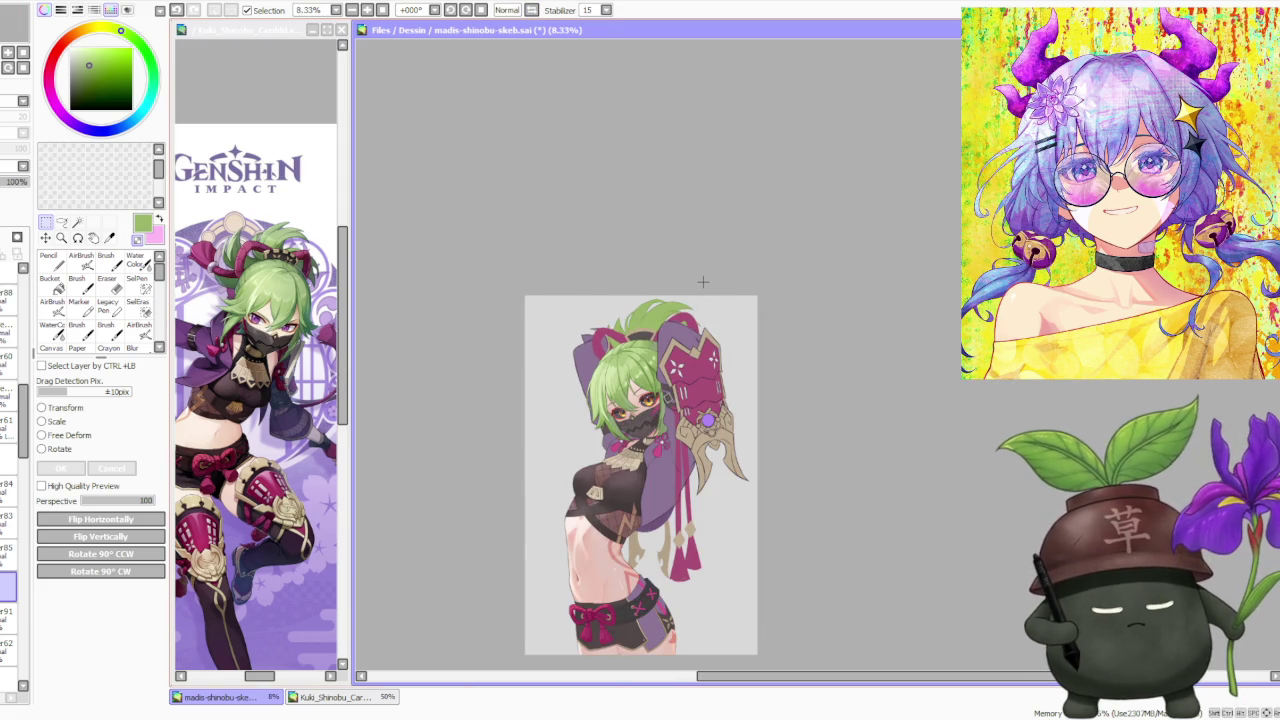
pyautogui.scroll(2, 703, 282)
pyautogui.scroll(-1, 703, 282)
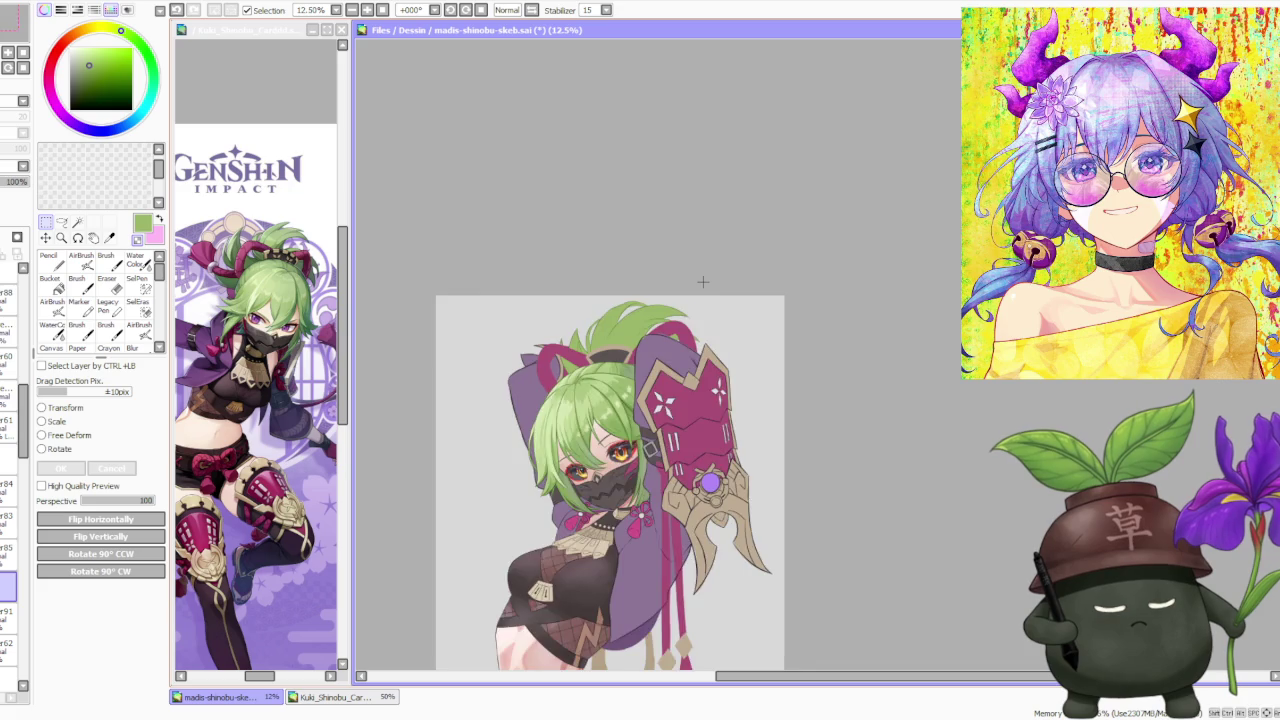
pyautogui.scroll(-1, 703, 282)
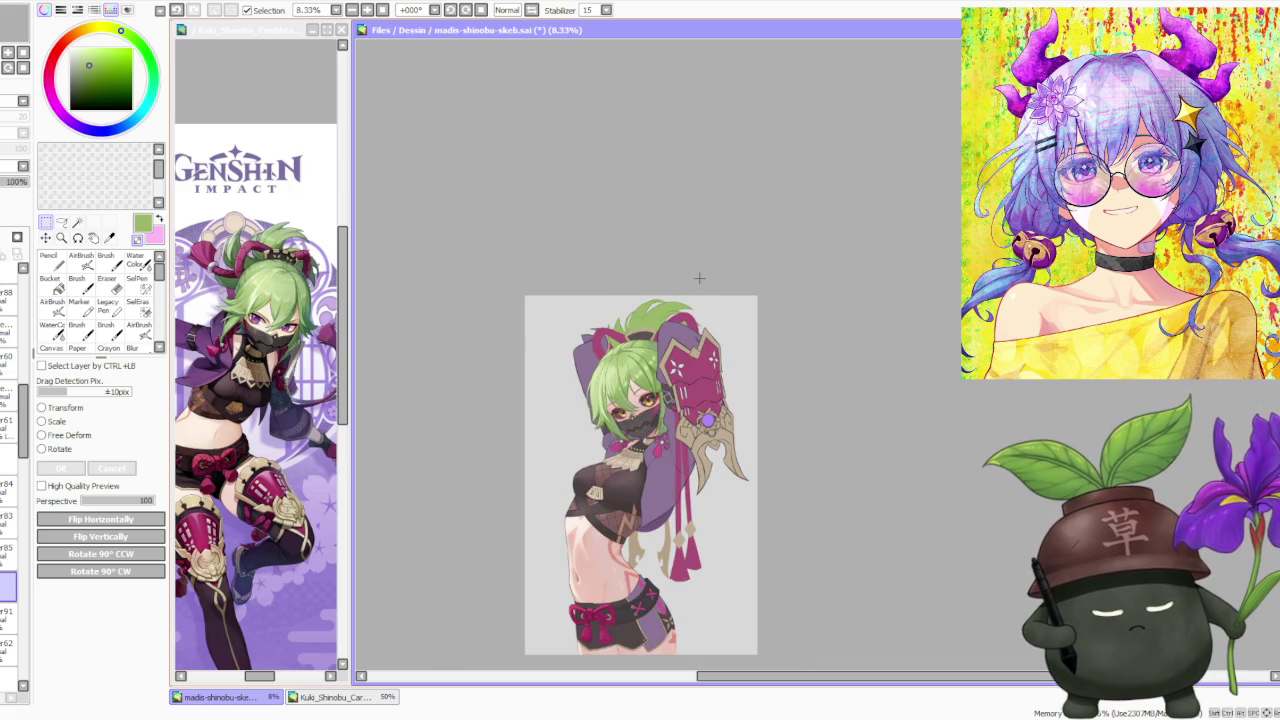
pyautogui.scroll(1, 699, 278)
pyautogui.scroll(2, 700, 277)
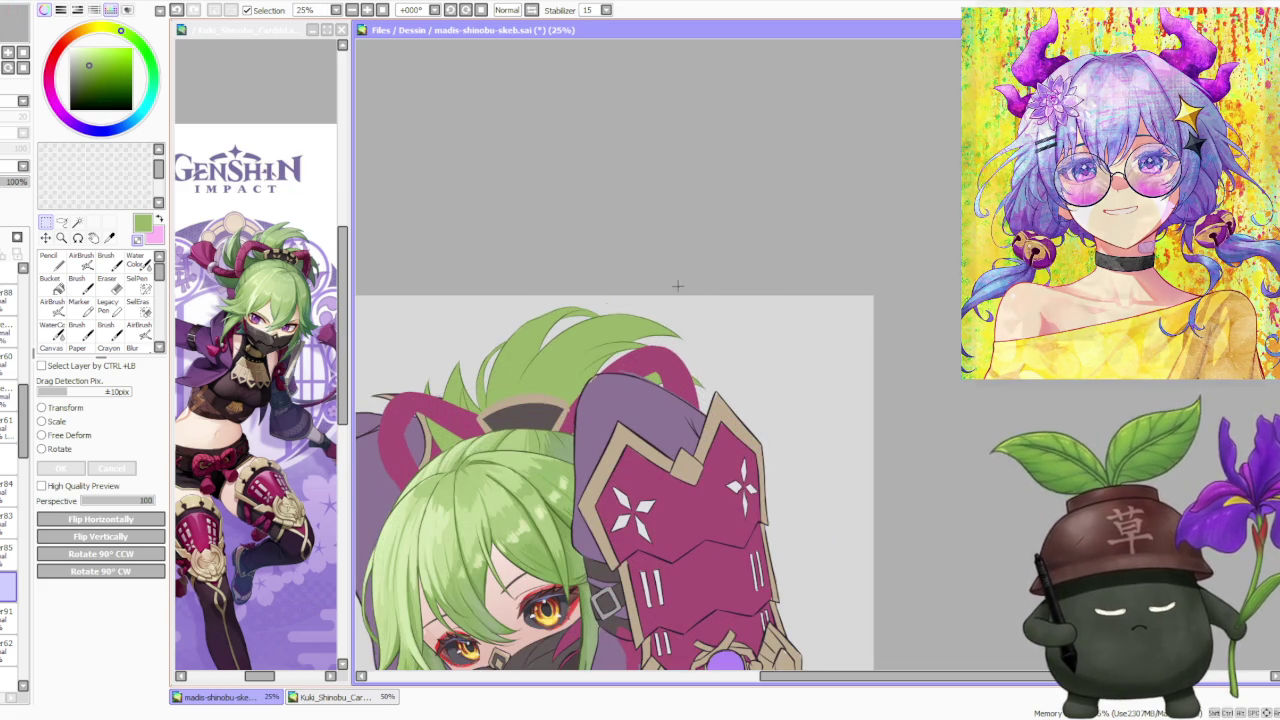
pyautogui.scroll(-2, 578, 309)
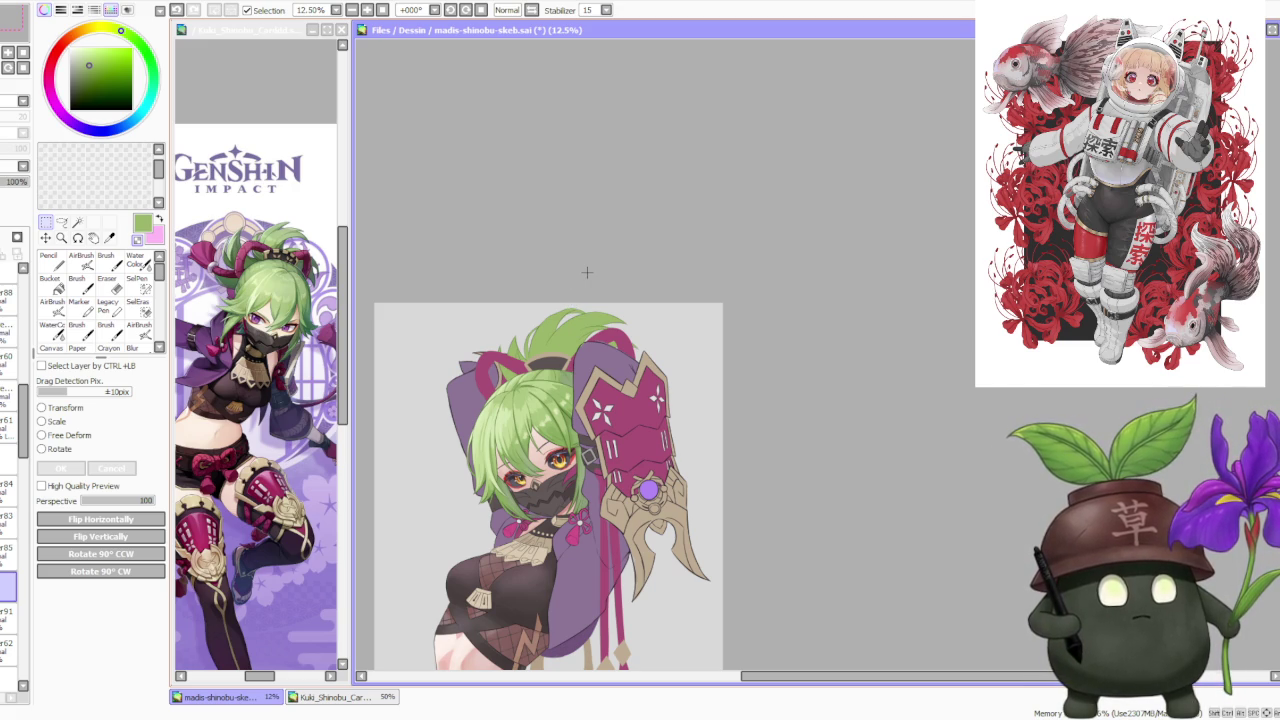
pyautogui.scroll(2, 566, 312)
pyautogui.scroll(2, 625, 307)
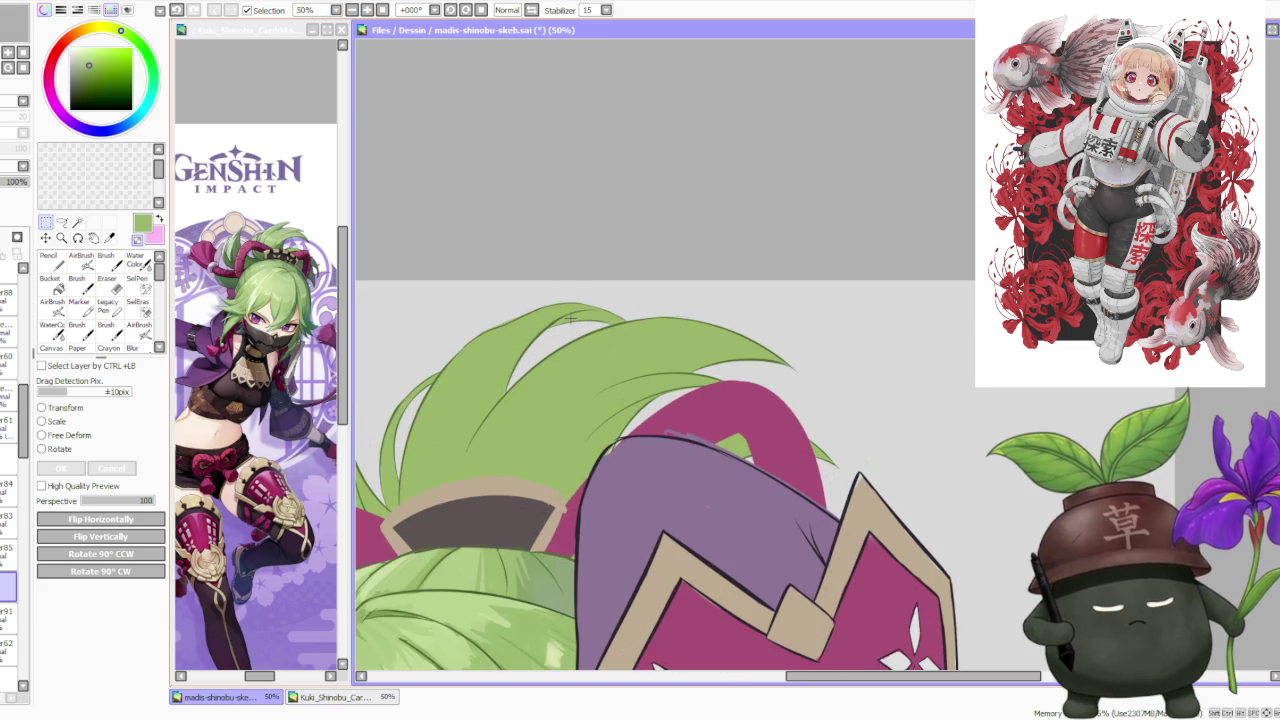
pyautogui.scroll(-2, 698, 296)
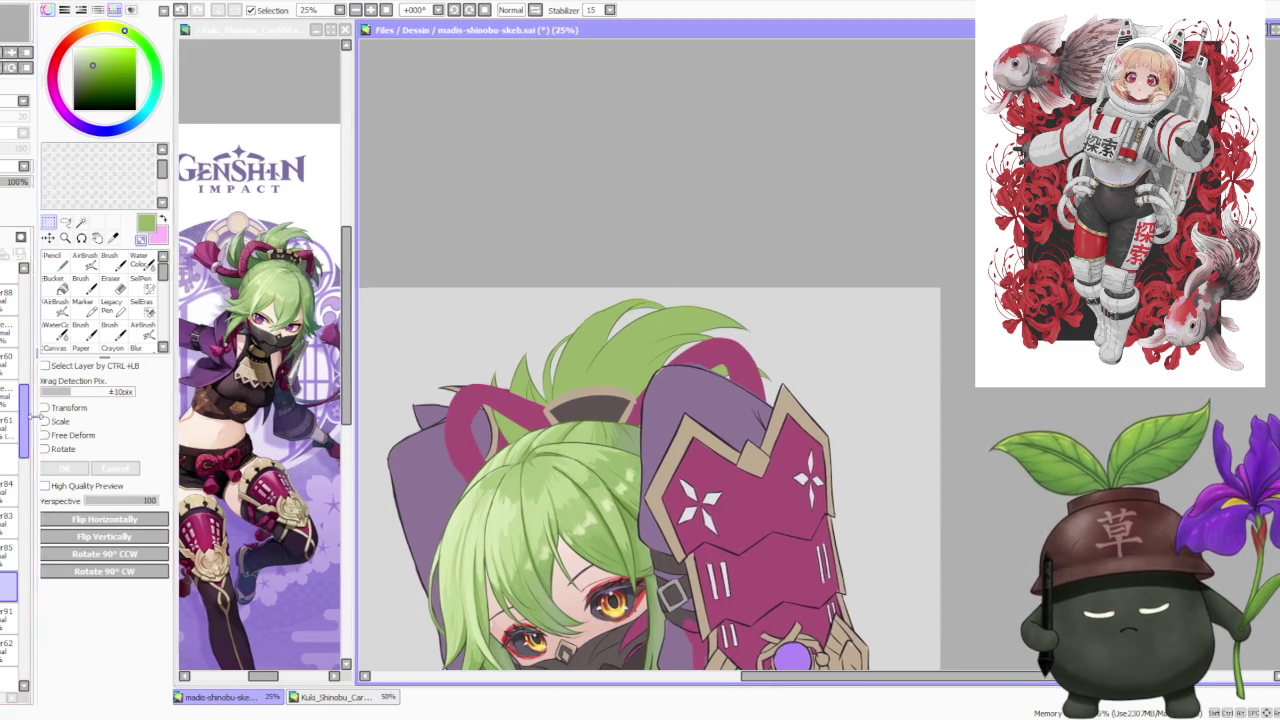
pyautogui.scroll(3, 16, 400)
pyautogui.scroll(1, 14, 380)
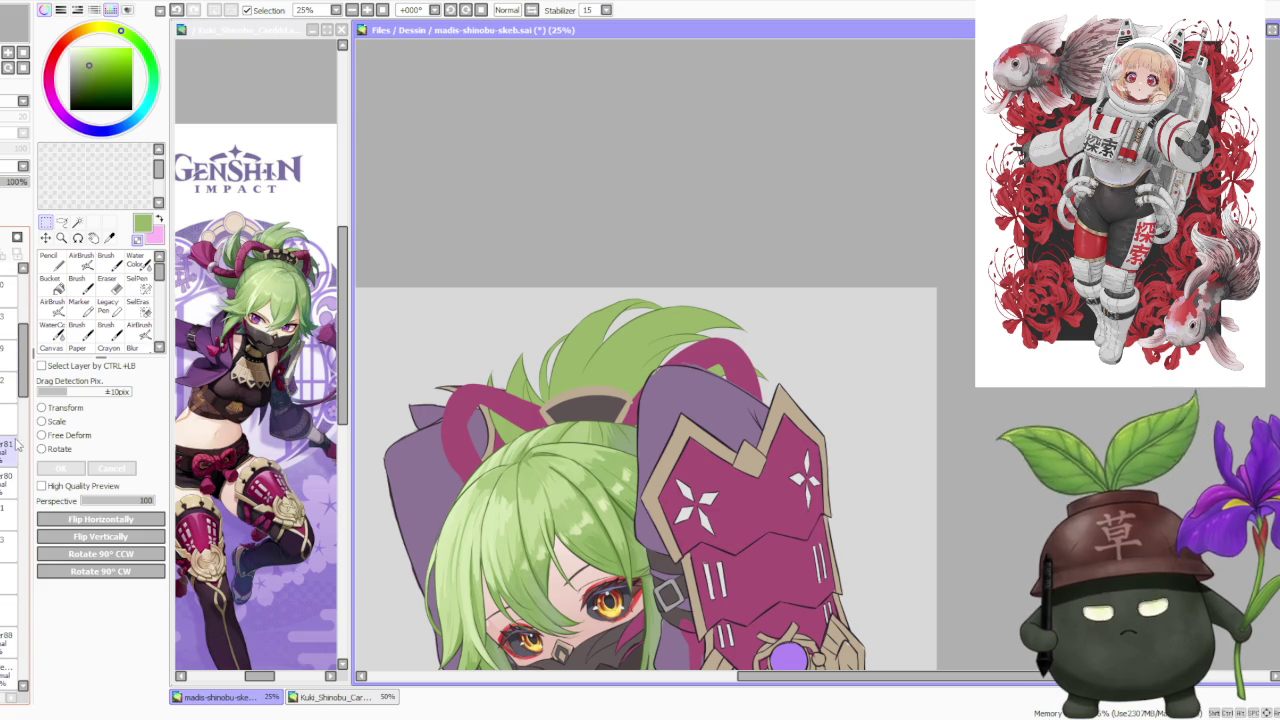
# Eyedrop the hat's muted purple and return to the size-120 Brush.
pyautogui.keyDown('alt'); pyautogui.click(670, 389); pyautogui.keyUp('alt')
pyautogui.press('b')
pyautogui.scroll(2, 660, 400)
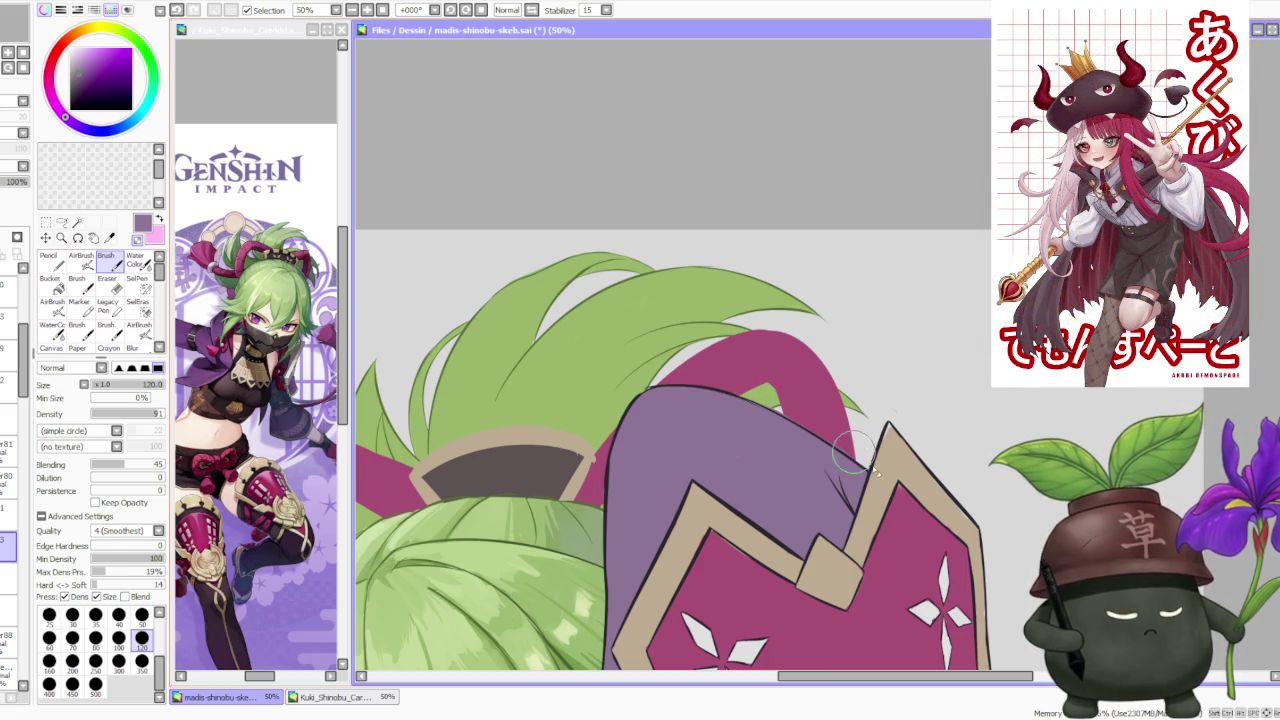
# Zoom out and scroll the Layer panel down to the target layer.
pyautogui.scroll(1, 838, 440)
pyautogui.scroll(1, 838, 440)
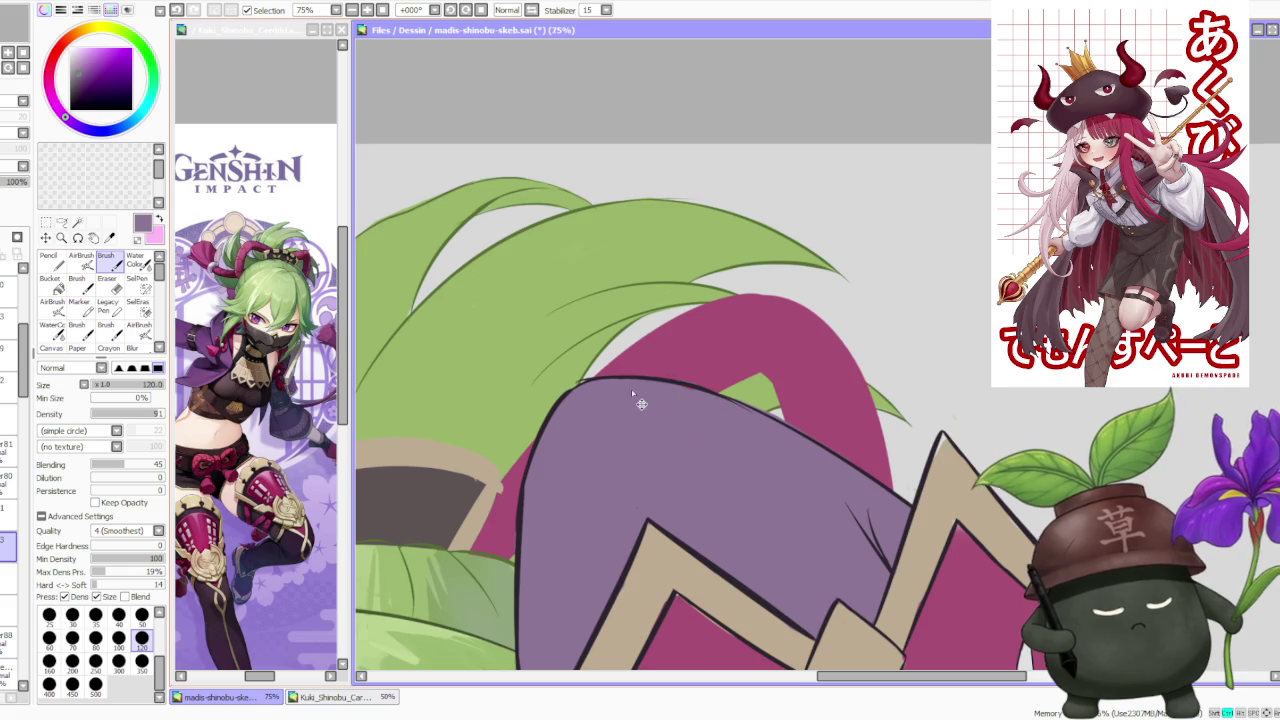
pyautogui.scroll(-3, 610, 396)
pyautogui.scroll(-4, 604, 395)
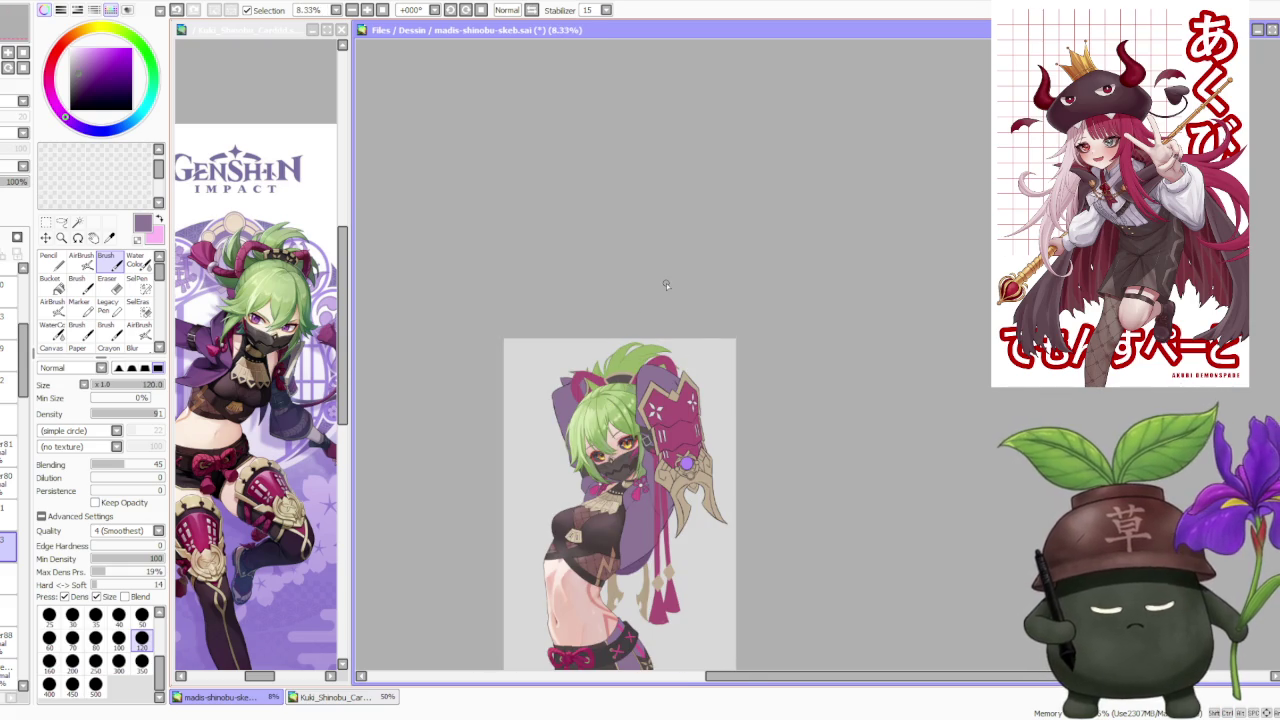
pyautogui.scroll(-1, 666, 283)
pyautogui.scroll(1, 666, 283)
pyautogui.scroll(-1, 727, 476)
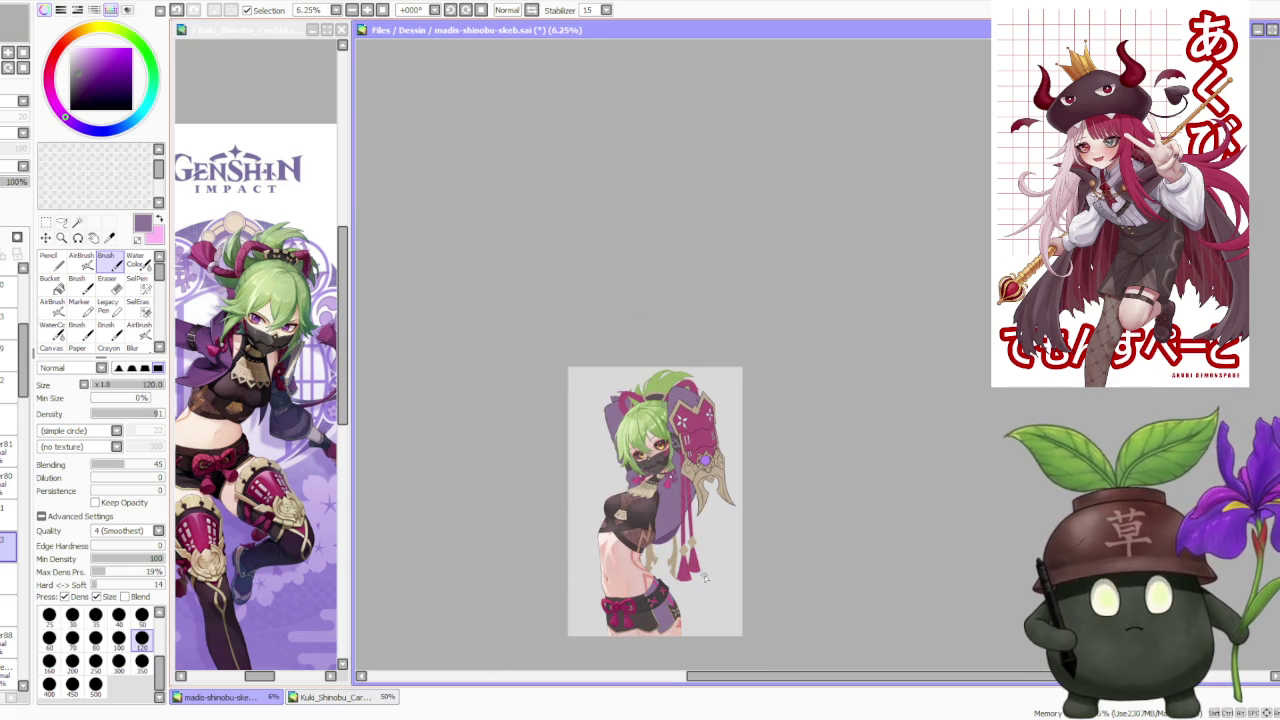
pyautogui.scroll(1, 700, 560)
pyautogui.scroll(1, 676, 443)
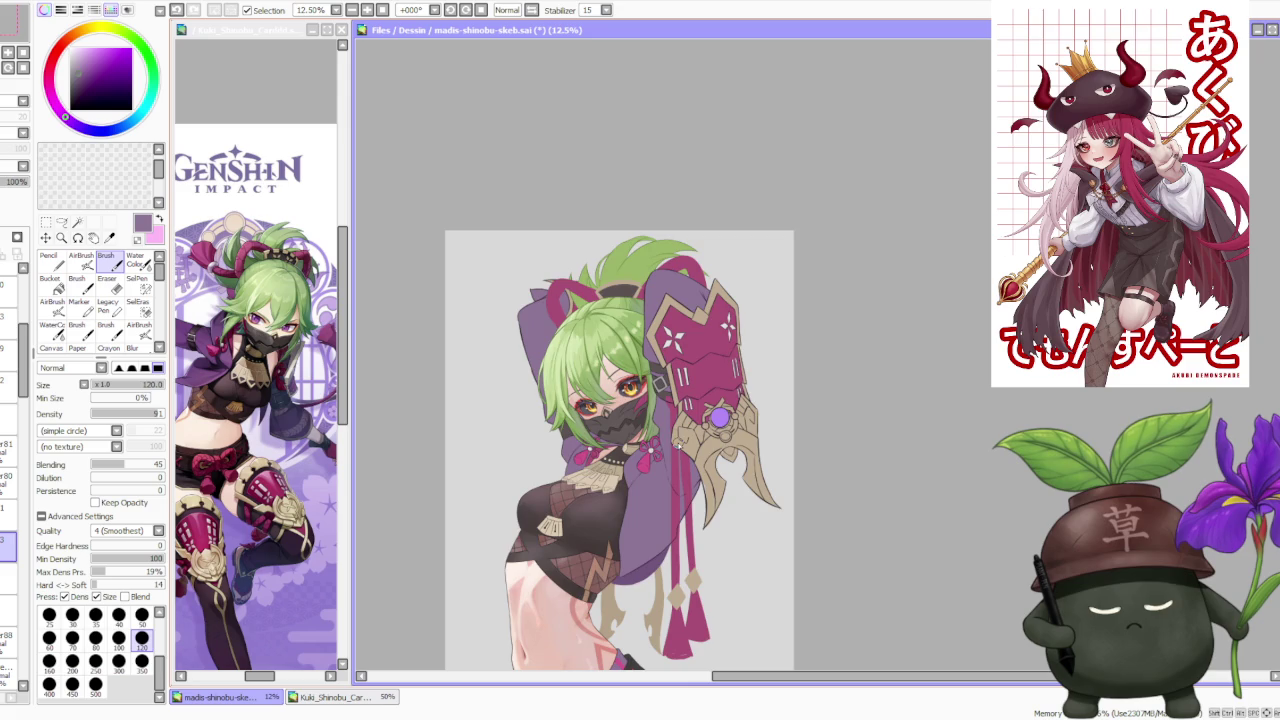
pyautogui.scroll(-1, 661, 400)
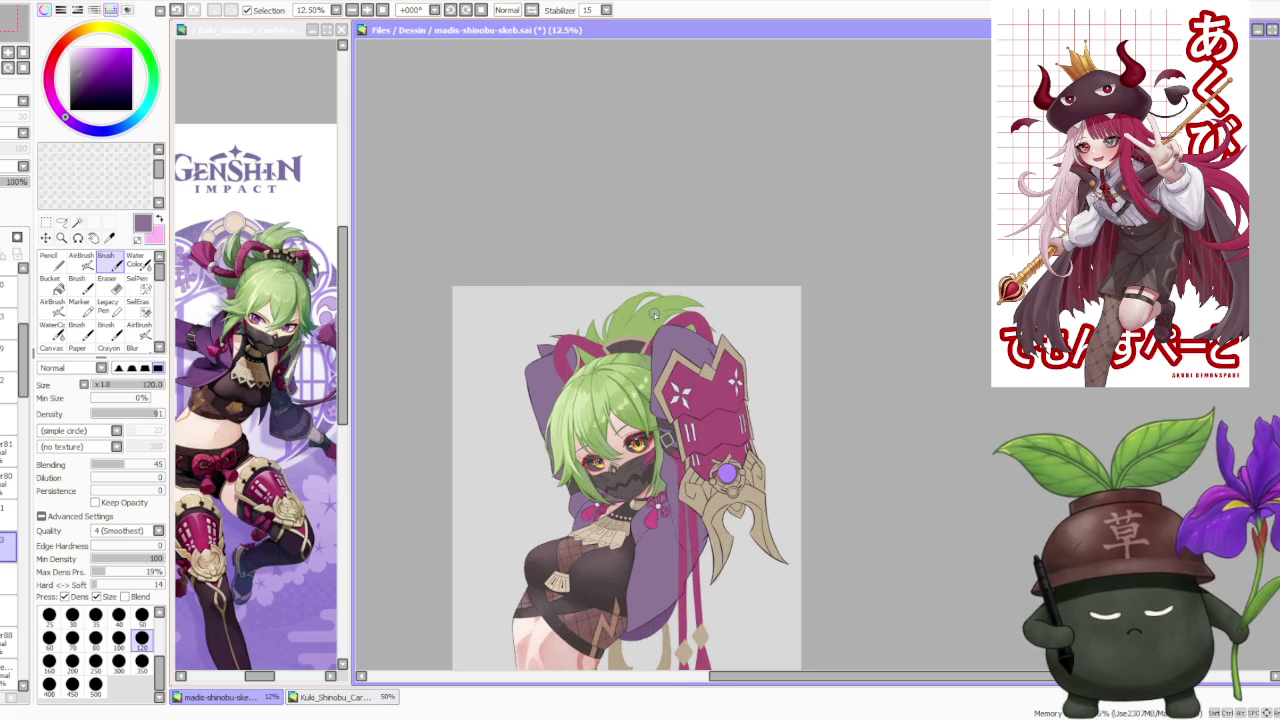
pyautogui.scroll(1, 654, 312)
pyautogui.scroll(-2, 654, 314)
pyautogui.scroll(-1, 655, 316)
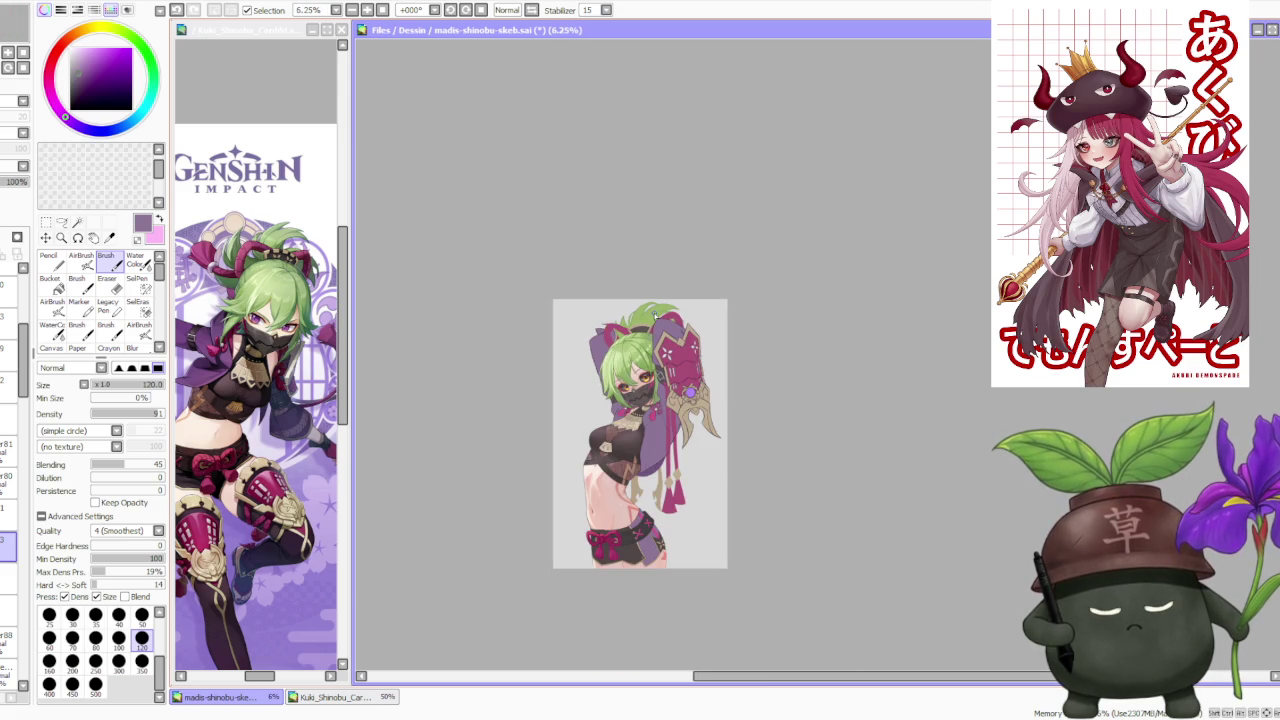
pyautogui.scroll(2, 655, 316)
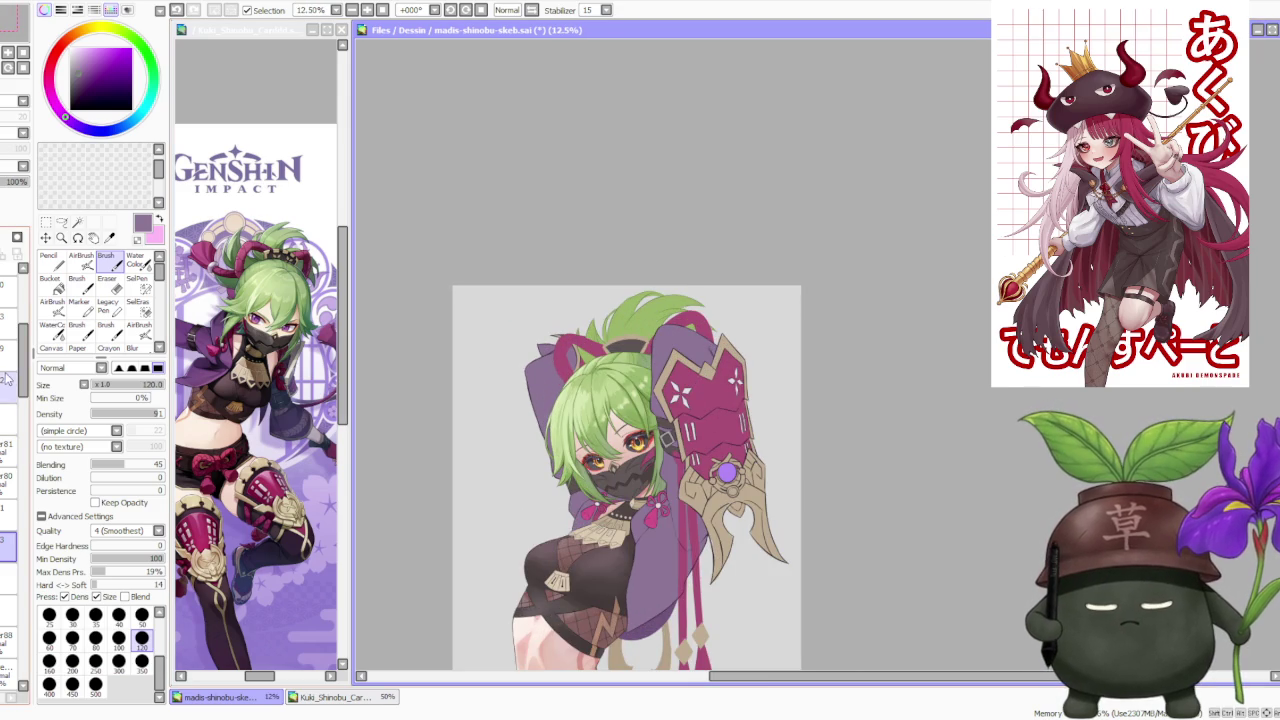
pyautogui.scroll(-2, 22, 352)
pyautogui.scroll(-1, 22, 352)
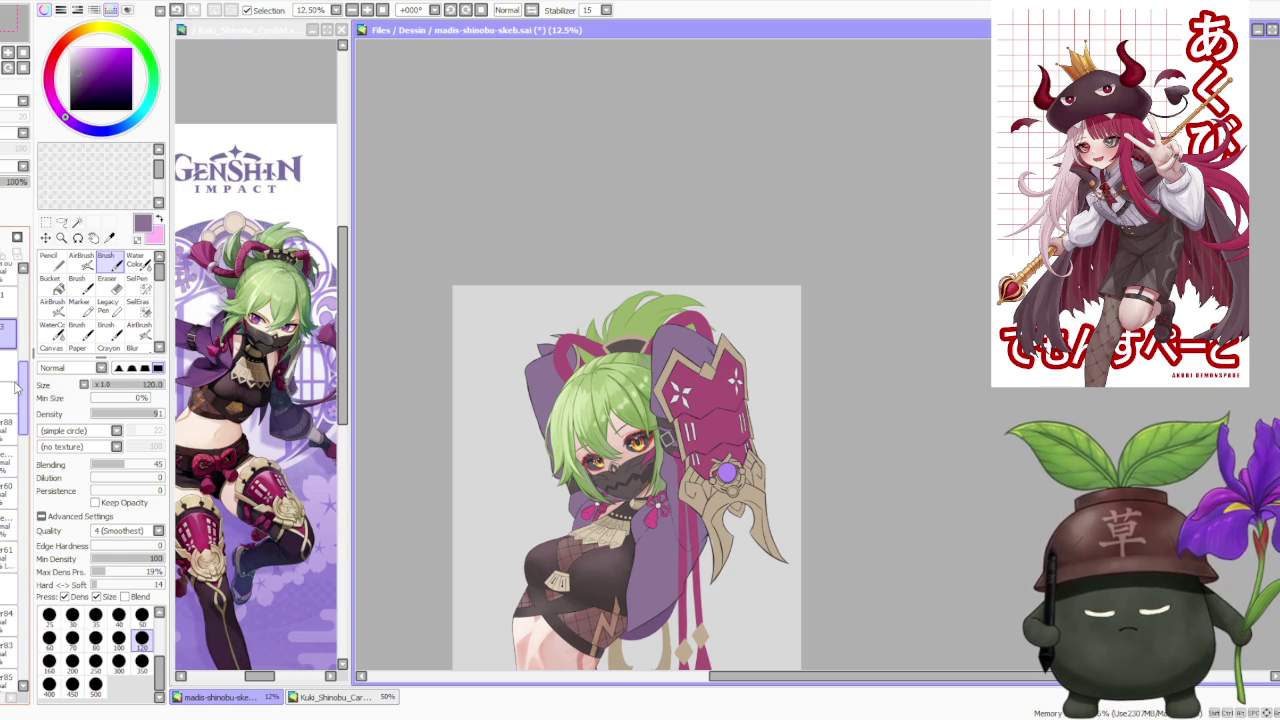
pyautogui.scroll(-2, 22, 352)
pyautogui.scroll(-1, 22, 352)
# Select a different layer and zoom to 75% on the hair and headpiece.
pyautogui.click(8, 515)
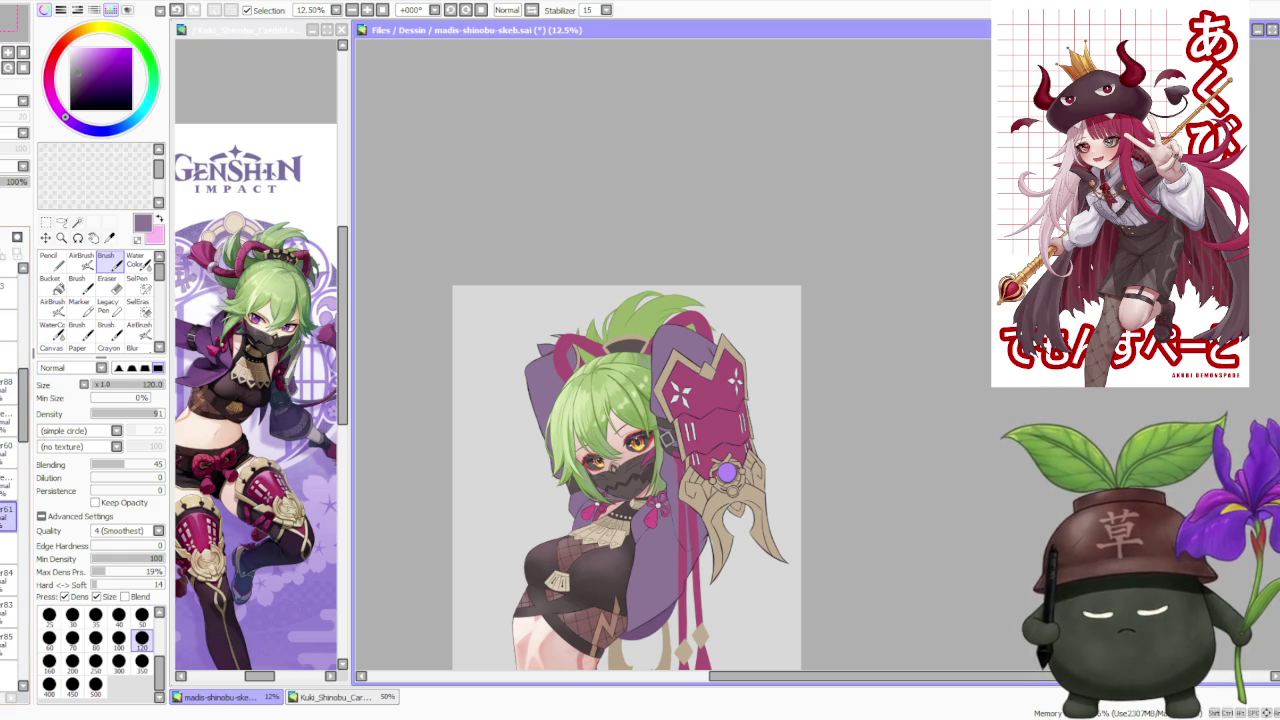
pyautogui.scroll(3, 600, 360)
pyautogui.scroll(2, 535, 362)
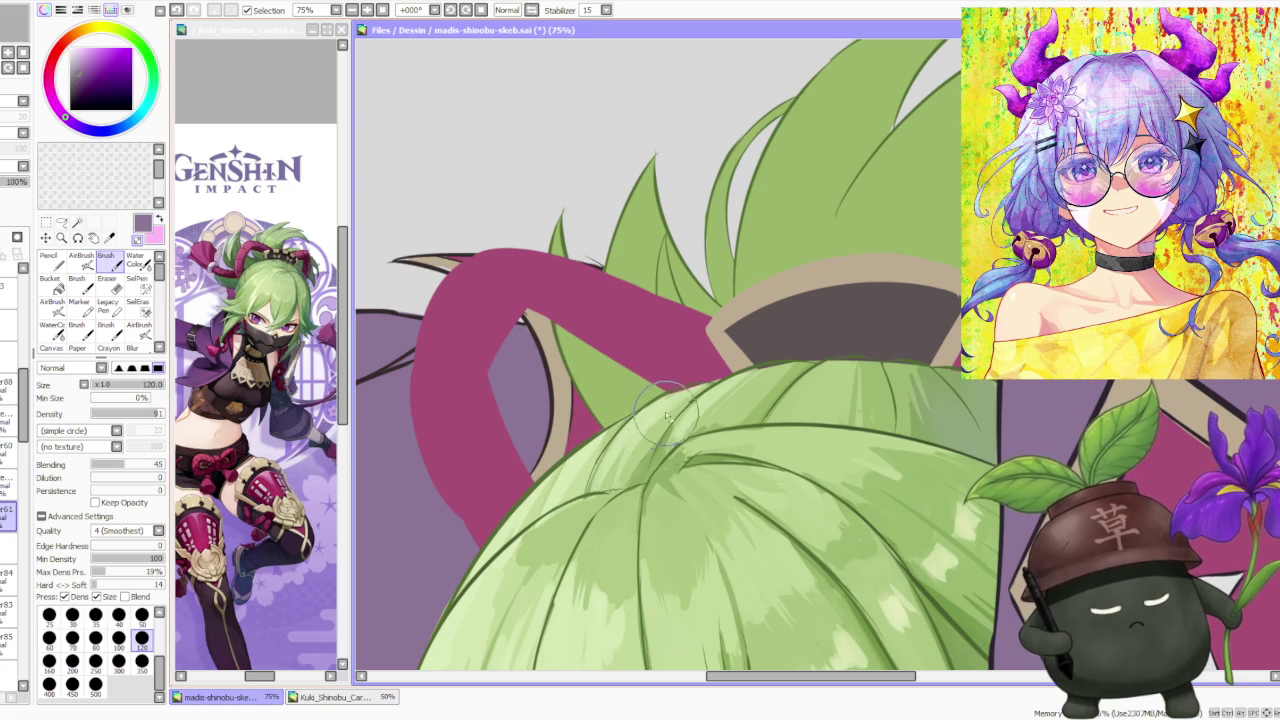
# Sample the hair's light green, paint a short strand on the crown, then pick a grey-green.
pyautogui.keyDown('alt'); pyautogui.click(664, 412); pyautogui.keyUp('alt')
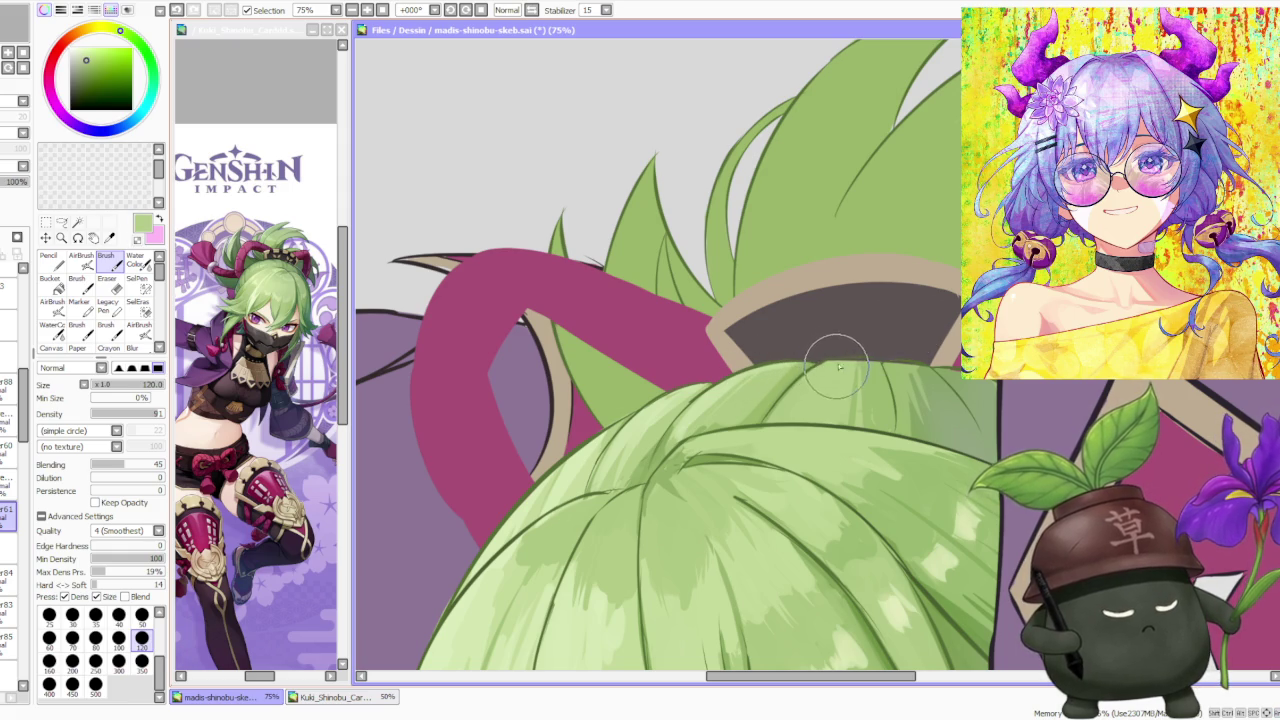
pyautogui.moveTo(892, 396); pyautogui.dragTo(880, 367)
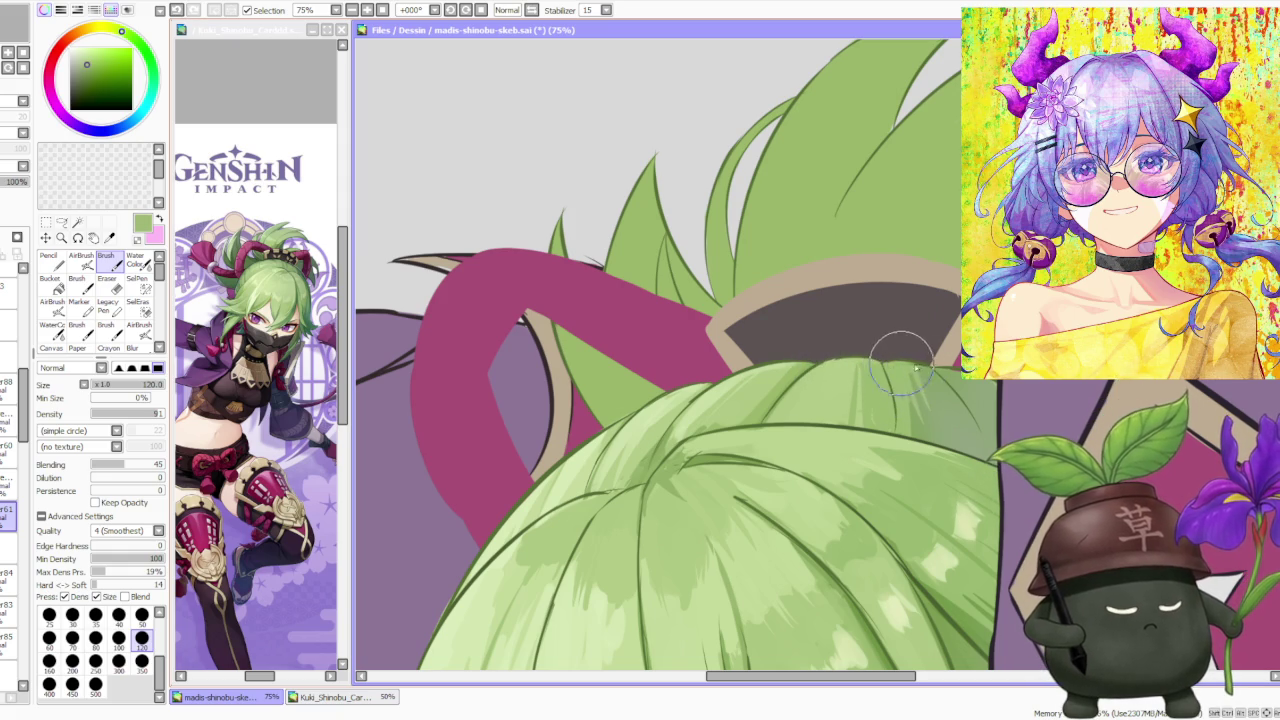
pyautogui.keyDown('alt'); pyautogui.click(958, 395); pyautogui.keyUp('alt')
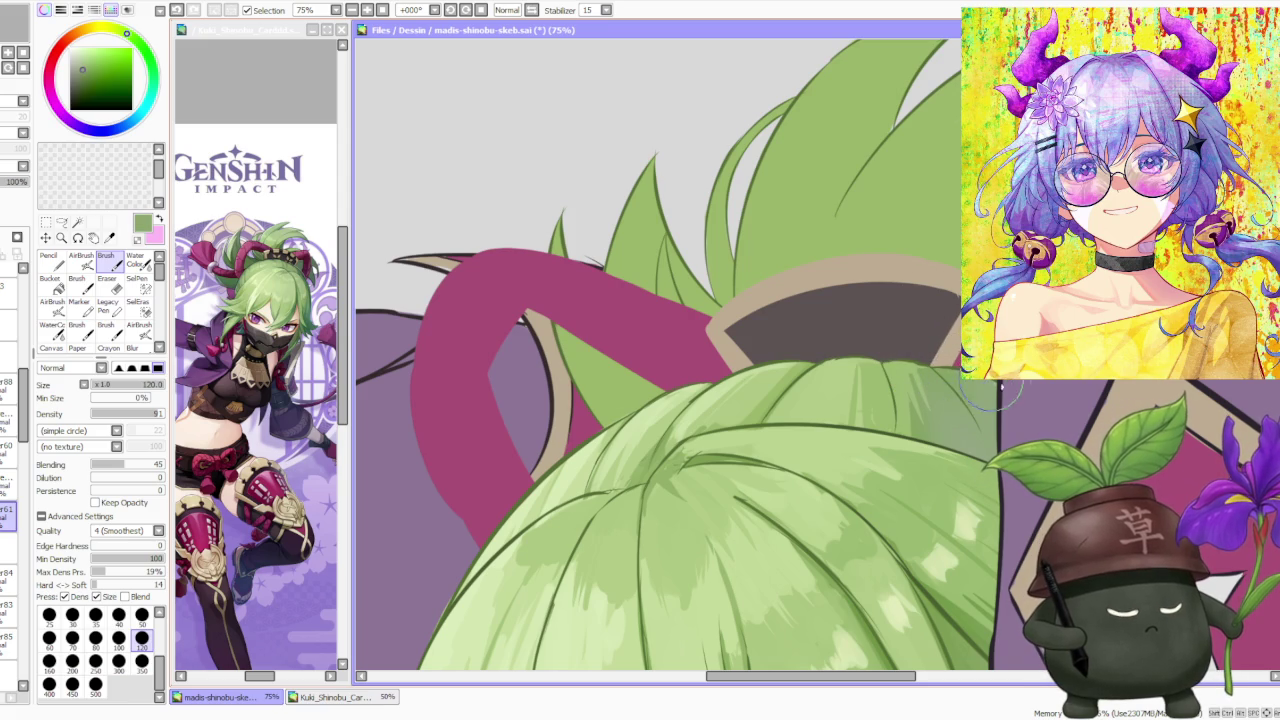
pyautogui.scroll(-2, 957, 318)
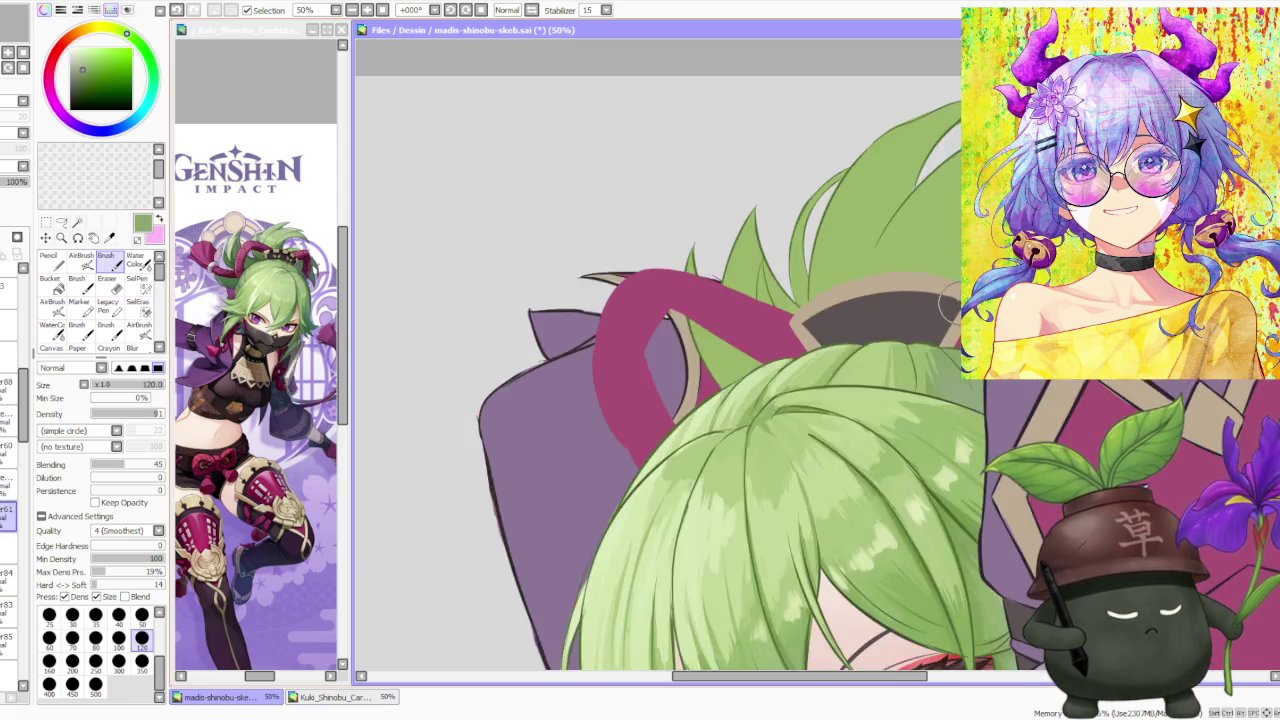
# Choose another layer in the Layer panel and zoom to 16.66% to see the whole figure.
pyautogui.scroll(-3, 957, 318)
pyautogui.scroll(-2, 1000, 290)
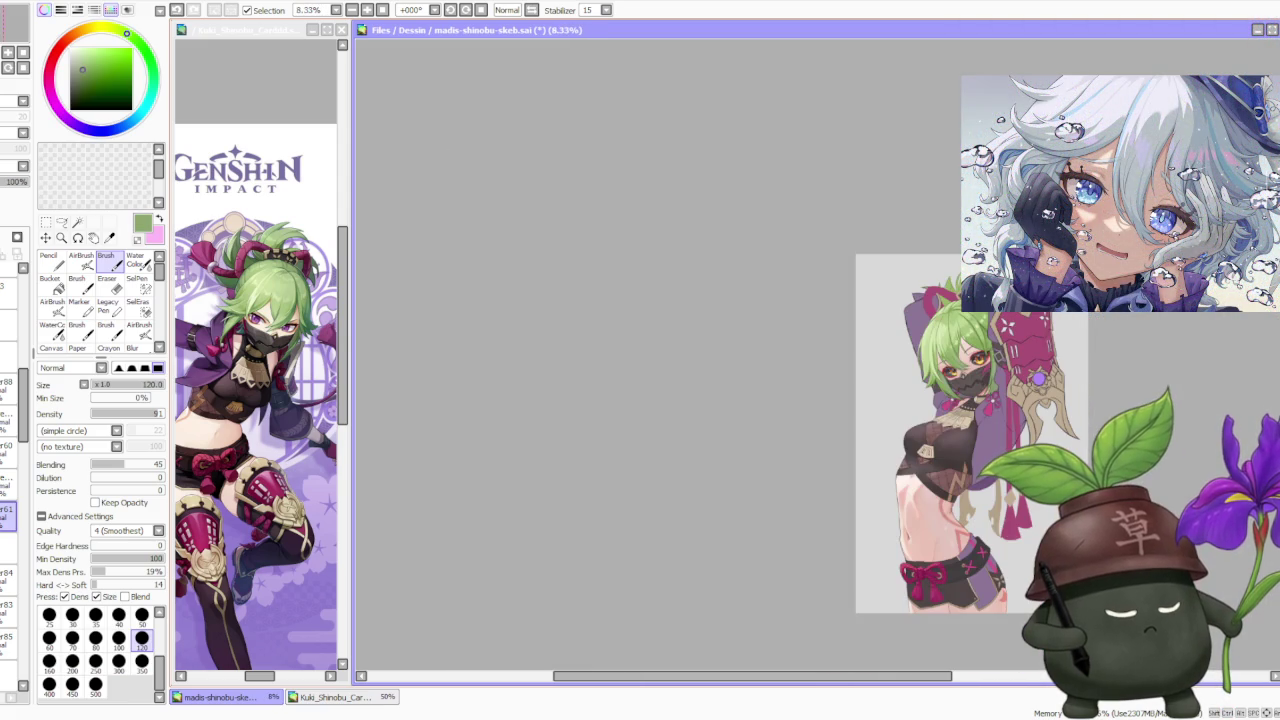
pyautogui.scroll(2, 900, 450)
pyautogui.scroll(-1, 771, 491)
pyautogui.scroll(-2, 771, 491)
pyautogui.scroll(1, 914, 550)
pyautogui.scroll(1, 914, 550)
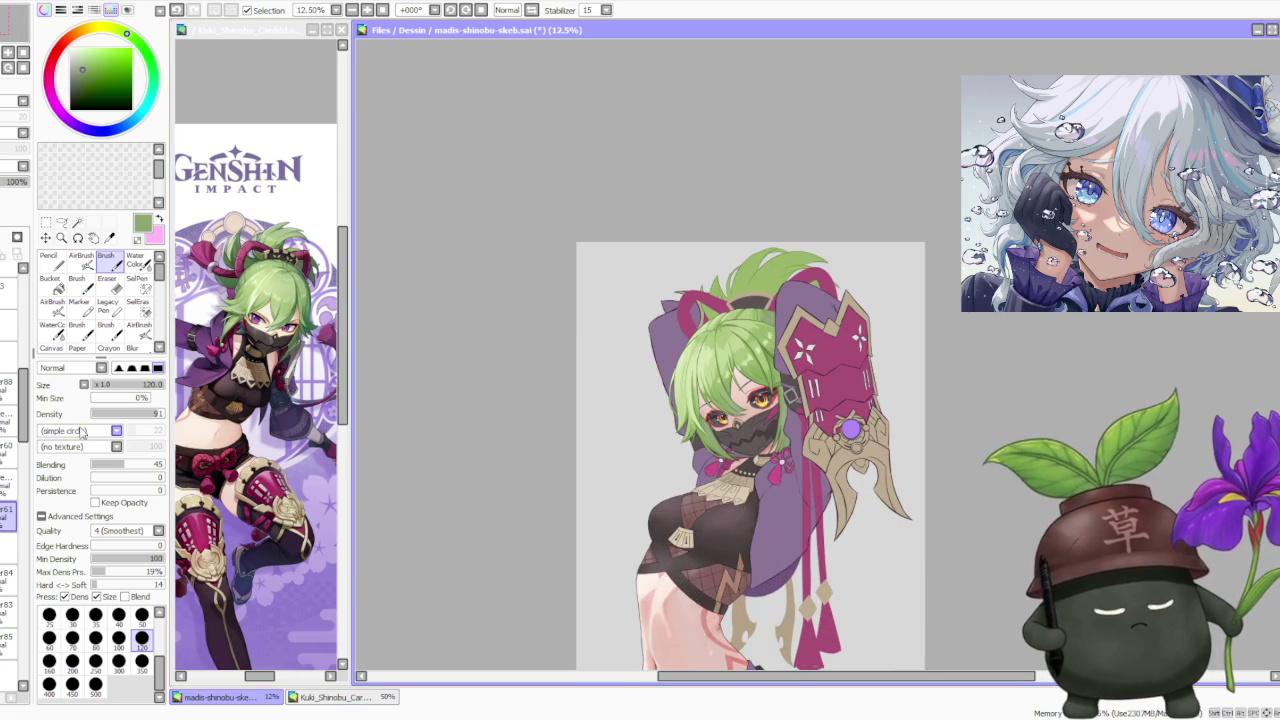
pyautogui.scroll(-3, 12, 480)
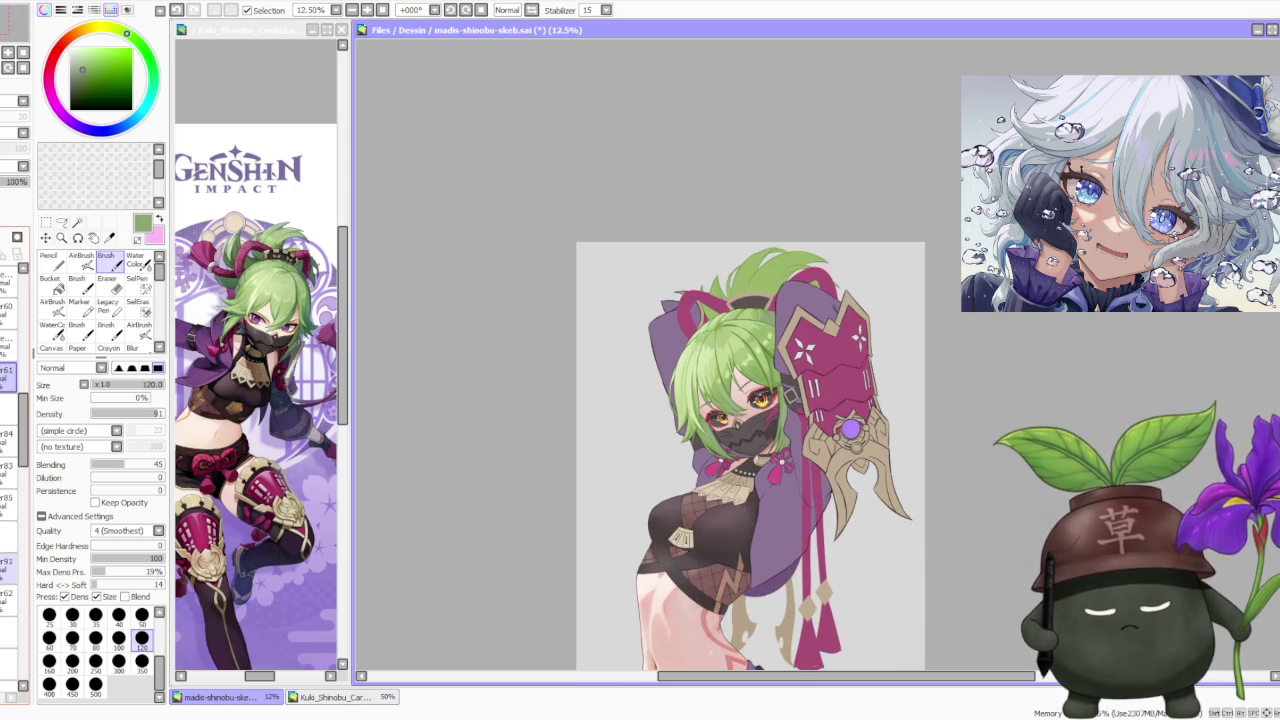
pyautogui.click(8, 598)
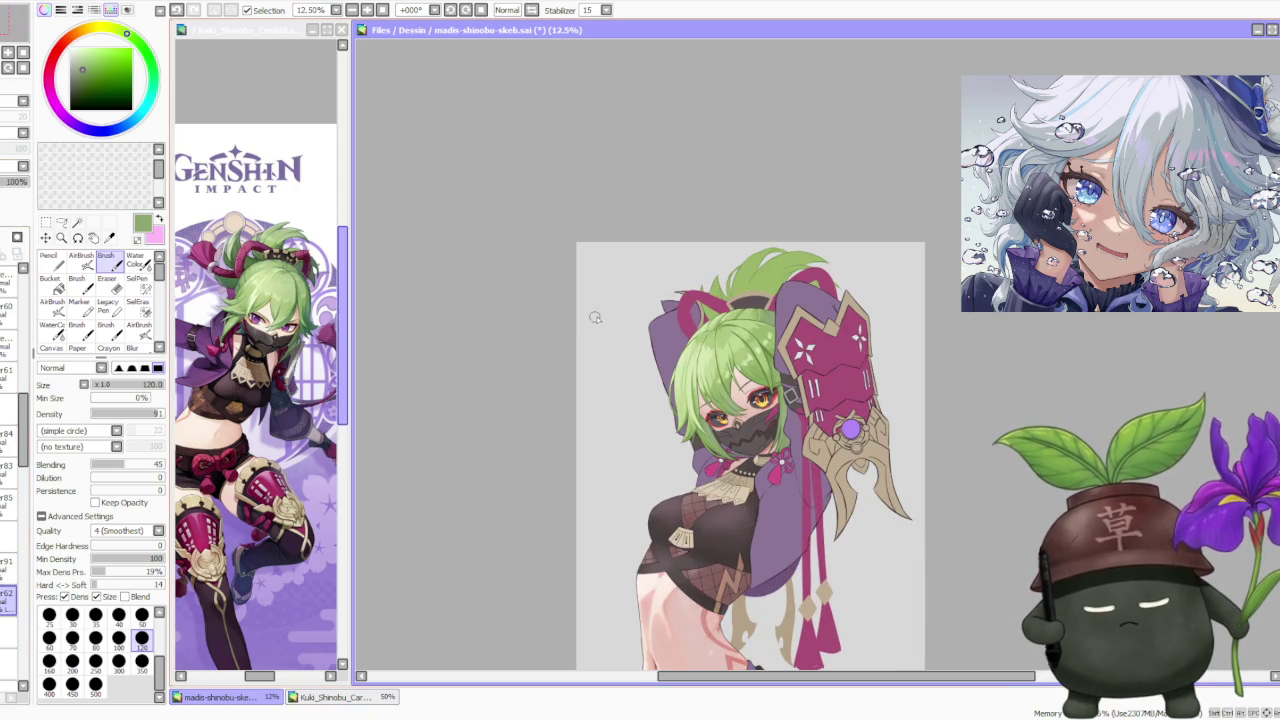
pyautogui.scroll(-1, 694, 229)
pyautogui.scroll(2, 753, 256)
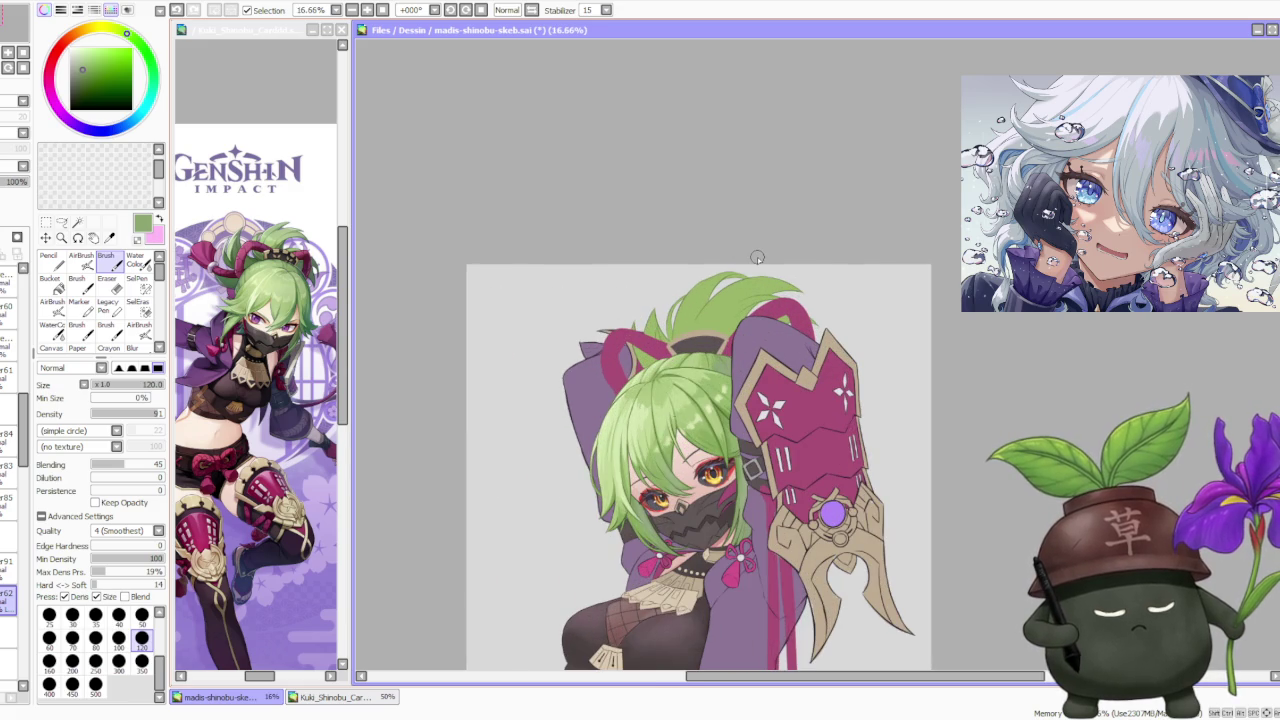
# Set the brush to the 500 size preset with lower blending and sample several tuft greens.
pyautogui.click(95, 684)
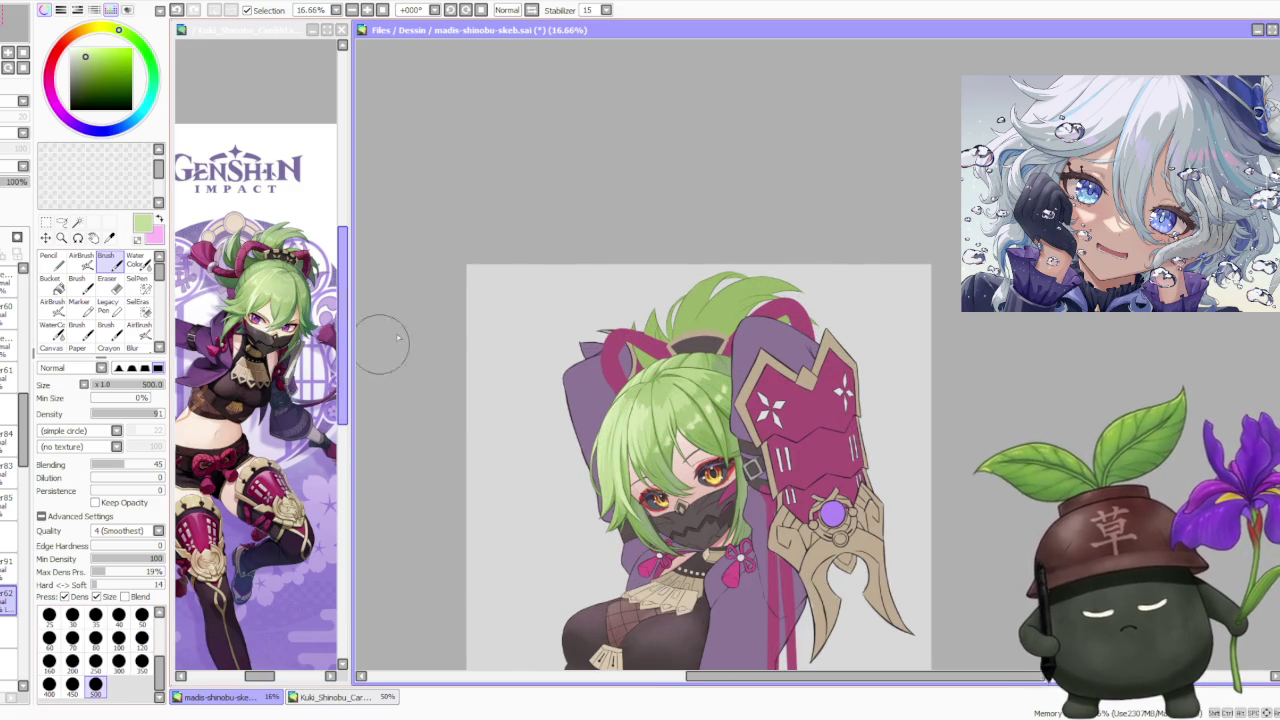
pyautogui.scroll(2, 692, 253)
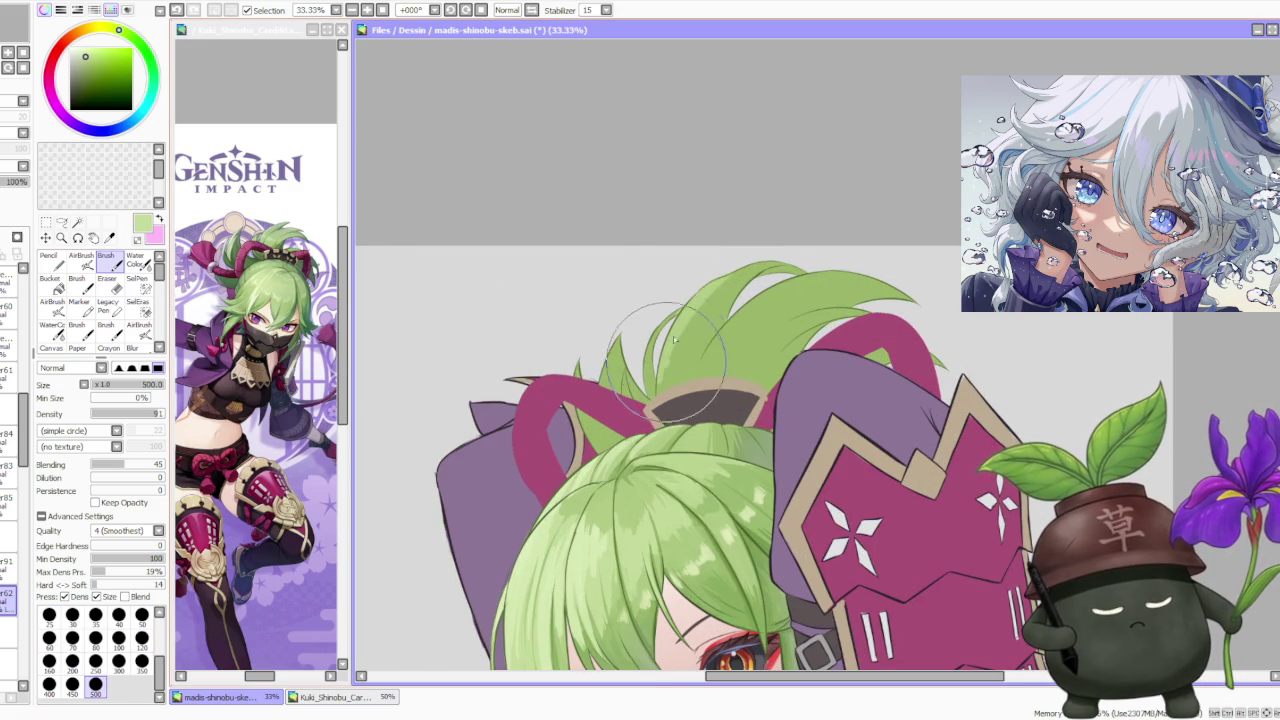
pyautogui.click(115, 466)
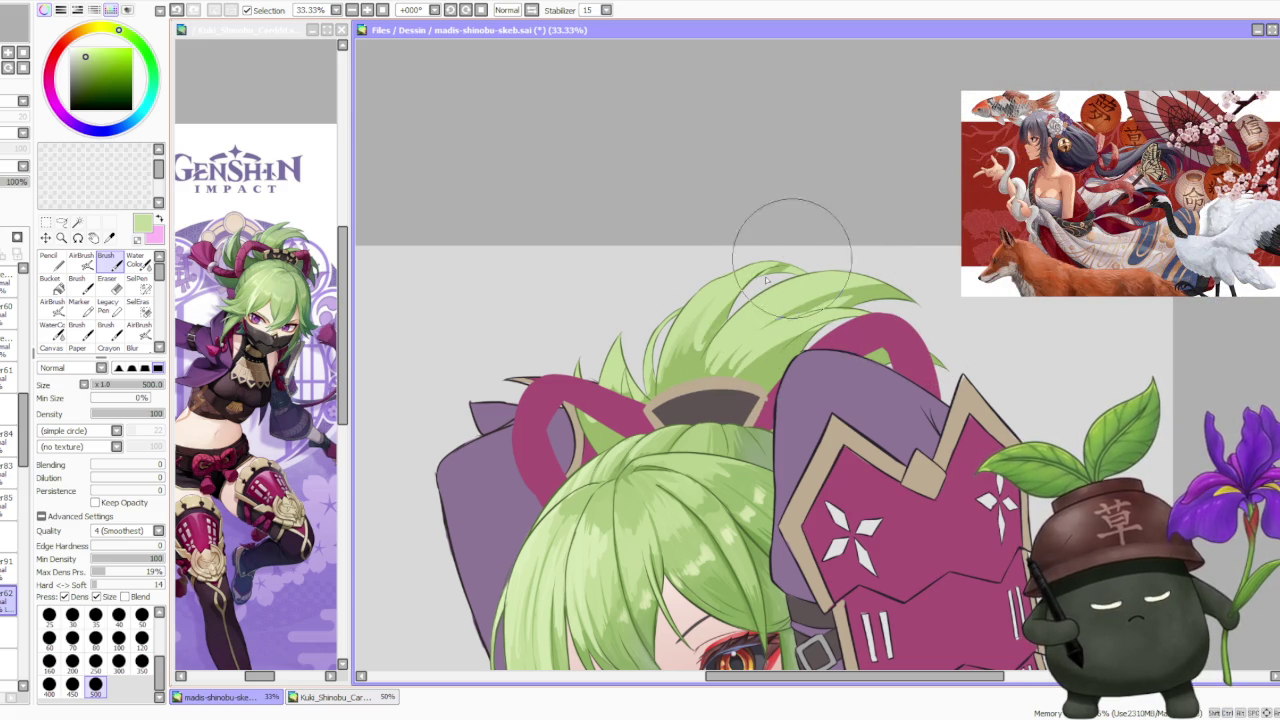
pyautogui.keyDown('alt'); pyautogui.click(780, 610); pyautogui.keyUp('alt')
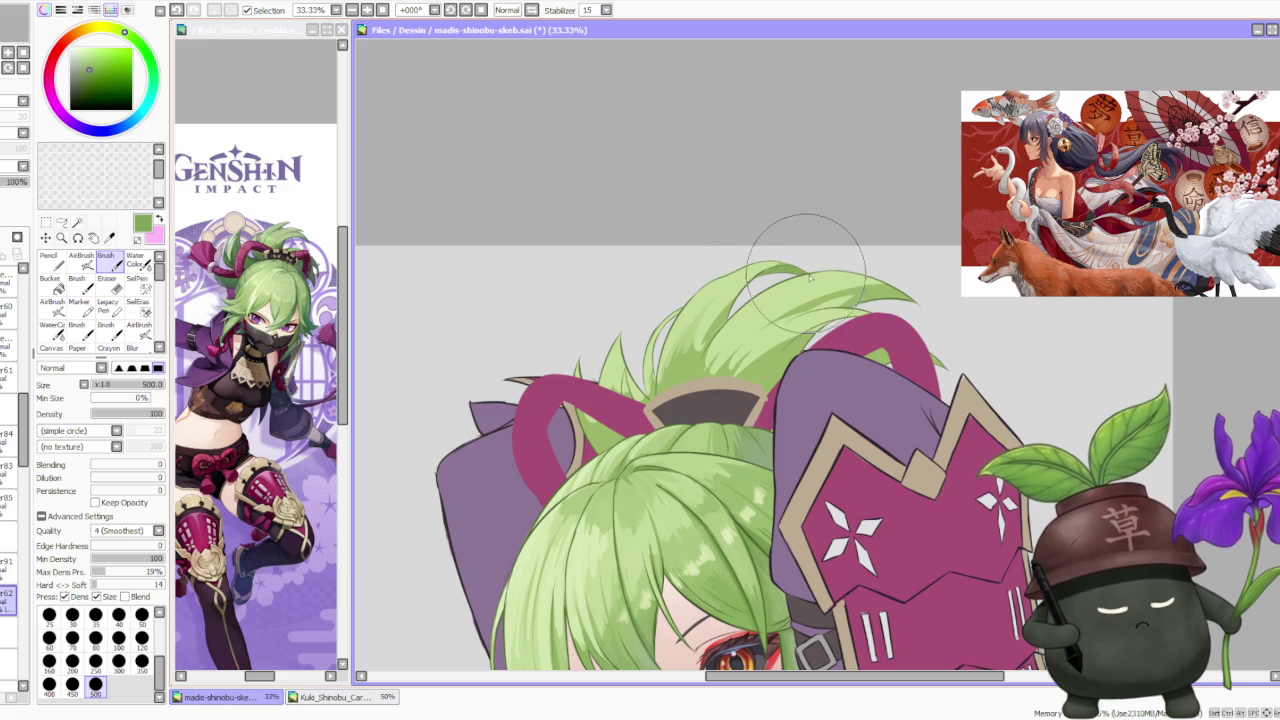
pyautogui.keyDown('alt'); pyautogui.click(708, 320); pyautogui.keyUp('alt')
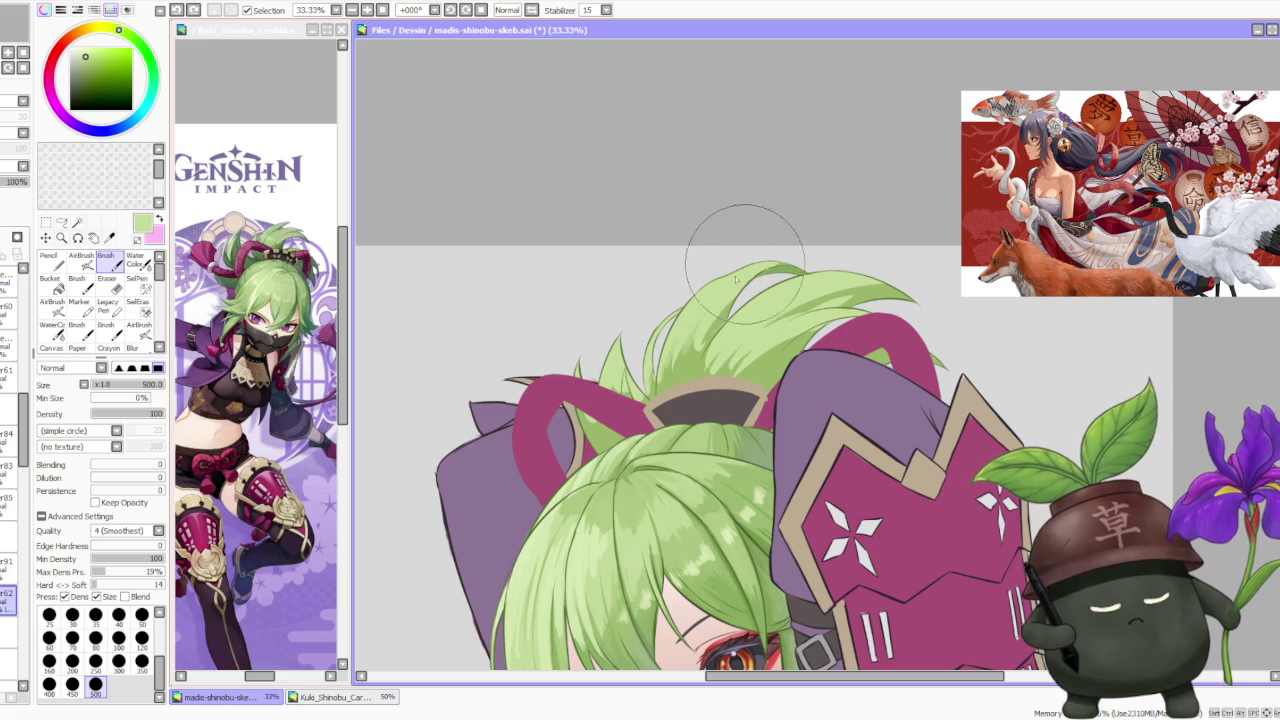
pyautogui.keyDown('alt'); pyautogui.click(690, 347); pyautogui.keyUp('alt')
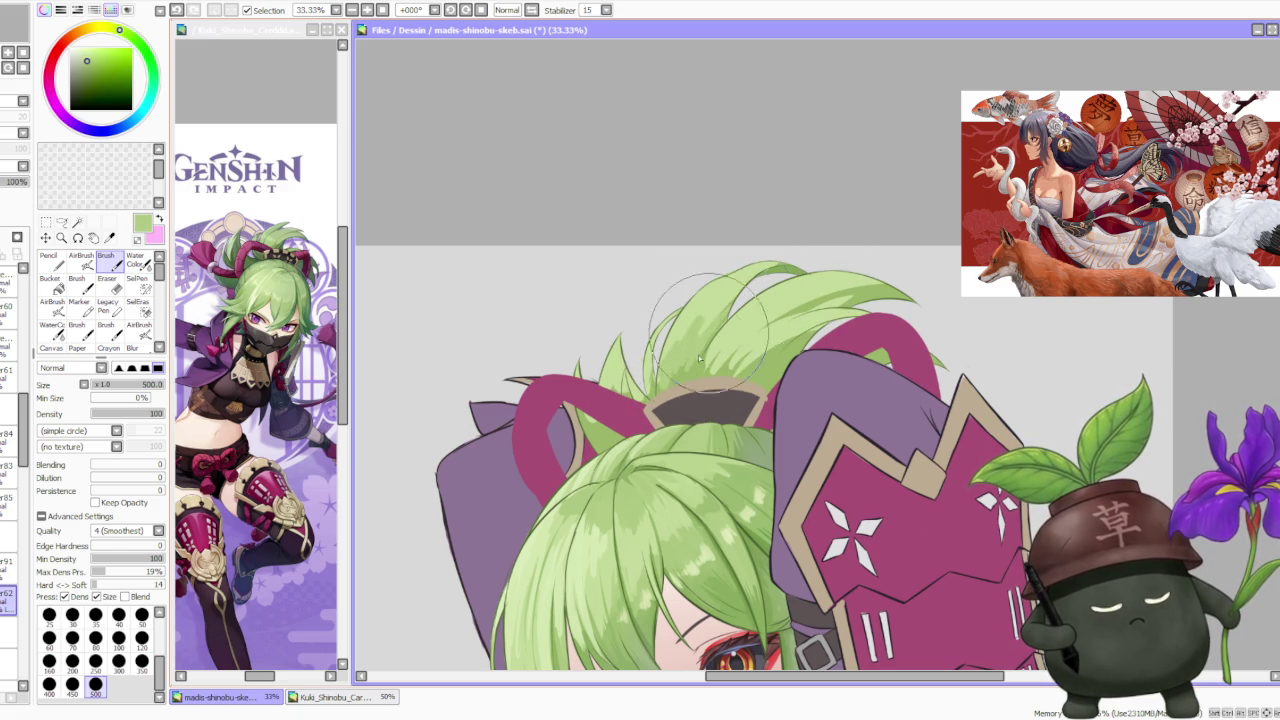
pyautogui.keyDown('alt'); pyautogui.click(706, 304); pyautogui.keyUp('alt')
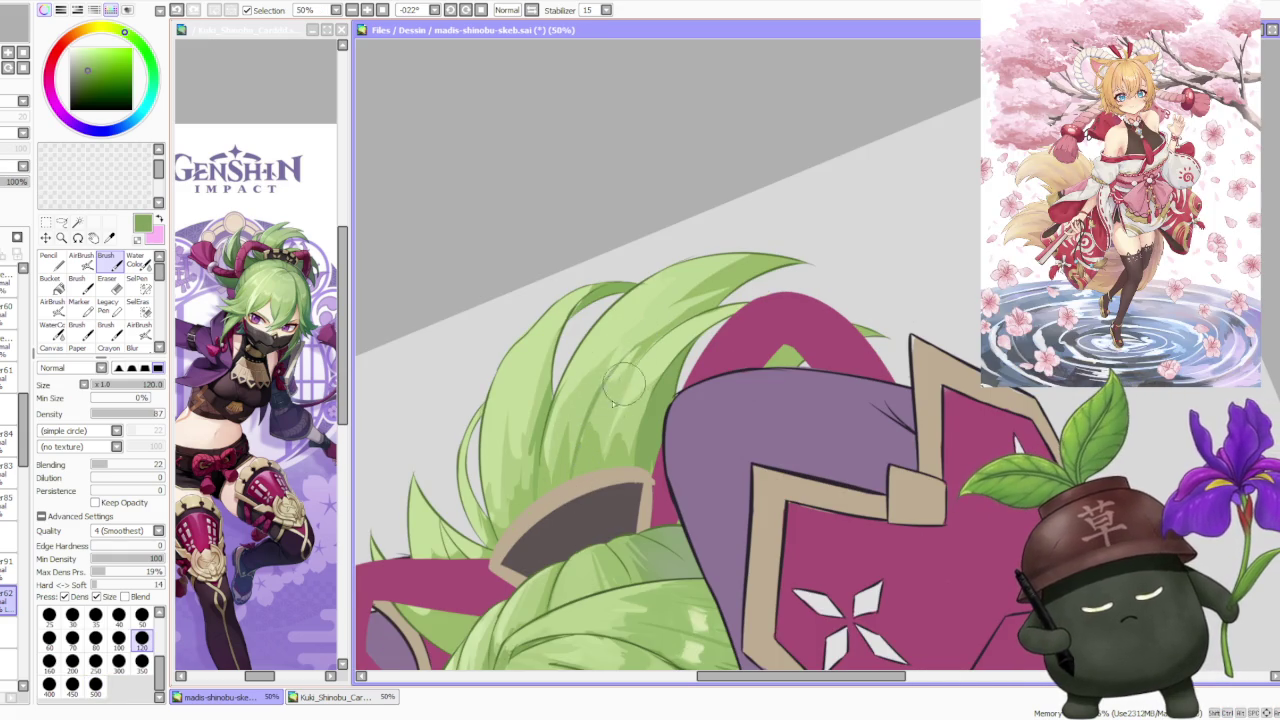
# Paint a light-green strand down the left of the tuft, undoing a stray stroke.
pyautogui.keyDown('alt'); pyautogui.click(613, 395); pyautogui.keyUp('alt')
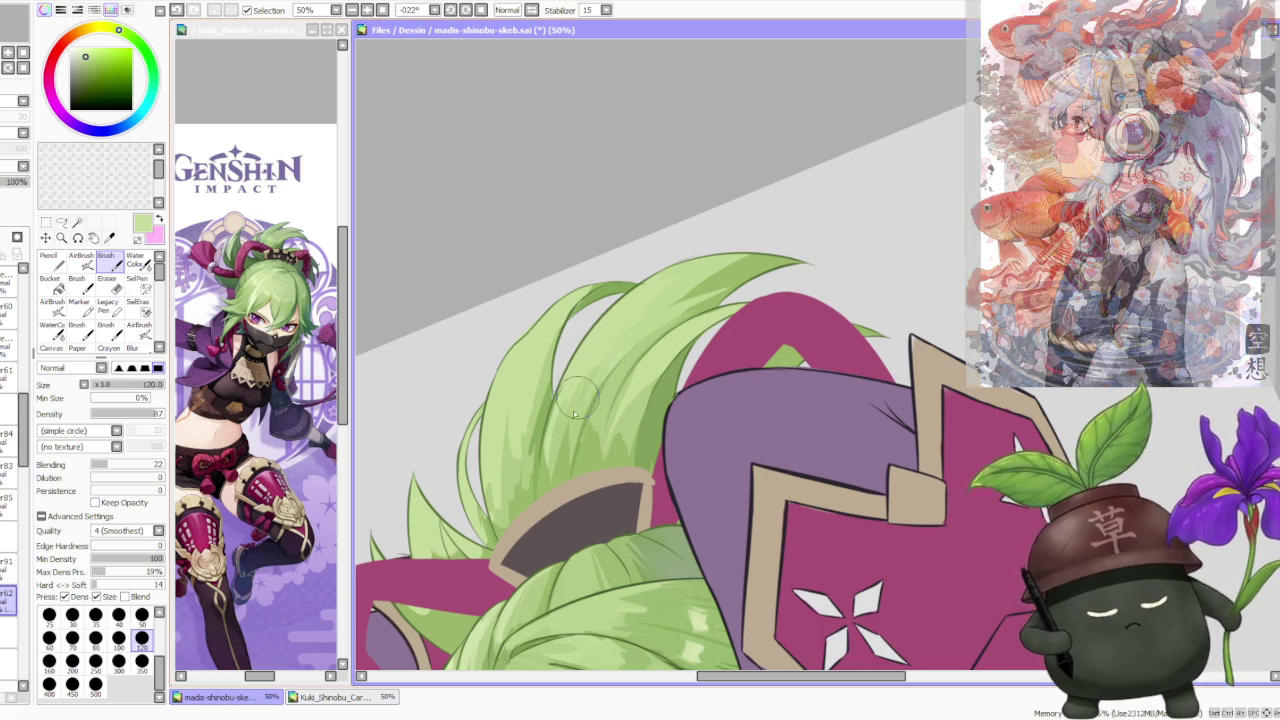
pyautogui.scroll(-1, 598, 347)
pyautogui.scroll(1, 595, 350)
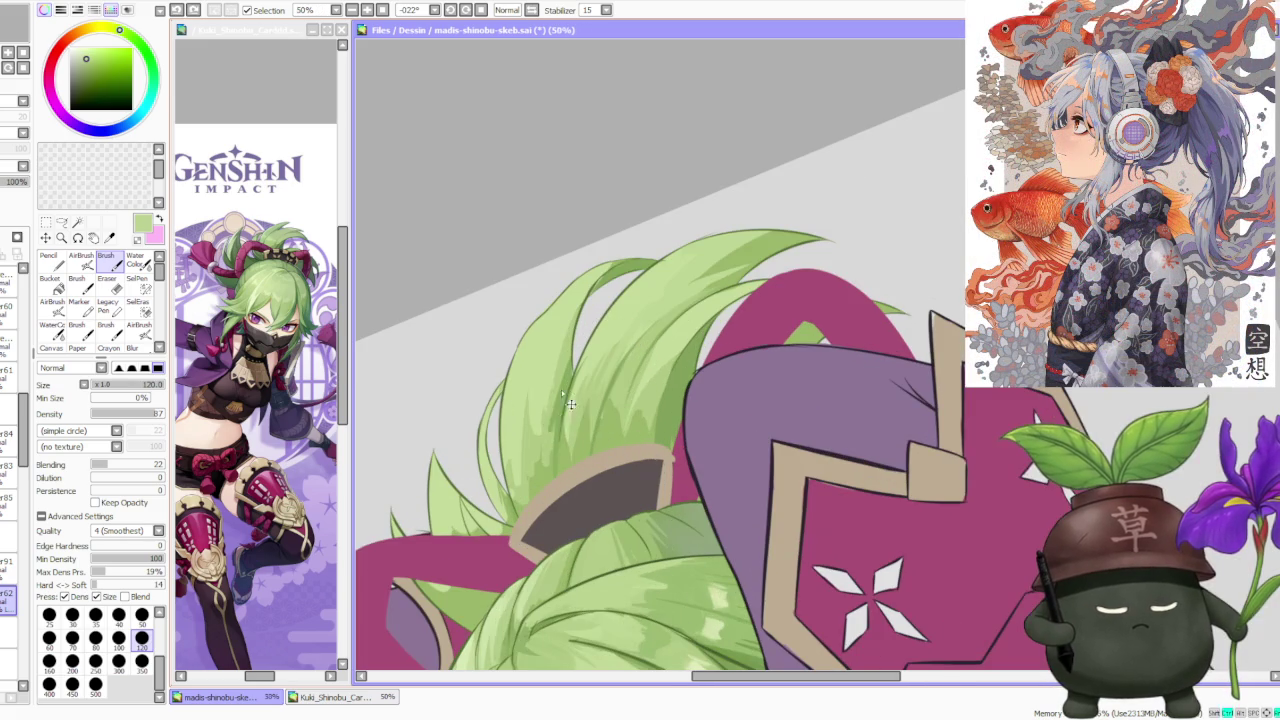
pyautogui.keyDown('alt'); pyautogui.click(545, 467); pyautogui.keyUp('alt')
pyautogui.moveTo(535, 414); pyautogui.dragTo(537, 487)
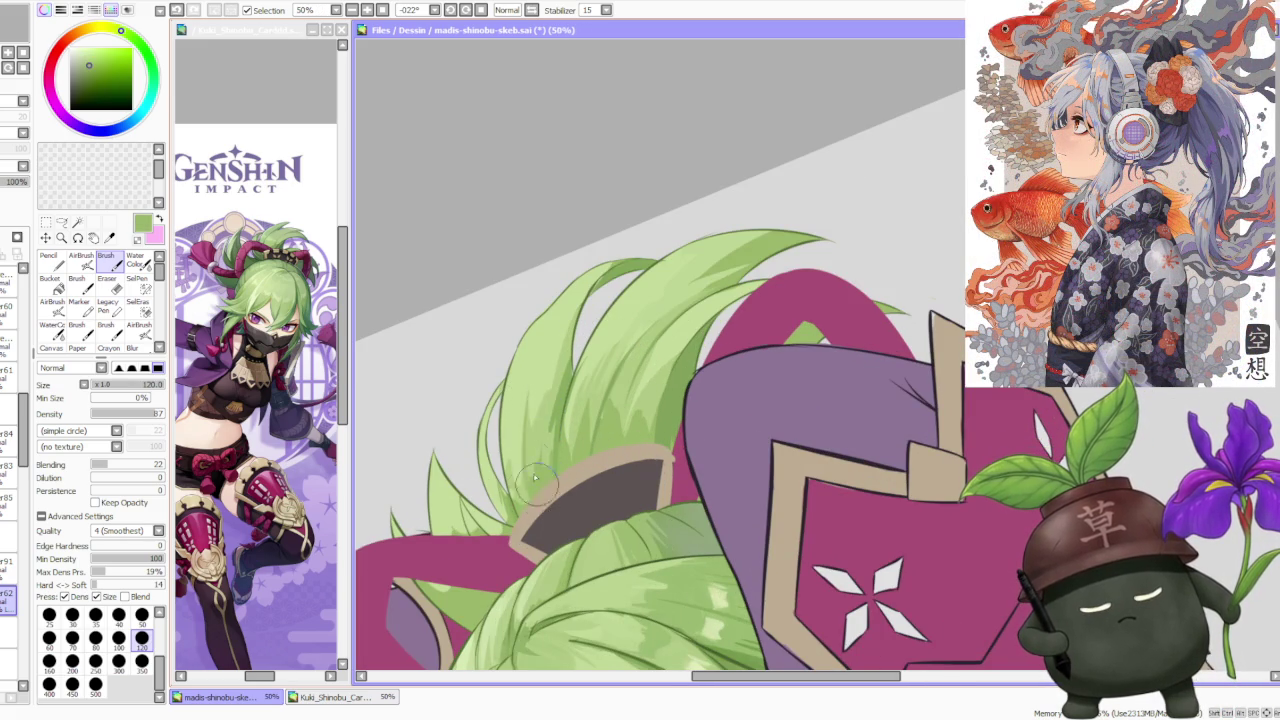
pyautogui.keyDown('alt'); pyautogui.click(510, 485); pyautogui.keyUp('alt')
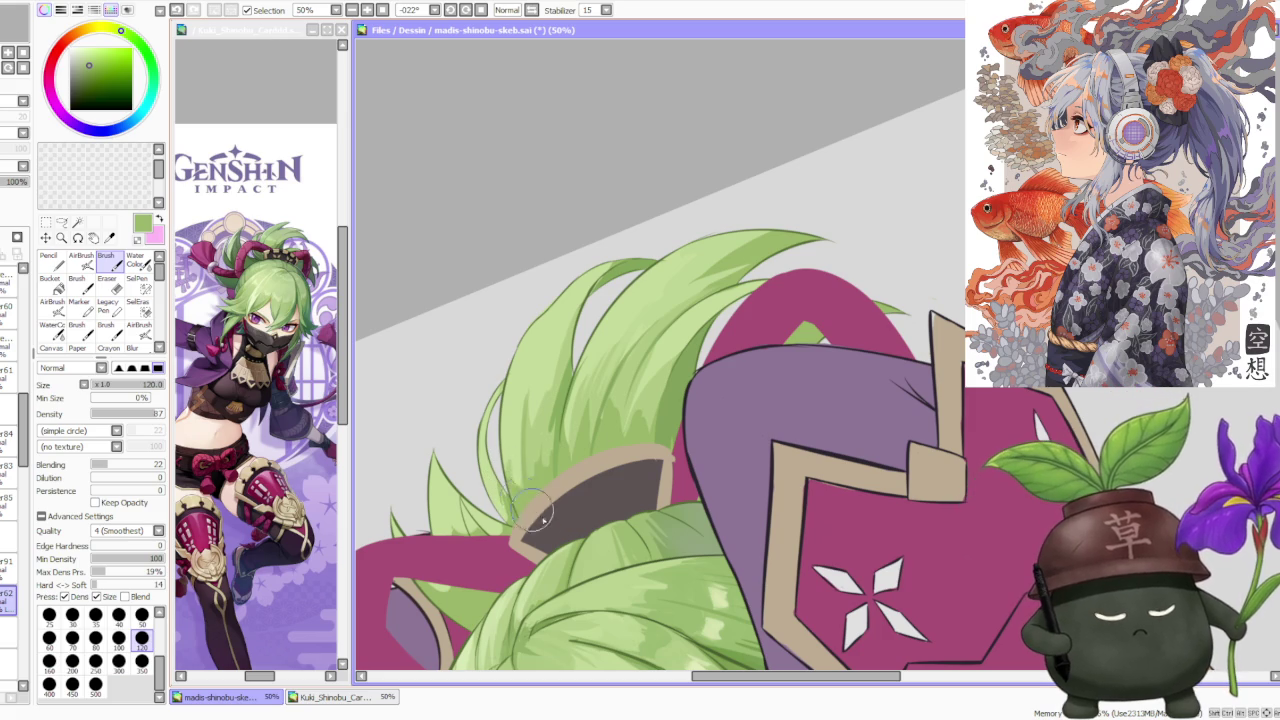
pyautogui.hotkey('ctrl', 'z')
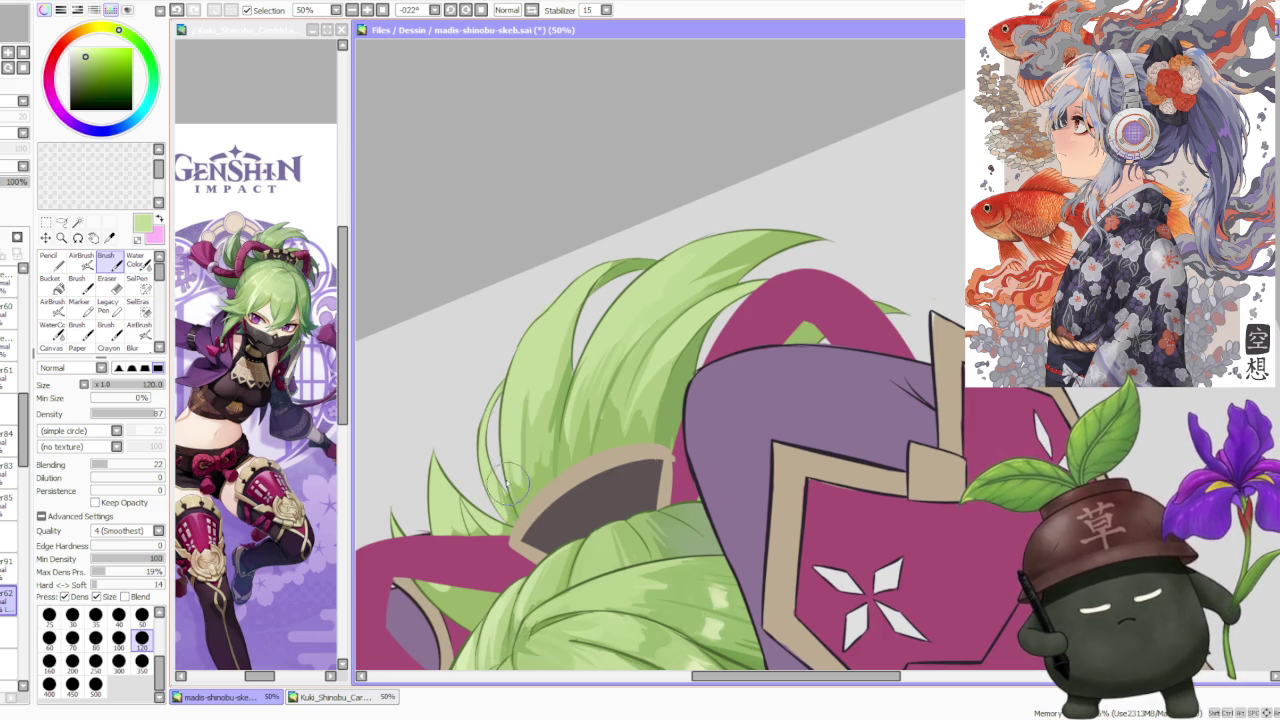
# Resample darker hair greens and repaint a strand down the tuft, then adjust the zoom.
pyautogui.keyDown('alt'); pyautogui.click(540, 431); pyautogui.keyUp('alt')
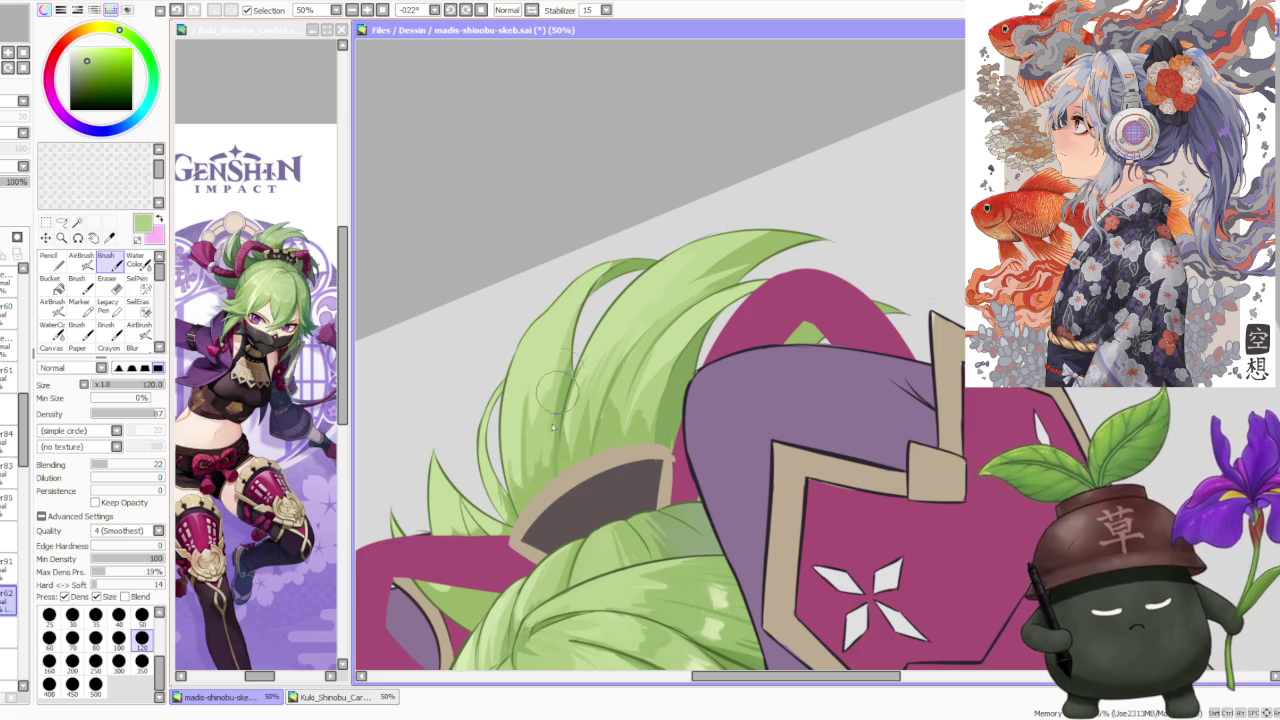
pyautogui.keyDown('alt'); pyautogui.click(549, 430); pyautogui.keyUp('alt')
pyautogui.hotkey('ctrl', 'z')
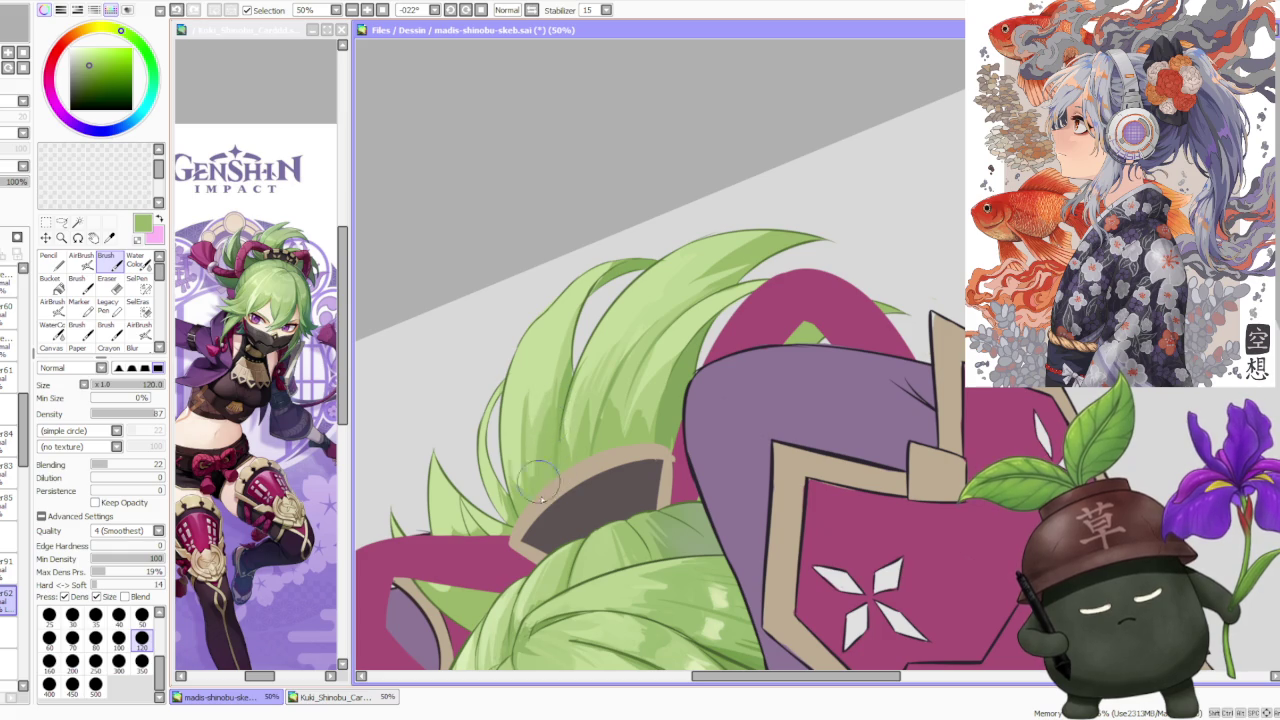
pyautogui.keyDown('alt'); pyautogui.click(537, 407); pyautogui.keyUp('alt')
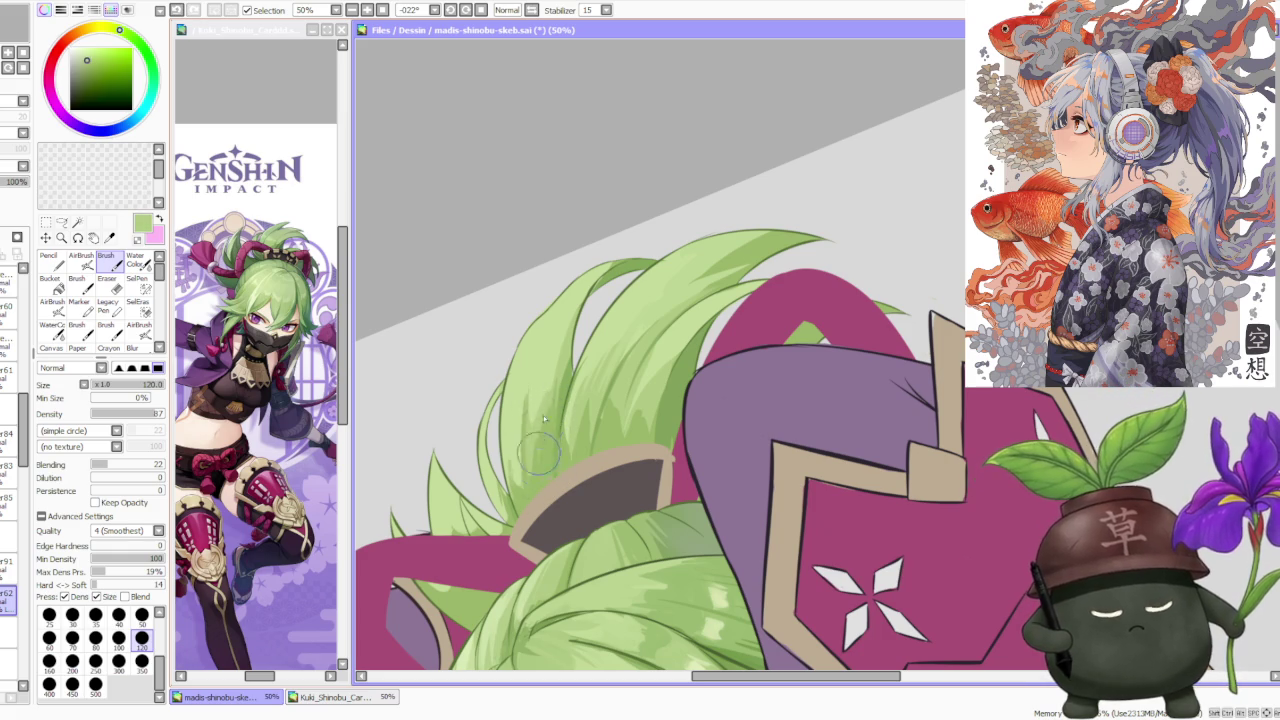
pyautogui.moveTo(543, 467); pyautogui.dragTo(548, 425)
pyautogui.keyDown('alt'); pyautogui.click(543, 451); pyautogui.keyUp('alt')
pyautogui.scroll(-2, 549, 459)
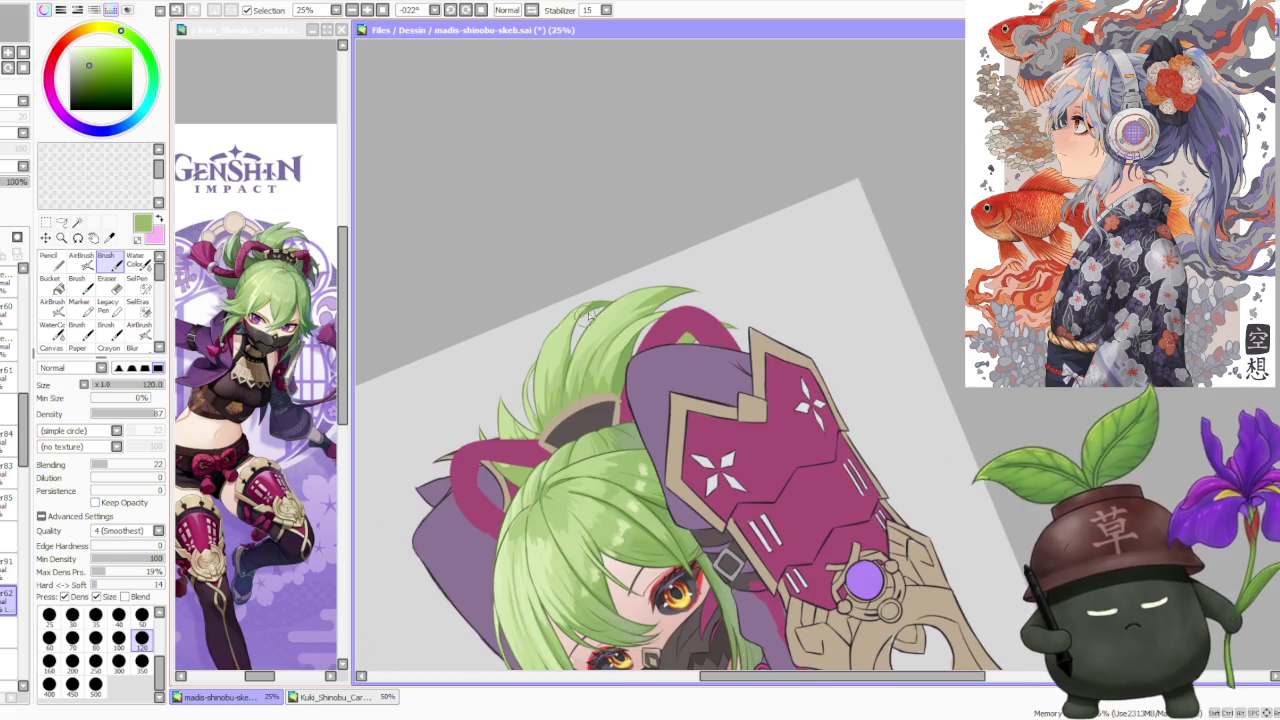
pyautogui.scroll(2, 540, 452)
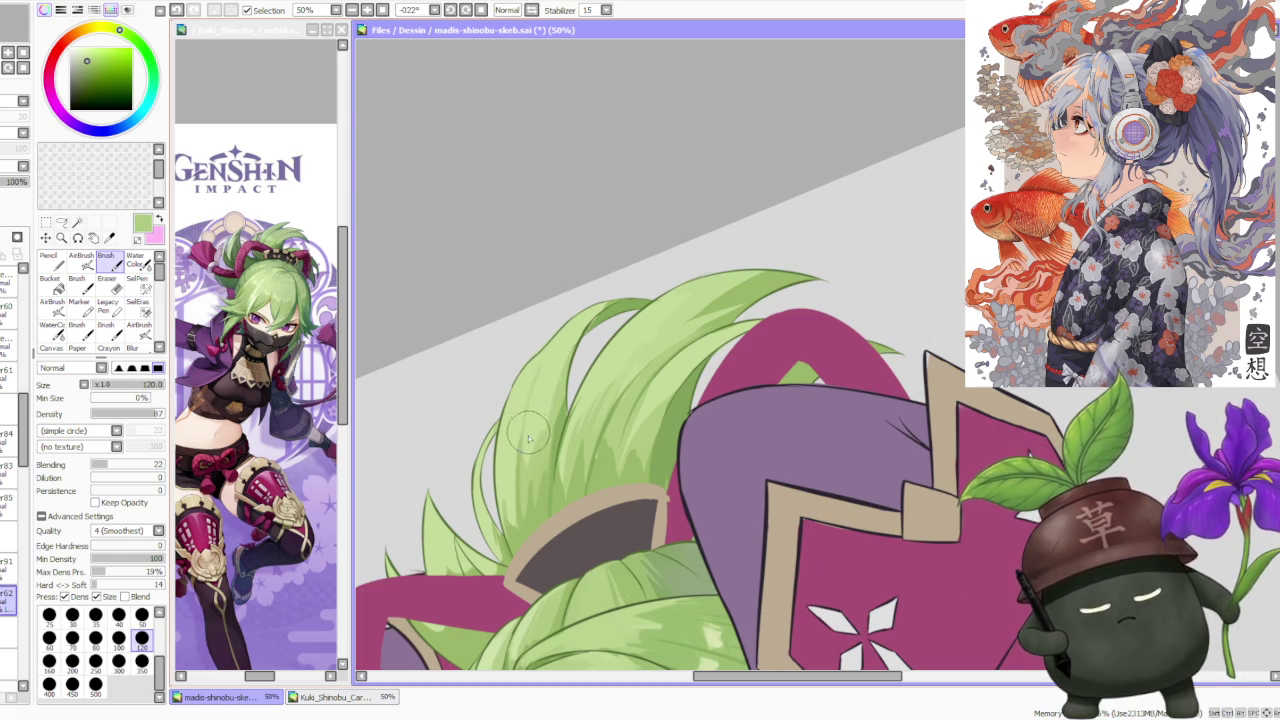
pyautogui.scroll(-2, 645, 257)
pyautogui.scroll(-1, 645, 257)
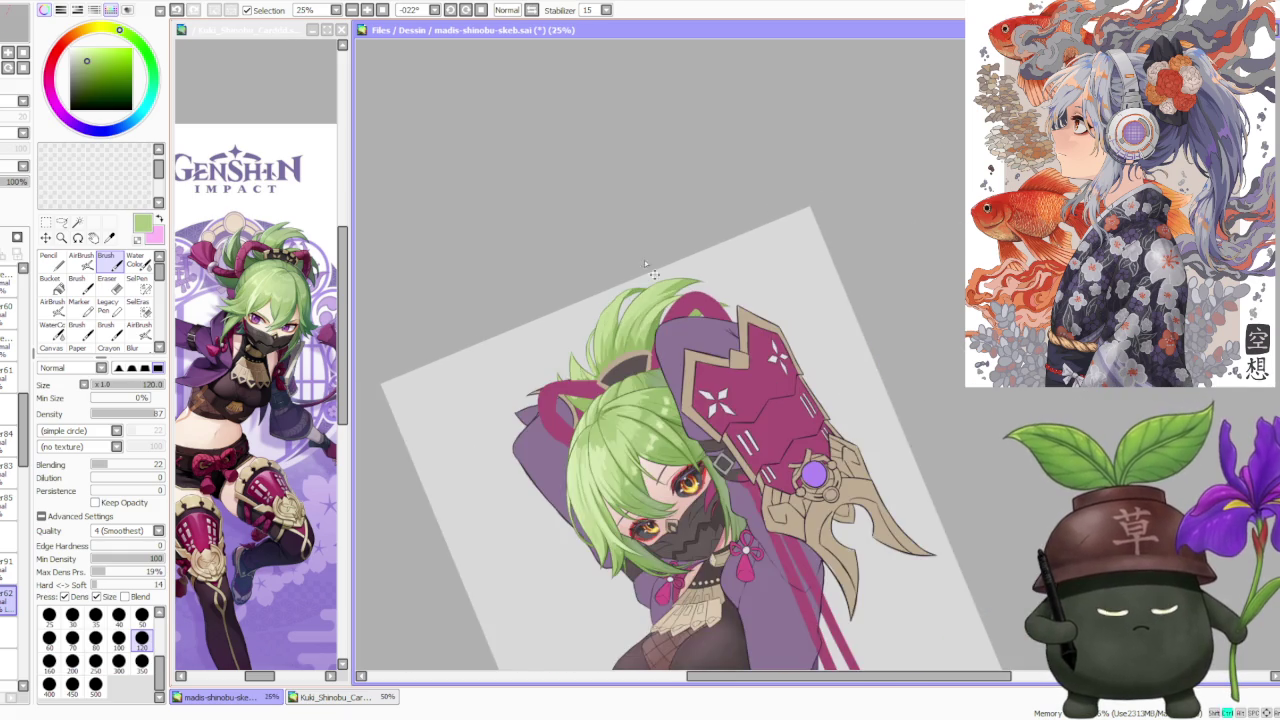
pyautogui.scroll(4, 558, 441)
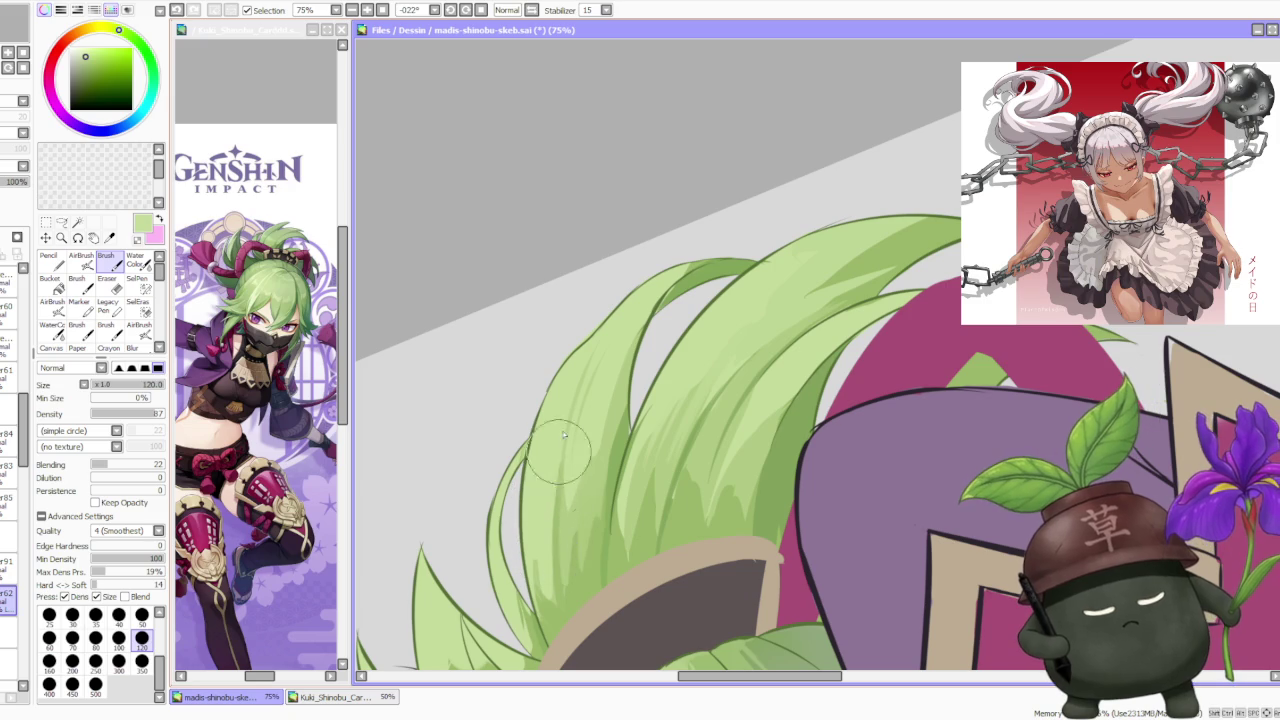
# Sample a range of lighter and darker hair greens for strand shading, zooming between 33% and 75%.
pyautogui.keyDown('alt'); pyautogui.click(568, 532); pyautogui.keyUp('alt')
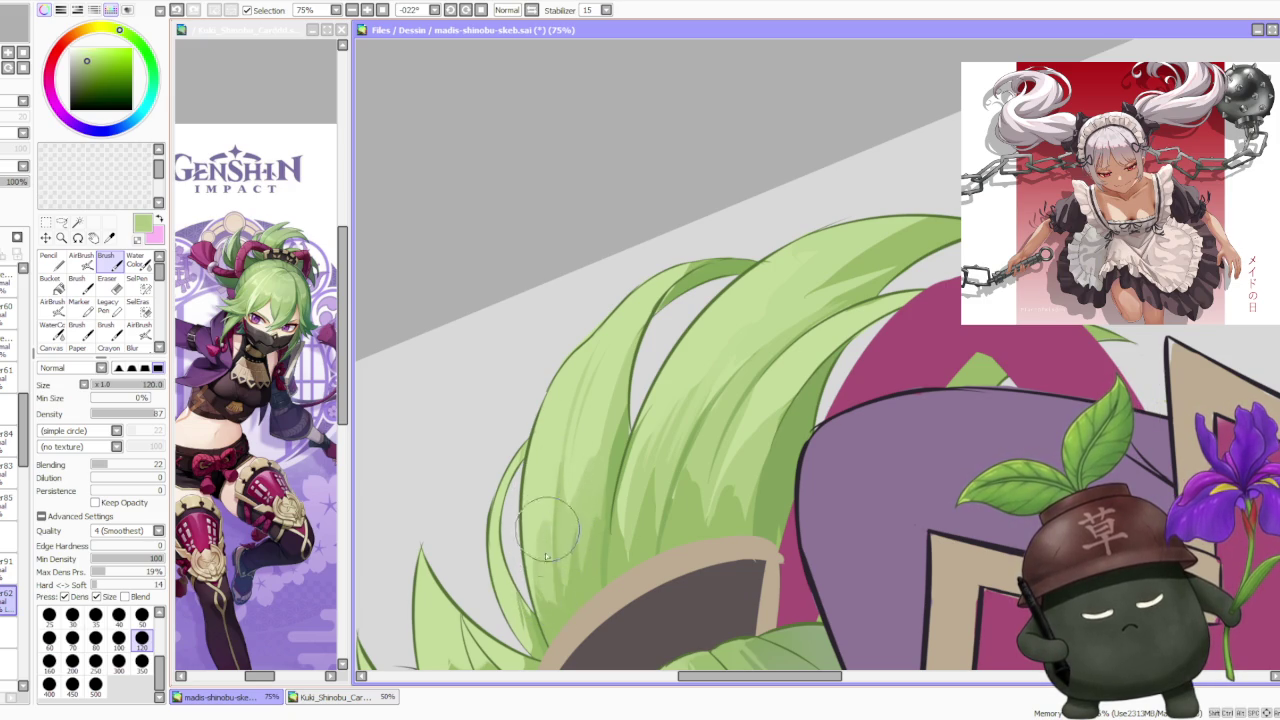
pyautogui.keyDown('alt'); pyautogui.click(552, 616); pyautogui.keyUp('alt')
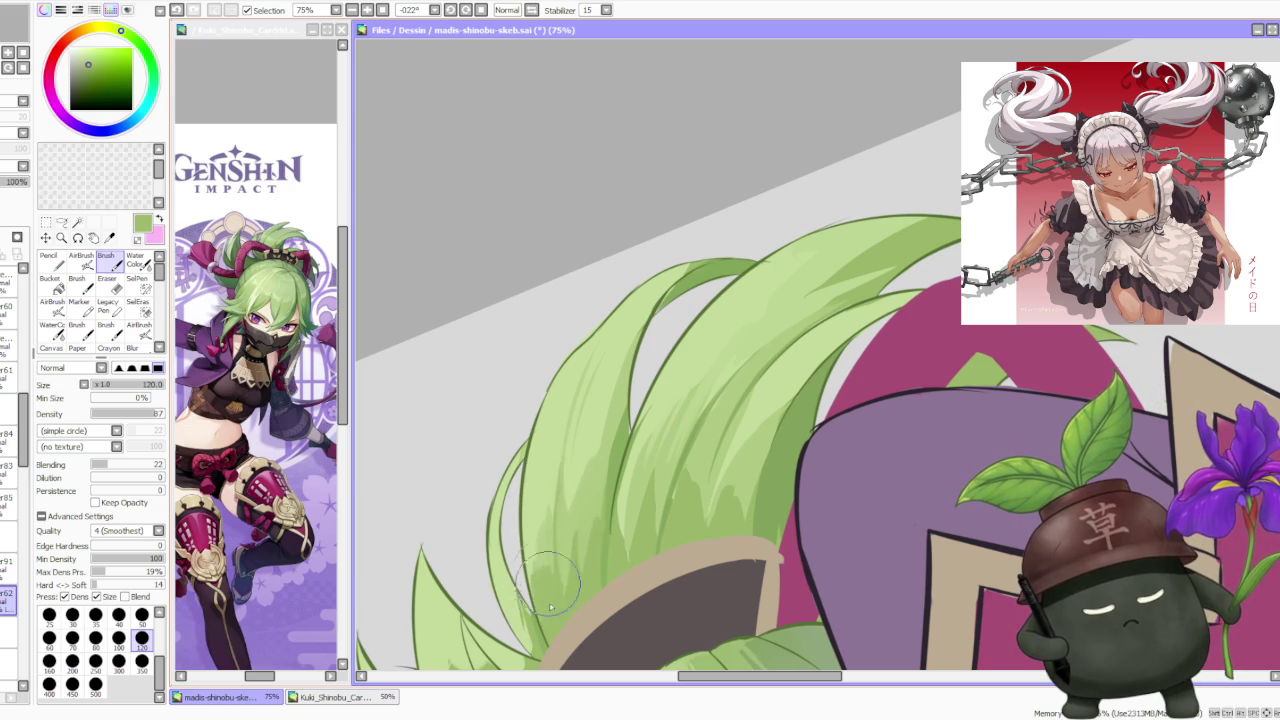
pyautogui.keyDown('alt'); pyautogui.click(548, 546); pyautogui.keyUp('alt')
pyautogui.keyDown('alt'); pyautogui.click(532, 540); pyautogui.keyUp('alt')
pyautogui.keyDown('alt'); pyautogui.click(540, 562); pyautogui.keyUp('alt')
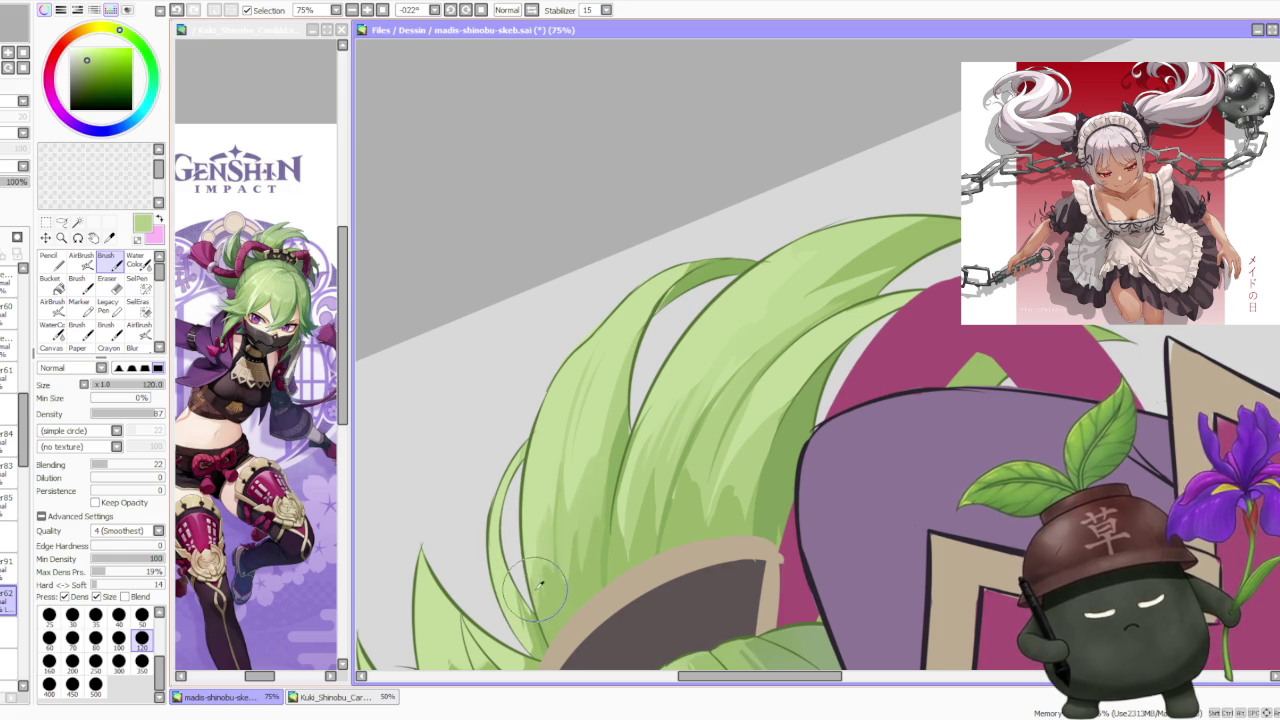
pyautogui.keyDown('alt'); pyautogui.click(520, 570); pyautogui.keyUp('alt')
pyautogui.scroll(2, 540, 580)
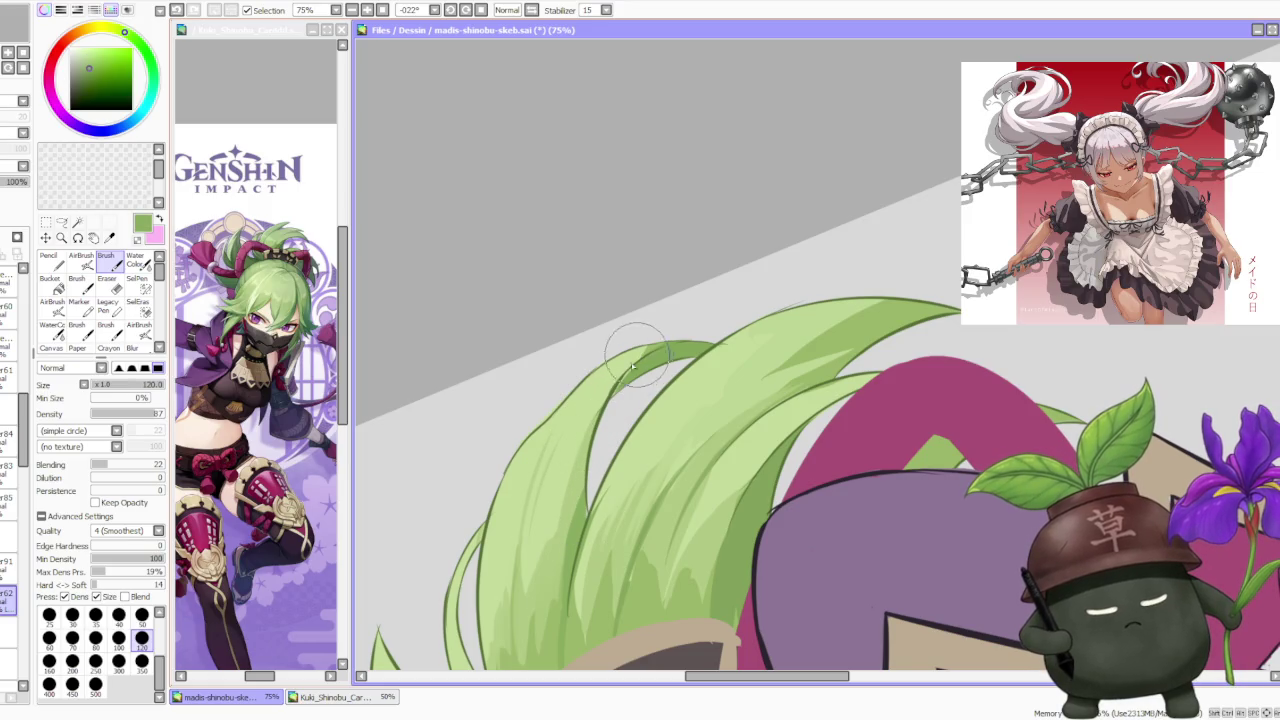
pyautogui.keyDown('alt'); pyautogui.click(605, 405); pyautogui.keyUp('alt')
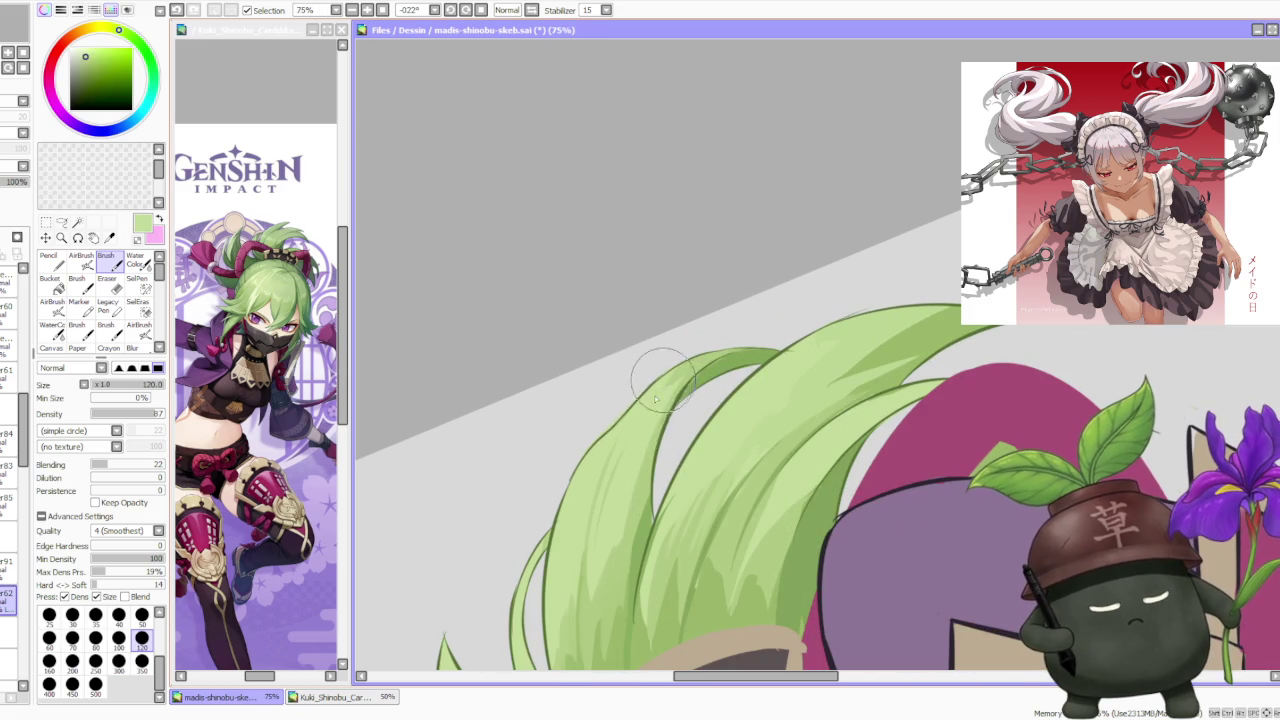
pyautogui.scroll(-2, 740, 333)
pyautogui.scroll(1, 645, 400)
pyautogui.keyDown('alt'); pyautogui.click(636, 526); pyautogui.keyUp('alt')
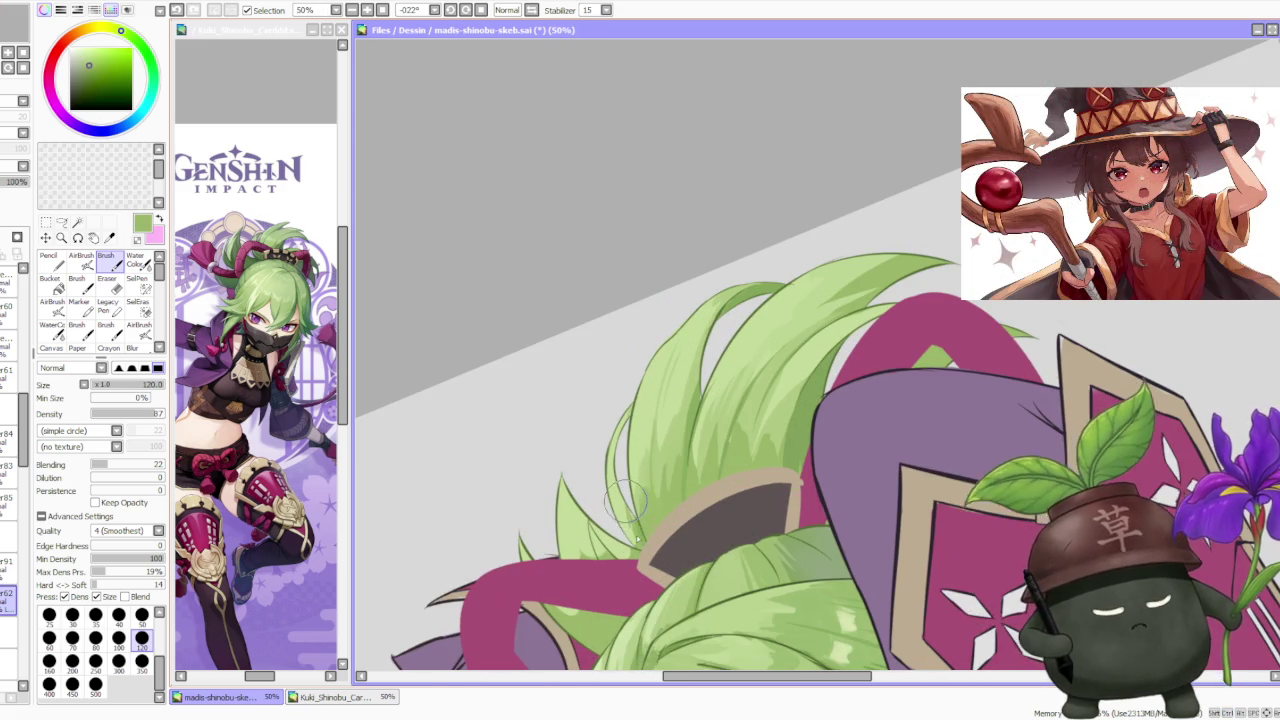
# Paint a darker green stroke down a strand edge of the top hair tuft.
pyautogui.keyDown('alt'); pyautogui.click(620, 500); pyautogui.keyUp('alt')
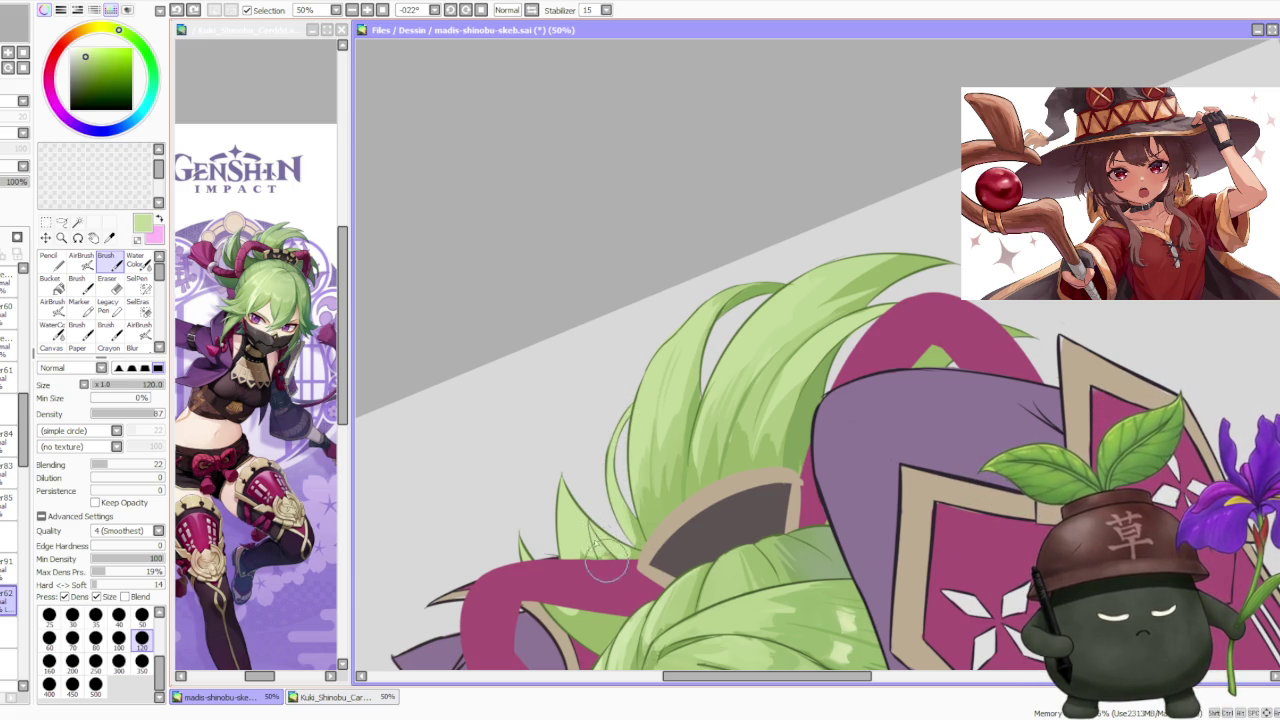
pyautogui.keyDown('alt'); pyautogui.click(592, 524); pyautogui.keyUp('alt')
pyautogui.moveTo(590, 522)
pyautogui.mouseDown()
pyautogui.moveTo(622, 540)
pyautogui.moveTo(593, 543)
pyautogui.mouseUp()
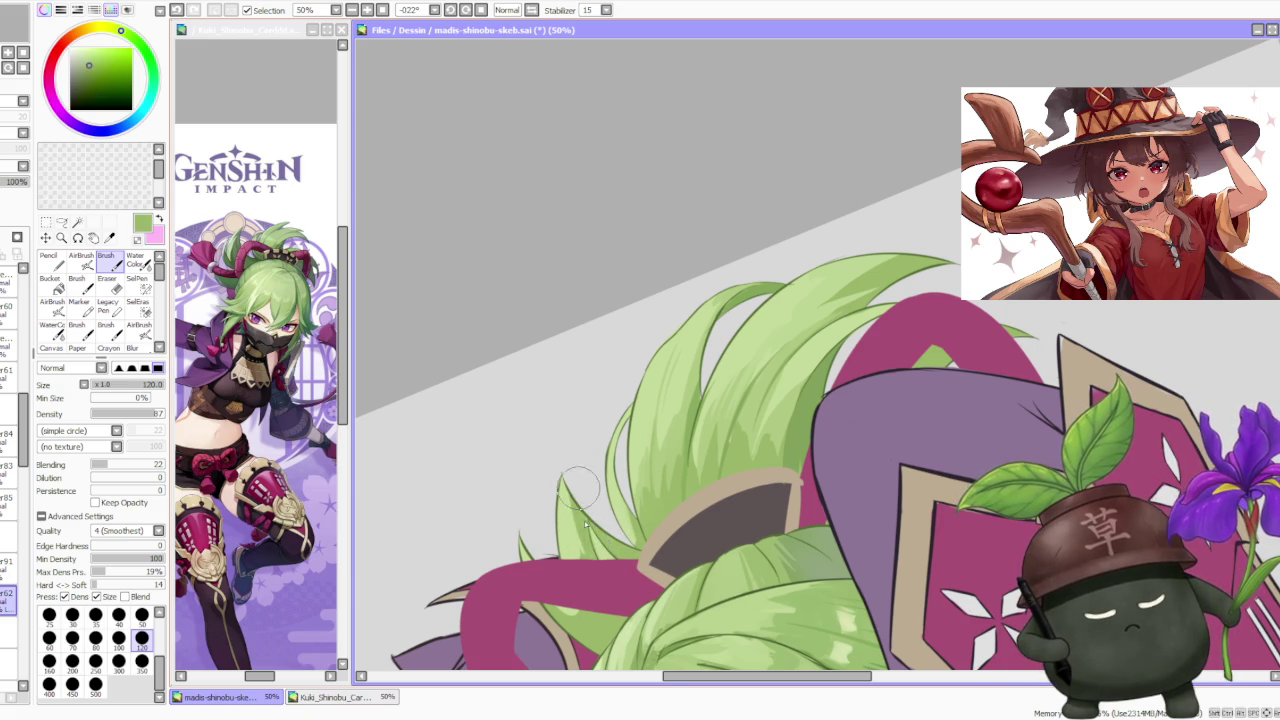
pyautogui.scroll(-4, 580, 495)
pyautogui.scroll(2, 560, 520)
pyautogui.scroll(2, 535, 555)
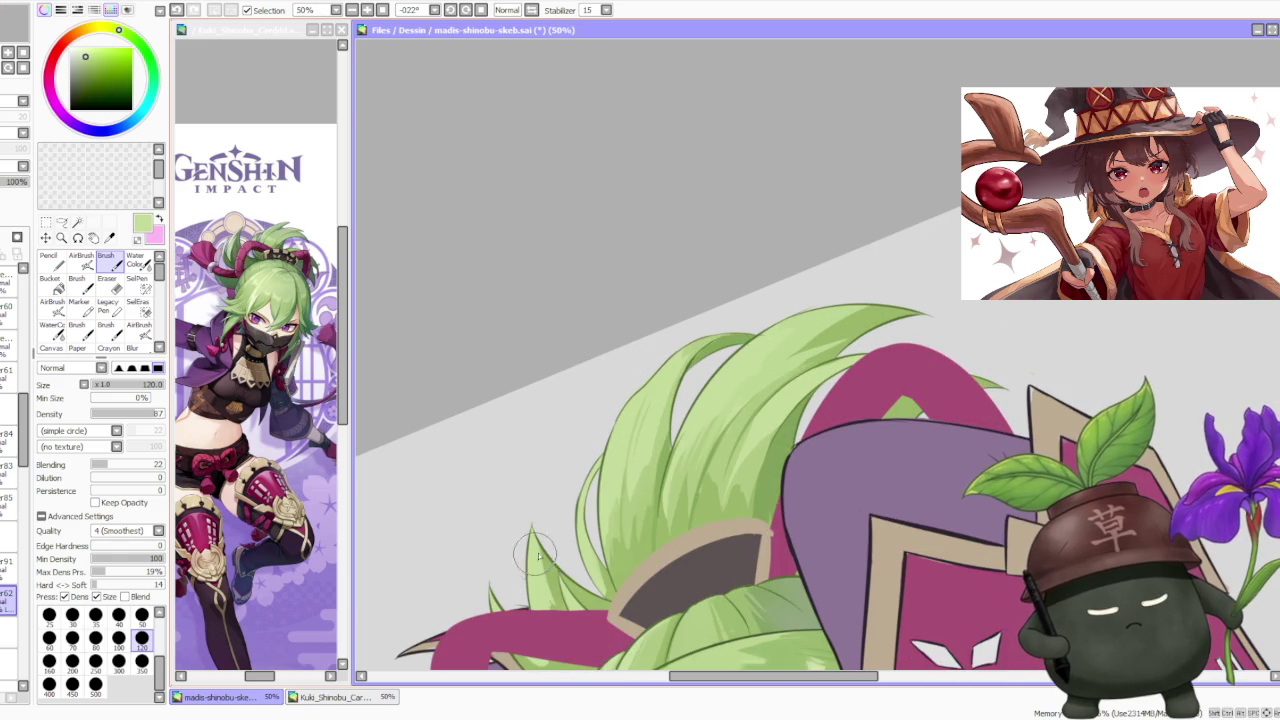
pyautogui.scroll(-2, 530, 515)
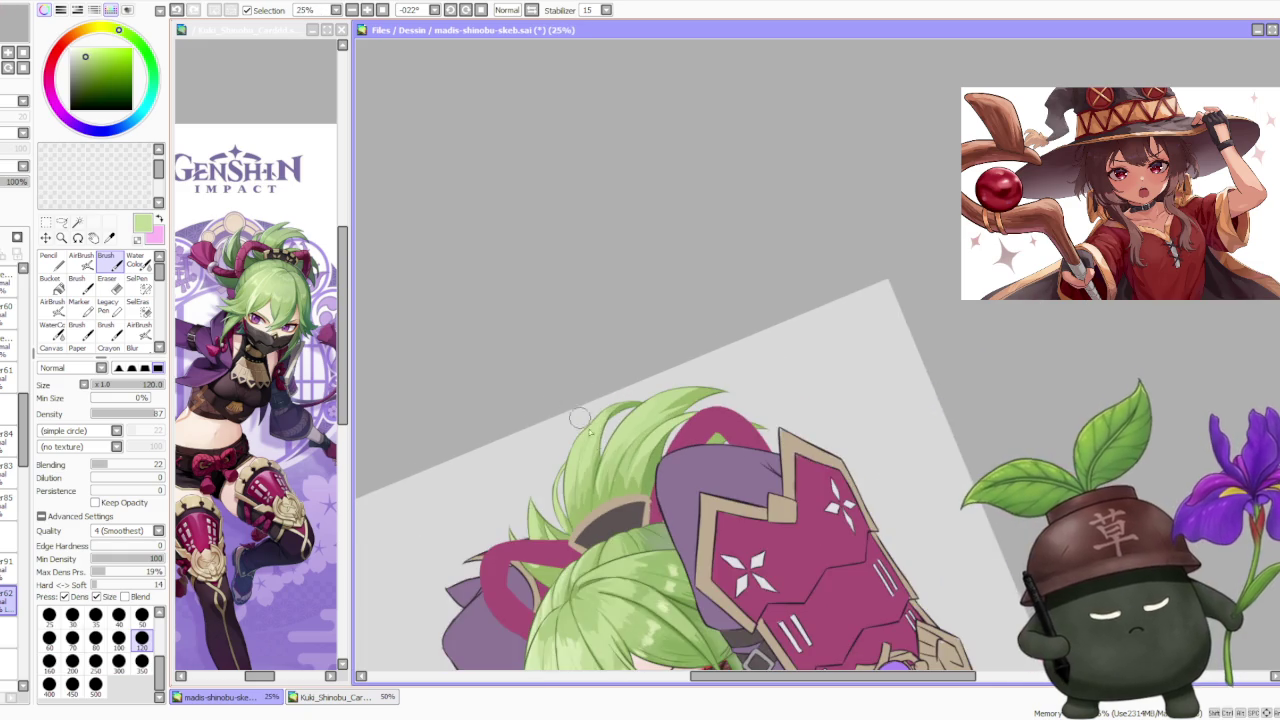
pyautogui.scroll(2, 595, 462)
# Sample a range of darker, mid and lighter greens from the hair for strand shading.
pyautogui.keyDown('alt'); pyautogui.click(595, 460); pyautogui.keyUp('alt')
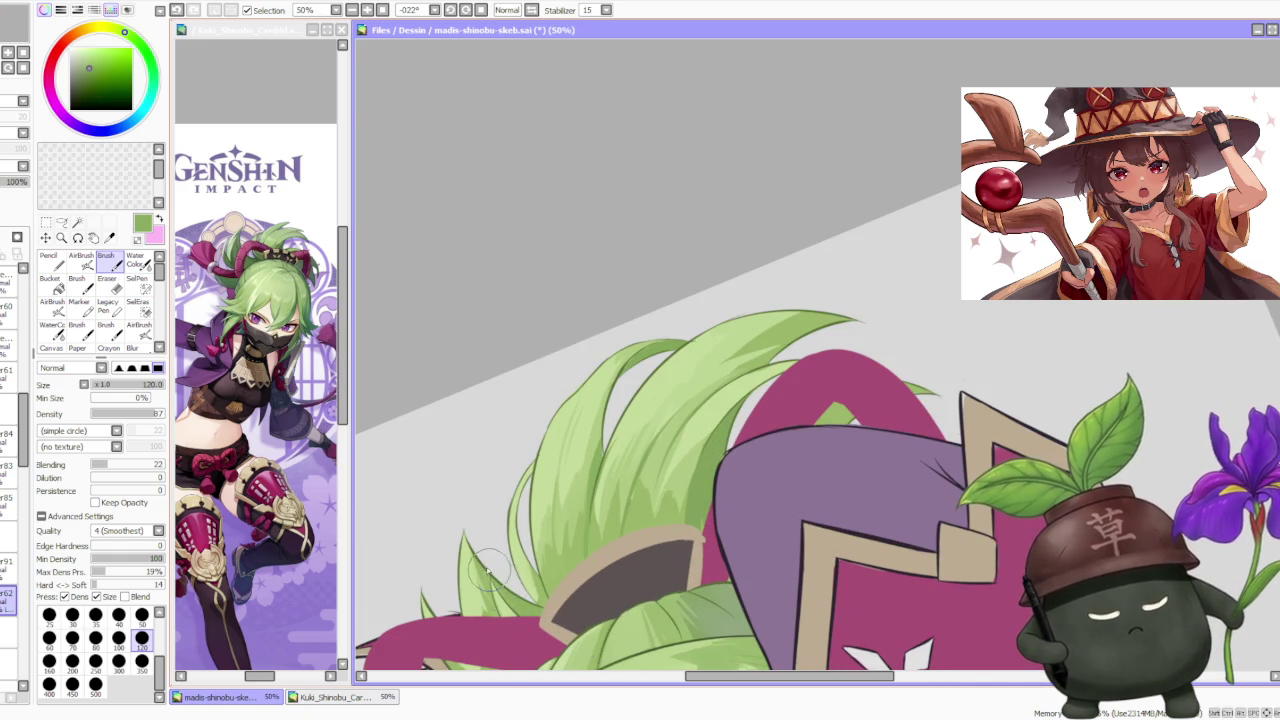
pyautogui.scroll(-2, 490, 575)
pyautogui.scroll(2, 490, 575)
pyautogui.keyDown('alt'); pyautogui.click(463, 551); pyautogui.keyUp('alt')
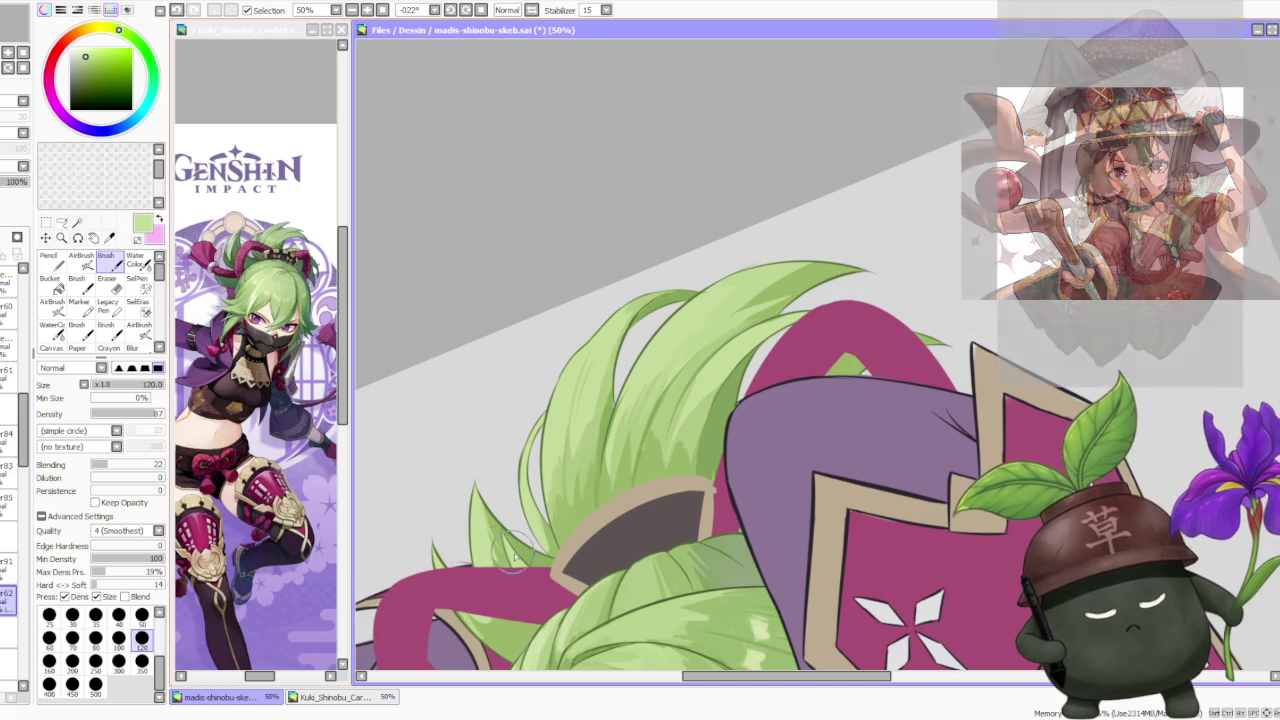
pyautogui.keyDown('alt'); pyautogui.click(478, 620); pyautogui.keyUp('alt')
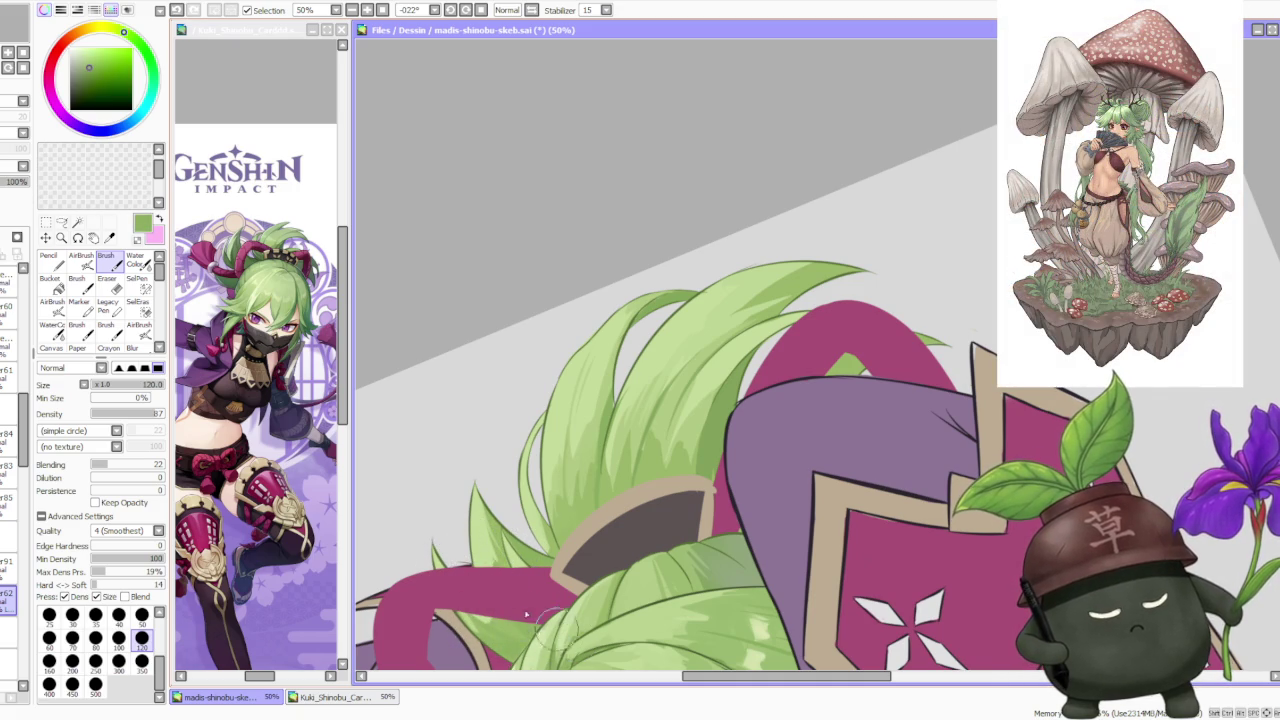
pyautogui.keyDown('alt'); pyautogui.click(500, 628); pyautogui.keyUp('alt')
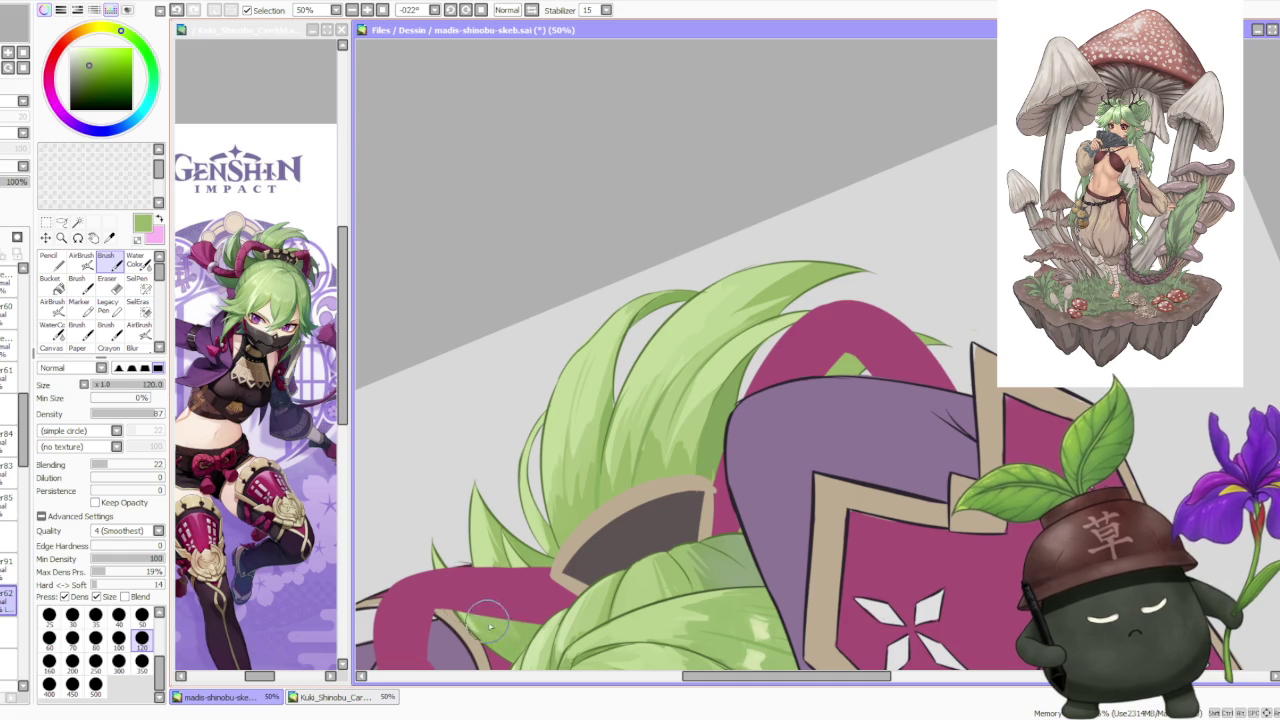
pyautogui.keyDown('alt'); pyautogui.click(558, 472); pyautogui.keyUp('alt')
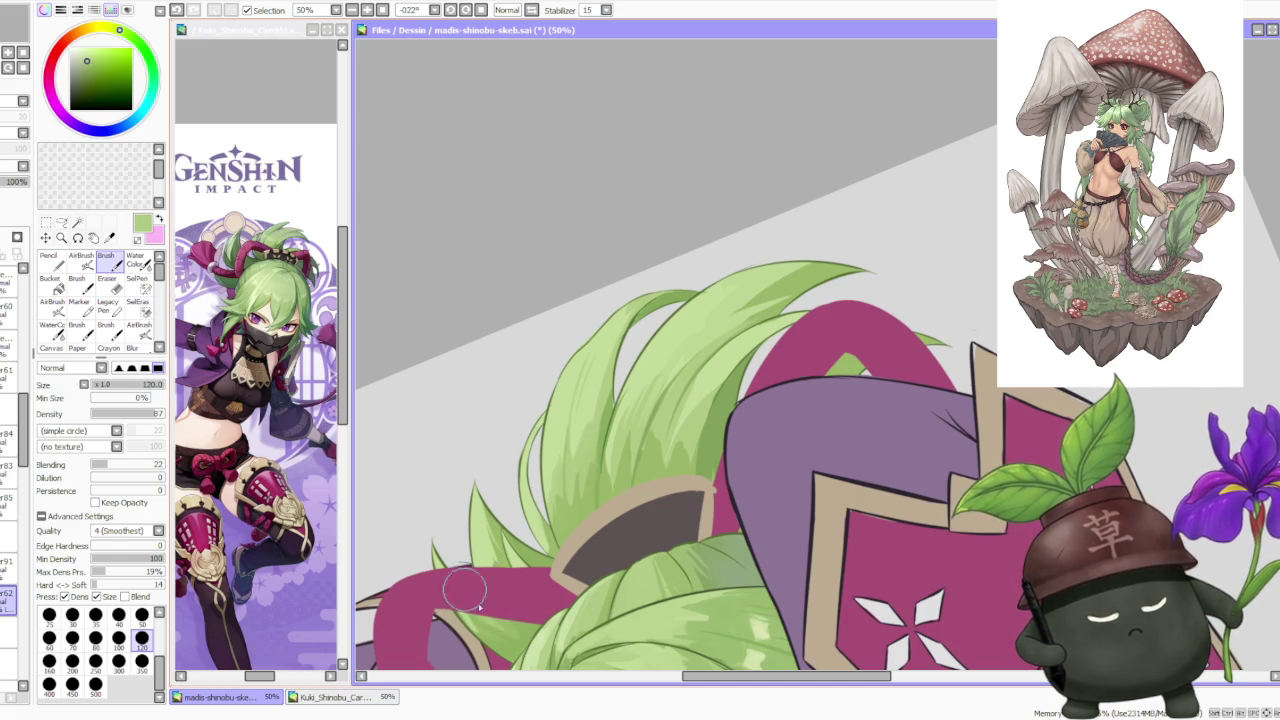
# Zoom out to review the whole figure, then sample a brighter green from the hair tuft.
pyautogui.scroll(-1, 494, 417)
pyautogui.scroll(-1, 494, 422)
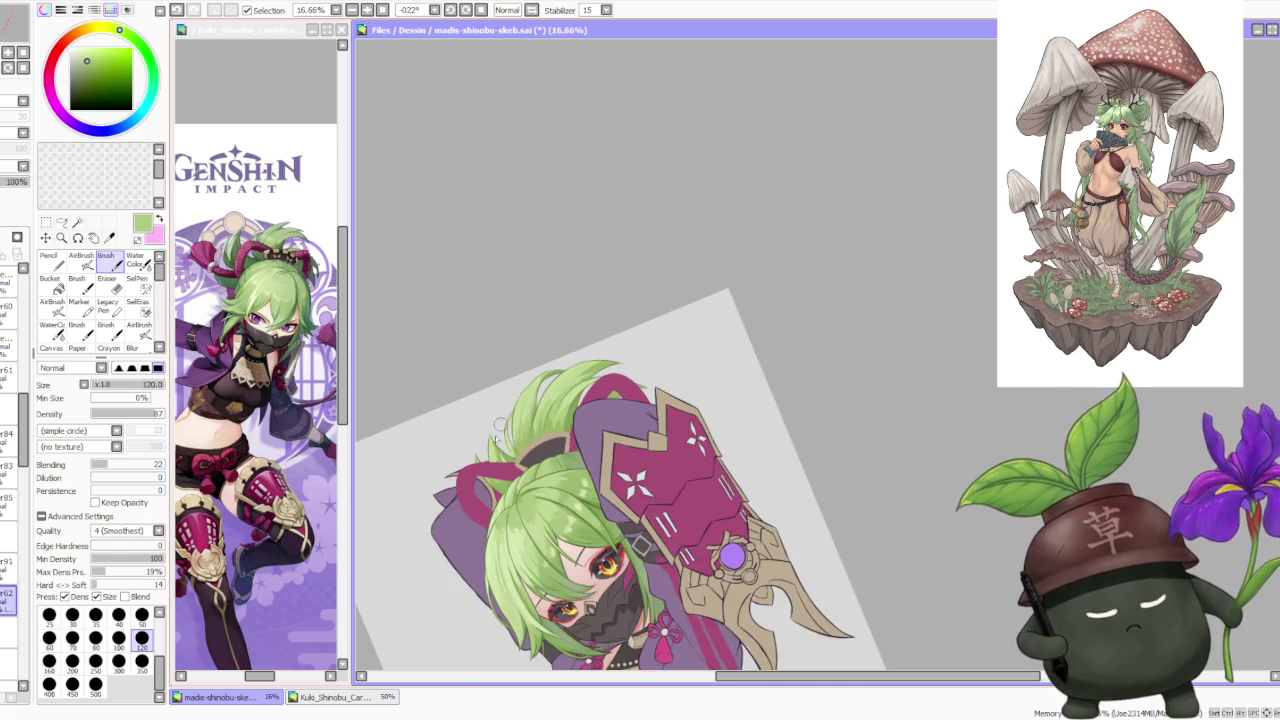
pyautogui.scroll(1, 497, 505)
pyautogui.scroll(2, 491, 491)
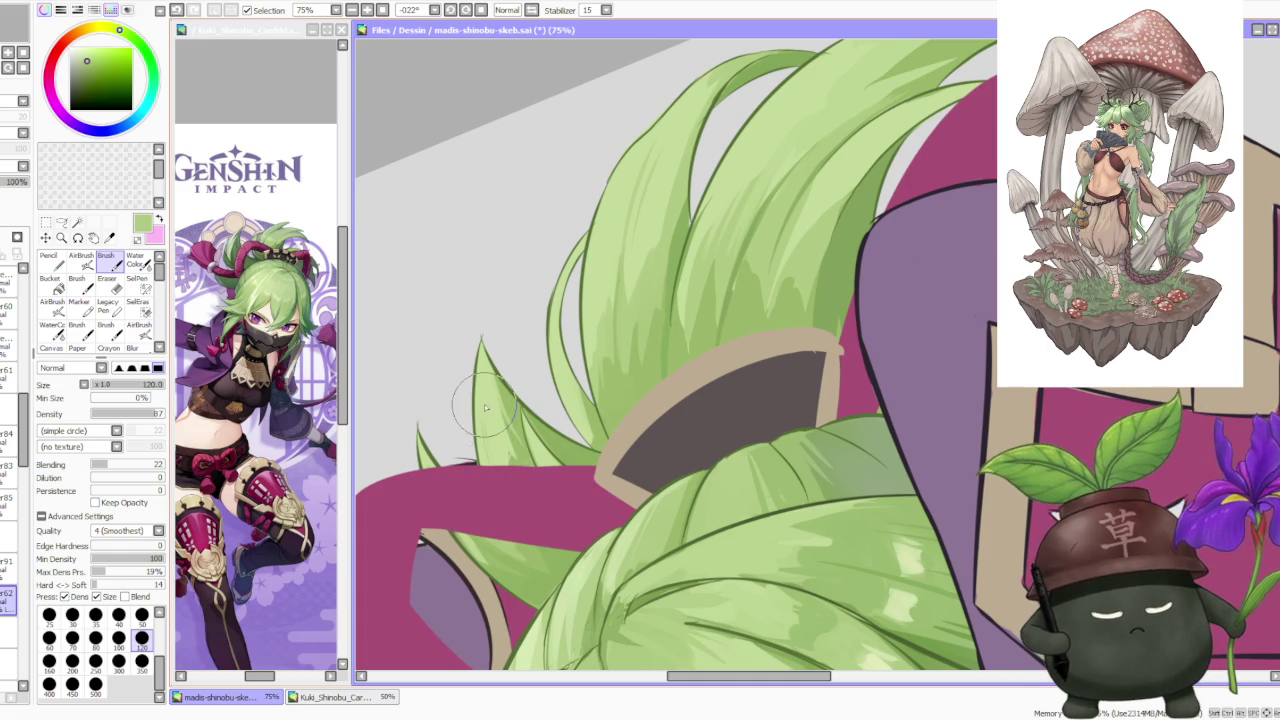
pyautogui.scroll(-2, 494, 368)
pyautogui.scroll(-1, 494, 368)
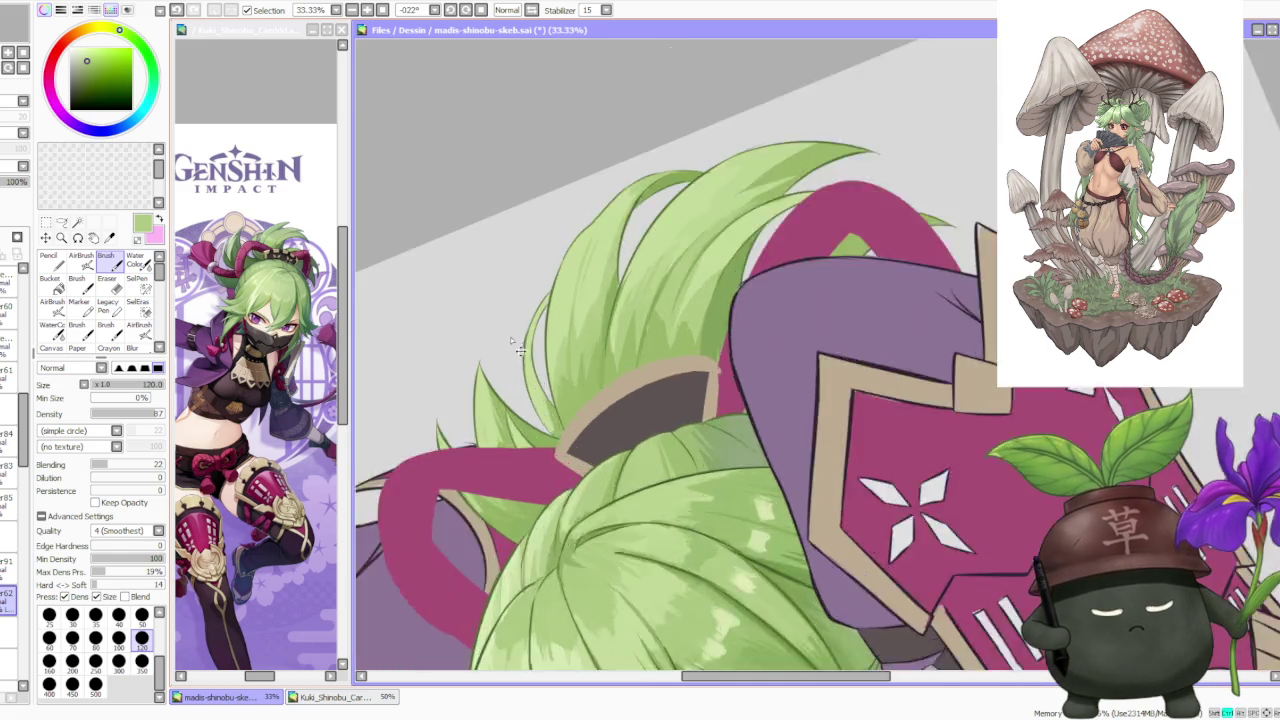
pyautogui.scroll(2, 500, 366)
pyautogui.scroll(-2, 556, 435)
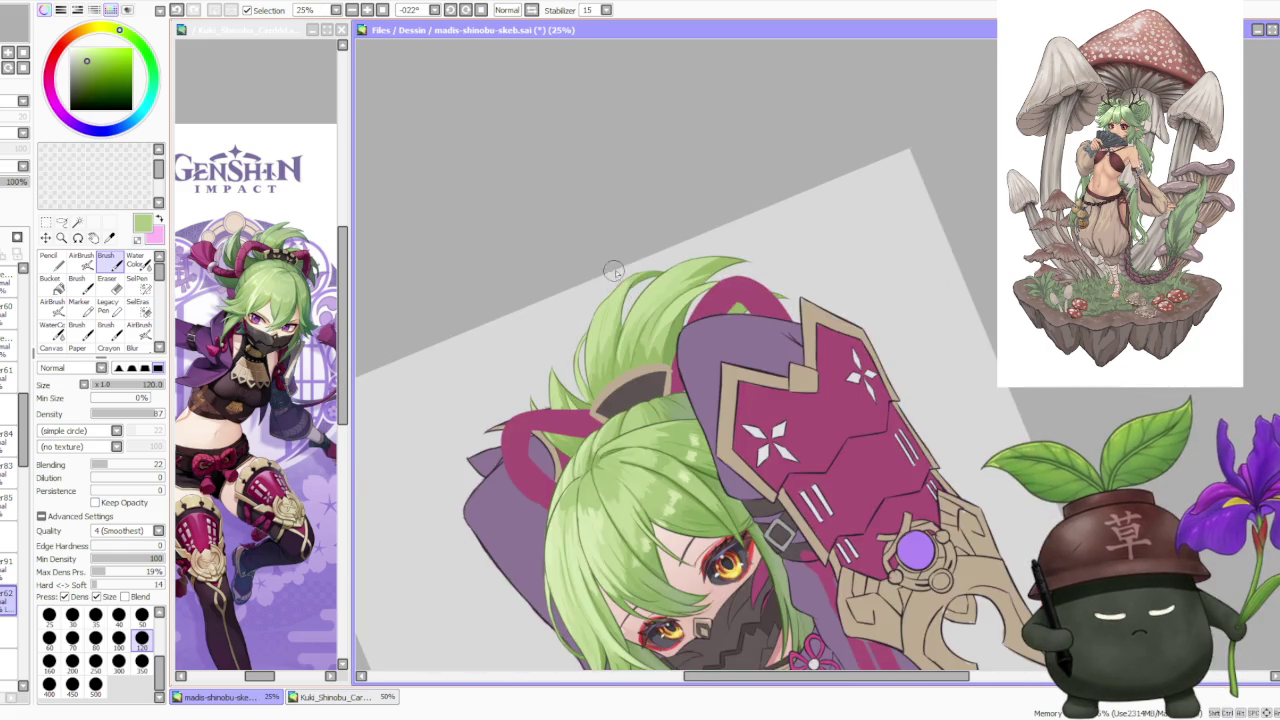
pyautogui.scroll(1, 600, 420)
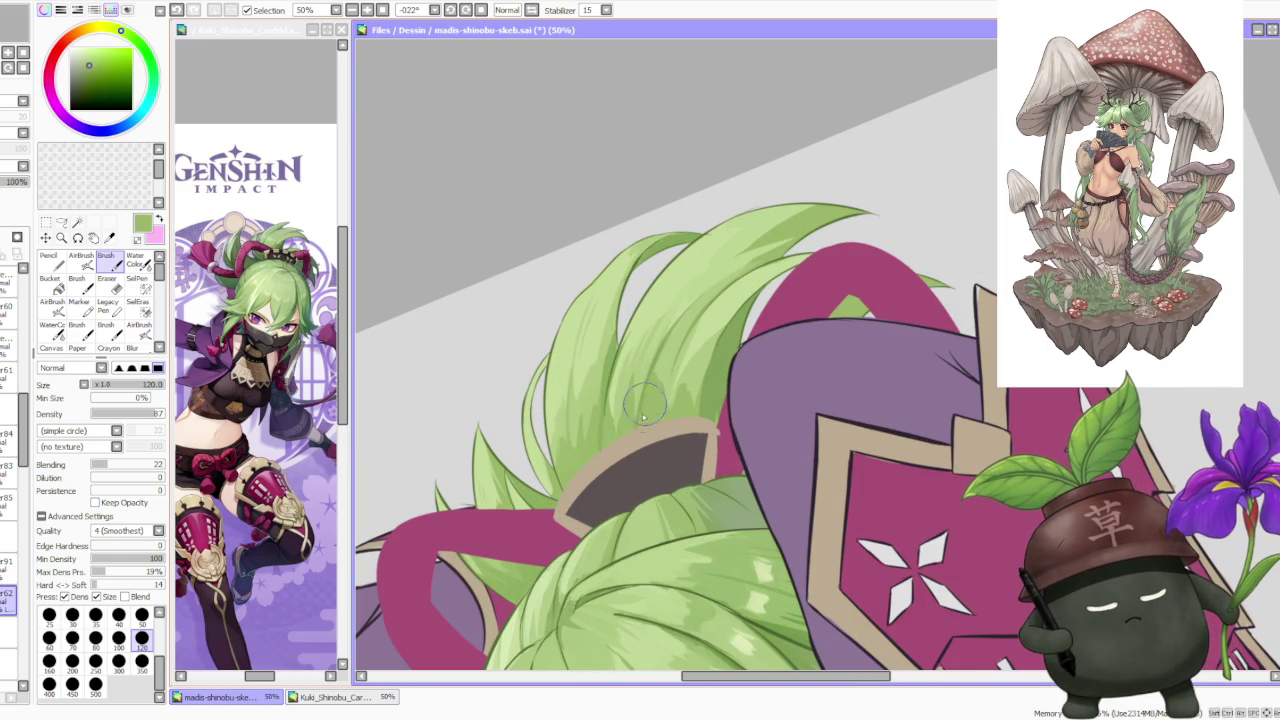
pyautogui.keyDown('alt'); pyautogui.click(655, 378); pyautogui.keyUp('alt')
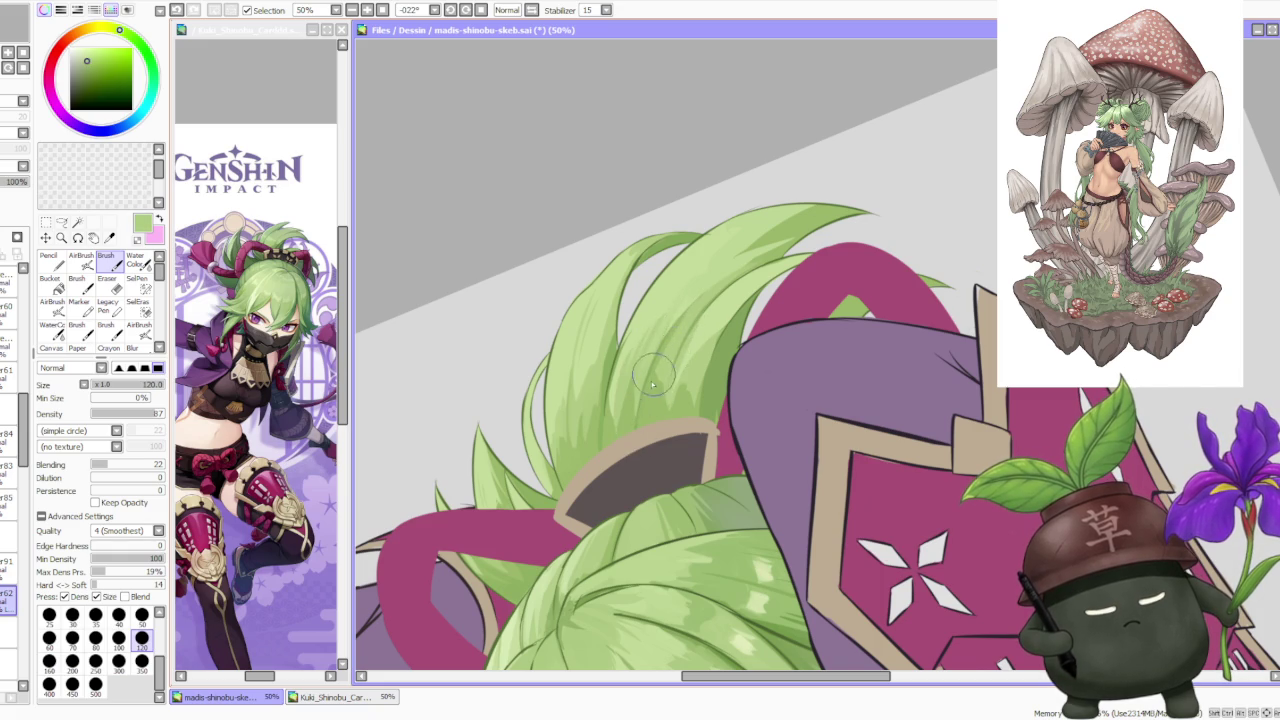
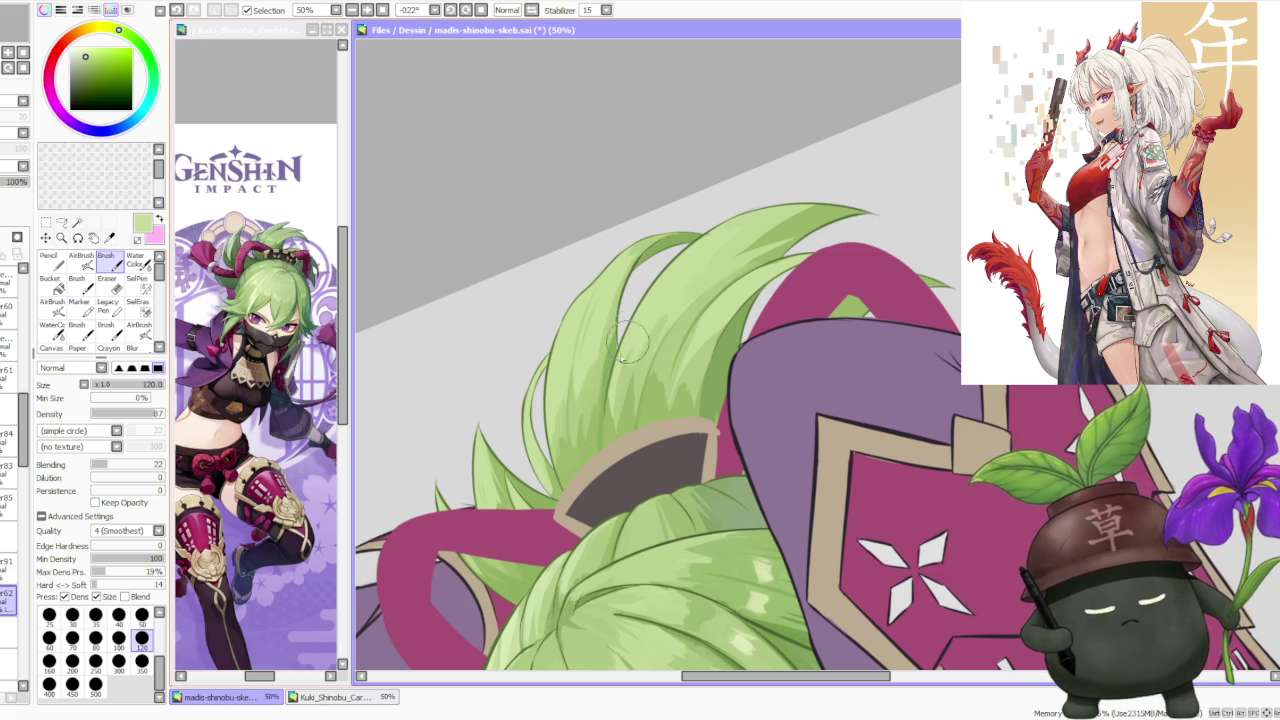
# Sample several greens from the hair with the eyedropper to pick a shading tone.
pyautogui.keyDown('alt'); pyautogui.click(618, 414); pyautogui.keyUp('alt')
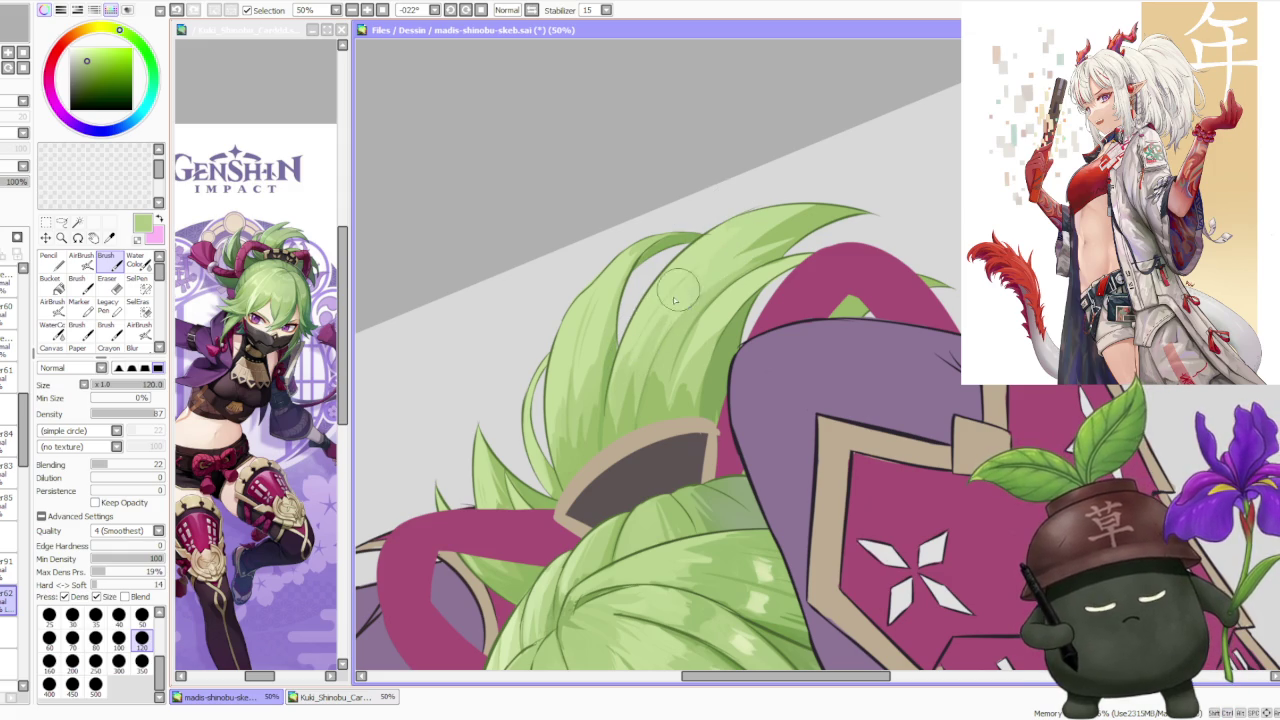
pyautogui.scroll(-1, 700, 295)
pyautogui.scroll(-1, 700, 300)
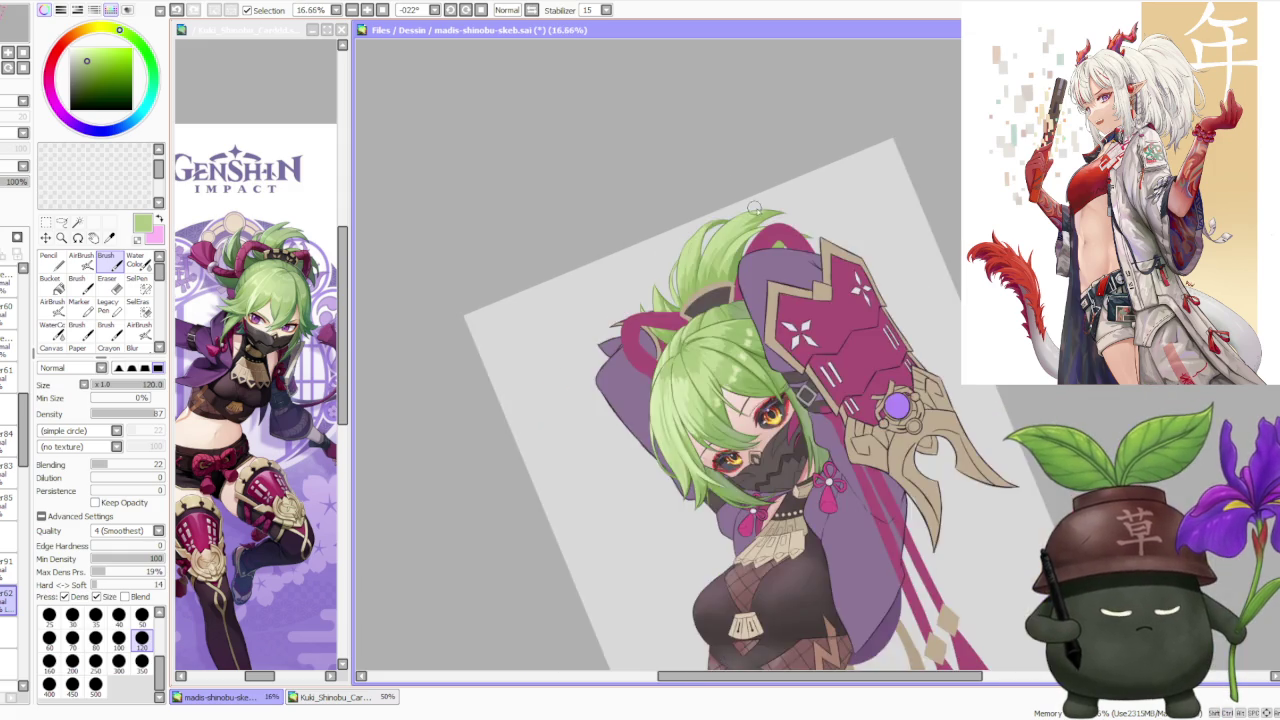
pyautogui.scroll(2, 692, 333)
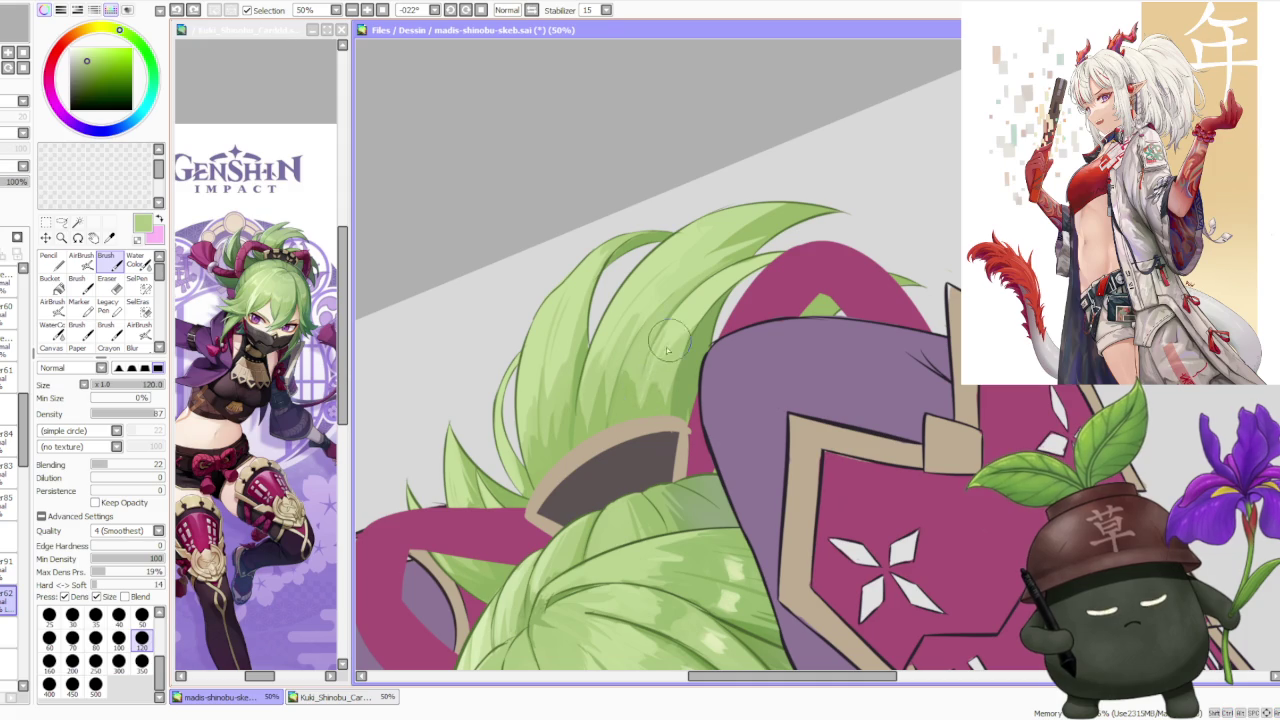
pyautogui.keyDown('alt'); pyautogui.click(667, 354); pyautogui.keyUp('alt')
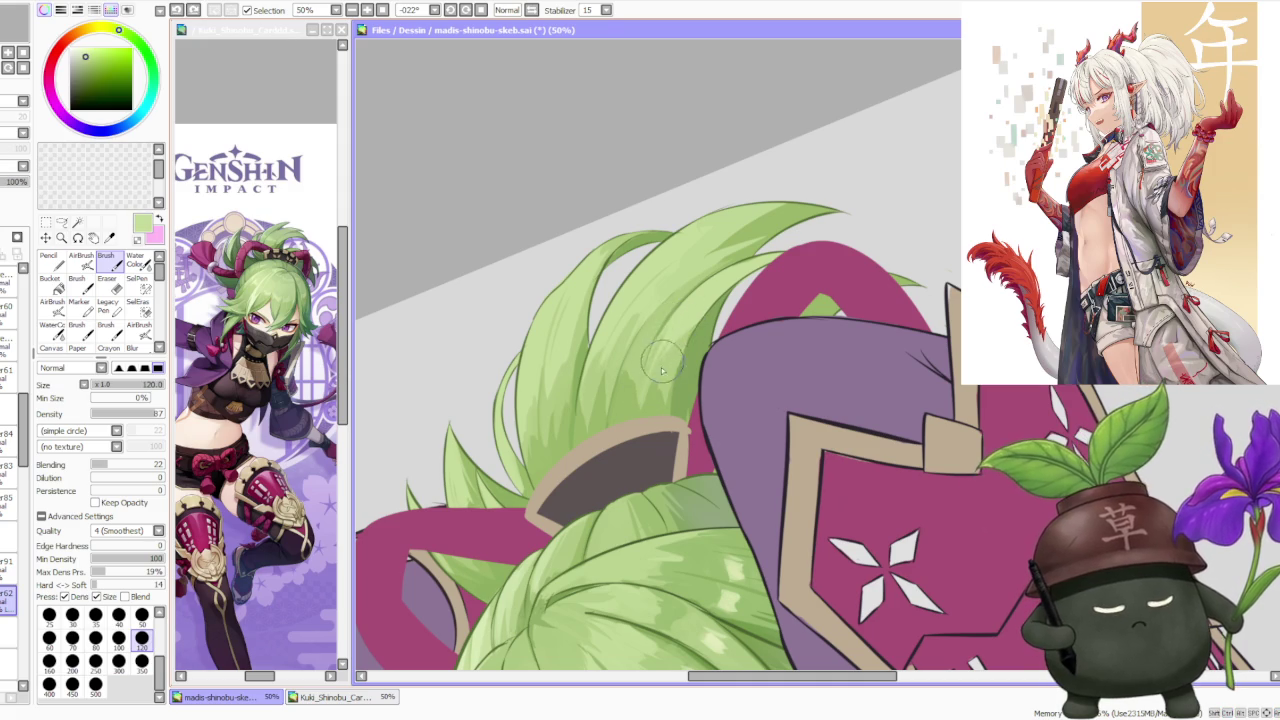
pyautogui.keyDown('alt'); pyautogui.click(666, 363); pyautogui.keyUp('alt')
pyautogui.keyDown('alt'); pyautogui.click(685, 376); pyautogui.keyUp('alt')
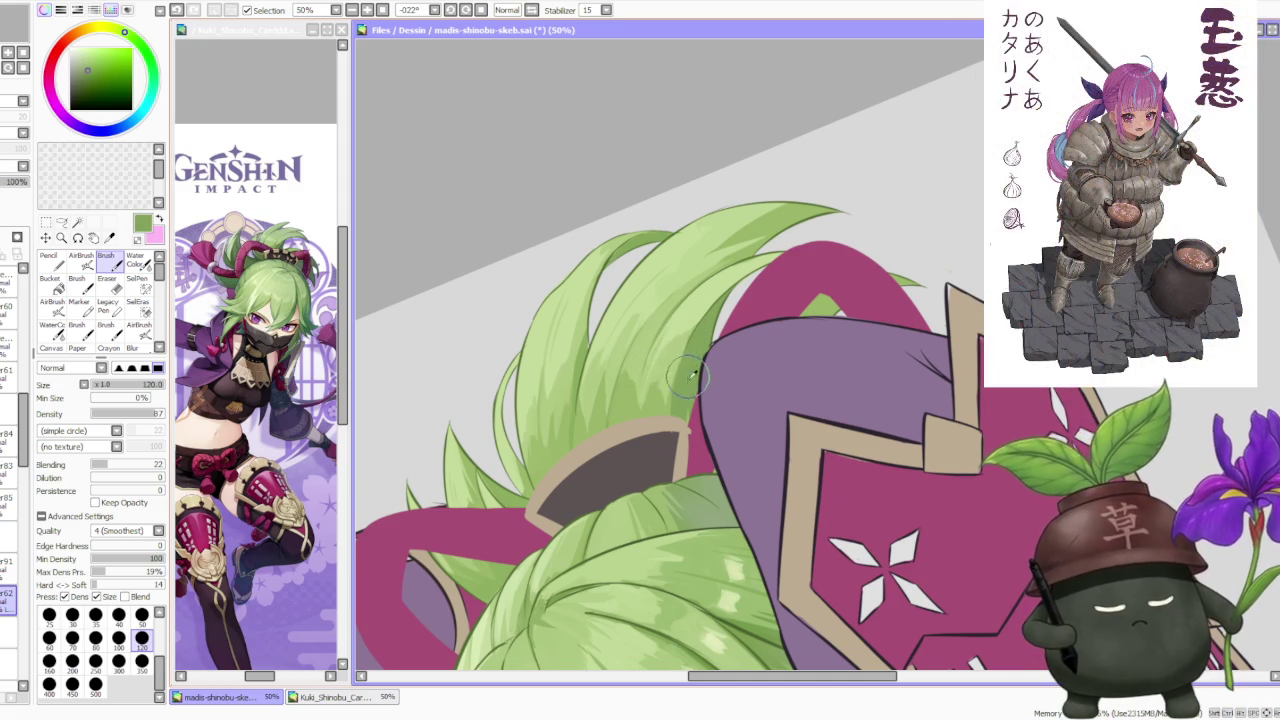
pyautogui.keyDown('alt'); pyautogui.click(712, 512); pyautogui.keyUp('alt')
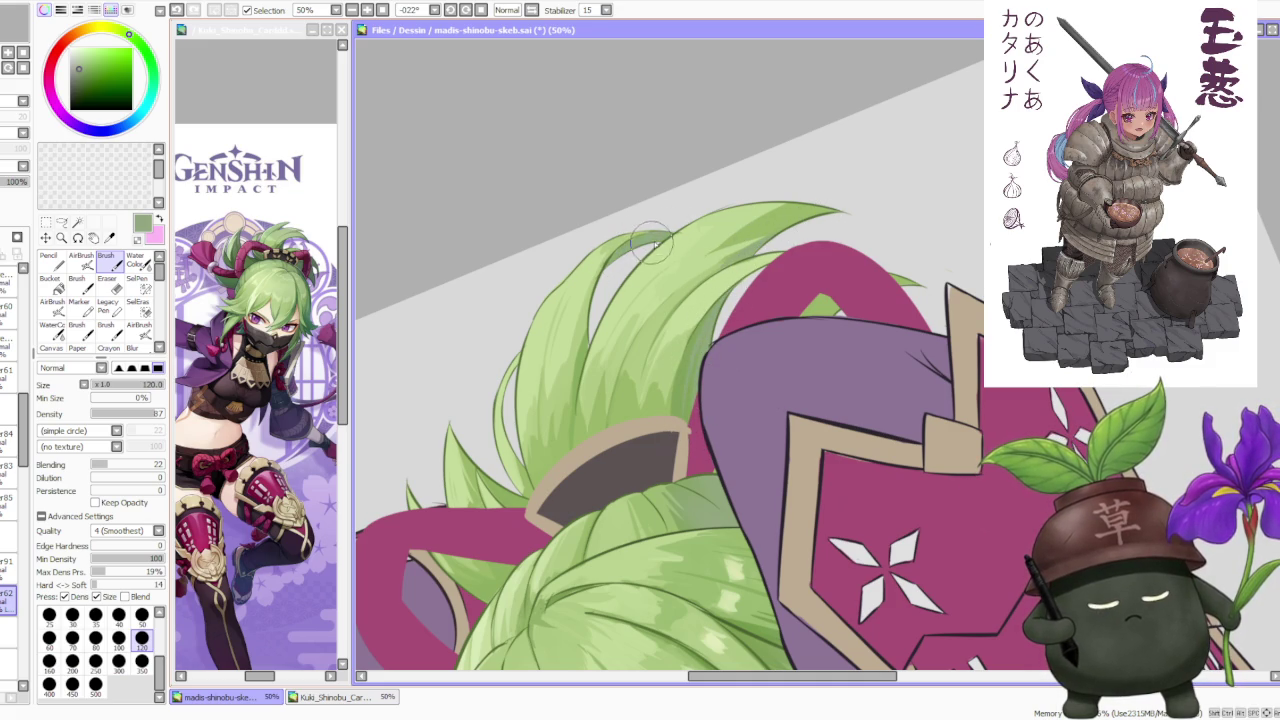
pyautogui.scroll(-4, 760, 220)
pyautogui.scroll(4, 829, 155)
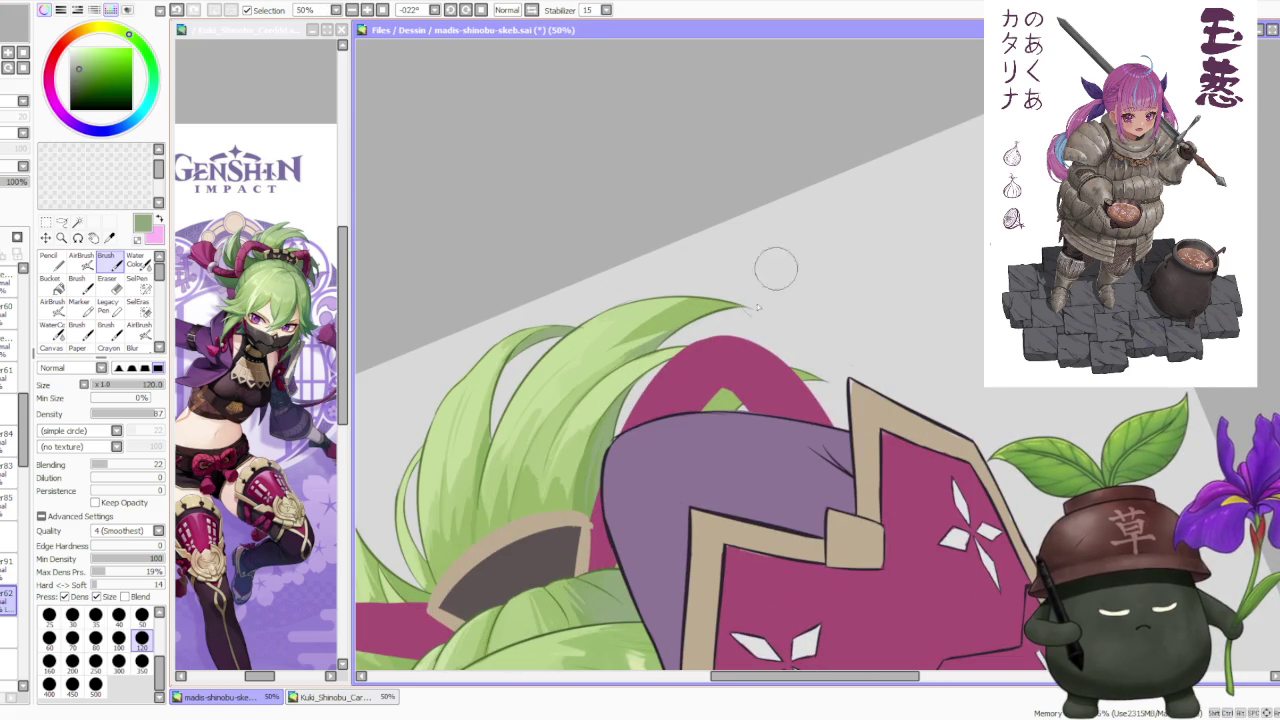
pyautogui.keyDown('alt'); pyautogui.click(551, 462); pyautogui.keyUp('alt')
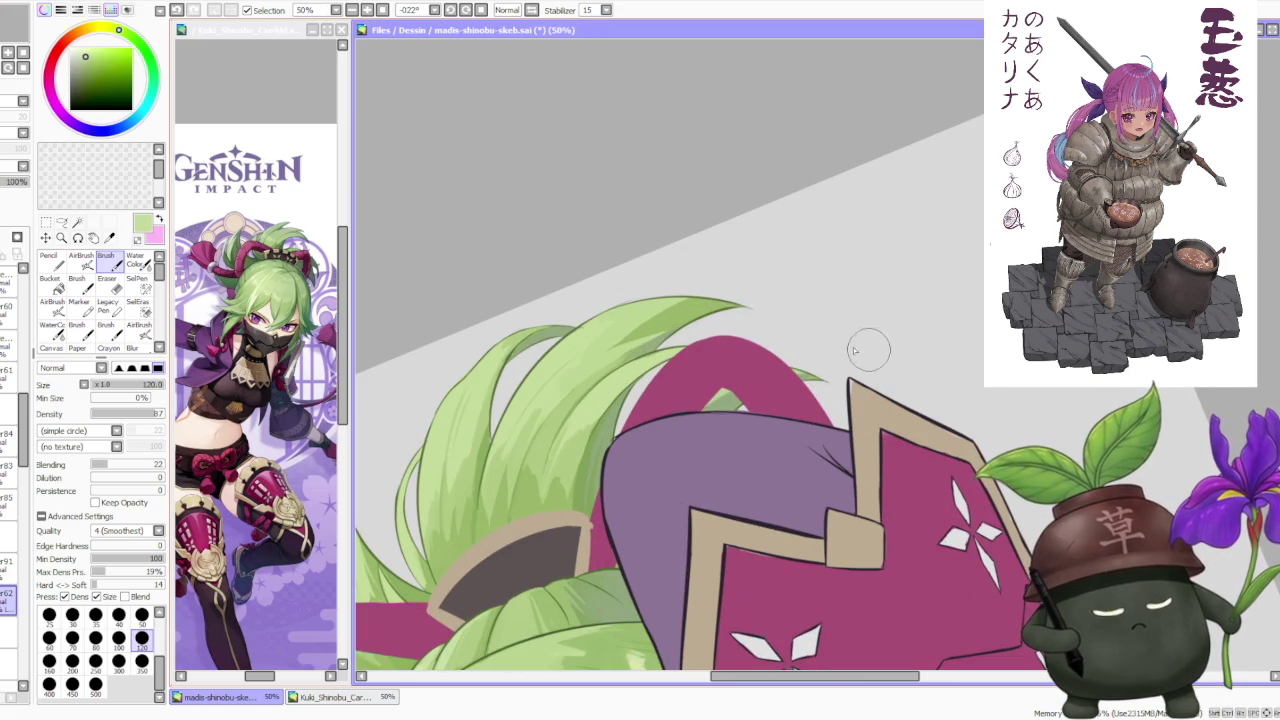
# Paint a darker green strand up through the hair tufts on top of the head.
pyautogui.scroll(-3, 740, 300)
pyautogui.scroll(1, 760, 285)
pyautogui.scroll(-1, 765, 285)
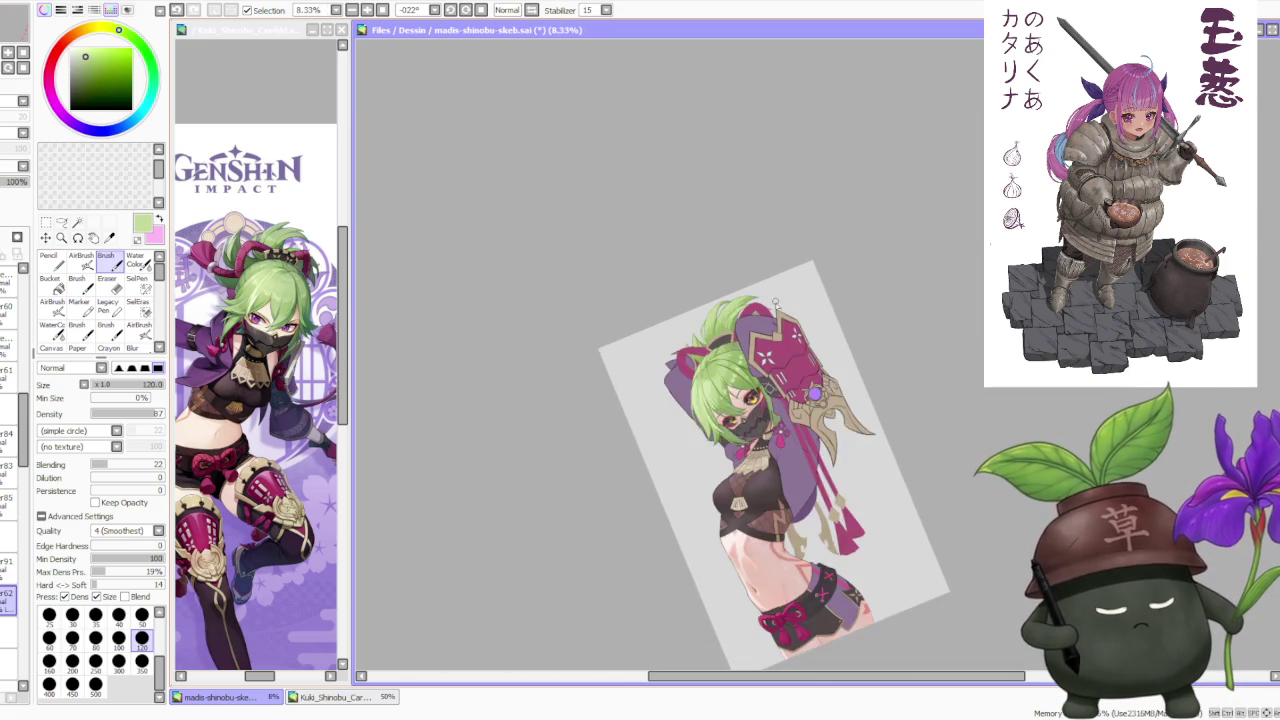
pyautogui.scroll(3, 770, 300)
pyautogui.scroll(-2, 771, 307)
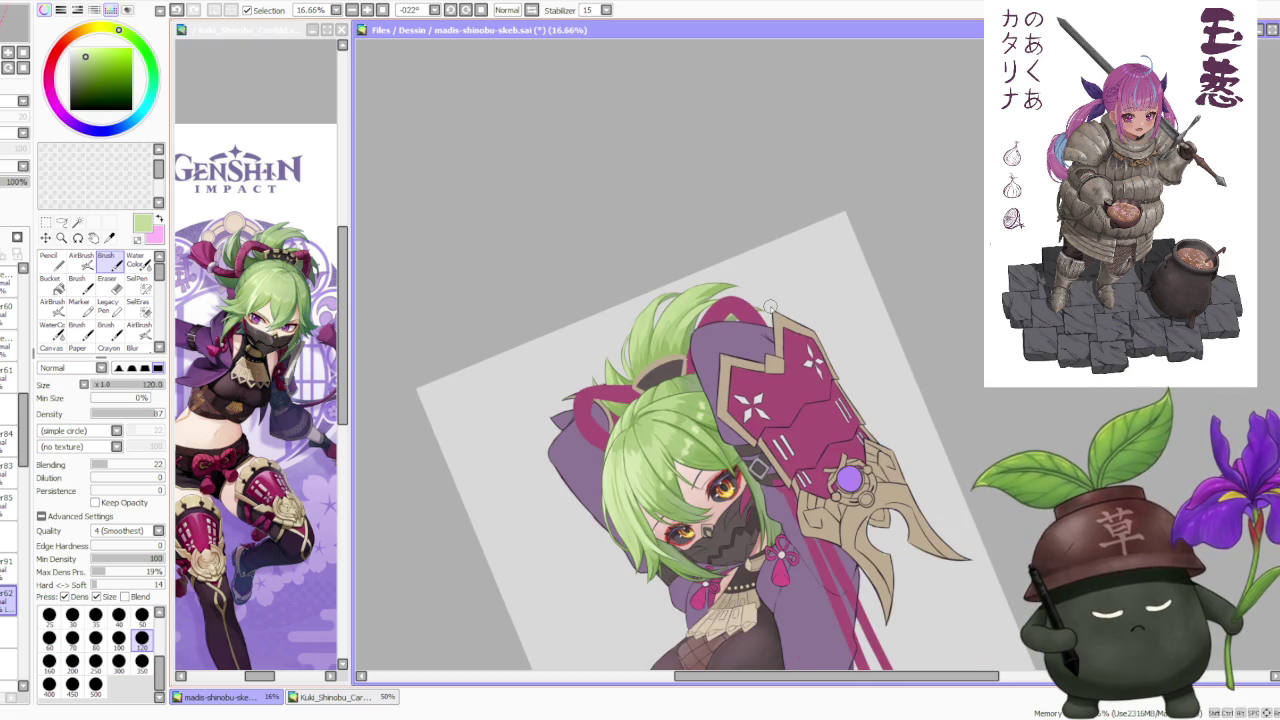
pyautogui.scroll(2, 770, 307)
pyautogui.scroll(1, 743, 263)
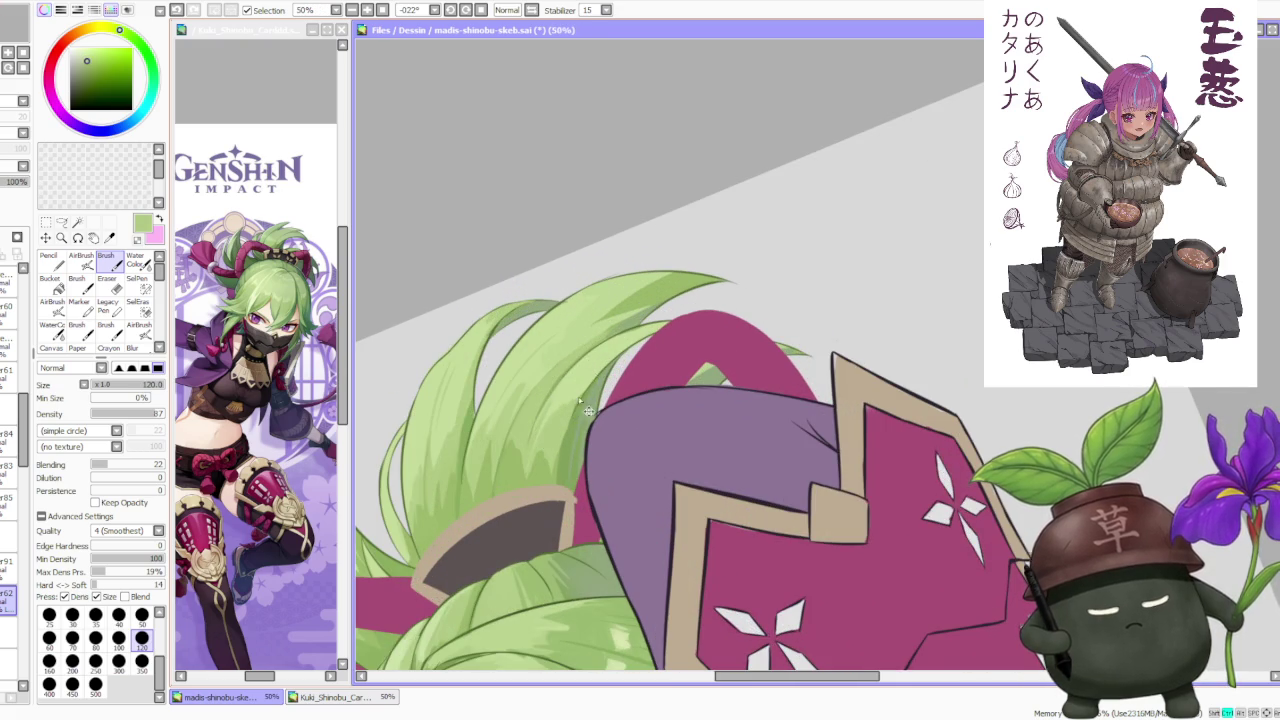
pyautogui.scroll(1, 580, 400)
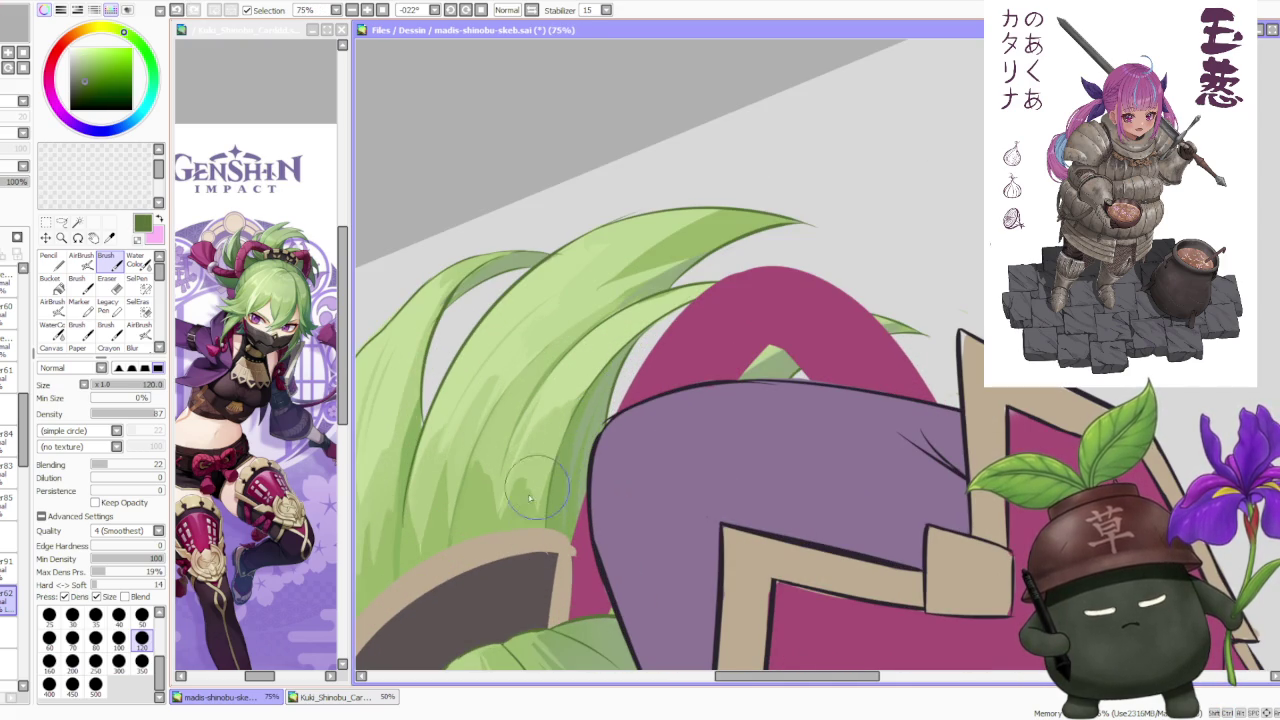
pyautogui.moveTo(495, 505); pyautogui.dragTo(555, 370)
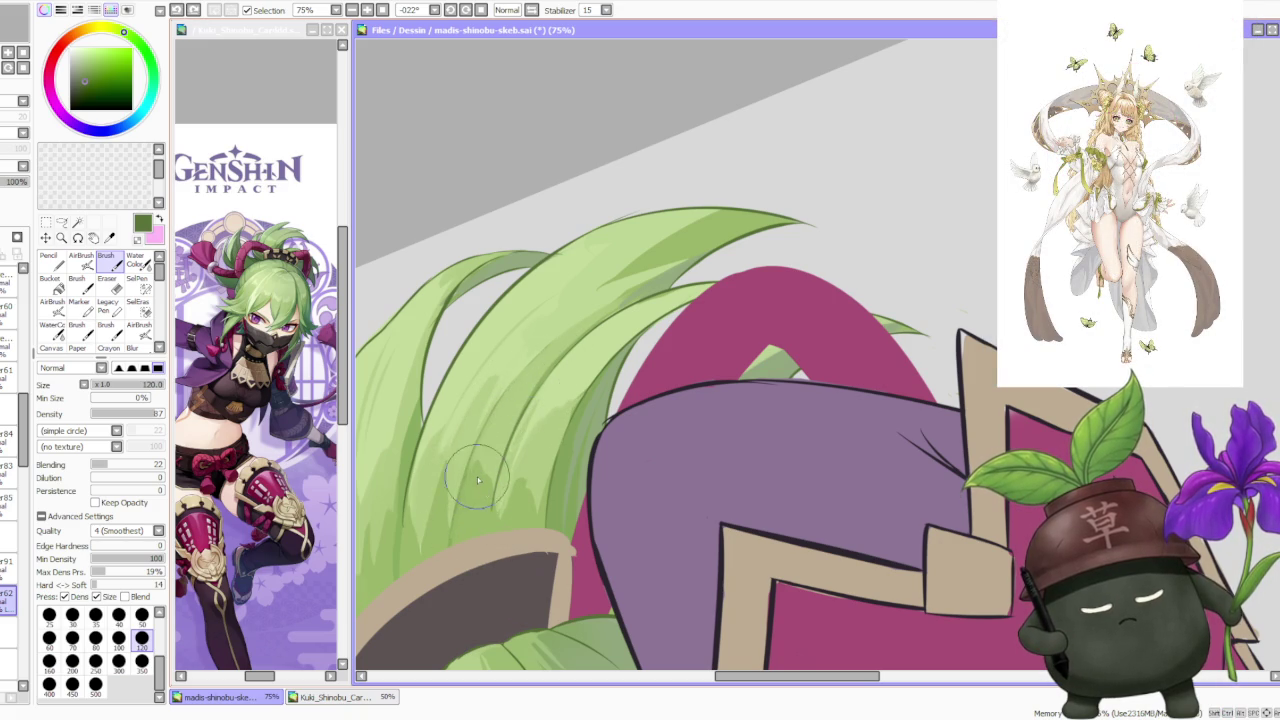
pyautogui.scroll(-4, 483, 488)
pyautogui.scroll(2, 483, 376)
pyautogui.scroll(-2, 455, 450)
pyautogui.scroll(2, 480, 470)
pyautogui.scroll(-3, 480, 472)
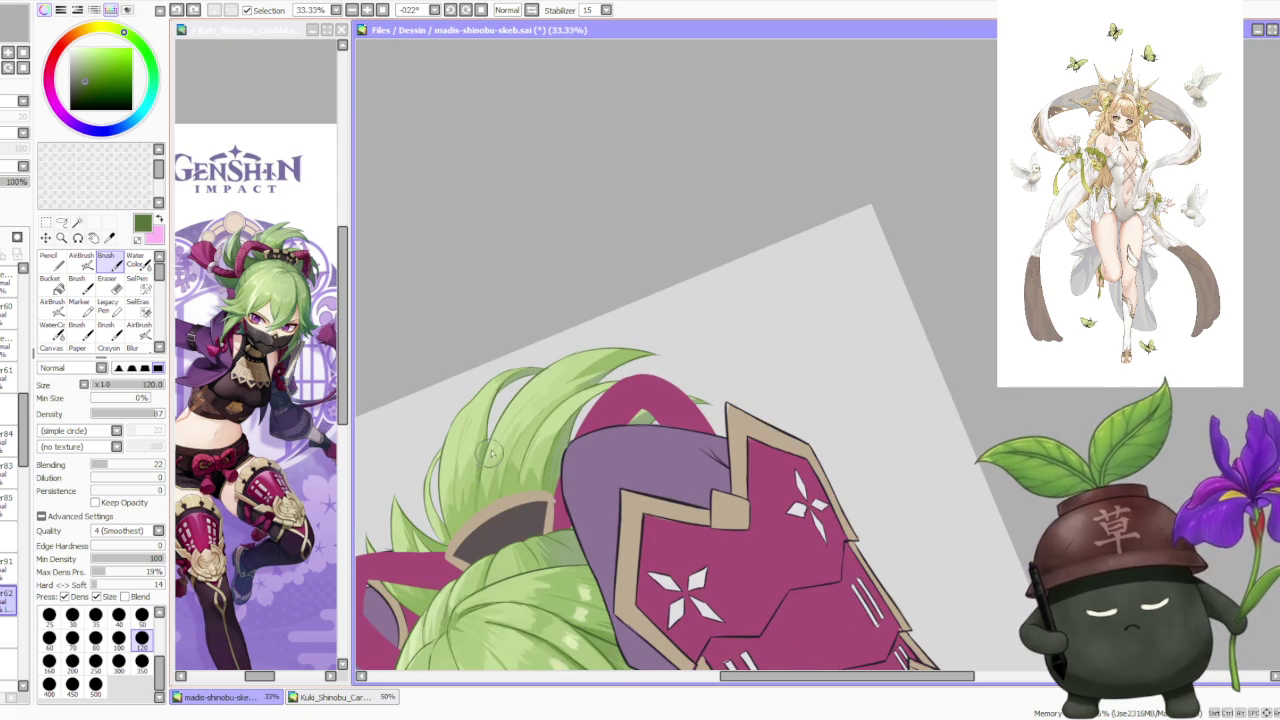
pyautogui.scroll(-2, 590, 340)
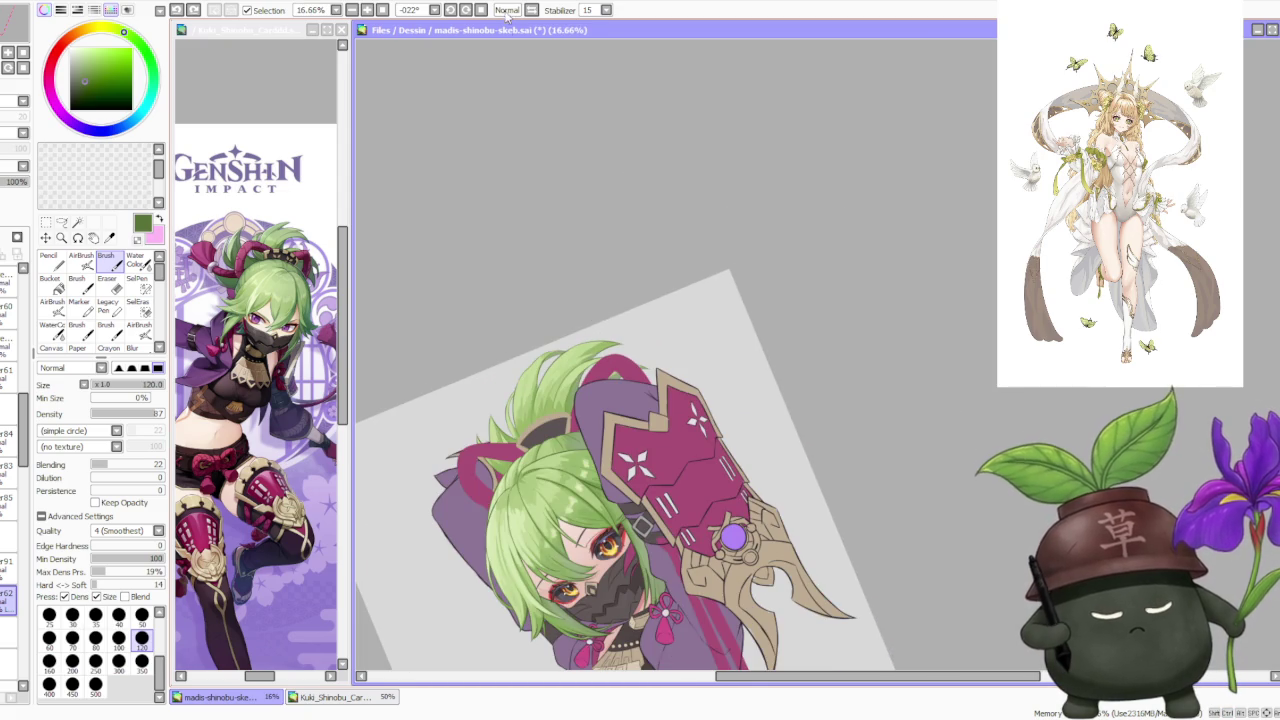
# Reset the canvas rotation so the drawing is upright again.
pyautogui.click(481, 9)
pyautogui.scroll(-1, 672, 188)
pyautogui.scroll(1, 603, 222)
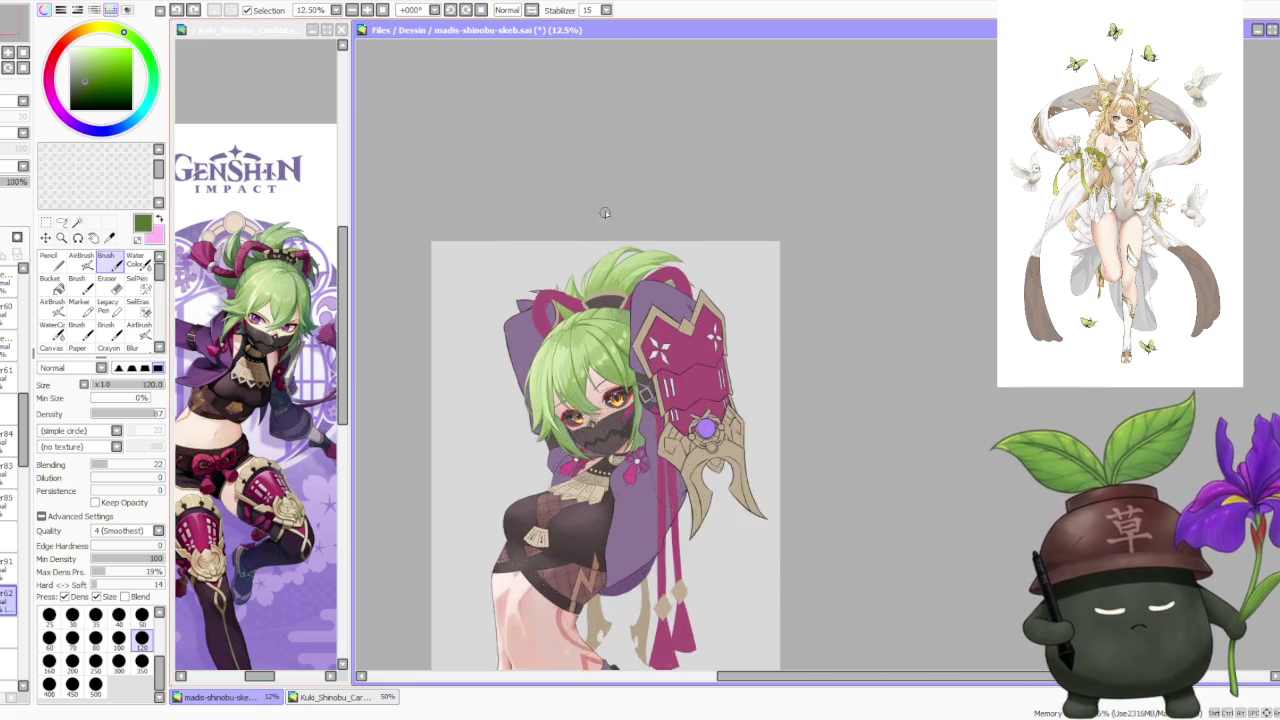
# Sample a lighter green from the top of the hair.
pyautogui.scroll(3, 590, 240)
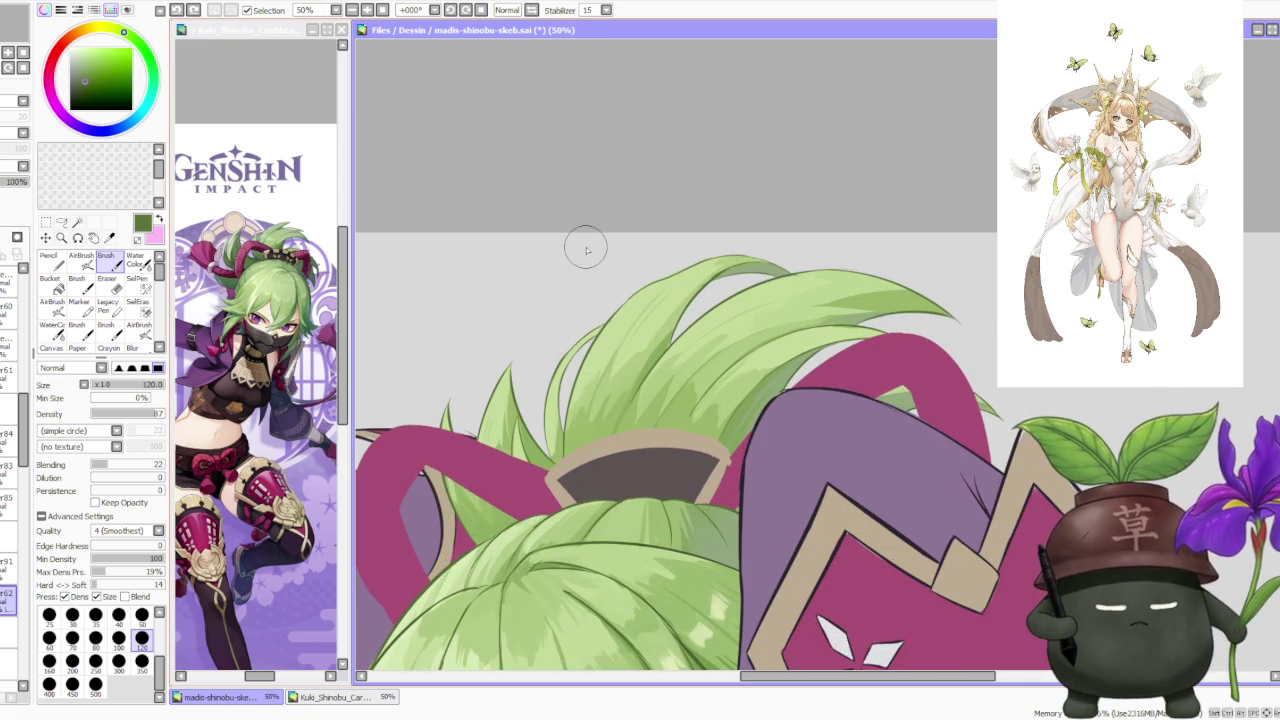
pyautogui.scroll(-2, 586, 250)
pyautogui.scroll(-1, 586, 249)
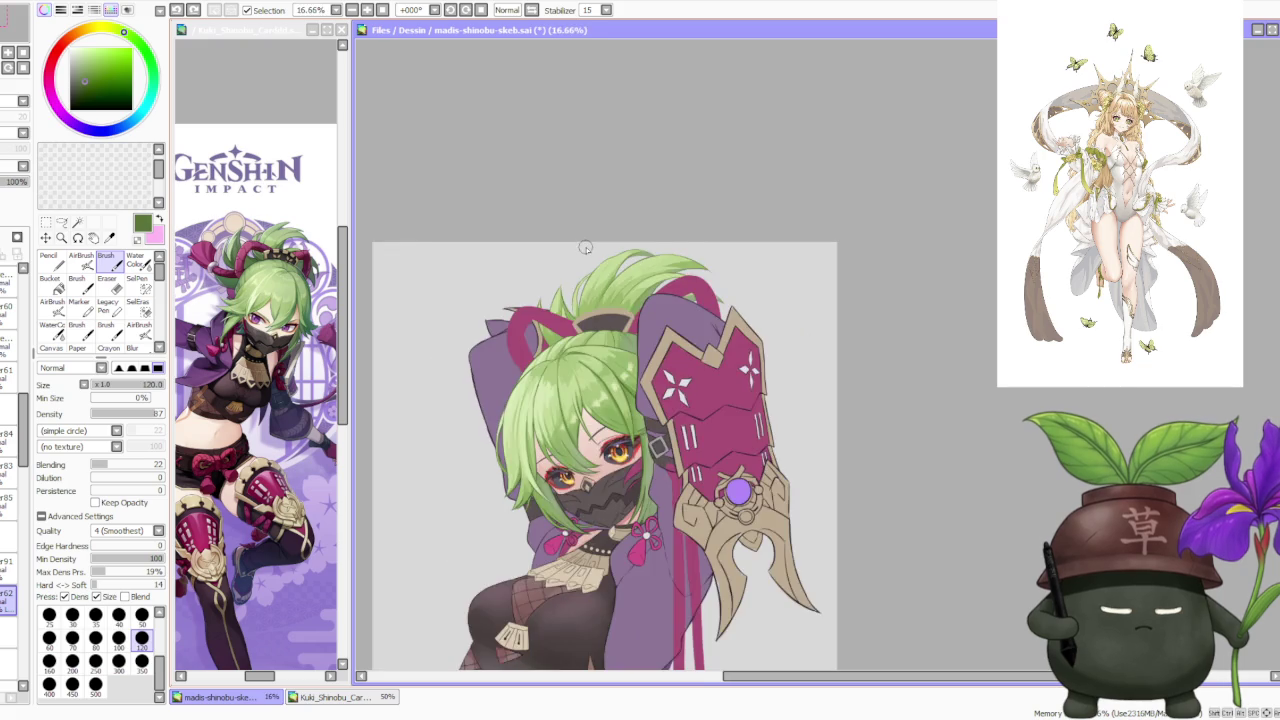
pyautogui.scroll(-2, 603, 241)
pyautogui.scroll(2, 604, 241)
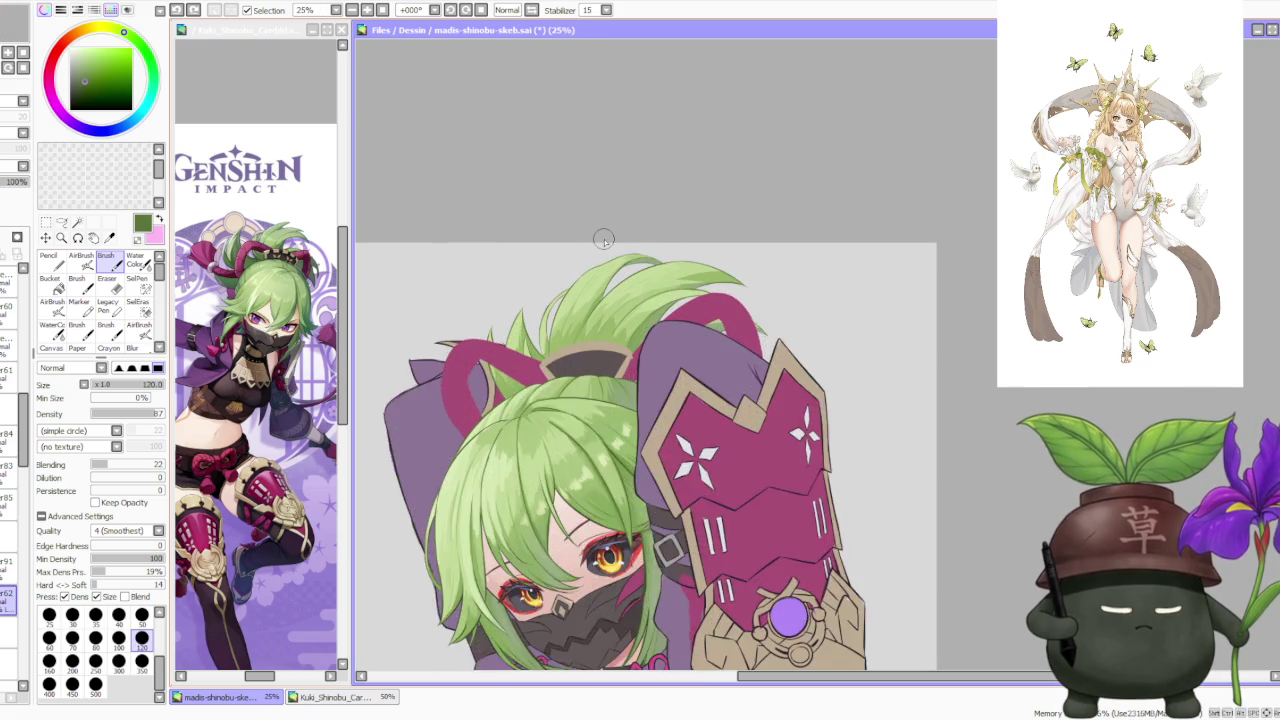
pyautogui.scroll(1, 604, 241)
pyautogui.scroll(1, 604, 241)
pyautogui.scroll(-2, 604, 241)
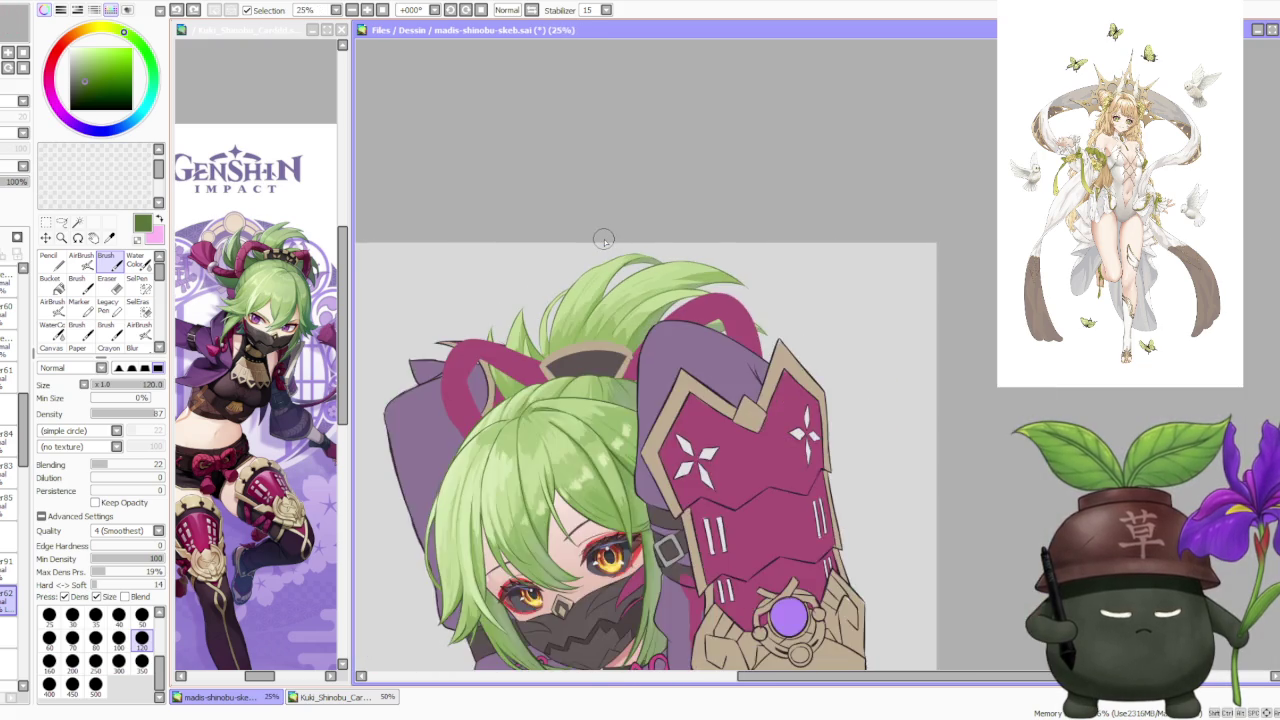
pyautogui.scroll(1, 604, 241)
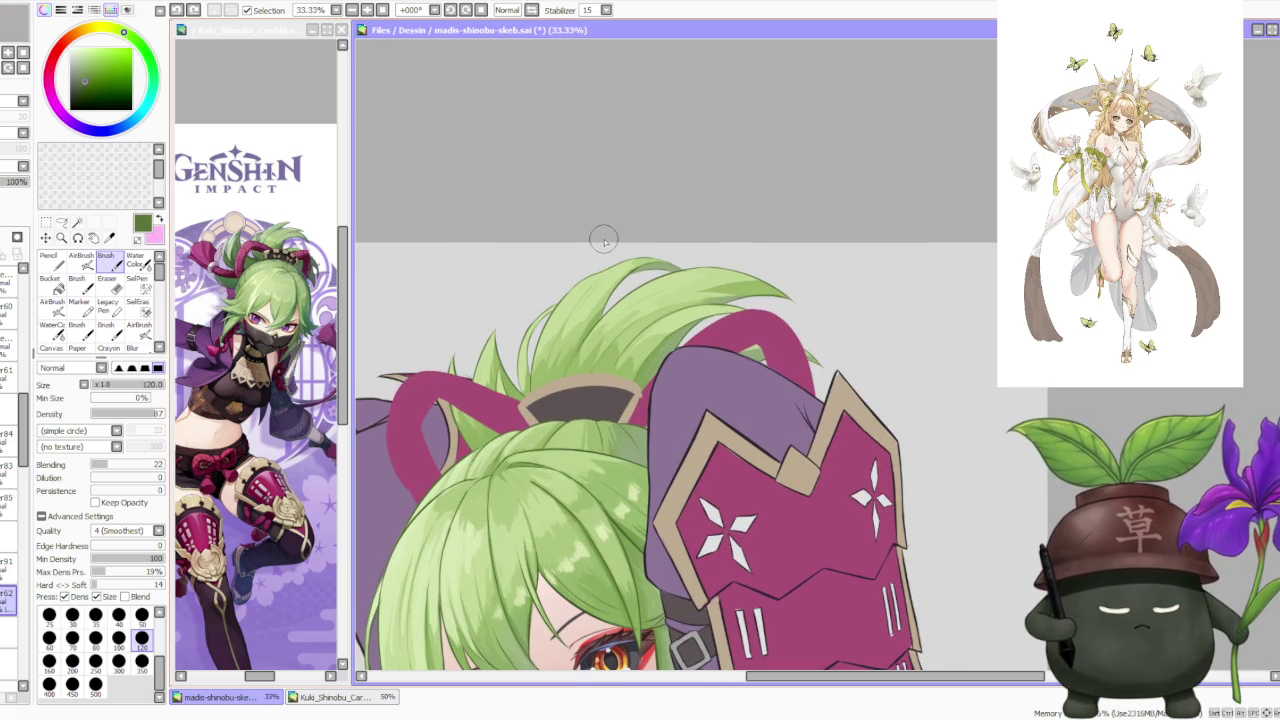
pyautogui.scroll(1, 572, 350)
pyautogui.scroll(1, 575, 380)
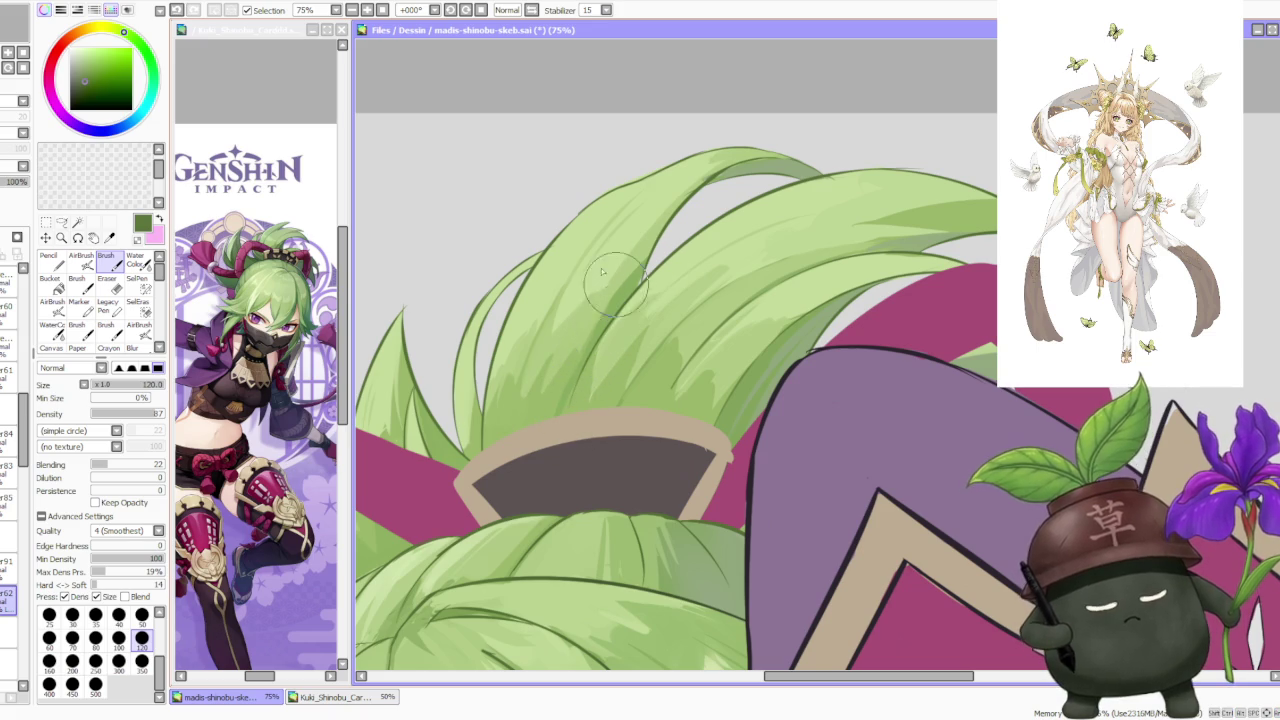
pyautogui.keyDown('alt'); pyautogui.click(650, 262); pyautogui.keyUp('alt')
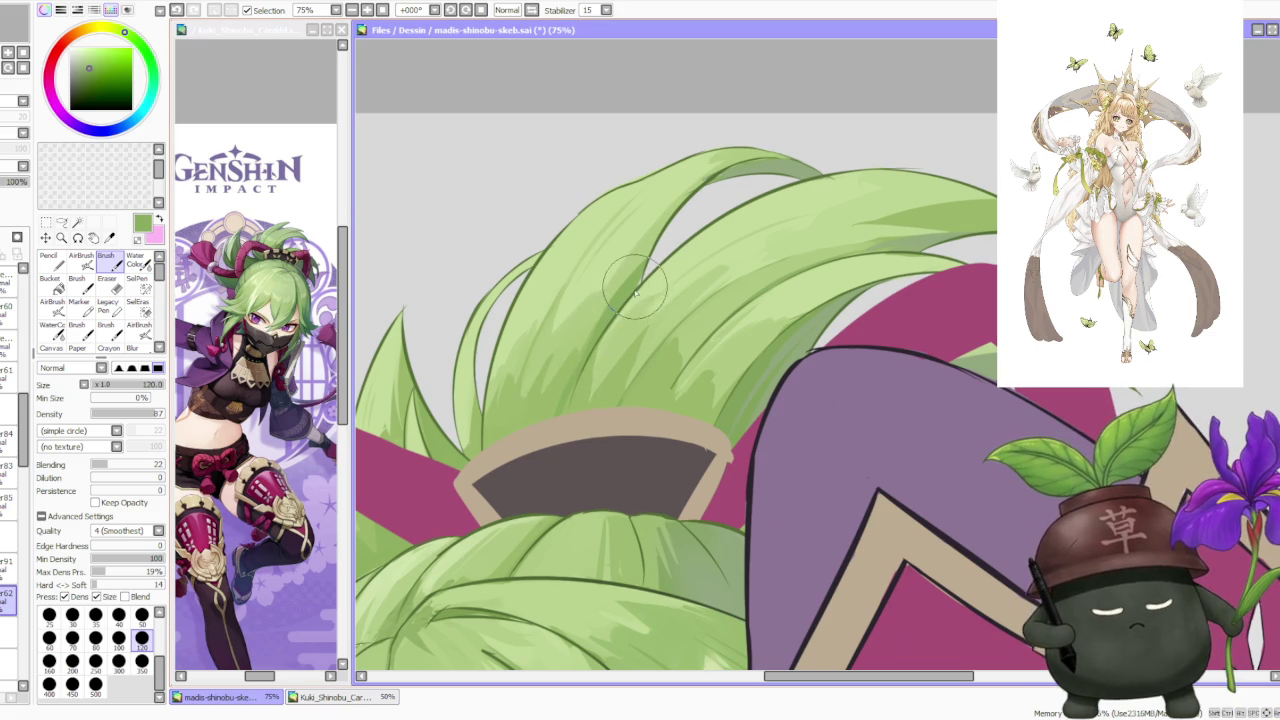
# Reorder the layer stack and select layer 83 for transforming.
pyautogui.scroll(-2, 665, 200)
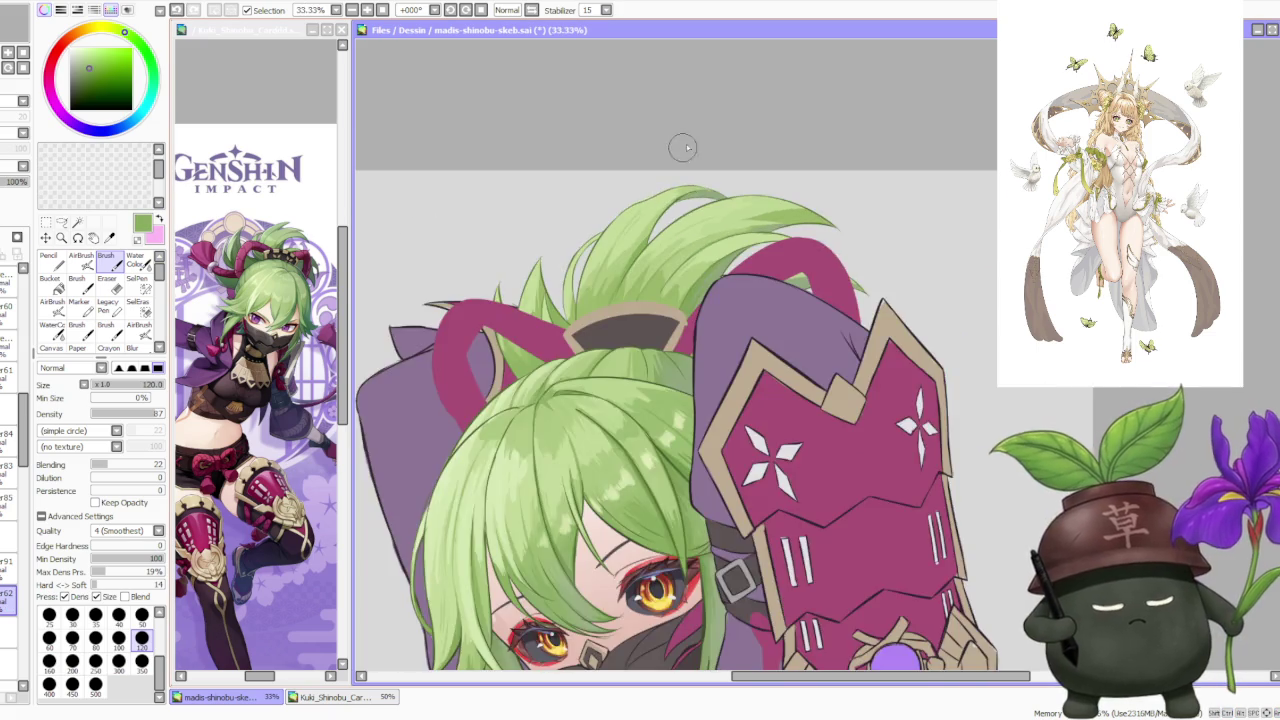
pyautogui.scroll(-3, 677, 151)
pyautogui.scroll(-2, 732, 141)
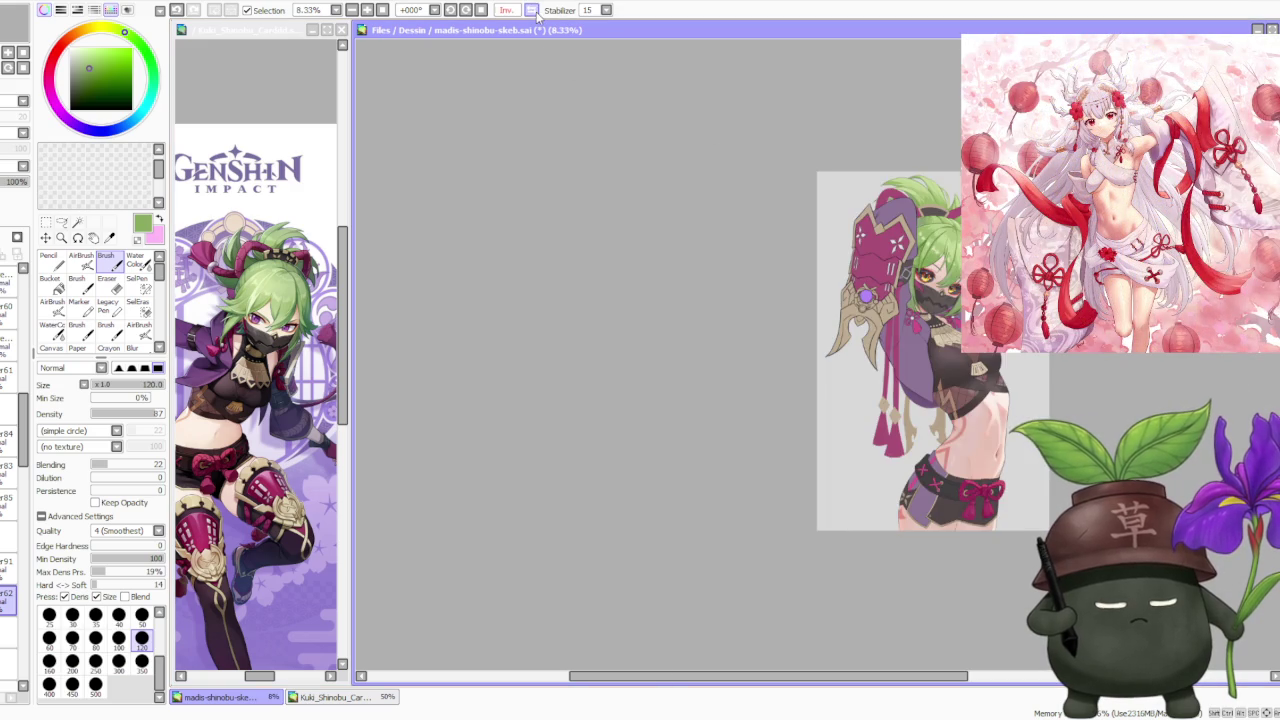
pyautogui.scroll(3, 778, 172)
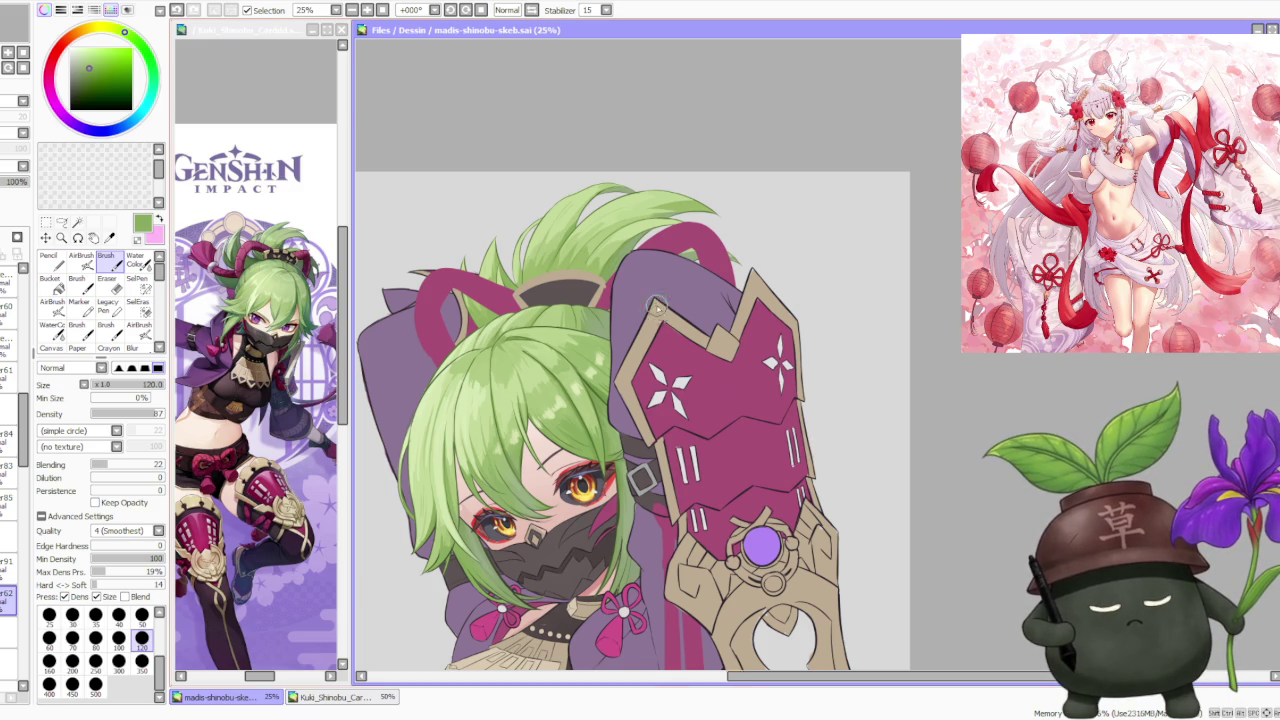
pyautogui.scroll(-3, 658, 313)
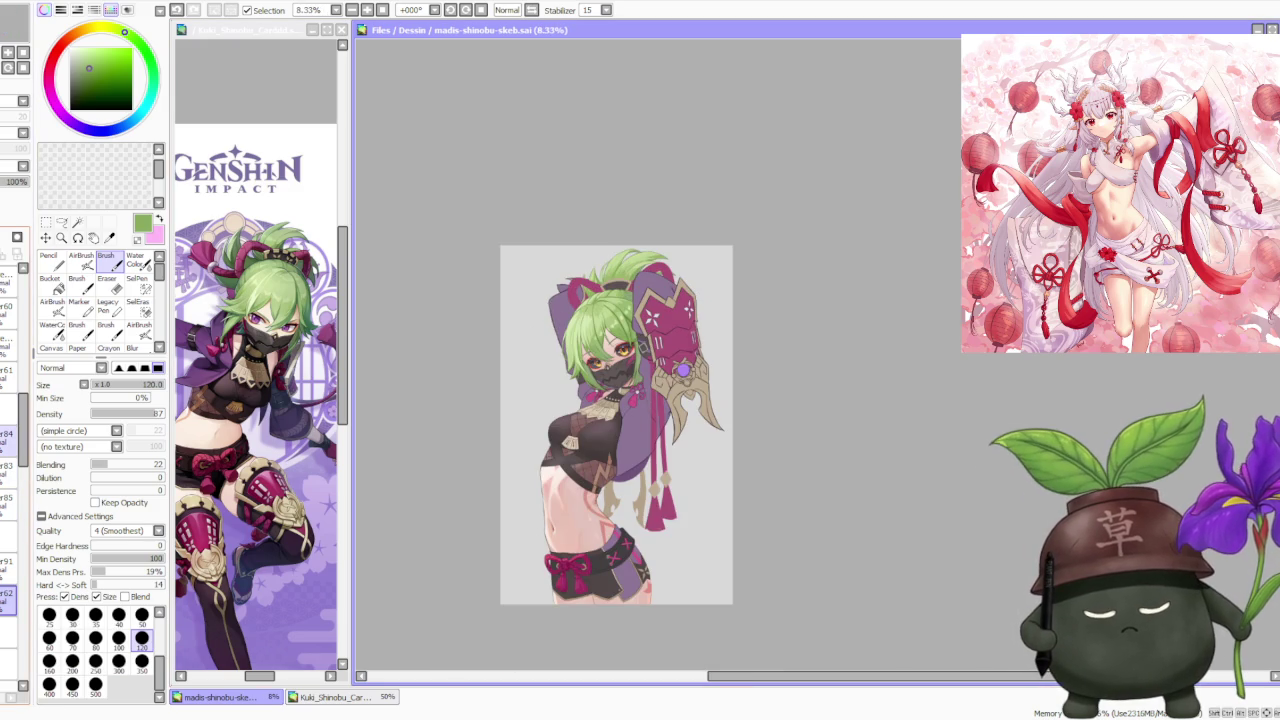
pyautogui.click(9, 440)
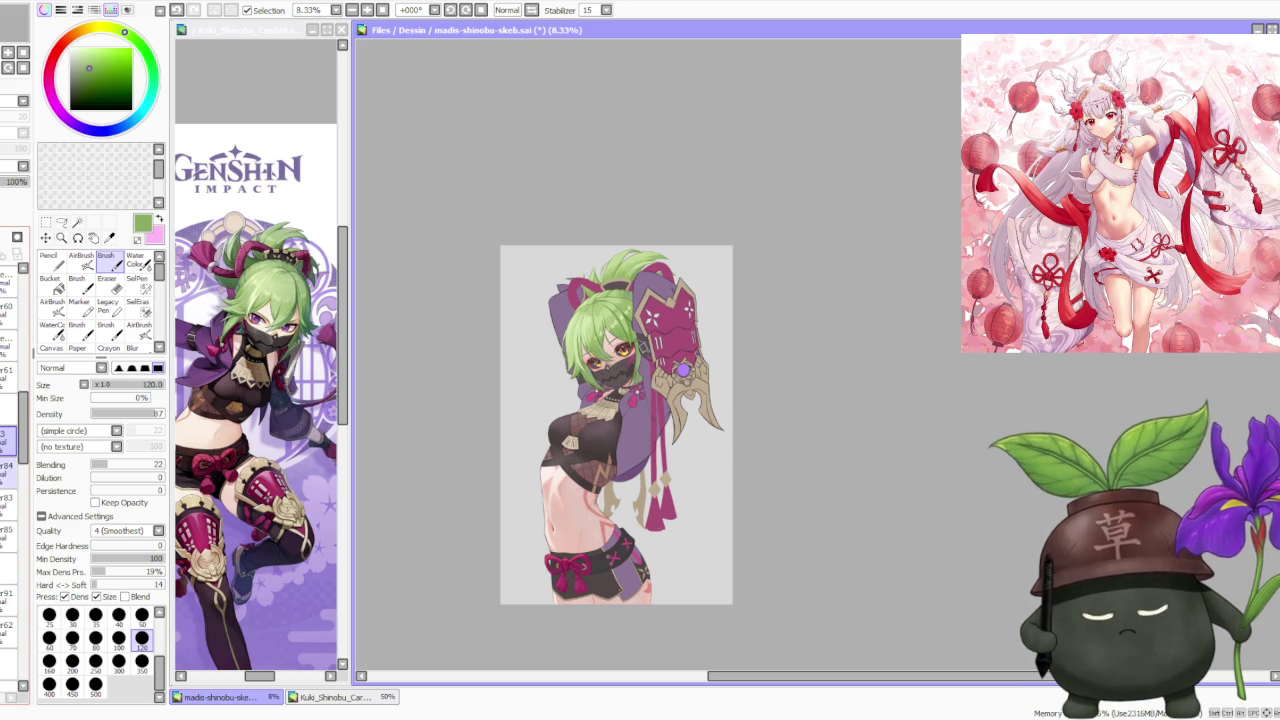
pyautogui.click(7, 497)
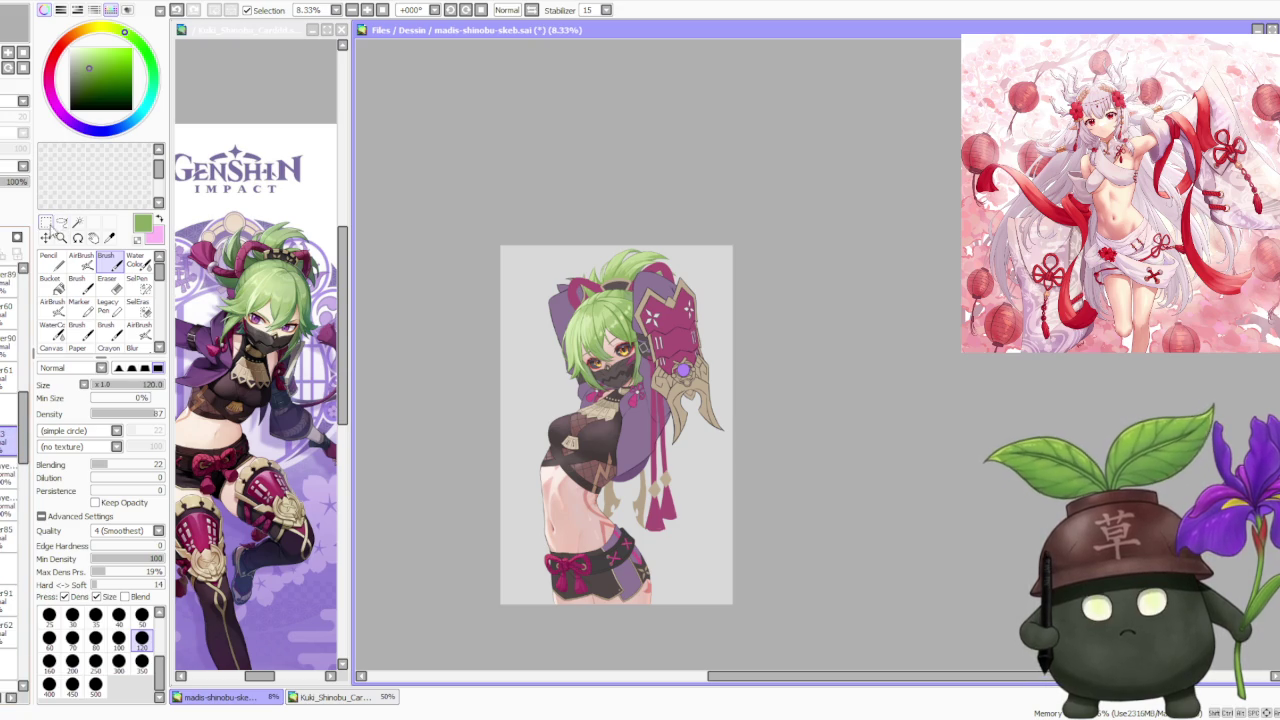
# Transform the hair ornament with perspective set to 0, stretching its top corners and left side outward.
pyautogui.hotkey('ctrl', 't')
pyautogui.scroll(1, 613, 235)
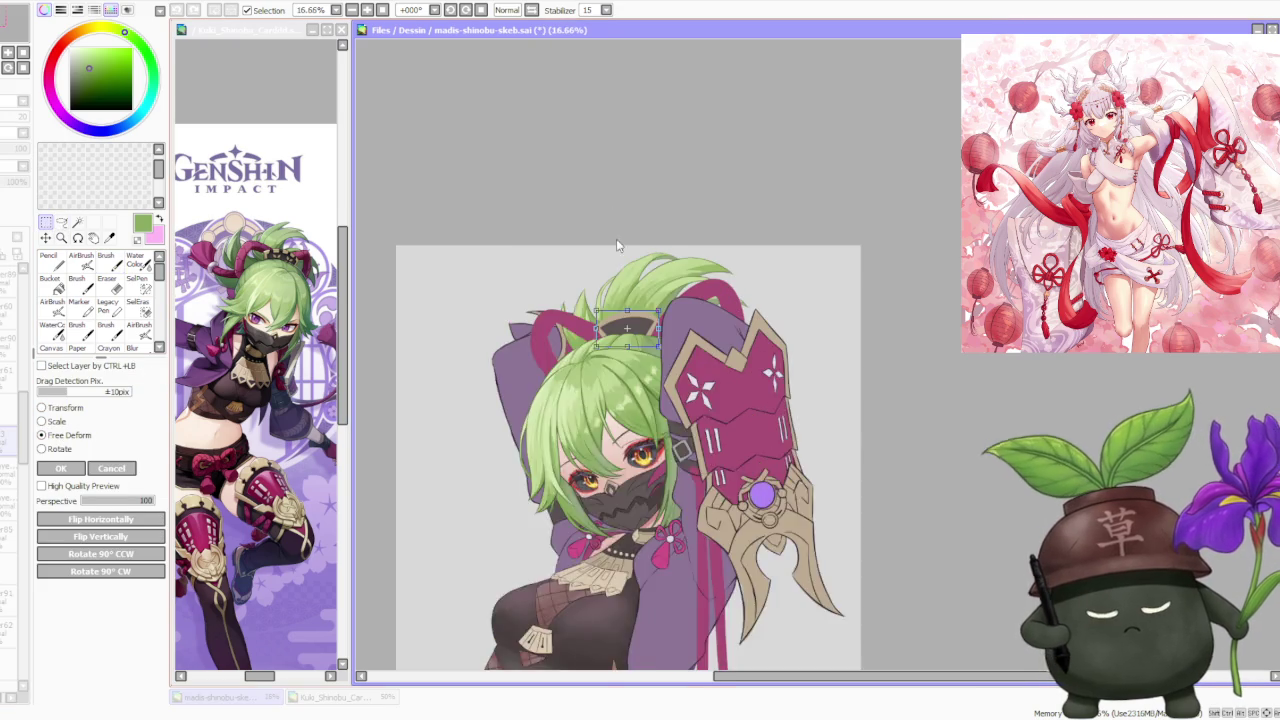
pyautogui.scroll(1, 613, 235)
pyautogui.moveTo(574, 342); pyautogui.dragTo(559, 342)
pyautogui.moveTo(117, 503); pyautogui.dragTo(55, 495)
pyautogui.moveTo(670, 342); pyautogui.dragTo(666, 375)
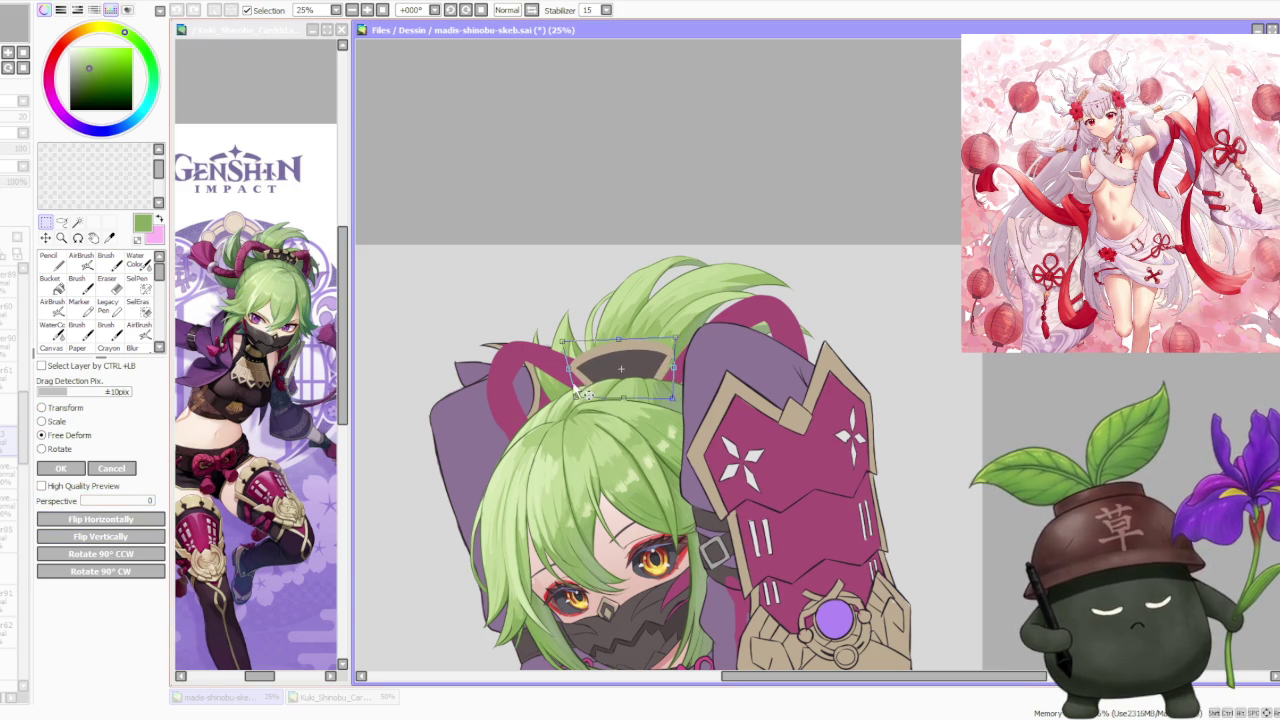
pyautogui.moveTo(569, 370); pyautogui.dragTo(558, 371)
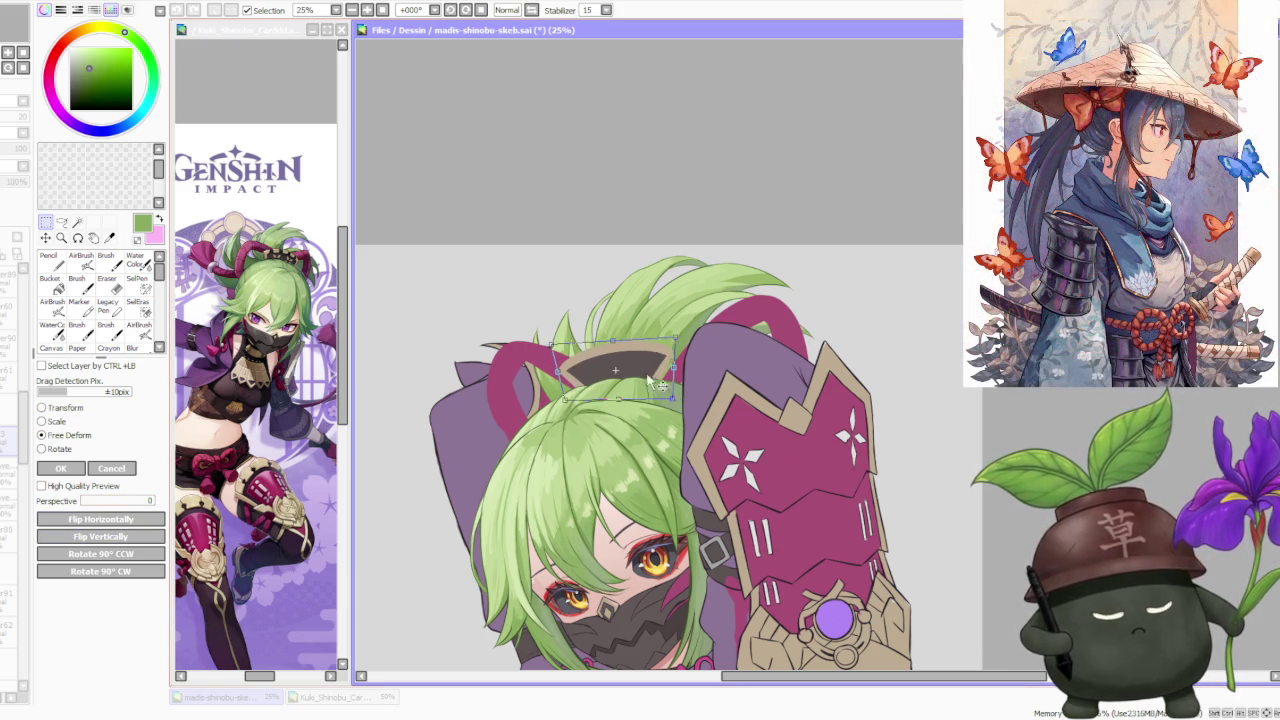
# Tilt the ornament slightly counter-clockwise, fine-tune its corners and edge, and apply the deform.
pyautogui.scroll(-2, 662, 378)
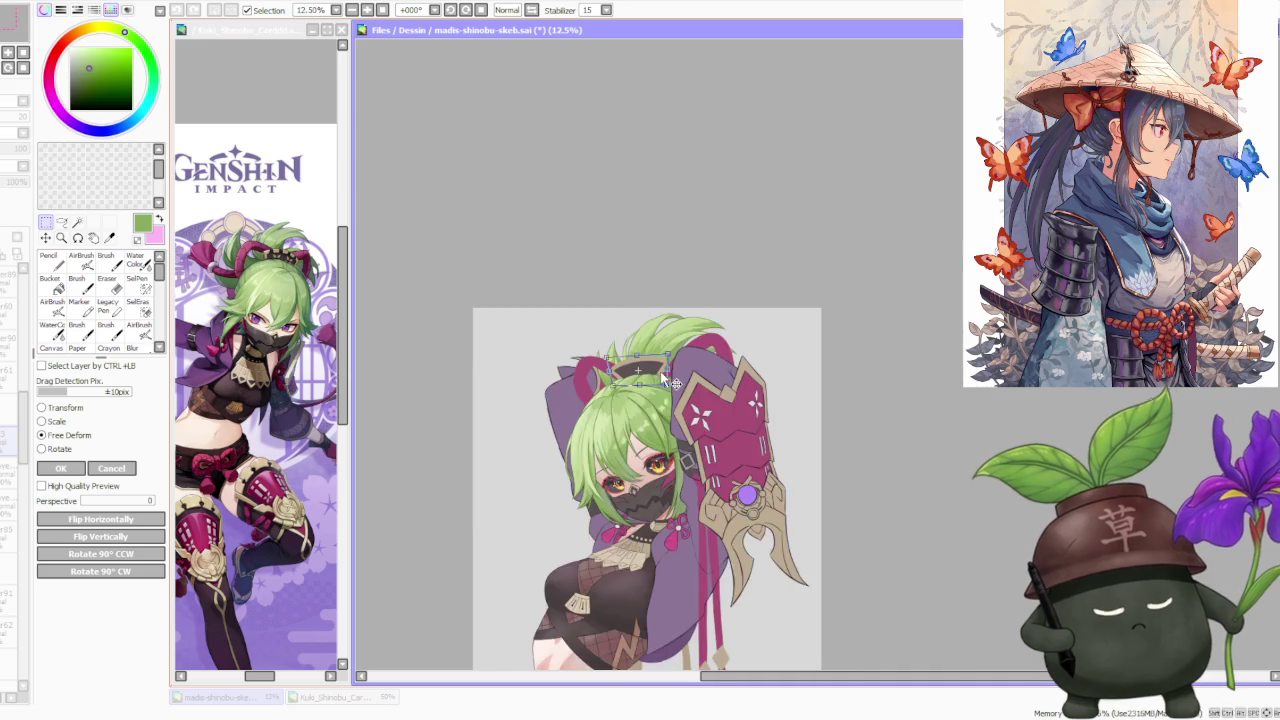
pyautogui.scroll(2, 657, 370)
pyautogui.moveTo(548, 361); pyautogui.dragTo(541, 354)
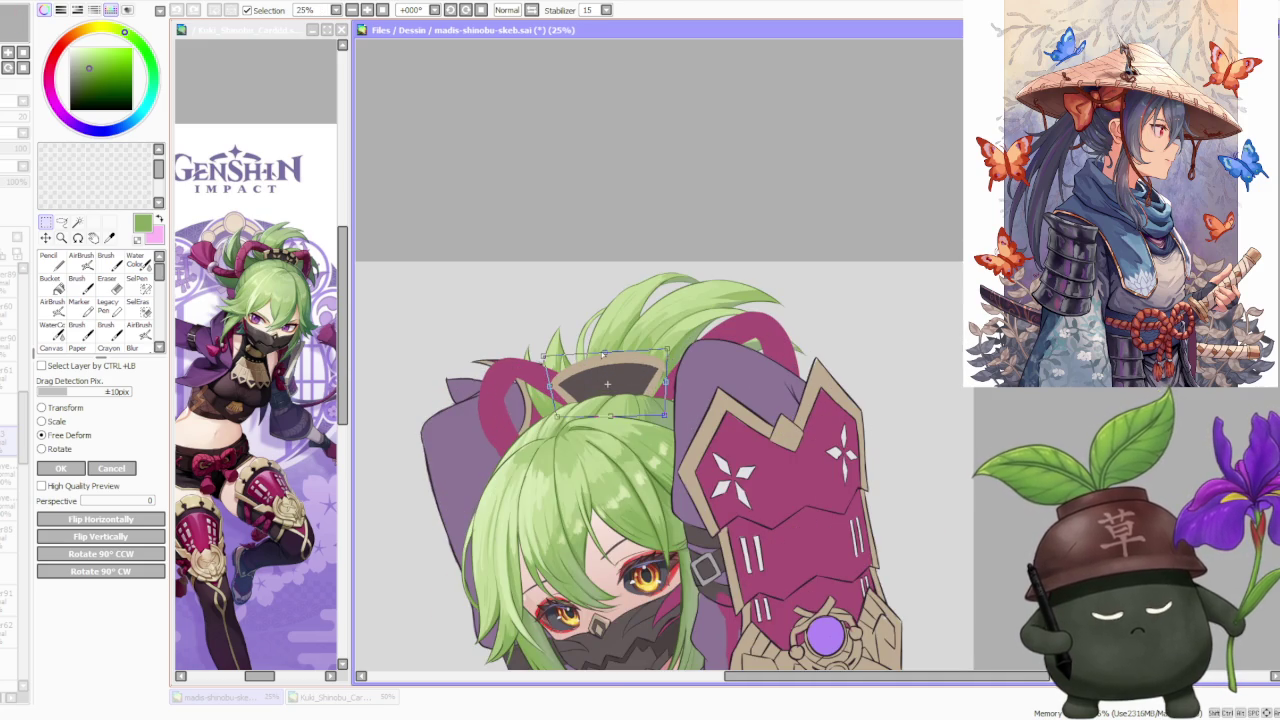
pyautogui.moveTo(665, 349); pyautogui.dragTo(665, 351)
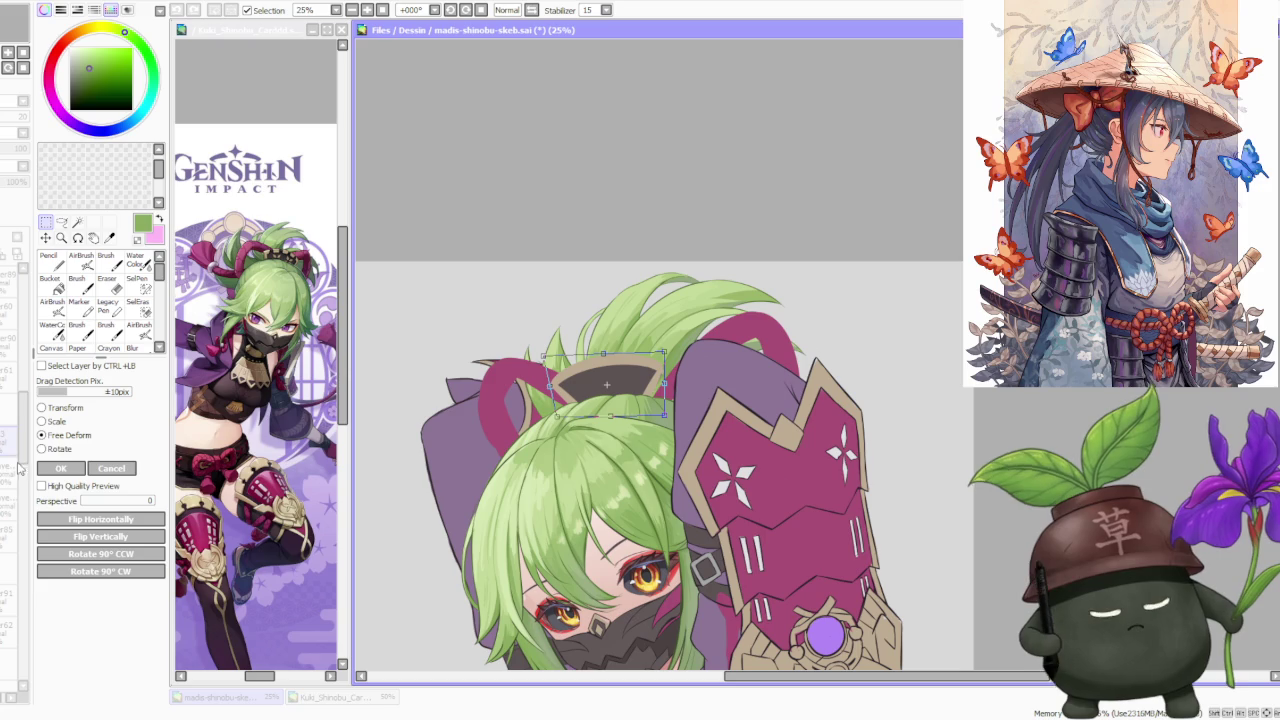
pyautogui.moveTo(676, 400)
pyautogui.mouseDown()
pyautogui.moveTo(670, 368)
pyautogui.moveTo(631, 394)
pyautogui.mouseUp()
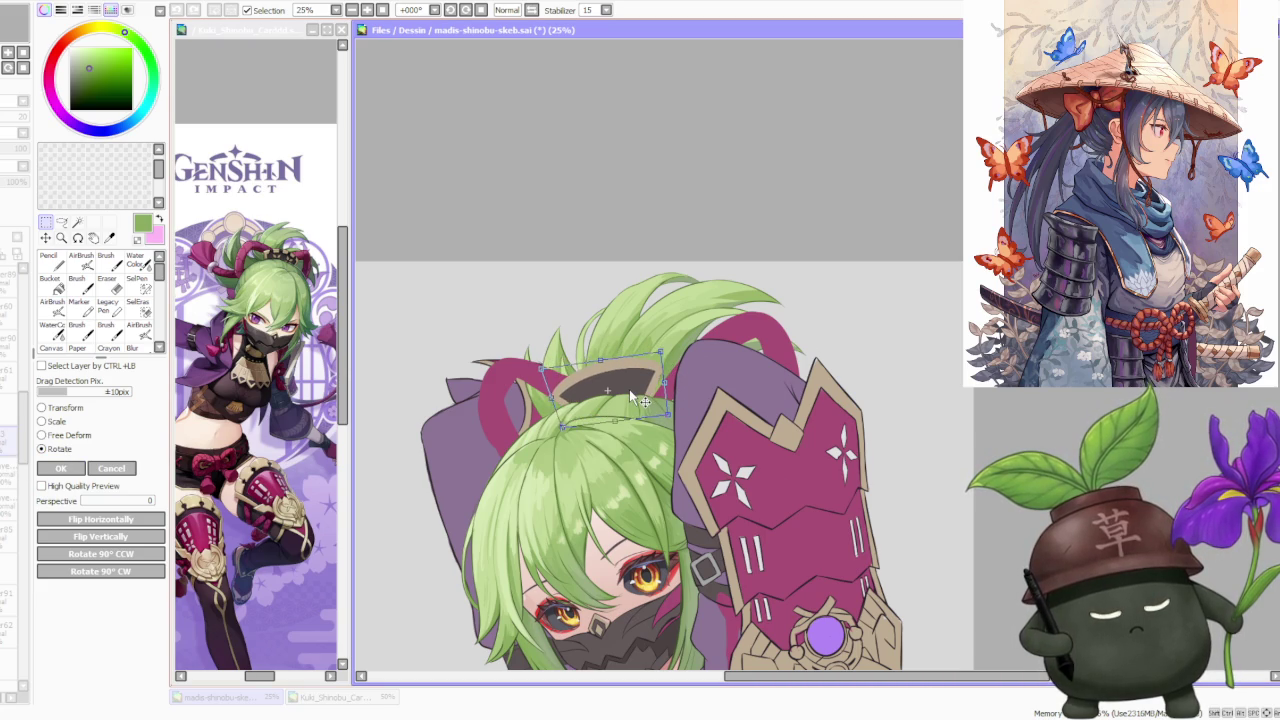
pyautogui.scroll(-2, 631, 394)
pyautogui.scroll(-2, 631, 394)
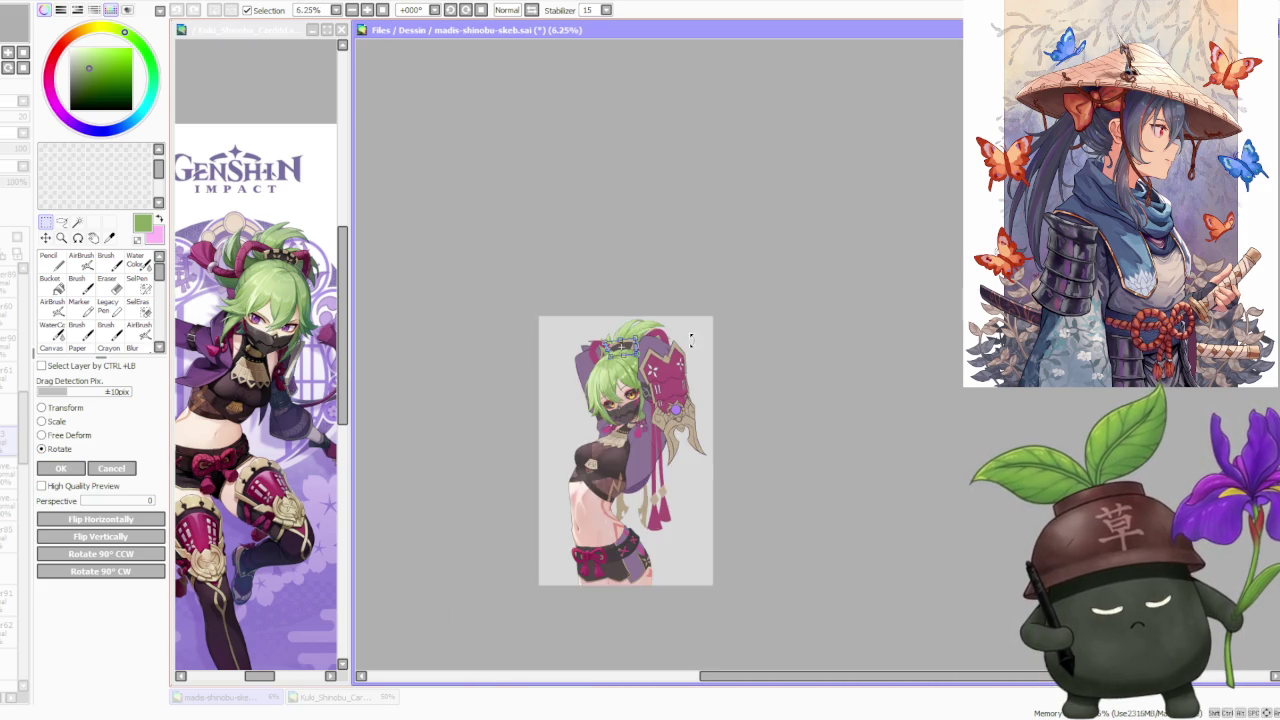
pyautogui.scroll(4, 630, 343)
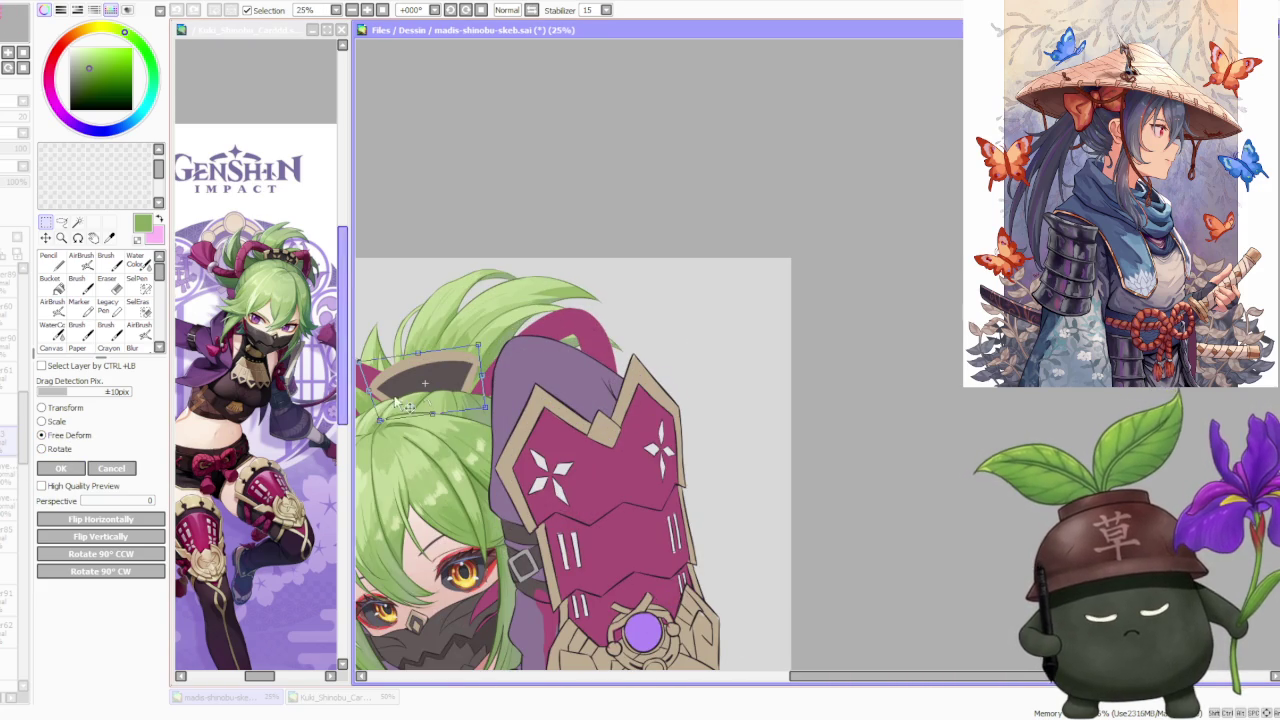
pyautogui.moveTo(490, 383); pyautogui.dragTo(483, 381)
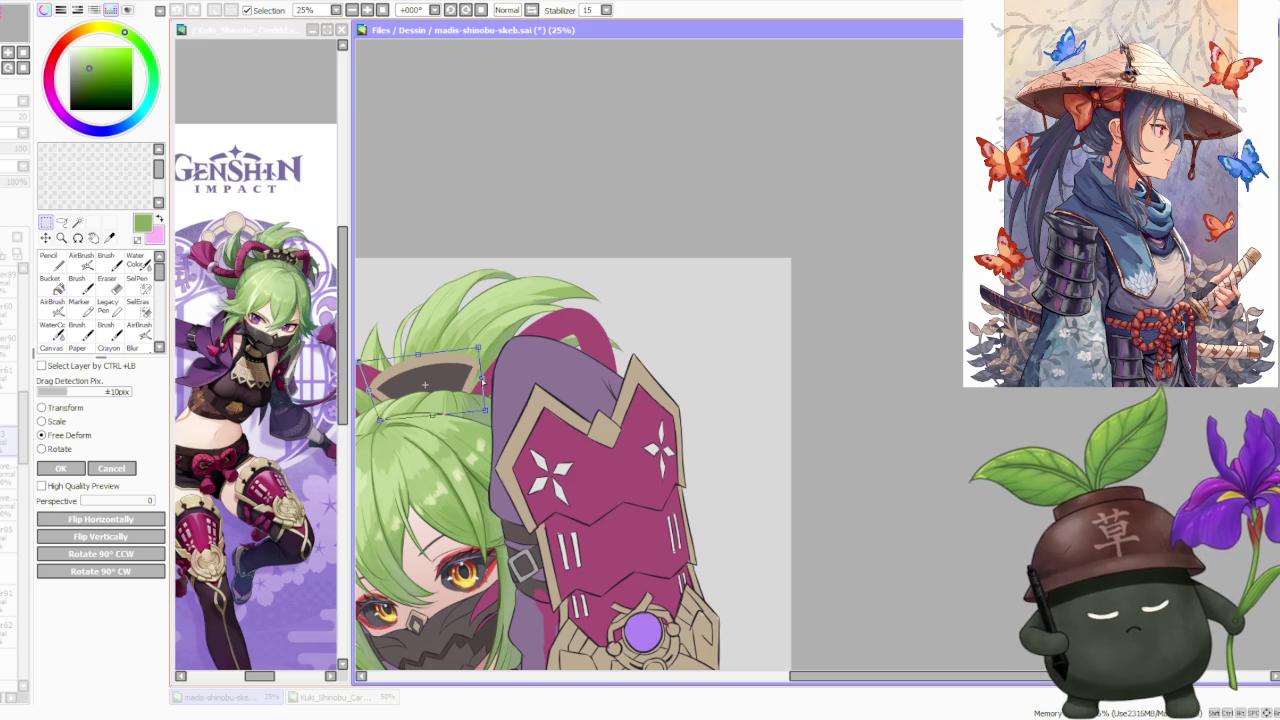
pyautogui.click(62, 468)
pyautogui.moveTo(690, 551); pyautogui.dragTo(447, 278)
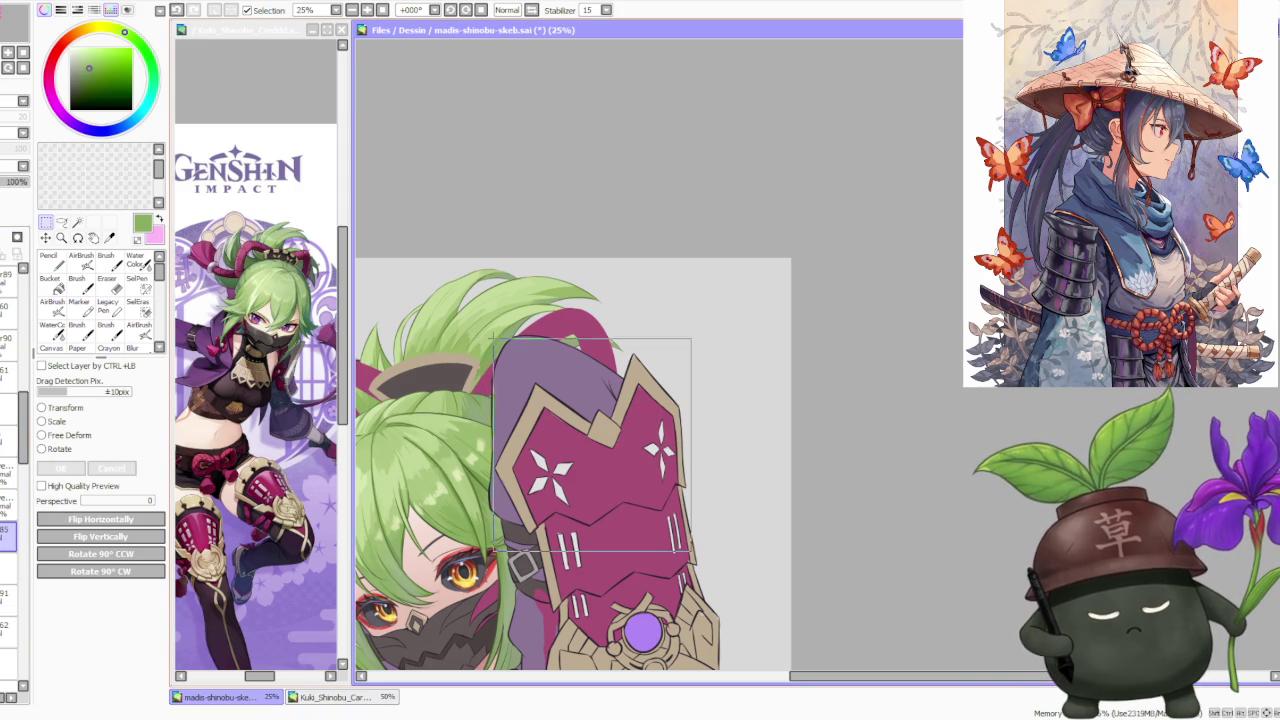
# Try Free Deform on the ponytail and armguard selection twice, discarding both attempts.
pyautogui.click(42, 435)
pyautogui.moveTo(765, 418); pyautogui.dragTo(725, 397)
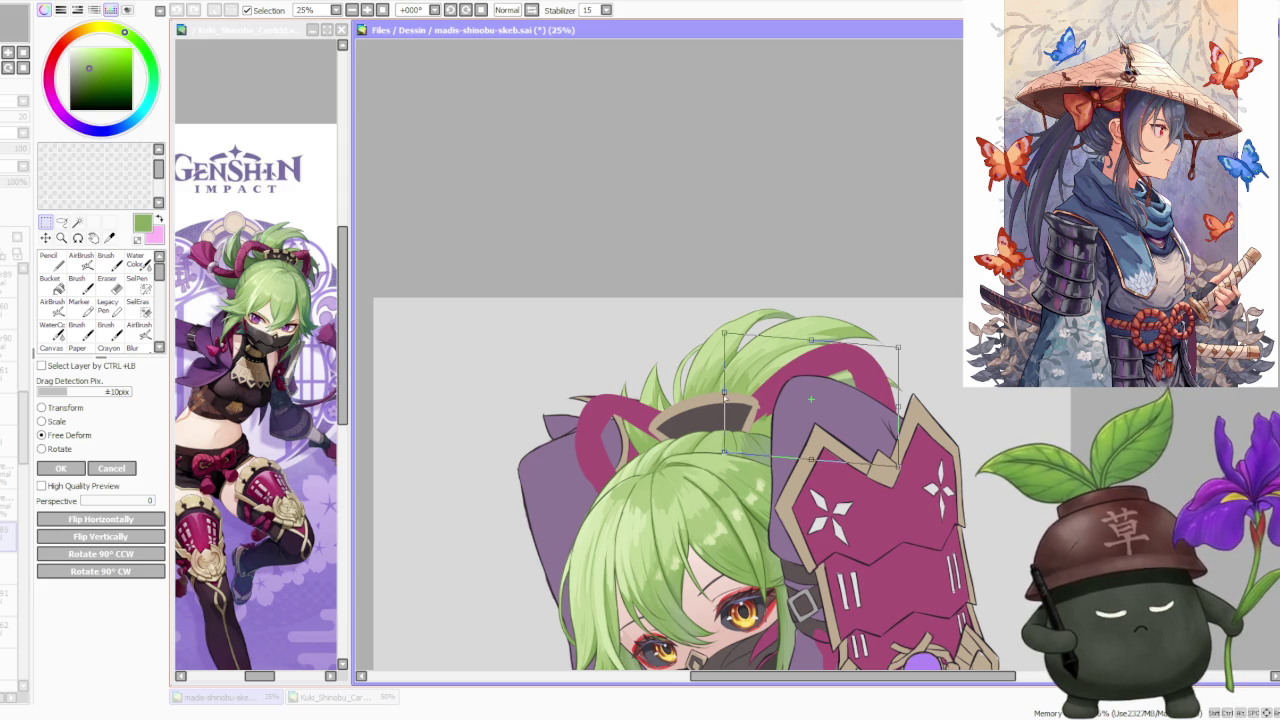
pyautogui.scroll(-2, 725, 397)
pyautogui.scroll(-1, 720, 352)
pyautogui.scroll(2, 720, 352)
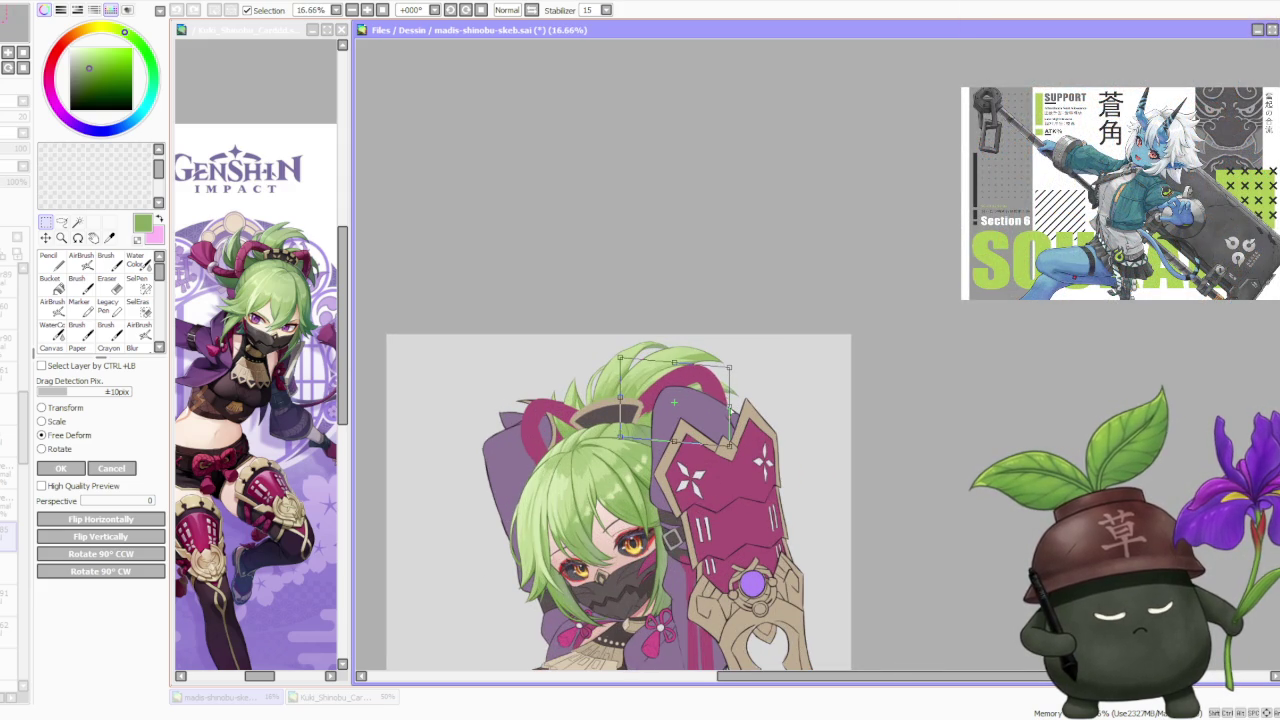
pyautogui.scroll(1, 767, 385)
pyautogui.scroll(2, 664, 419)
pyautogui.scroll(-2, 668, 430)
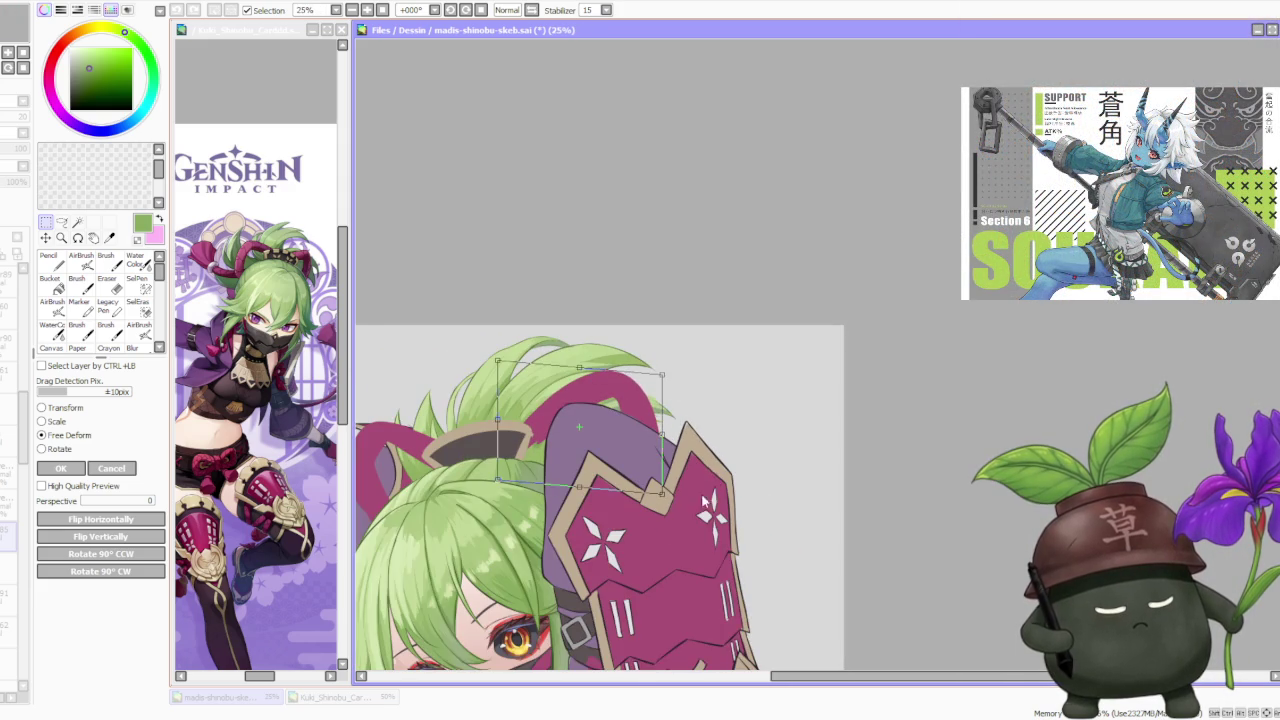
pyautogui.click(131, 469)
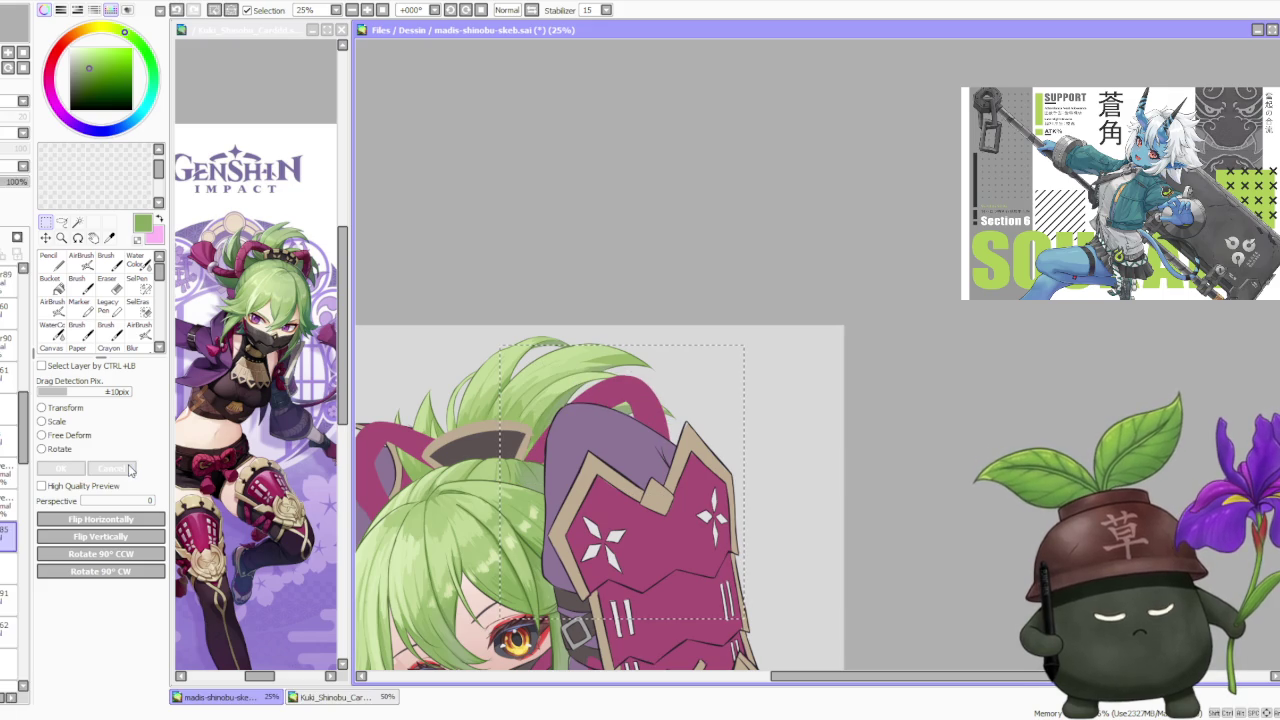
pyautogui.click(85, 437)
pyautogui.moveTo(517, 434); pyautogui.dragTo(508, 426)
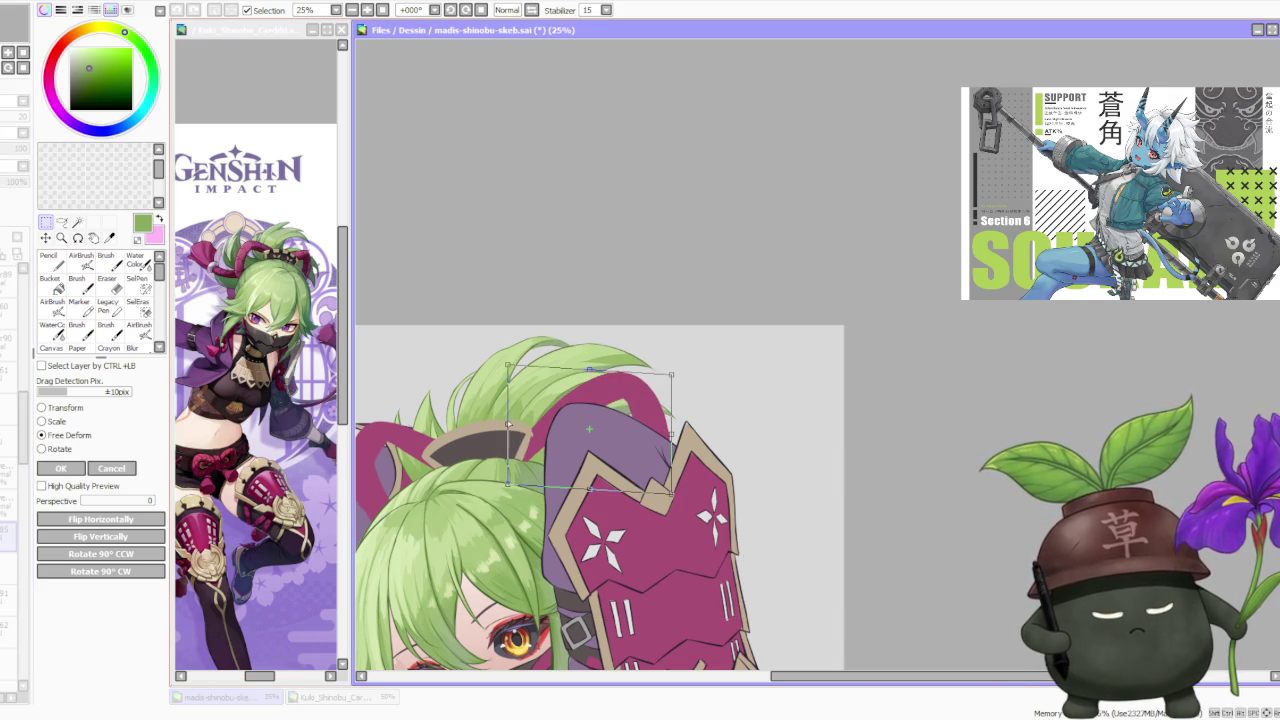
pyautogui.scroll(2, 629, 402)
pyautogui.scroll(-1, 622, 402)
pyautogui.scroll(-2, 660, 400)
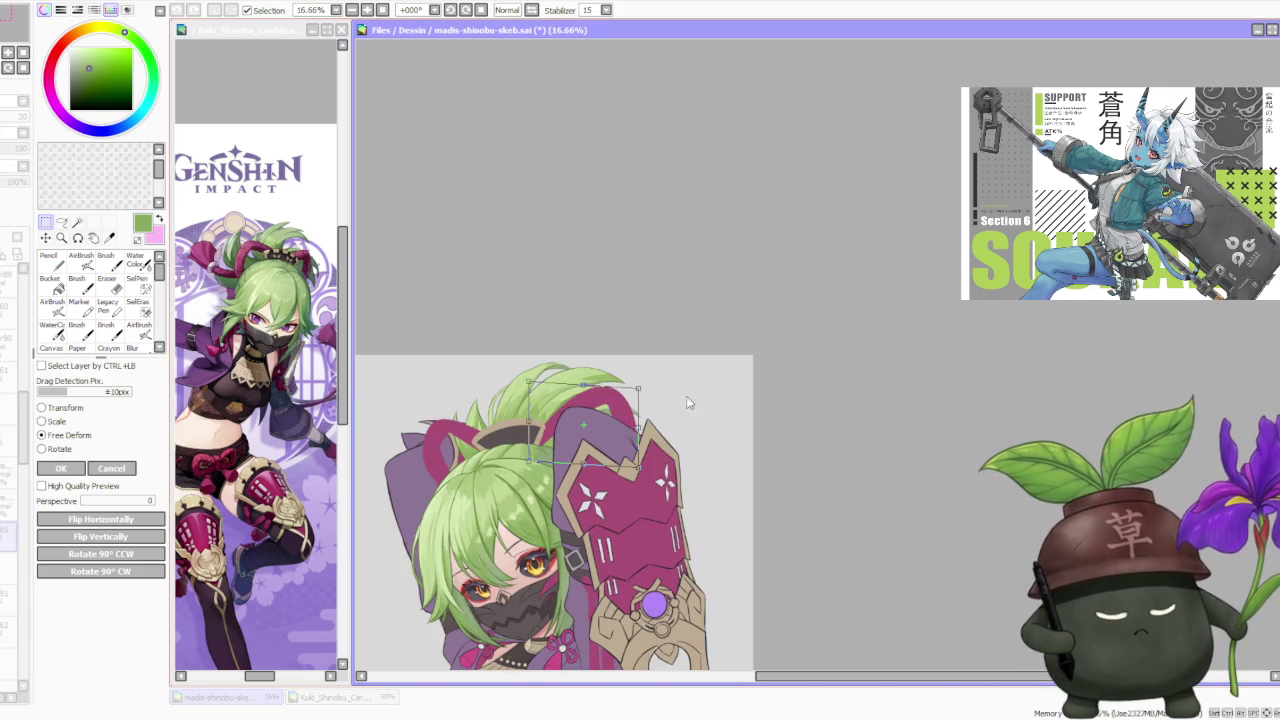
pyautogui.scroll(-2, 703, 398)
pyautogui.scroll(2, 535, 398)
pyautogui.scroll(-3, 482, 415)
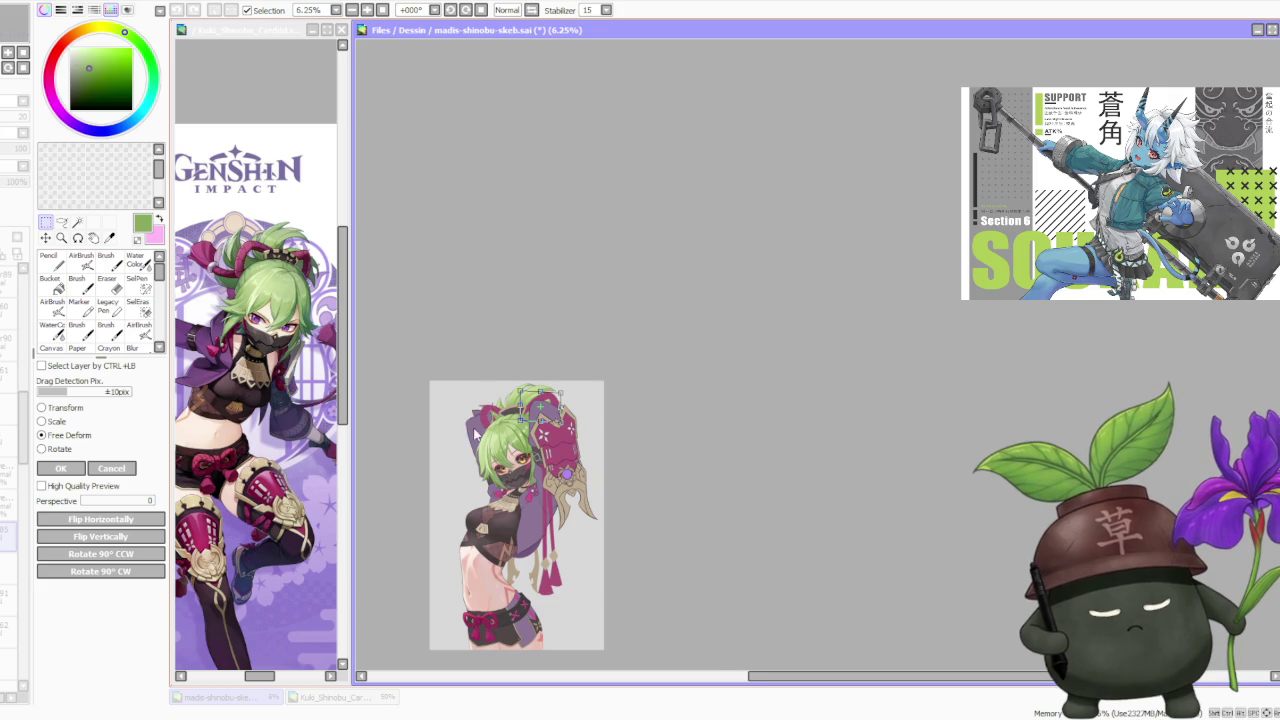
pyautogui.scroll(2, 456, 448)
pyautogui.click(125, 466)
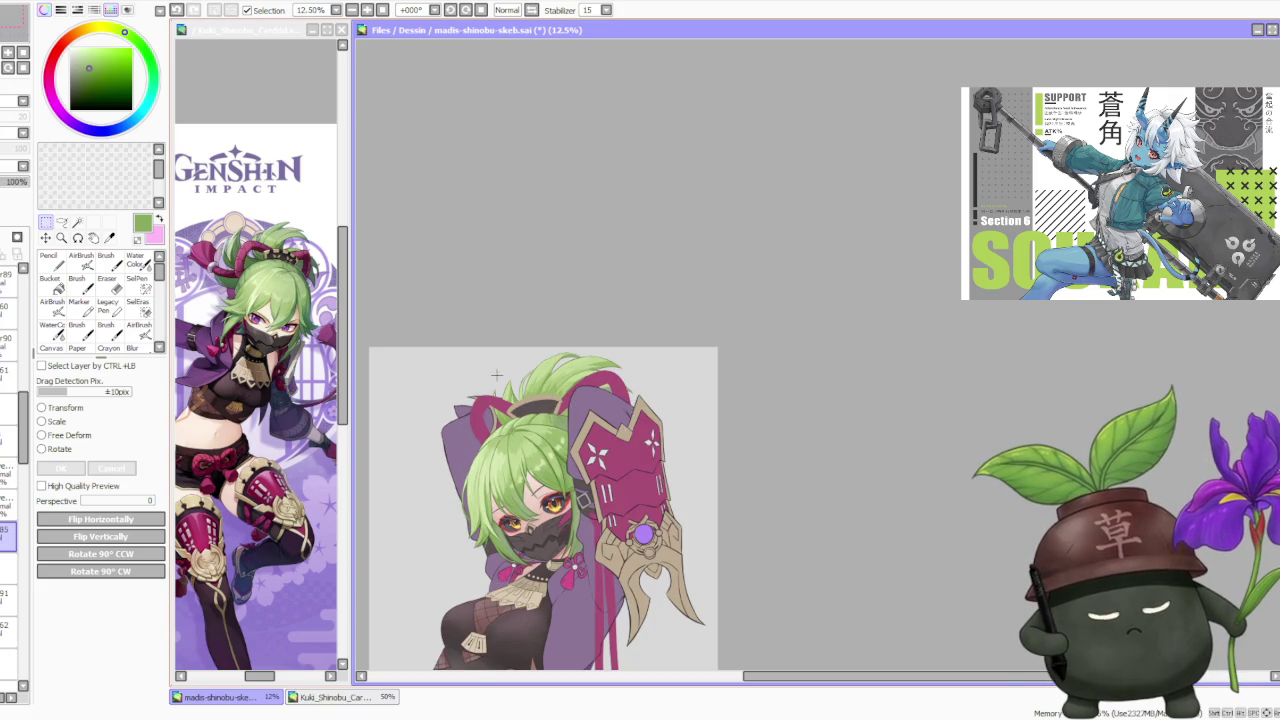
pyautogui.scroll(-2, 516, 340)
pyautogui.scroll(2, 510, 345)
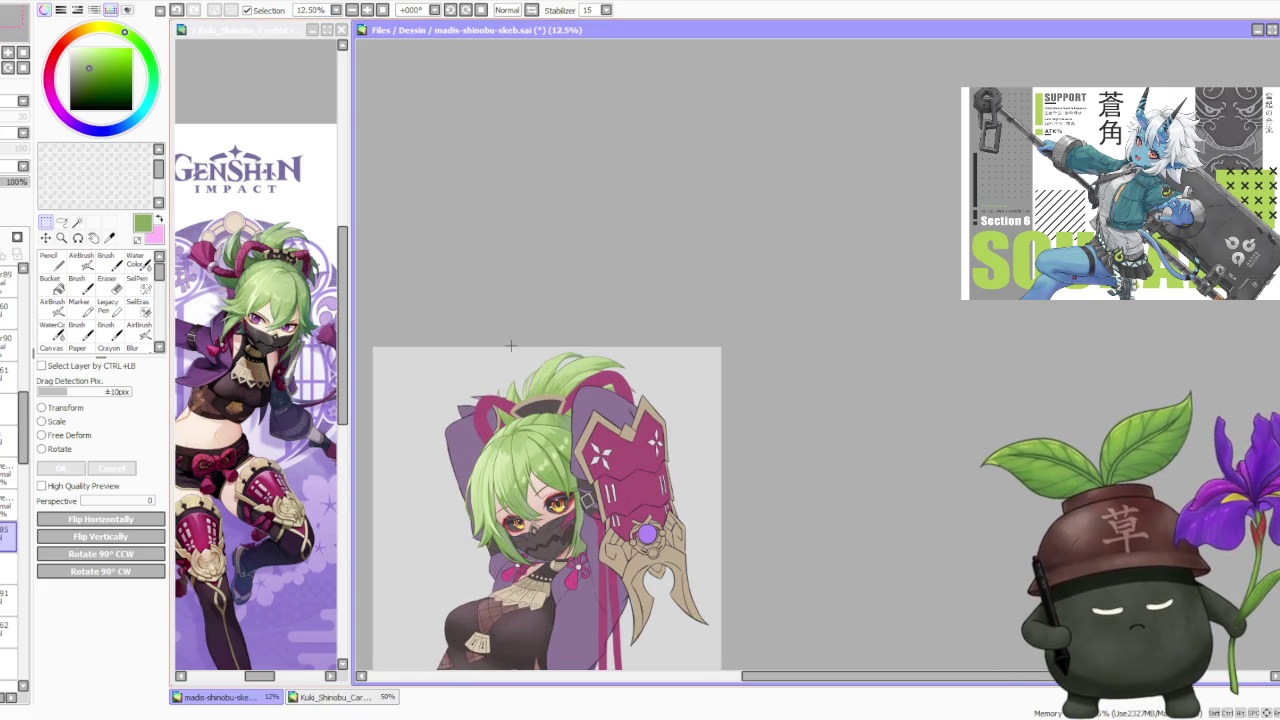
pyautogui.scroll(1, 493, 377)
# Select the left magenta hair loop and apply a Free Deform to it.
pyautogui.moveTo(451, 382); pyautogui.dragTo(553, 480)
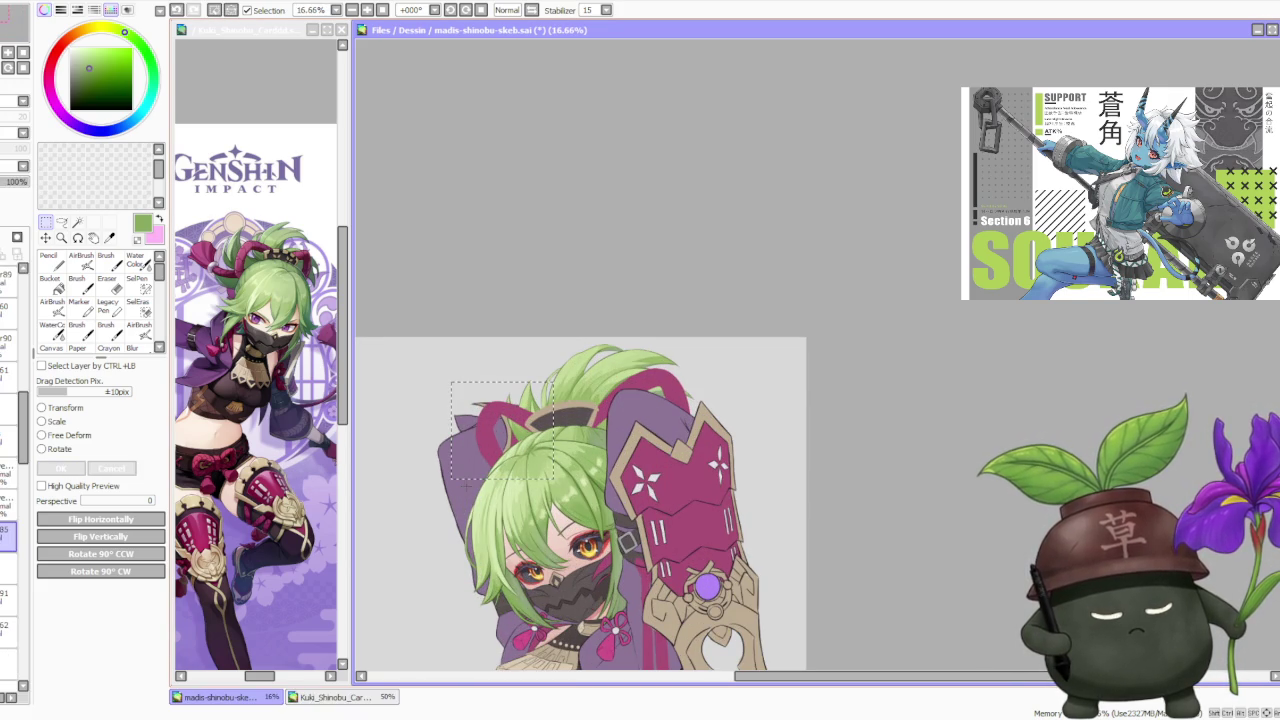
pyautogui.click(72, 435)
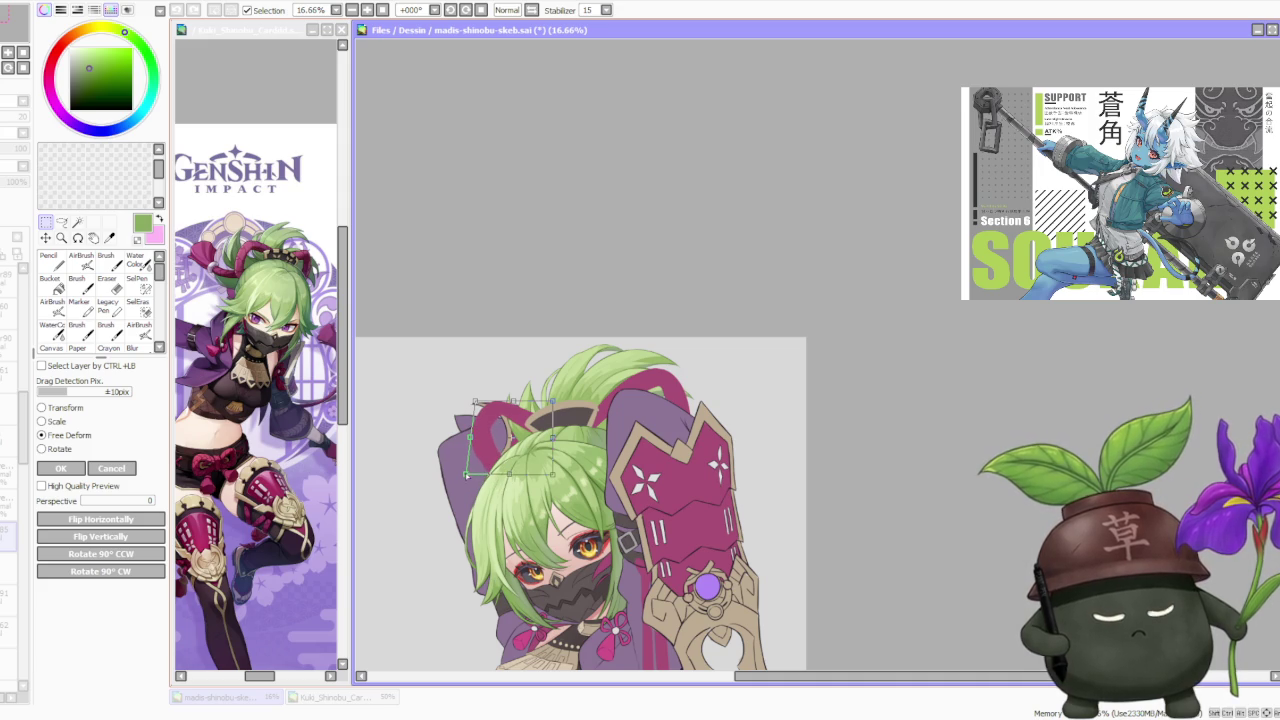
pyautogui.click(62, 468)
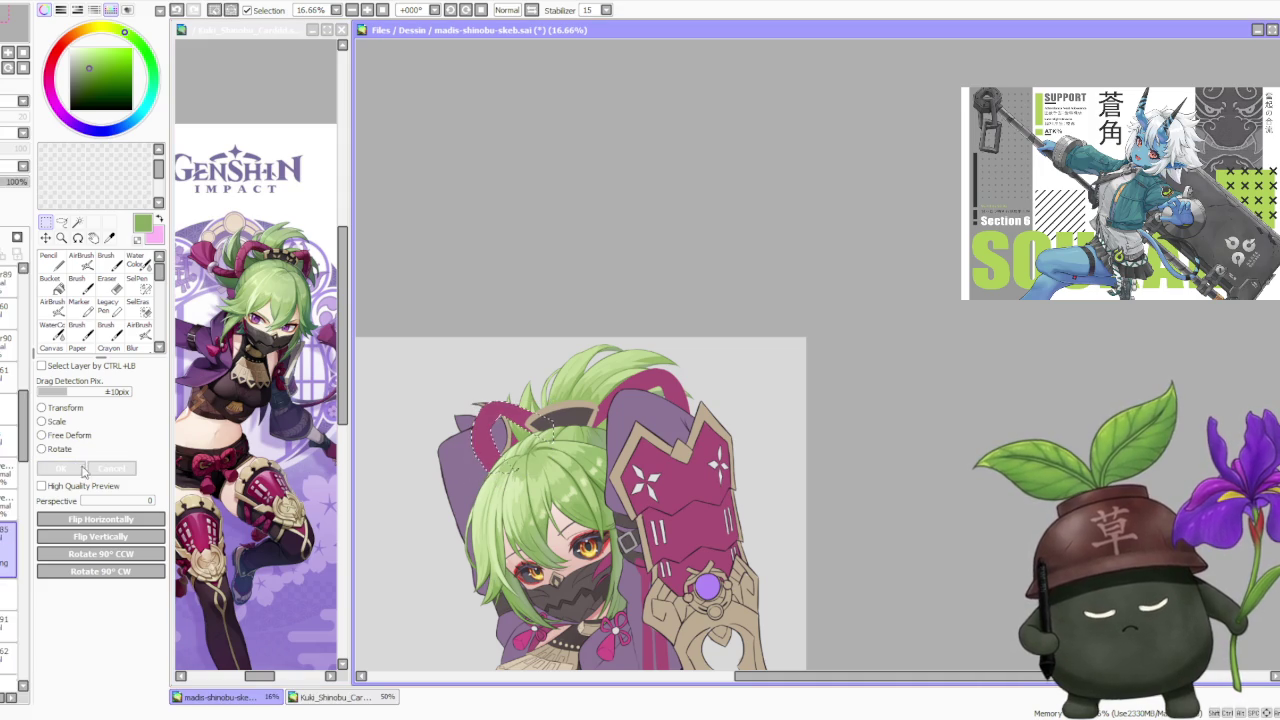
pyautogui.scroll(-1, 620, 315)
pyautogui.scroll(-2, 630, 308)
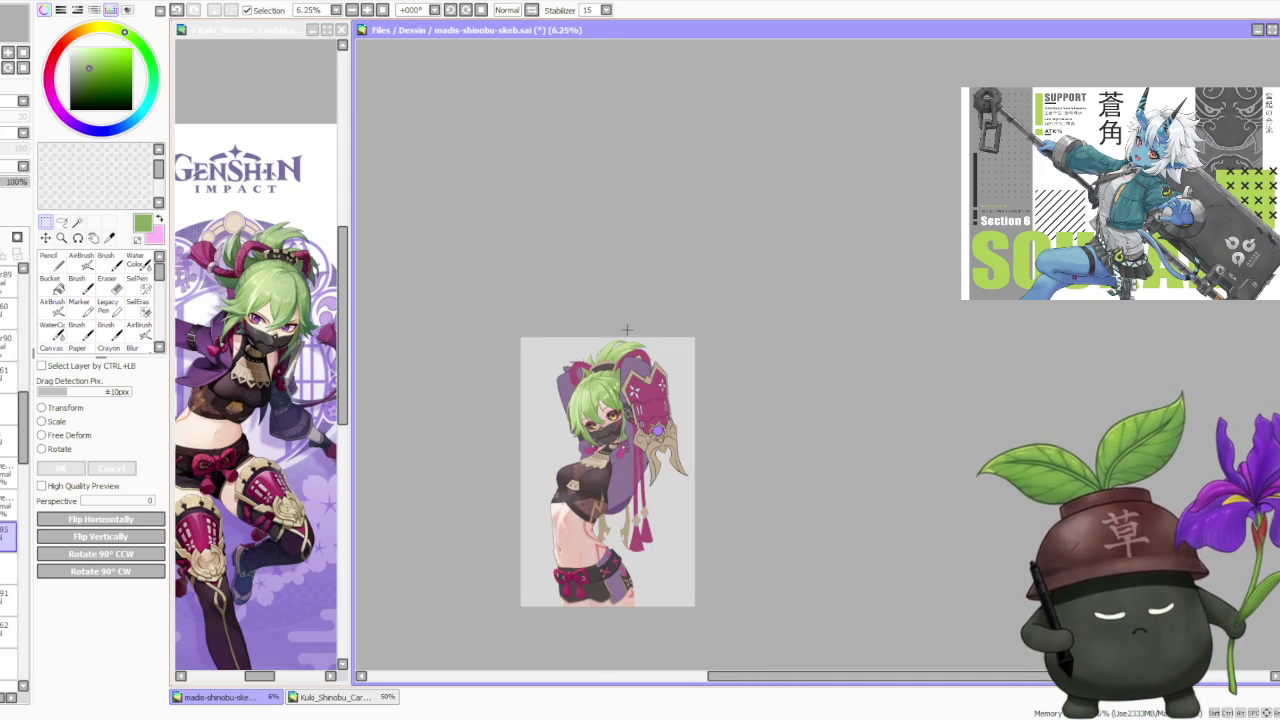
pyautogui.scroll(1, 629, 323)
# Flip the canvas horizontally to check proportions, then flip it back.
pyautogui.click(531, 10)
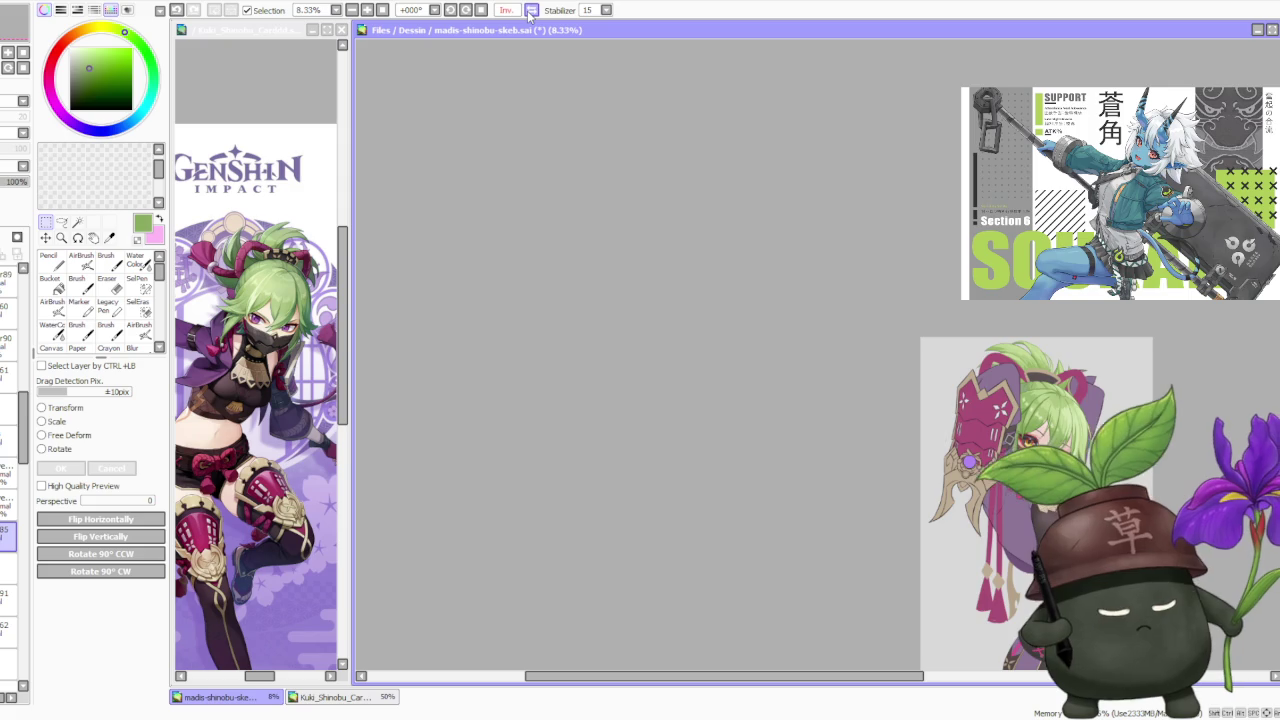
pyautogui.click(531, 10)
pyautogui.scroll(2, 640, 336)
# Pull the ponytail and armguard area's right edge inward and apply the deform.
pyautogui.click(62, 436)
pyautogui.scroll(1, 568, 433)
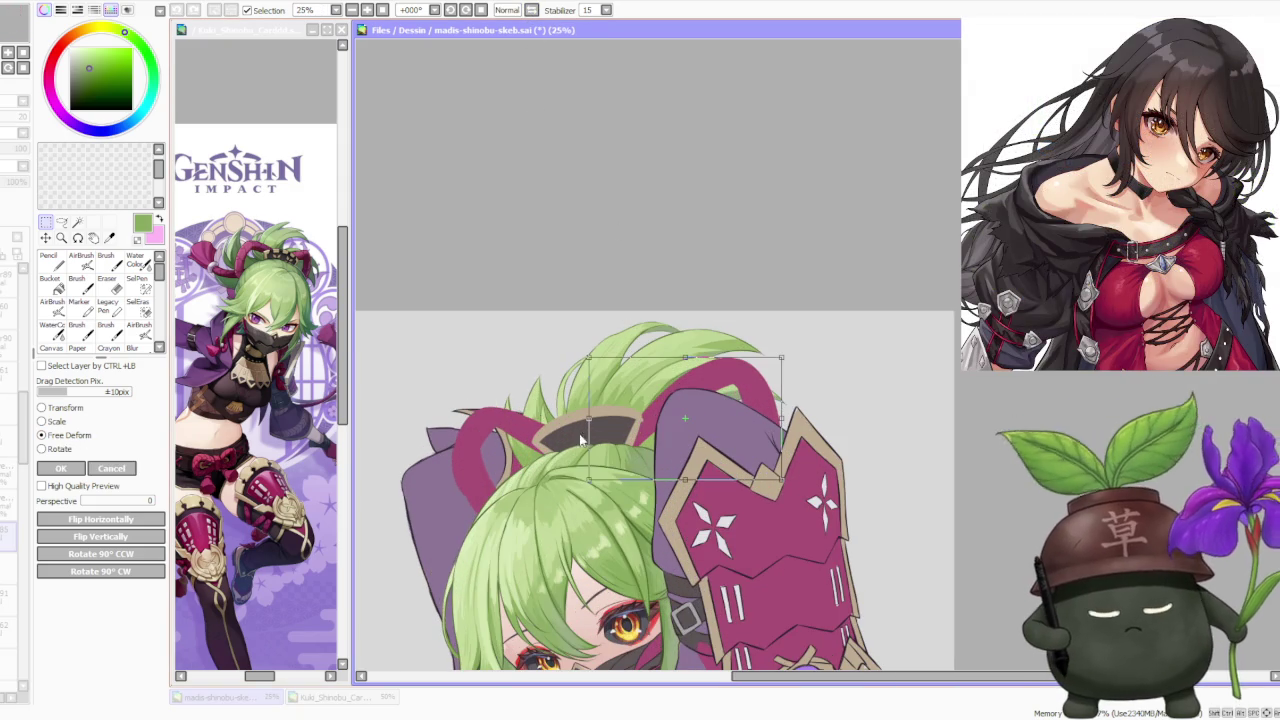
pyautogui.moveTo(781, 420); pyautogui.dragTo(760, 421)
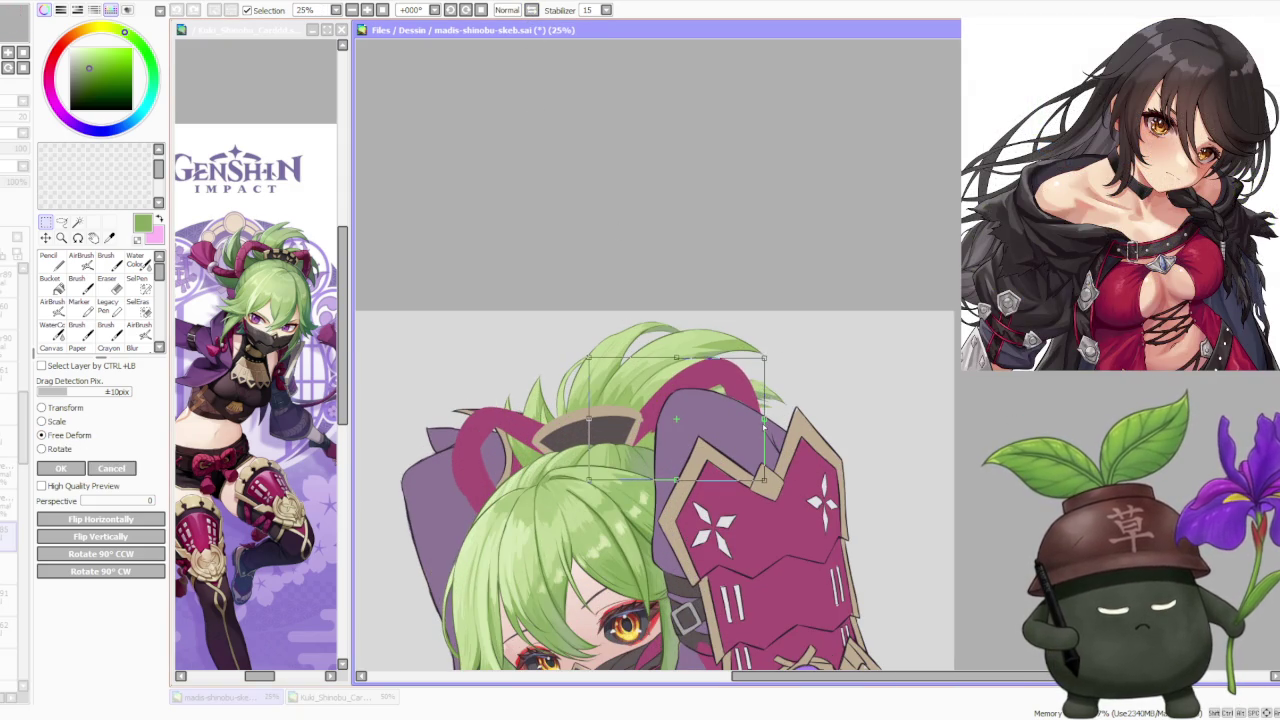
pyautogui.scroll(-3, 740, 395)
pyautogui.scroll(-1, 740, 395)
pyautogui.scroll(-1, 766, 400)
pyautogui.scroll(4, 700, 402)
pyautogui.scroll(1, 663, 405)
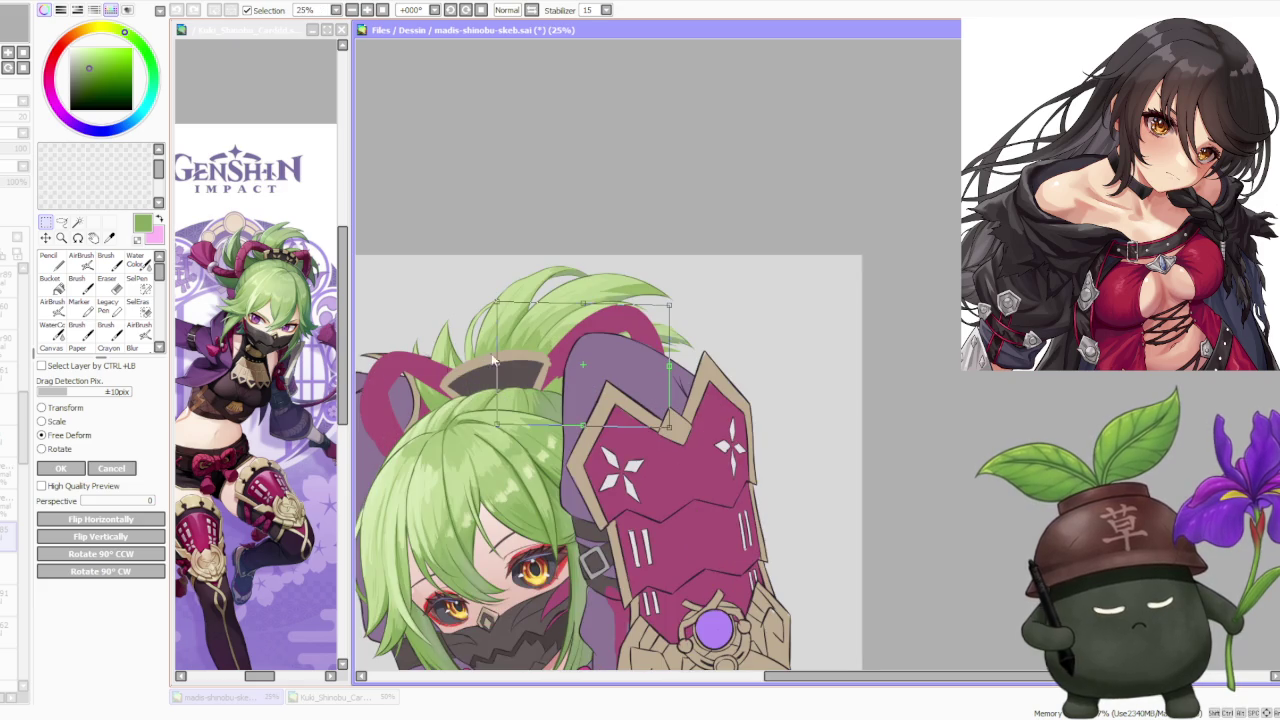
pyautogui.click(83, 466)
pyautogui.scroll(2, 700, 300)
pyautogui.scroll(1, 680, 320)
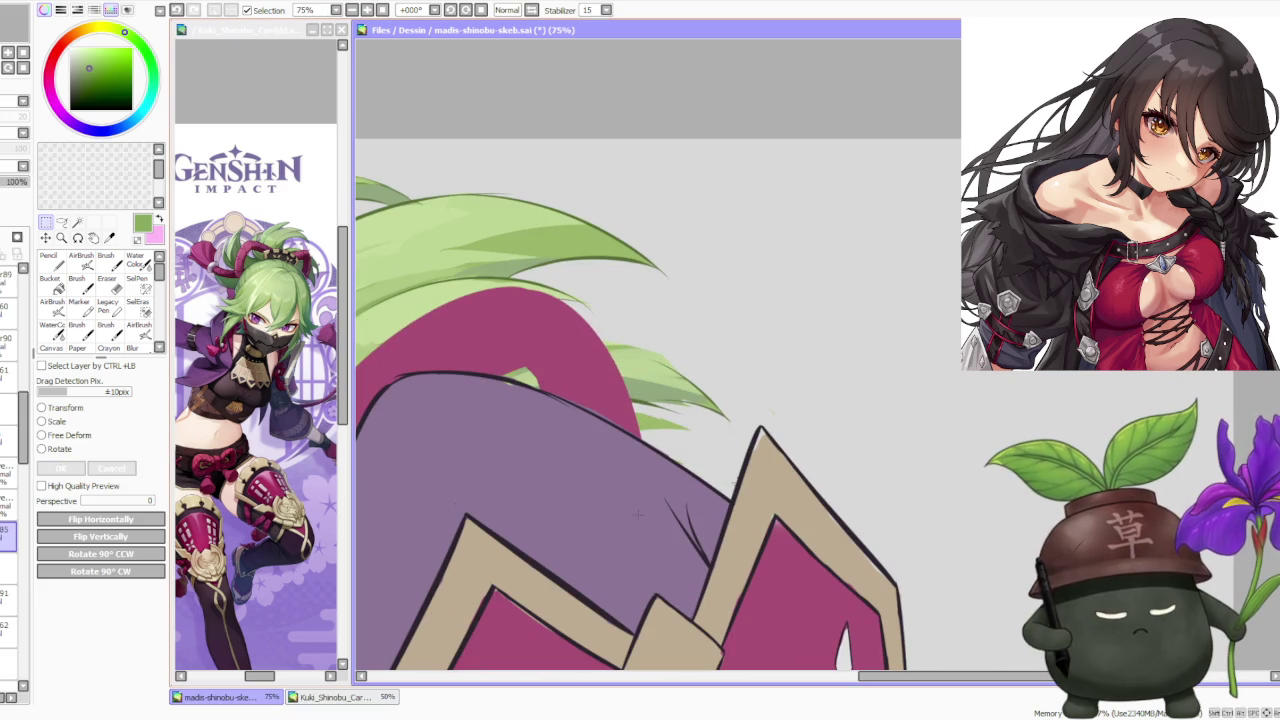
pyautogui.scroll(-4, 837, 308)
pyautogui.scroll(-2, 834, 310)
pyautogui.scroll(2, 834, 310)
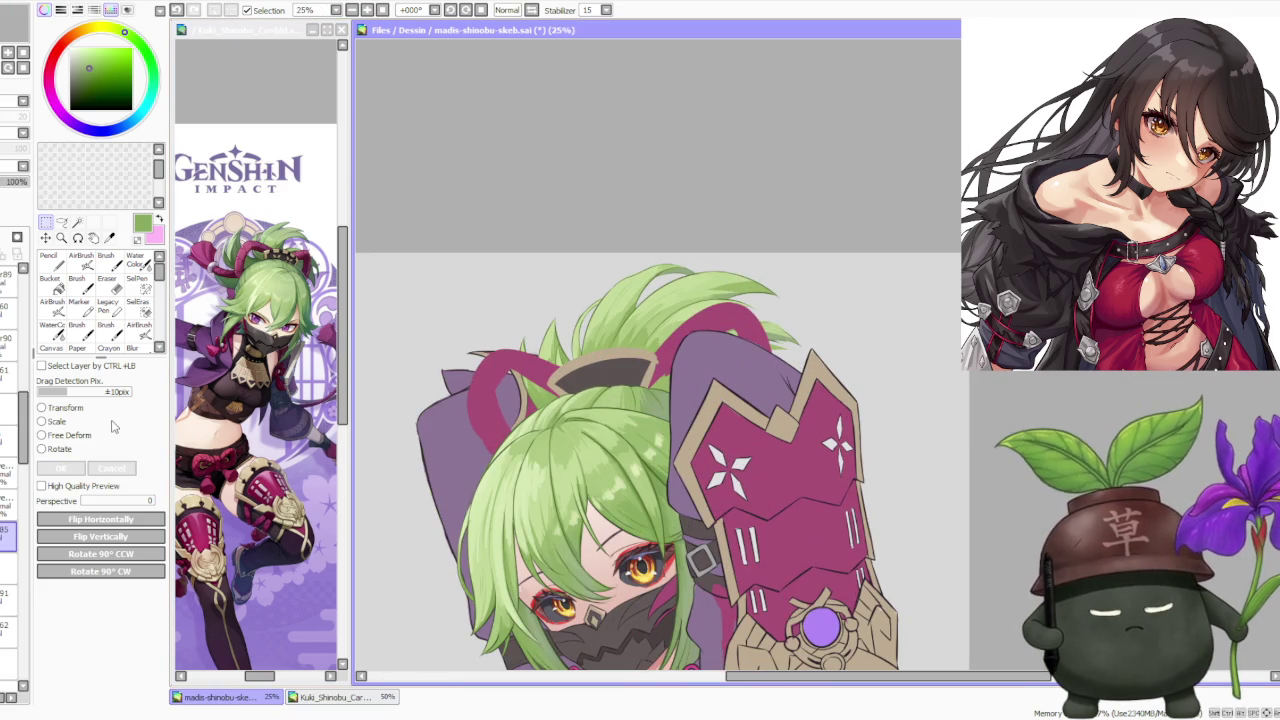
pyautogui.press('b')
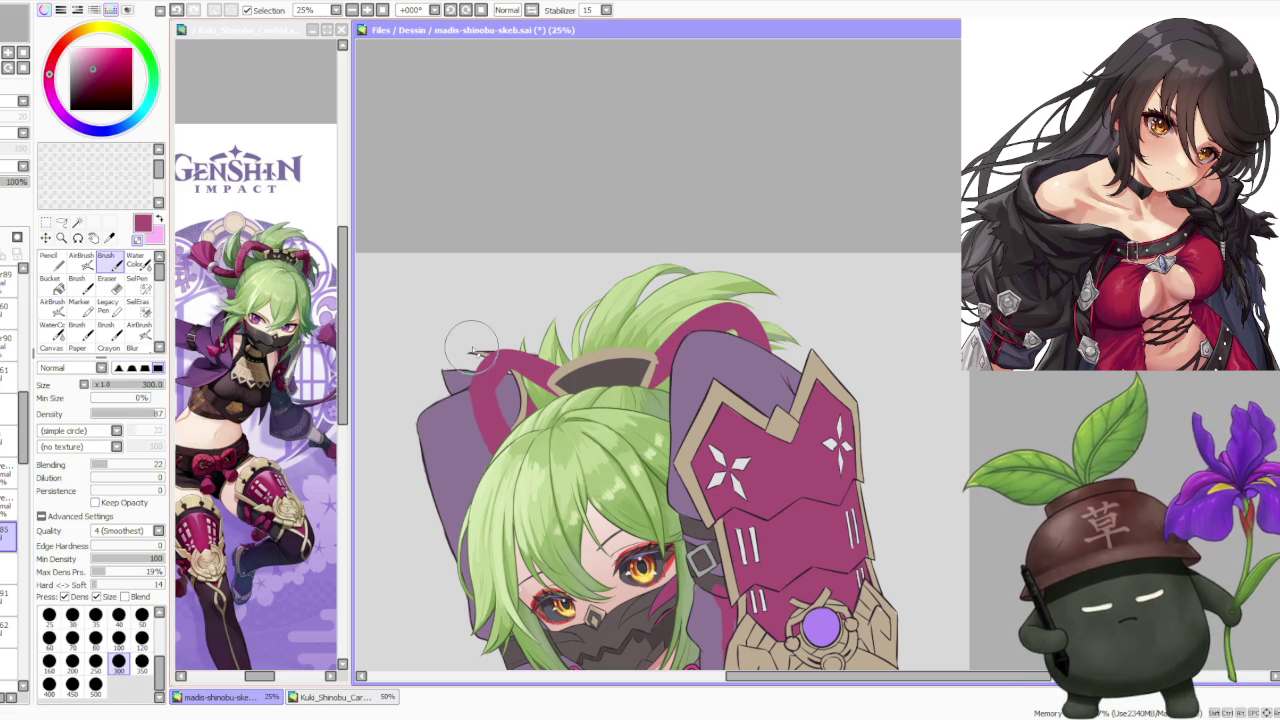
# Paint magenta over the bow loop behind the head.
pyautogui.moveTo(478, 418); pyautogui.dragTo(508, 368)
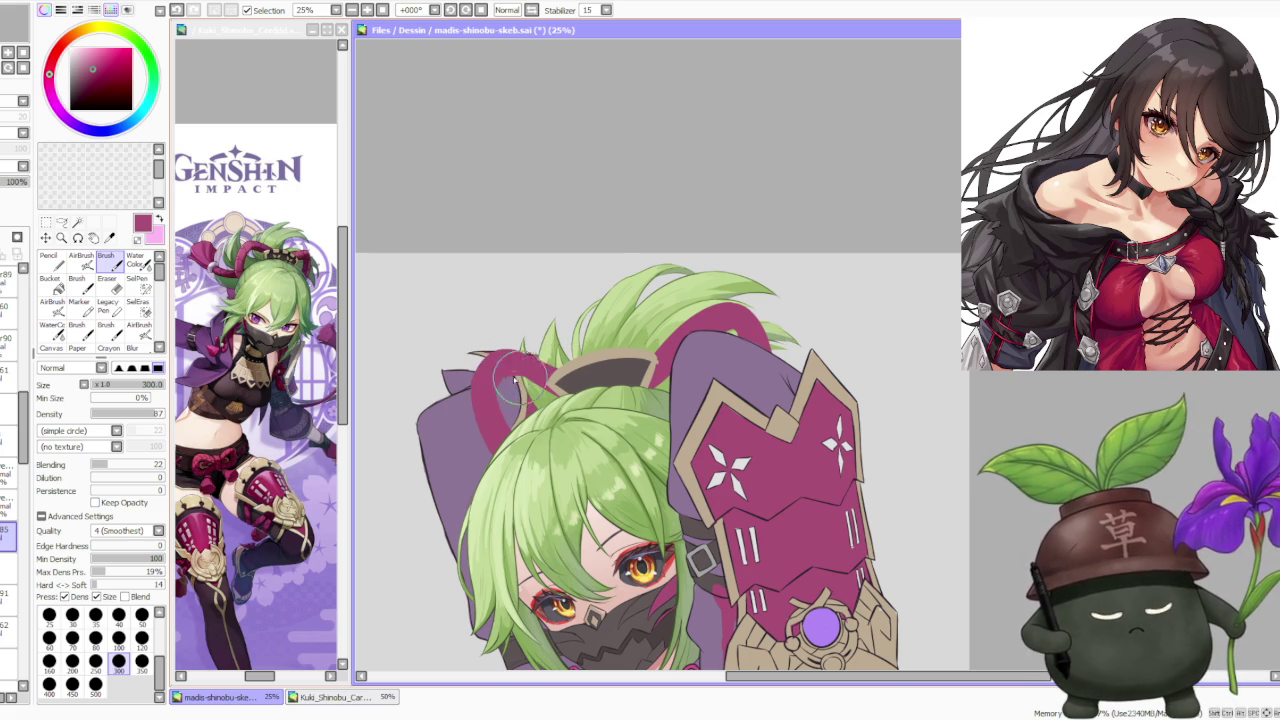
pyautogui.scroll(-3, 620, 310)
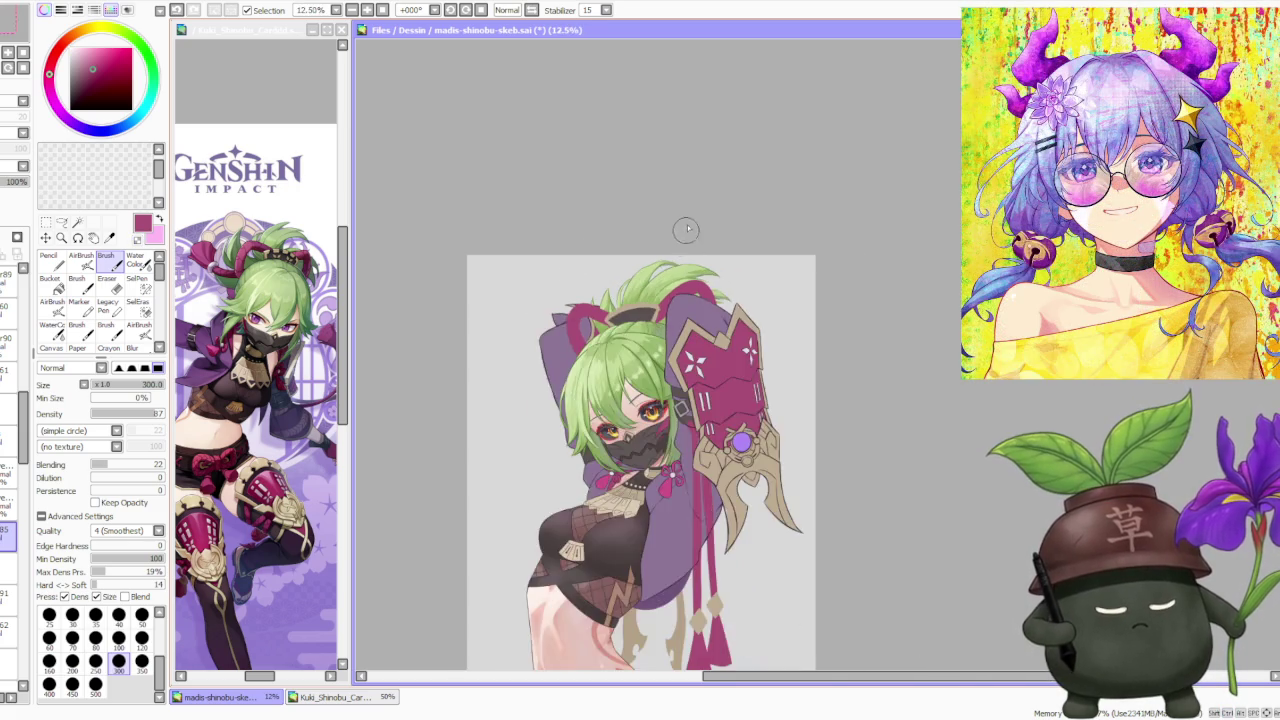
pyautogui.scroll(3, 686, 234)
pyautogui.scroll(-2, 703, 317)
pyautogui.scroll(3, 737, 266)
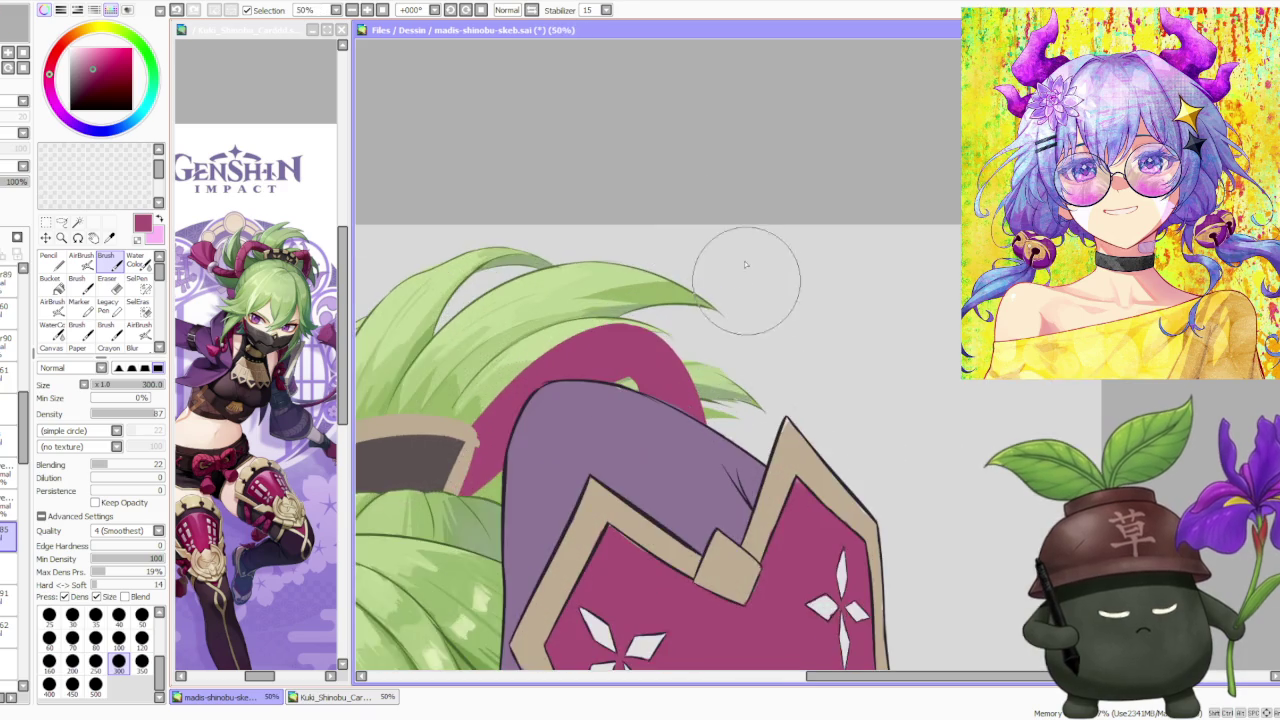
pyautogui.scroll(-1, 749, 277)
# Move to another layer, tilt the canvas toward the hair tips, and pick green from the colour wheel.
pyautogui.click(9, 624)
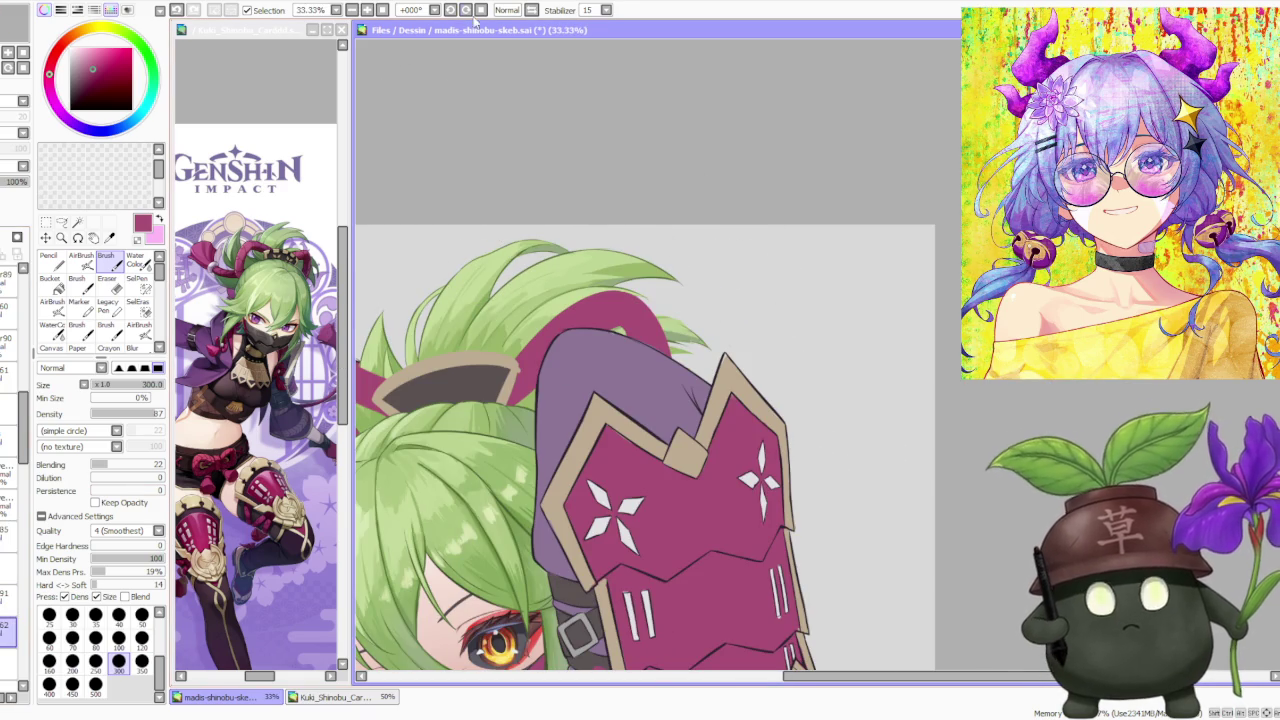
pyautogui.click(450, 9)
pyautogui.scroll(2, 703, 495)
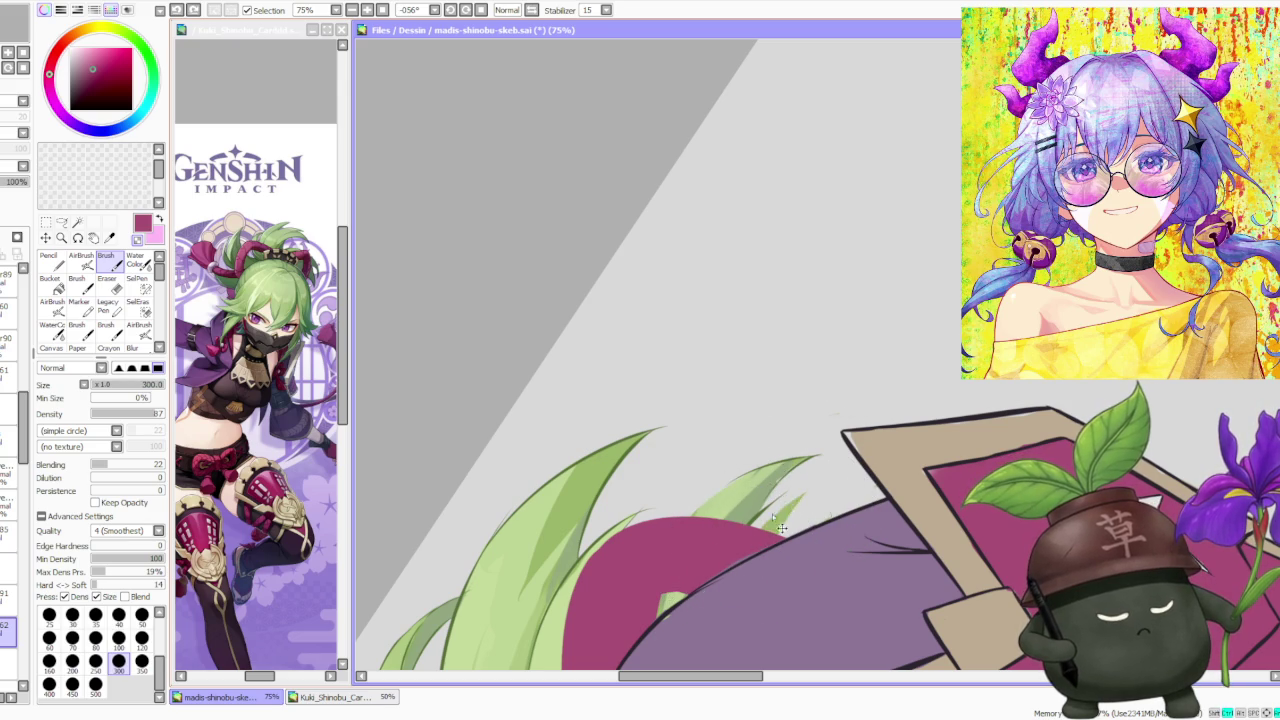
pyautogui.scroll(-1, 770, 543)
pyautogui.scroll(-1, 765, 470)
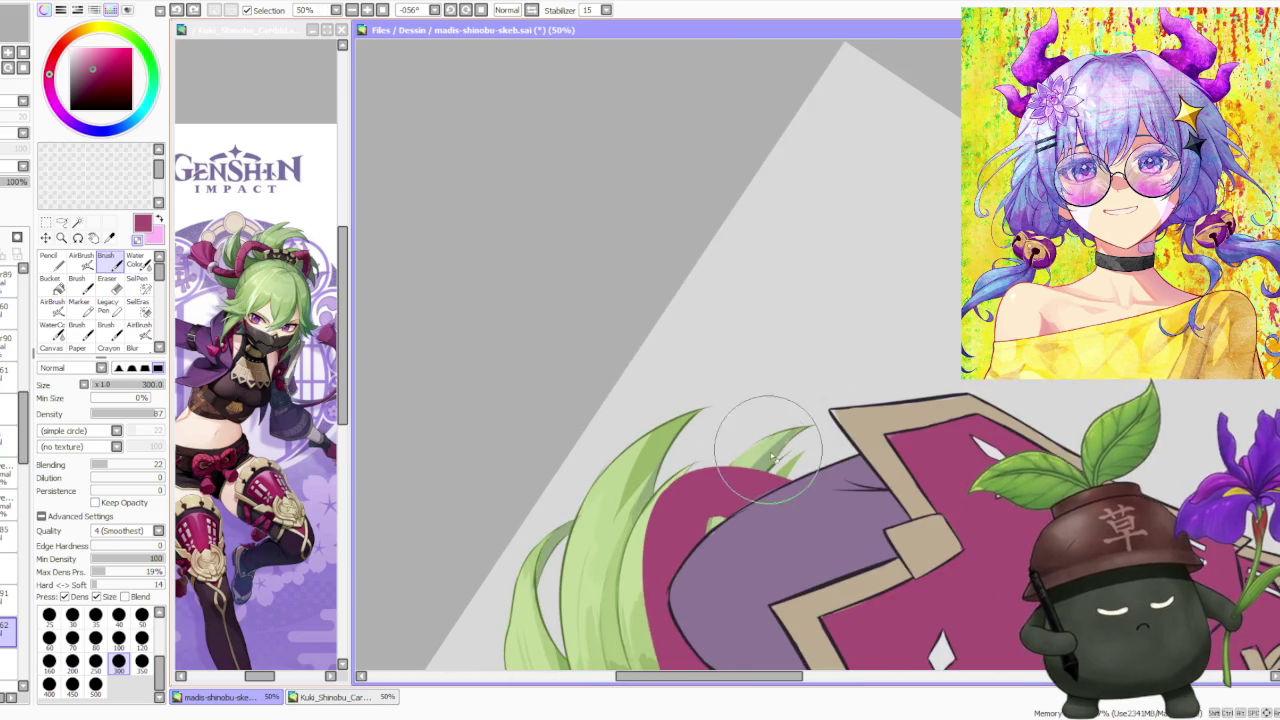
pyautogui.scroll(1, 770, 457)
pyautogui.scroll(1, 757, 414)
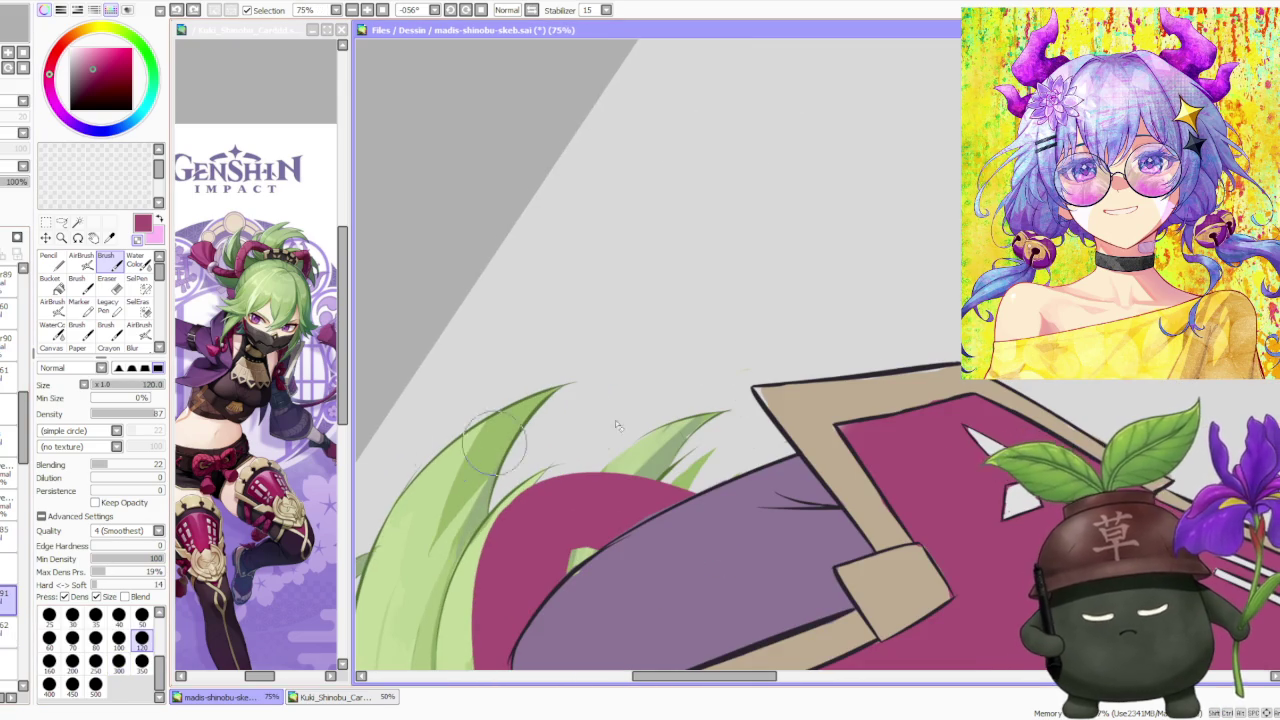
pyautogui.scroll(1, 740, 470)
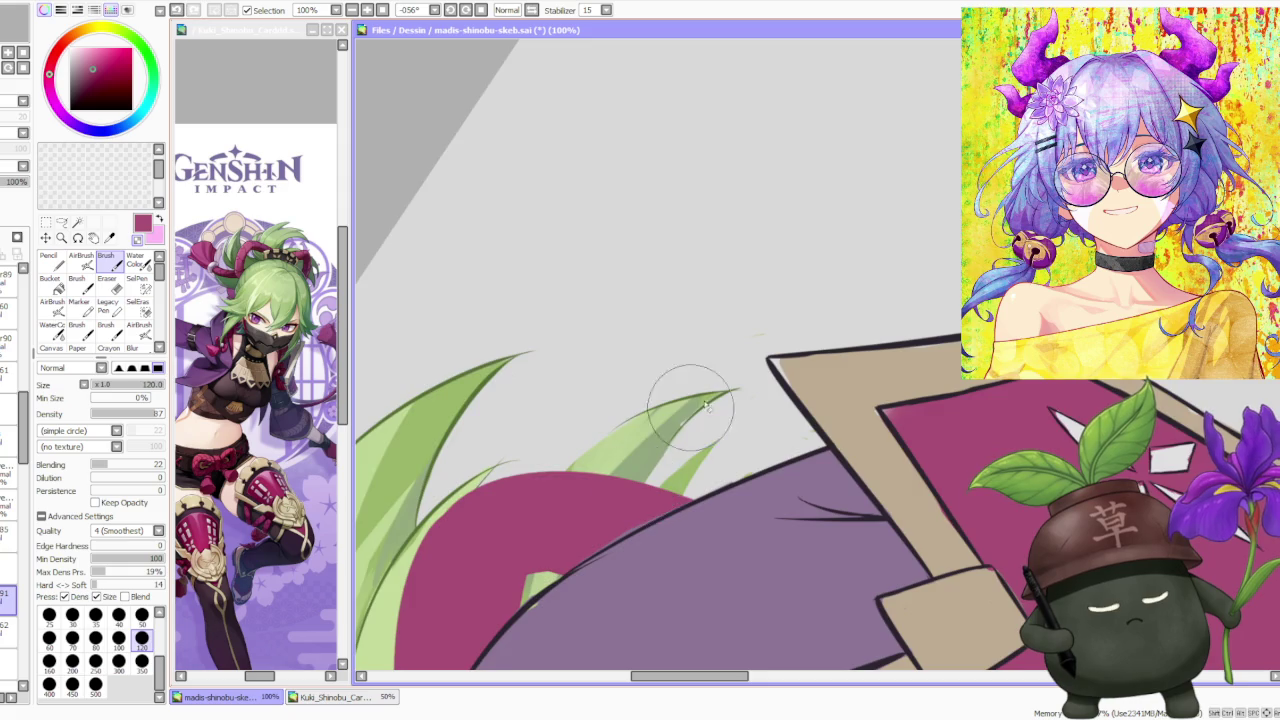
pyautogui.keyDown('alt'); pyautogui.click(652, 480); pyautogui.keyUp('alt')
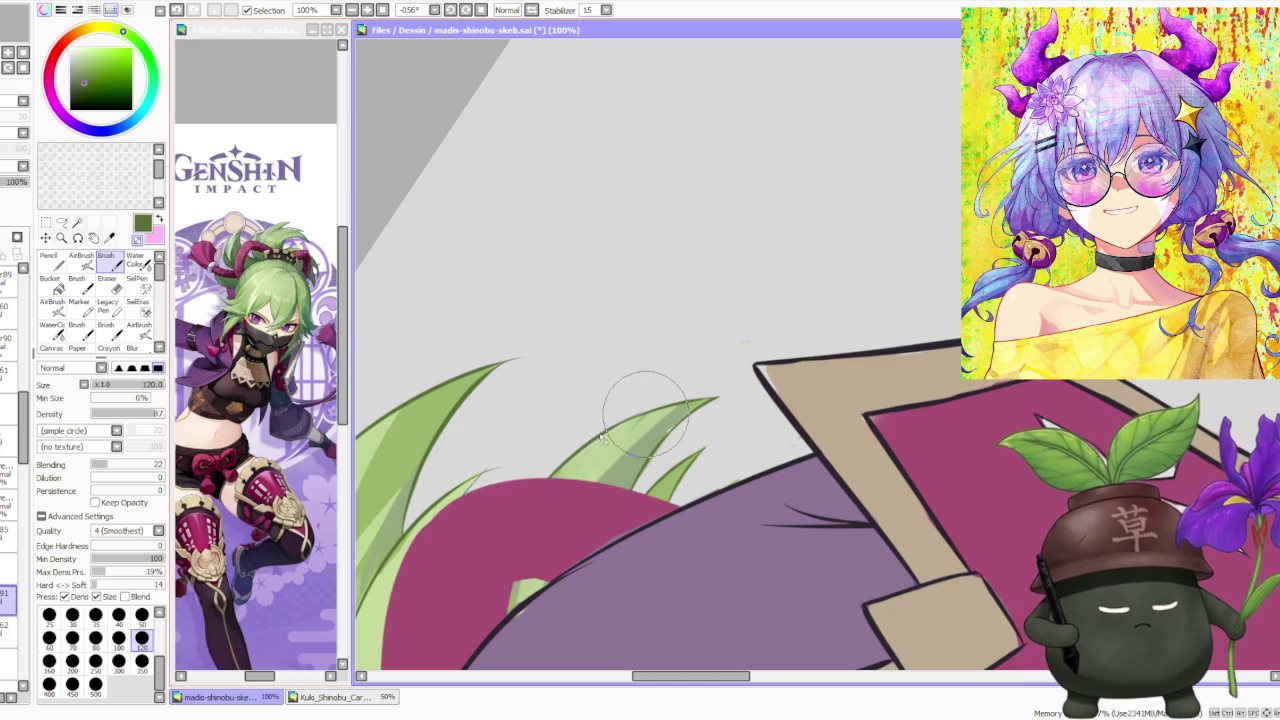
# Add light green ponytail strands over the magenta loop beside the armguard.
pyautogui.scroll(-1, 490, 462)
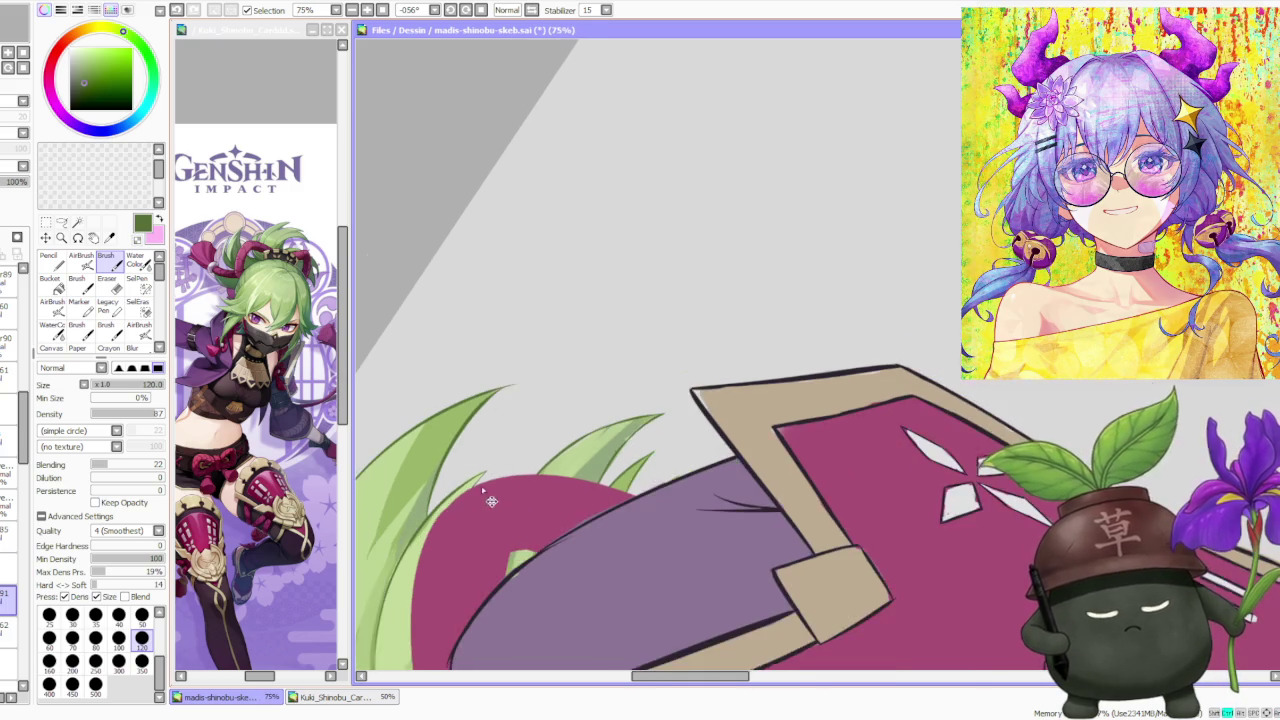
pyautogui.scroll(1, 482, 490)
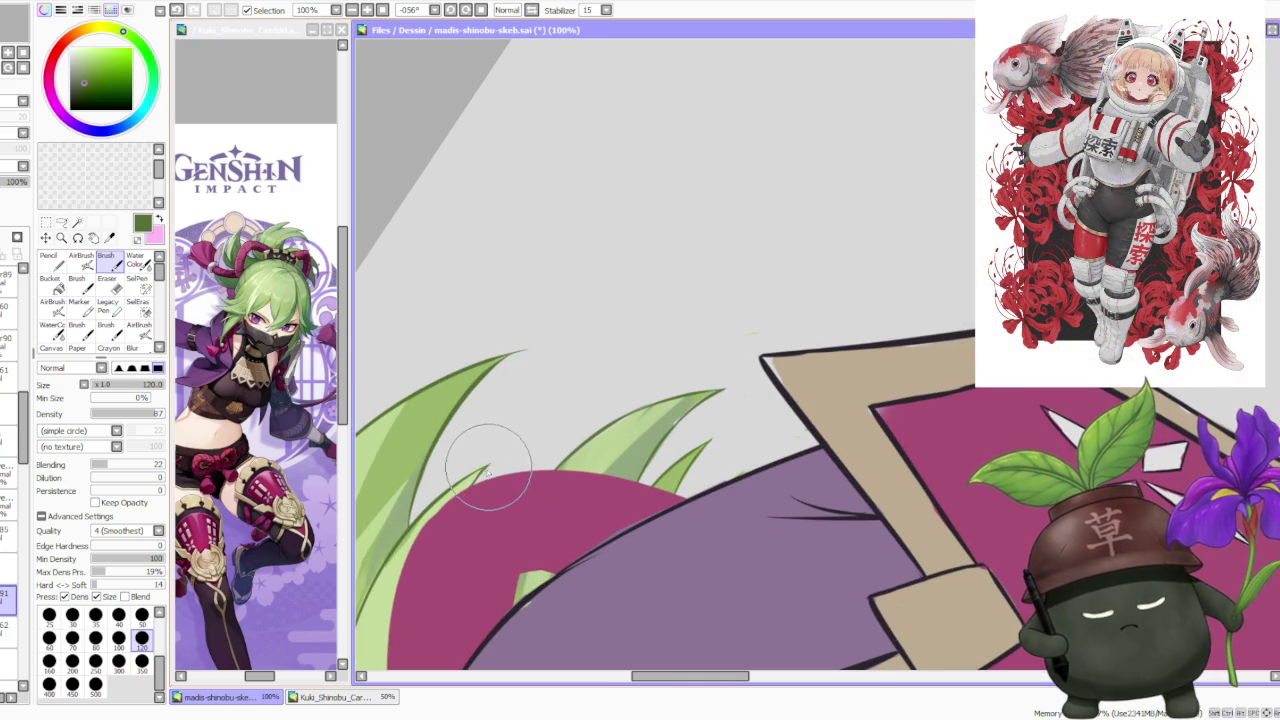
pyautogui.scroll(-1, 543, 423)
pyautogui.scroll(-1, 566, 486)
pyautogui.scroll(-1, 565, 541)
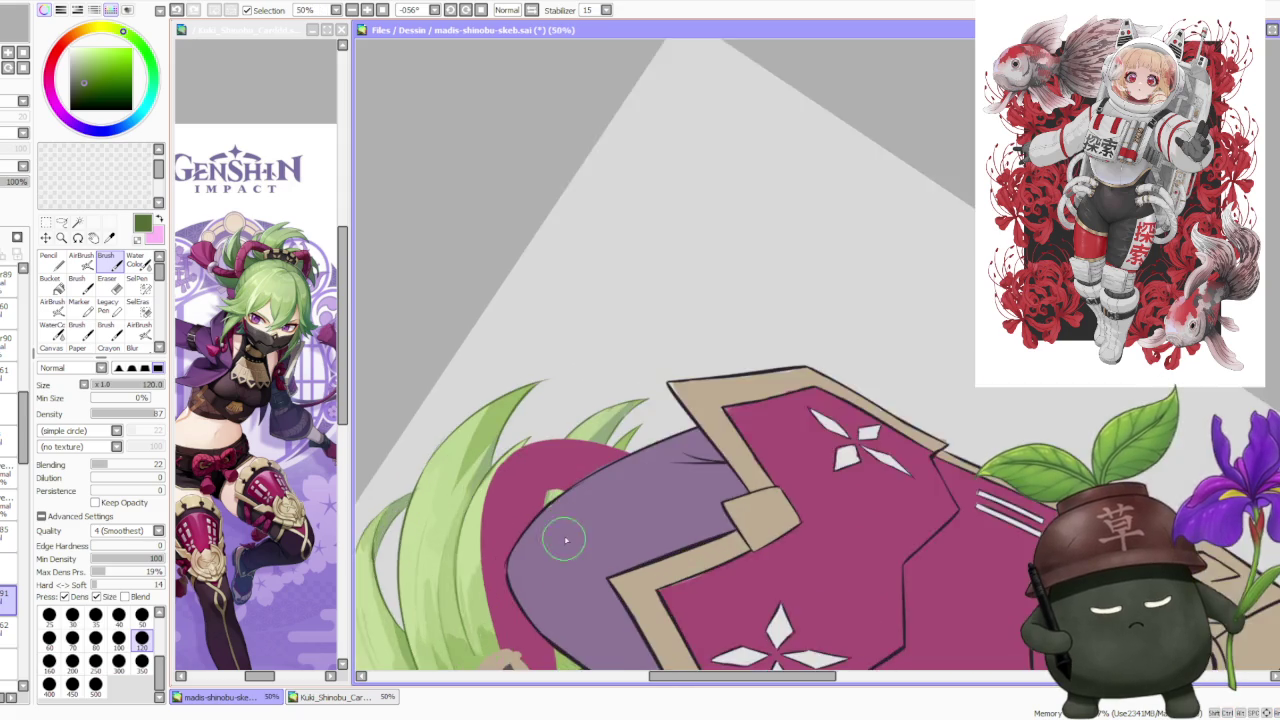
pyautogui.scroll(2, 565, 530)
pyautogui.scroll(-2, 580, 491)
pyautogui.scroll(-2, 595, 400)
pyautogui.scroll(3, 550, 421)
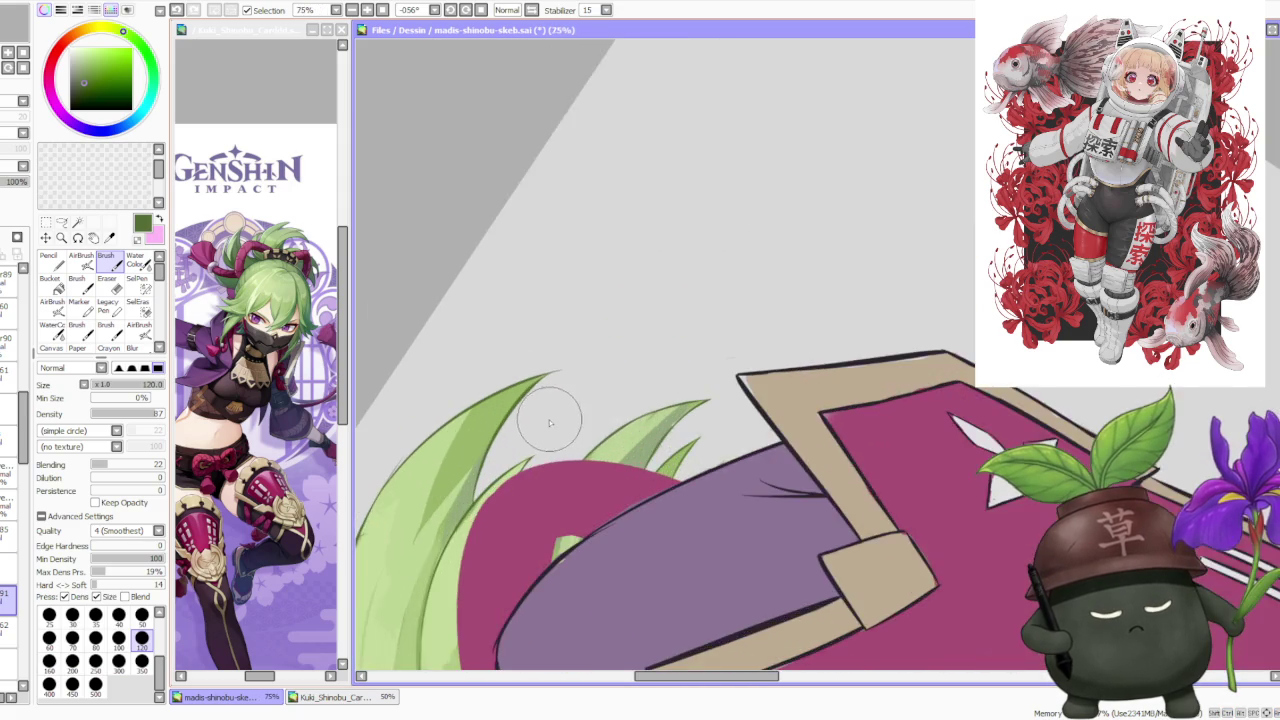
pyautogui.scroll(-1, 550, 421)
pyautogui.scroll(-1, 530, 440)
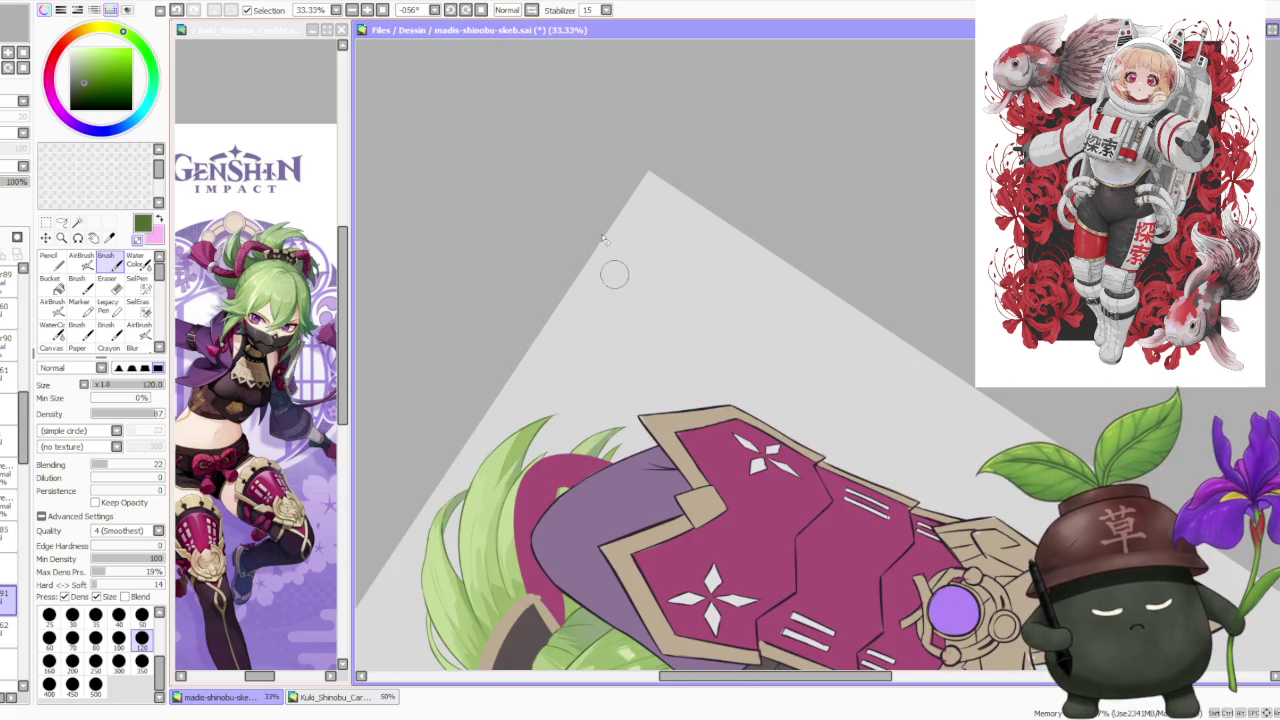
# Reset the canvas rotation to upright.
pyautogui.click(484, 10)
pyautogui.scroll(-1, 628, 91)
pyautogui.scroll(-1, 703, 209)
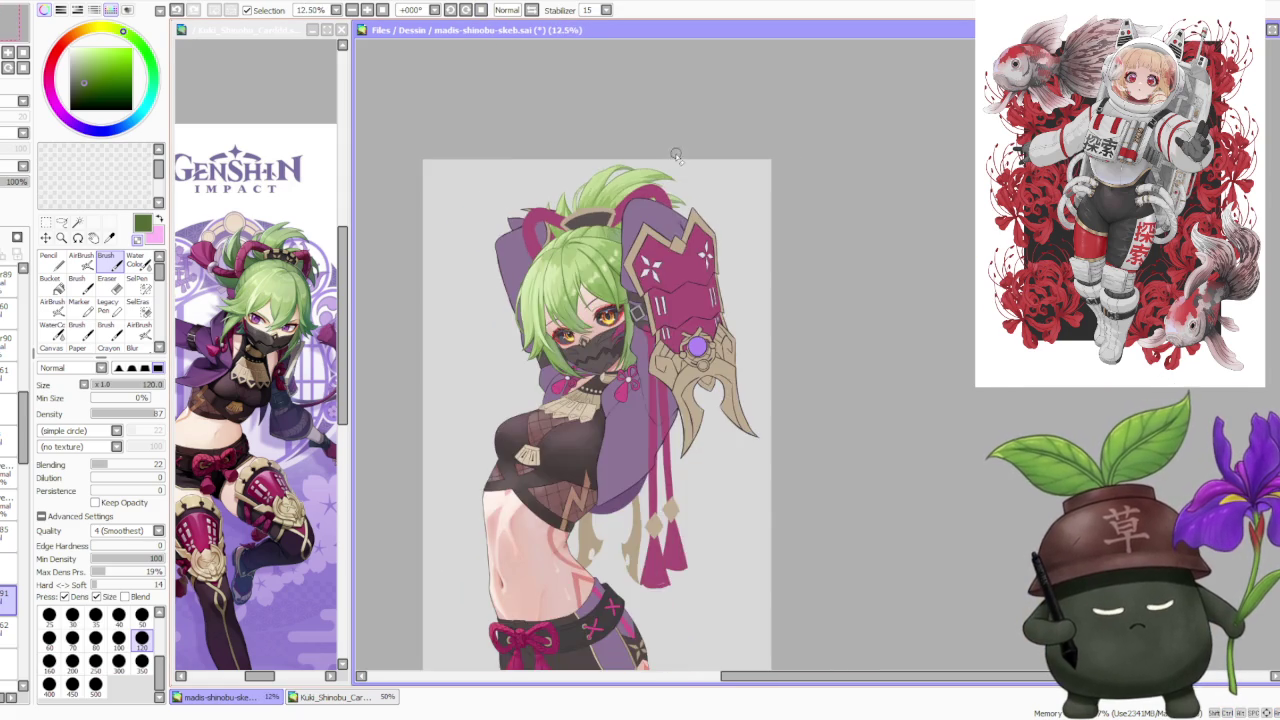
# Flip the canvas view horizontally, toggling it off and on to compare proportions.
pyautogui.scroll(-2, 674, 149)
pyautogui.scroll(3, 646, 136)
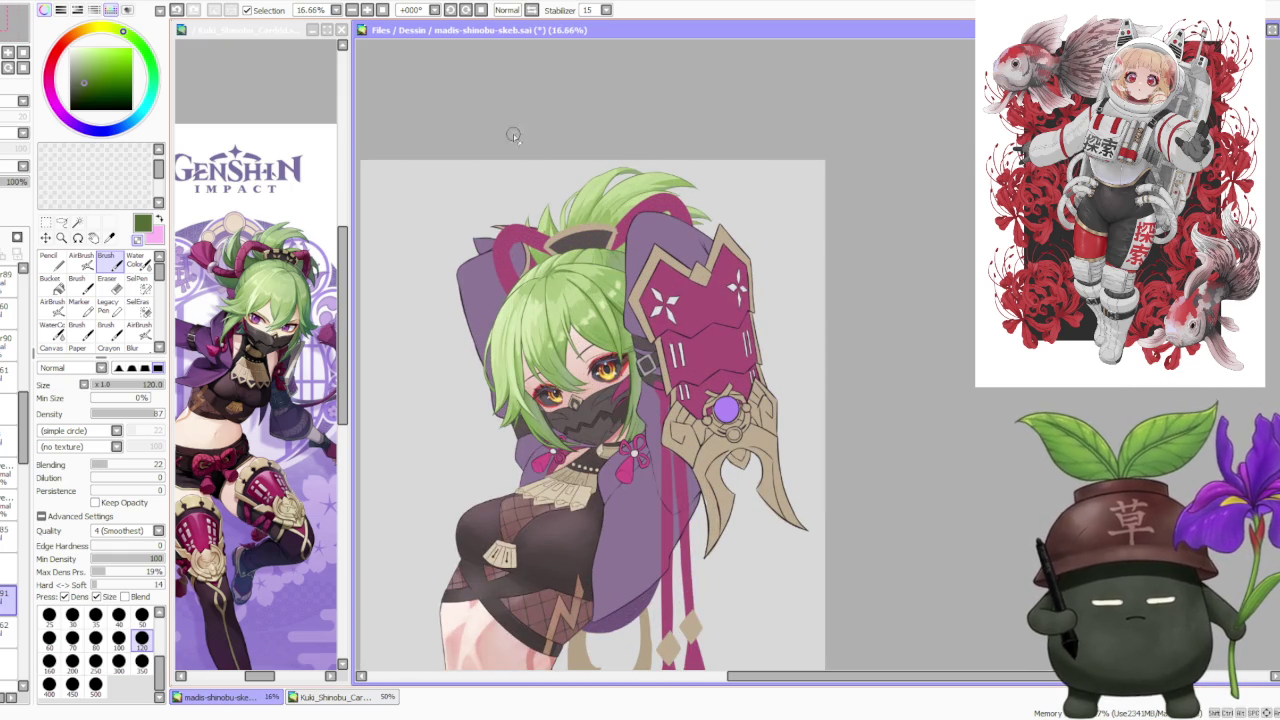
pyautogui.click(531, 10)
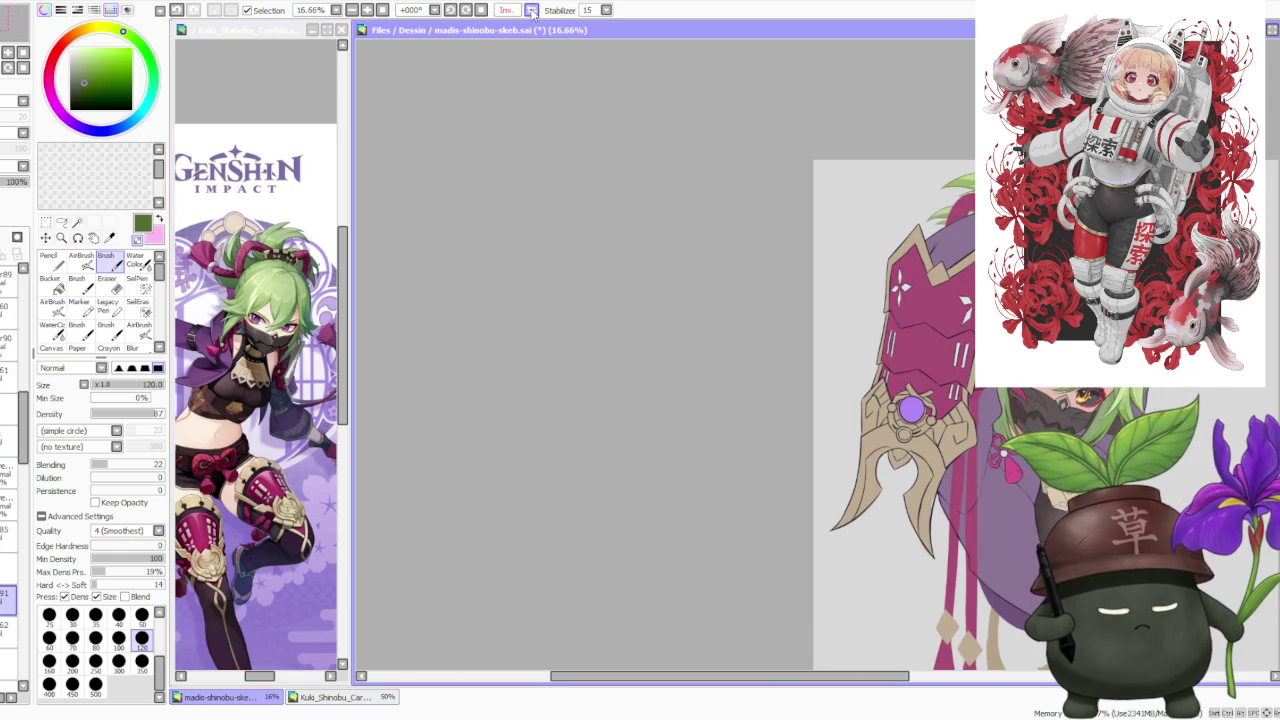
pyautogui.scroll(-3, 791, 329)
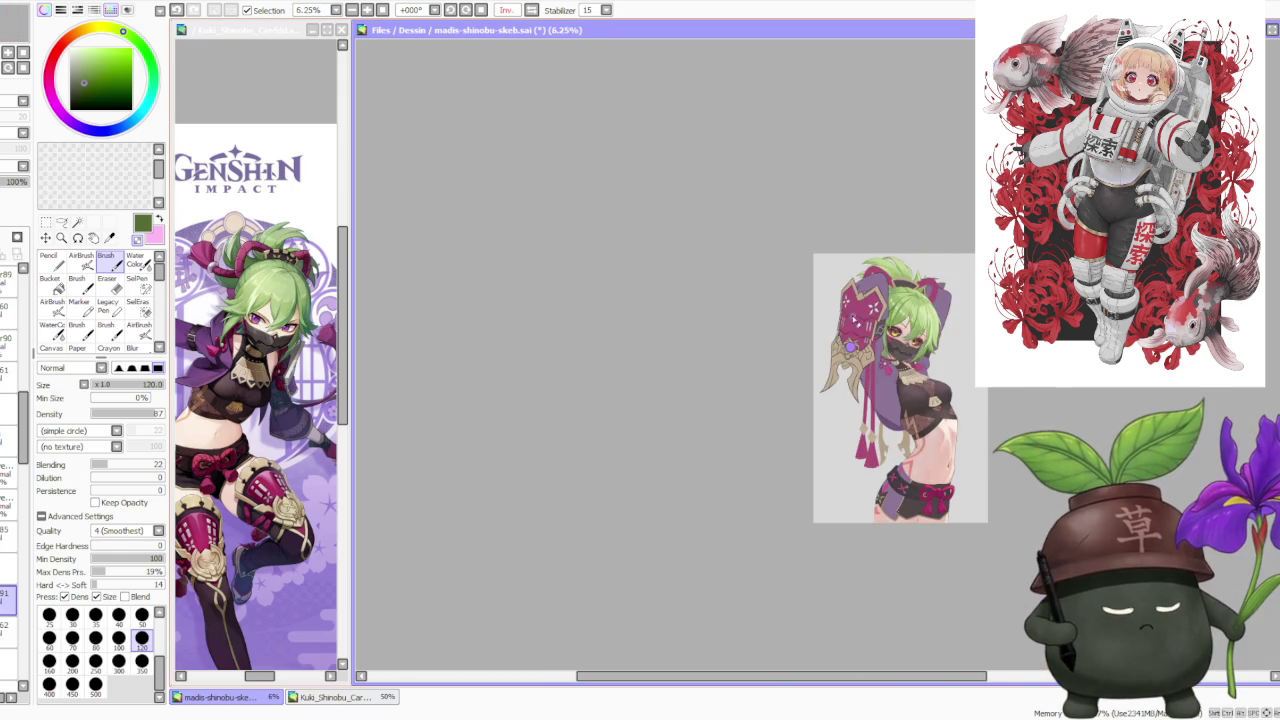
pyautogui.scroll(3, 938, 276)
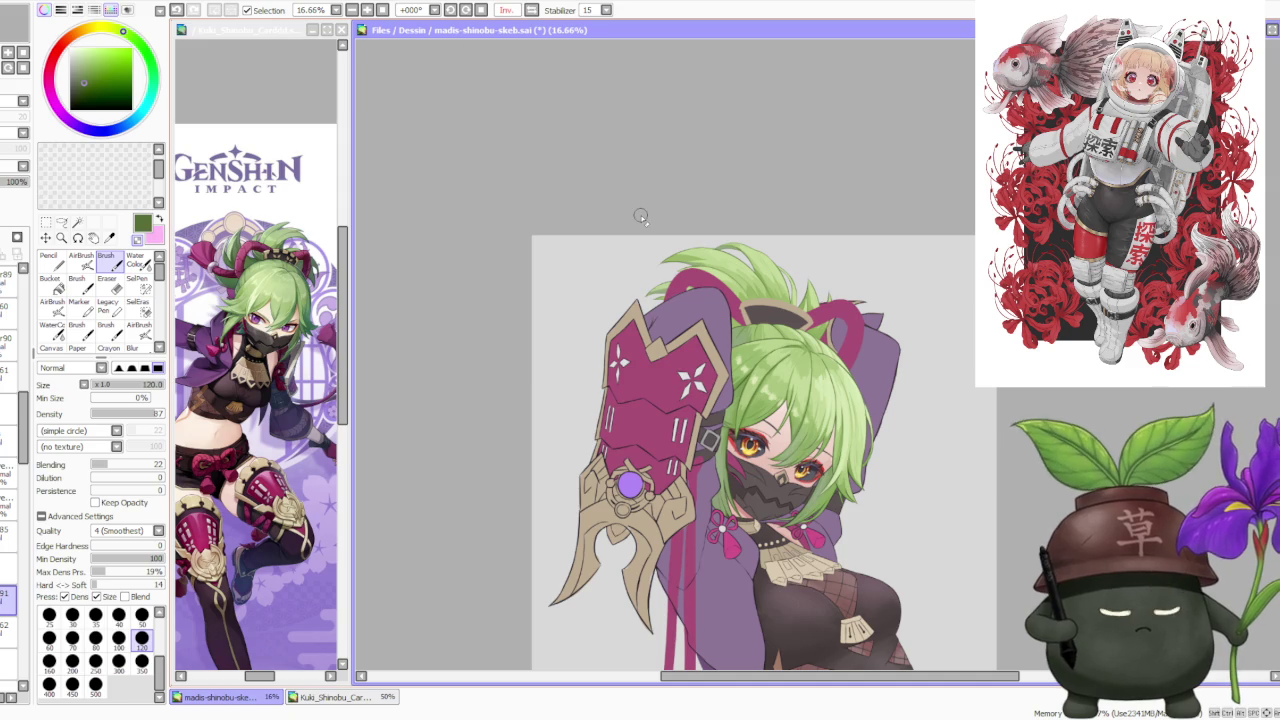
pyautogui.click(531, 10)
pyautogui.click(531, 10)
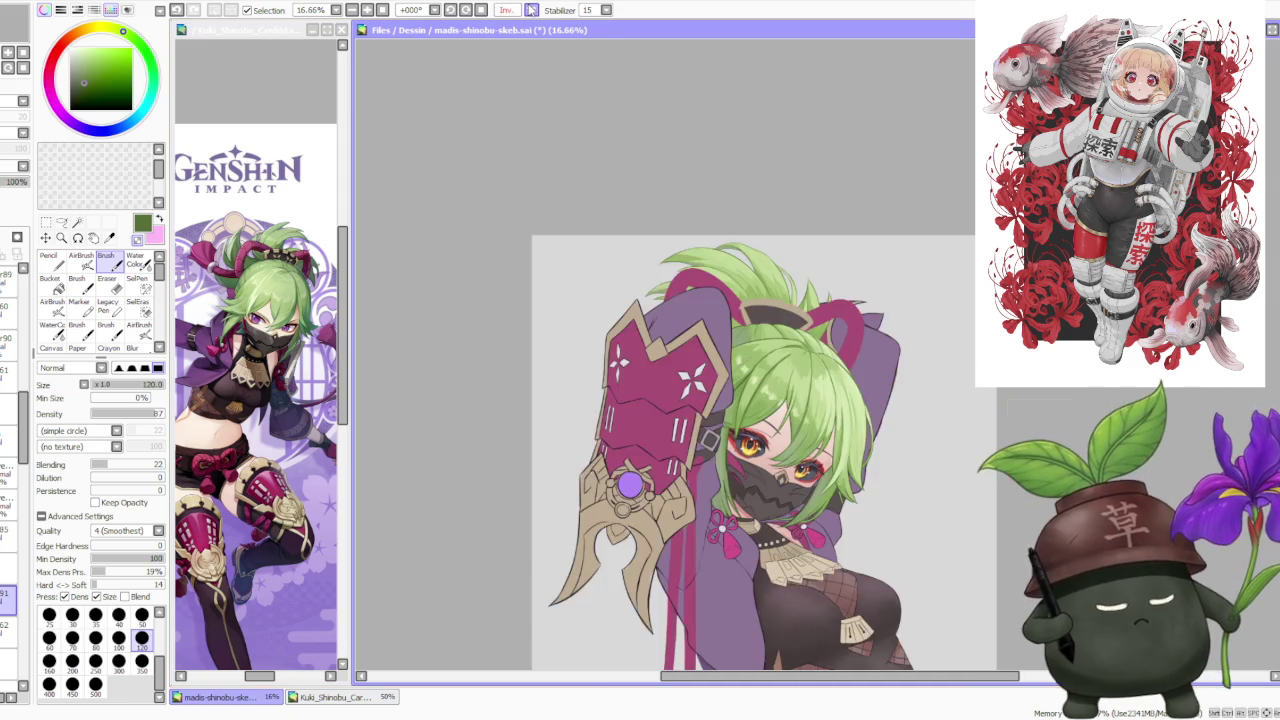
pyautogui.scroll(-1, 694, 326)
pyautogui.scroll(1, 875, 311)
# Select the hair and face layer in the Layer panel.
pyautogui.scroll(-2, 866, 471)
pyautogui.scroll(3, 820, 434)
pyautogui.scroll(-2, 814, 390)
pyautogui.scroll(1, 832, 249)
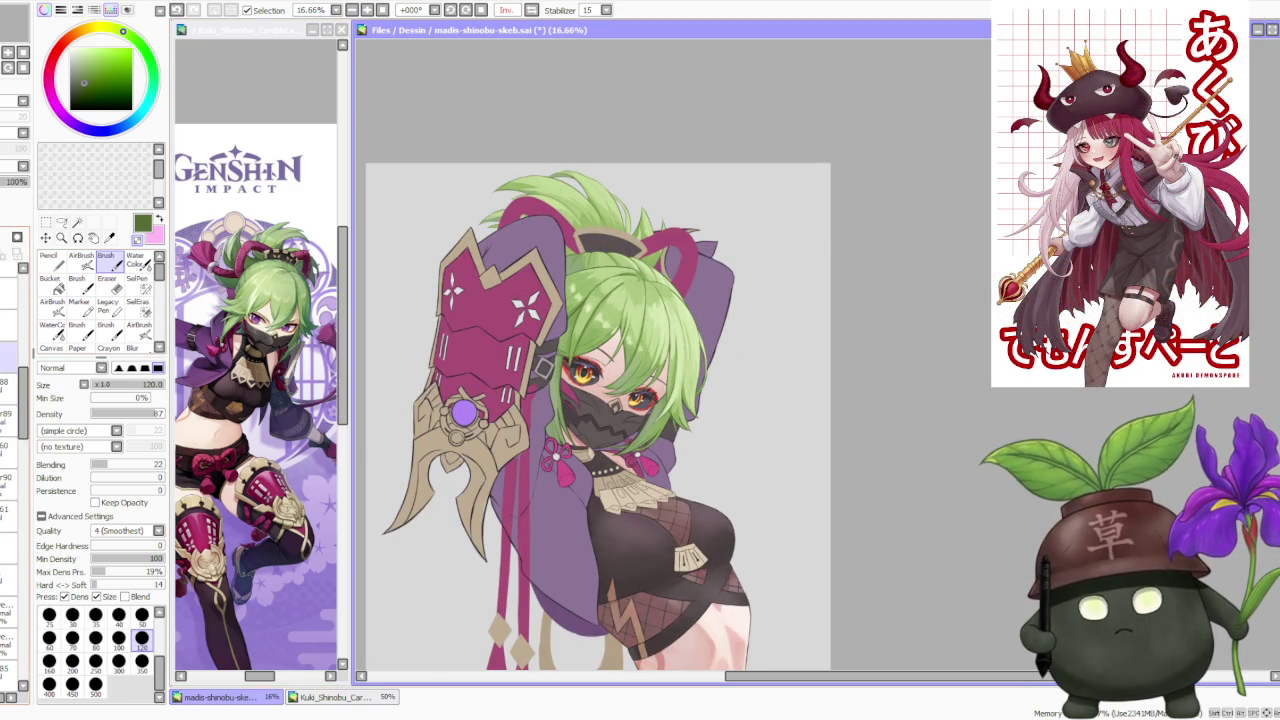
pyautogui.click(9, 590)
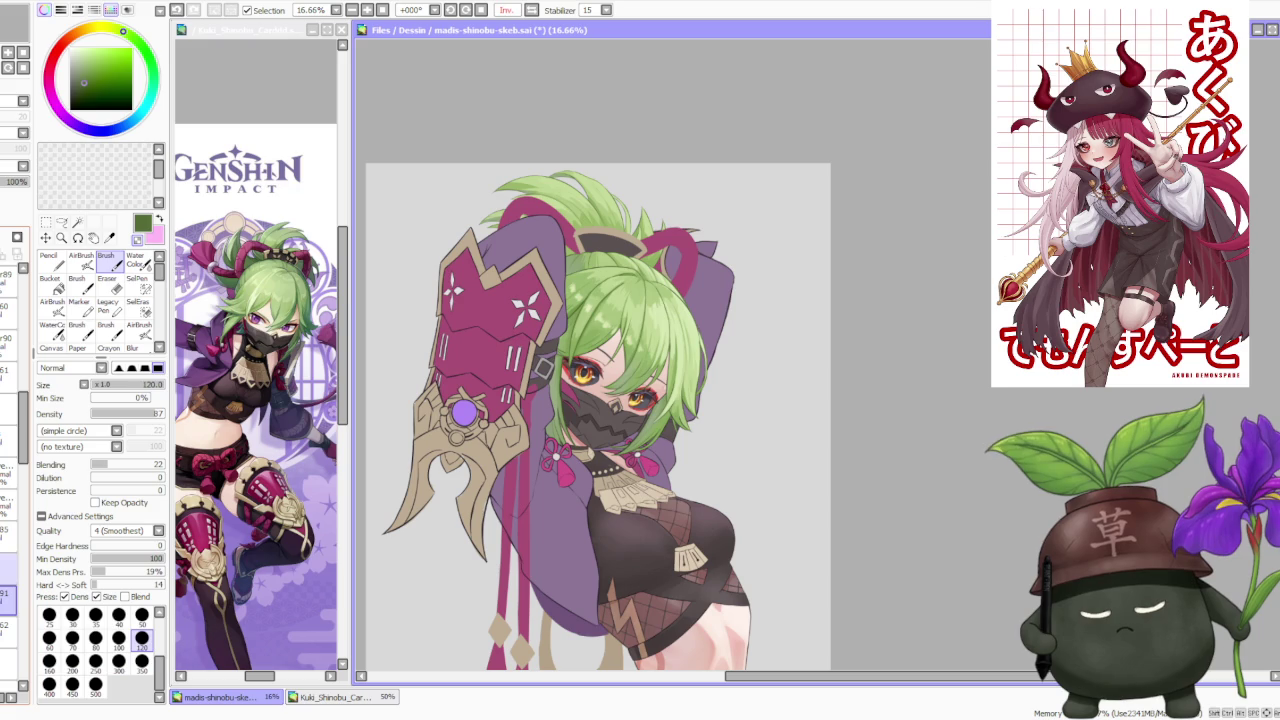
# Start a free deform on the hair and face layer, skewing the head's top rightward.
pyautogui.press('m')
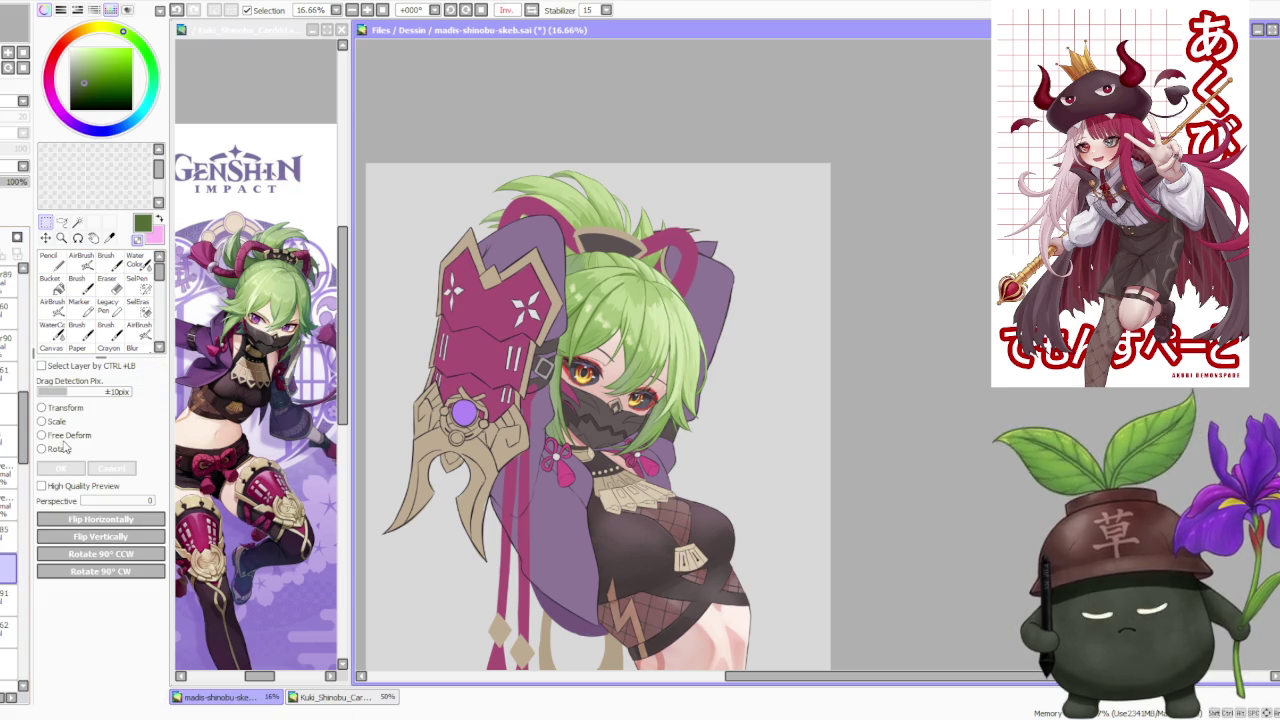
pyautogui.click(65, 436)
pyautogui.scroll(1, 555, 183)
pyautogui.moveTo(547, 163); pyautogui.dragTo(572, 165)
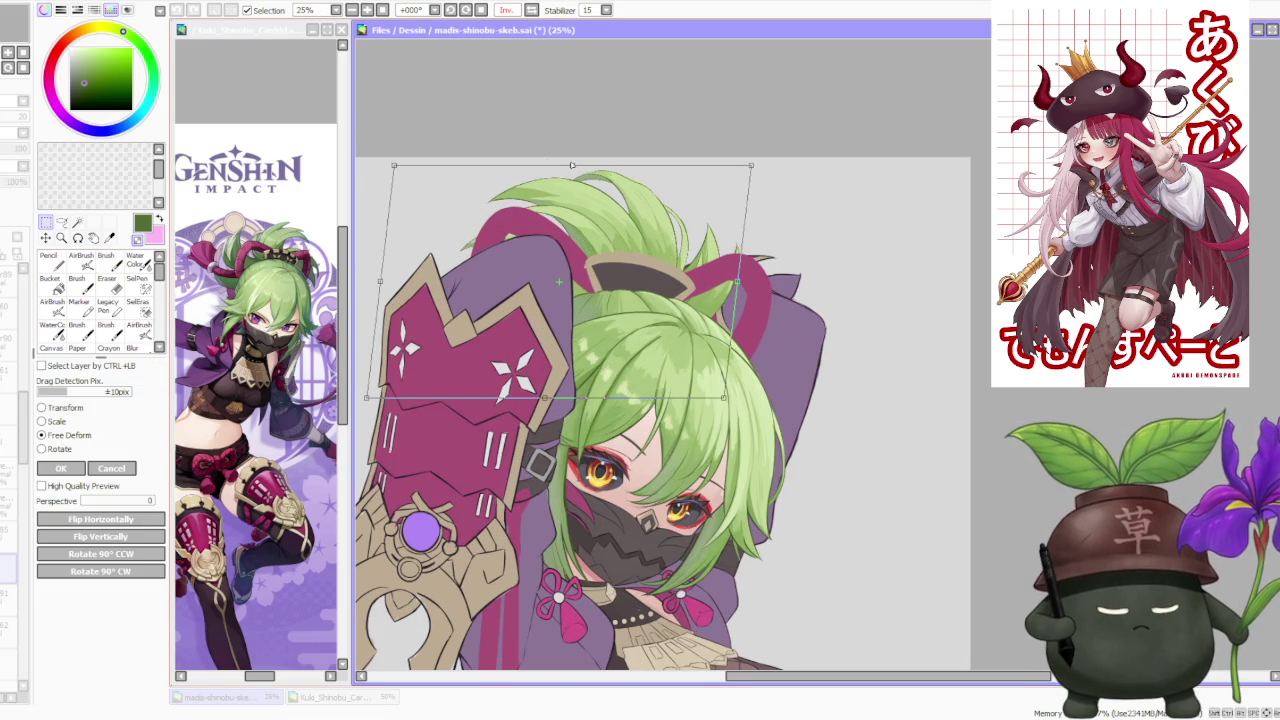
pyautogui.scroll(-2, 748, 168)
pyautogui.scroll(2, 748, 218)
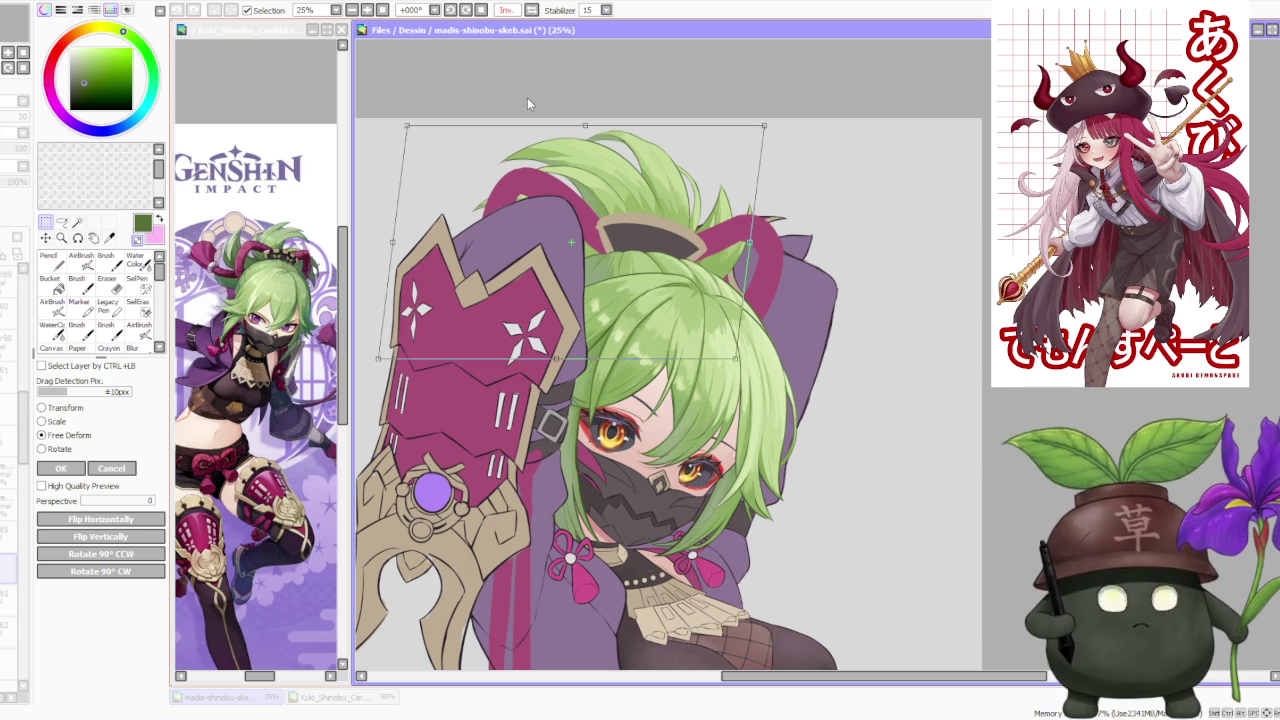
pyautogui.click(531, 10)
pyautogui.scroll(-2, 553, 200)
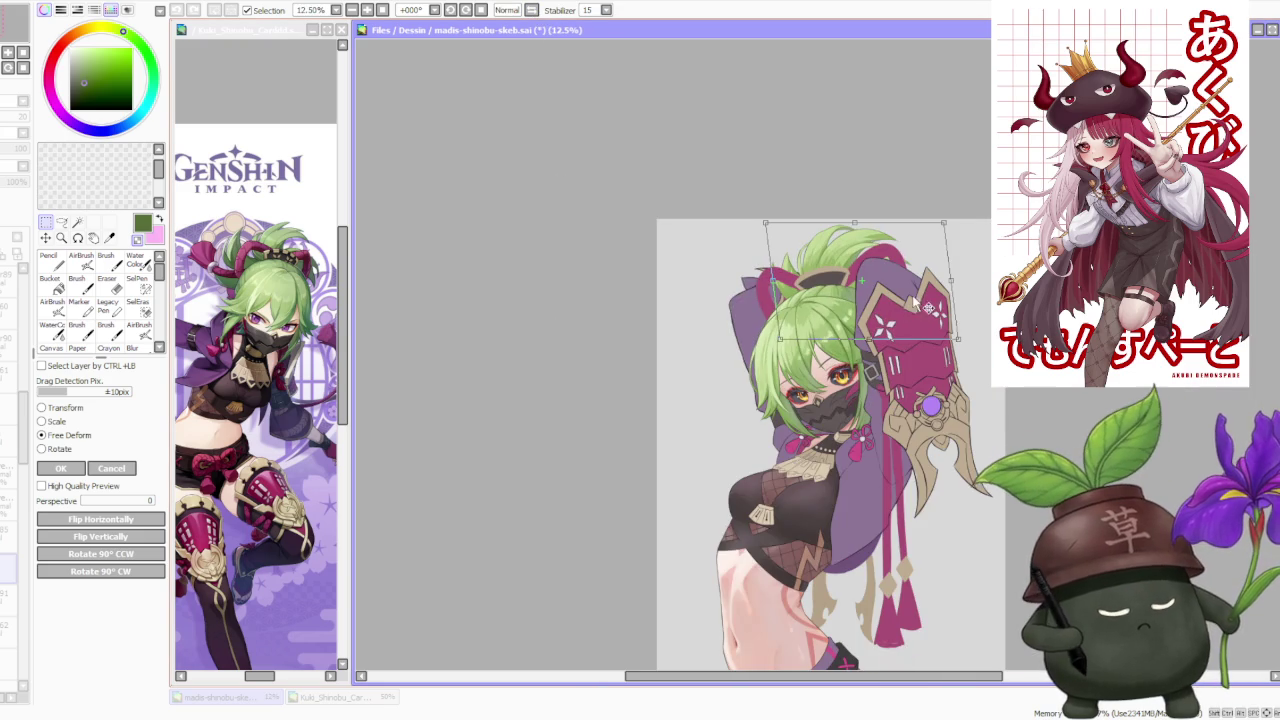
pyautogui.click(531, 10)
pyautogui.scroll(1, 940, 200)
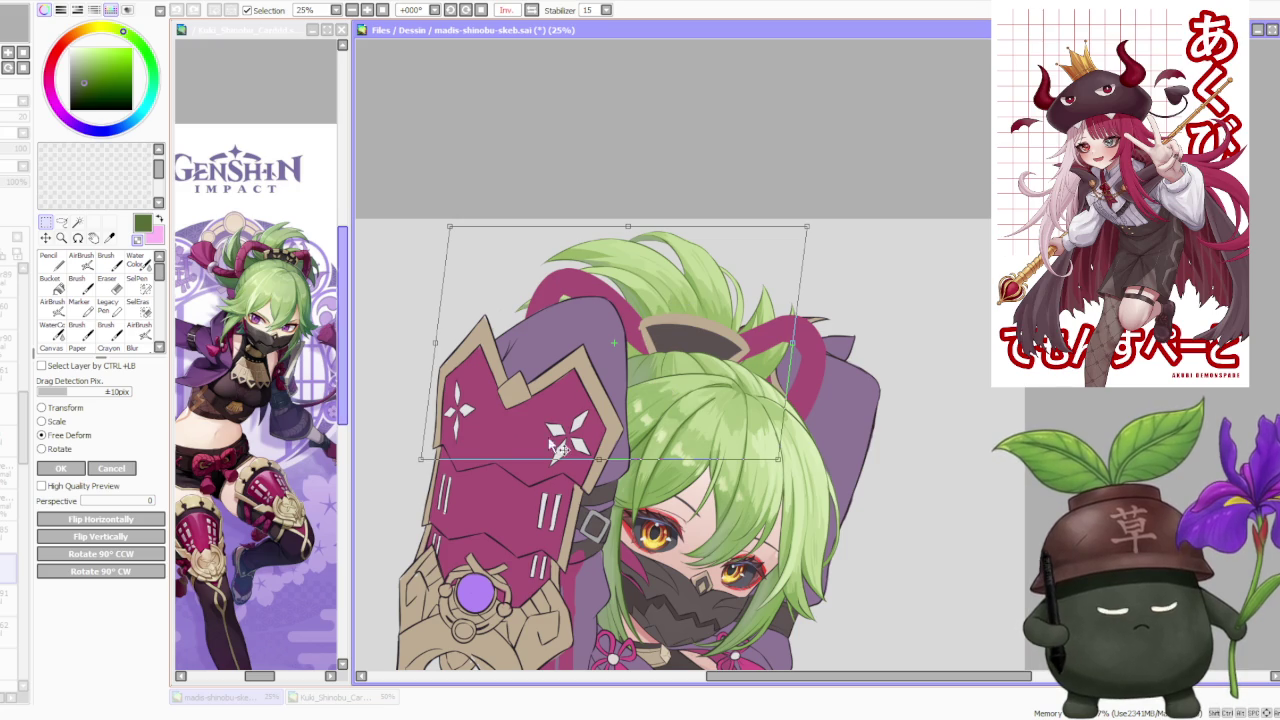
# Nudge the lower head left and the top slightly right, then apply the deform.
pyautogui.moveTo(598, 462); pyautogui.dragTo(593, 458)
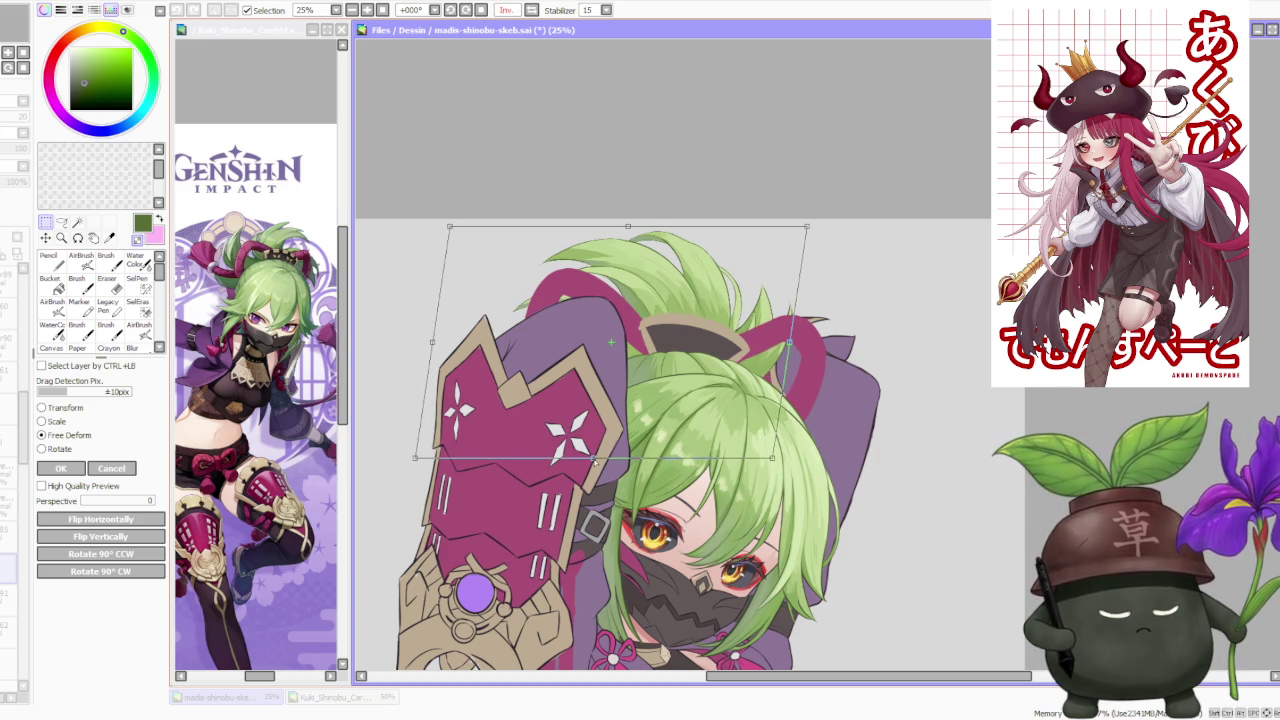
pyautogui.moveTo(628, 228); pyautogui.dragTo(632, 228)
pyautogui.scroll(-2, 701, 286)
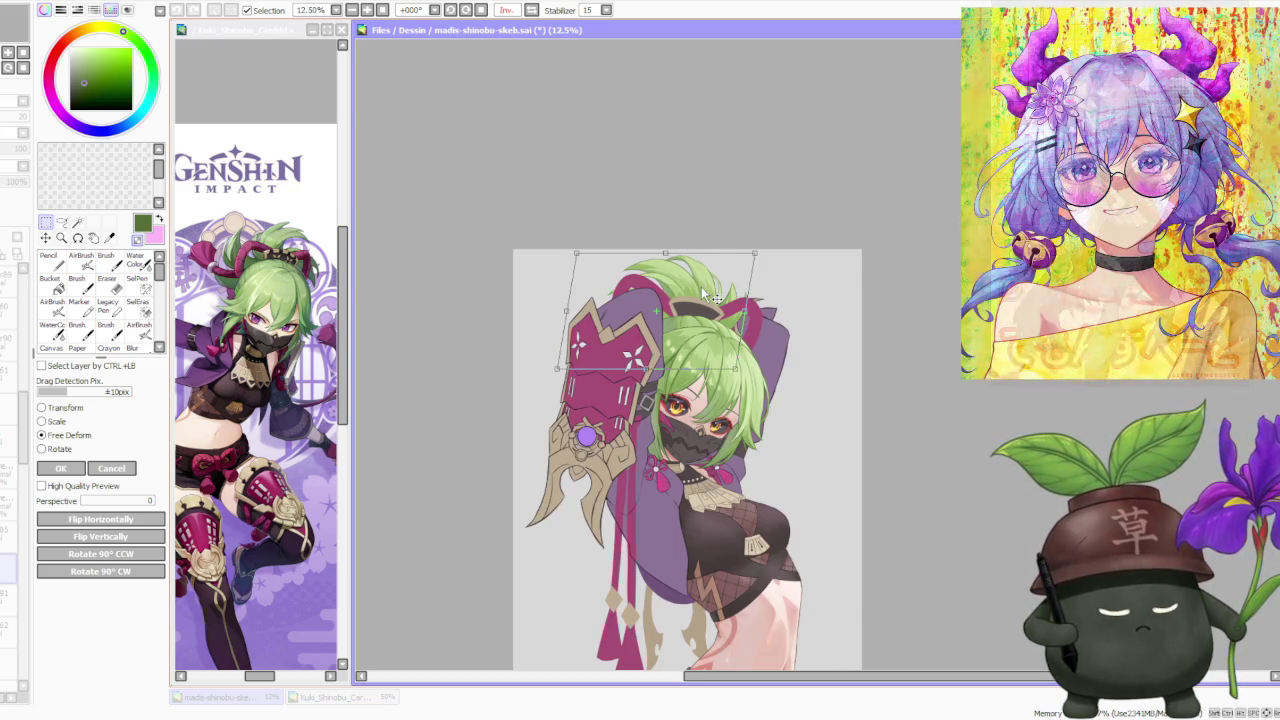
pyautogui.scroll(1, 701, 286)
pyautogui.click(62, 470)
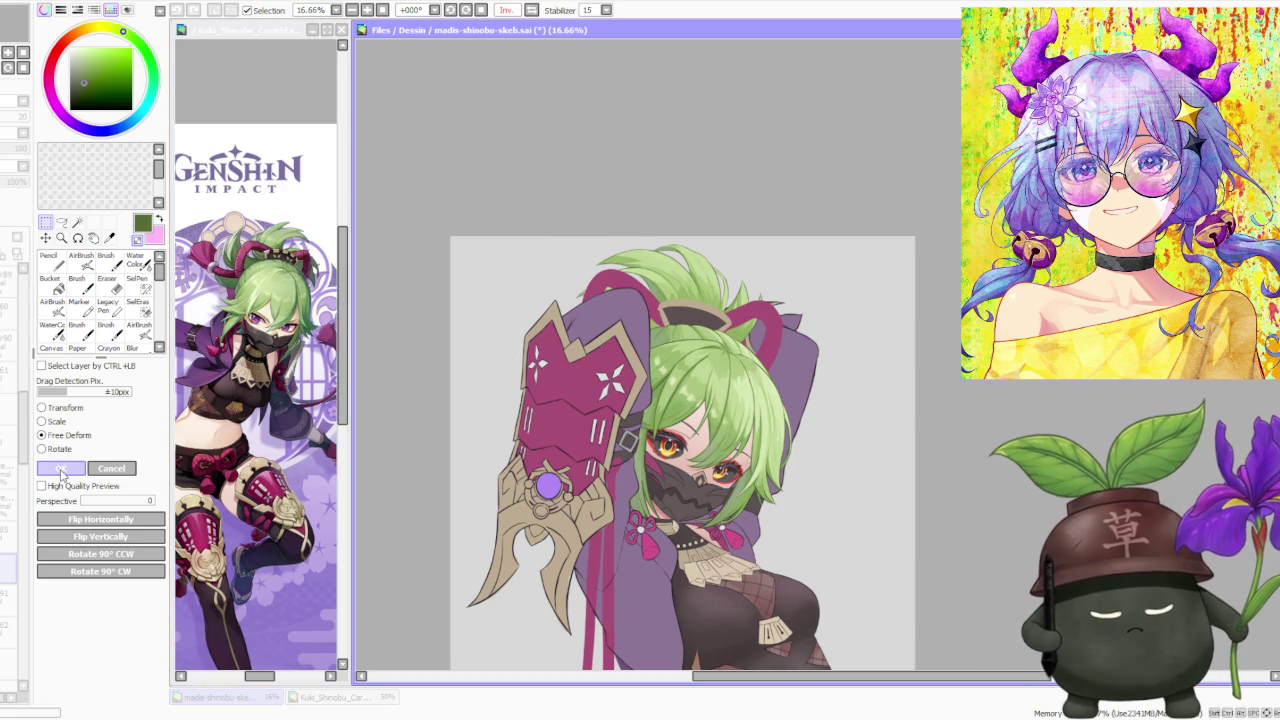
# Unmirror the view, cancel a scale attempt, and select a lower layer with the Eraser.
pyautogui.click(532, 11)
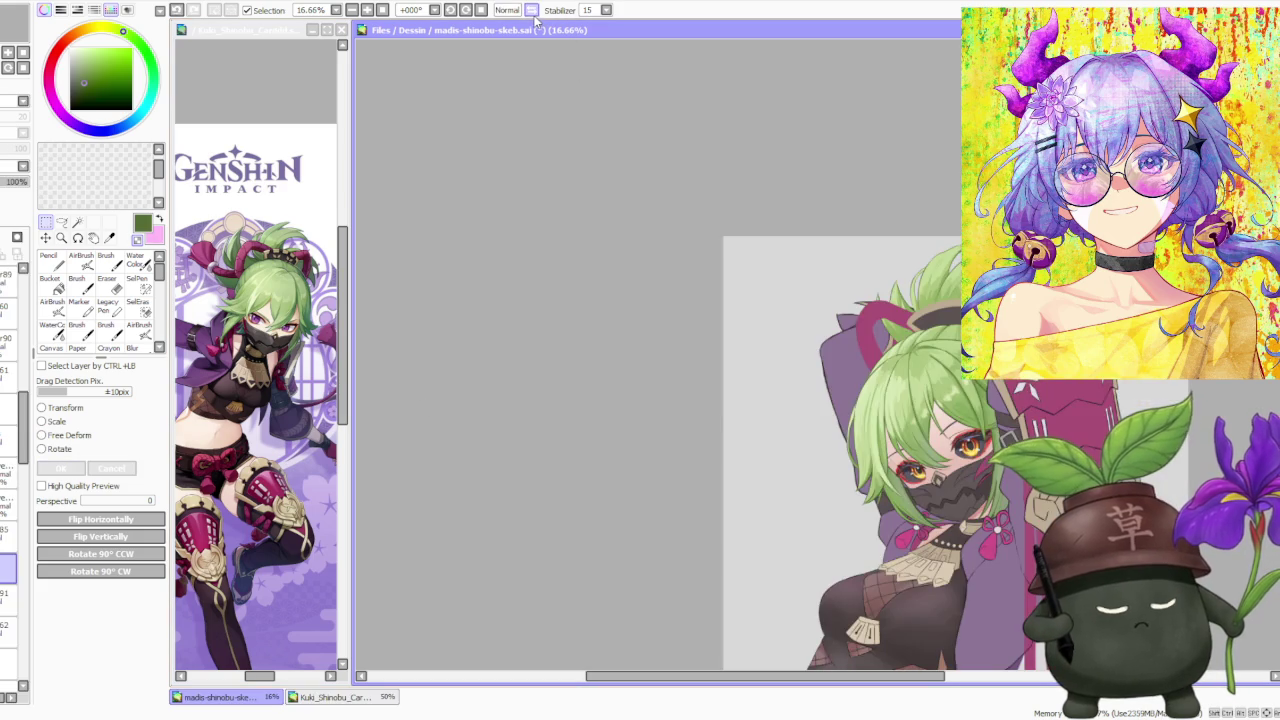
pyautogui.scroll(-1, 657, 323)
pyautogui.scroll(2, 777, 220)
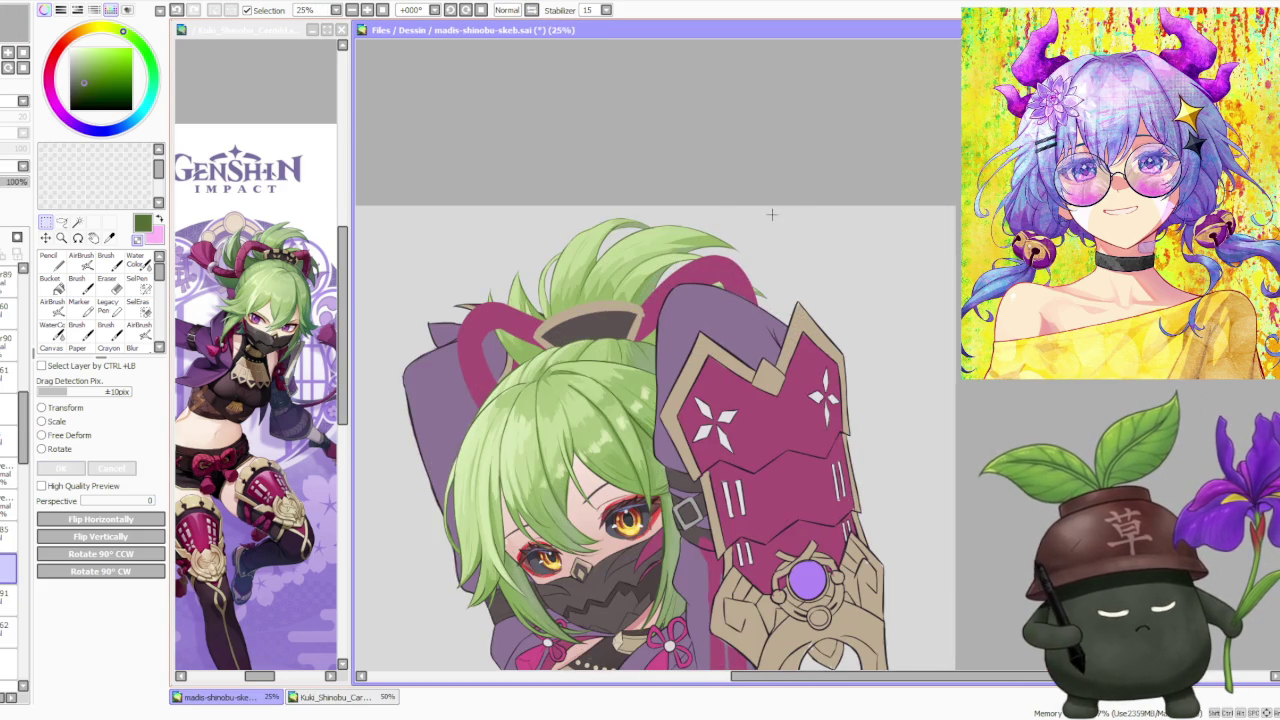
pyautogui.click(42, 421)
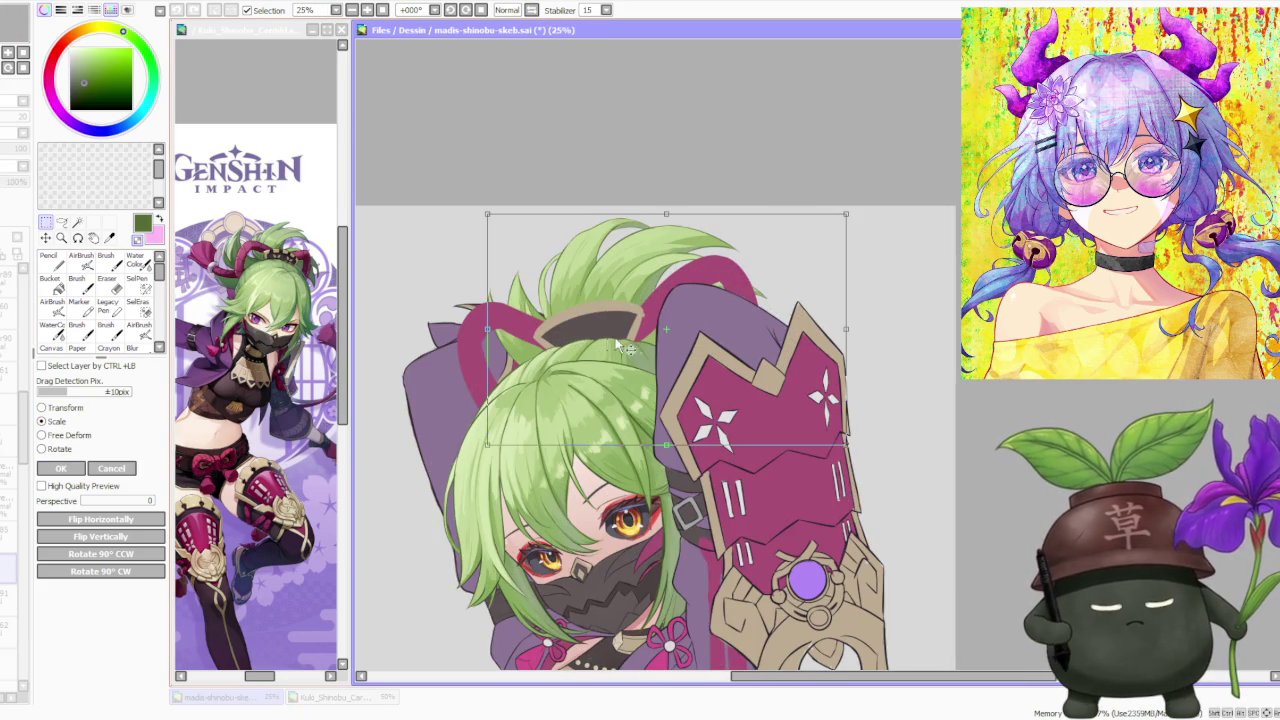
pyautogui.click(97, 470)
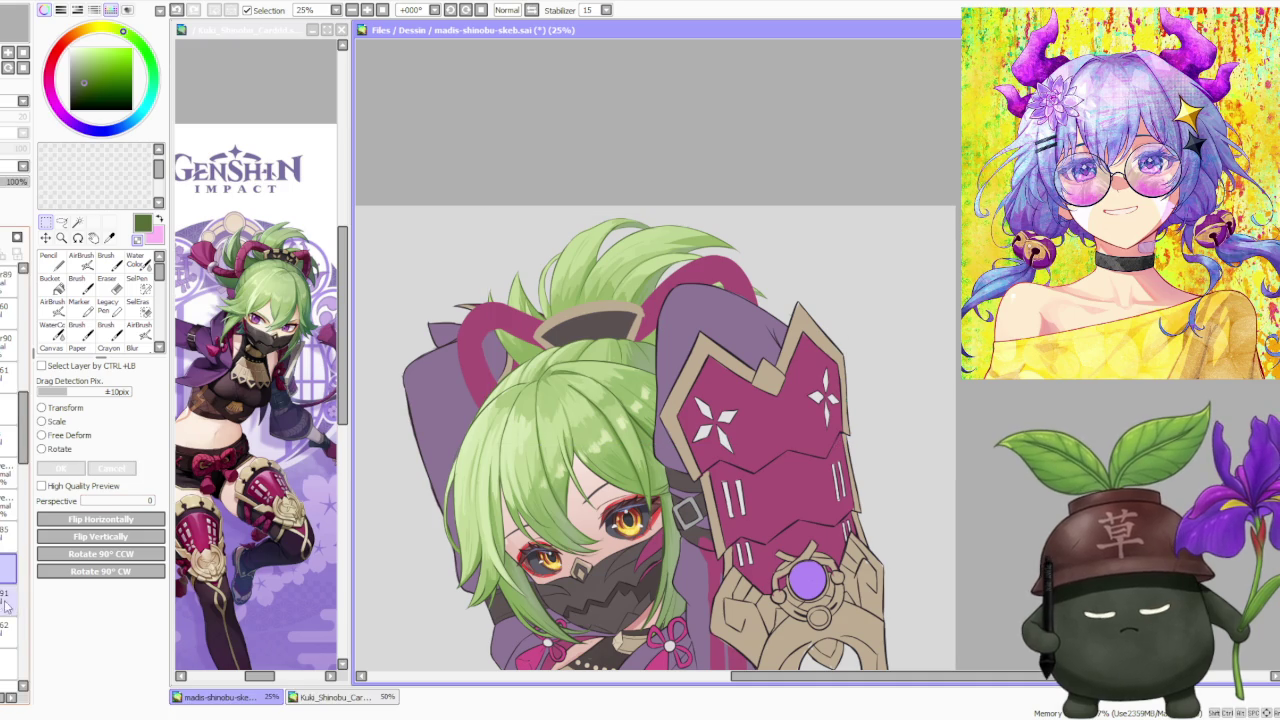
pyautogui.click(8, 630)
pyautogui.click(107, 283)
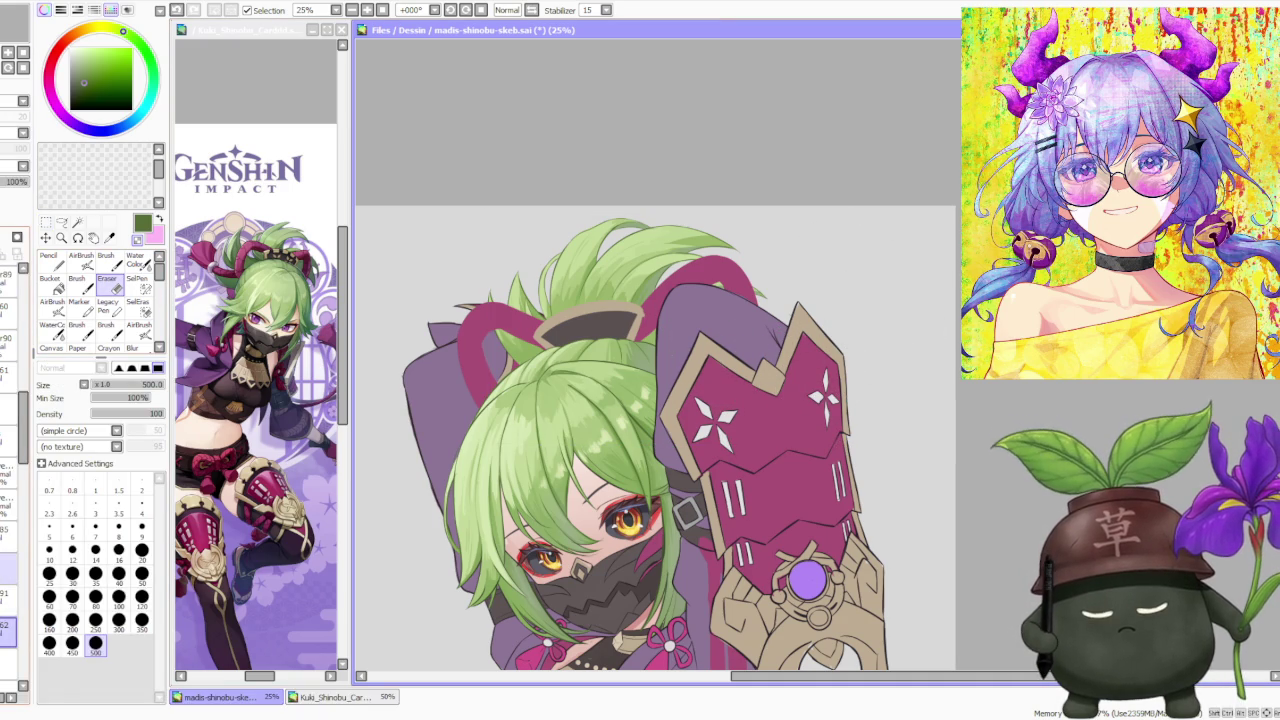
# Scale the upper hair and armguard region up slightly with Ctrl+T.
pyautogui.hotkey('ctrl', 't')
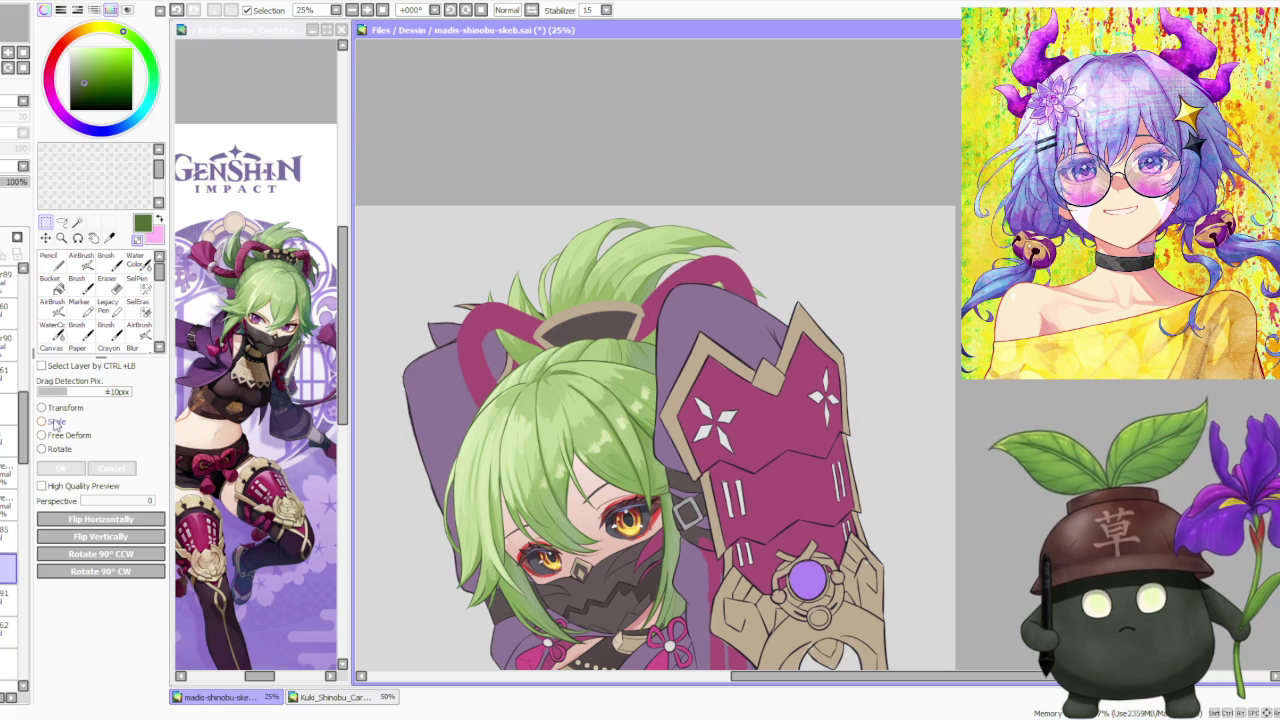
pyautogui.click(52, 421)
pyautogui.scroll(-1, 455, 349)
pyautogui.moveTo(714, 409)
pyautogui.mouseDown()
pyautogui.moveTo(728, 422)
pyautogui.moveTo(703, 406)
pyautogui.mouseUp()
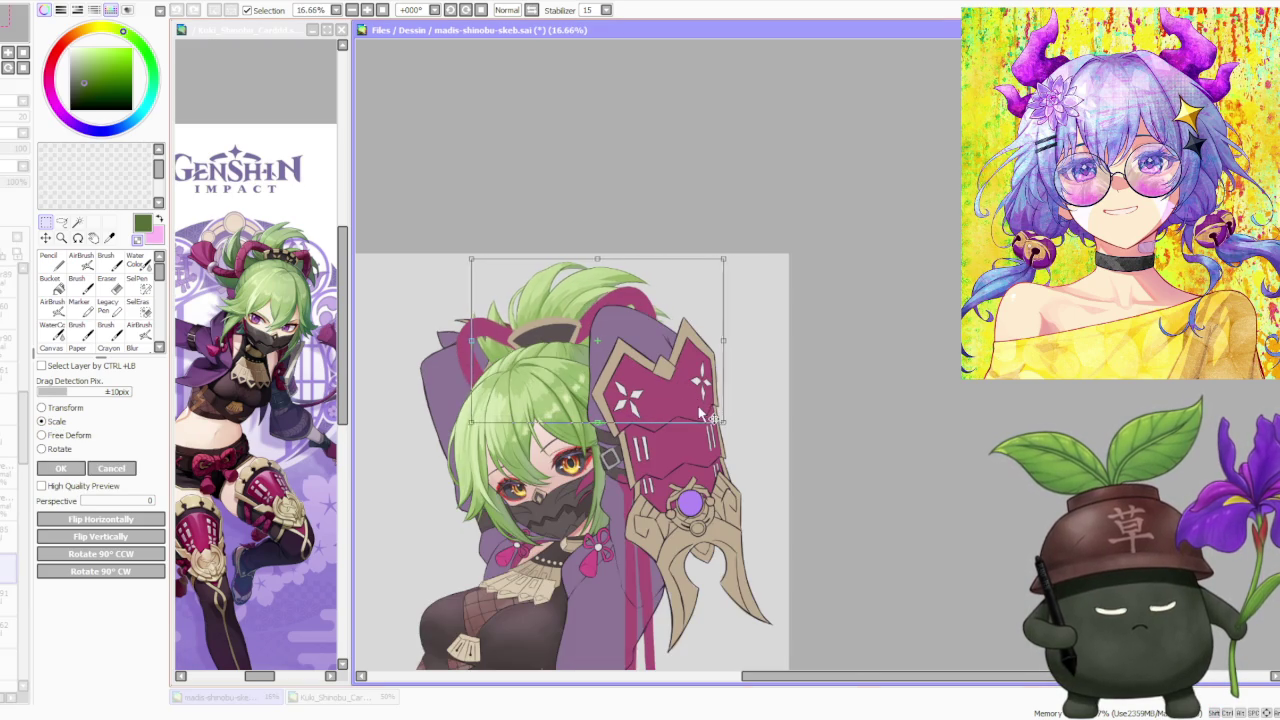
pyautogui.scroll(-2, 710, 410)
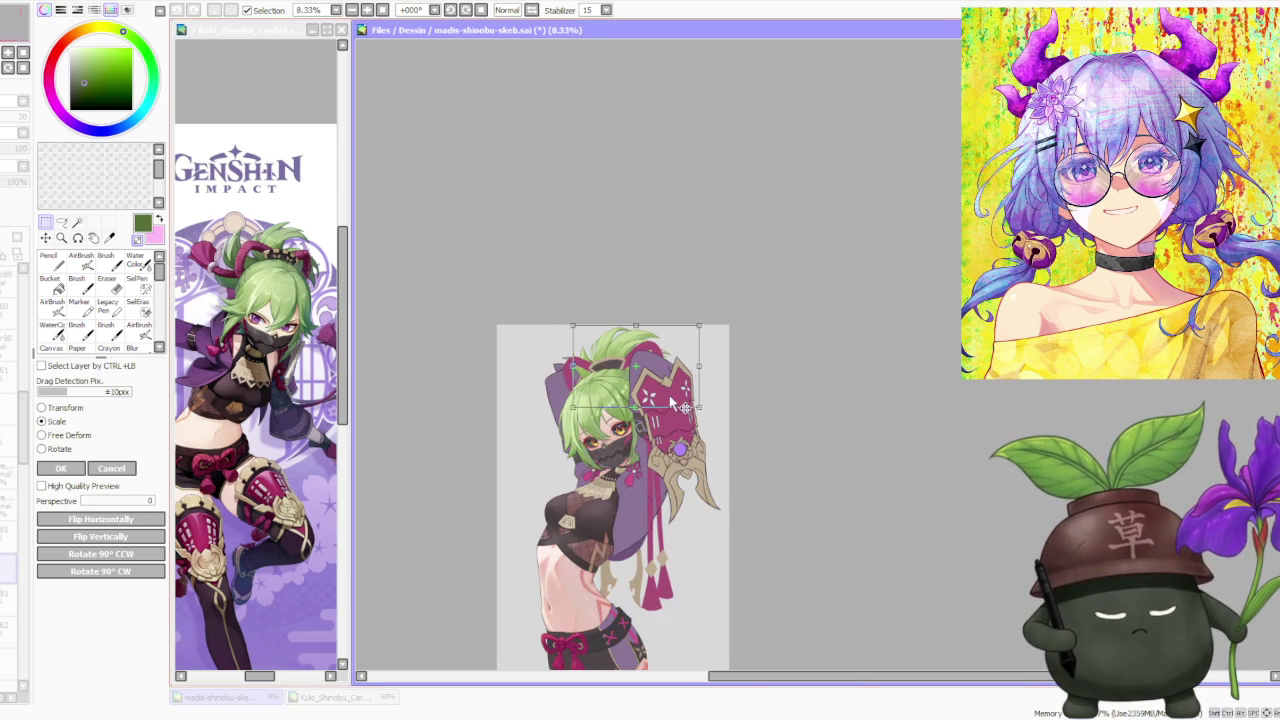
pyautogui.scroll(2, 610, 385)
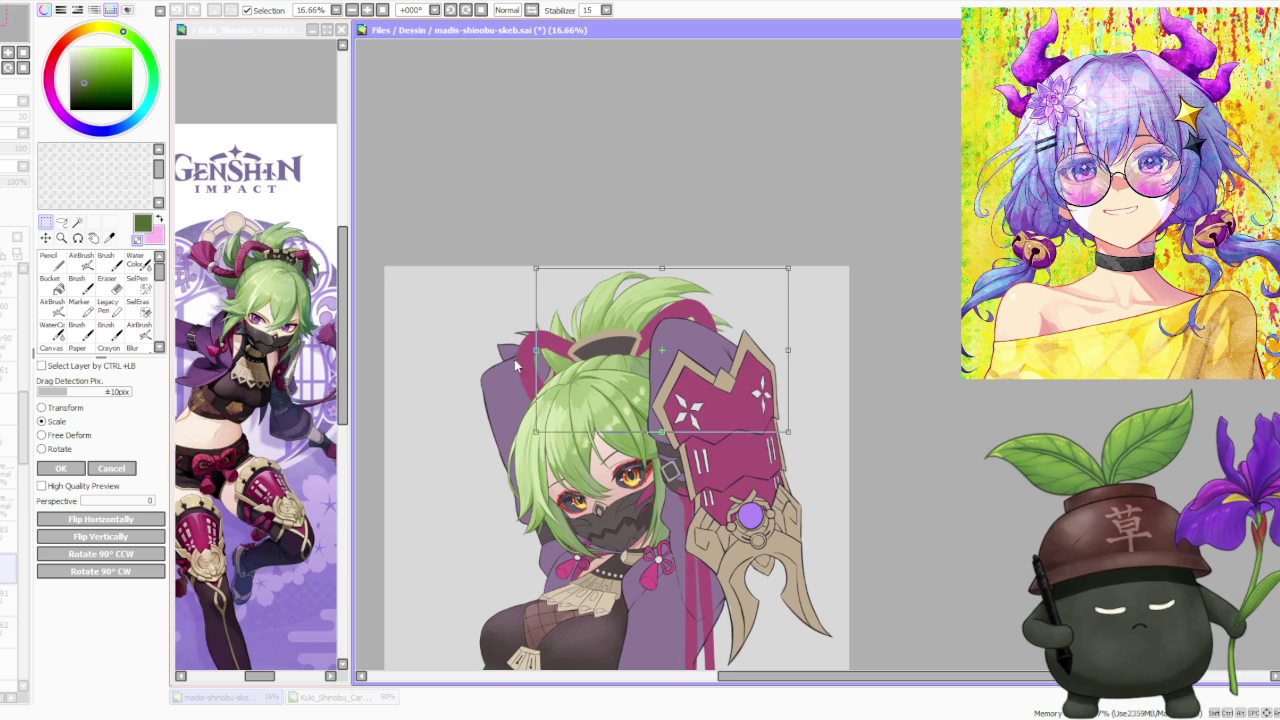
# Free-deform the region, skewing its top and top-left corner leftward, and apply it.
pyautogui.click(72, 436)
pyautogui.scroll(1, 594, 305)
pyautogui.moveTo(694, 248); pyautogui.dragTo(682, 250)
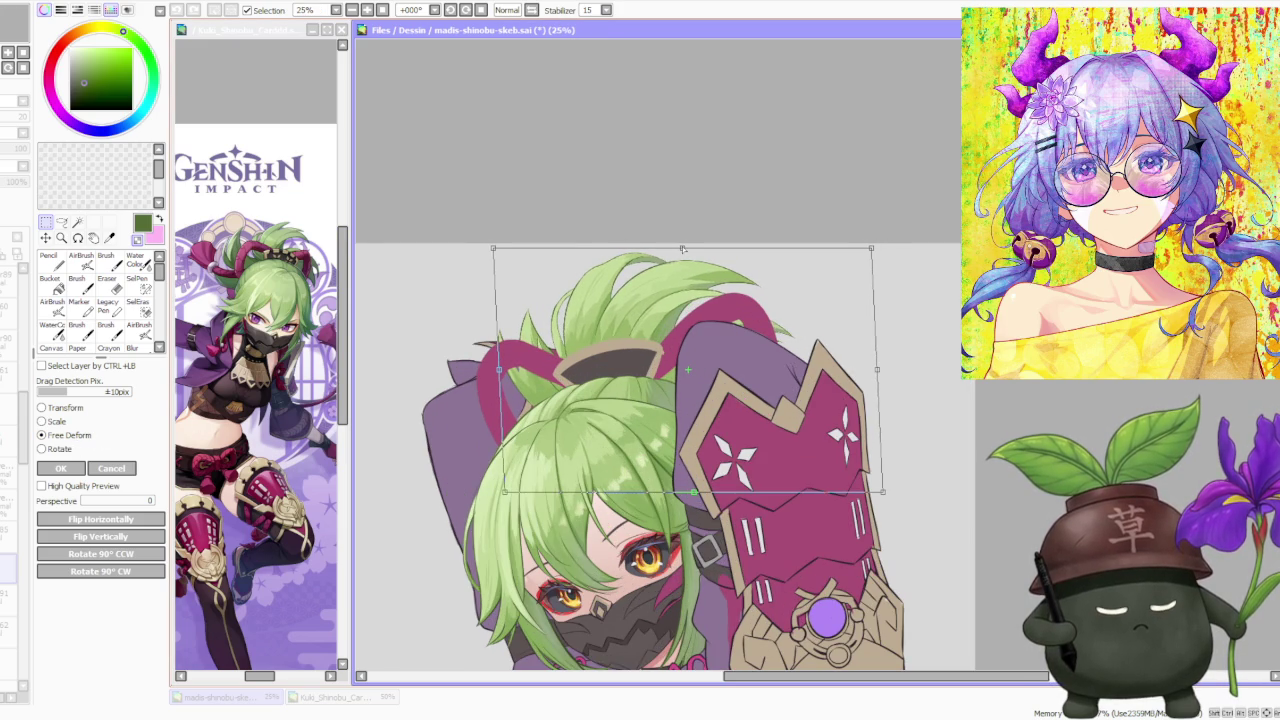
pyautogui.scroll(-1, 682, 250)
pyautogui.scroll(-2, 658, 370)
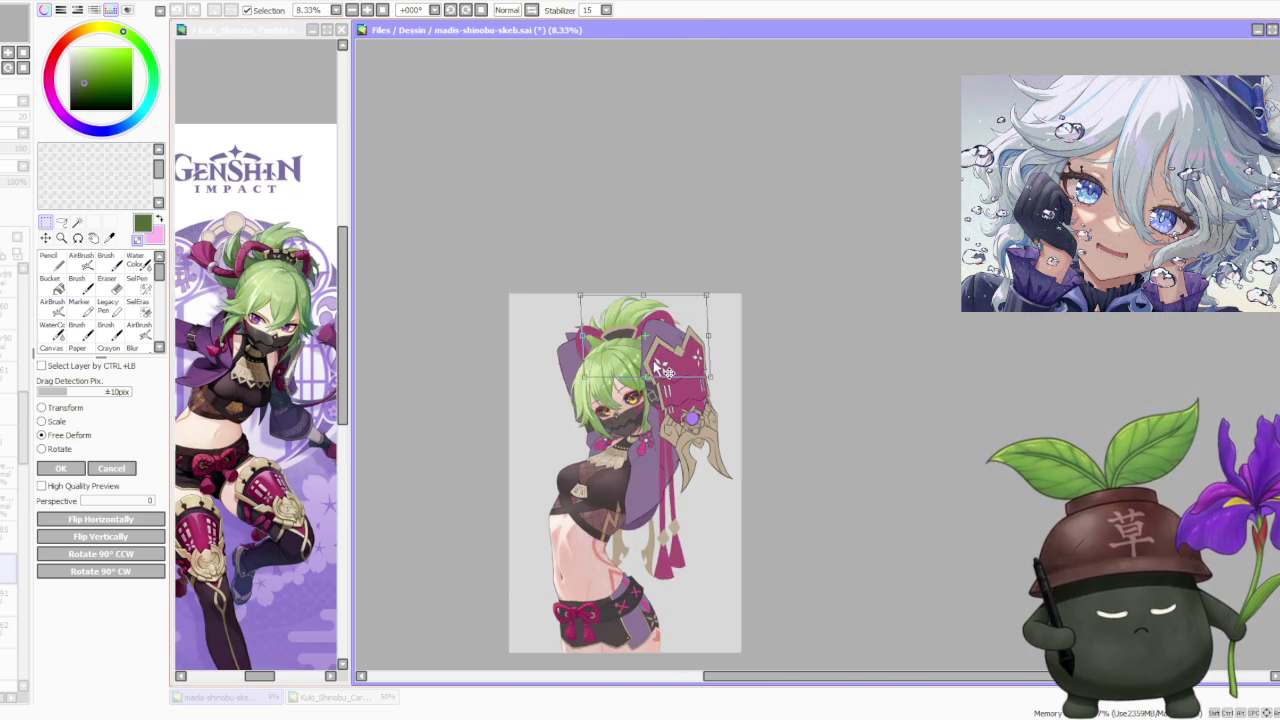
pyautogui.scroll(2, 655, 369)
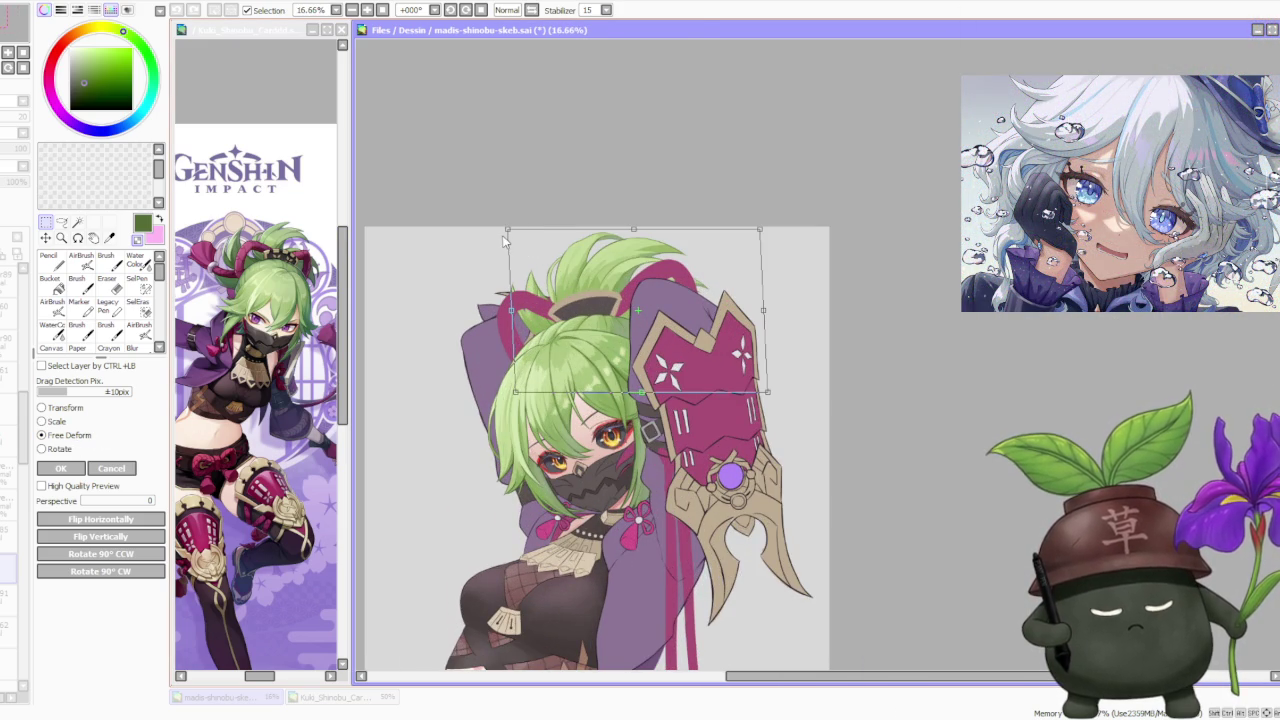
pyautogui.moveTo(508, 231); pyautogui.dragTo(505, 231)
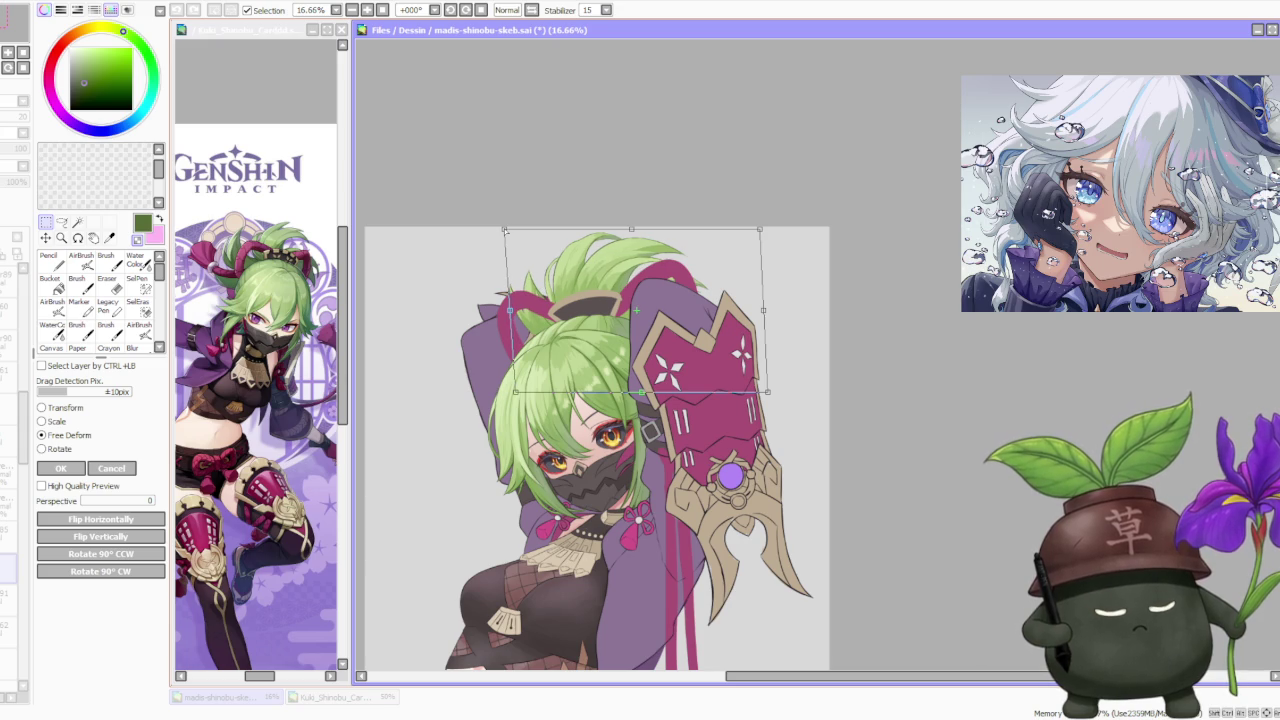
pyautogui.scroll(2, 633, 318)
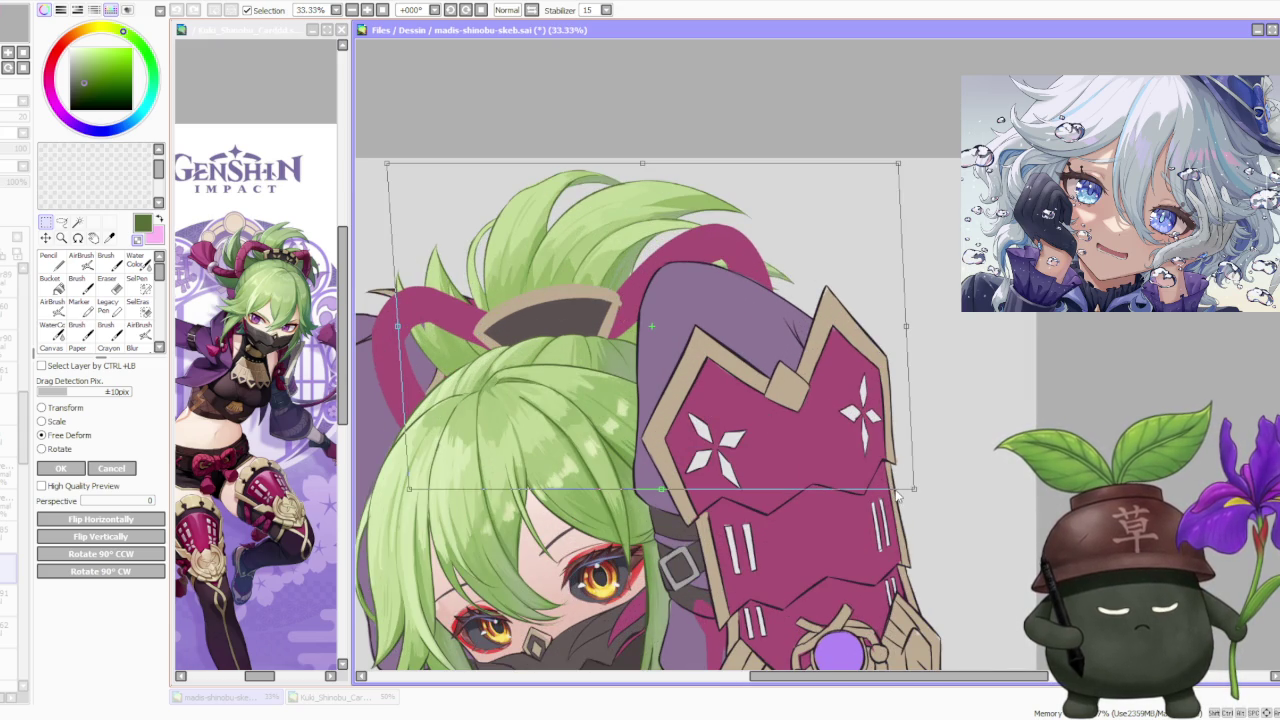
pyautogui.scroll(-3, 830, 475)
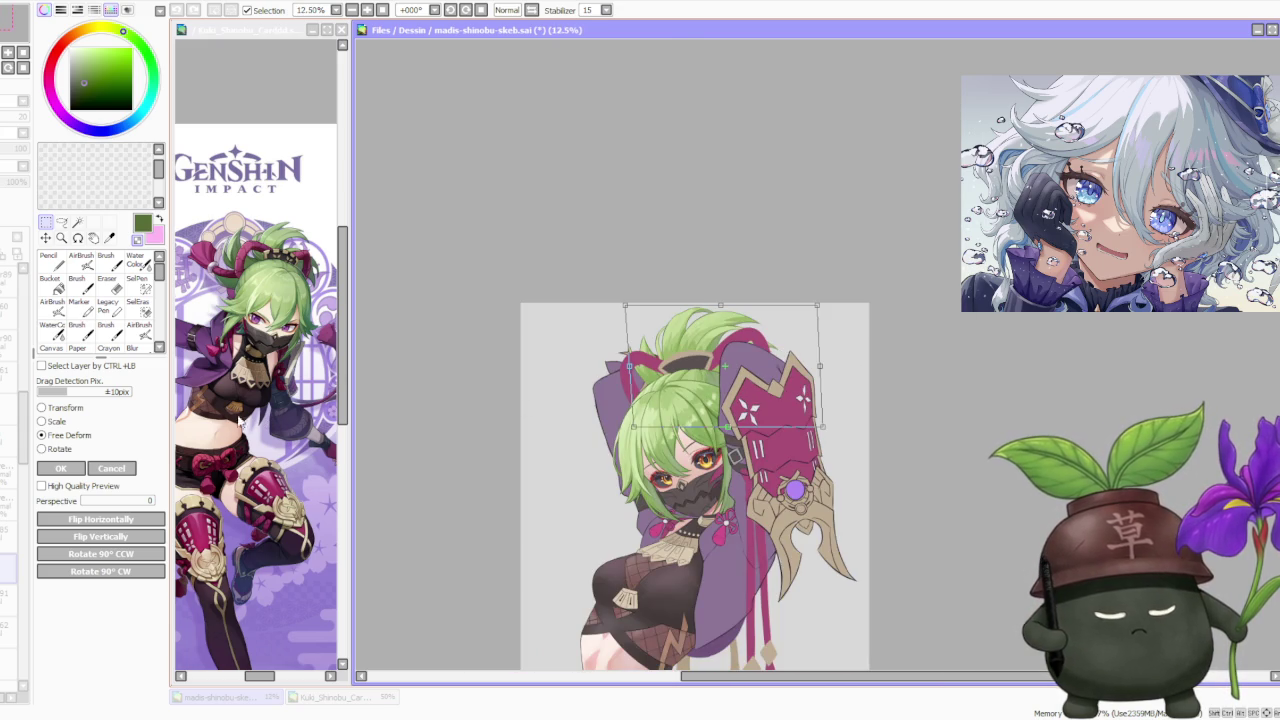
pyautogui.click(62, 468)
pyautogui.scroll(-1, 646, 390)
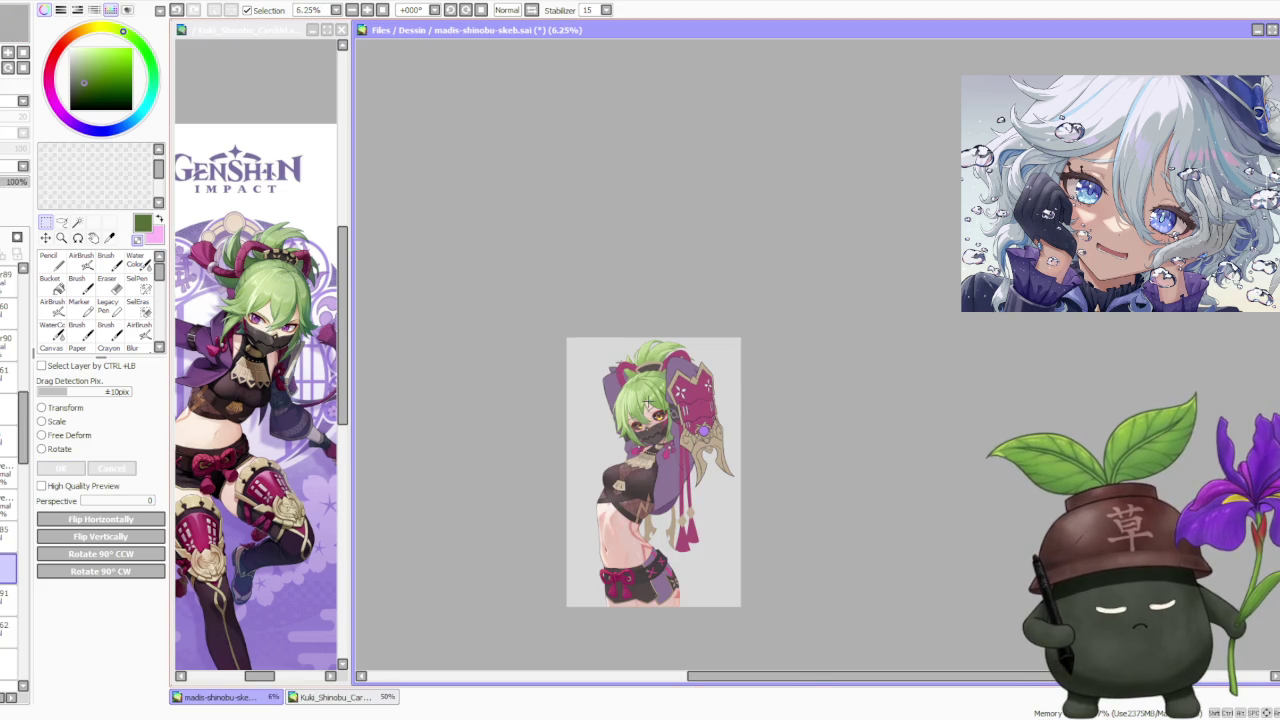
# Mirror the canvas view to check the drawing's proportions.
pyautogui.scroll(1, 655, 279)
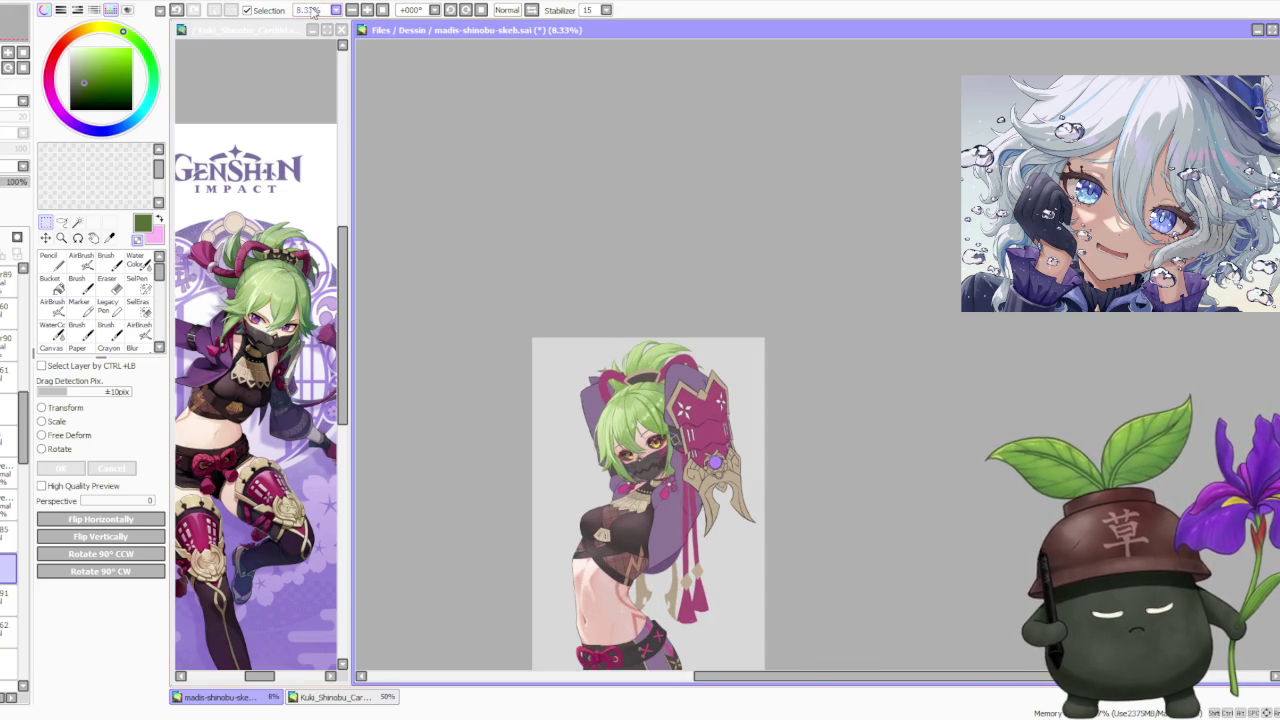
pyautogui.click(507, 10)
pyautogui.scroll(-1, 820, 337)
pyautogui.scroll(2, 820, 337)
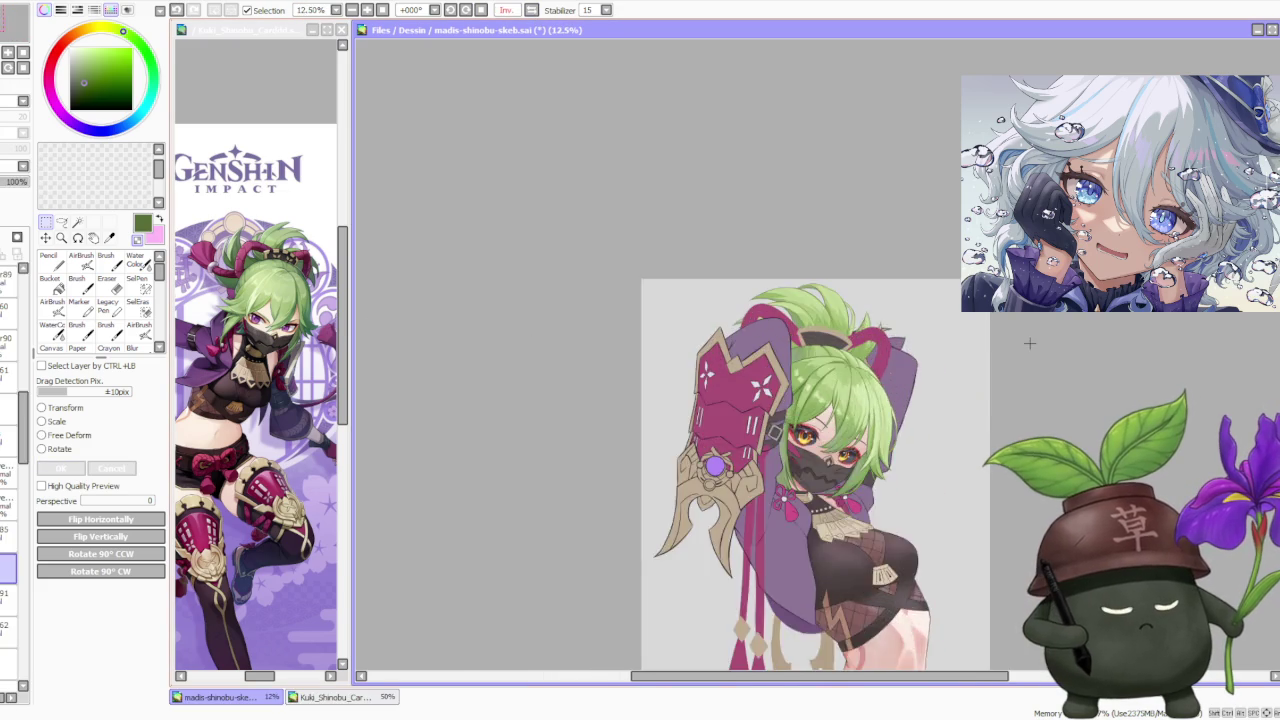
pyautogui.scroll(2, 819, 312)
# Rotate the upper hair and armguard selection slightly and commit with Enter.
pyautogui.click(58, 449)
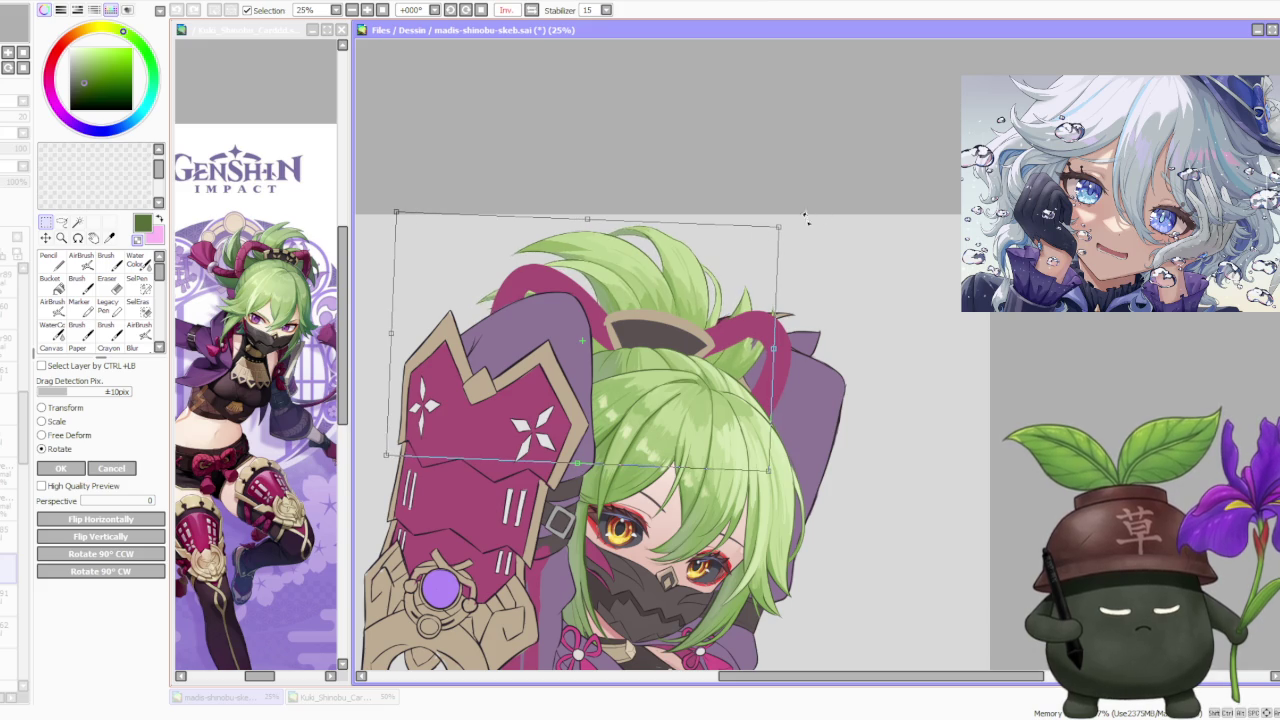
pyautogui.scroll(-2, 645, 266)
pyautogui.scroll(2, 714, 276)
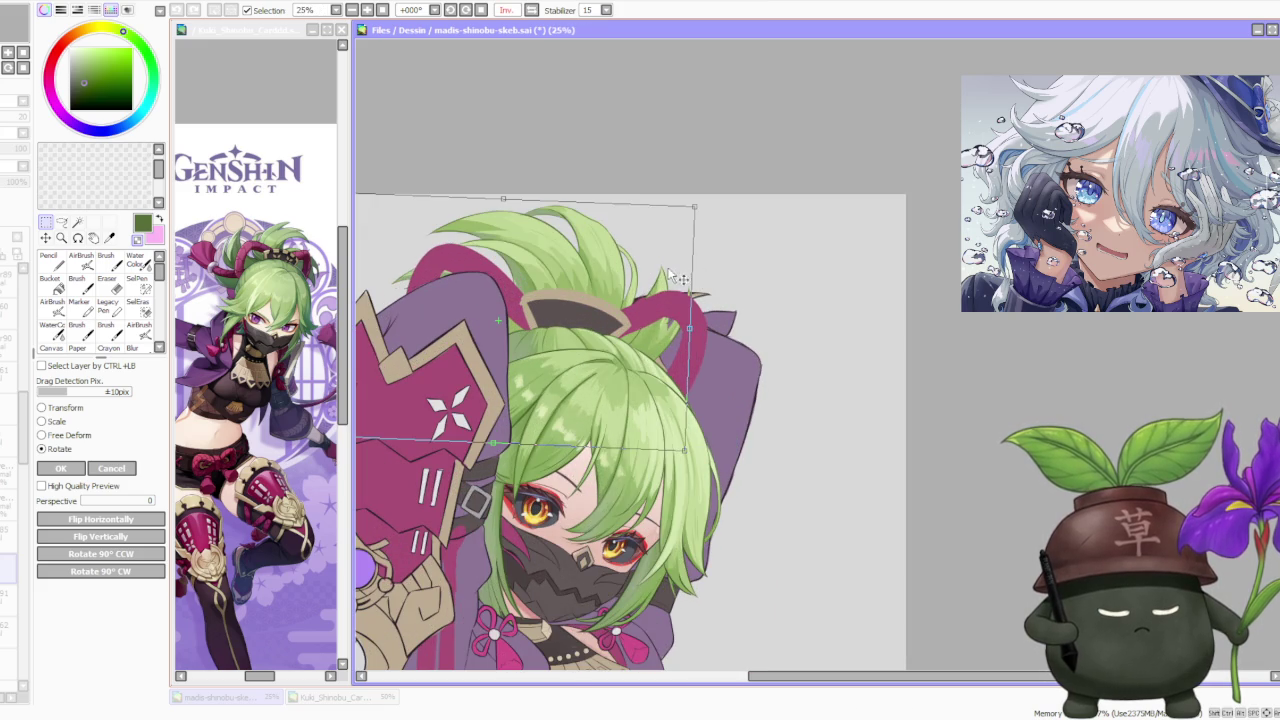
pyautogui.scroll(-2, 639, 259)
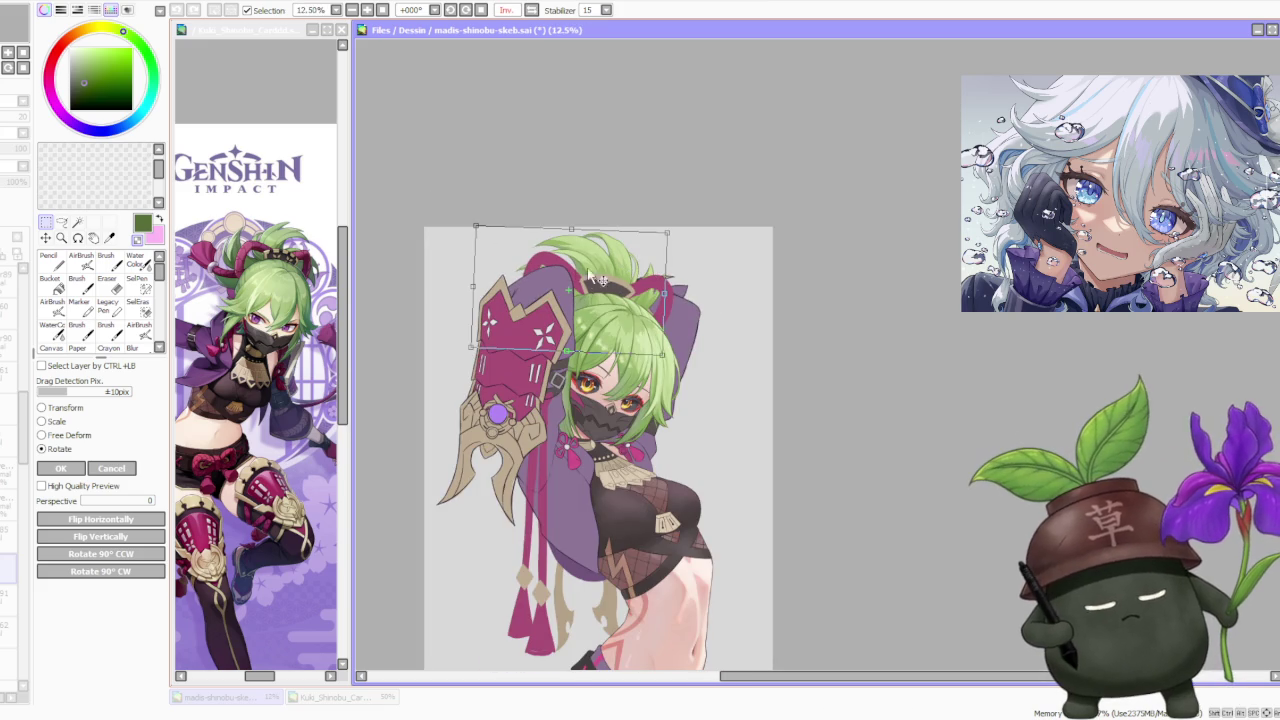
pyautogui.press('Return')
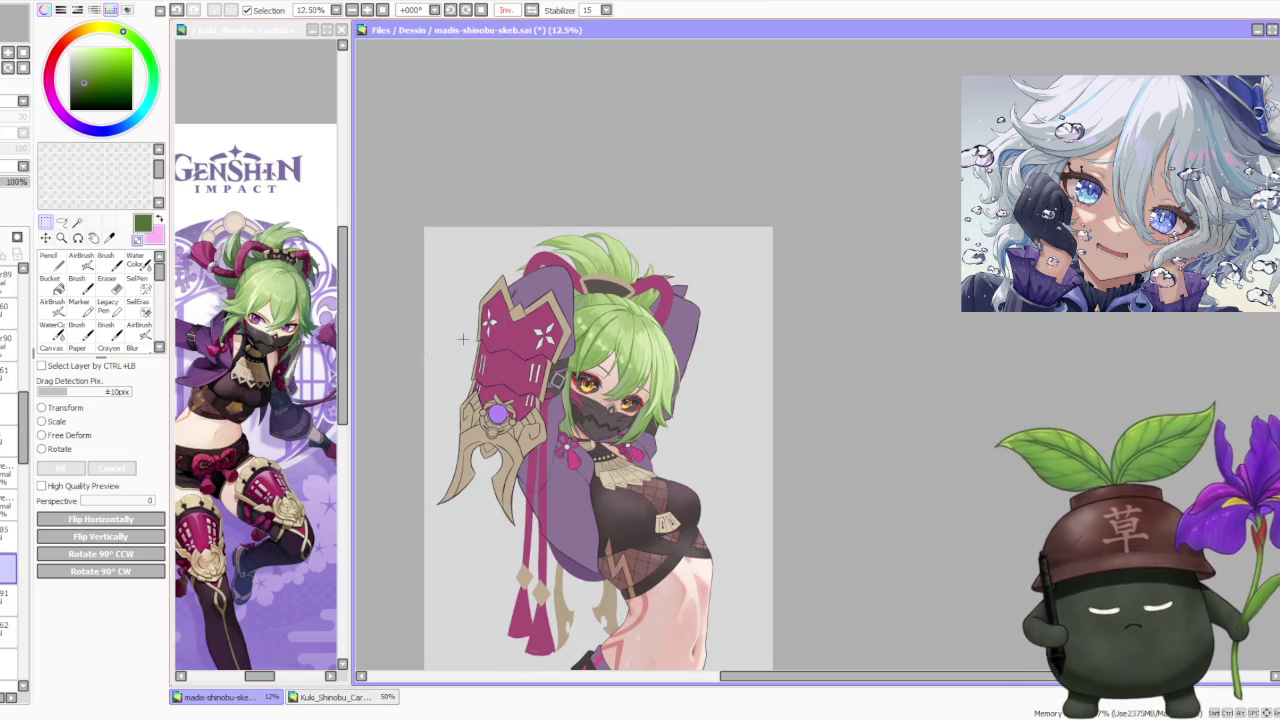
# Start a new transform on the hair region and shift it up and right.
pyautogui.scroll(1, 570, 260)
pyautogui.scroll(1, 570, 260)
pyautogui.scroll(2, 570, 260)
pyautogui.scroll(-2, 570, 260)
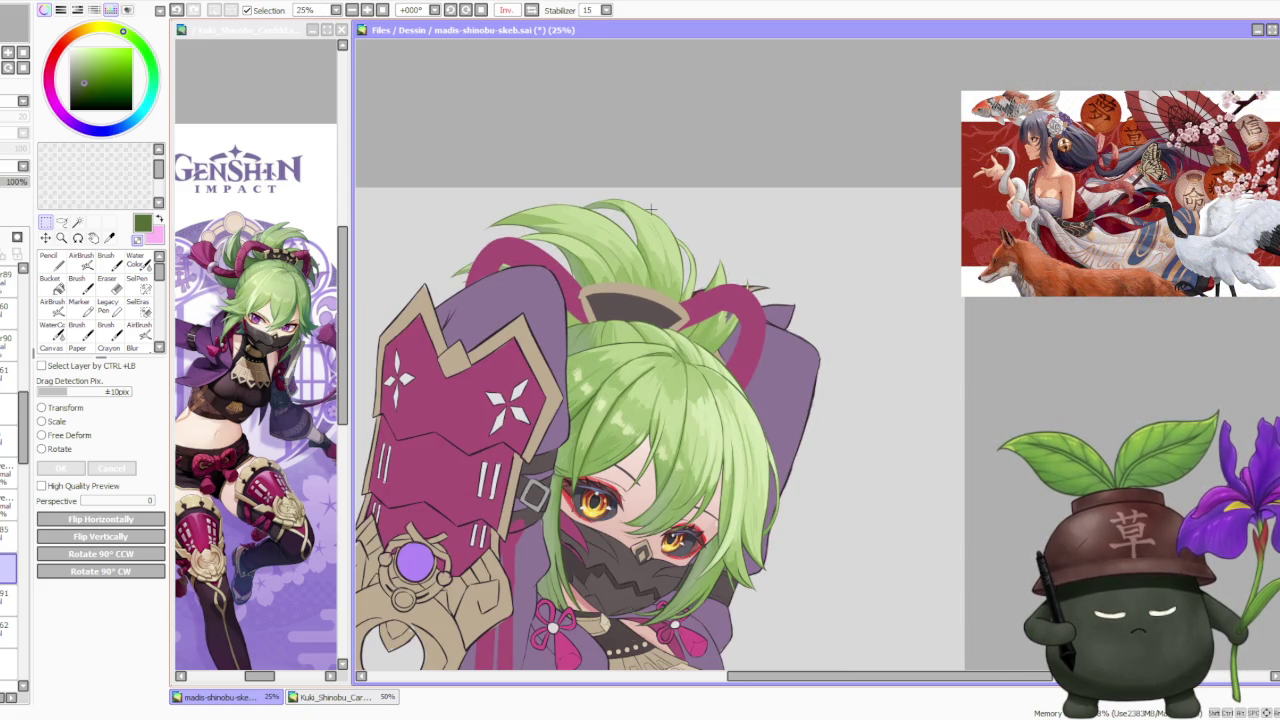
pyautogui.scroll(-1, 629, 194)
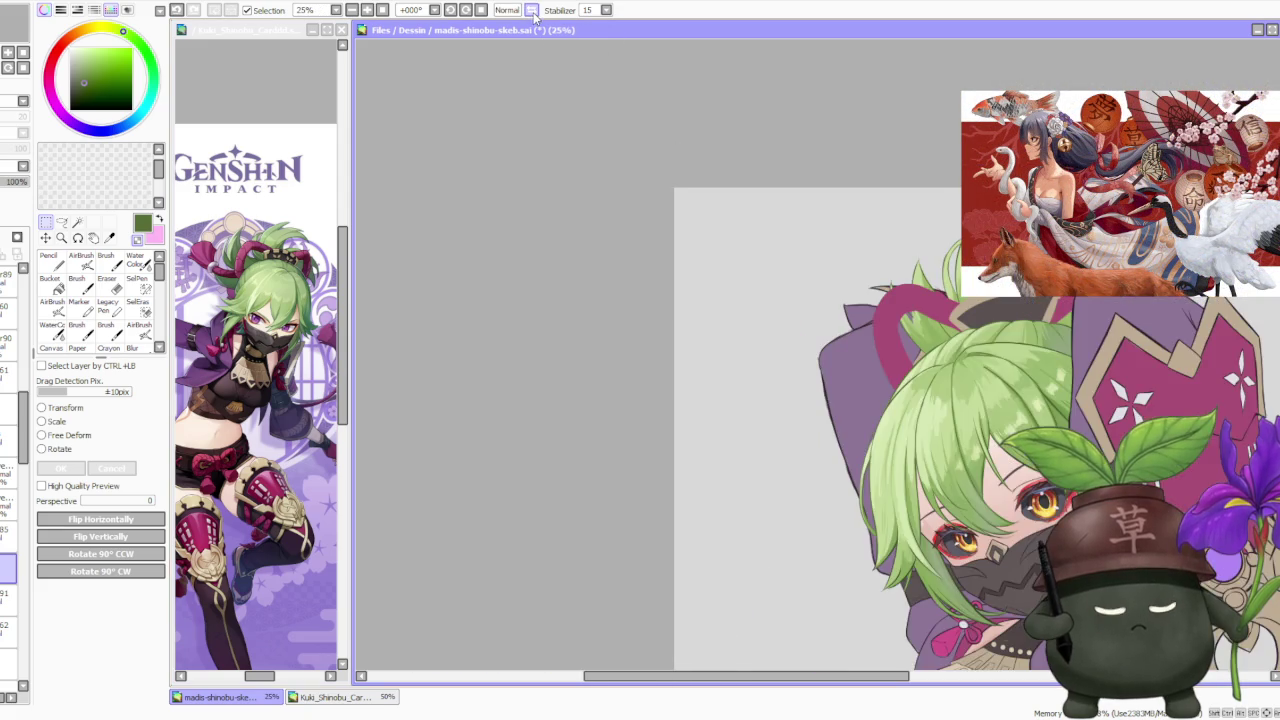
pyautogui.scroll(-1, 642, 238)
pyautogui.scroll(-1, 915, 218)
pyautogui.scroll(3, 915, 218)
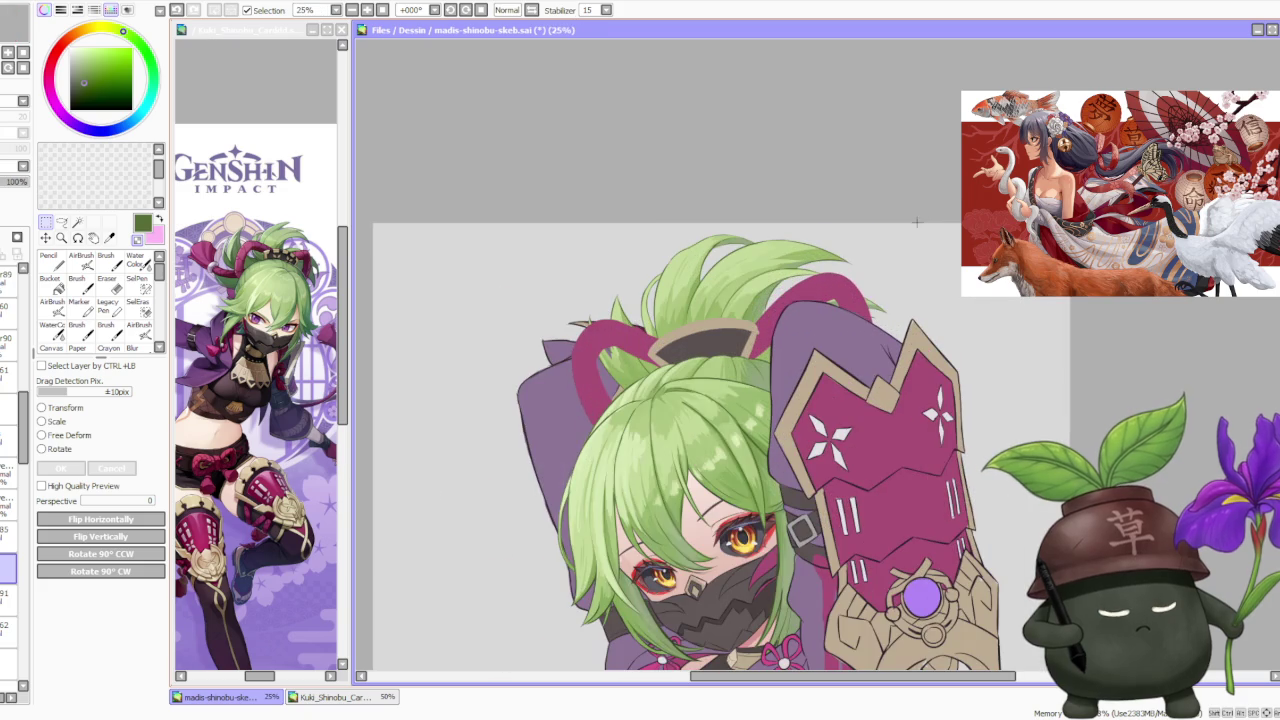
pyautogui.scroll(-2, 829, 234)
pyautogui.scroll(-2, 813, 244)
pyautogui.scroll(2, 813, 244)
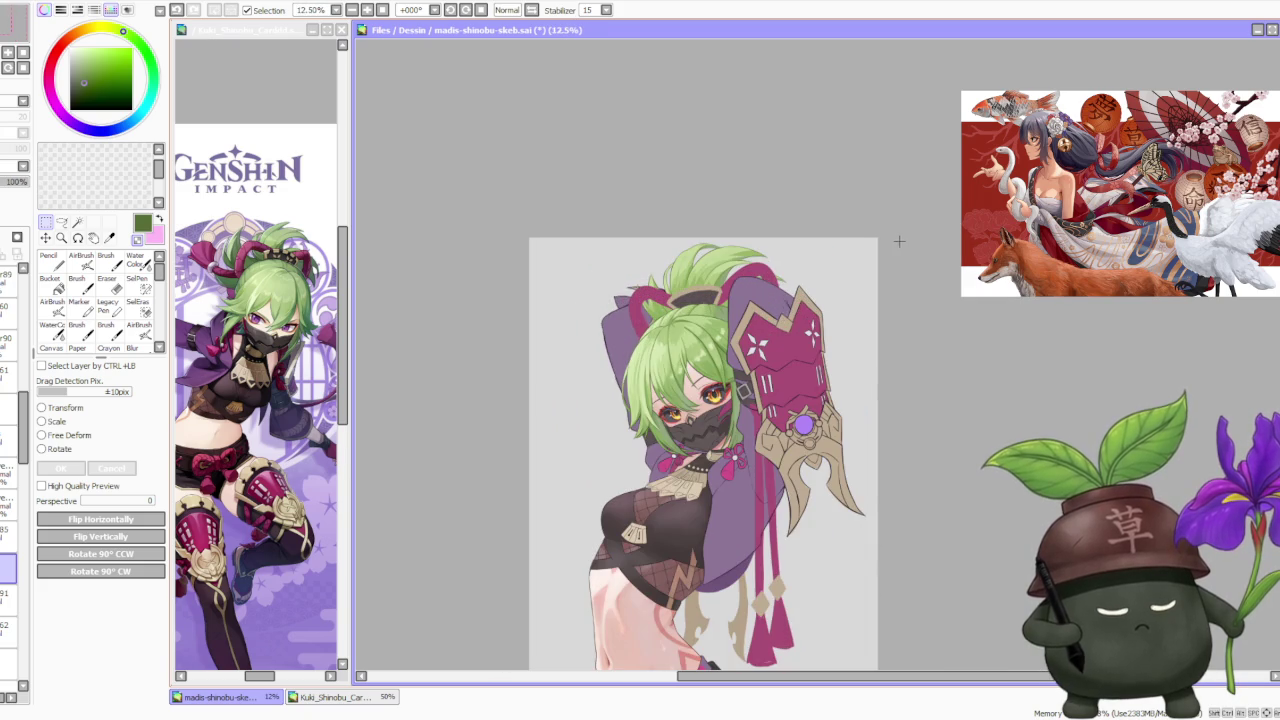
pyautogui.scroll(2, 880, 222)
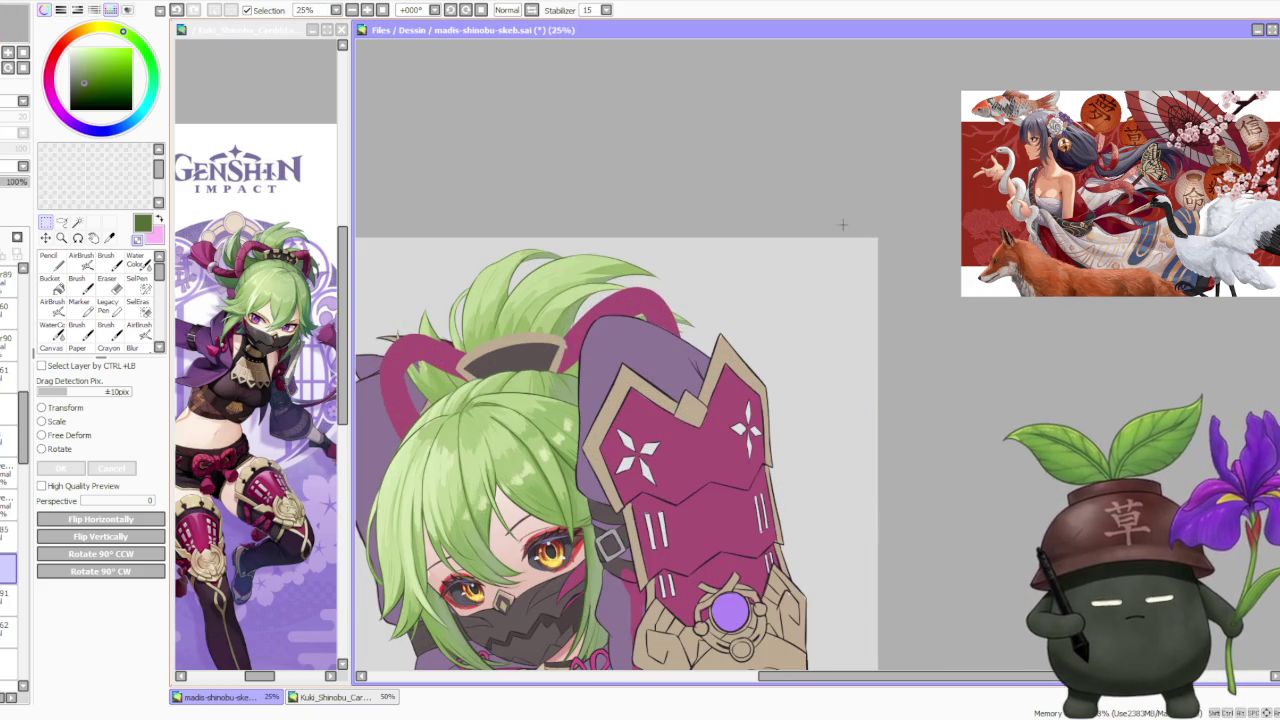
pyautogui.hotkey('ctrl', 't')
pyautogui.moveTo(594, 295)
pyautogui.mouseDown()
pyautogui.moveTo(701, 266)
pyautogui.moveTo(613, 280)
pyautogui.moveTo(624, 296)
pyautogui.mouseUp()
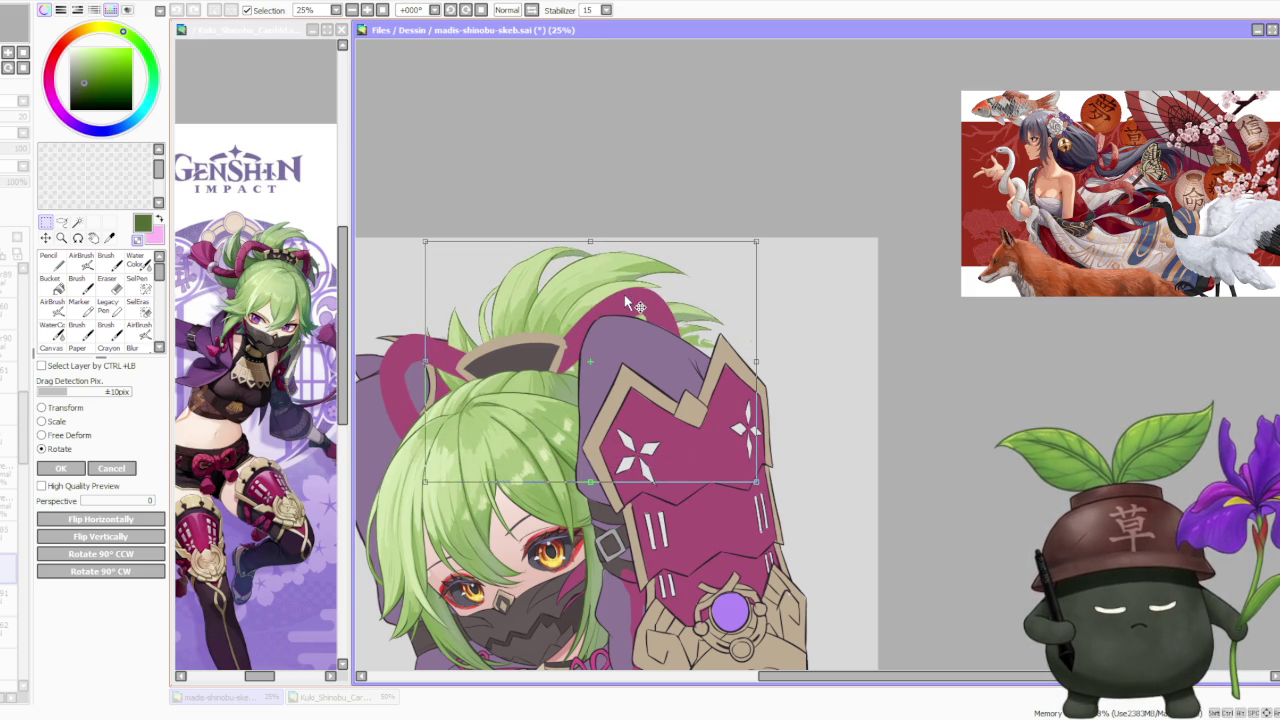
# Free-deform the hair: skew its top left, pull lower-left and armguard's lower-right inward, apply.
pyautogui.scroll(-3, 624, 296)
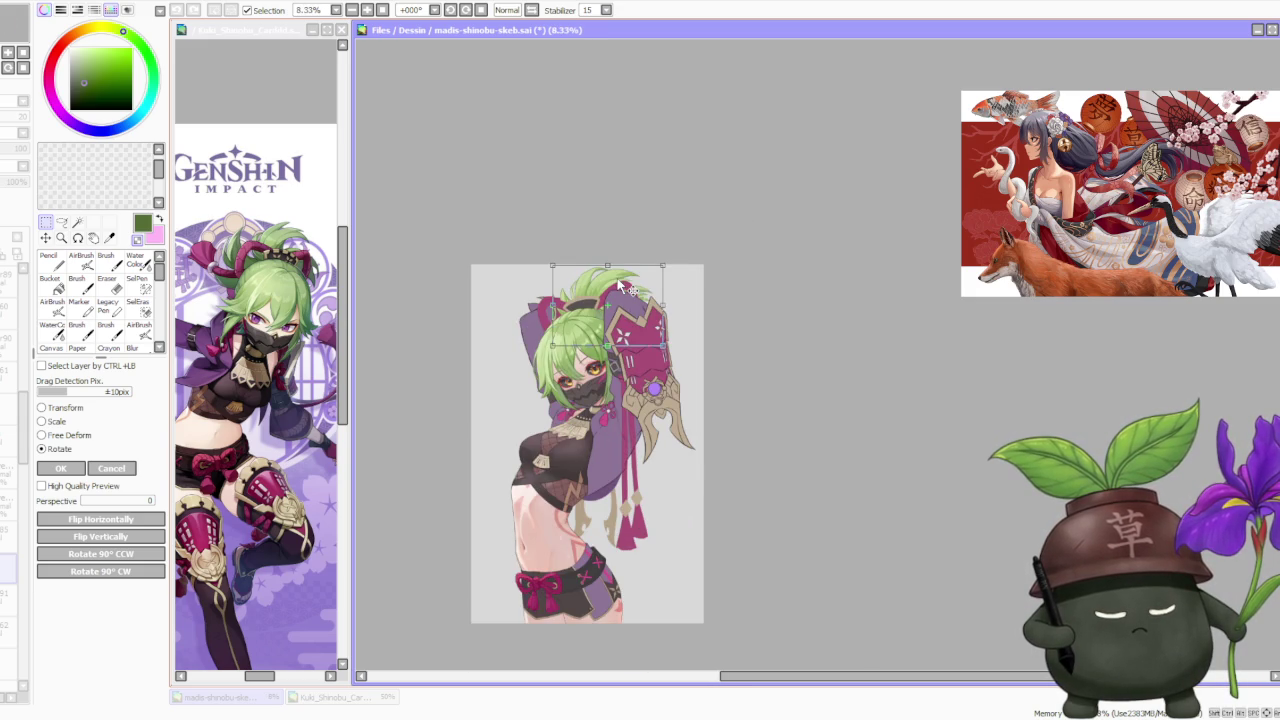
pyautogui.scroll(2, 620, 285)
pyautogui.click(78, 438)
pyautogui.scroll(1, 560, 250)
pyautogui.moveTo(619, 258); pyautogui.dragTo(606, 260)
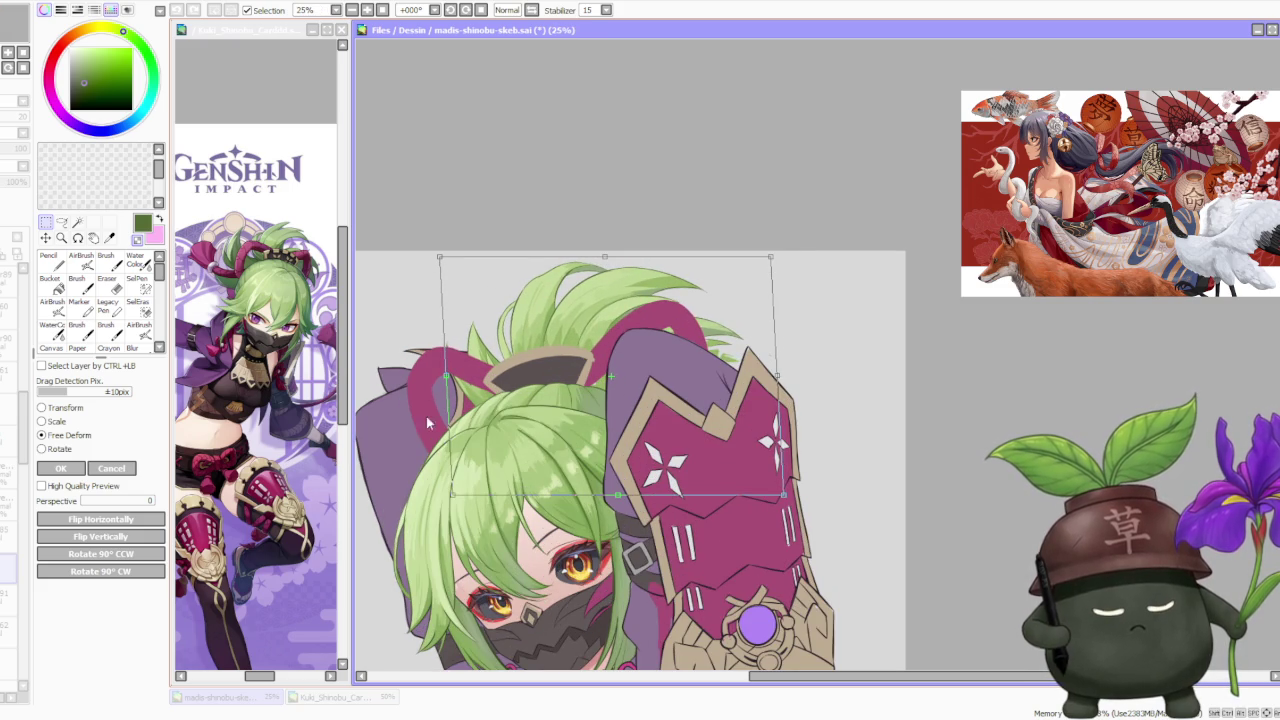
pyautogui.moveTo(454, 495); pyautogui.dragTo(462, 498)
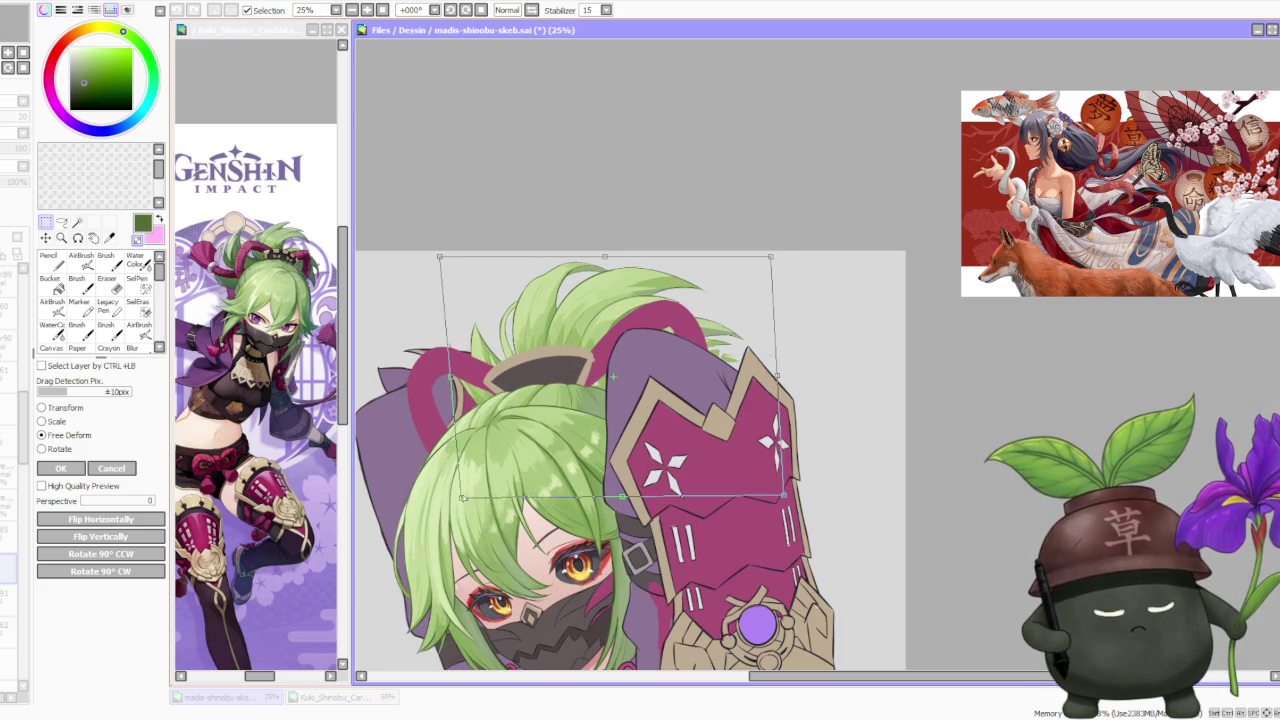
pyautogui.scroll(-2, 480, 441)
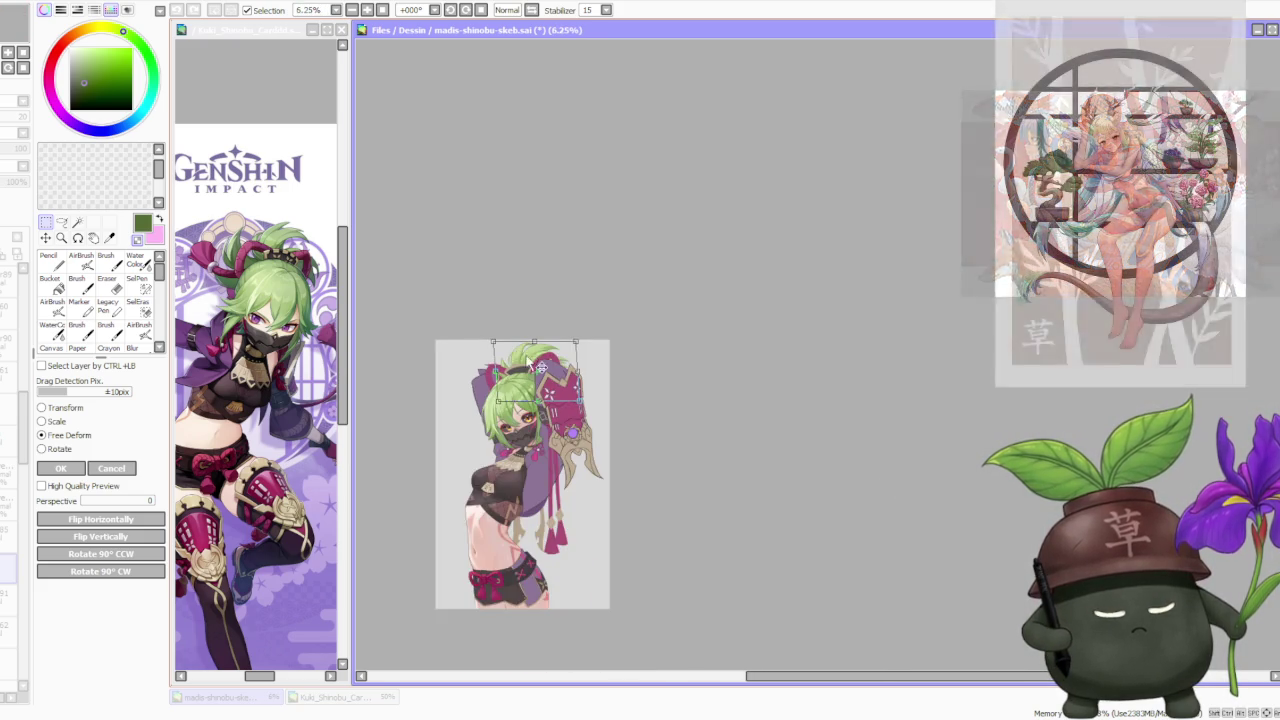
pyautogui.scroll(2, 590, 420)
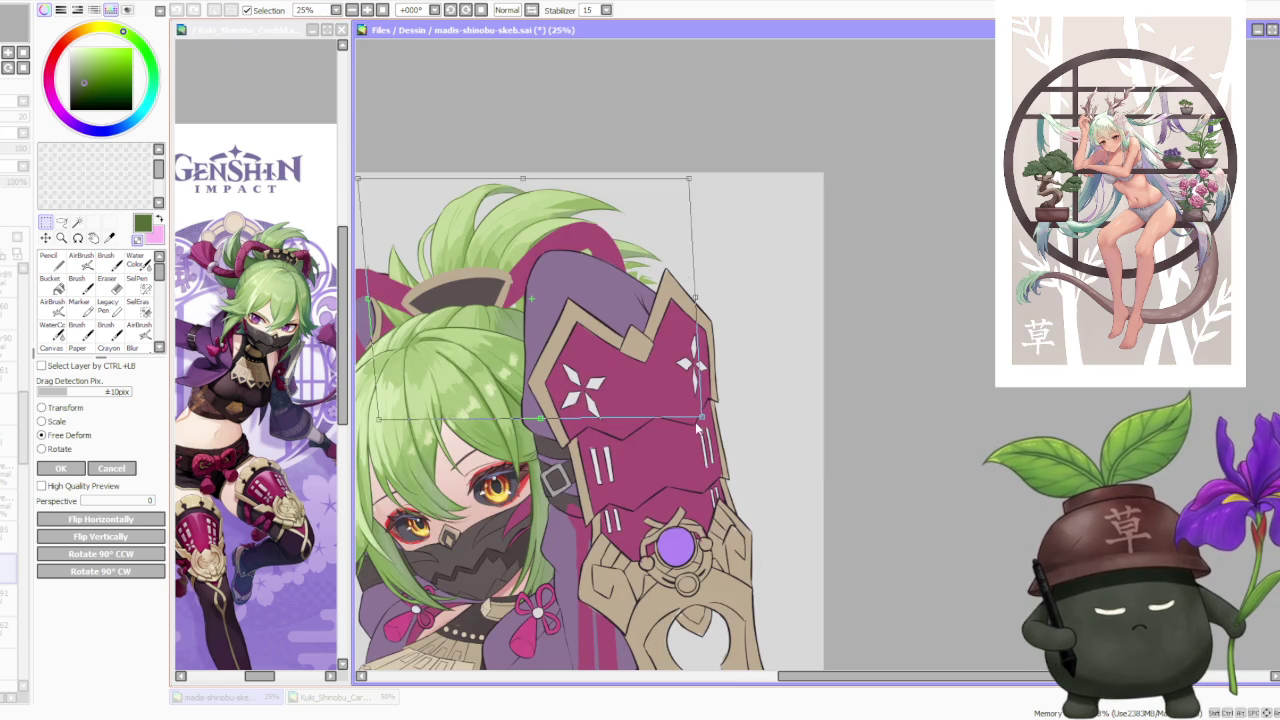
pyautogui.moveTo(700, 418); pyautogui.dragTo(669, 421)
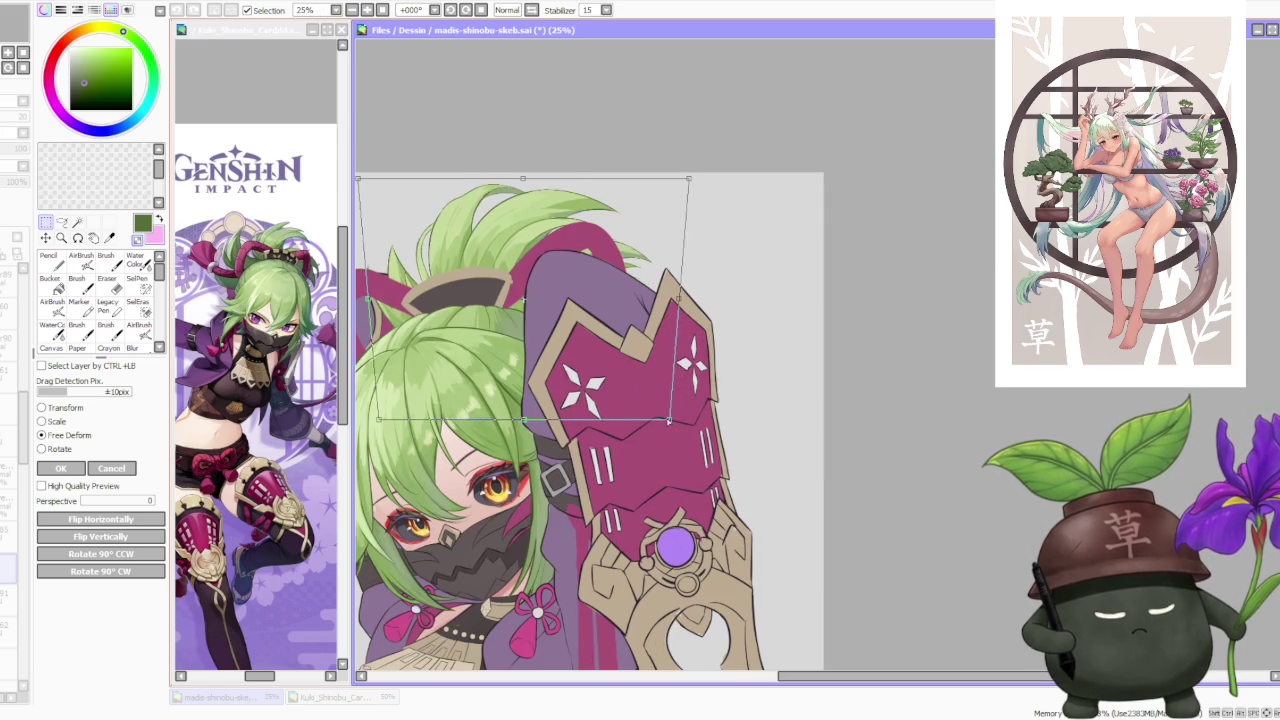
pyautogui.scroll(-1, 688, 413)
pyautogui.click(62, 469)
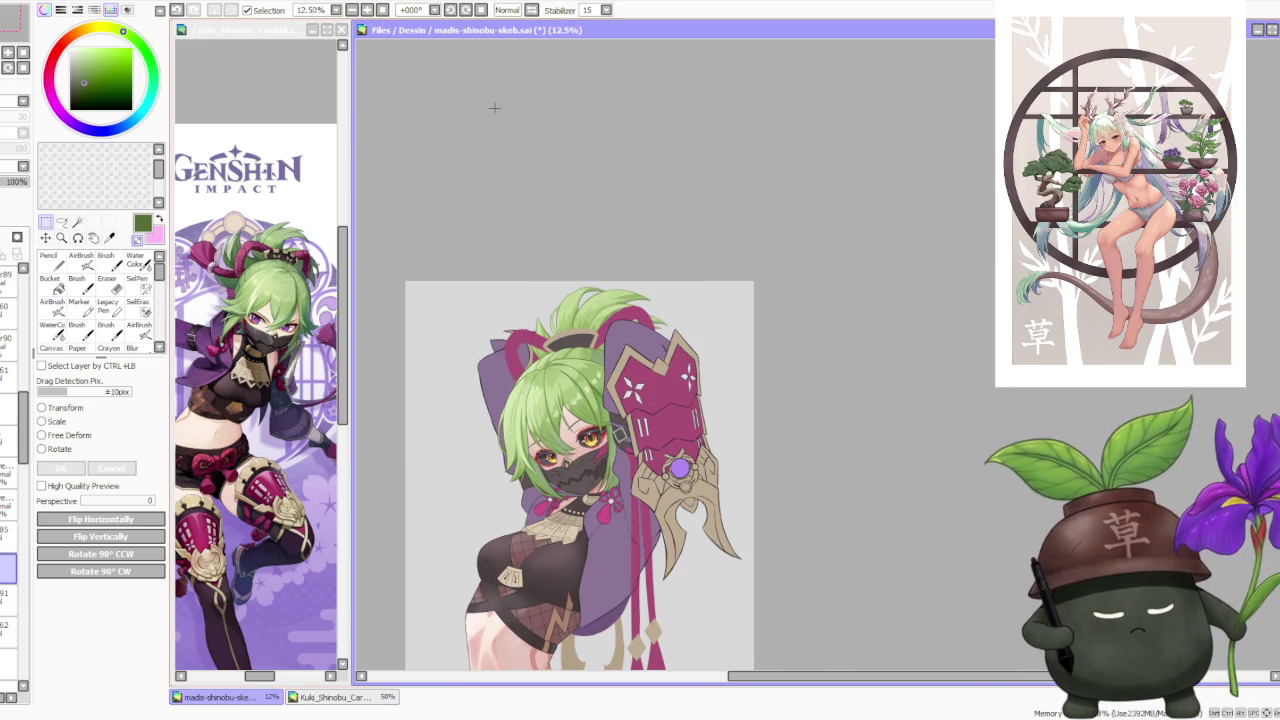
# Flip the canvas view horizontally and back to check the proportions.
pyautogui.click(507, 10)
pyautogui.scroll(1, 661, 365)
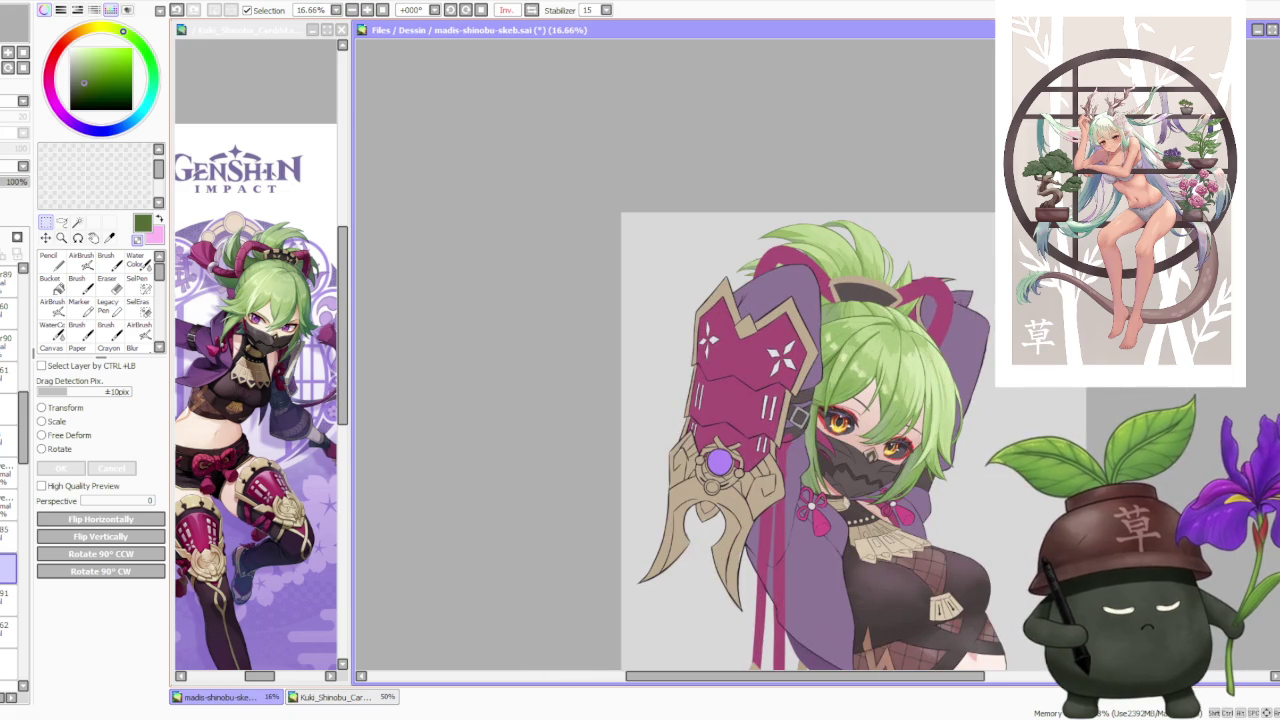
pyautogui.click(507, 10)
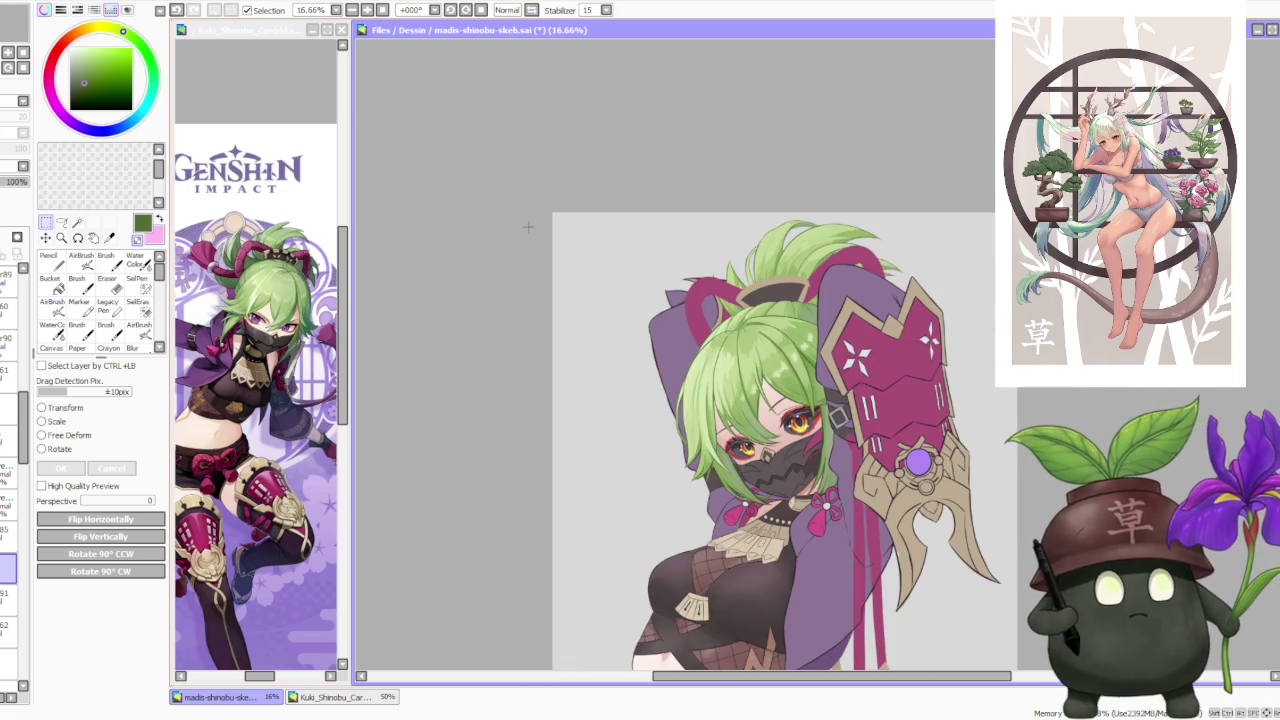
pyautogui.scroll(-1, 722, 320)
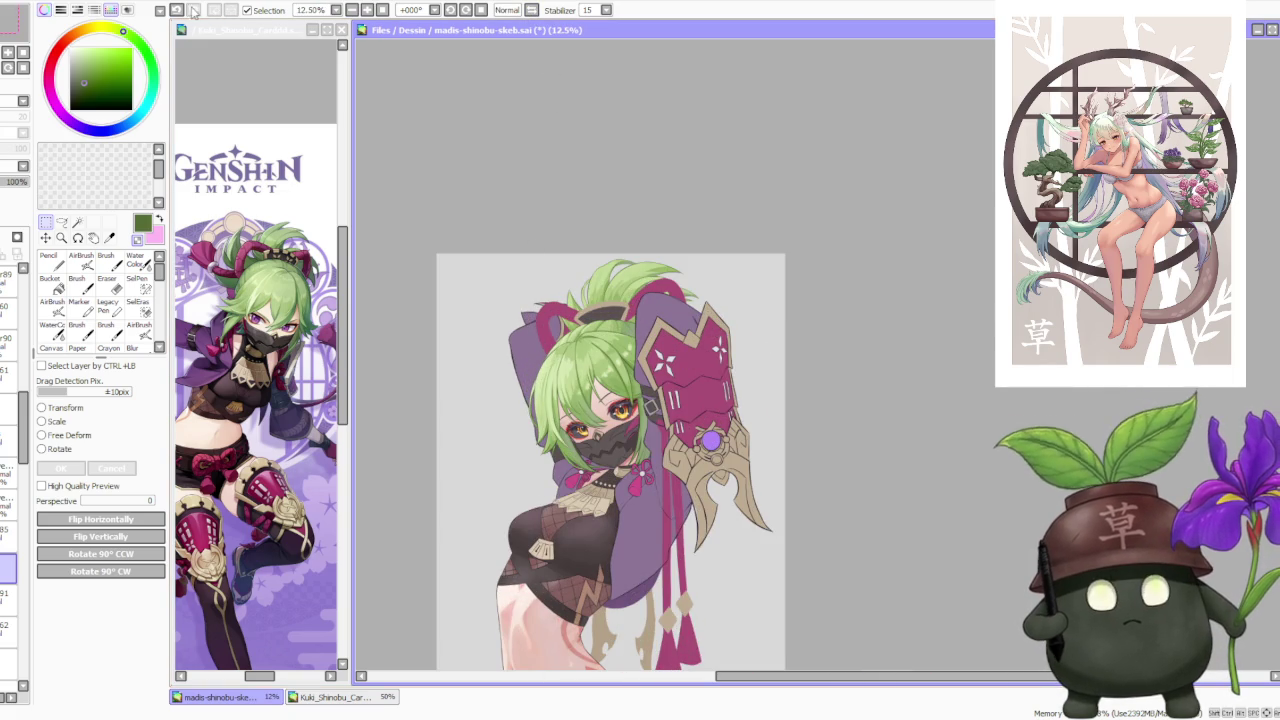
# Undo the last four hair strokes, then redo them to compare versions.
pyautogui.click(176, 11)
pyautogui.click(176, 11)
pyautogui.click(176, 11)
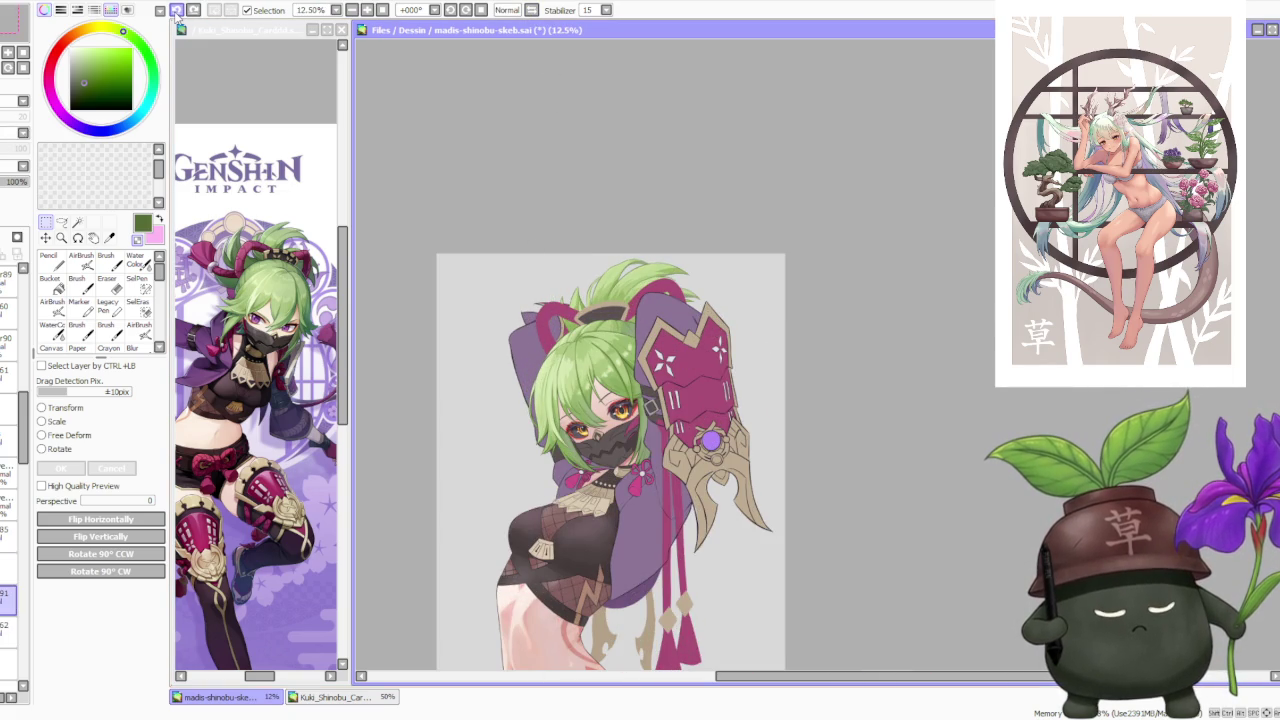
pyautogui.click(176, 11)
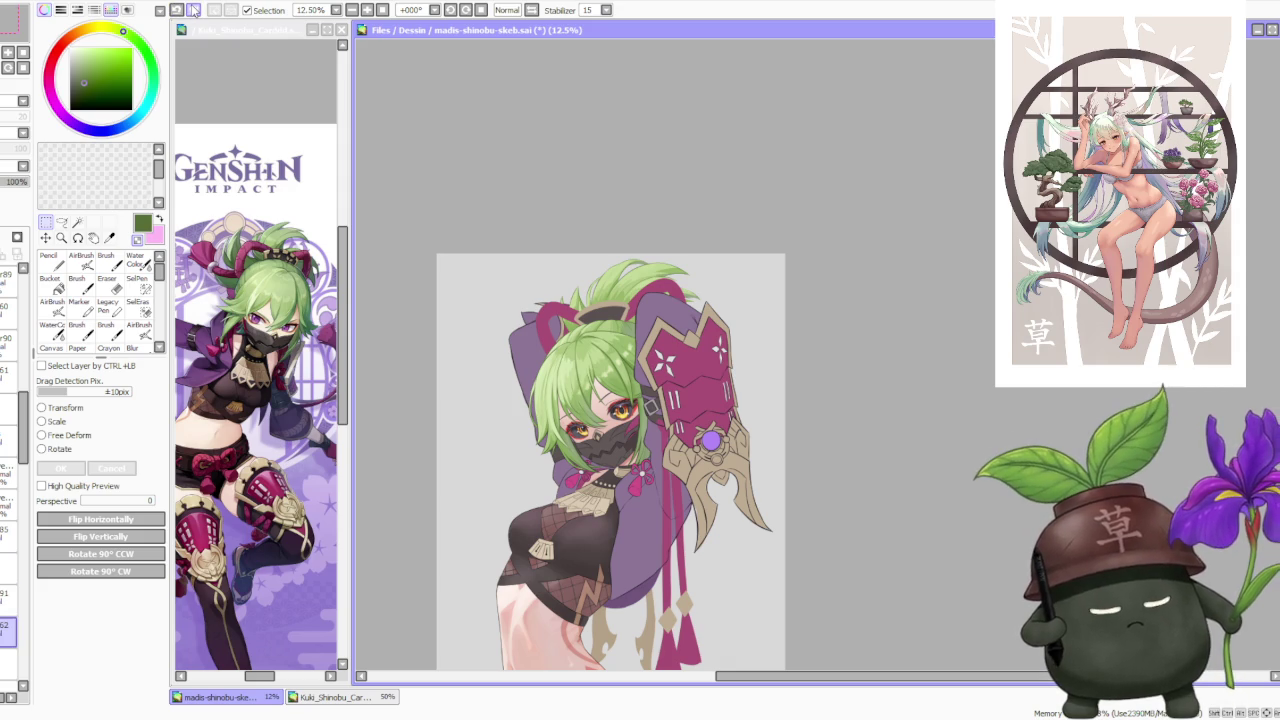
pyautogui.click(193, 9)
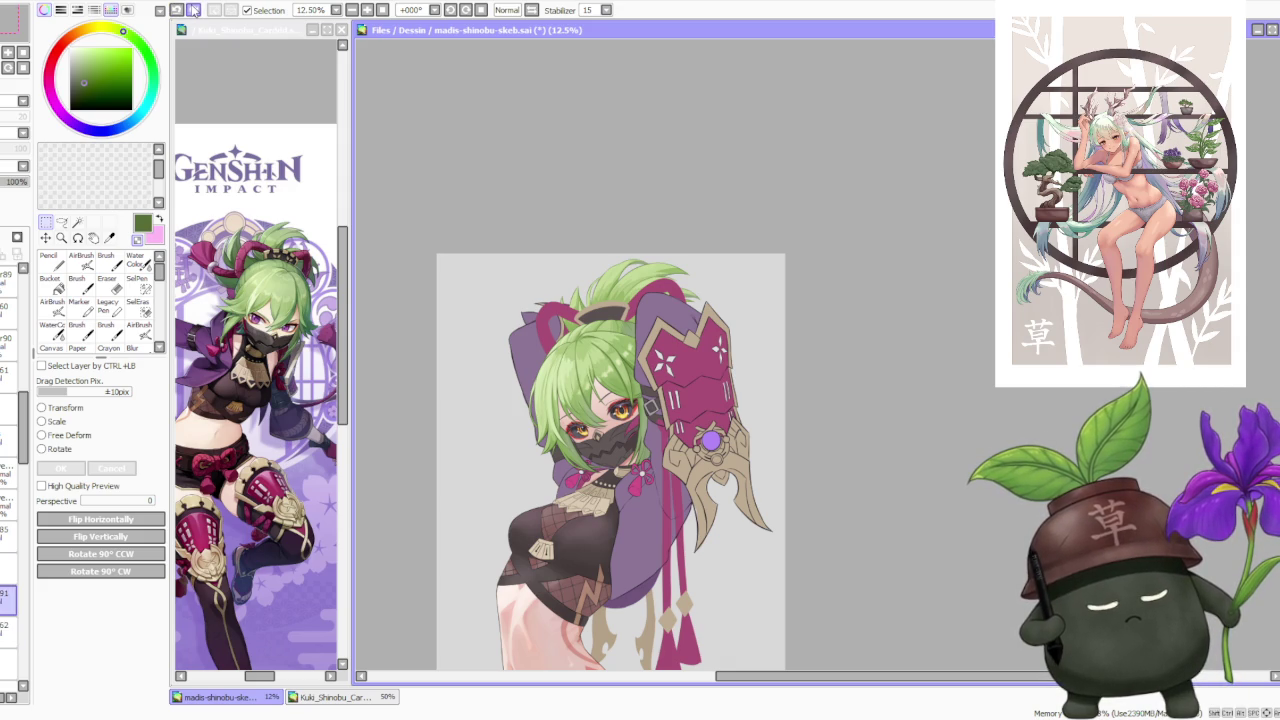
pyautogui.click(193, 9)
pyautogui.click(193, 9)
pyautogui.click(194, 10)
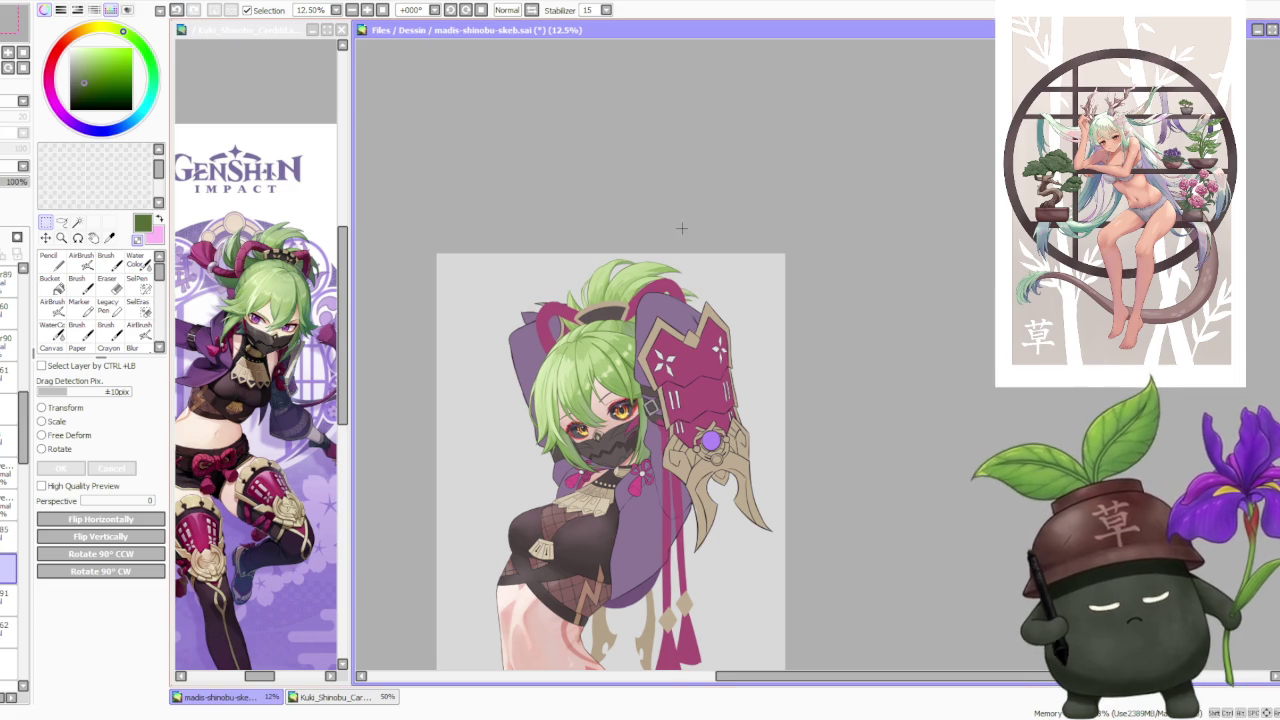
pyautogui.scroll(-1, 716, 289)
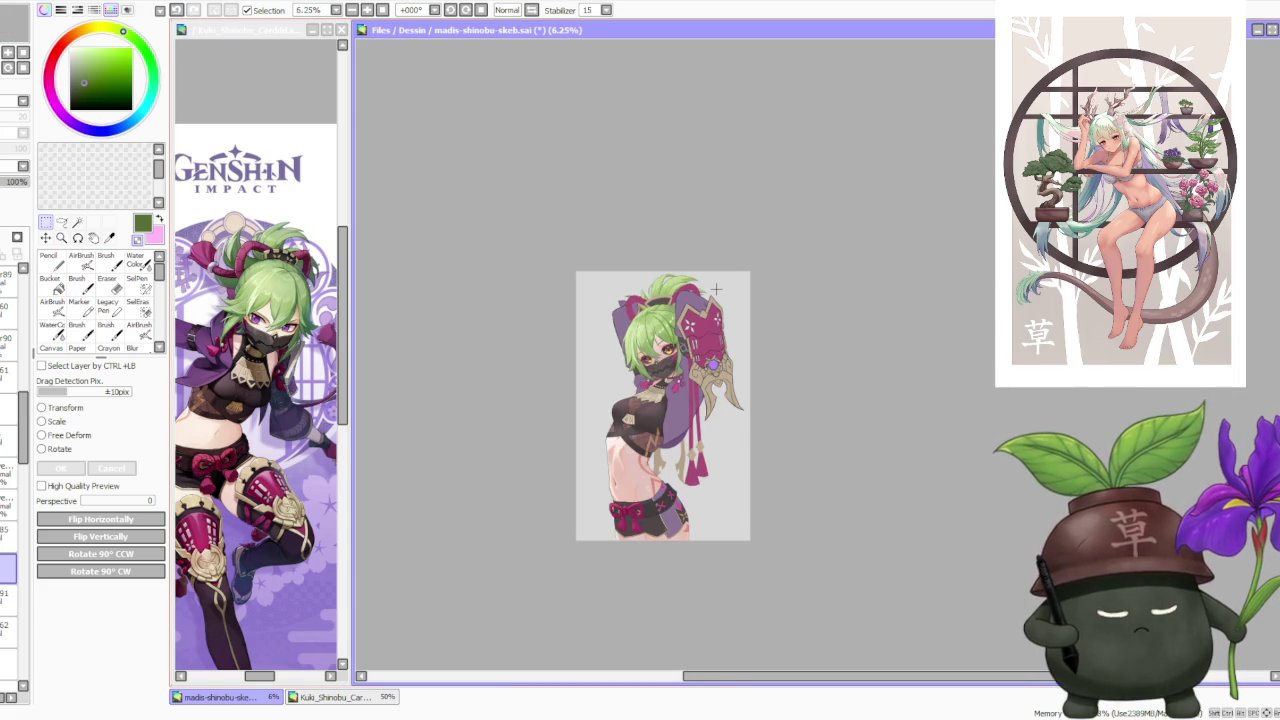
pyautogui.scroll(3, 716, 289)
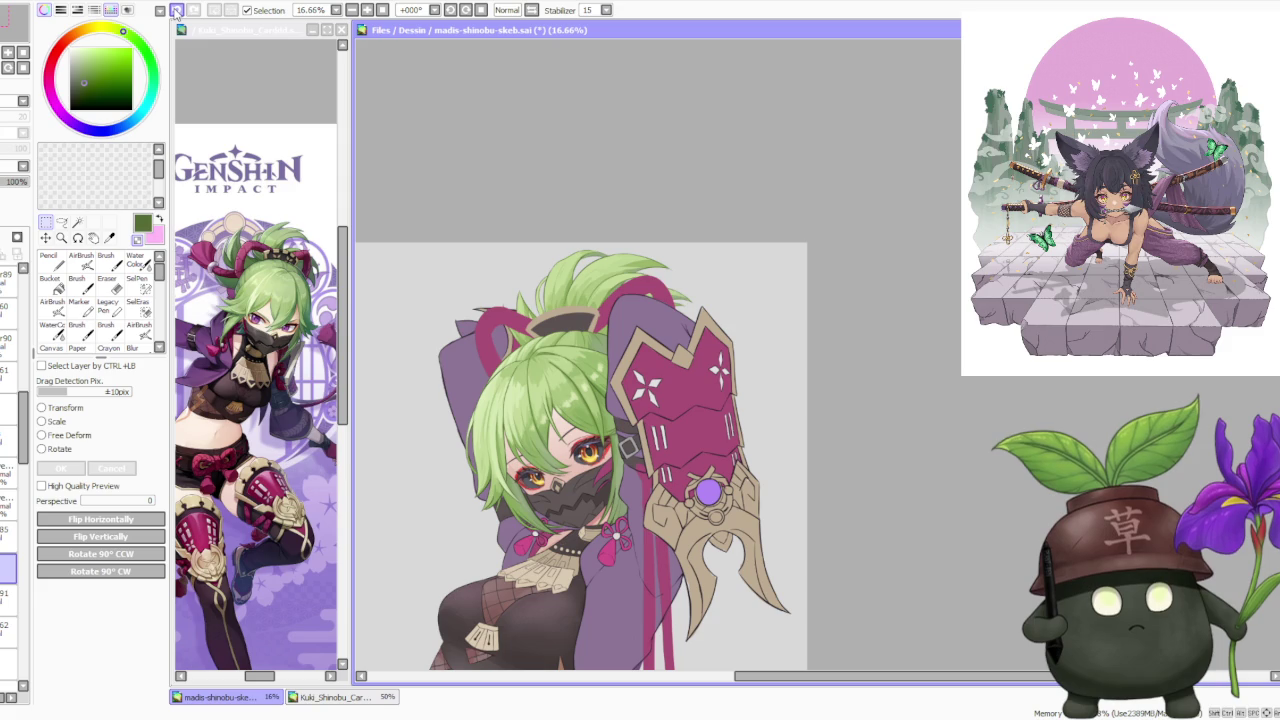
# Undo two hair strokes and check the drawing in mirrored view.
pyautogui.click(176, 10)
pyautogui.click(176, 10)
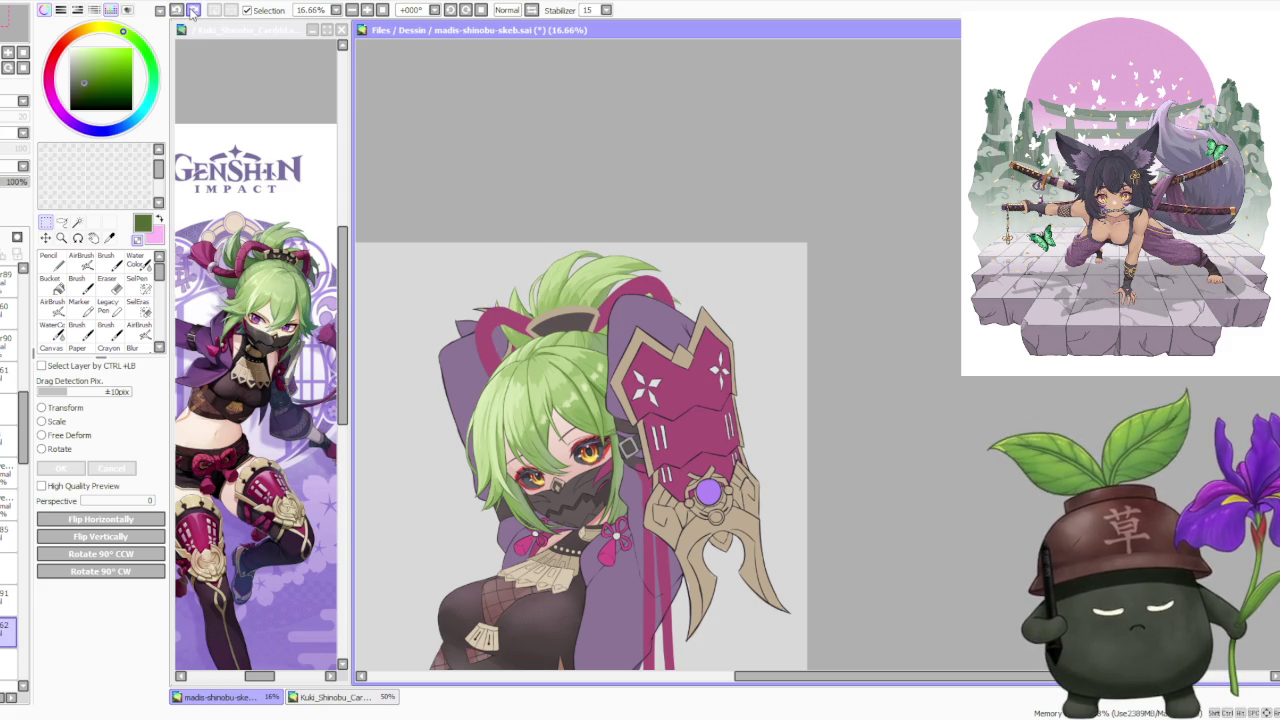
pyautogui.scroll(-2, 766, 222)
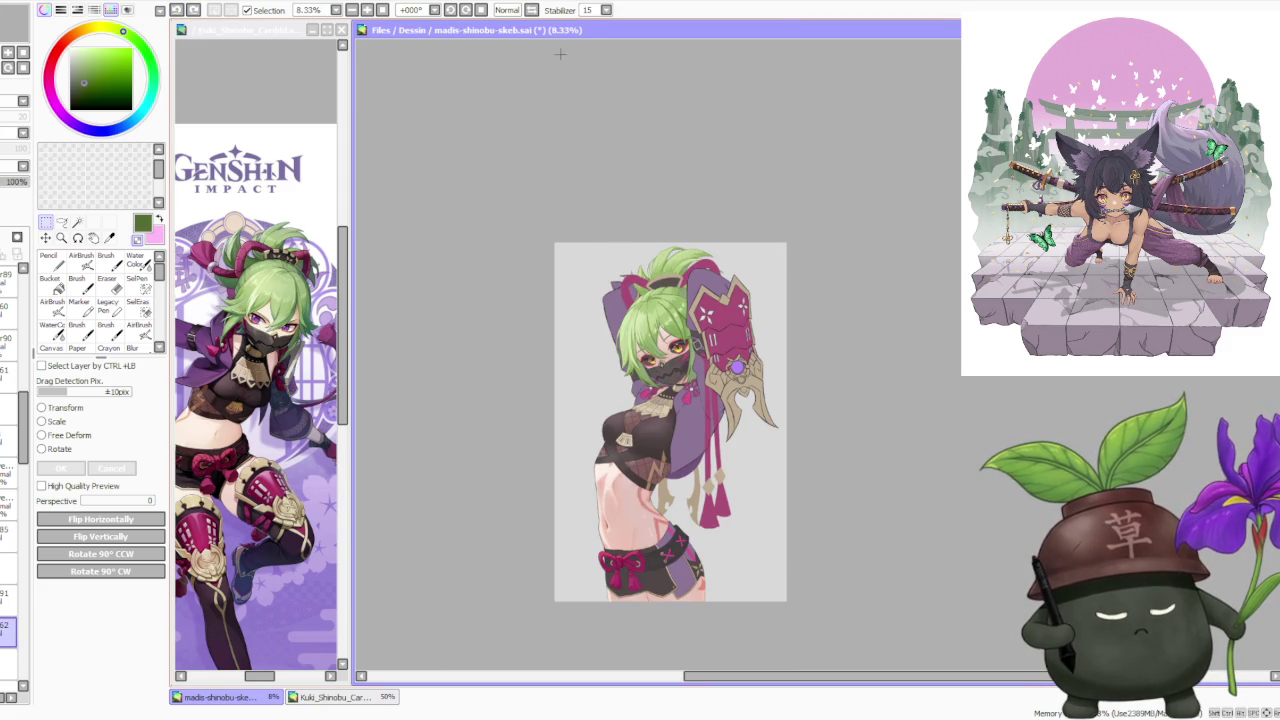
pyautogui.click(536, 10)
pyautogui.scroll(1, 720, 280)
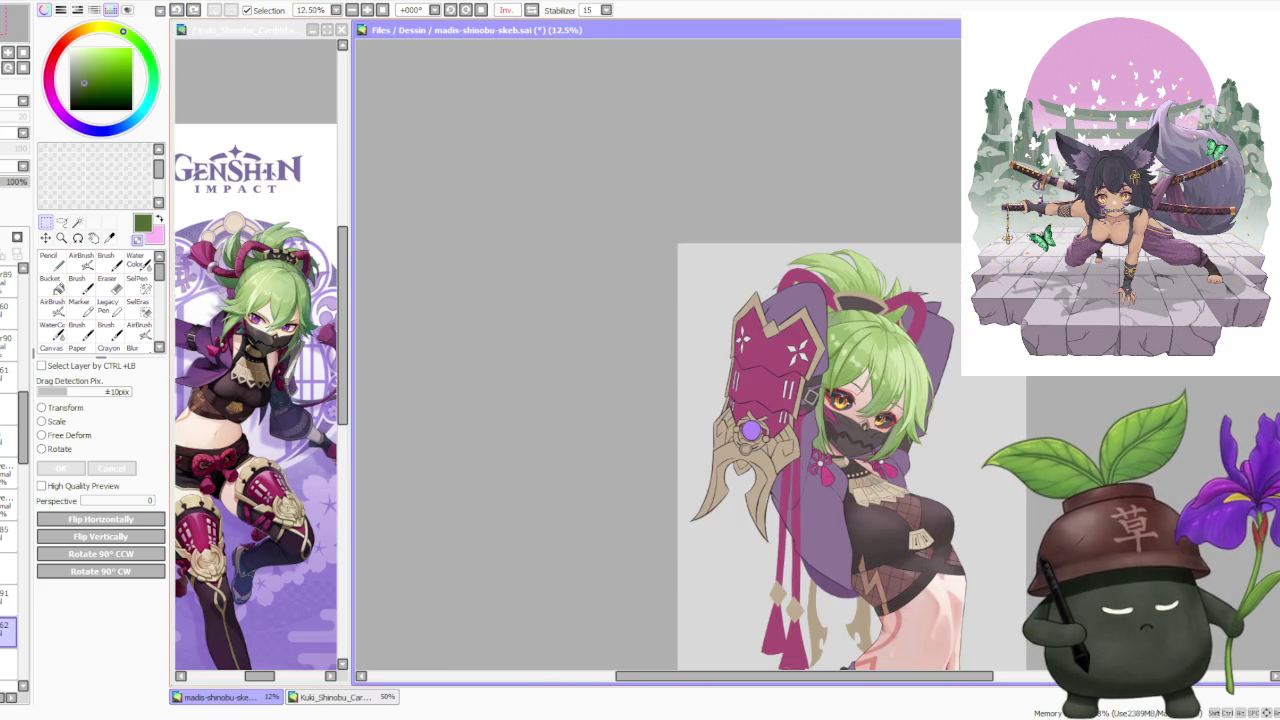
pyautogui.scroll(1, 1025, 274)
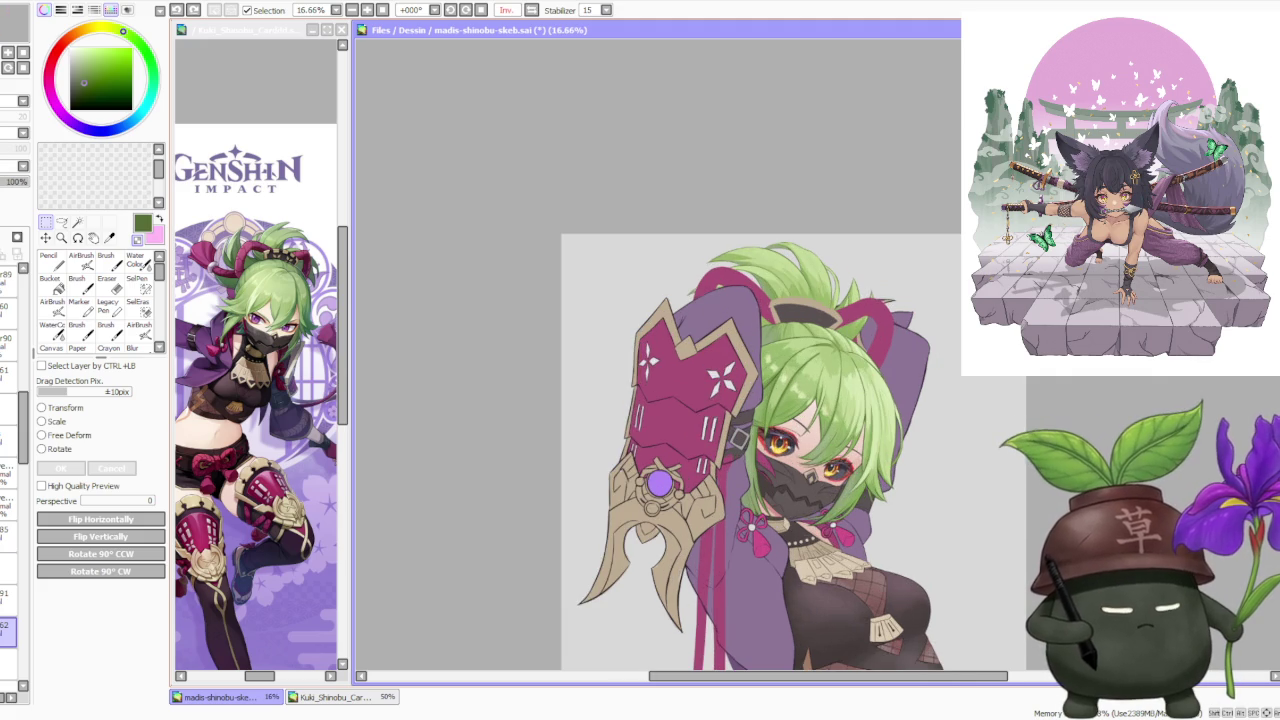
pyautogui.click(531, 11)
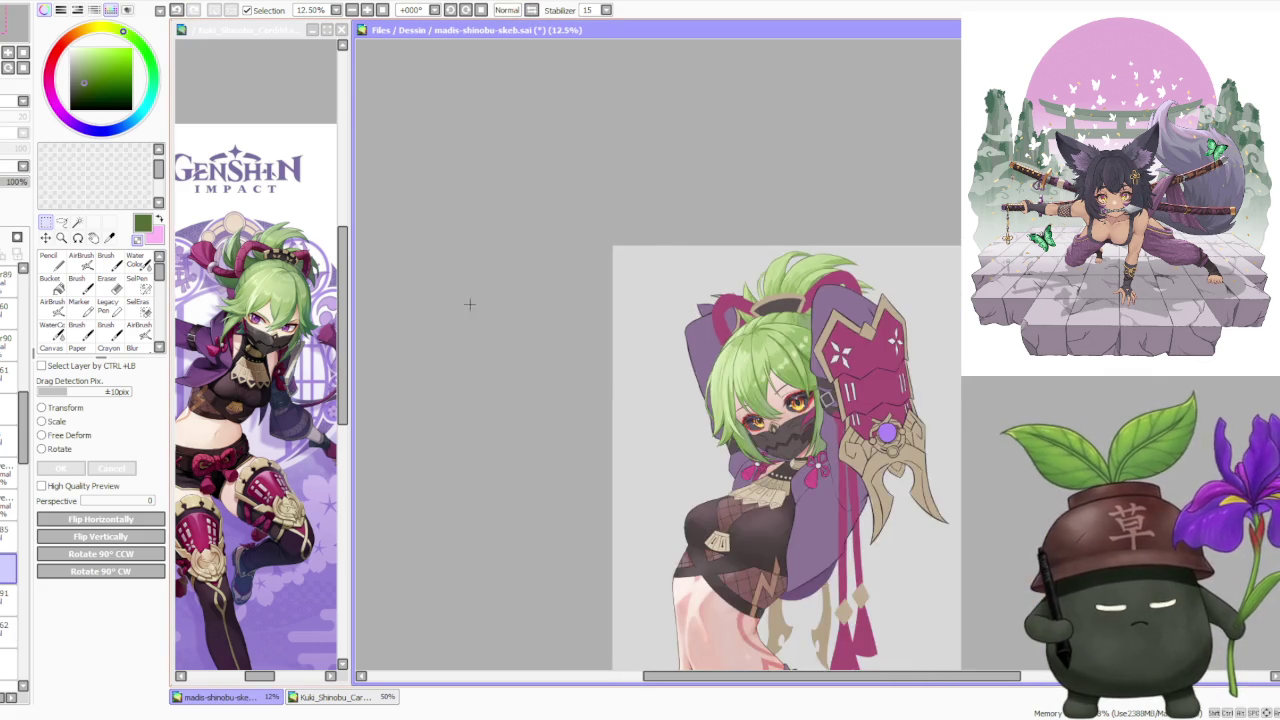
pyautogui.scroll(-3, 615, 312)
pyautogui.scroll(3, 787, 310)
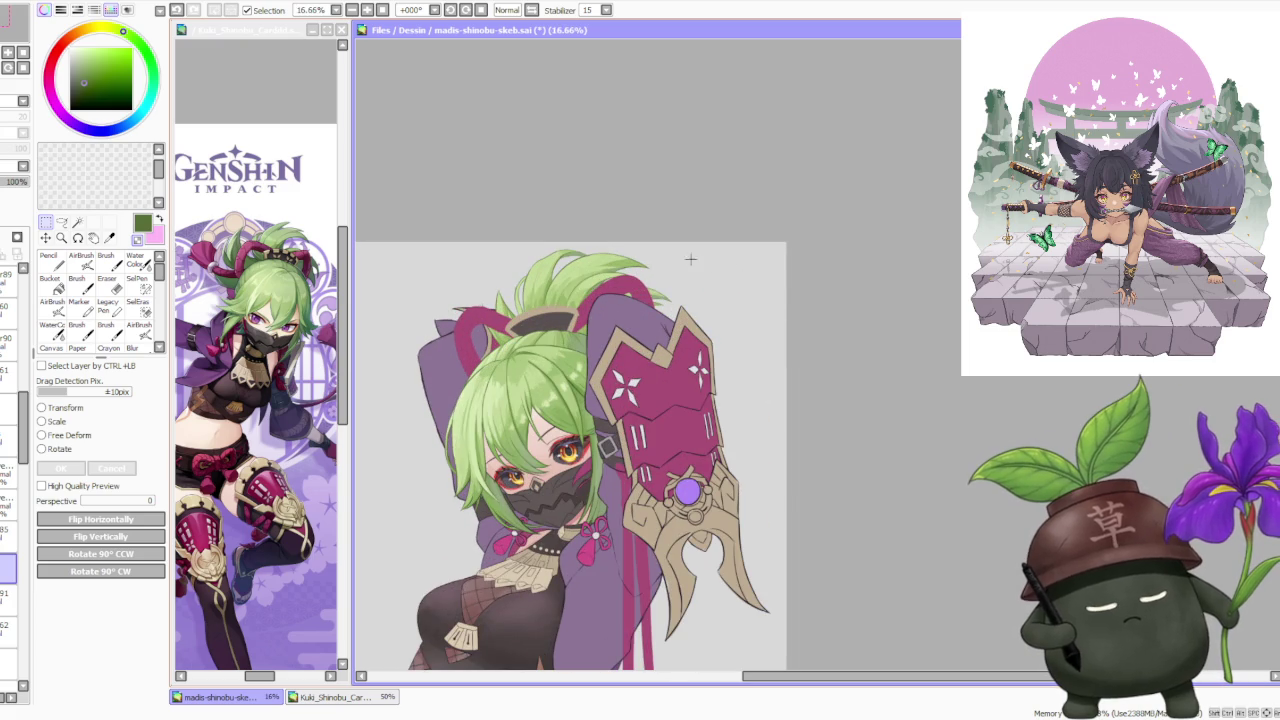
pyautogui.scroll(-2, 640, 205)
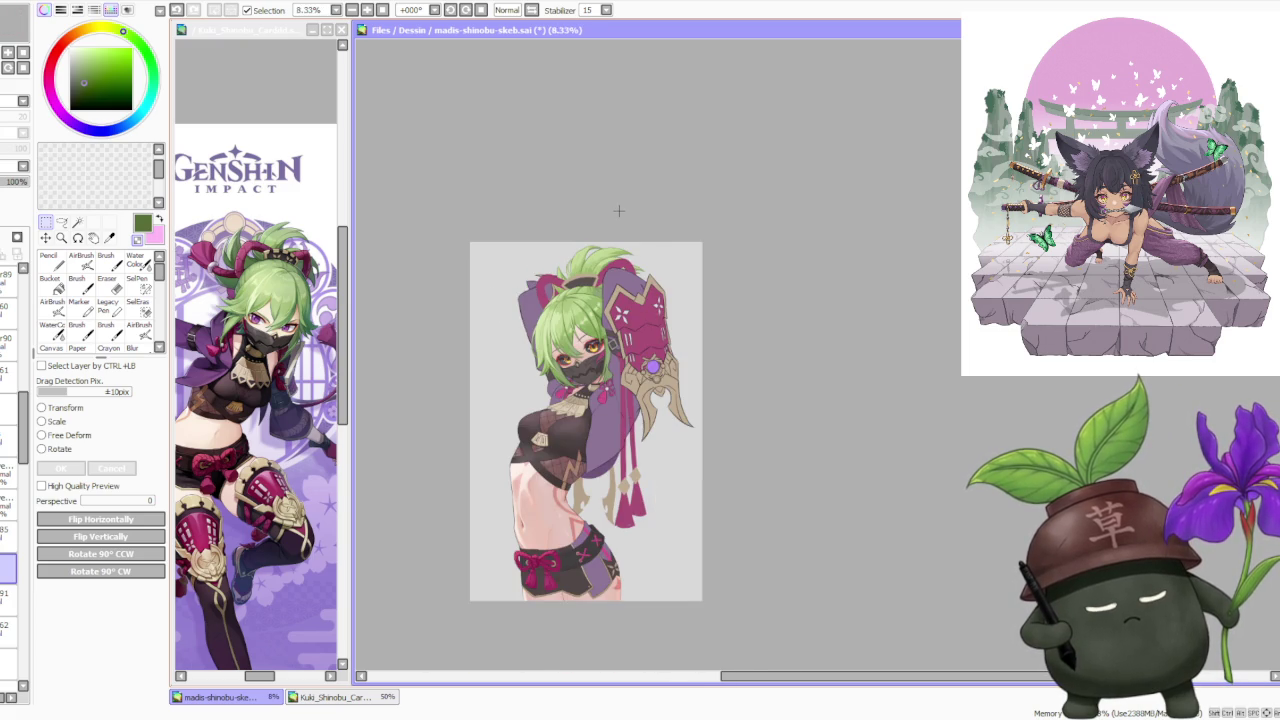
pyautogui.scroll(1, 618, 210)
pyautogui.scroll(1, 620, 210)
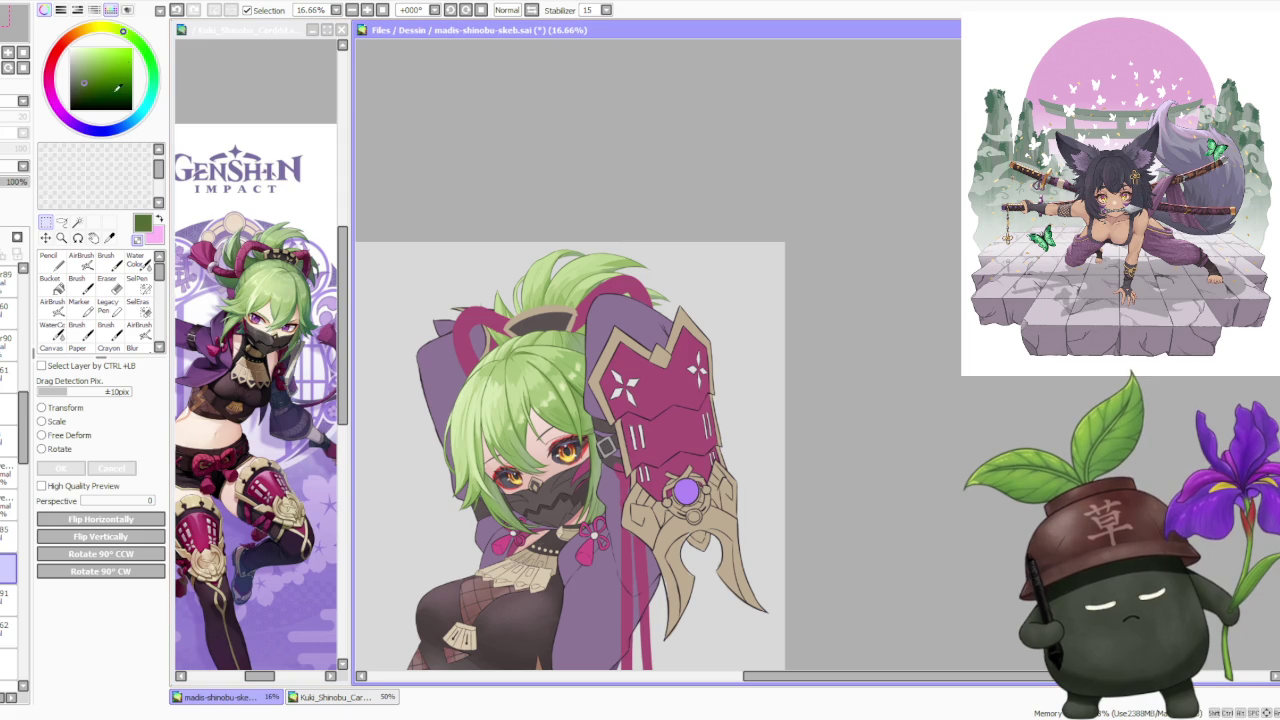
# Undo two hair strokes again, then restore them to compare.
pyautogui.click(176, 10)
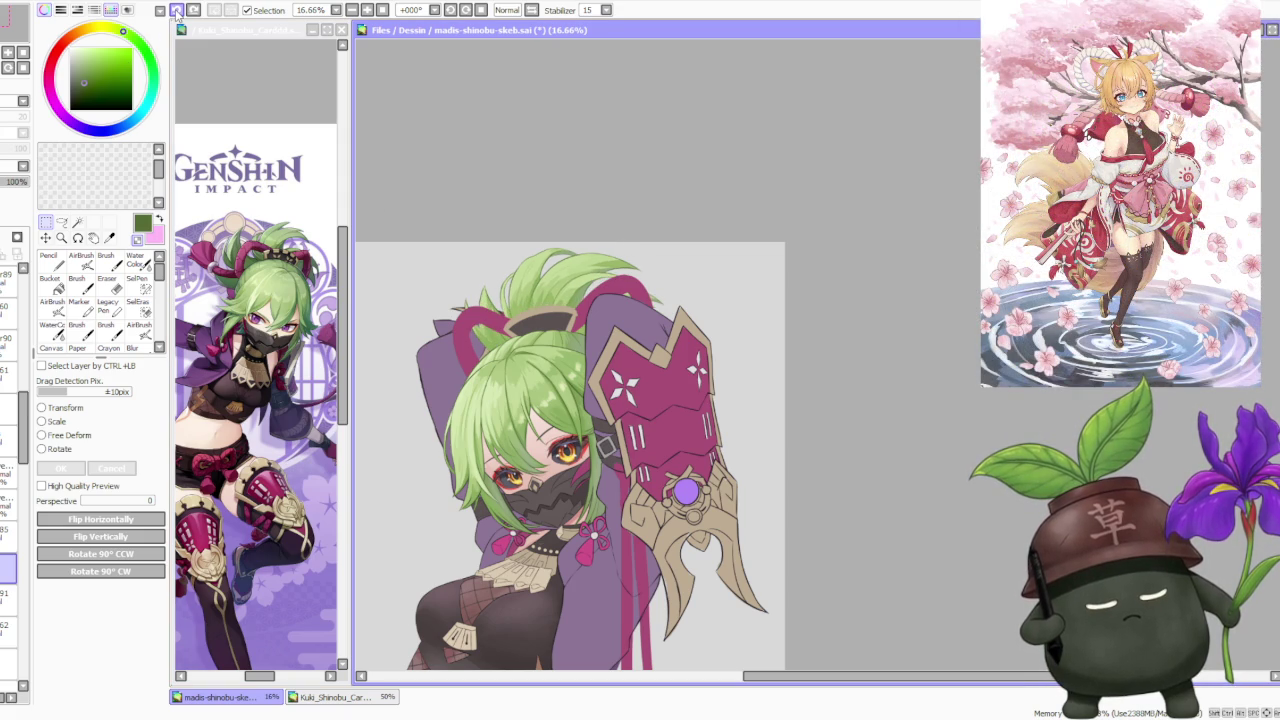
pyautogui.click(176, 10)
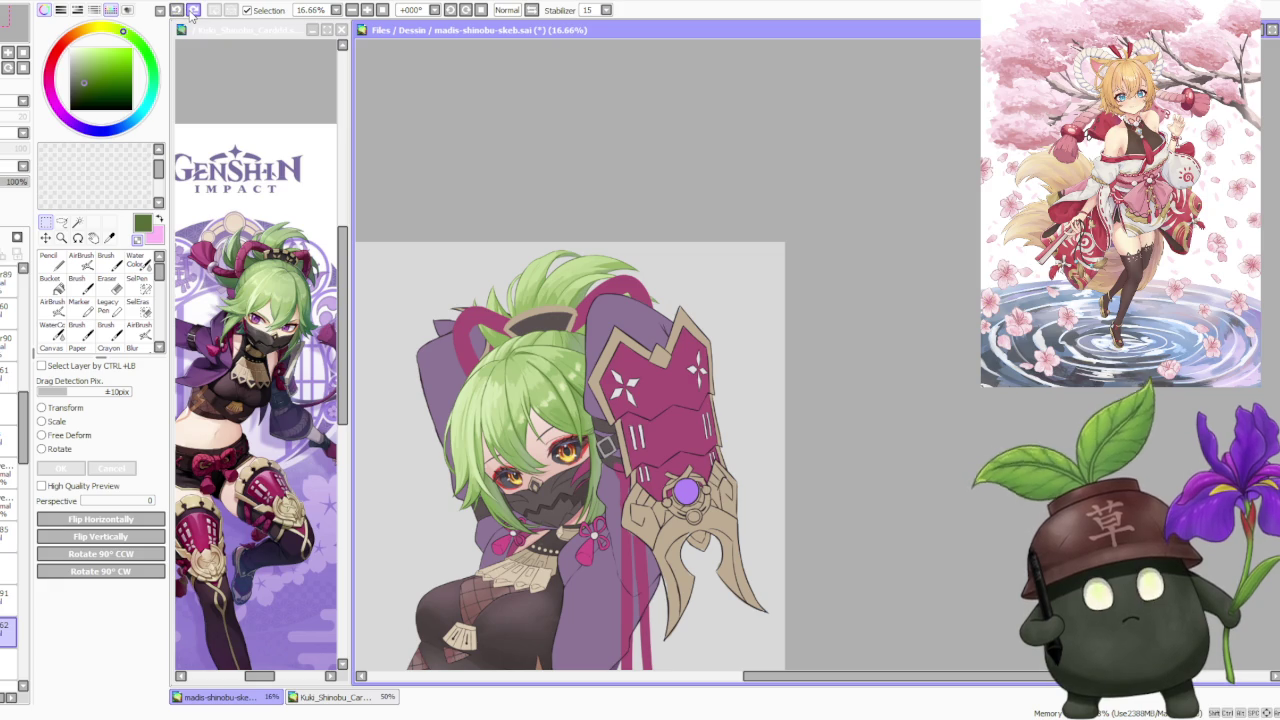
pyautogui.click(193, 10)
pyautogui.click(193, 10)
pyautogui.click(193, 10)
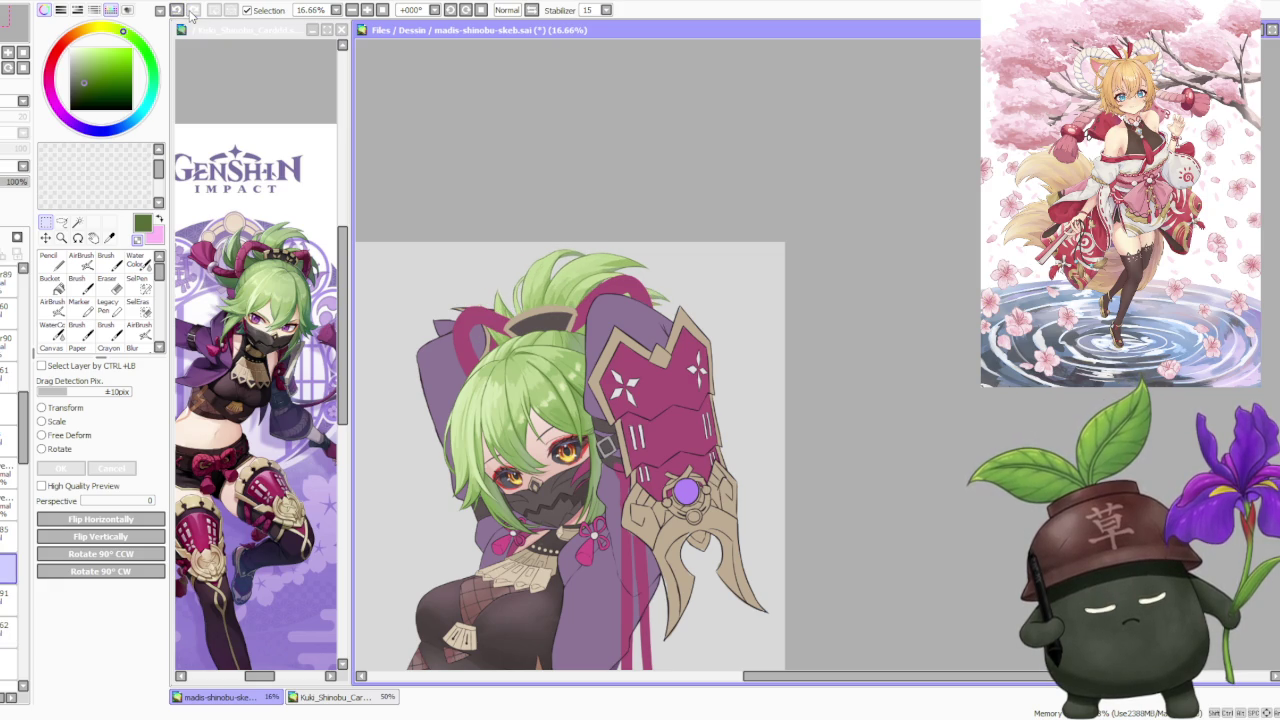
pyautogui.scroll(-2, 491, 163)
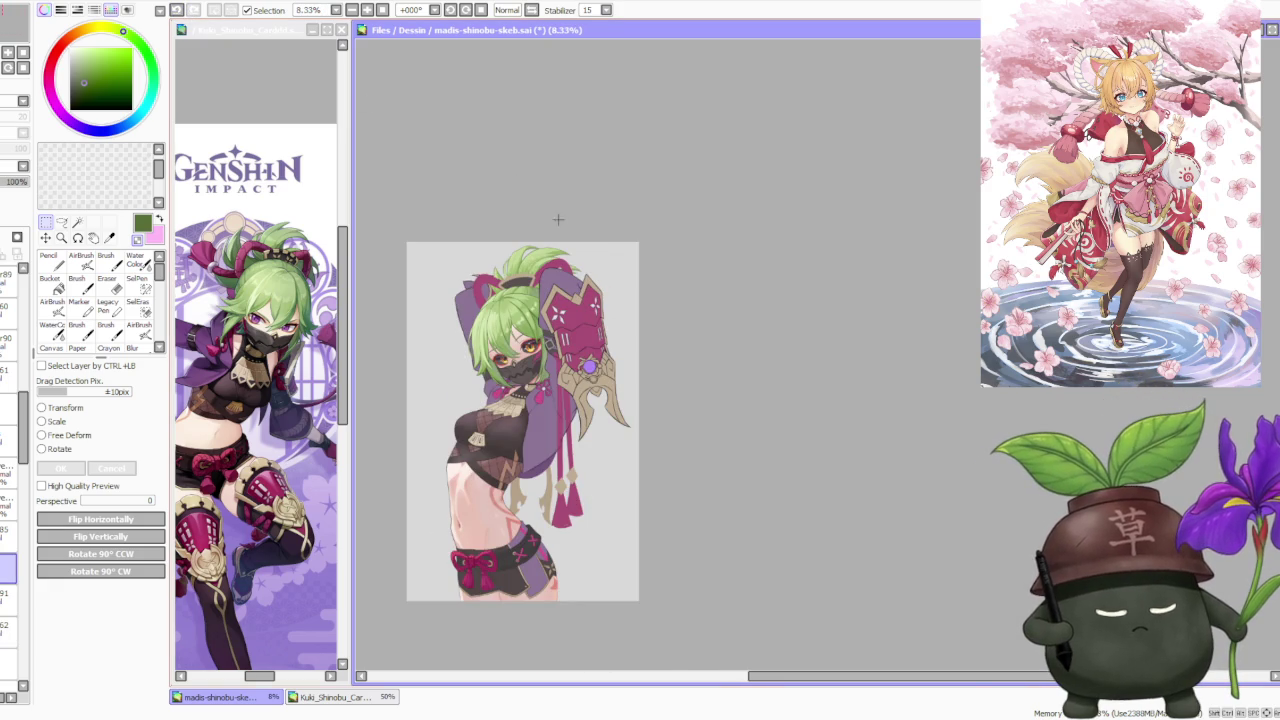
pyautogui.scroll(1, 557, 214)
pyautogui.scroll(1, 575, 243)
pyautogui.scroll(-2, 550, 240)
pyautogui.scroll(1, 530, 240)
pyautogui.scroll(-1, 529, 241)
pyautogui.scroll(1, 455, 230)
# Undo and redo three hair strokes to keep the new version, then choose Scale.
pyautogui.click(176, 10)
pyautogui.click(176, 10)
pyautogui.click(176, 10)
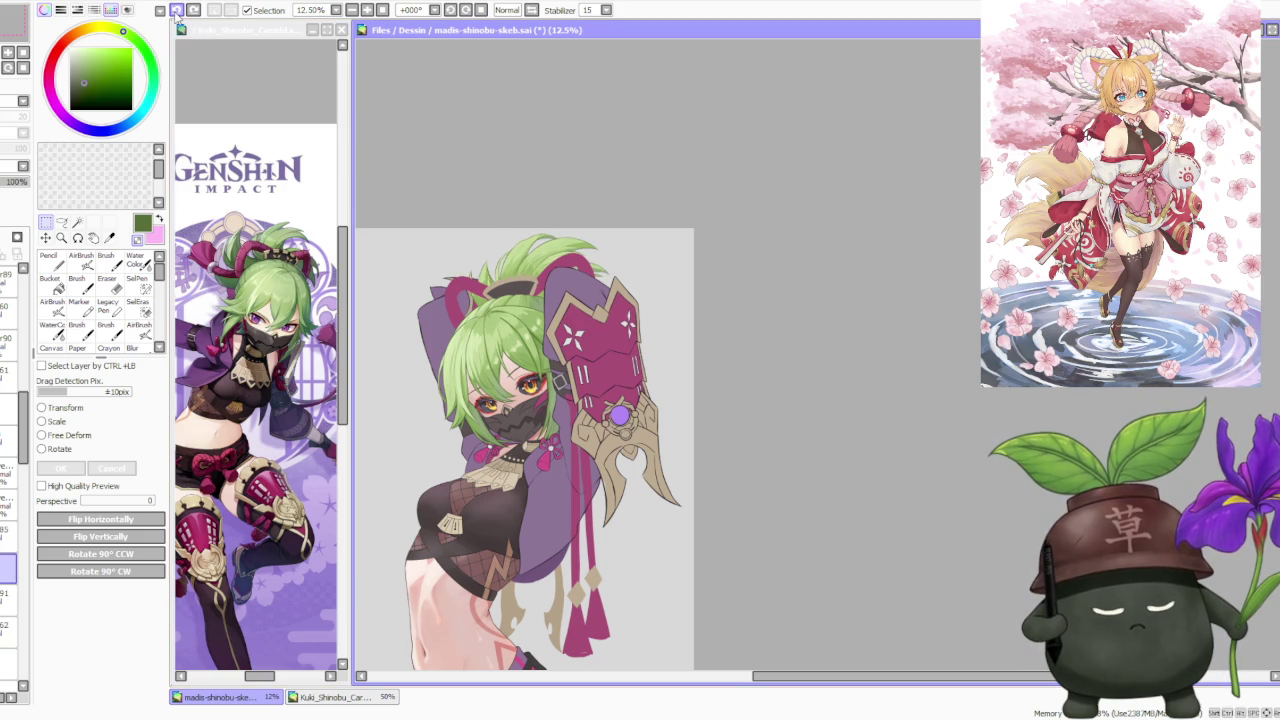
pyautogui.scroll(-1, 600, 245)
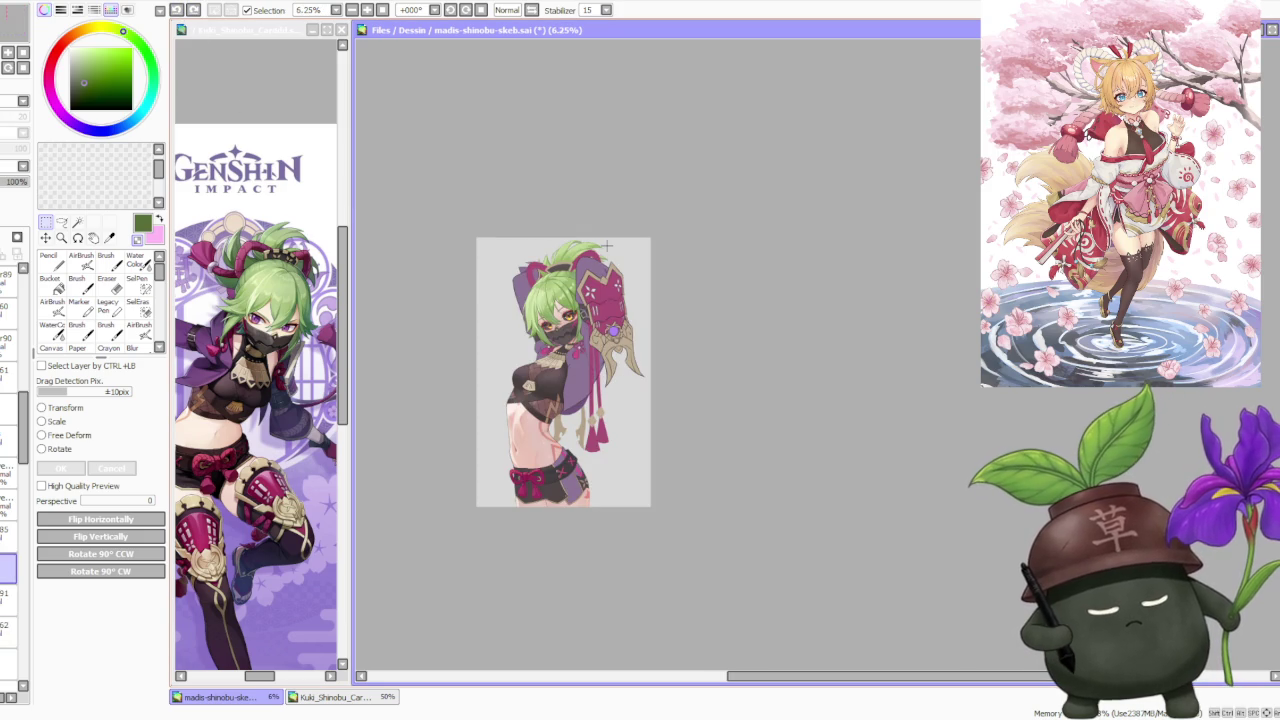
pyautogui.scroll(1, 606, 245)
pyautogui.click(195, 11)
pyautogui.click(195, 11)
pyautogui.click(195, 11)
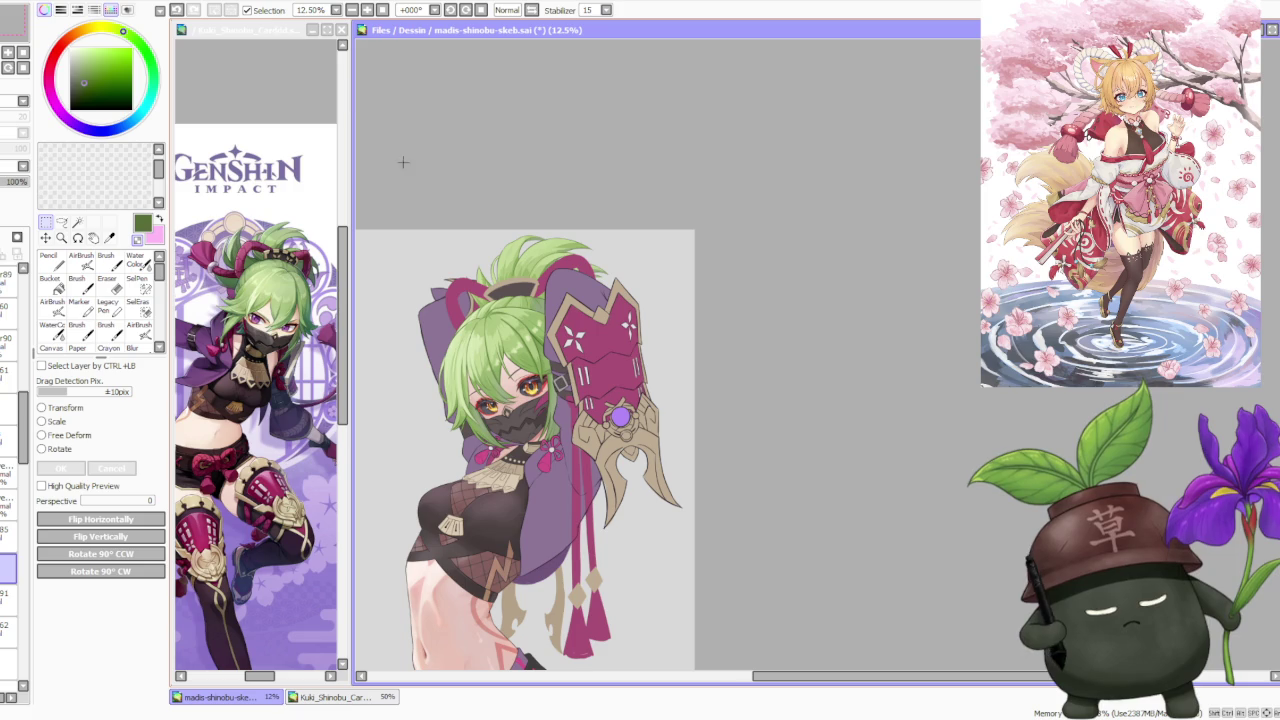
pyautogui.click(50, 421)
pyautogui.scroll(1, 516, 230)
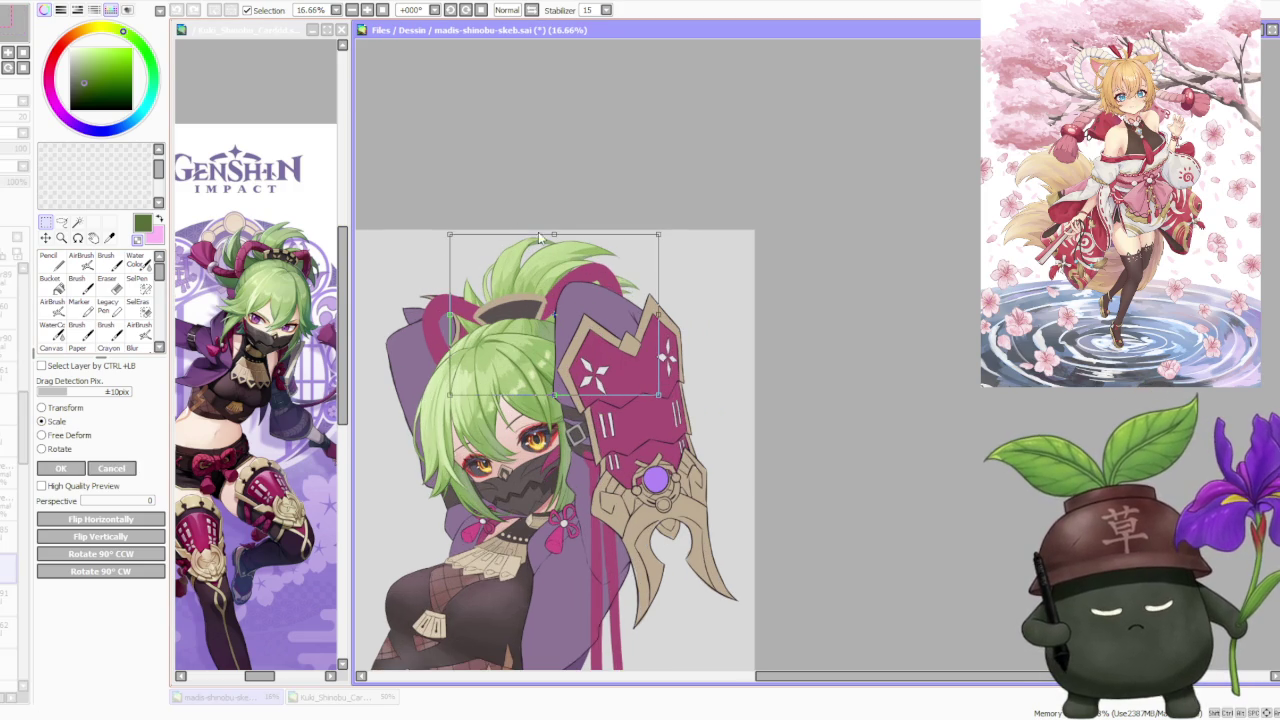
# Stretch the top hair region upward and tilt it slightly counter-clockwise.
pyautogui.moveTo(553, 232); pyautogui.dragTo(549, 236)
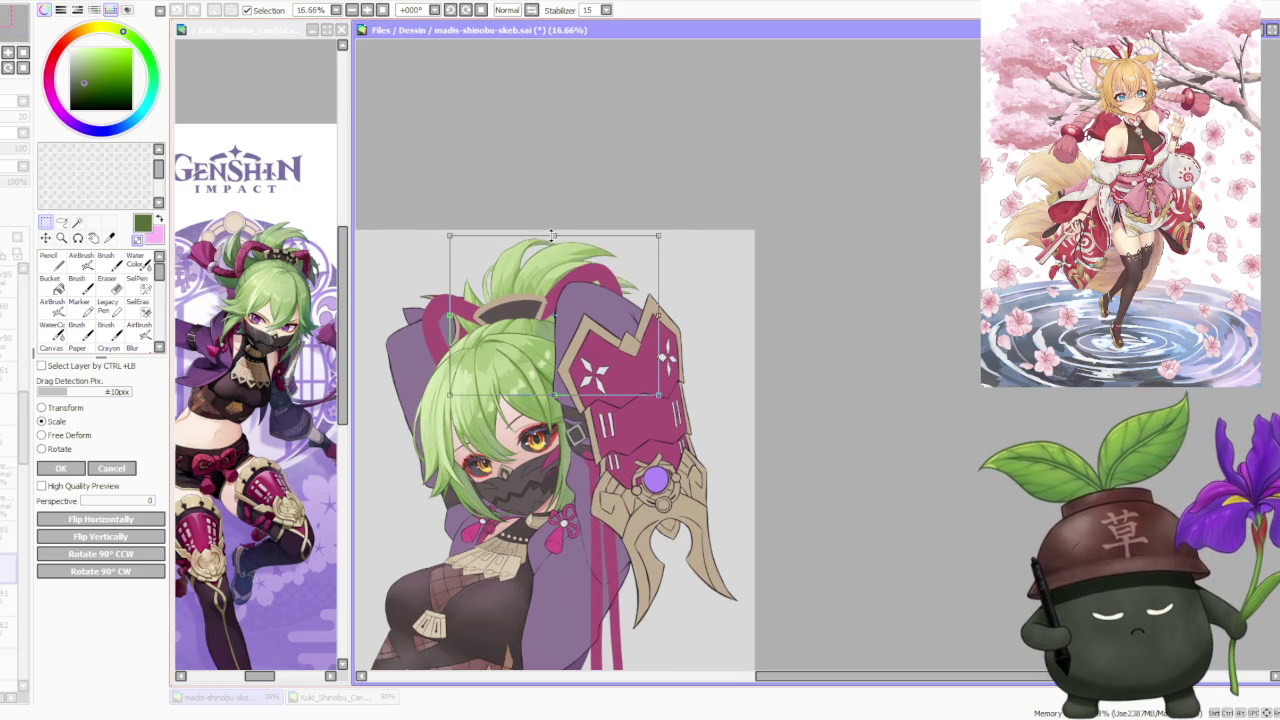
pyautogui.scroll(-1, 425, 254)
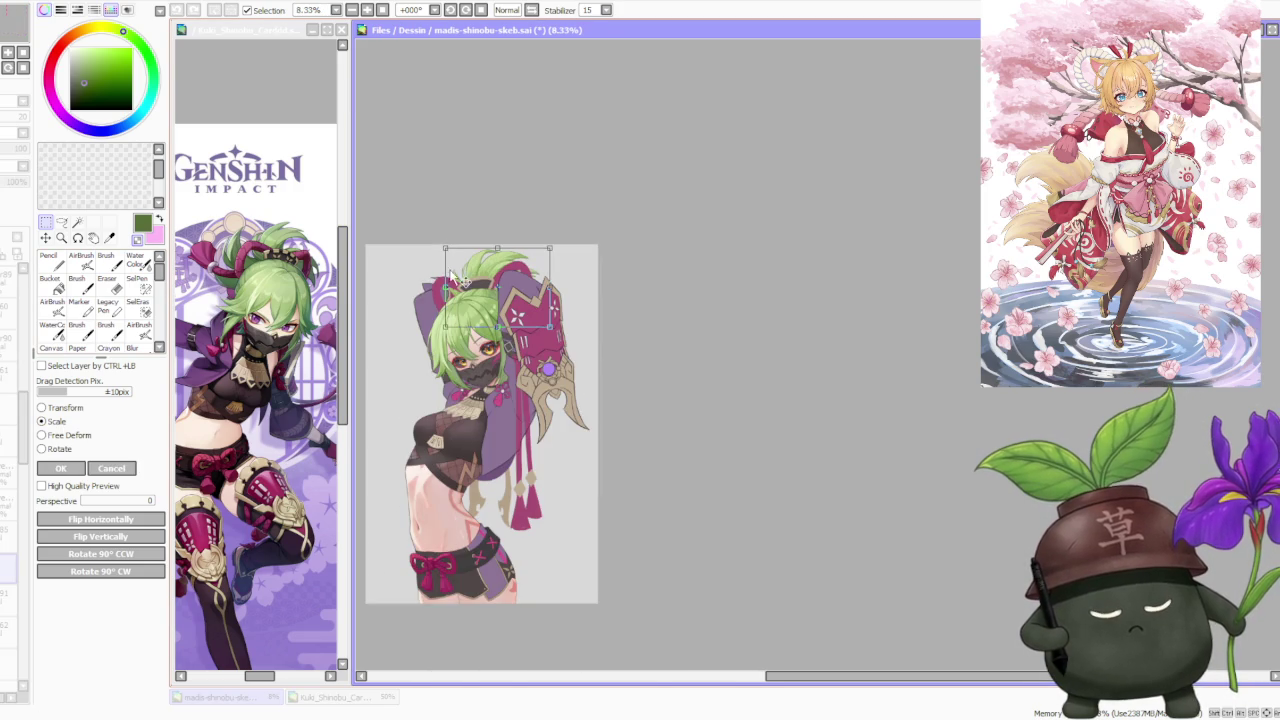
pyautogui.scroll(1, 513, 278)
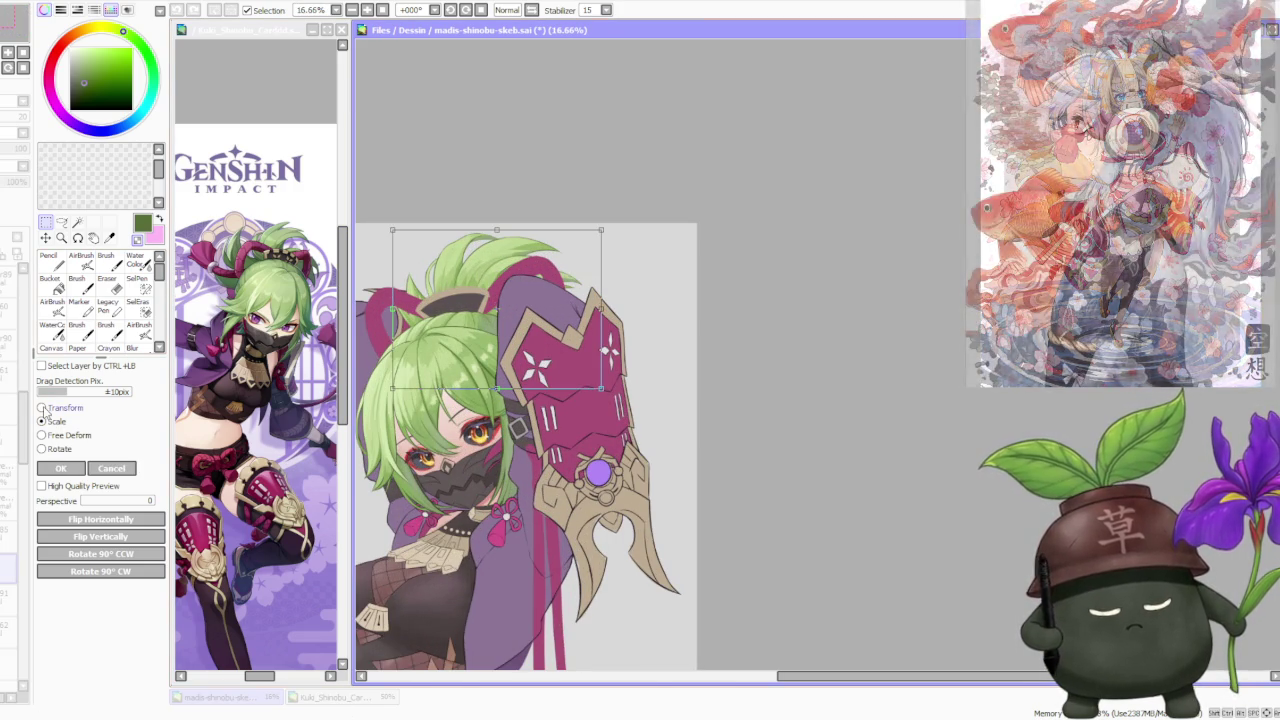
pyautogui.moveTo(616, 235); pyautogui.dragTo(613, 233)
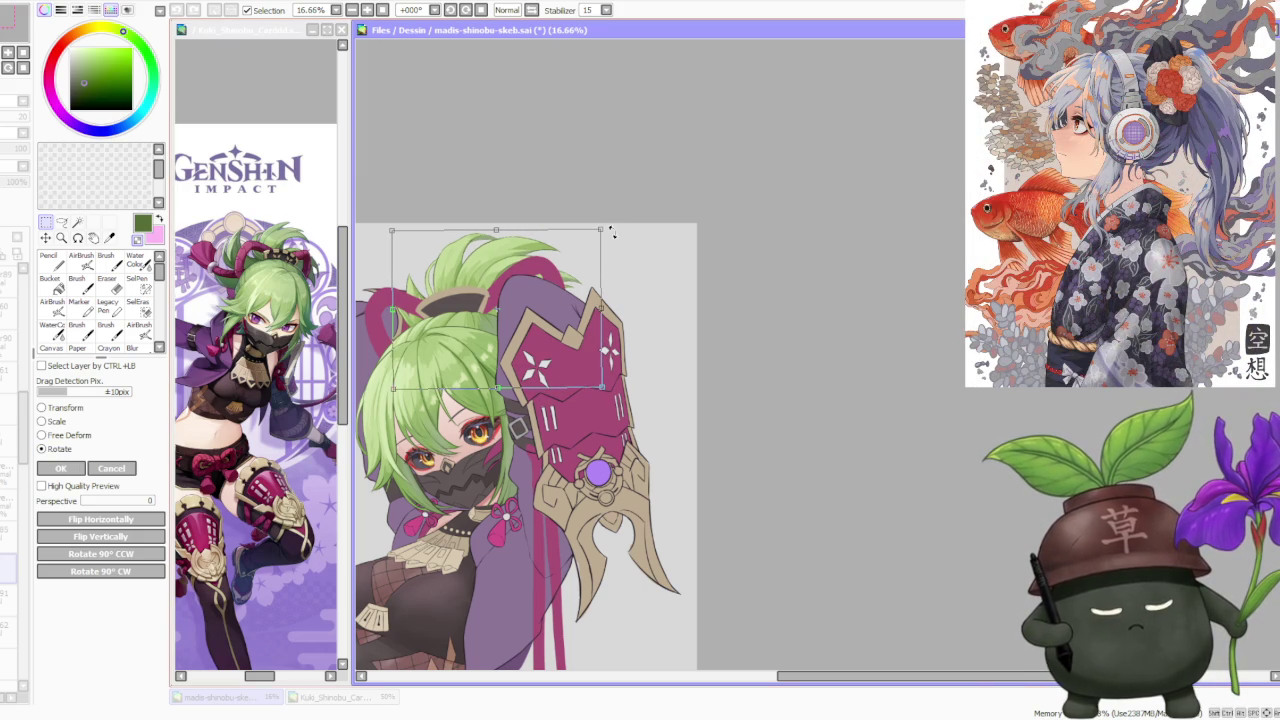
pyautogui.scroll(-1, 562, 288)
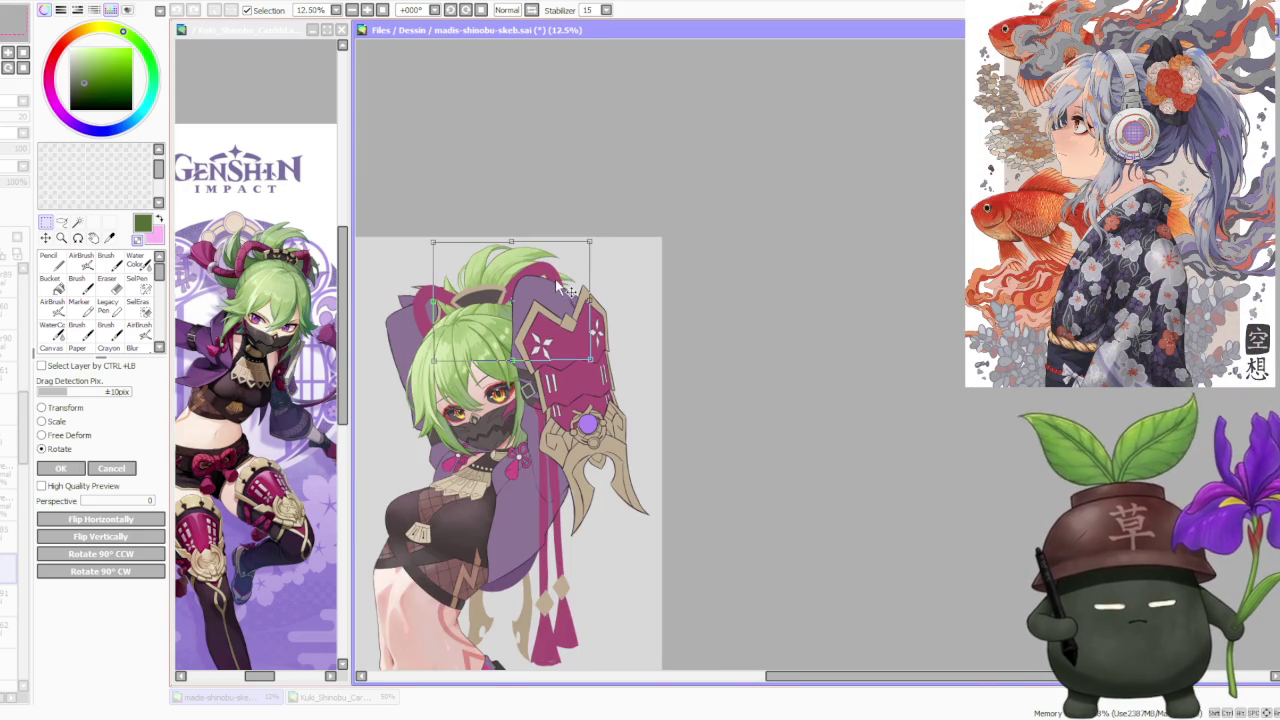
pyautogui.scroll(-1, 542, 313)
pyautogui.scroll(2, 516, 289)
pyautogui.scroll(1, 500, 288)
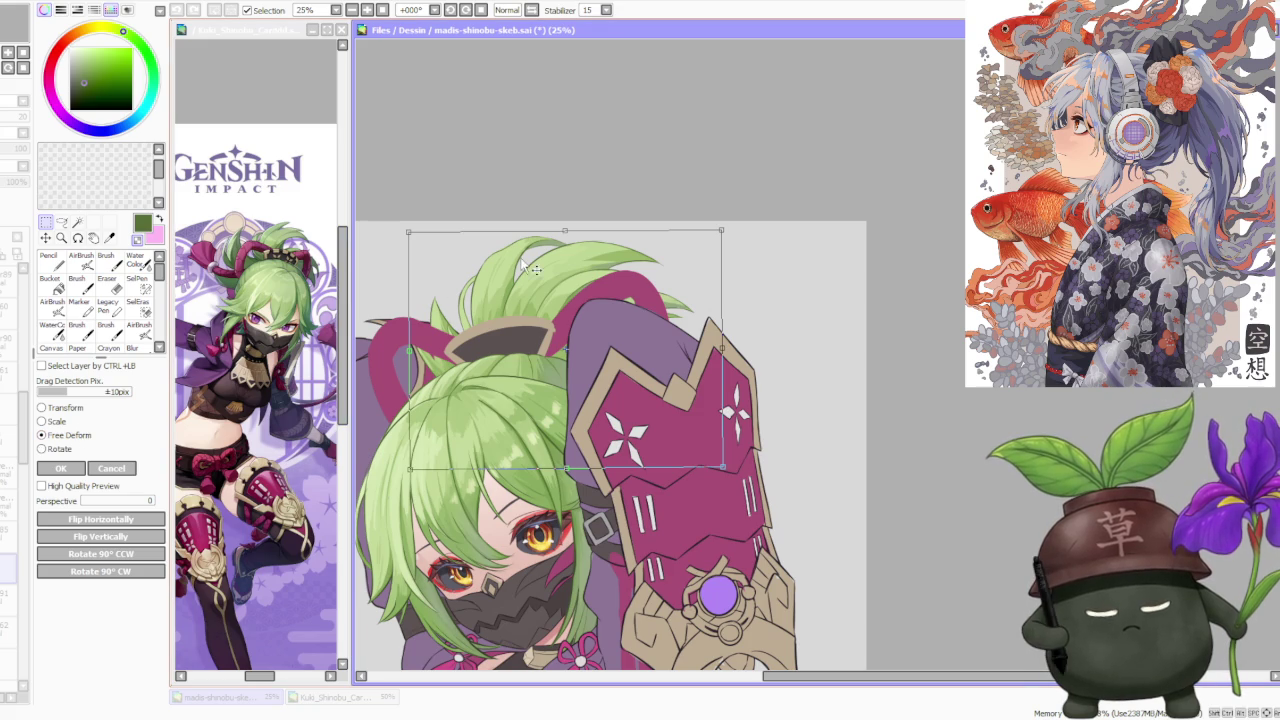
# Free-deform the hair region's top and lower-left corners, then apply the transform.
pyautogui.moveTo(412, 236); pyautogui.dragTo(406, 236)
pyautogui.moveTo(560, 233); pyautogui.dragTo(553, 234)
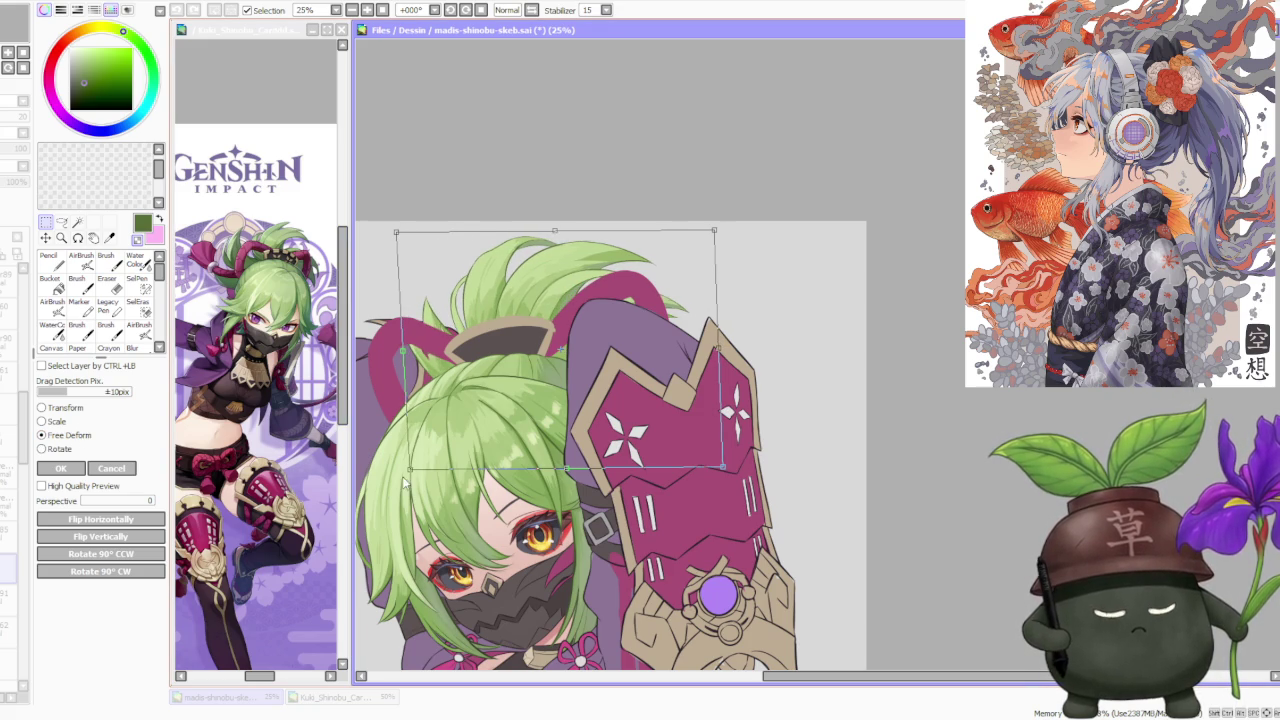
pyautogui.moveTo(410, 468); pyautogui.dragTo(416, 468)
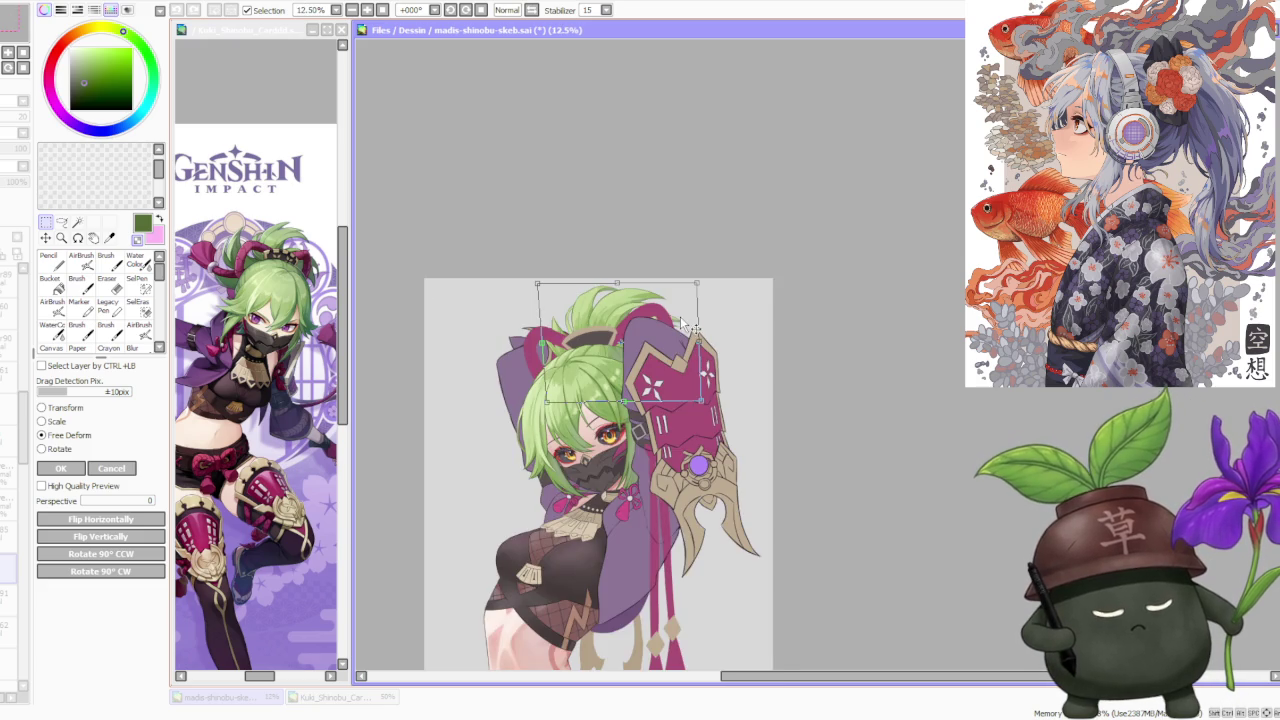
pyautogui.scroll(-1, 688, 323)
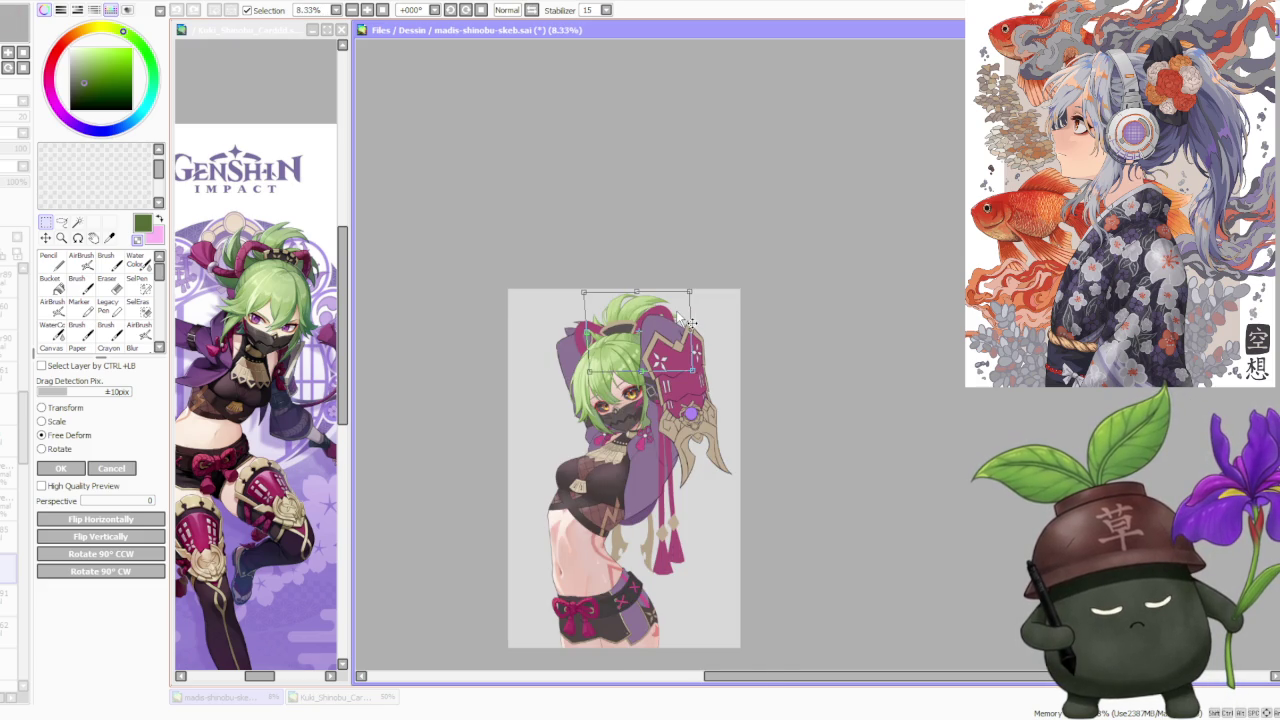
pyautogui.scroll(1, 688, 323)
pyautogui.click(76, 470)
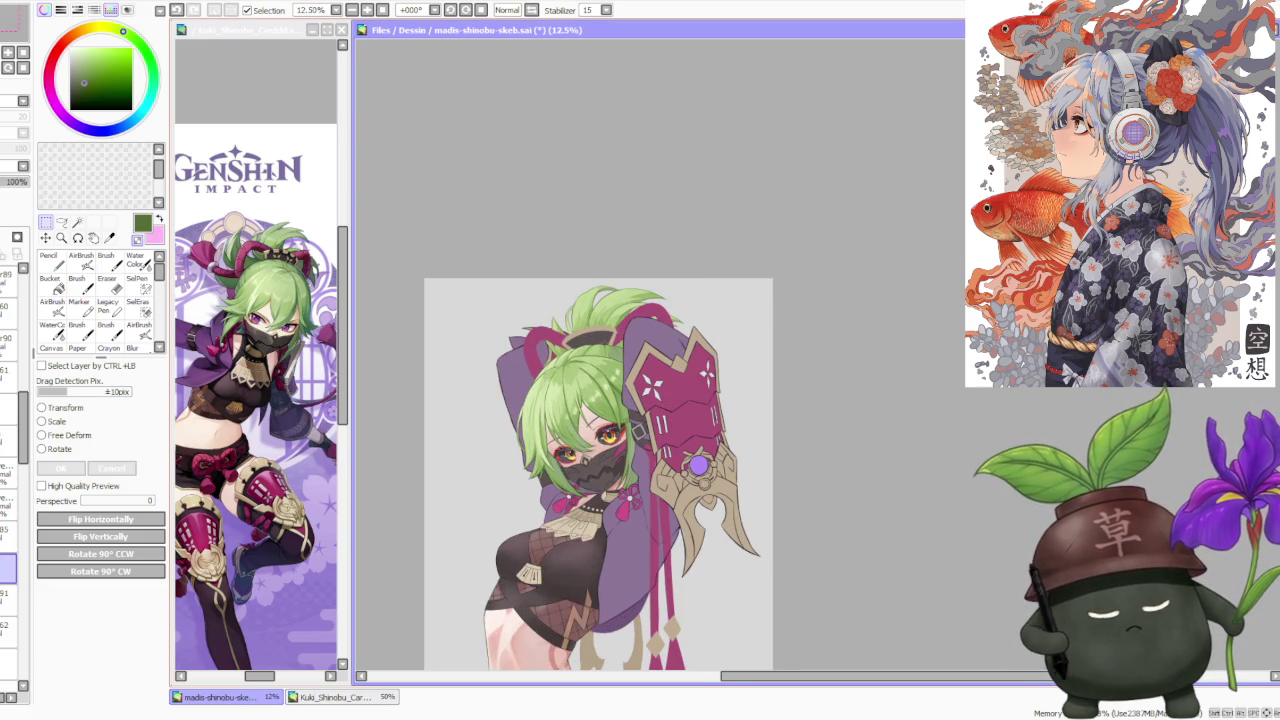
# Switch to the Brush, sample light and darker hair greens, and undo one stroke.
pyautogui.scroll(3, 595, 322)
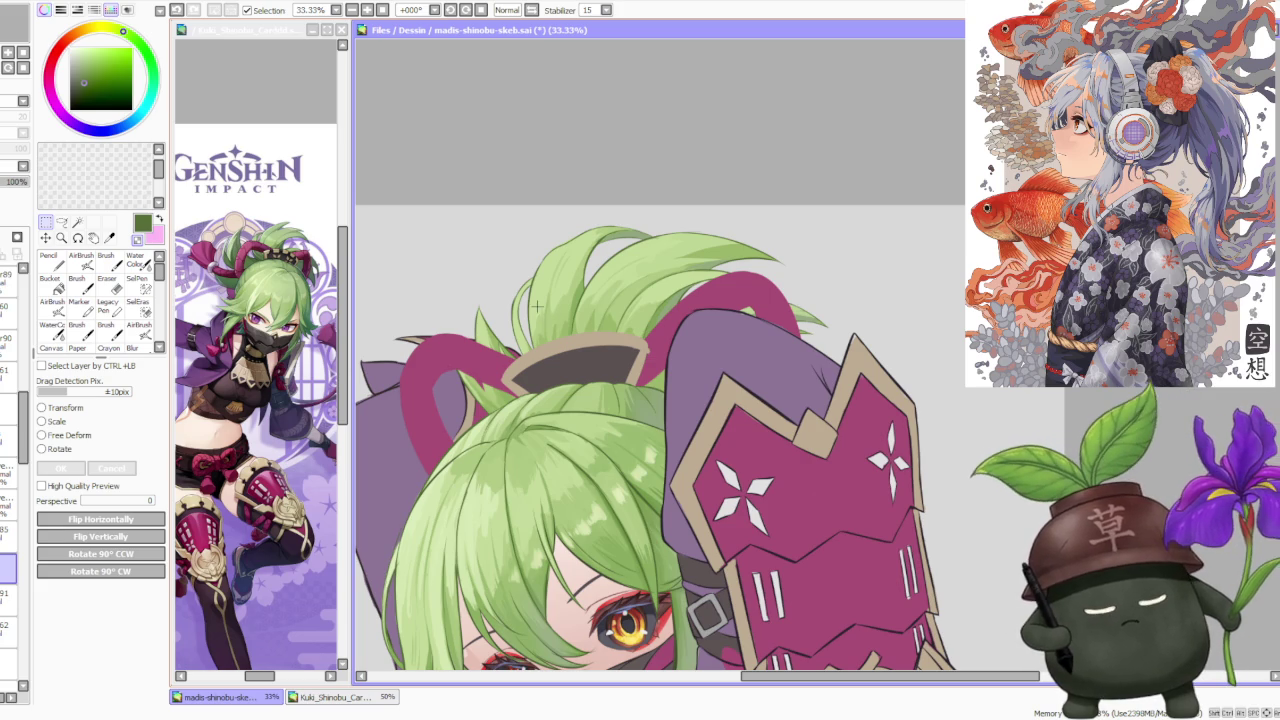
pyautogui.scroll(1, 538, 310)
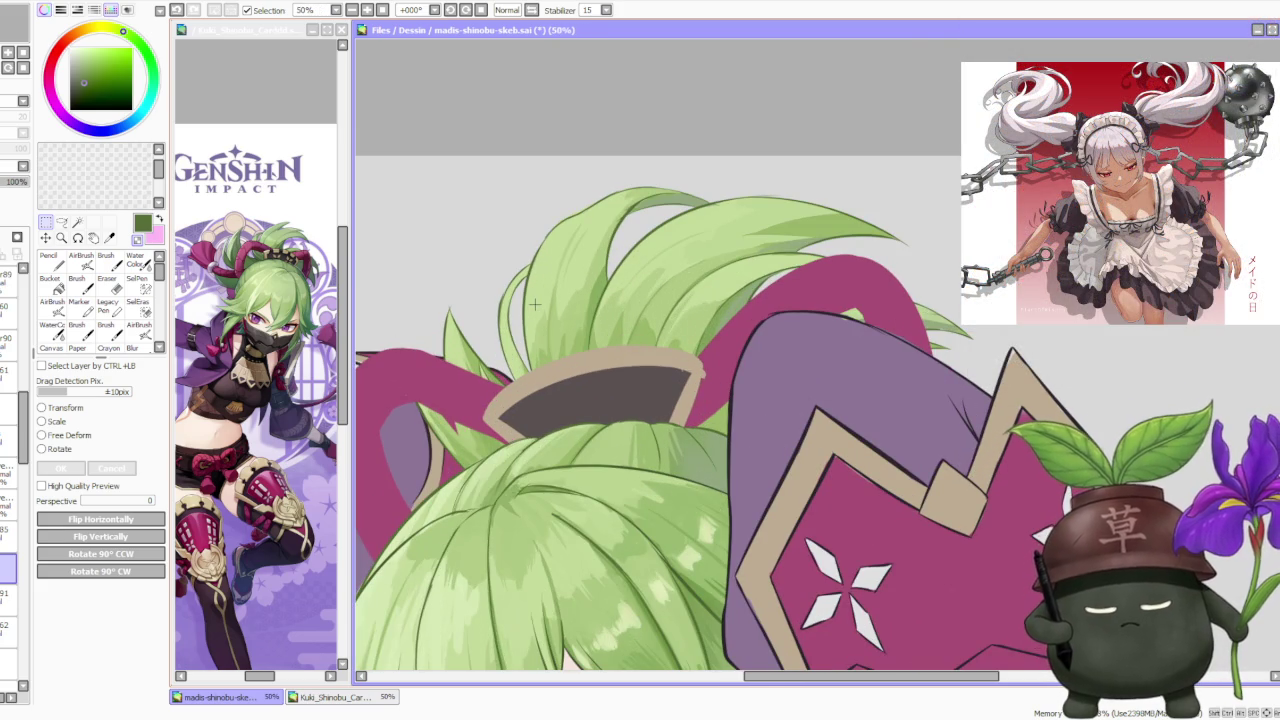
pyautogui.press('b')
pyautogui.keyDown('alt'); pyautogui.click(442, 418); pyautogui.keyUp('alt')
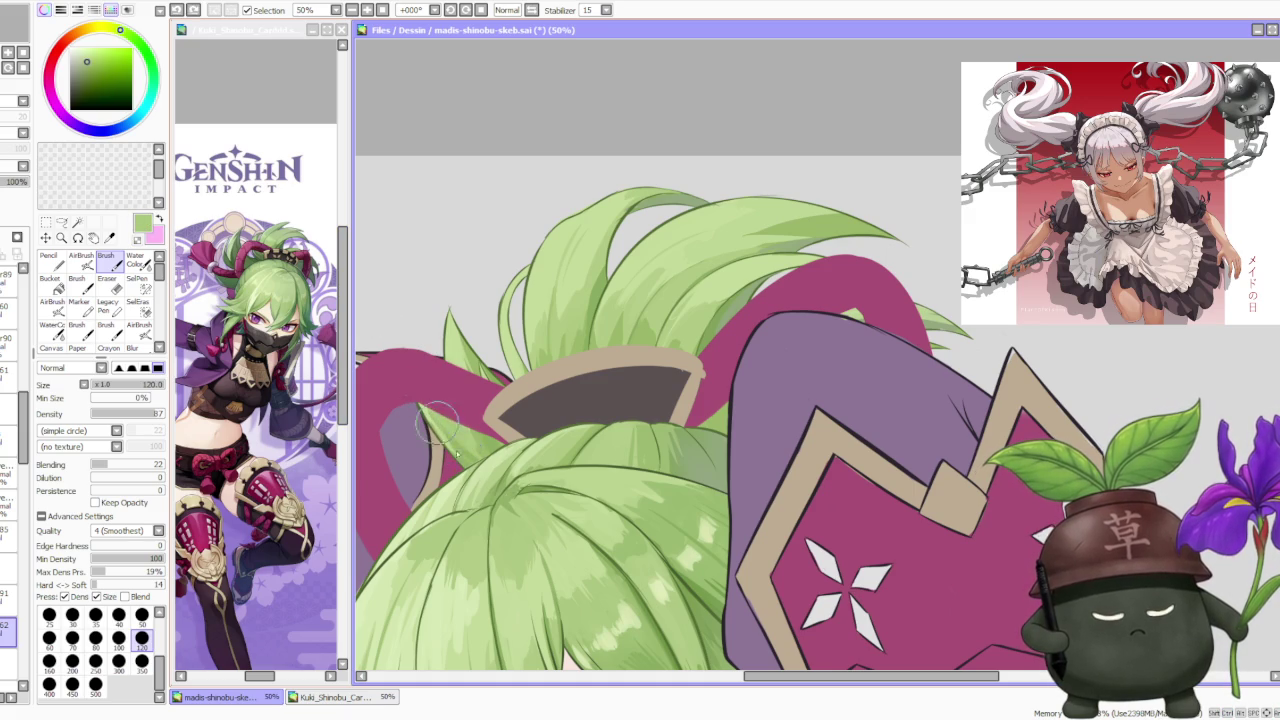
pyautogui.keyDown('alt'); pyautogui.click(425, 408); pyautogui.keyUp('alt')
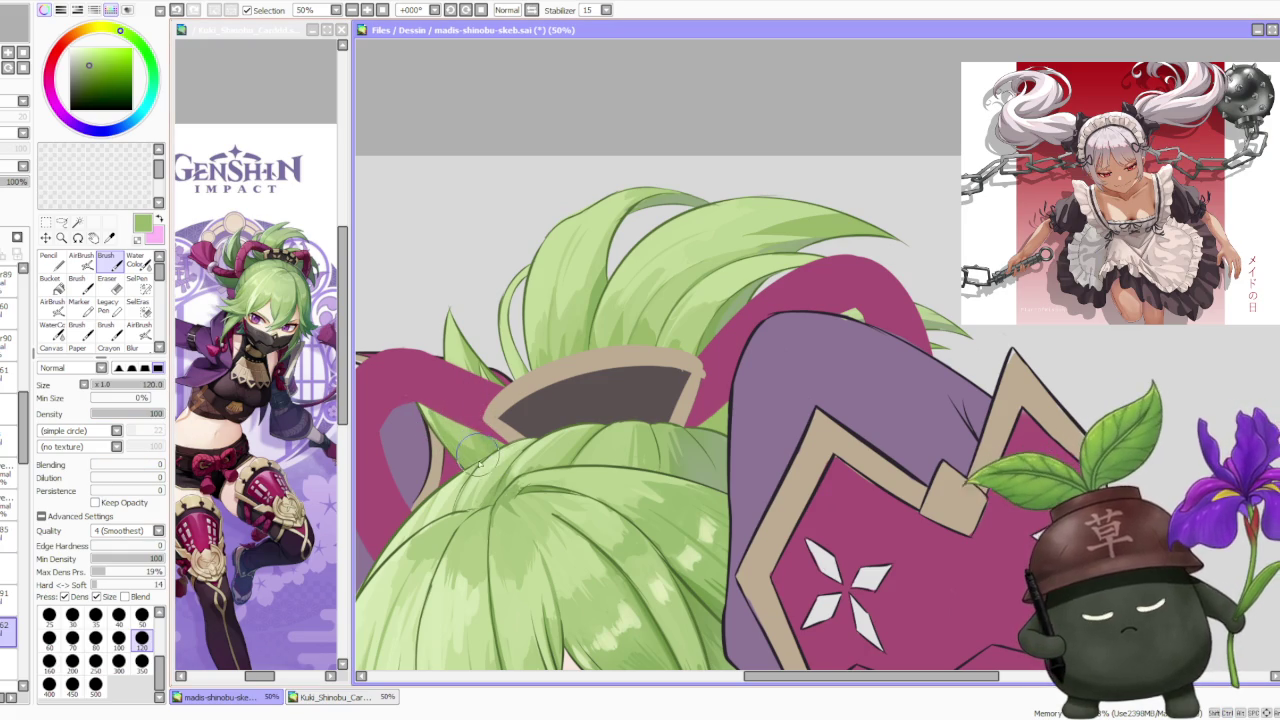
pyautogui.press('x')
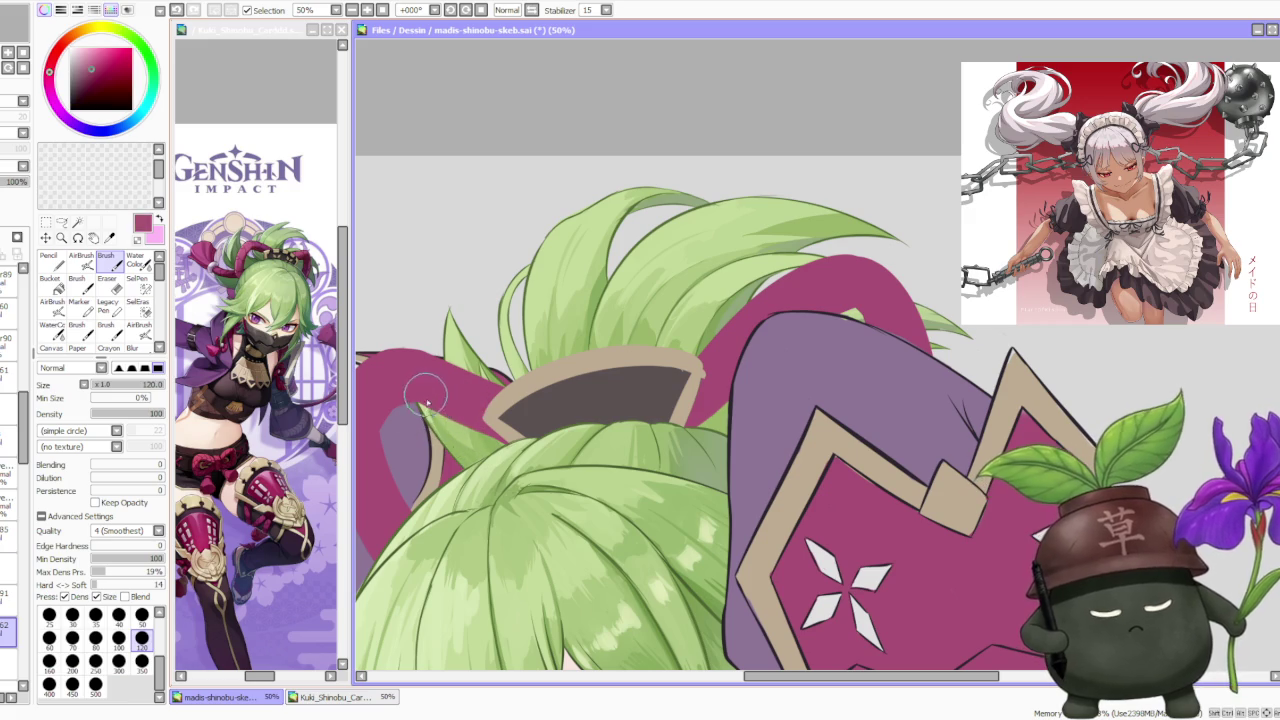
pyautogui.press('x')
pyautogui.hotkey('ctrl', 'z')
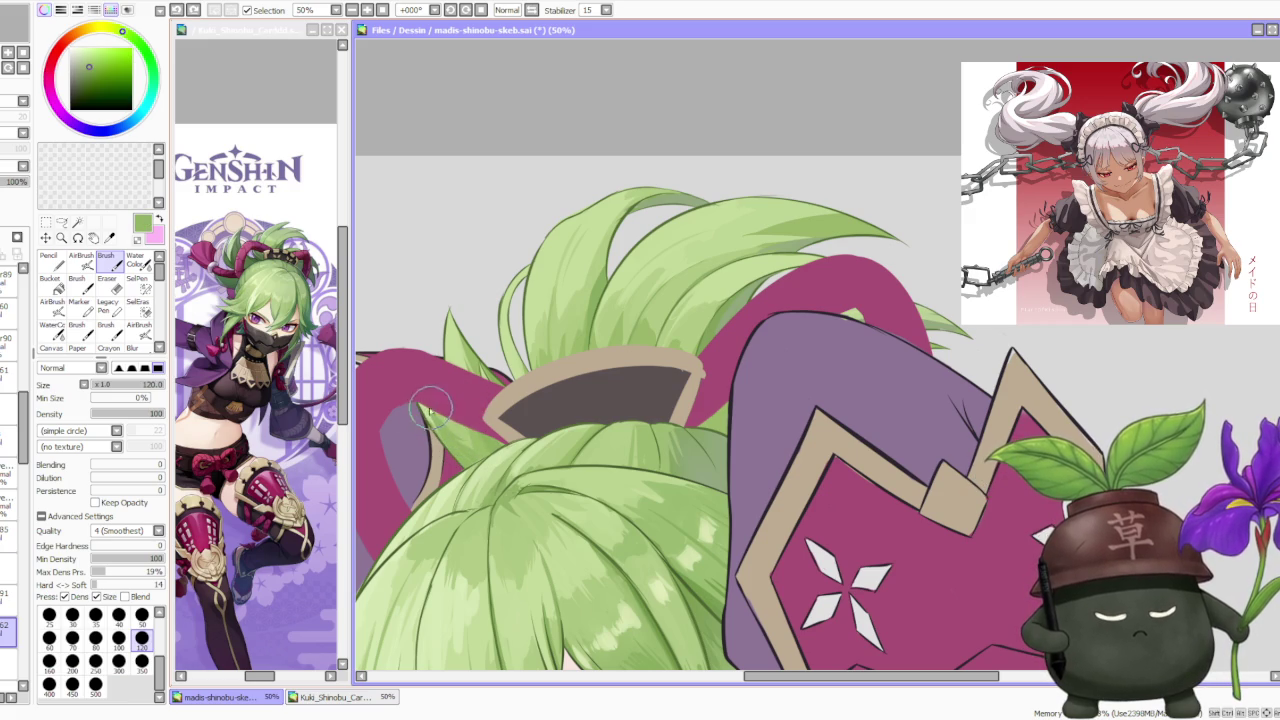
# Sample further greens from the hair to touch up edges near the red ornament.
pyautogui.keyDown('alt'); pyautogui.click(447, 438); pyautogui.keyUp('alt')
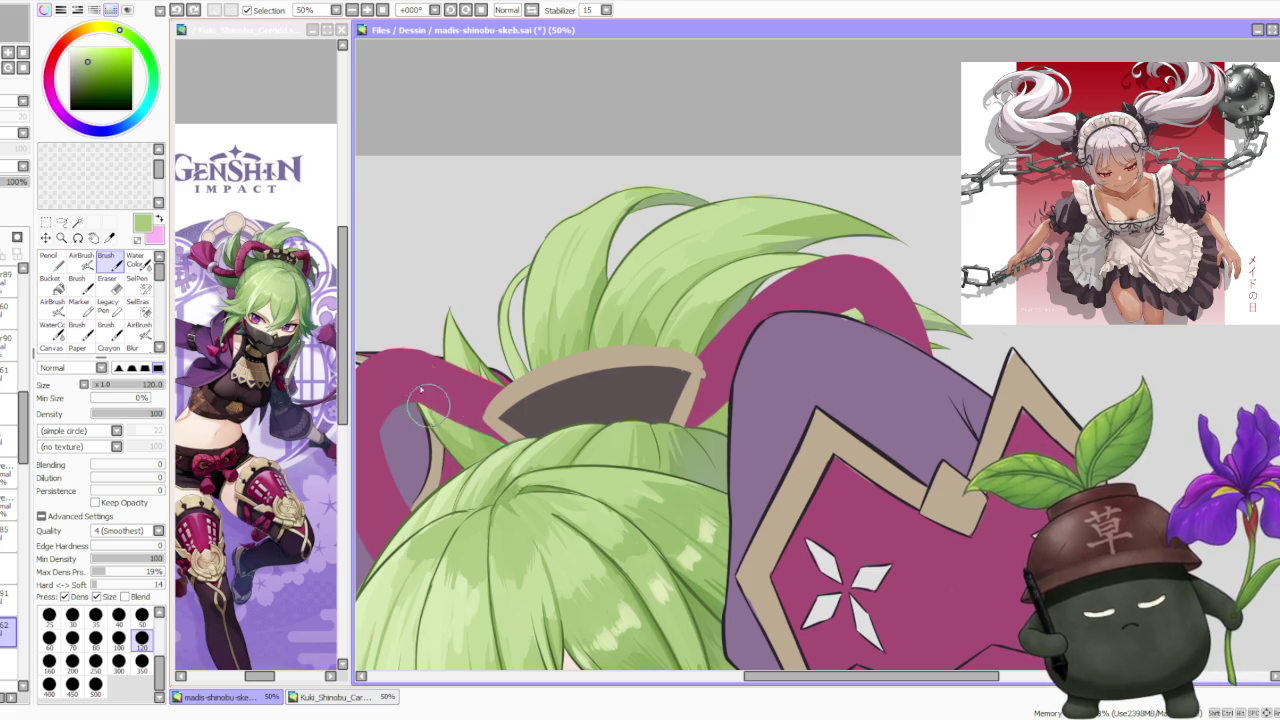
pyautogui.keyDown('alt'); pyautogui.click(418, 410); pyautogui.keyUp('alt')
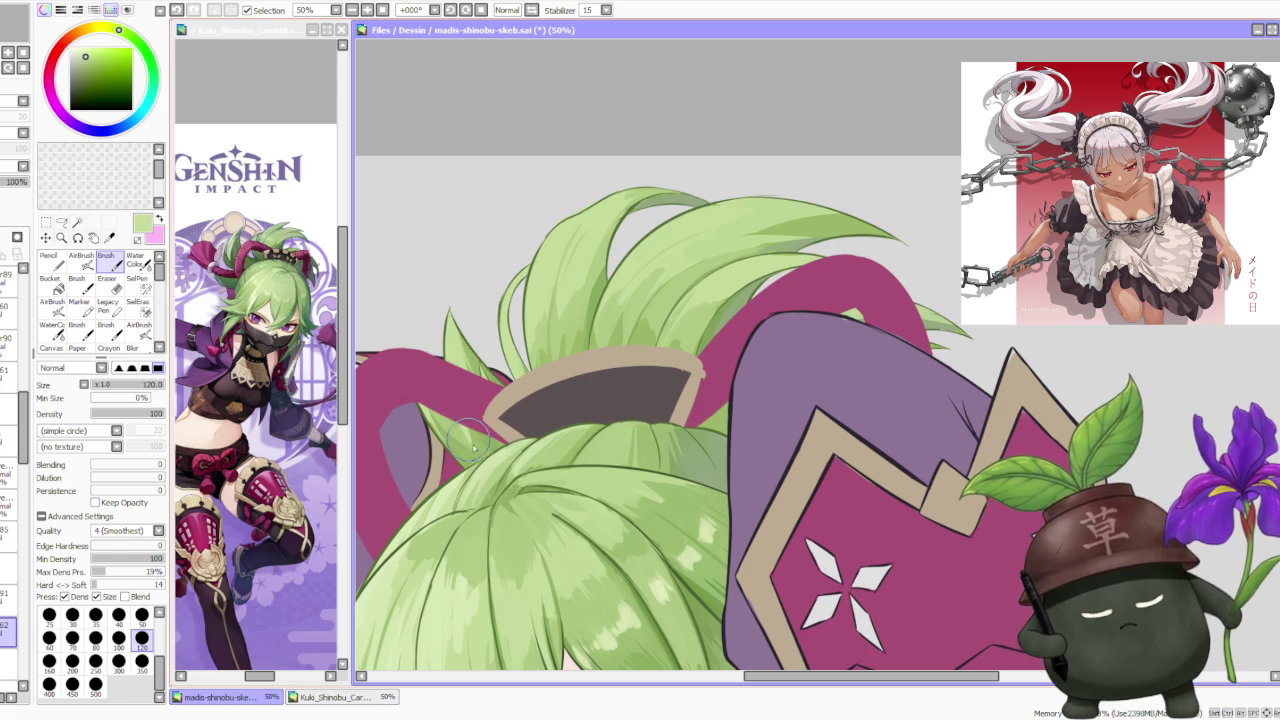
pyautogui.scroll(-3, 510, 300)
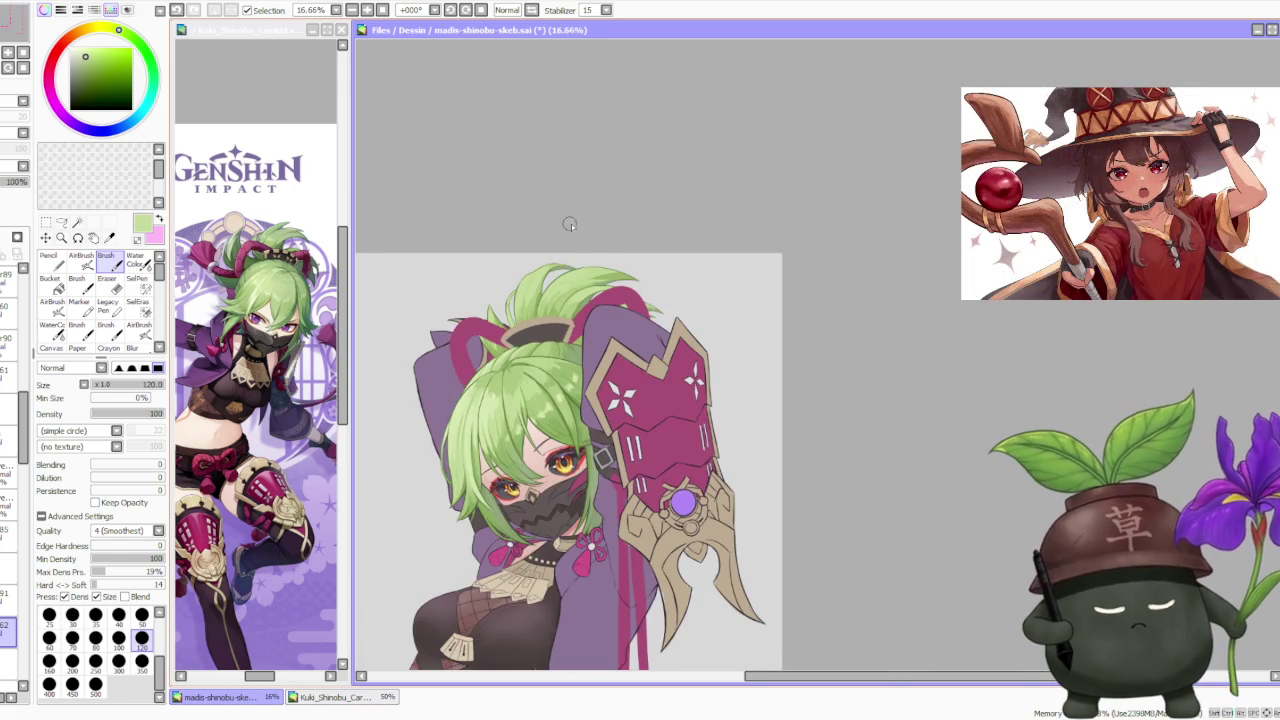
pyautogui.scroll(-1, 580, 226)
pyautogui.scroll(2, 636, 240)
pyautogui.scroll(1, 640, 265)
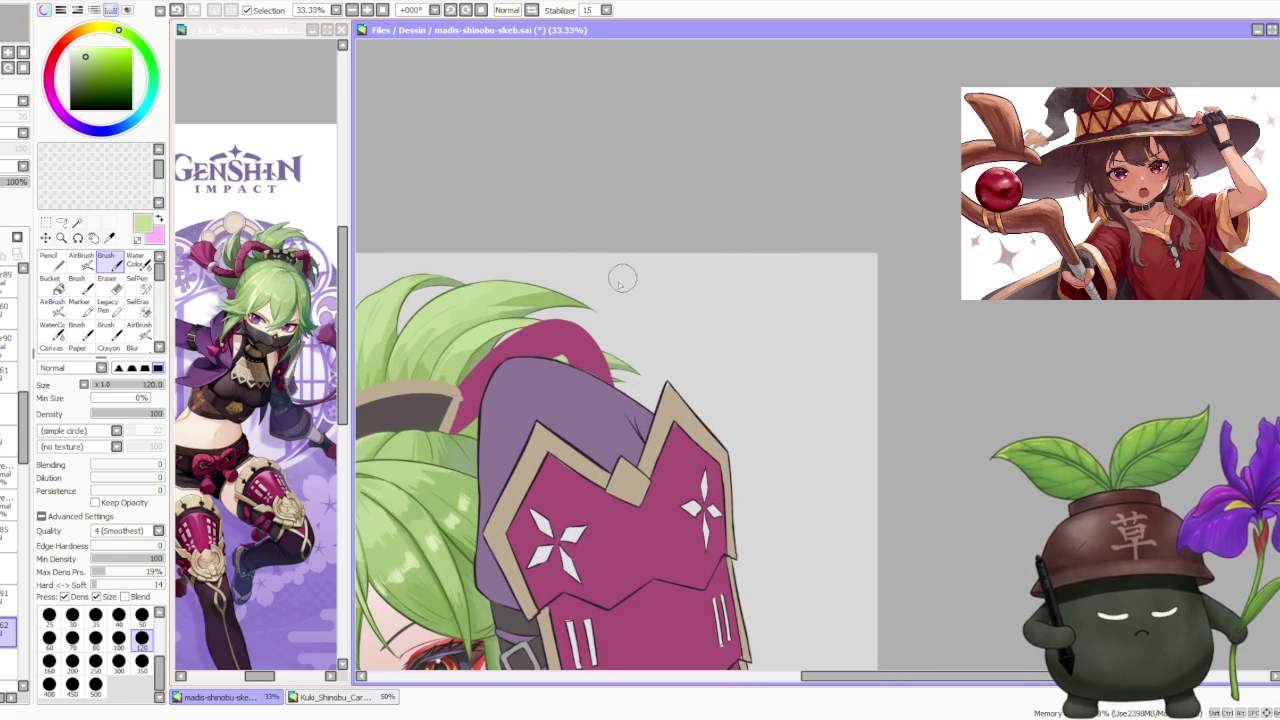
pyautogui.keyDown('alt'); pyautogui.click(466, 371); pyautogui.keyUp('alt')
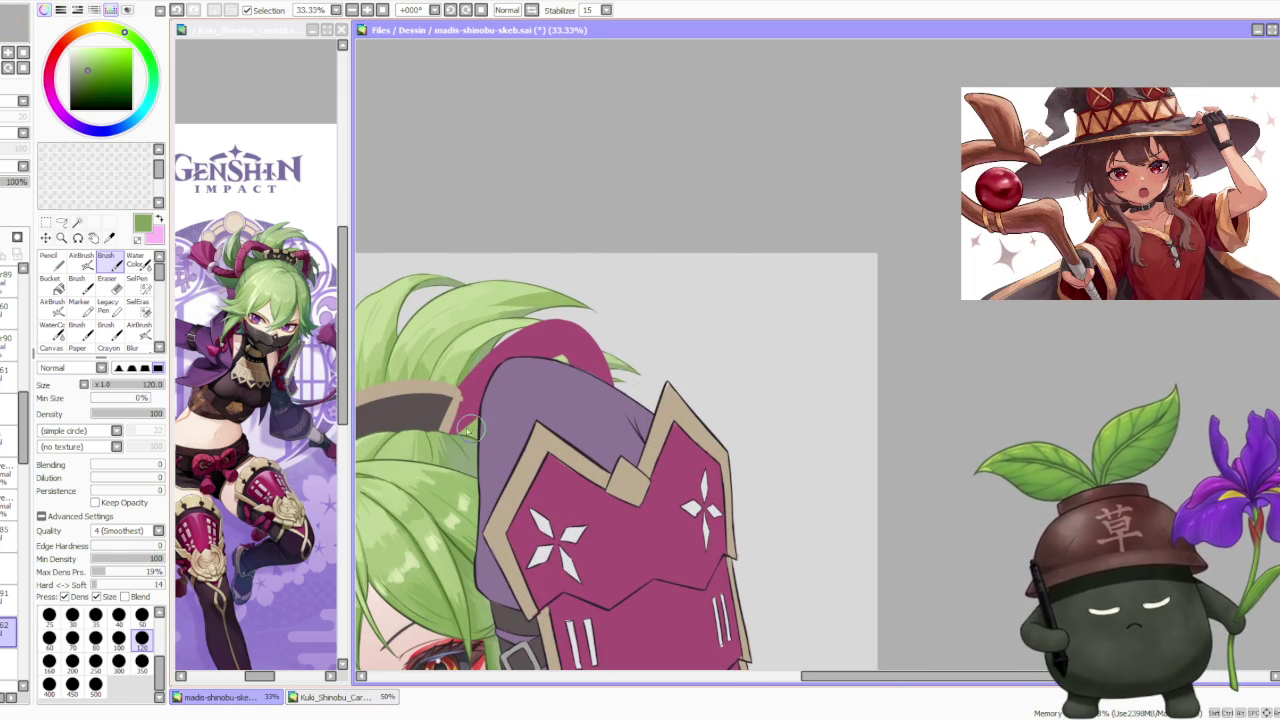
pyautogui.scroll(-2, 476, 433)
pyautogui.scroll(-1, 500, 330)
pyautogui.scroll(1, 510, 290)
pyautogui.scroll(1, 513, 386)
pyautogui.scroll(2, 513, 386)
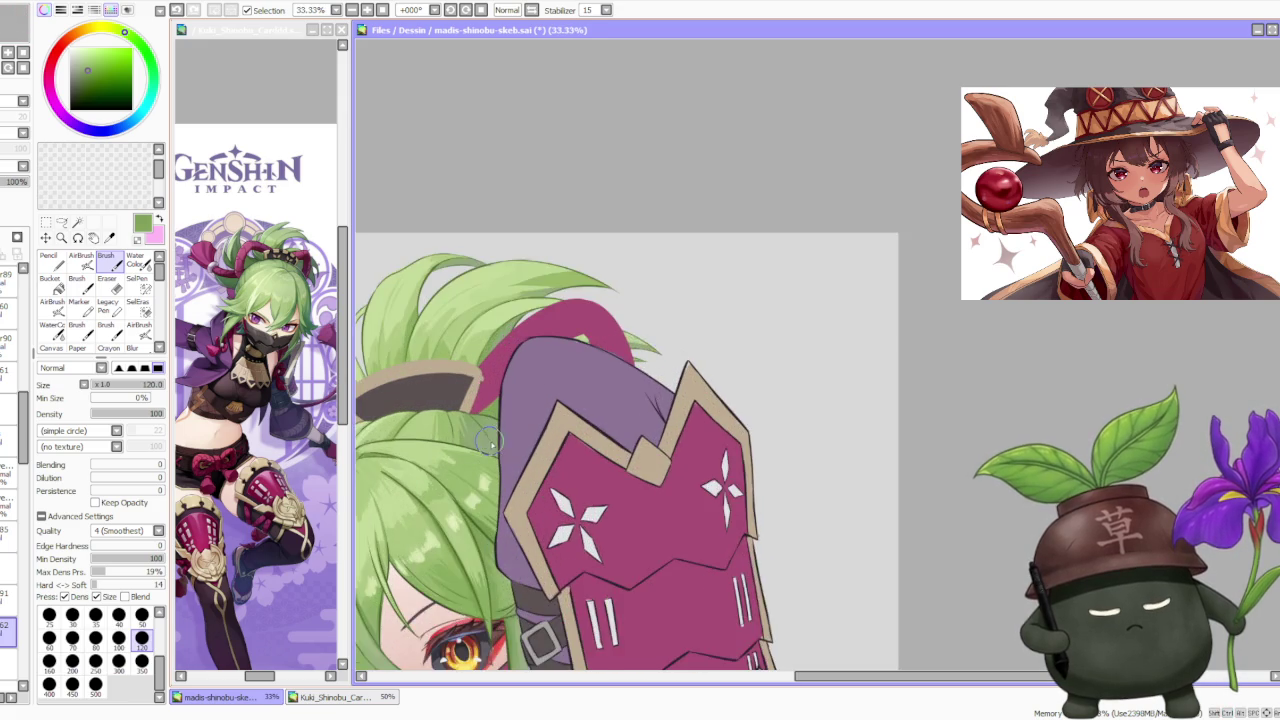
pyautogui.scroll(1, 514, 366)
pyautogui.keyDown('alt'); pyautogui.click(478, 440); pyautogui.keyUp('alt')
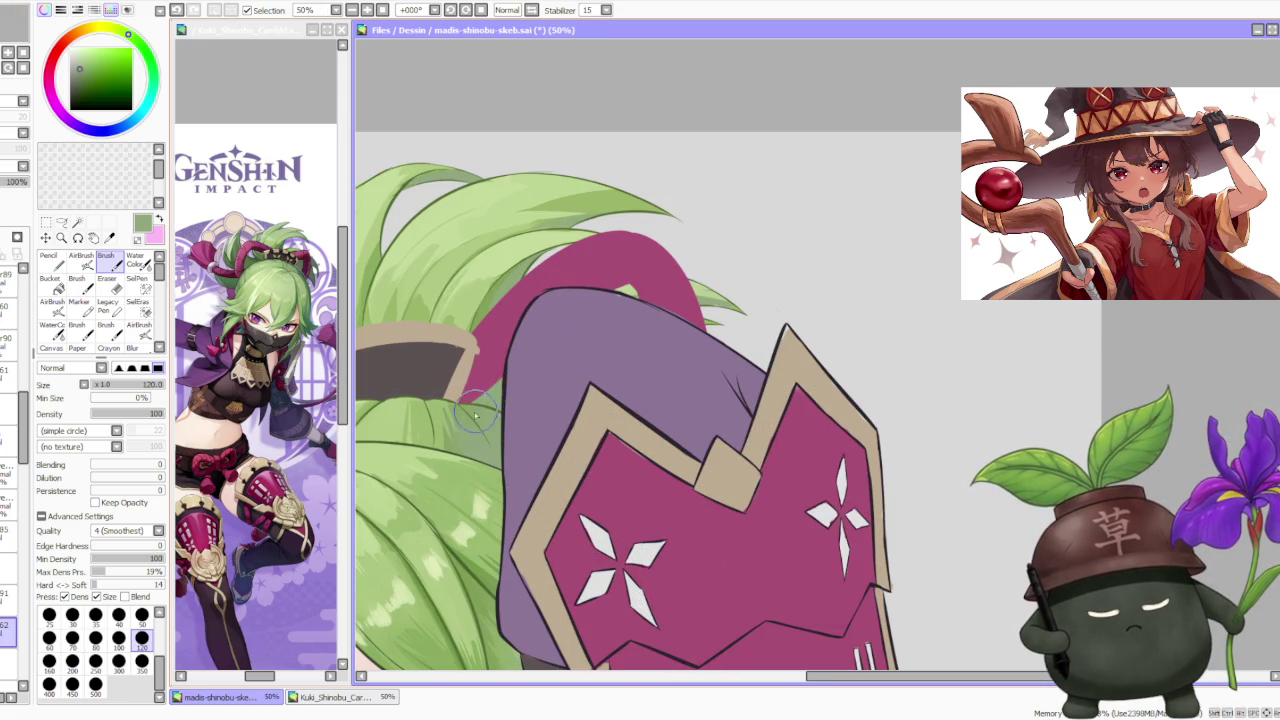
pyautogui.scroll(-3, 605, 230)
pyautogui.scroll(-1, 608, 228)
pyautogui.scroll(-1, 612, 239)
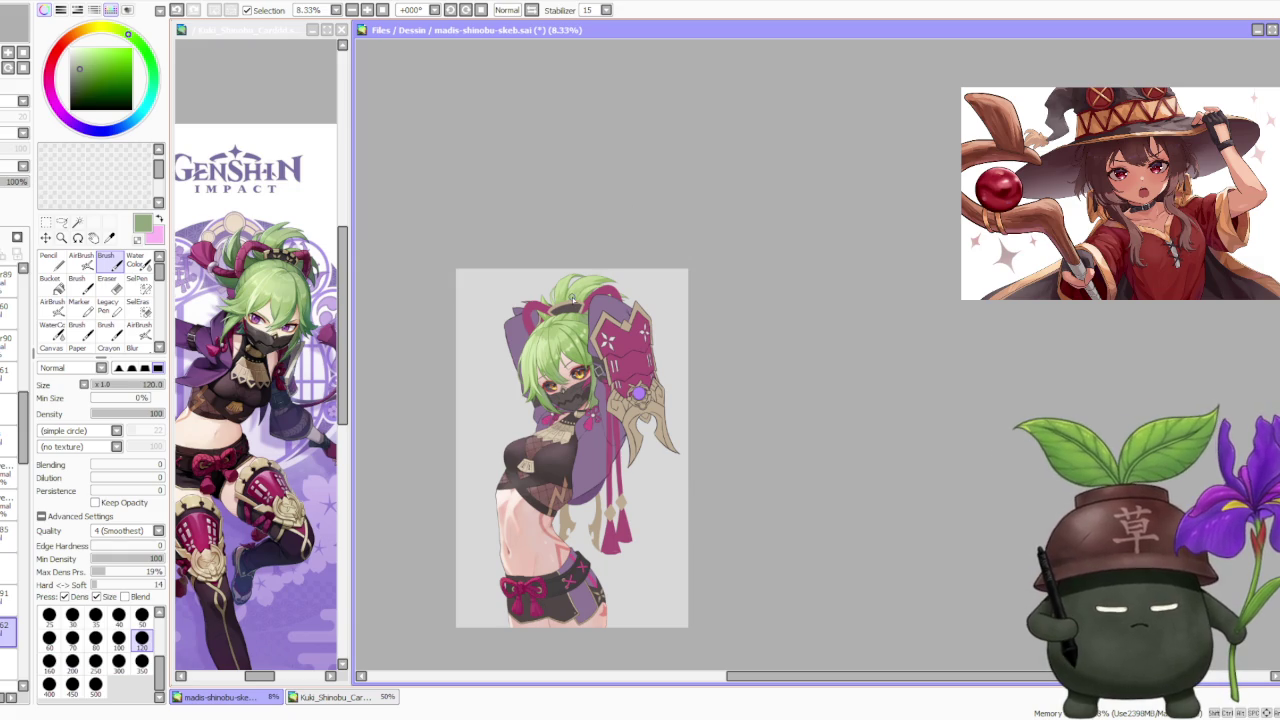
# Zoom out to review the whole figure, then activate the Kuki Shinobu reference window.
pyautogui.scroll(1, 607, 282)
pyautogui.scroll(1, 550, 282)
pyautogui.scroll(-1, 550, 282)
pyautogui.scroll(-2, 550, 282)
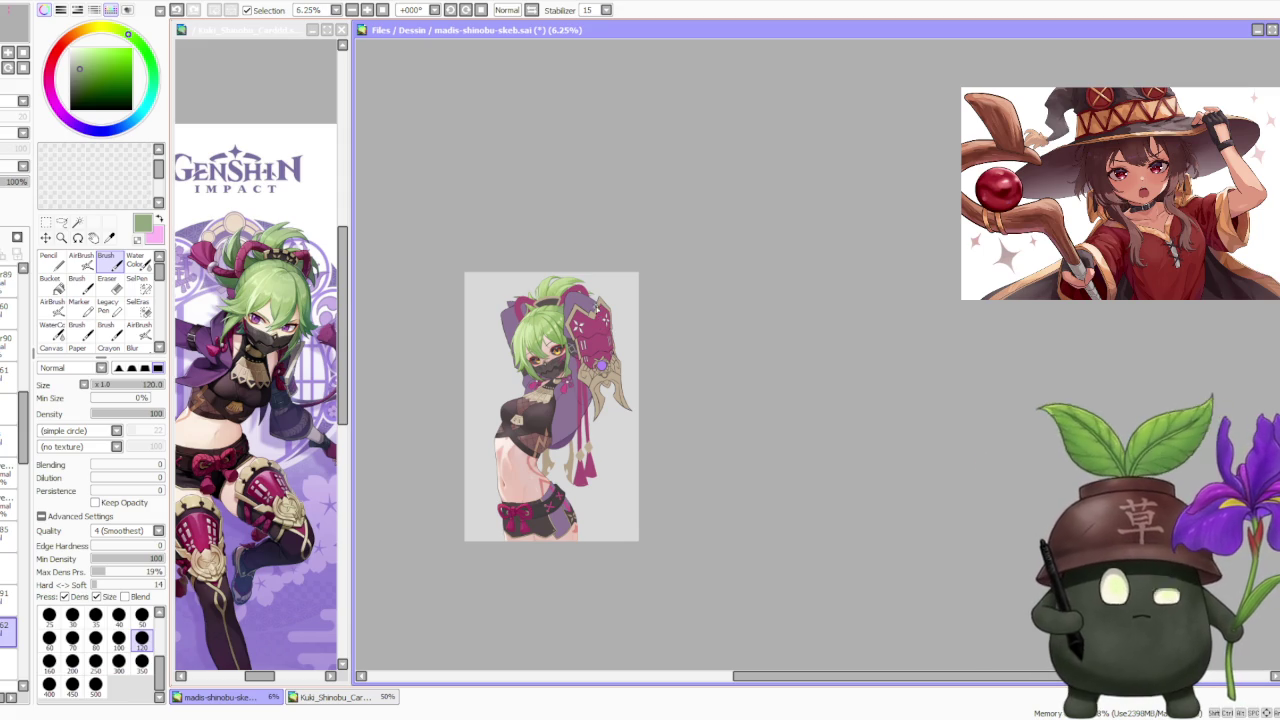
pyautogui.scroll(1, 574, 296)
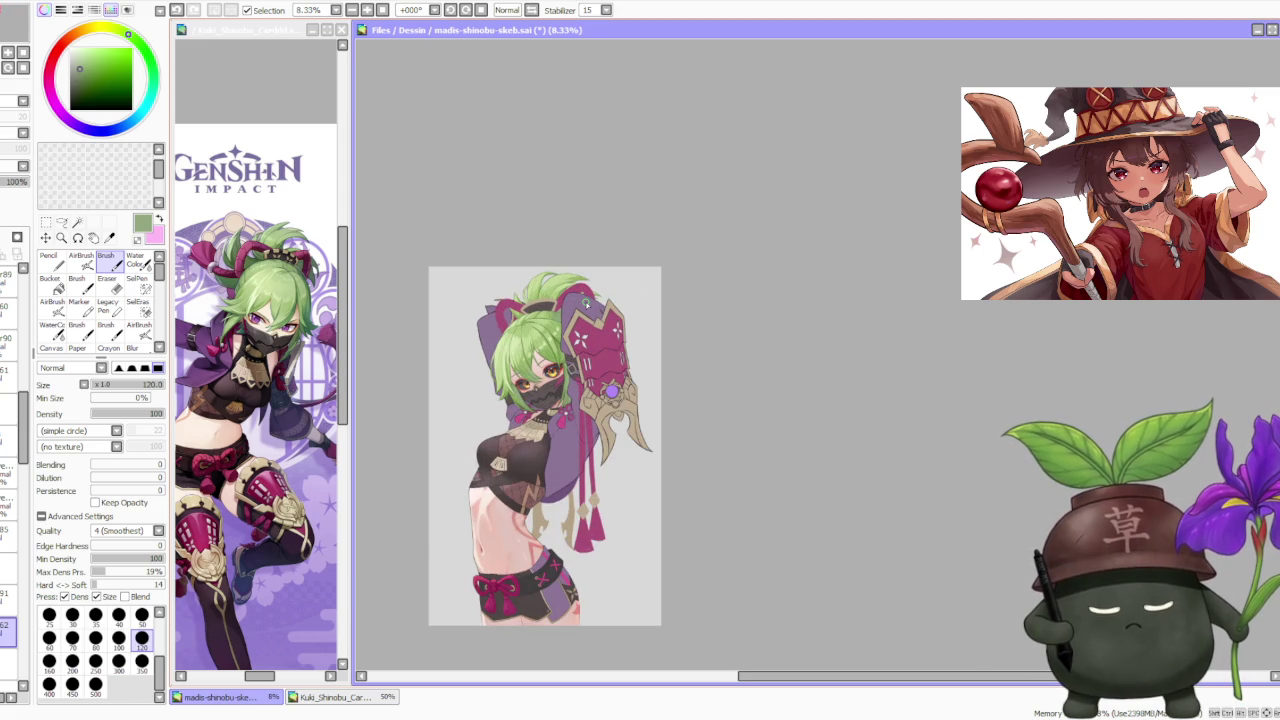
pyautogui.scroll(1, 566, 299)
pyautogui.scroll(1, 555, 308)
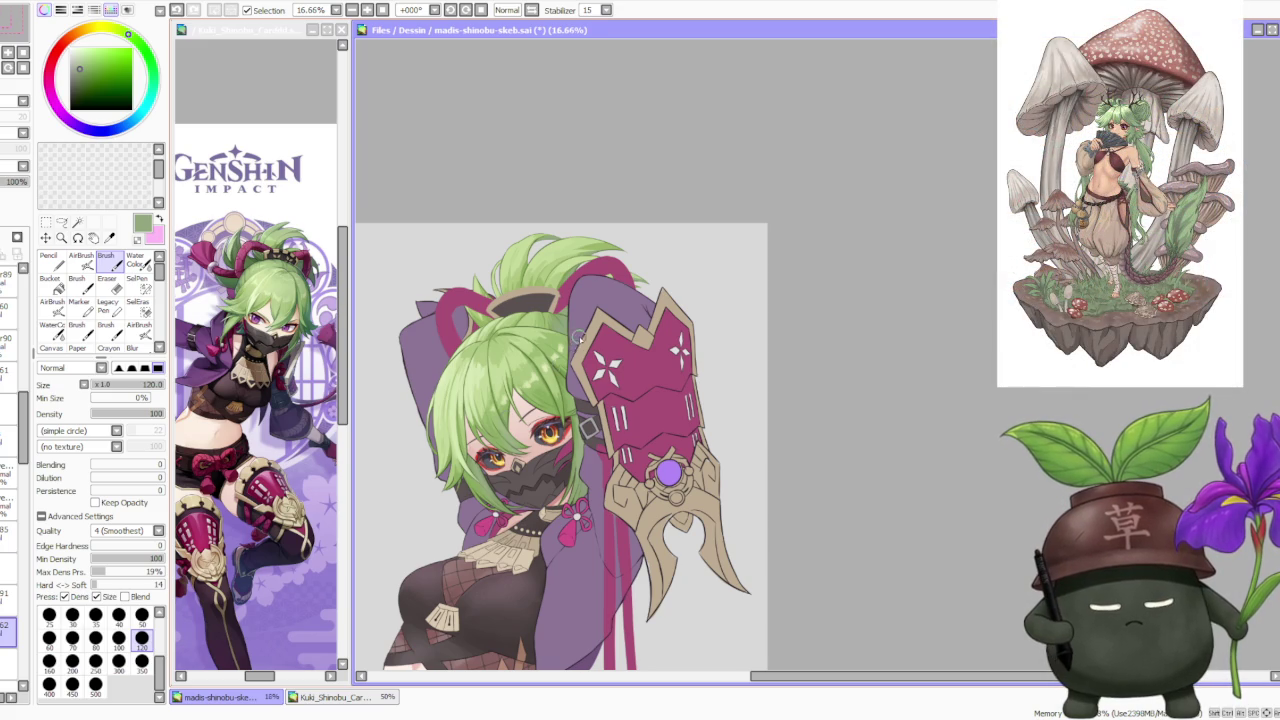
pyautogui.scroll(-1, 577, 339)
pyautogui.scroll(1, 538, 446)
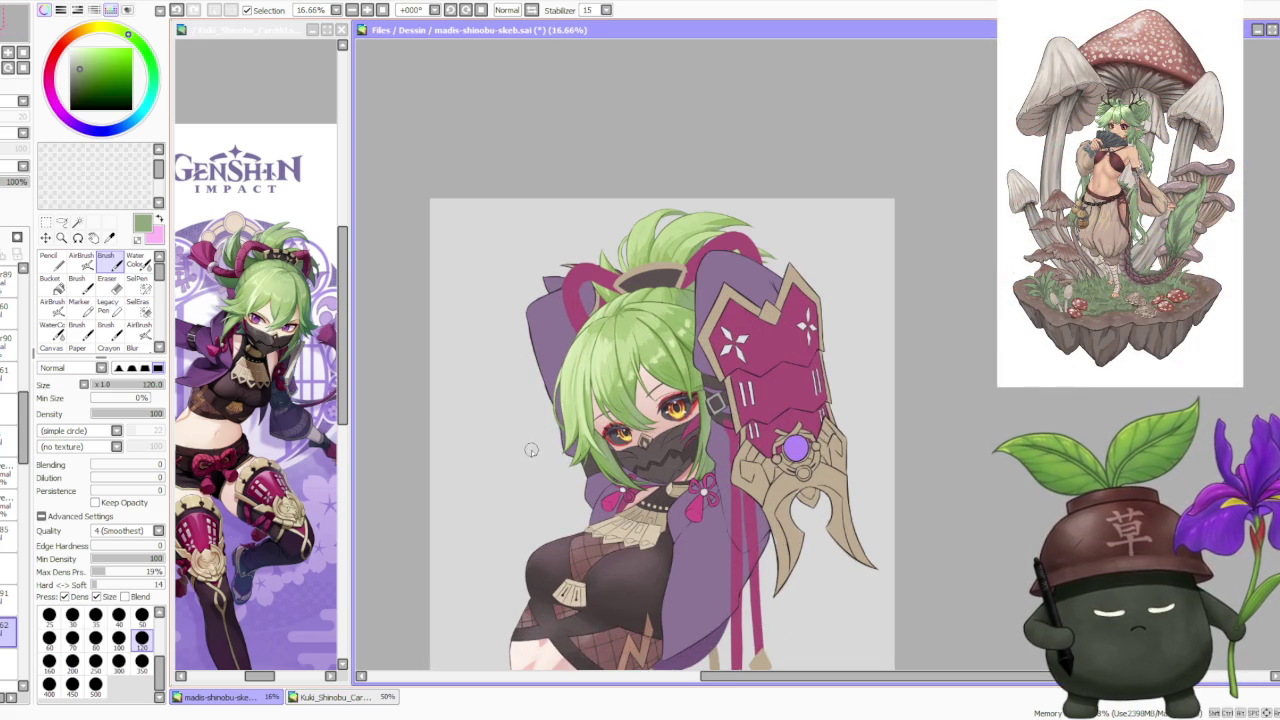
pyautogui.click(342, 320)
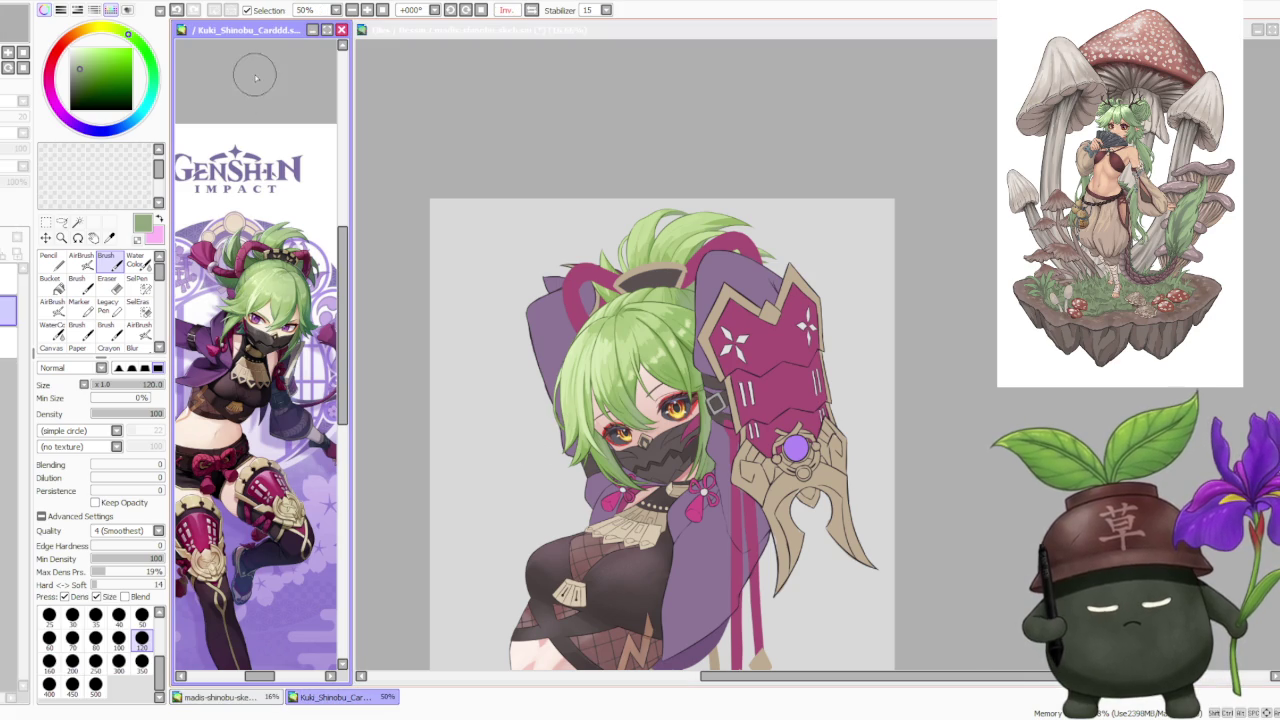
pyautogui.click(533, 12)
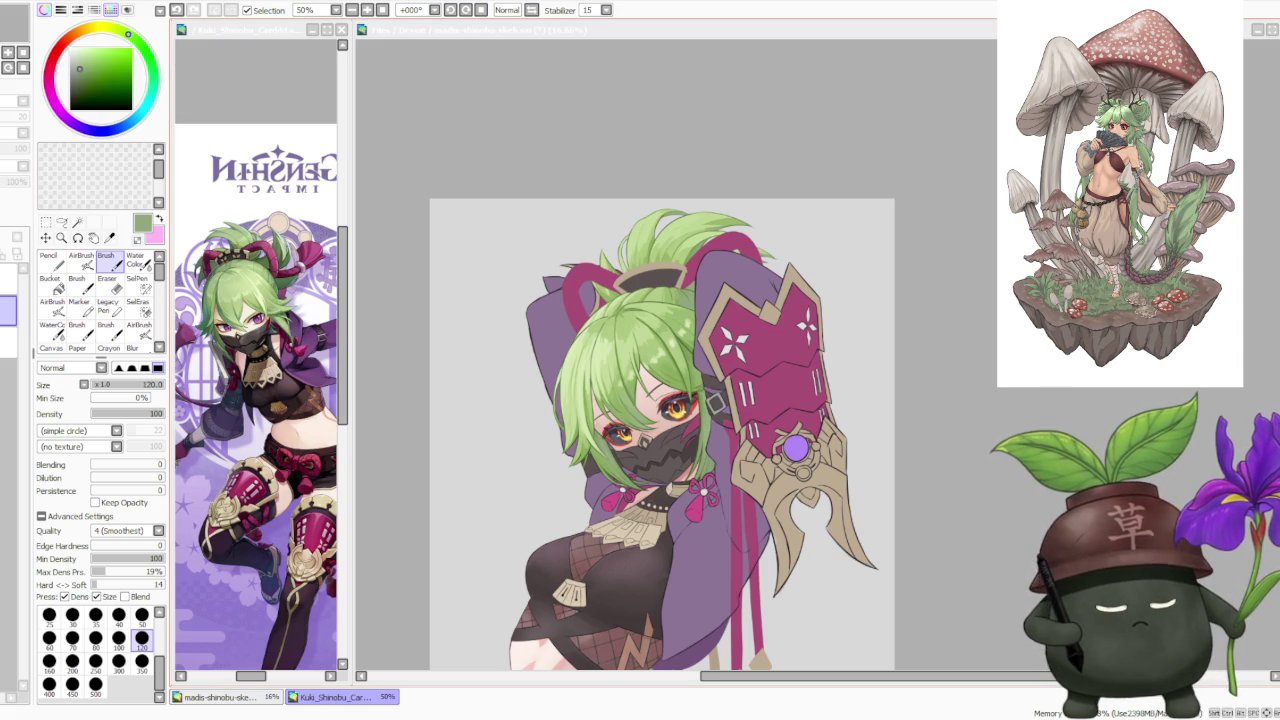
pyautogui.click(260, 360)
pyautogui.click(948, 294)
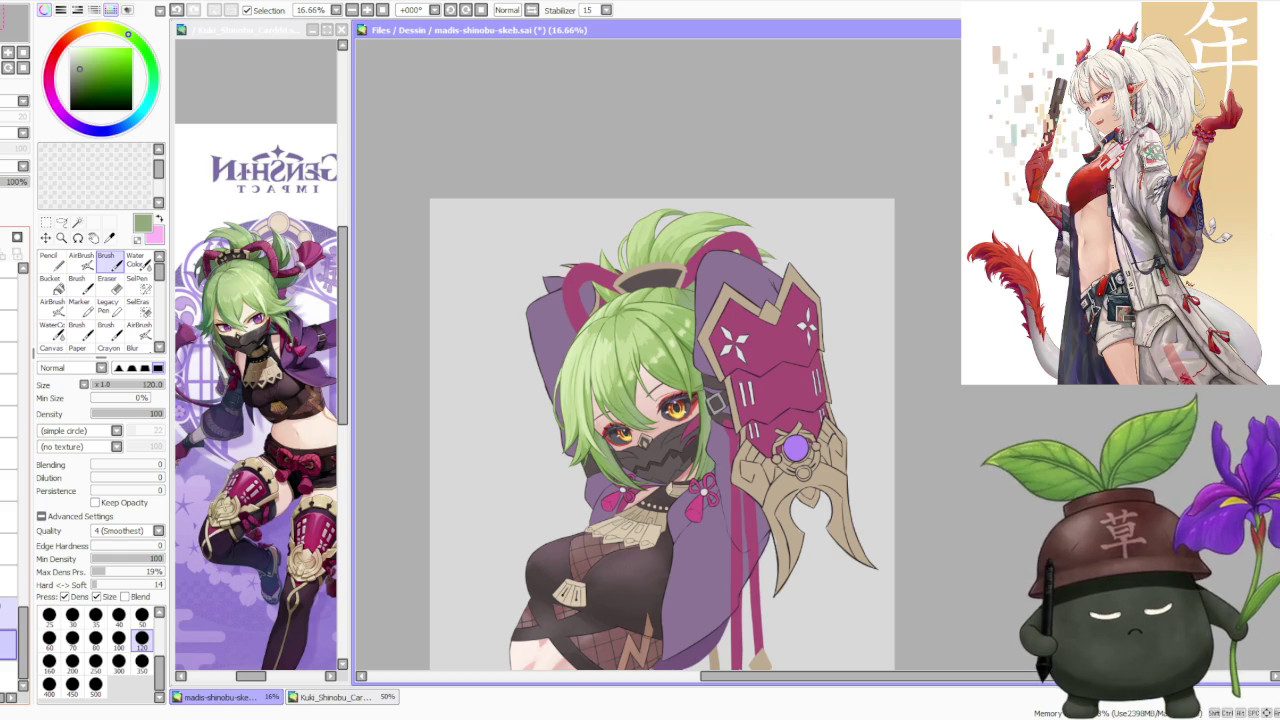
# Sample the existing tassel's magenta and set the brush size to 300.
pyautogui.hotkey('ctrl', '-')
pyautogui.hotkey('ctrl', '-')
pyautogui.hotkey('ctrl', '+')
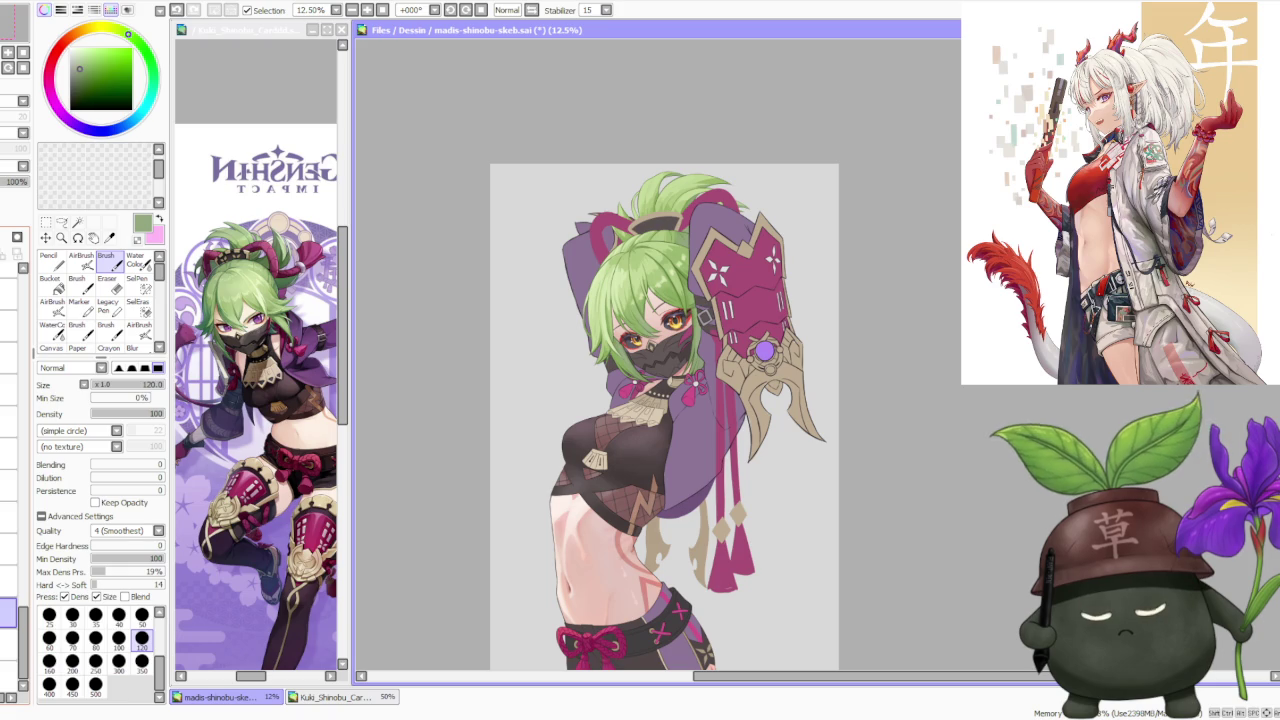
pyautogui.keyDown('alt'); pyautogui.click(725, 568); pyautogui.keyUp('alt')
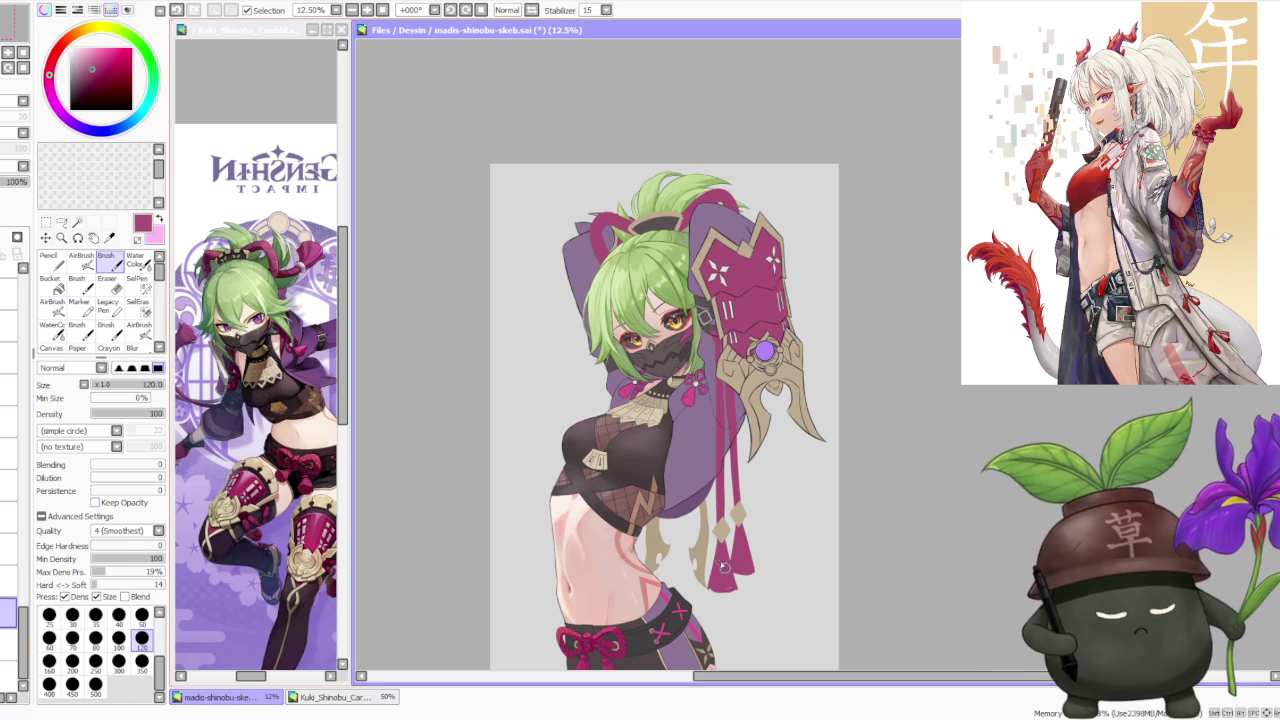
pyautogui.click(119, 661)
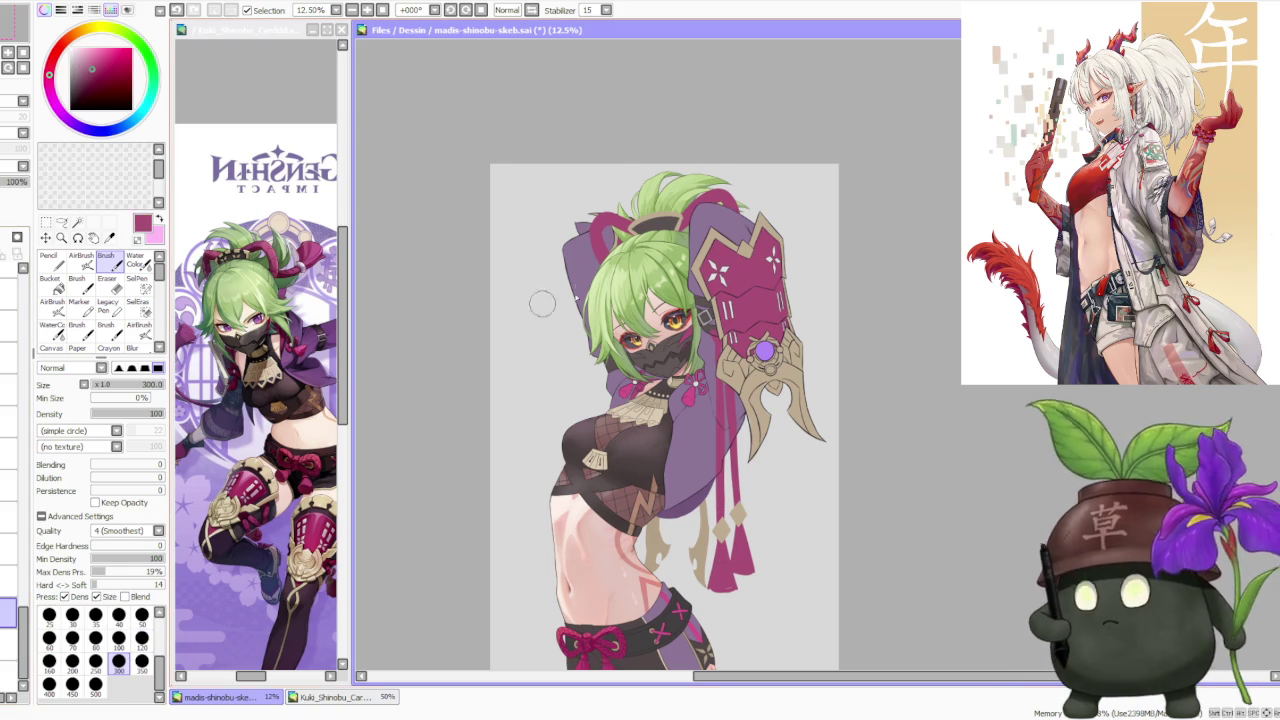
pyautogui.scroll(1, 540, 330)
pyautogui.scroll(1, 571, 455)
# Paint three magenta strokes beside the left hair strands to form the tassel.
pyautogui.moveTo(571, 455); pyautogui.dragTo(570, 490)
pyautogui.moveTo(575, 440); pyautogui.dragTo(568, 488)
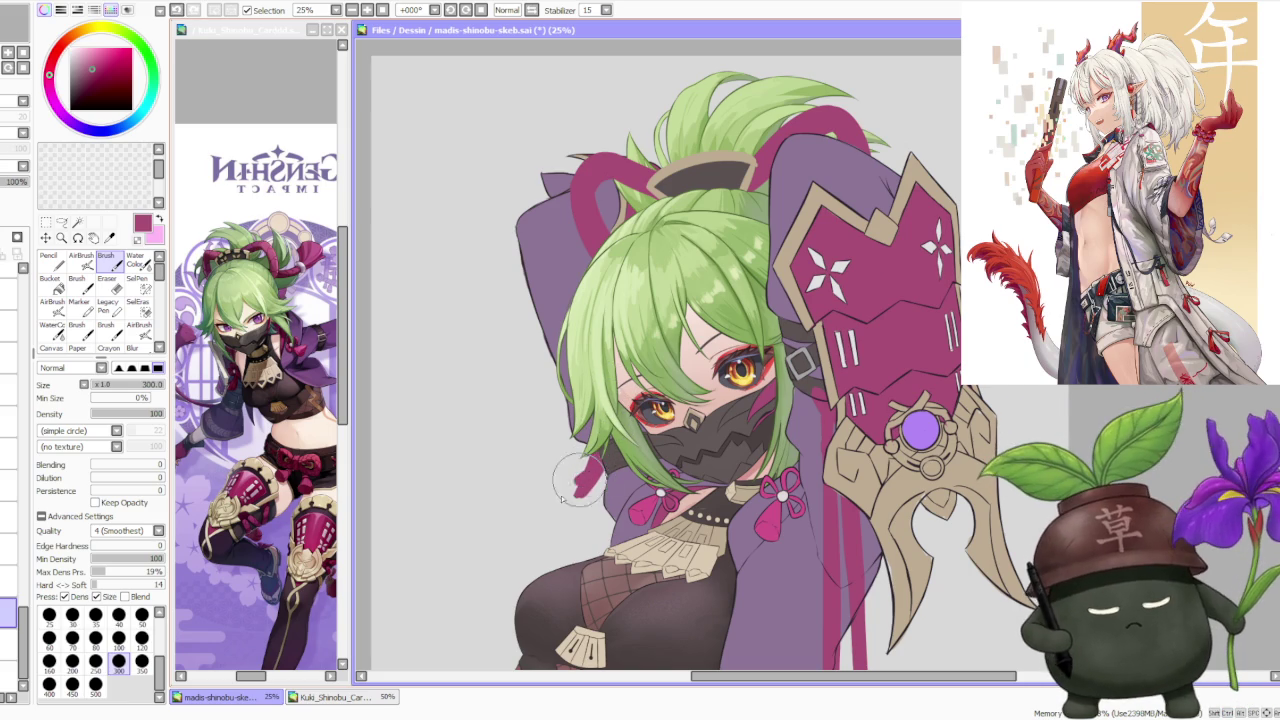
pyautogui.moveTo(606, 460)
pyautogui.mouseDown()
pyautogui.moveTo(586, 528)
pyautogui.moveTo(593, 468)
pyautogui.moveTo(583, 497)
pyautogui.mouseUp()
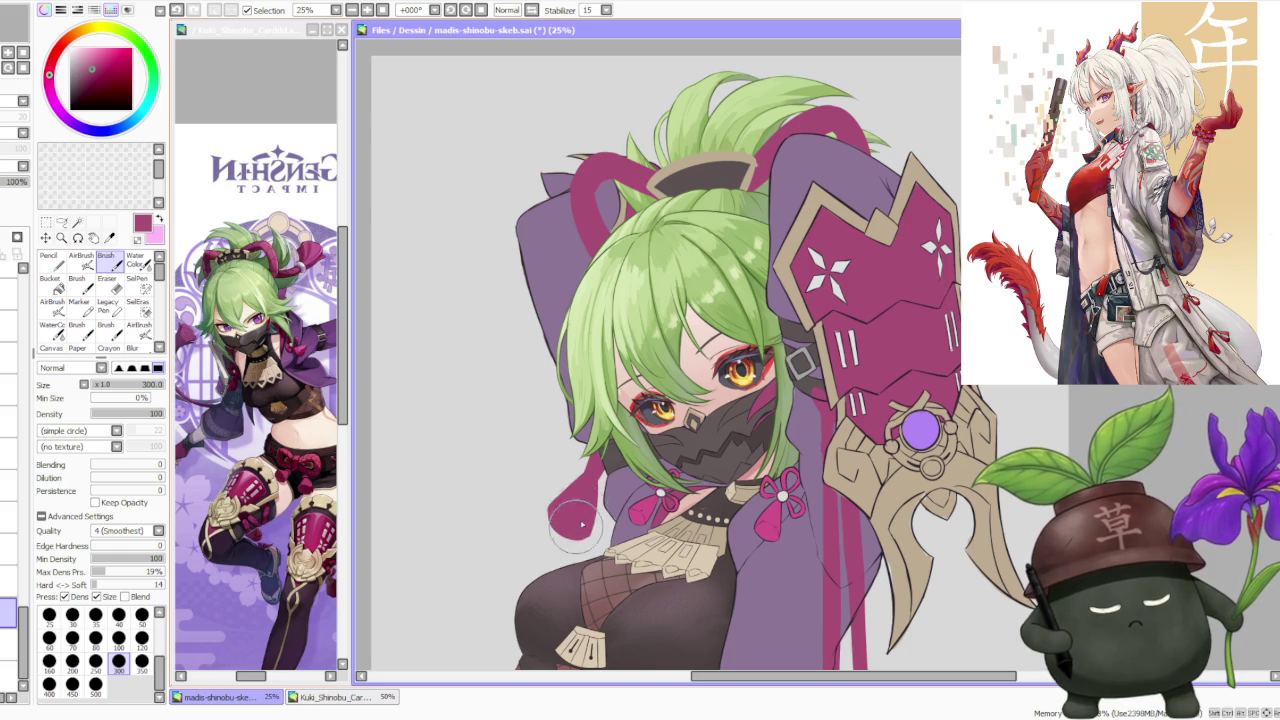
pyautogui.scroll(-3, 575, 520)
pyautogui.scroll(1, 620, 430)
pyautogui.scroll(1, 620, 430)
pyautogui.scroll(1, 620, 430)
pyautogui.scroll(-2, 625, 410)
pyautogui.scroll(1, 690, 458)
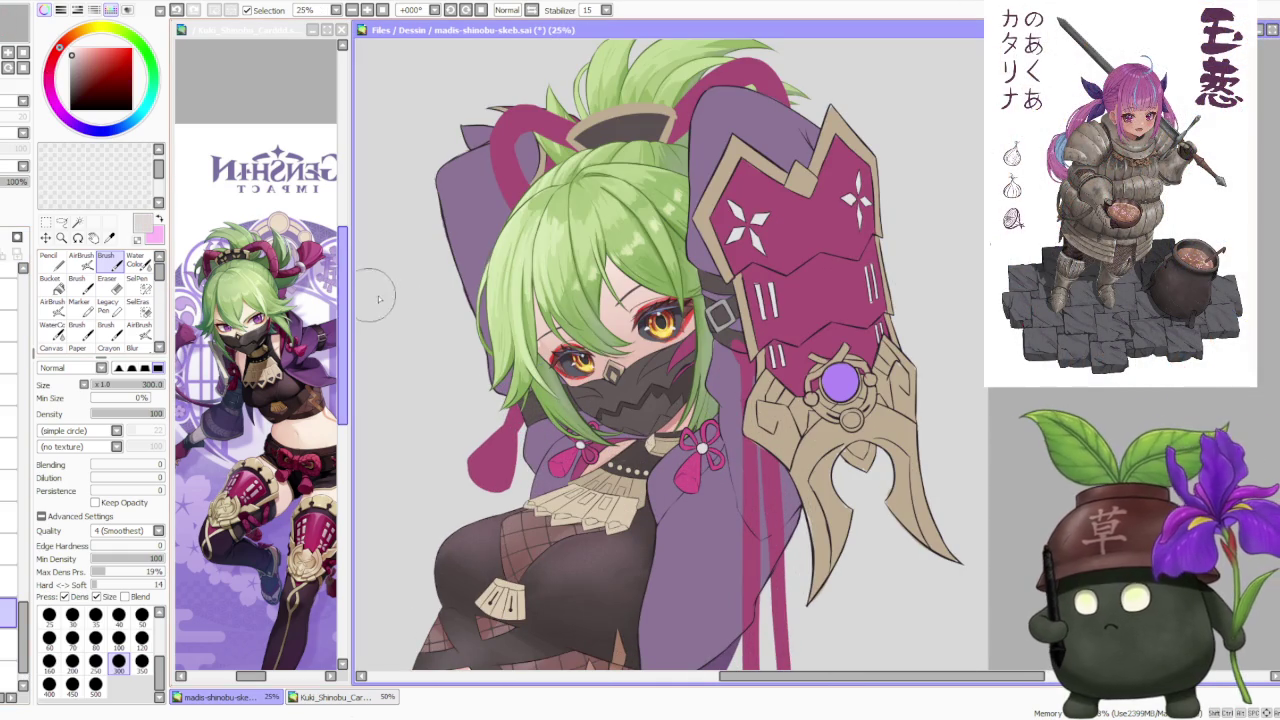
pyautogui.scroll(1, 460, 350)
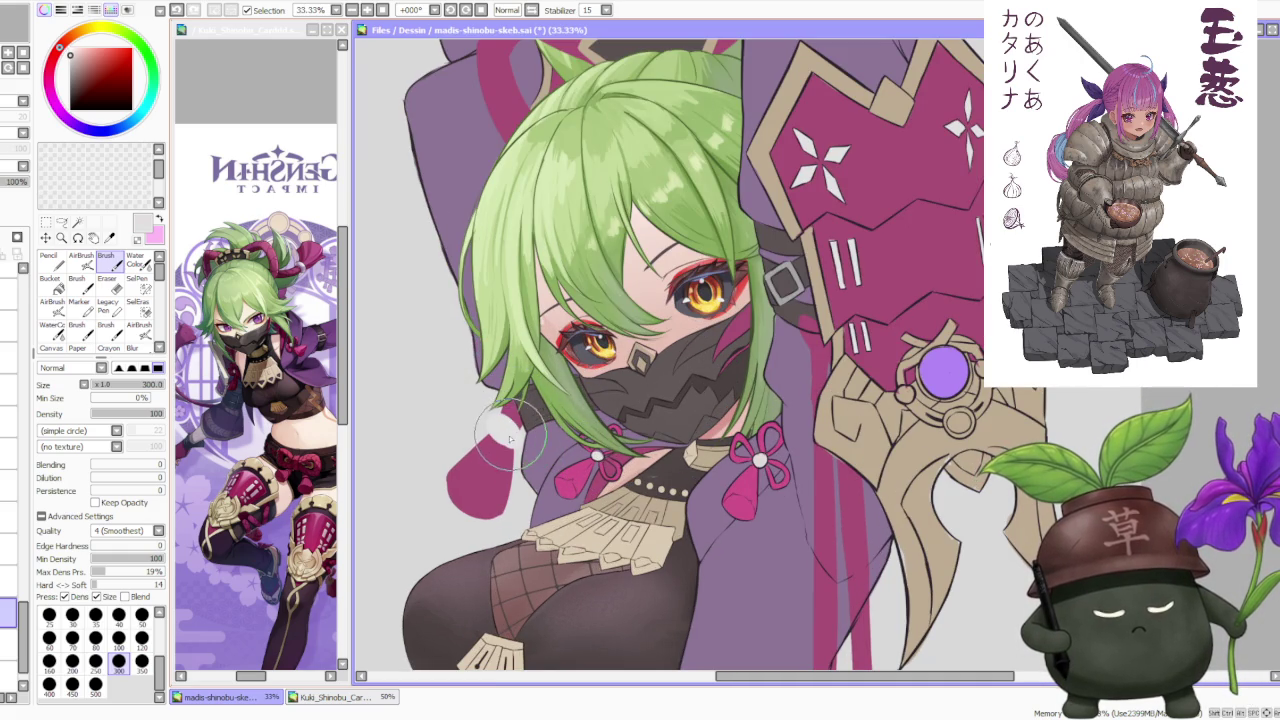
pyautogui.scroll(-4, 692, 330)
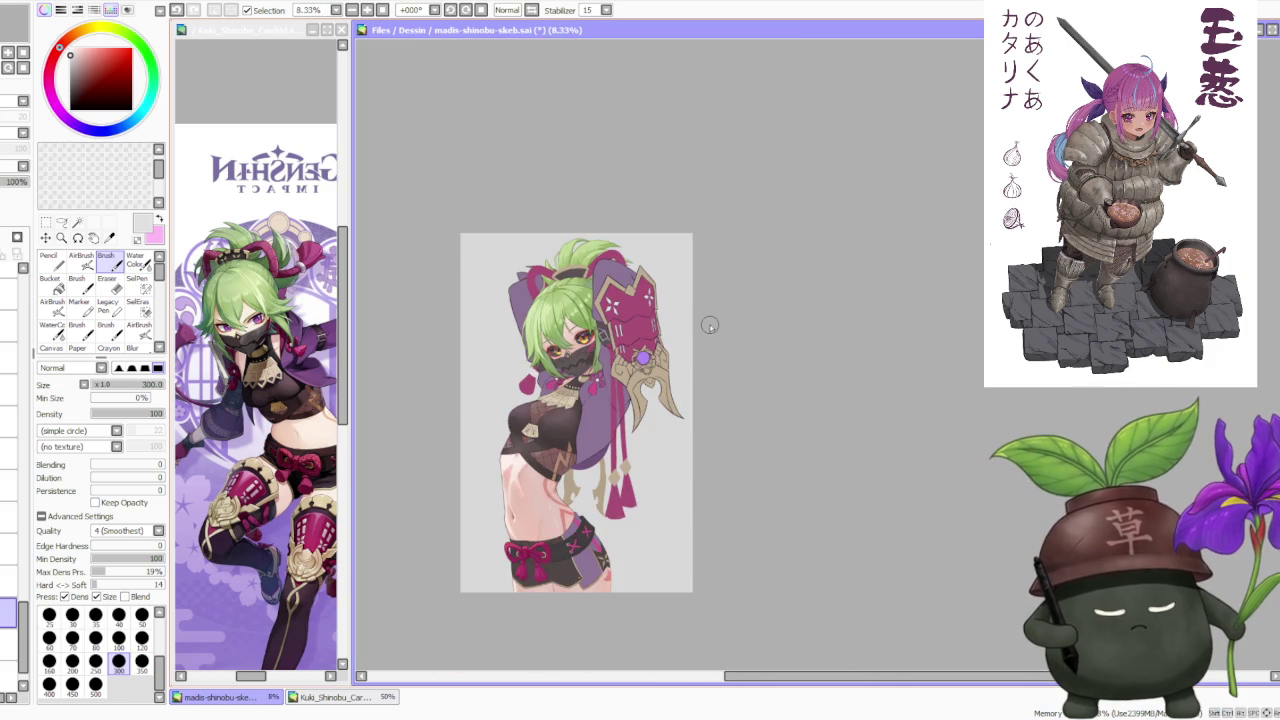
pyautogui.scroll(-1, 709, 325)
pyautogui.scroll(1, 671, 314)
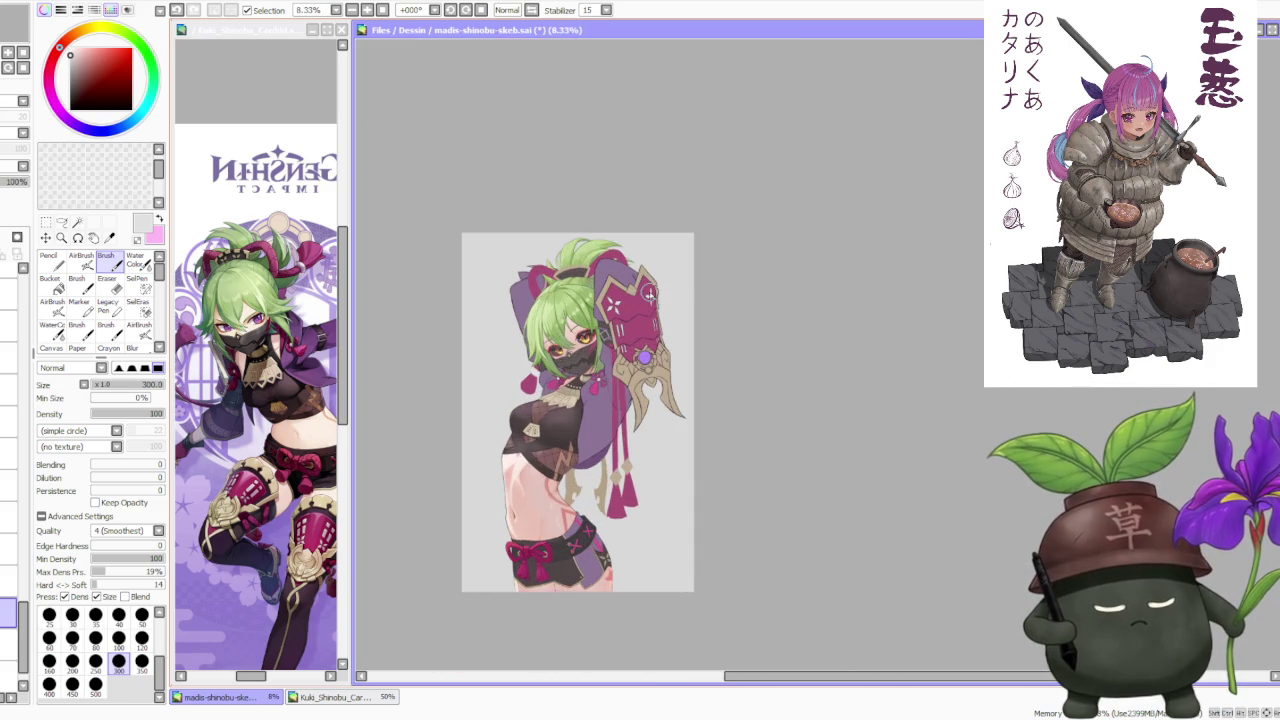
pyautogui.scroll(1, 590, 245)
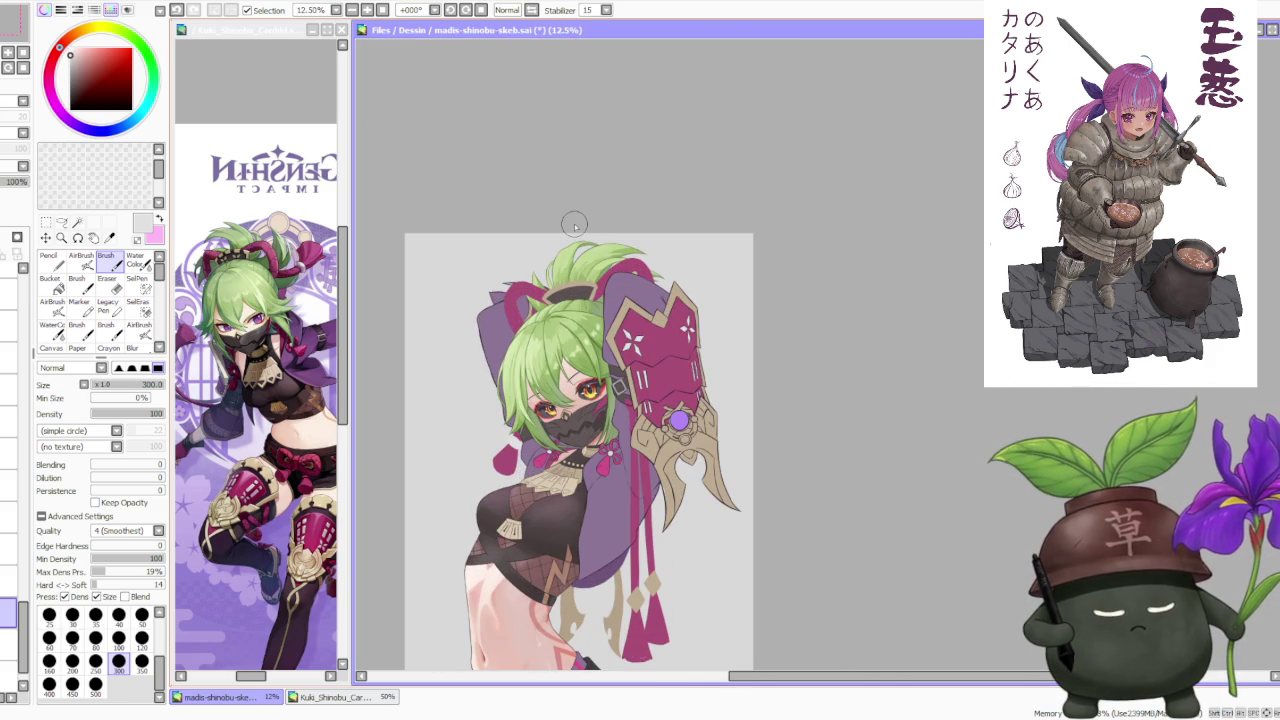
pyautogui.scroll(-1, 574, 224)
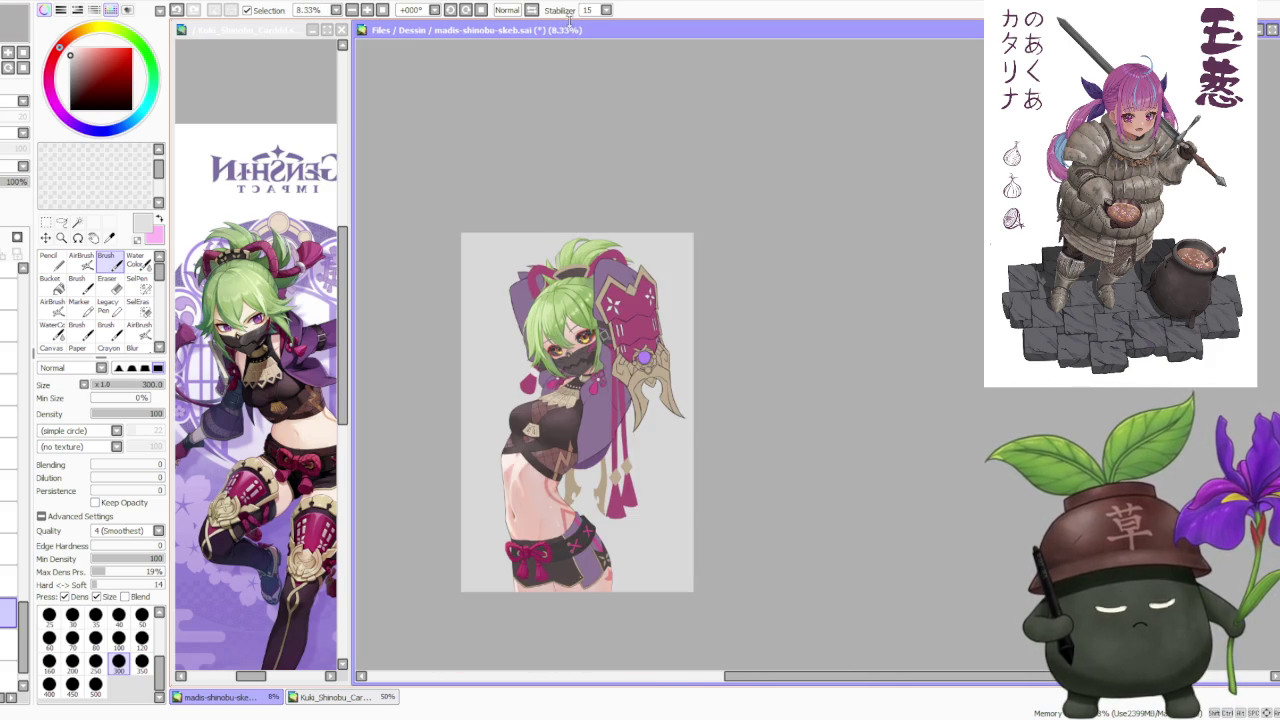
# Scroll through the Layer panel and select the layer below the current one.
pyautogui.scroll(-1, 541, 18)
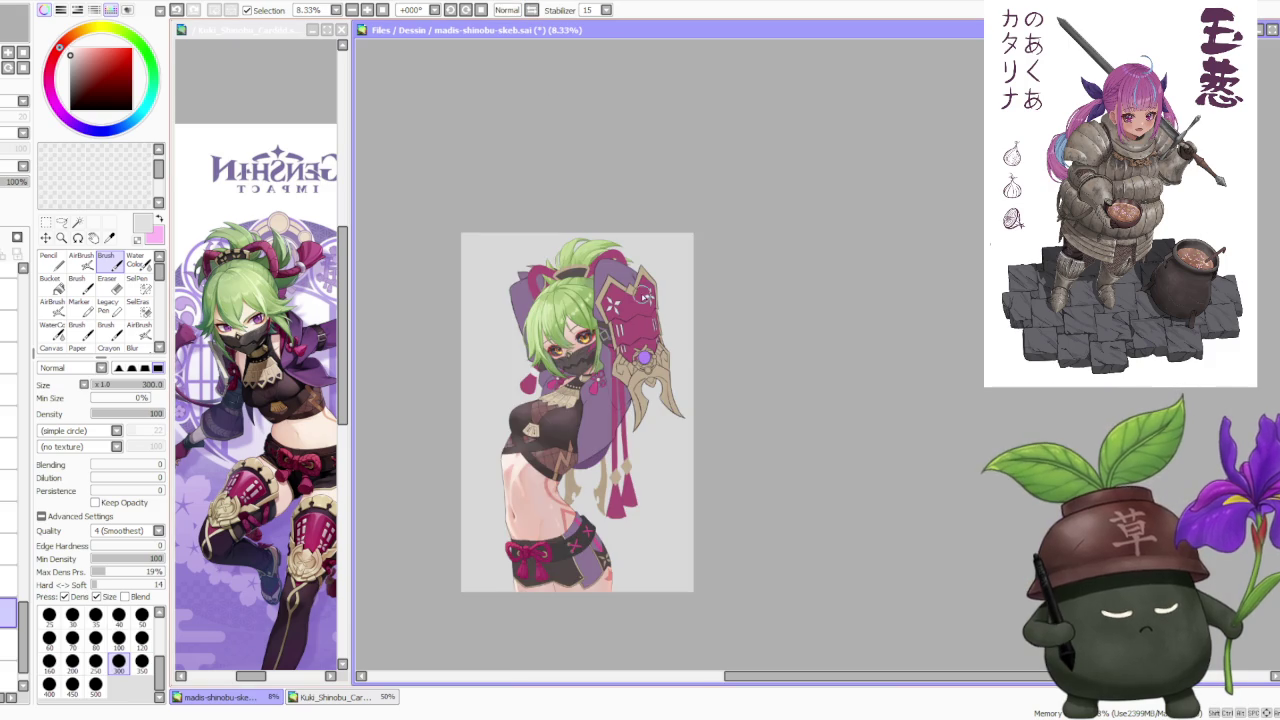
pyautogui.scroll(1, 632, 316)
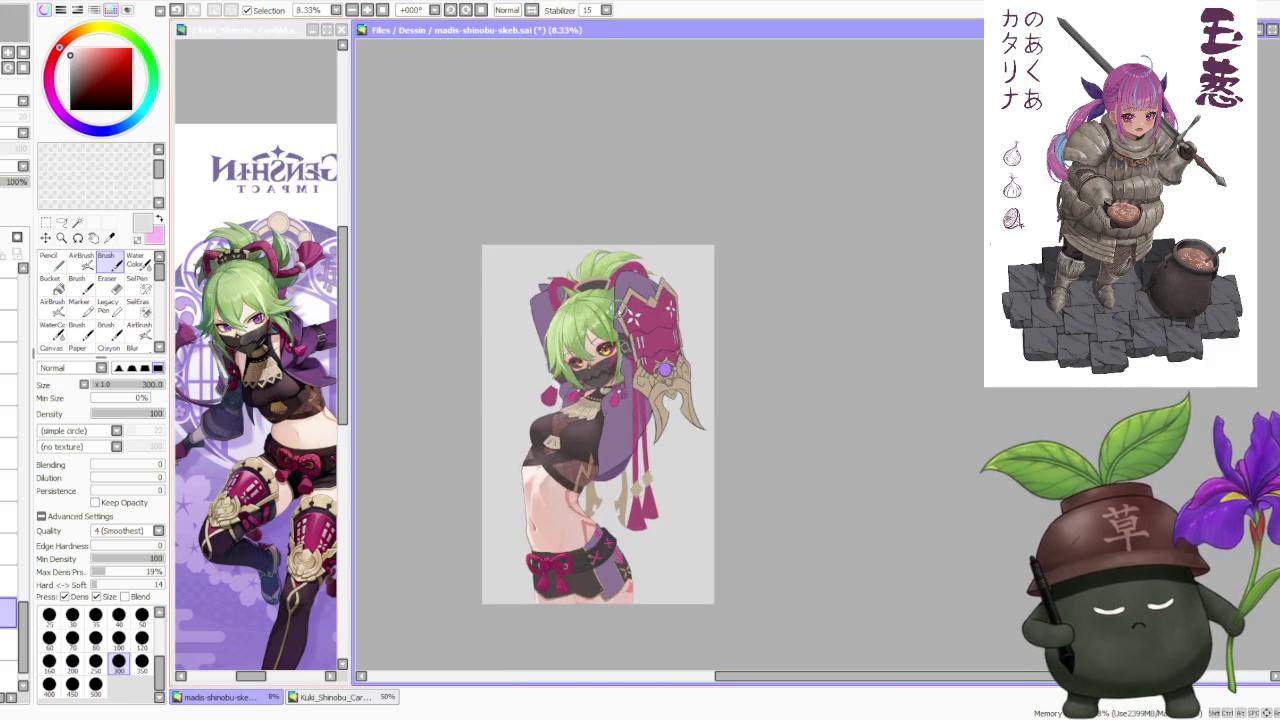
pyautogui.scroll(1, 600, 300)
pyautogui.scroll(-1, 587, 293)
pyautogui.scroll(-1, 587, 293)
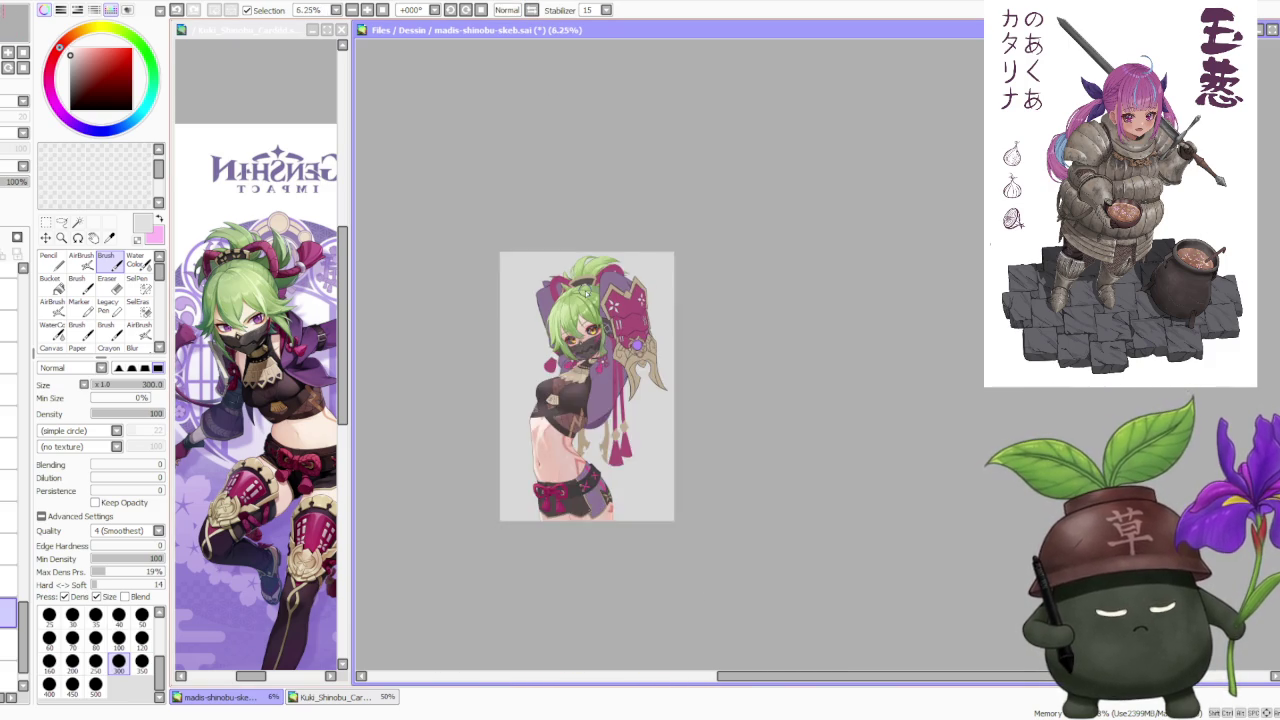
pyautogui.scroll(2, 587, 293)
pyautogui.scroll(1, 590, 280)
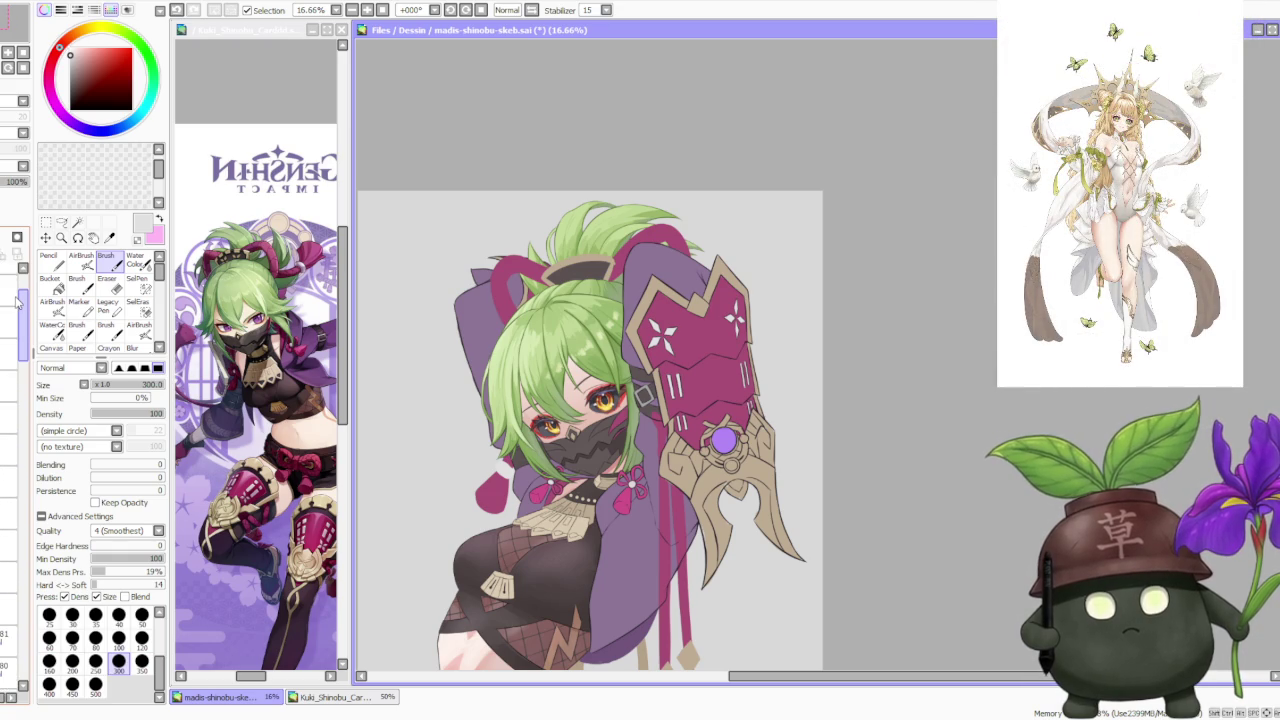
pyautogui.moveTo(16, 303); pyautogui.dragTo(15, 367)
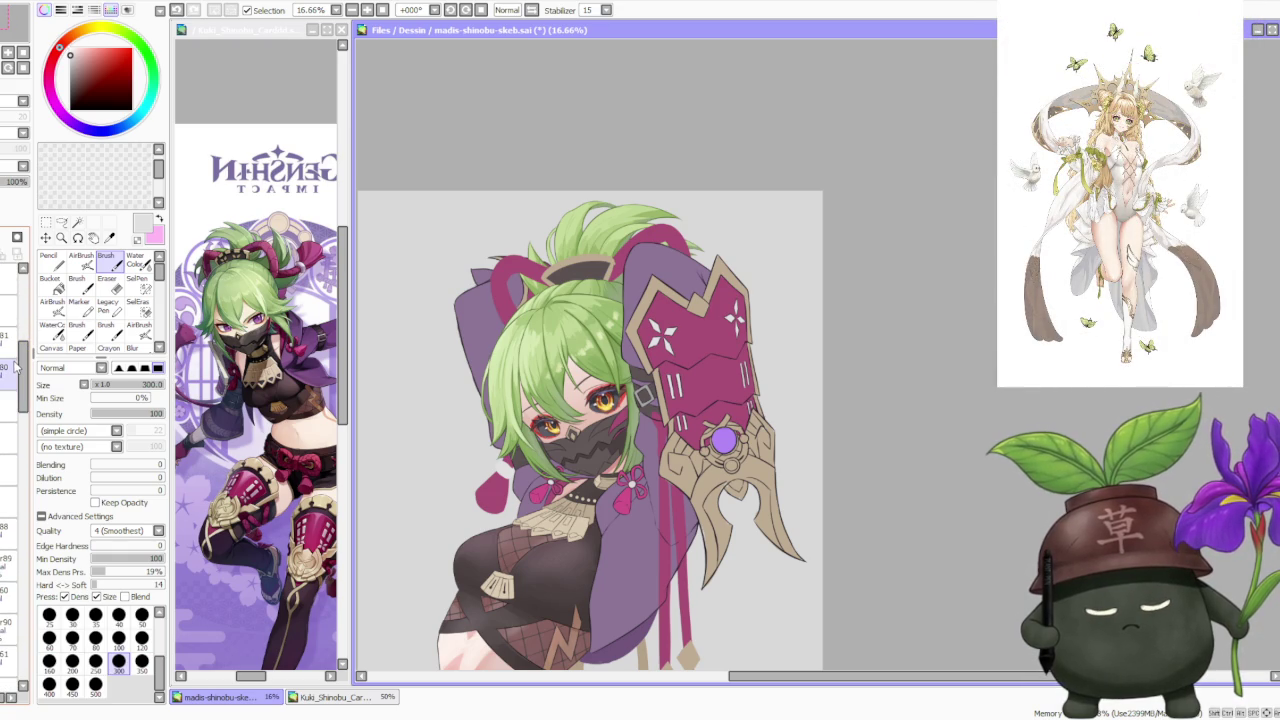
pyautogui.scroll(-2, 15, 368)
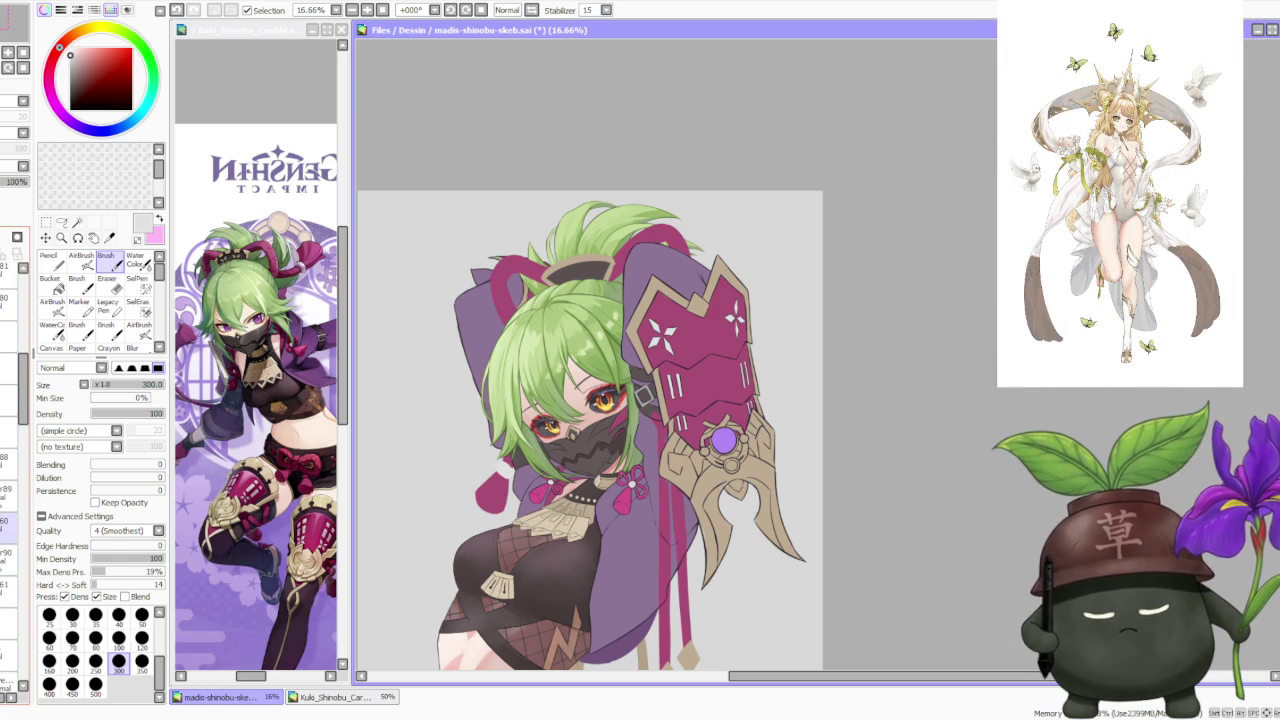
pyautogui.scroll(-3, 20, 400)
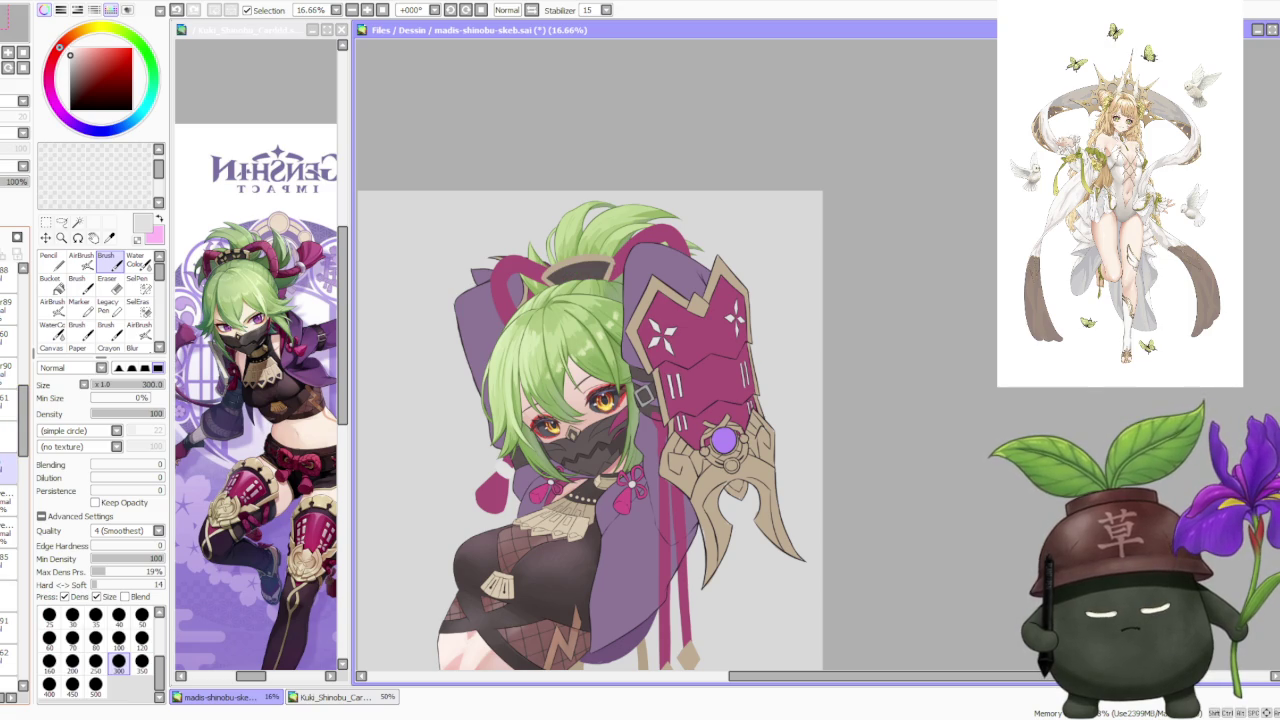
pyautogui.click(9, 500)
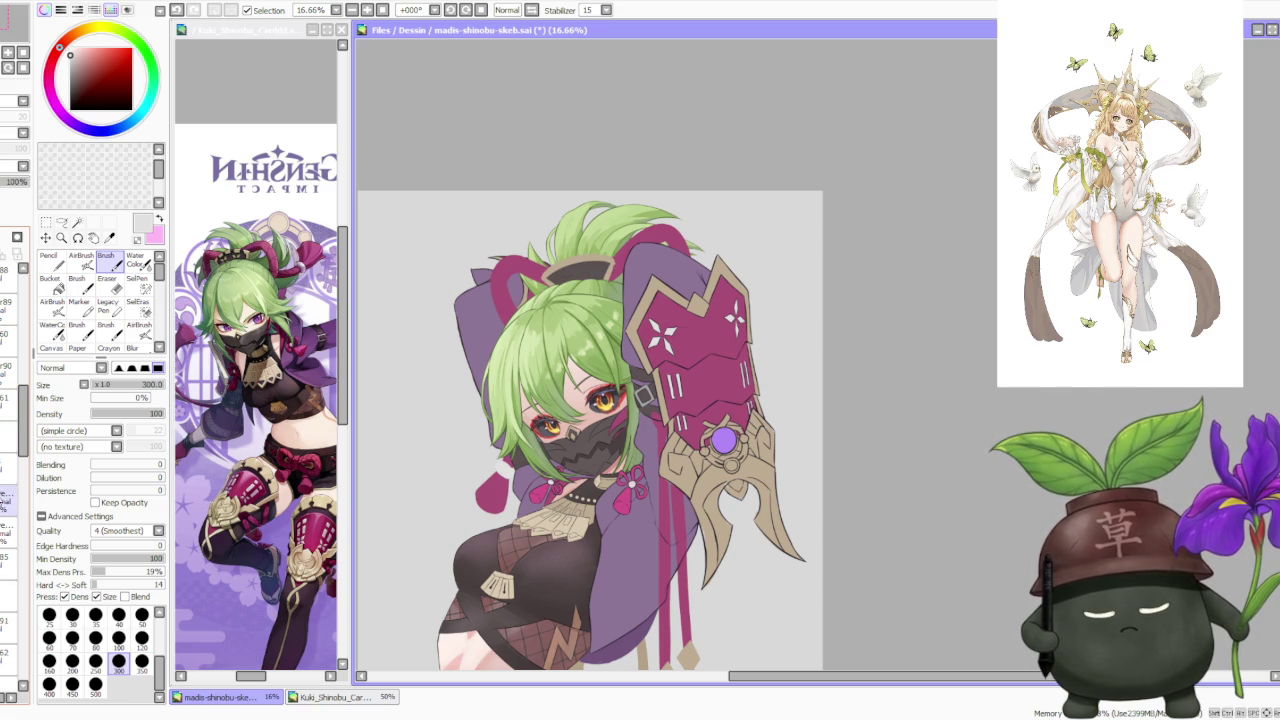
# Briefly study the Kuki Shinobu reference card, then return to the sketch.
pyautogui.click(305, 395)
pyautogui.scroll(3, 305, 395)
pyautogui.click(1120, 200)
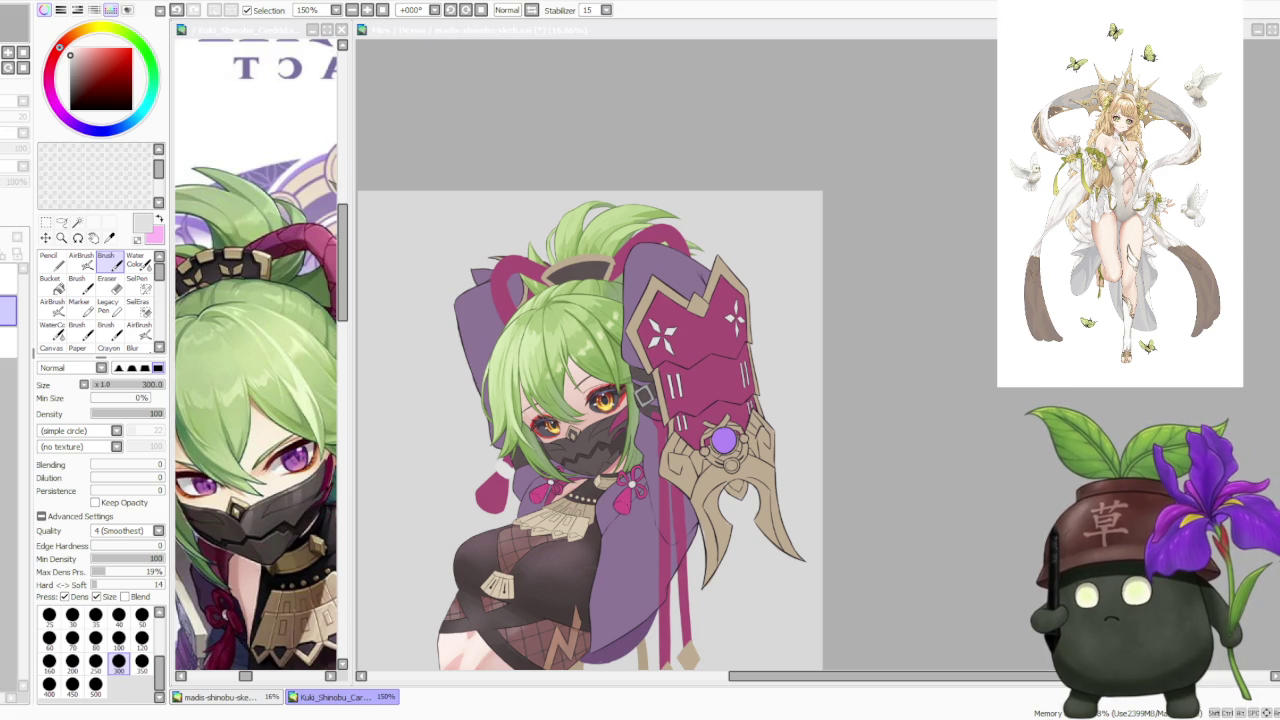
pyautogui.click(938, 273)
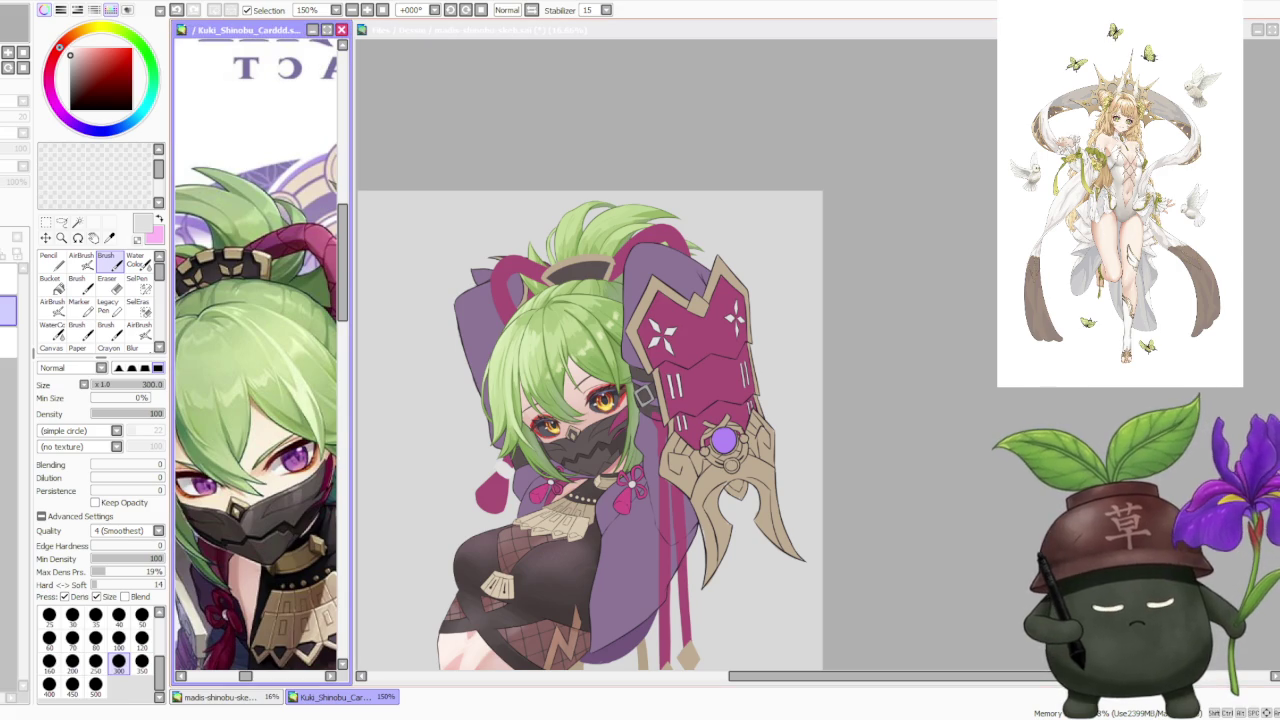
pyautogui.click(928, 277)
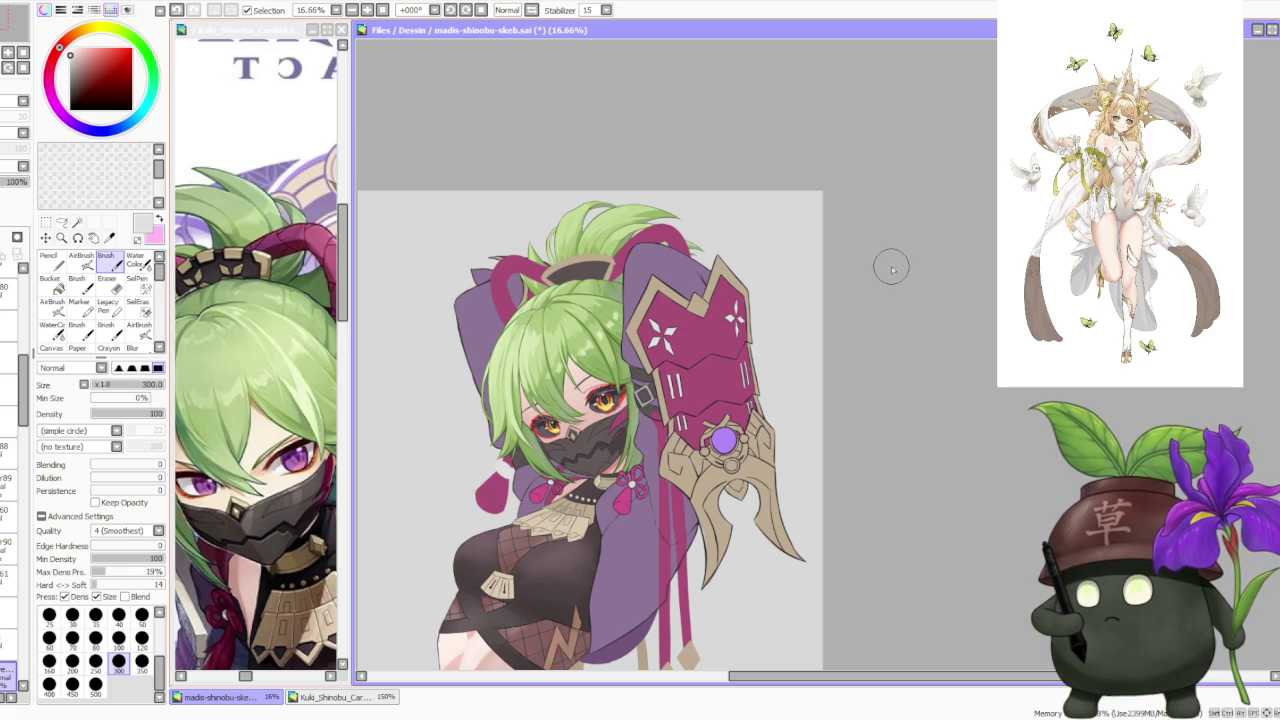
# Select the hair ornament's layer and switch to the Move/Transform tool.
pyautogui.scroll(-1, 750, 260)
pyautogui.scroll(2, 600, 250)
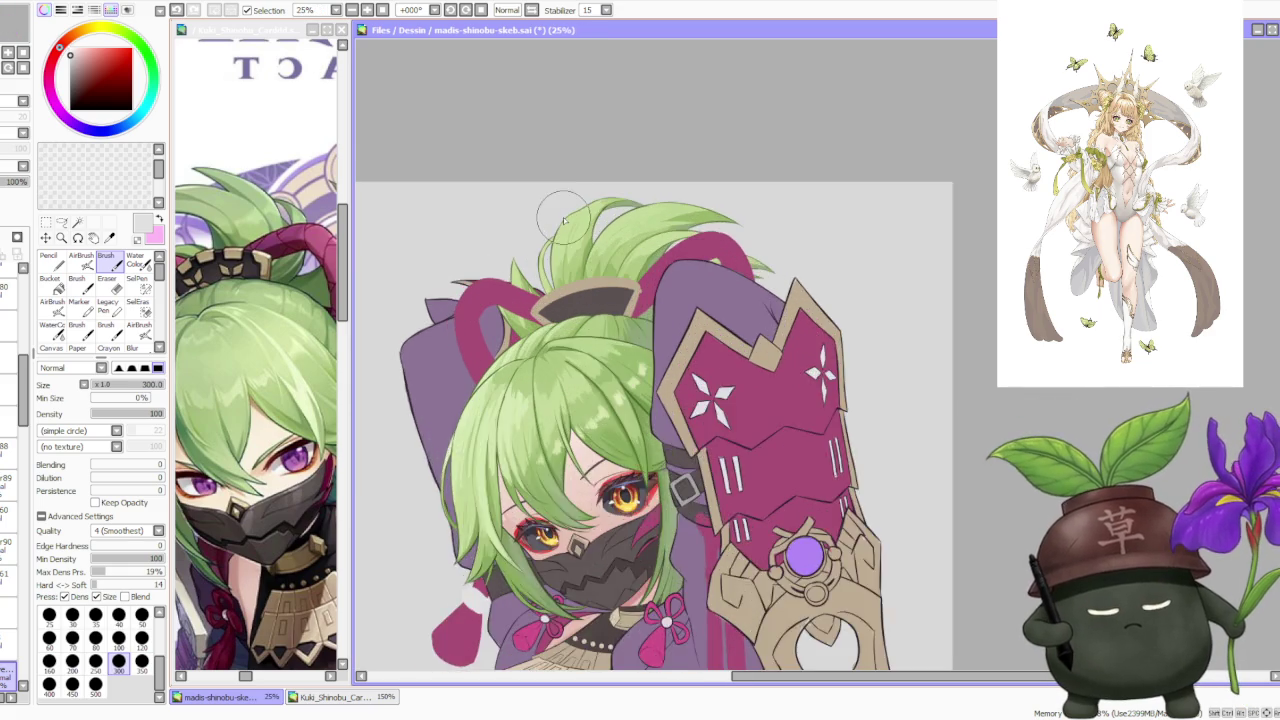
pyautogui.scroll(1, 578, 243)
pyautogui.click(10, 585)
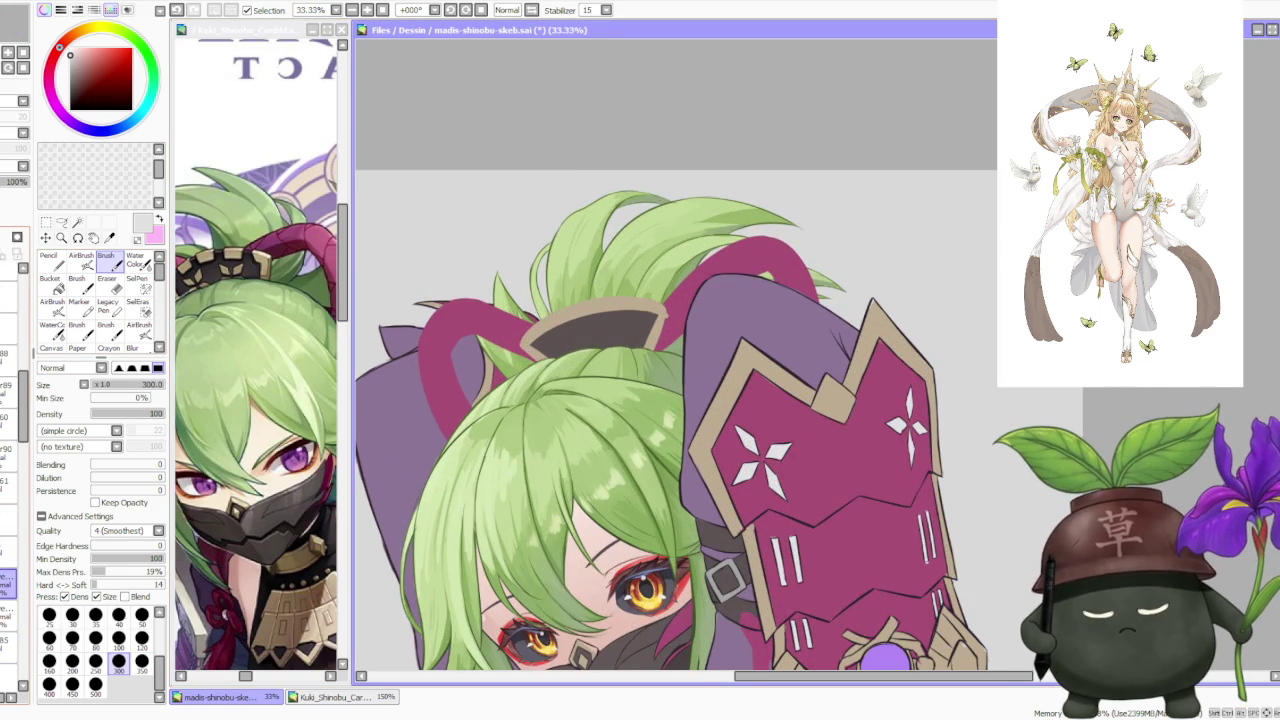
pyautogui.click(46, 222)
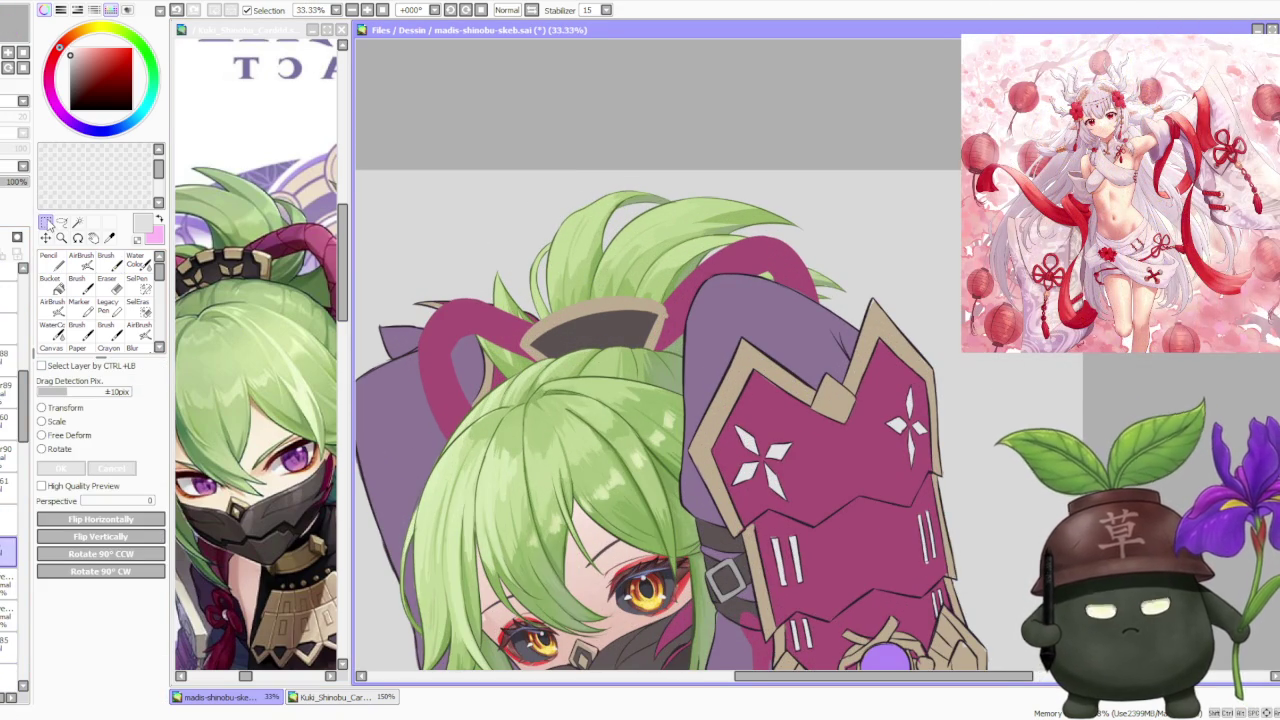
# Free-deform the hair ornament, pulling its top corners inward and nudging it left and down.
pyautogui.click(76, 438)
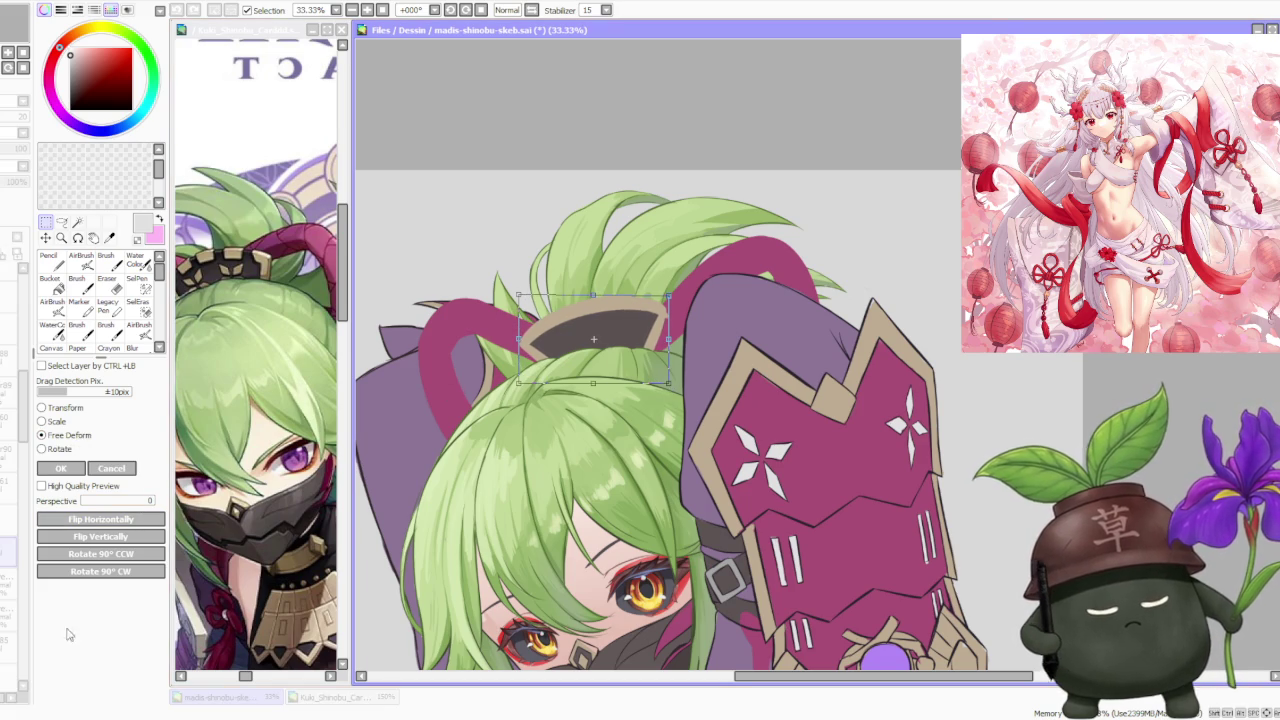
pyautogui.moveTo(518, 297); pyautogui.dragTo(523, 296)
pyautogui.moveTo(671, 297); pyautogui.dragTo(663, 291)
pyautogui.moveTo(519, 383); pyautogui.dragTo(523, 378)
pyautogui.moveTo(611, 350); pyautogui.dragTo(603, 354)
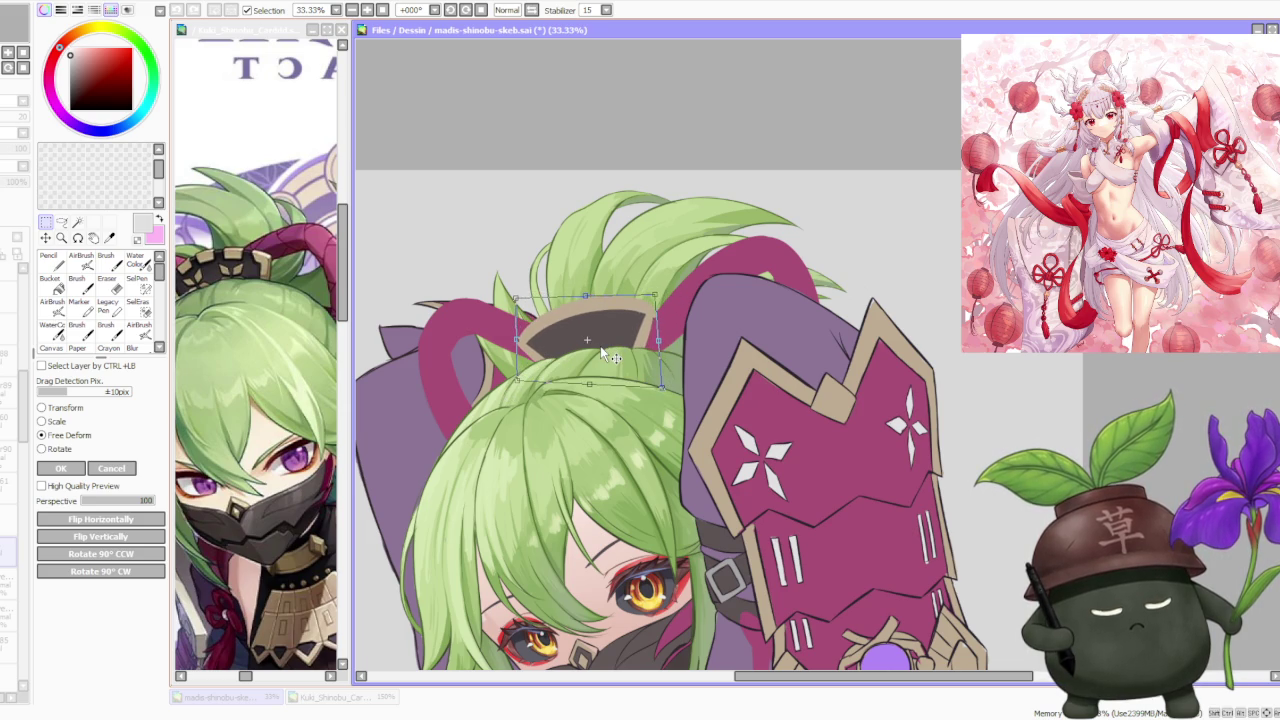
# Commit the reshaped hair ornament and pick the dark line colour from the artwork.
pyautogui.scroll(-4, 591, 348)
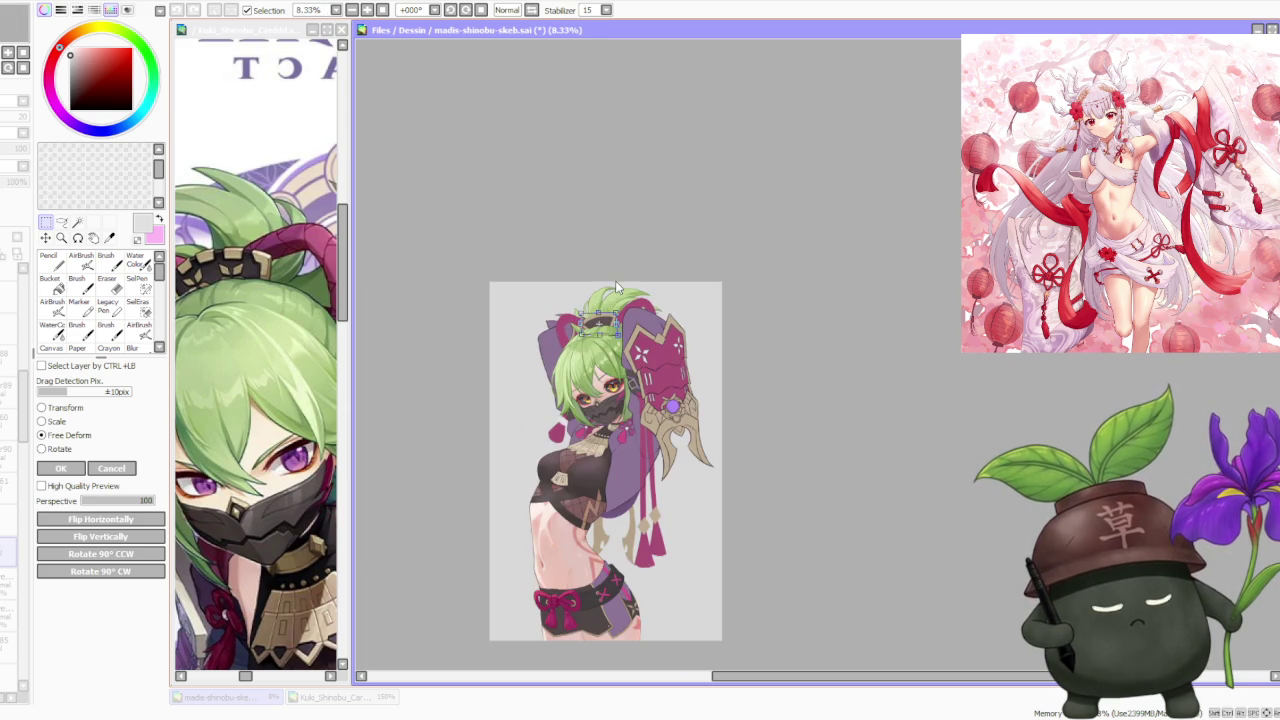
pyautogui.scroll(2, 616, 288)
pyautogui.scroll(1, 605, 306)
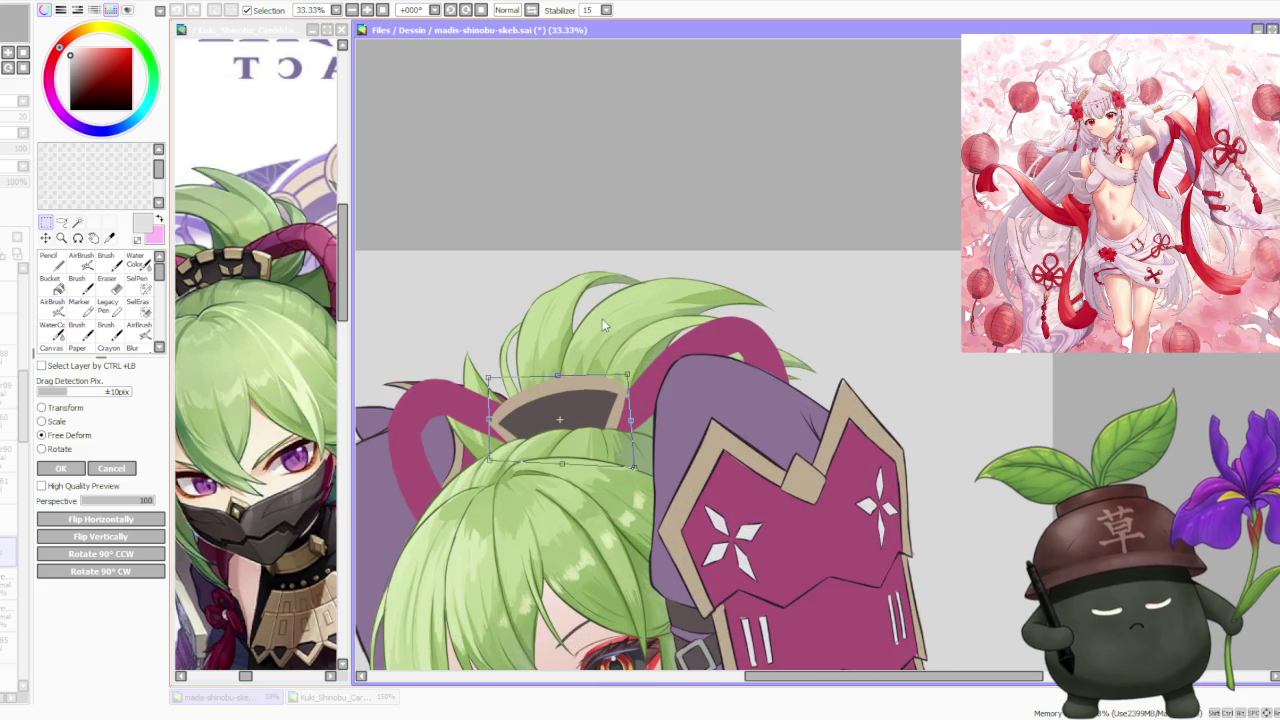
pyautogui.click(58, 469)
pyautogui.scroll(1, 519, 396)
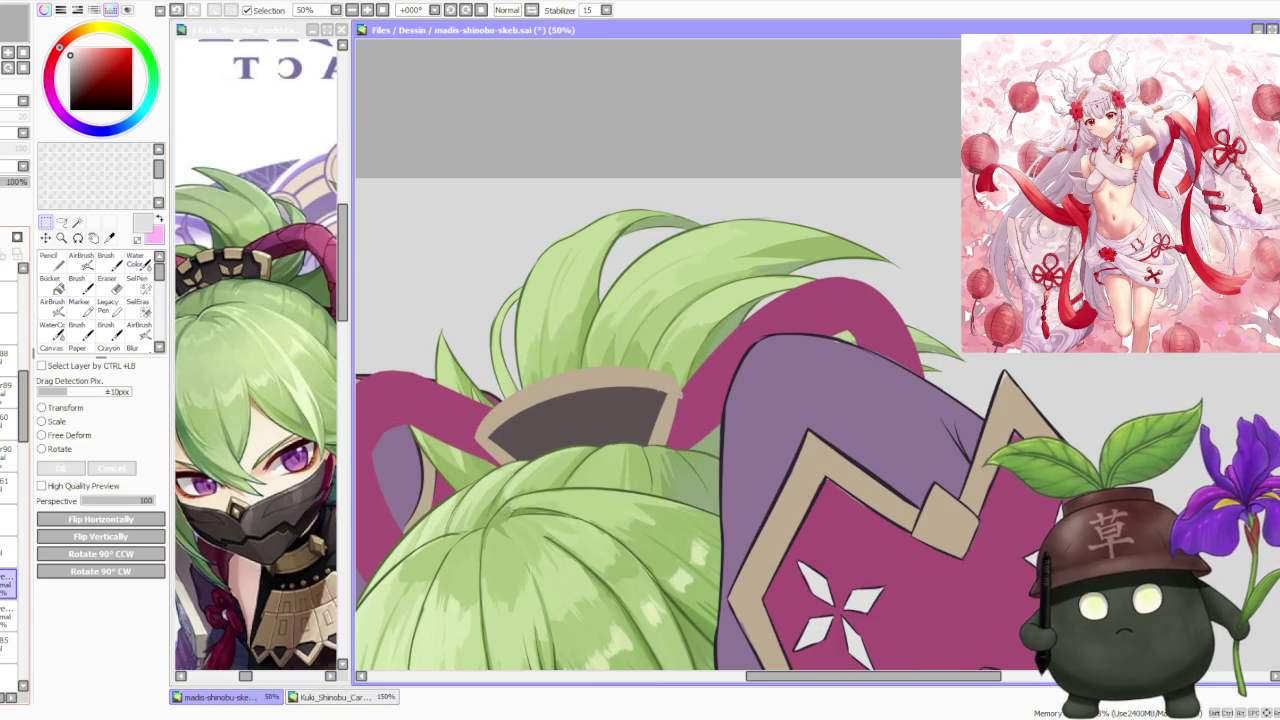
pyautogui.keyDown('alt'); pyautogui.click(425, 462); pyautogui.keyUp('alt')
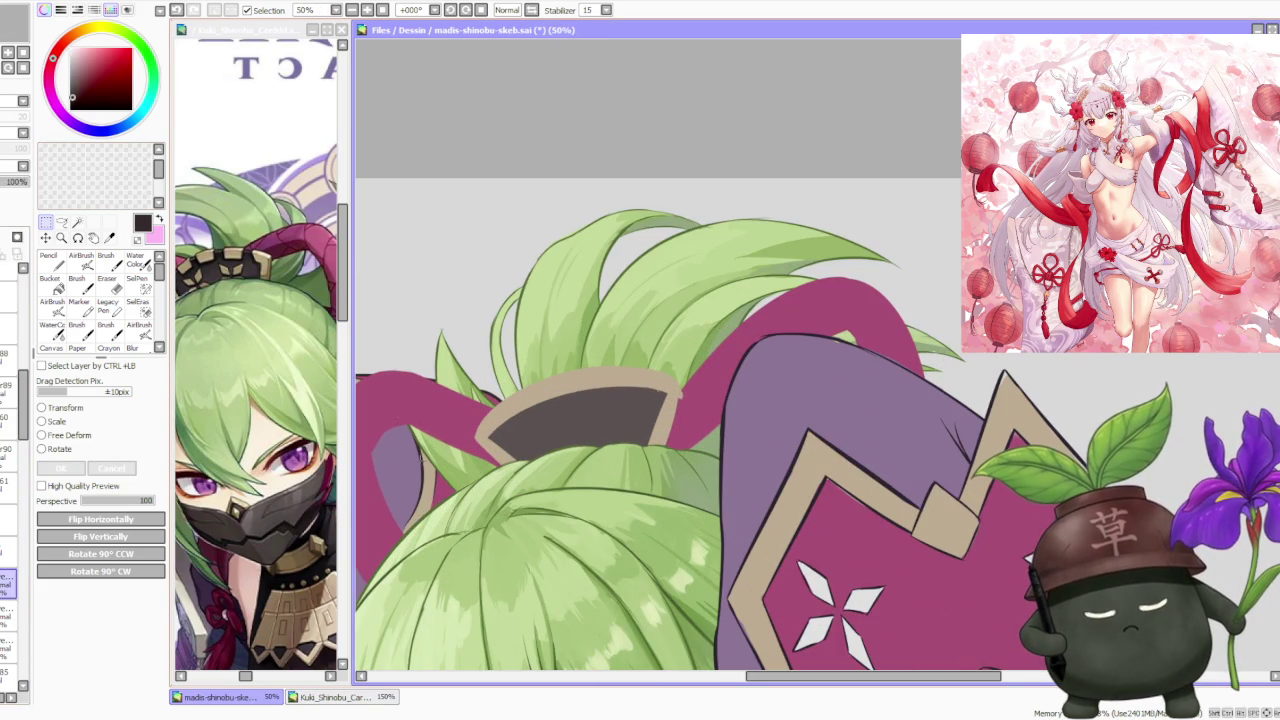
# With a size-50 brush, draw a dark outline along the ornament band's left edge.
pyautogui.press('b')
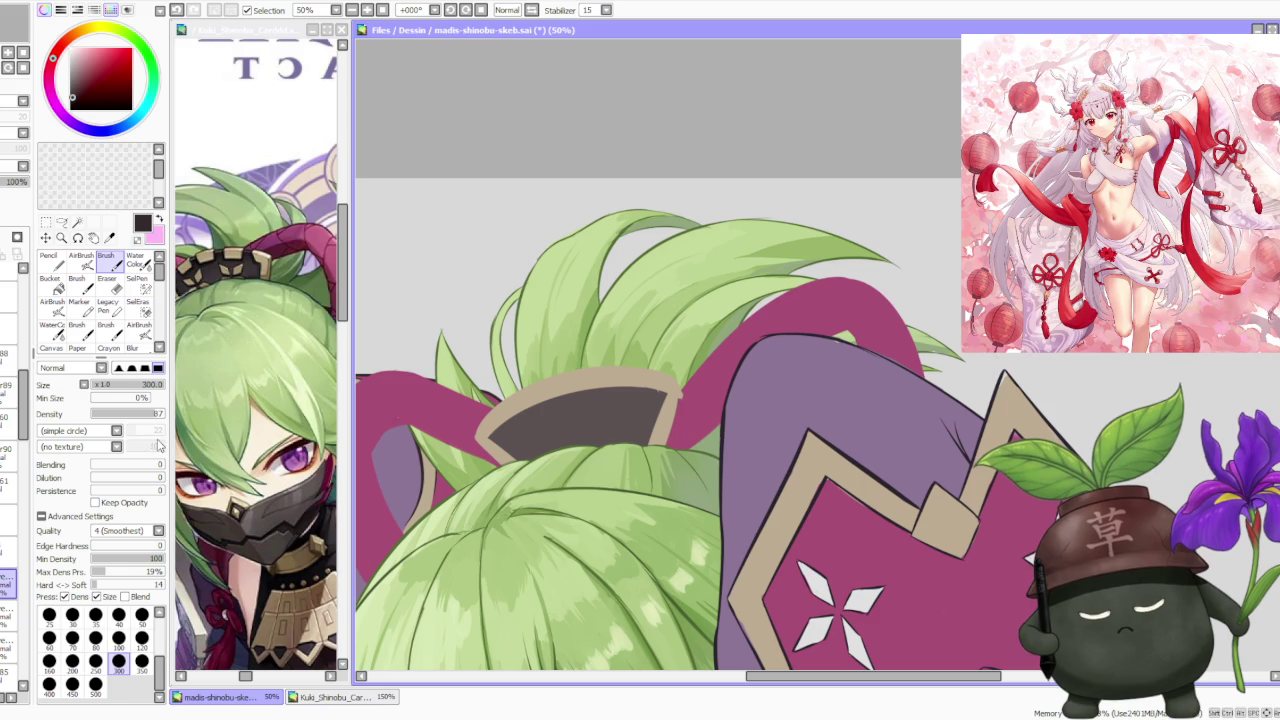
pyautogui.click(141, 615)
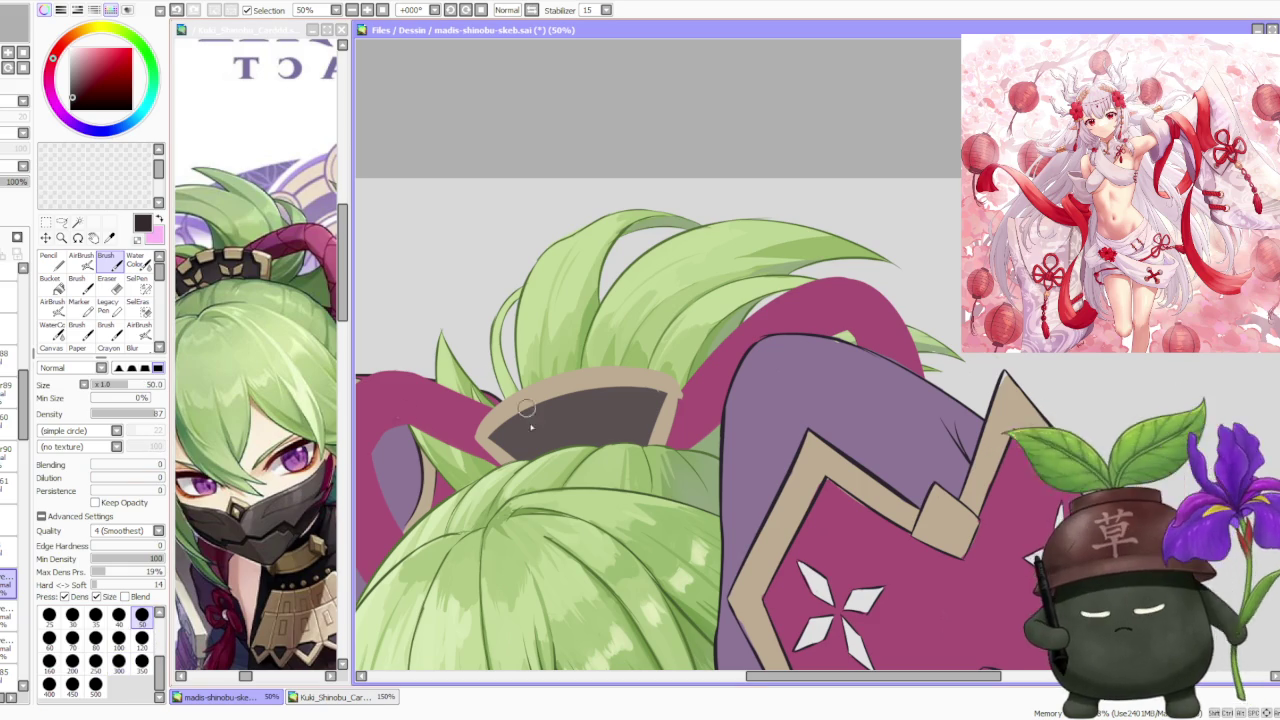
pyautogui.scroll(1, 488, 455)
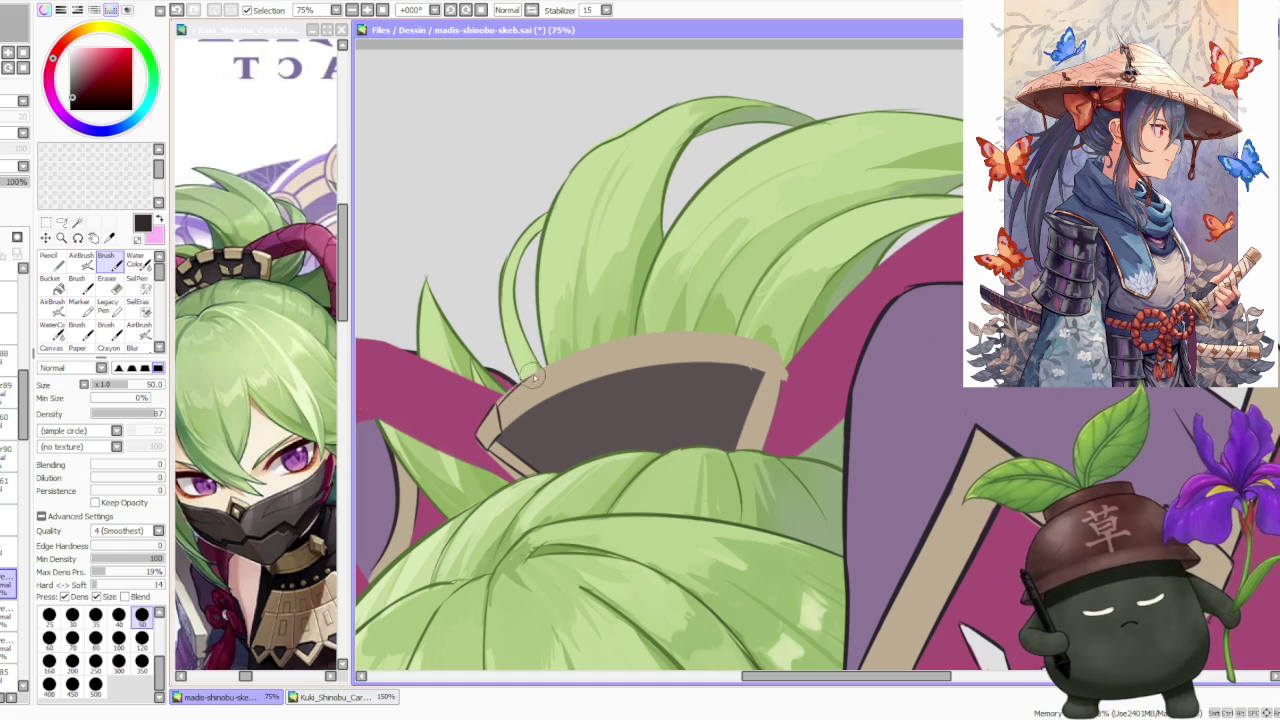
pyautogui.moveTo(496, 407); pyautogui.dragTo(504, 399)
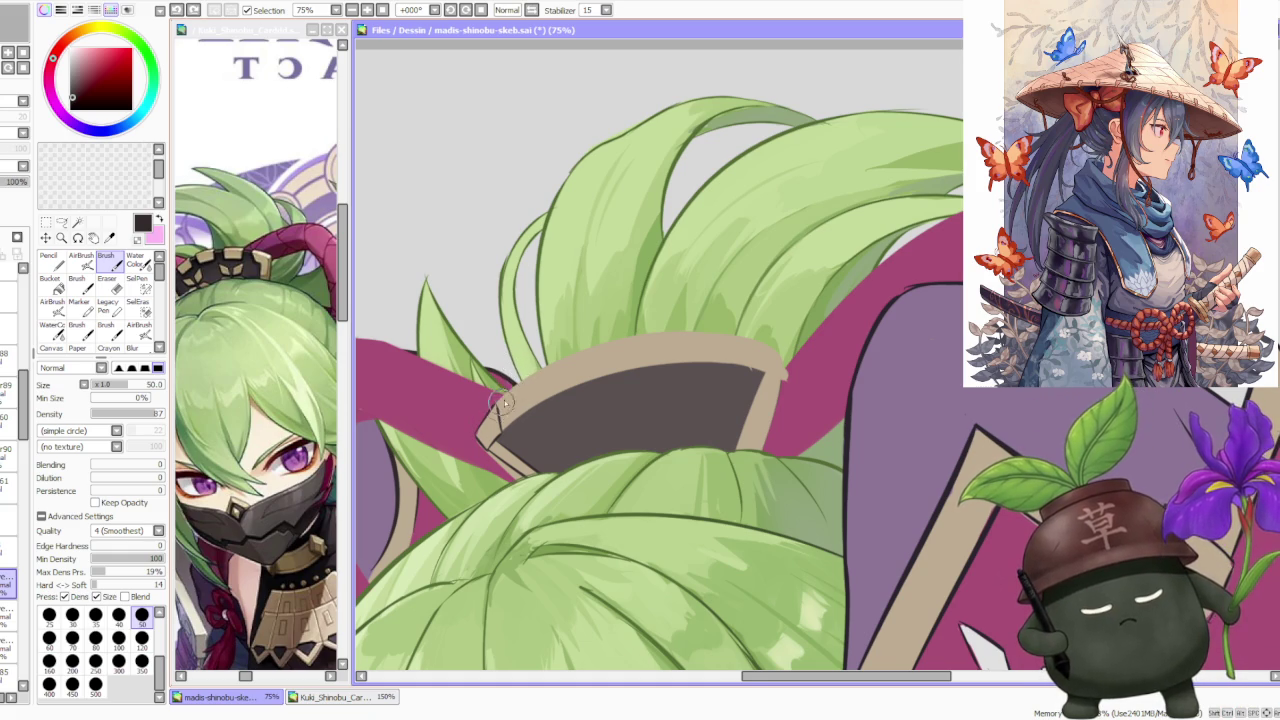
pyautogui.scroll(-3, 540, 330)
pyautogui.click(449, 10)
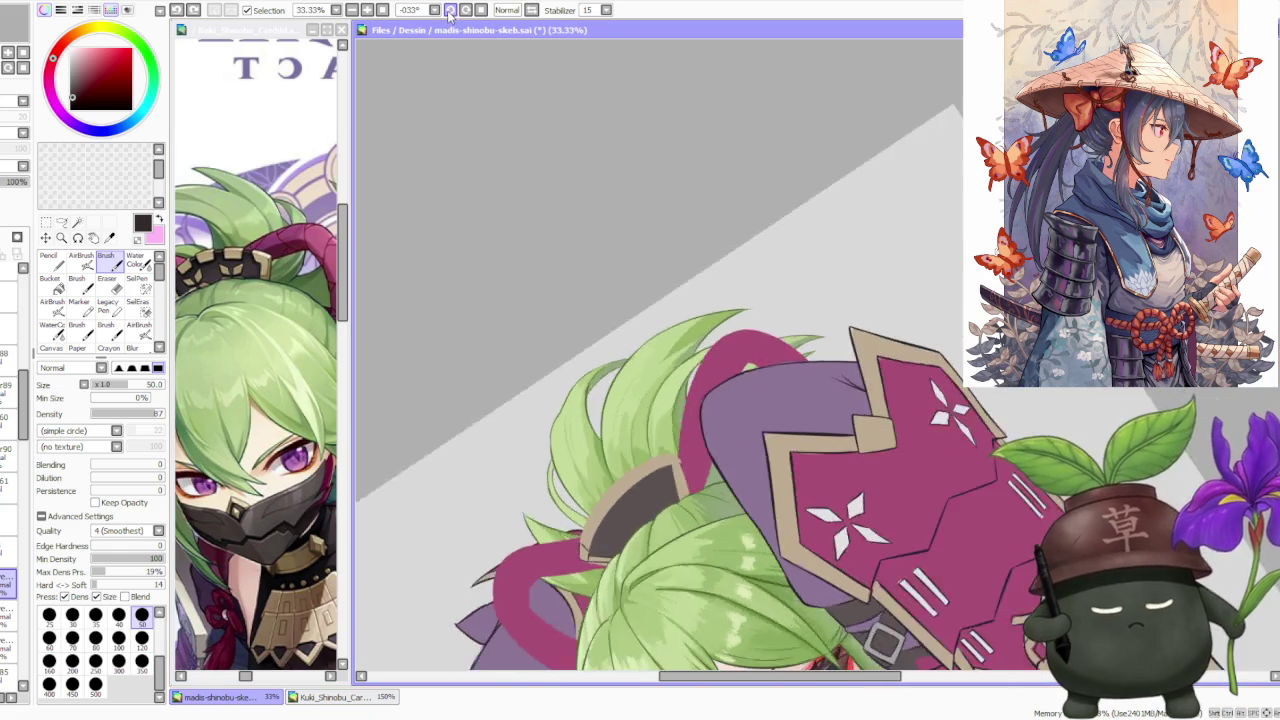
pyautogui.click(449, 10)
pyautogui.scroll(2, 687, 520)
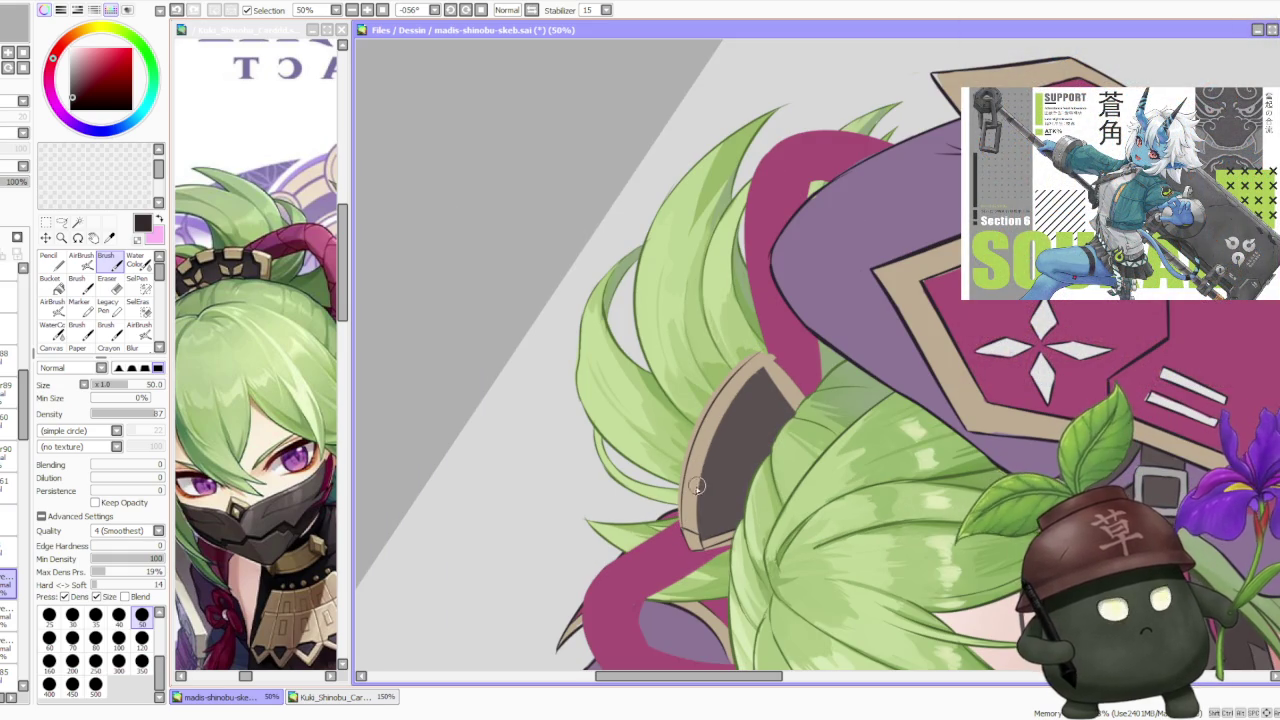
pyautogui.press('Home')
pyautogui.scroll(-1, 700, 360)
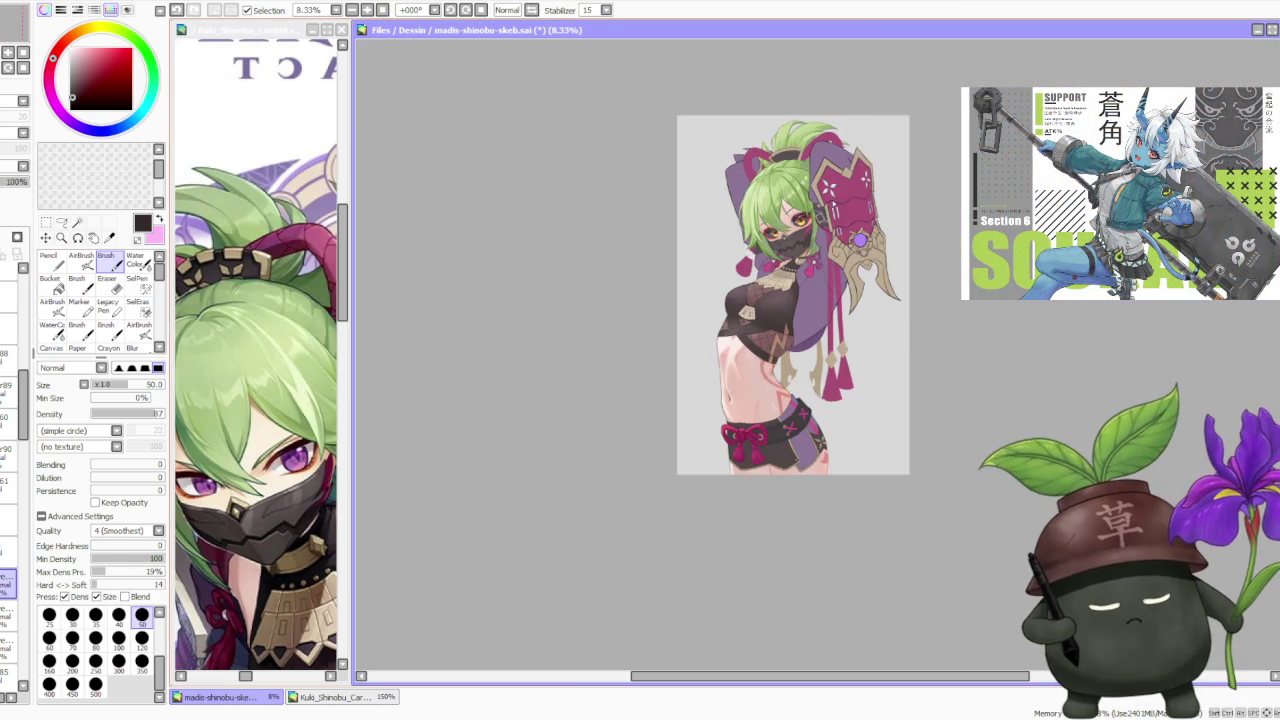
# Paint the dark outline on the ornament's right end, undoing the failed stroke.
pyautogui.scroll(1, 815, 165)
pyautogui.scroll(1, 815, 165)
pyautogui.scroll(1, 815, 160)
pyautogui.scroll(1, 780, 210)
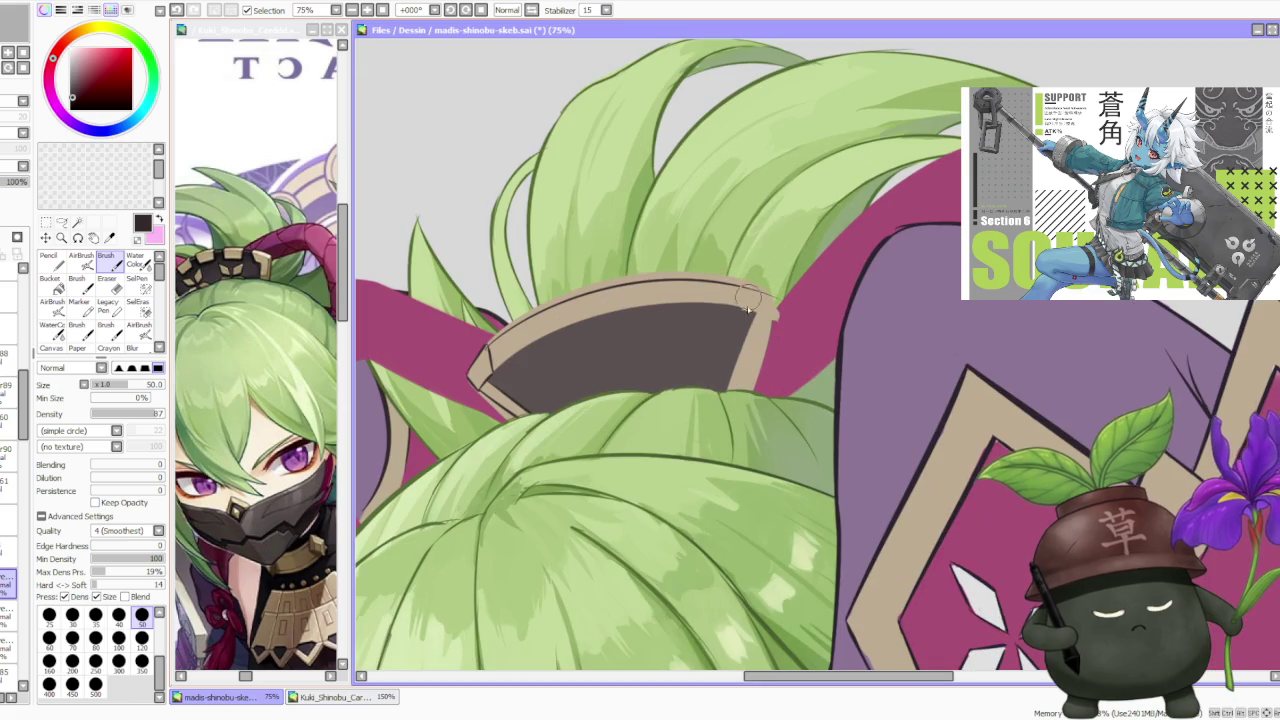
pyautogui.moveTo(752, 328)
pyautogui.mouseDown()
pyautogui.moveTo(758, 310)
pyautogui.moveTo(740, 390)
pyautogui.mouseUp()
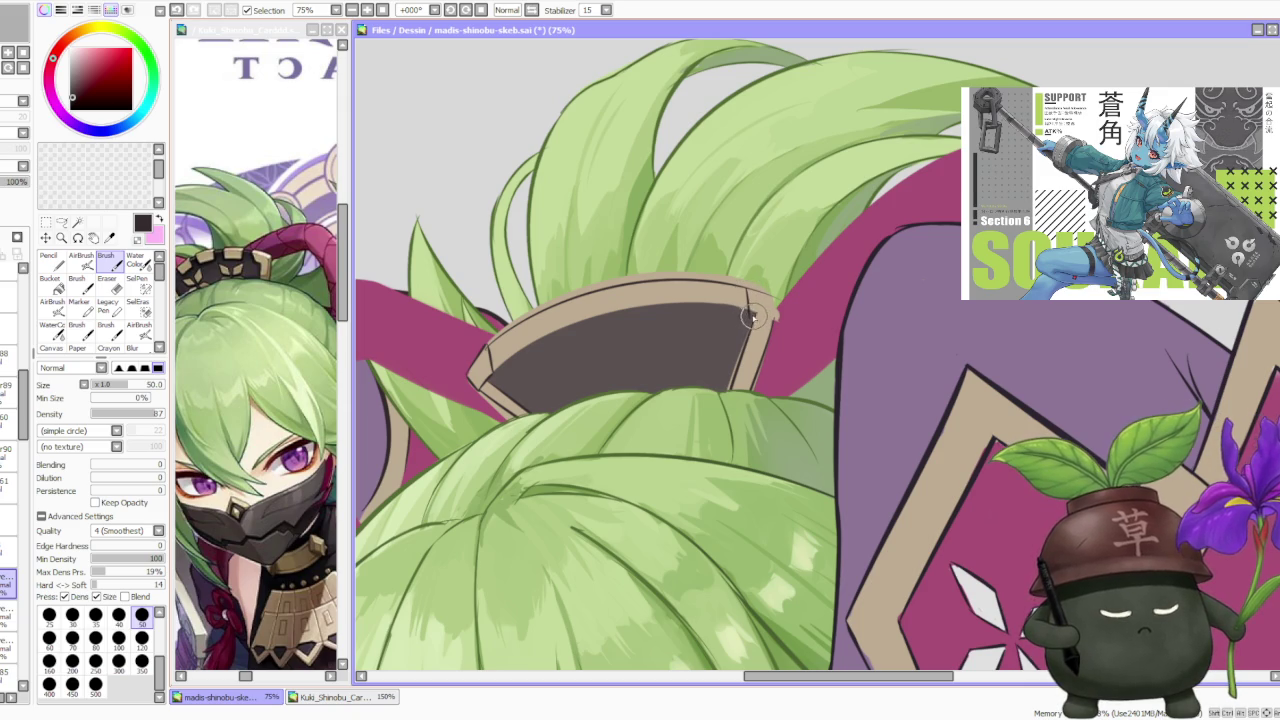
pyautogui.hotkey('ctrl', 'z')
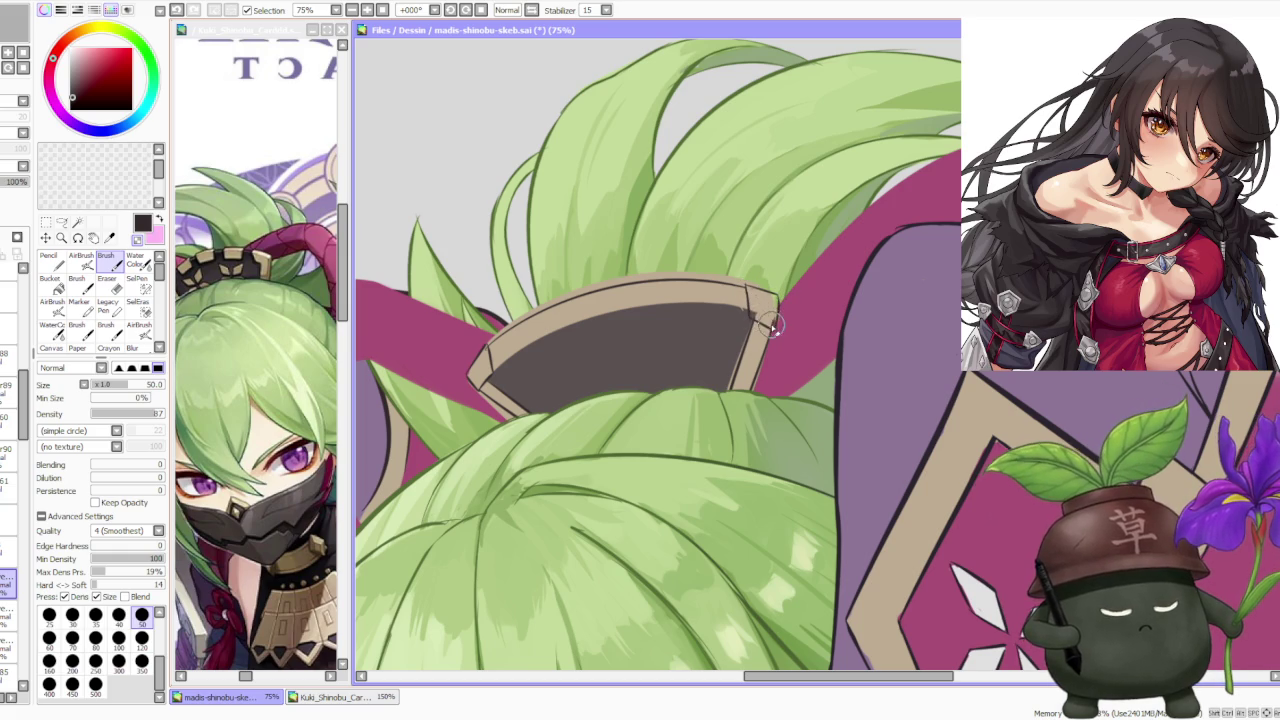
pyautogui.scroll(-3, 763, 318)
pyautogui.scroll(-1, 734, 226)
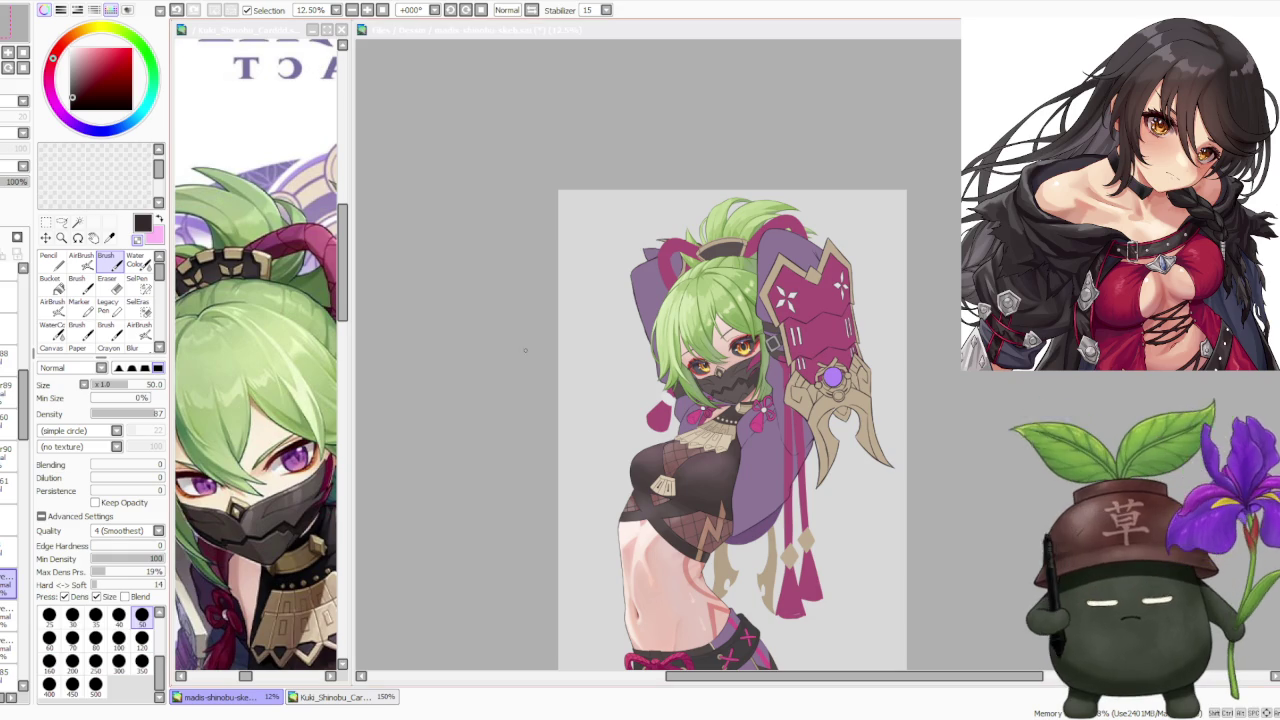
pyautogui.click(922, 218)
pyautogui.scroll(2, 922, 218)
pyautogui.scroll(1, 800, 274)
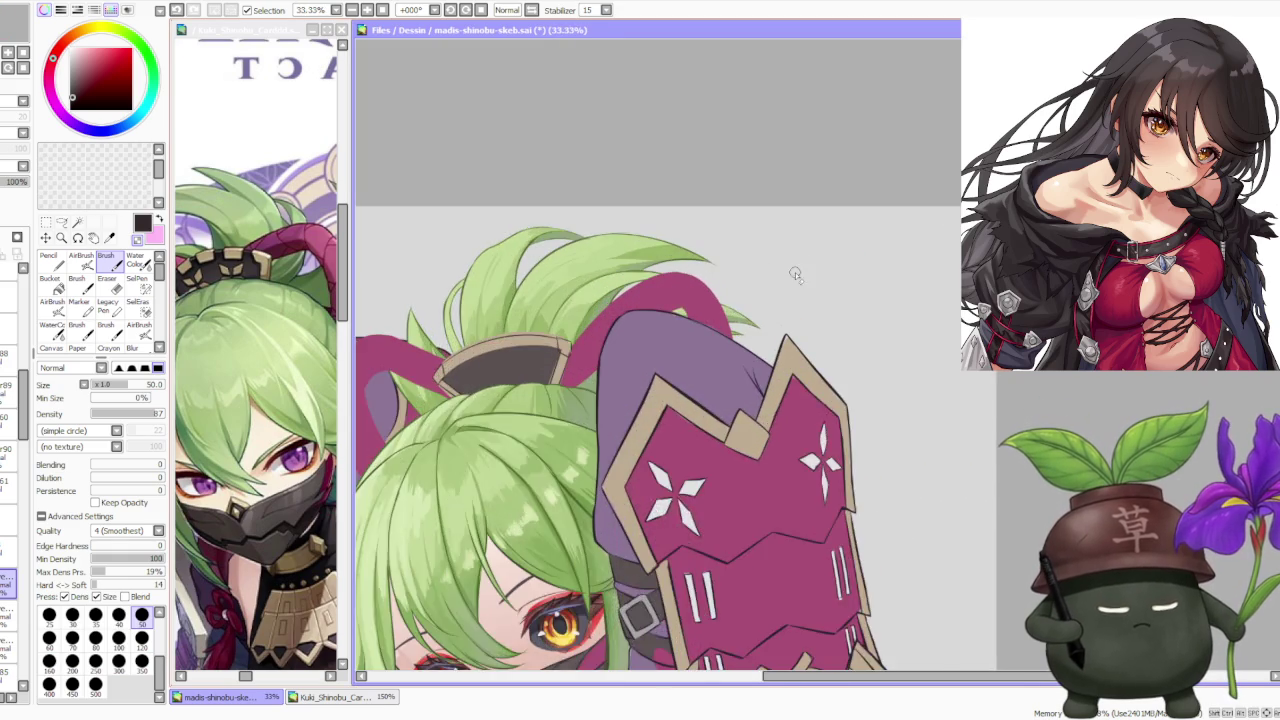
pyautogui.scroll(1, 780, 280)
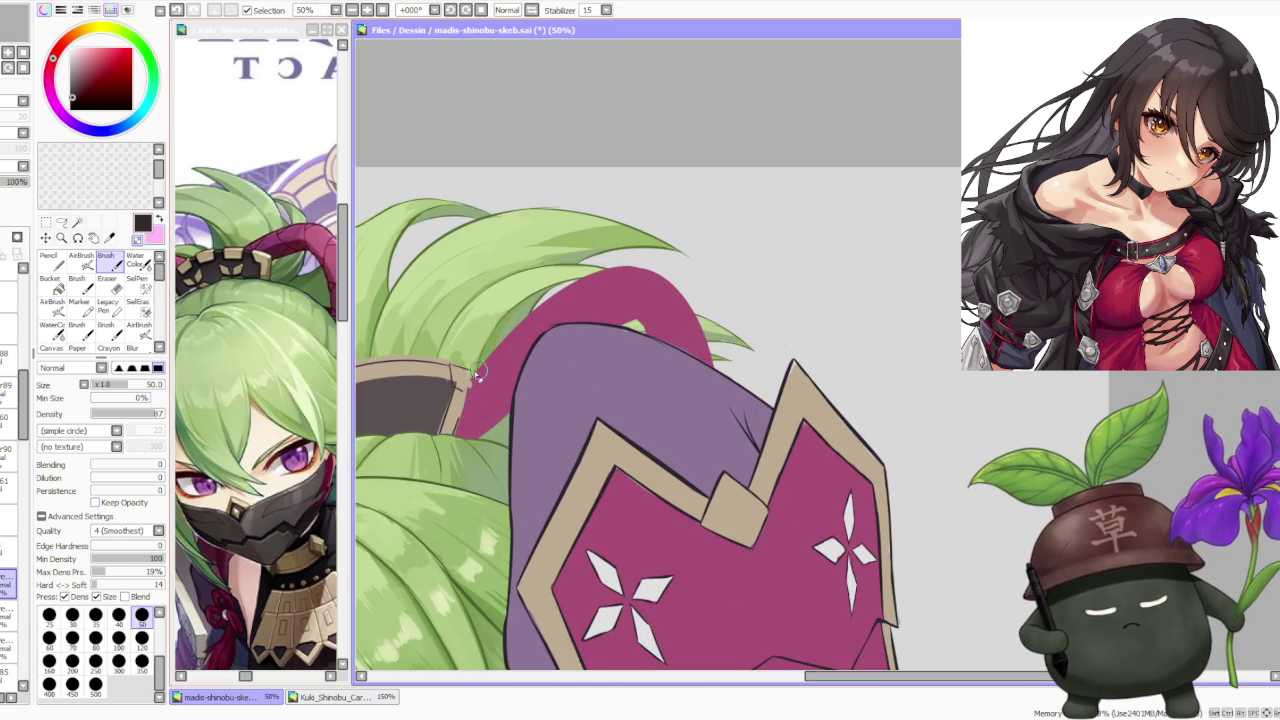
pyautogui.scroll(1, 466, 385)
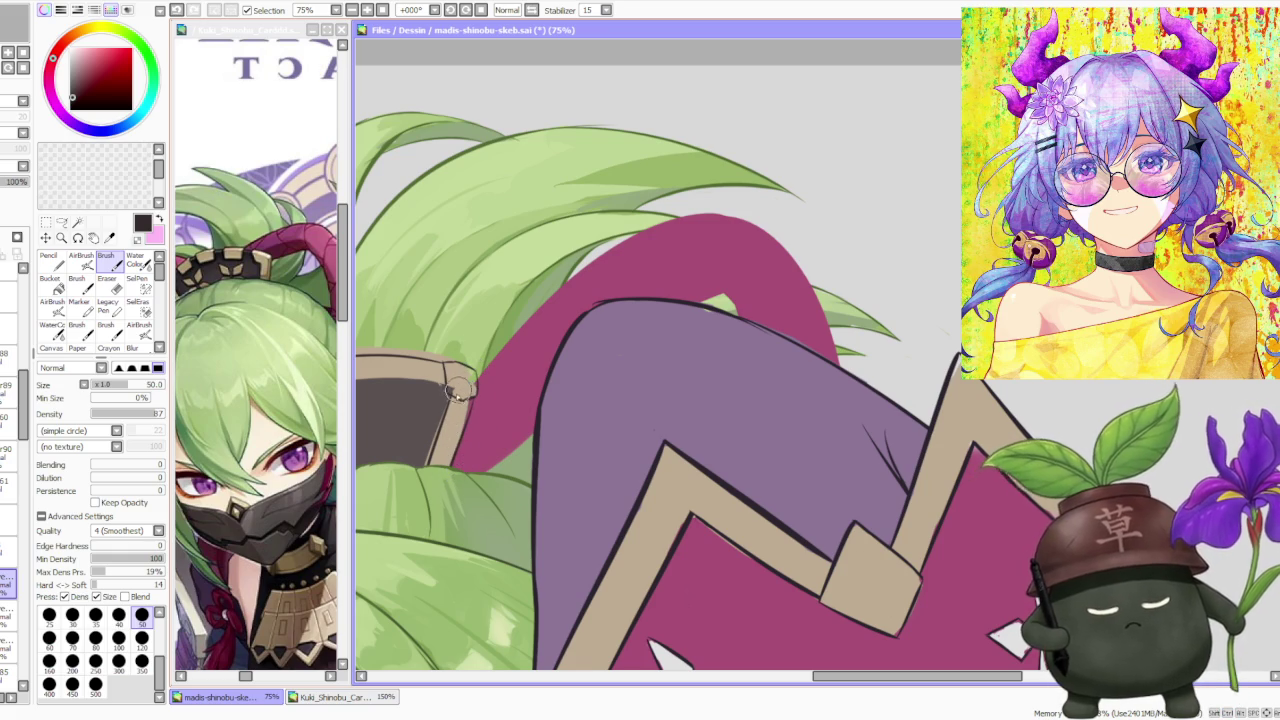
pyautogui.scroll(-3, 458, 385)
pyautogui.scroll(-2, 450, 370)
pyautogui.scroll(4, 435, 333)
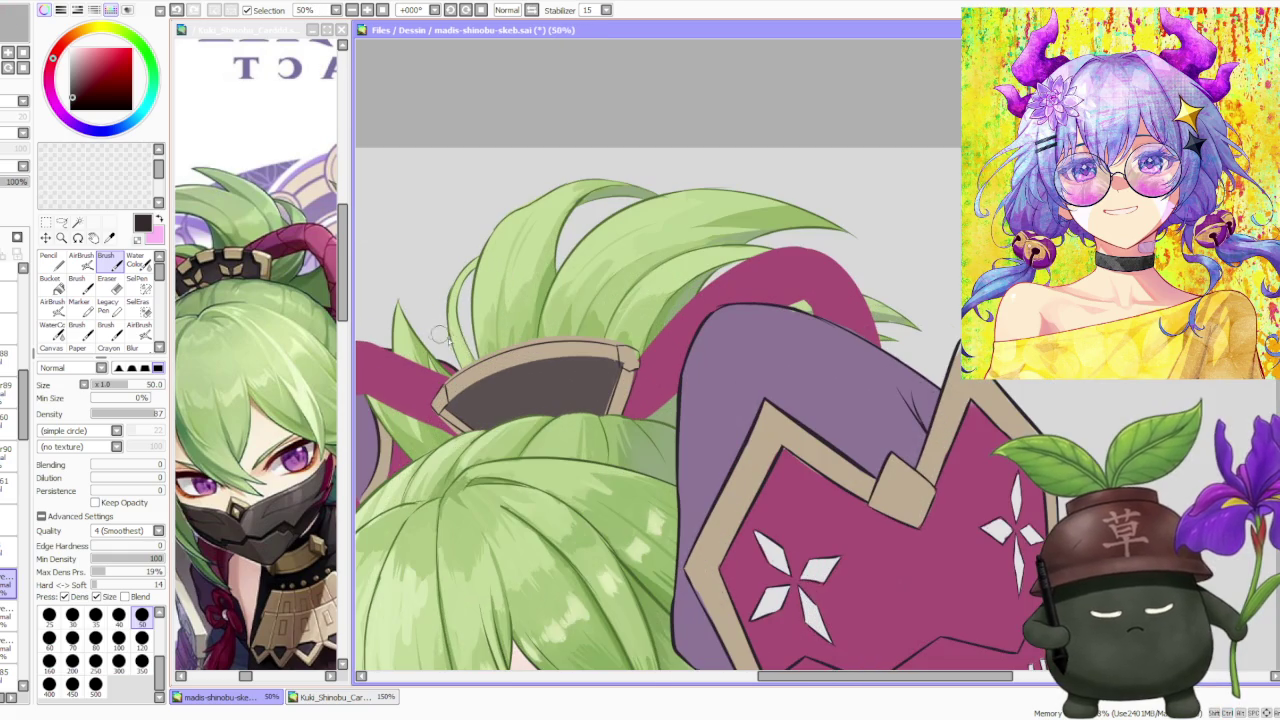
pyautogui.scroll(-3, 621, 271)
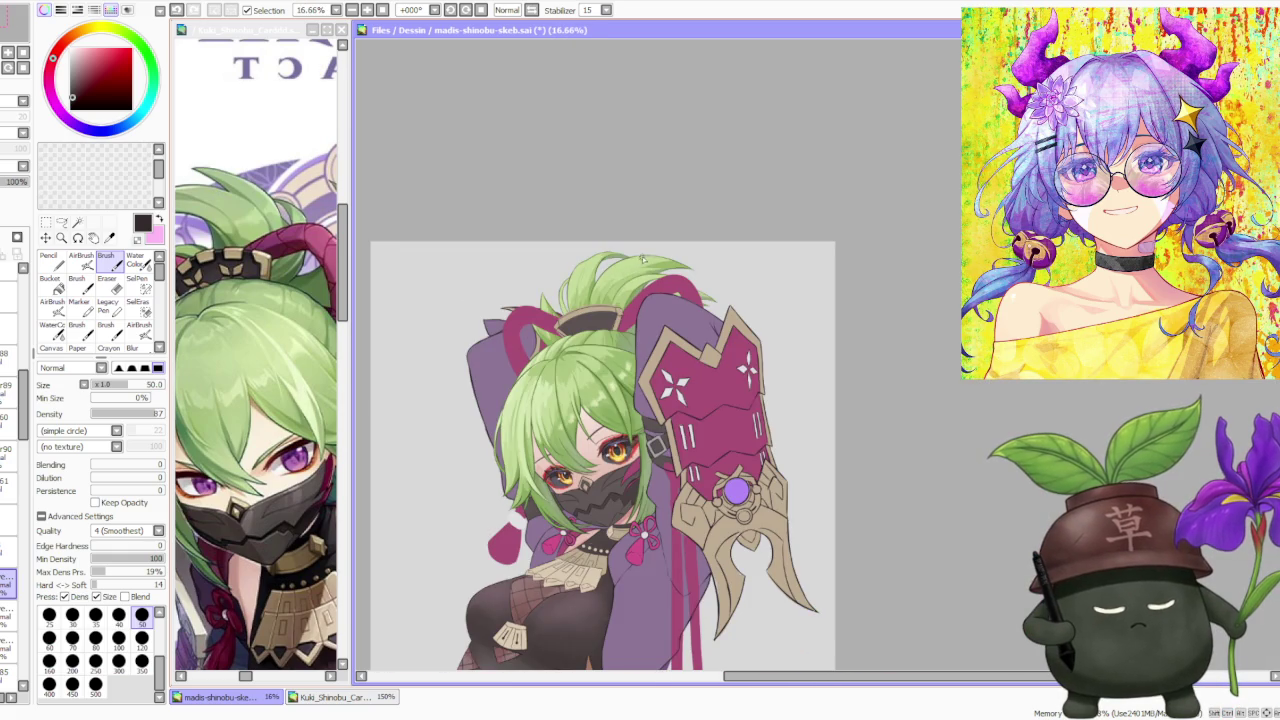
pyautogui.scroll(-1, 640, 240)
pyautogui.scroll(6, 640, 245)
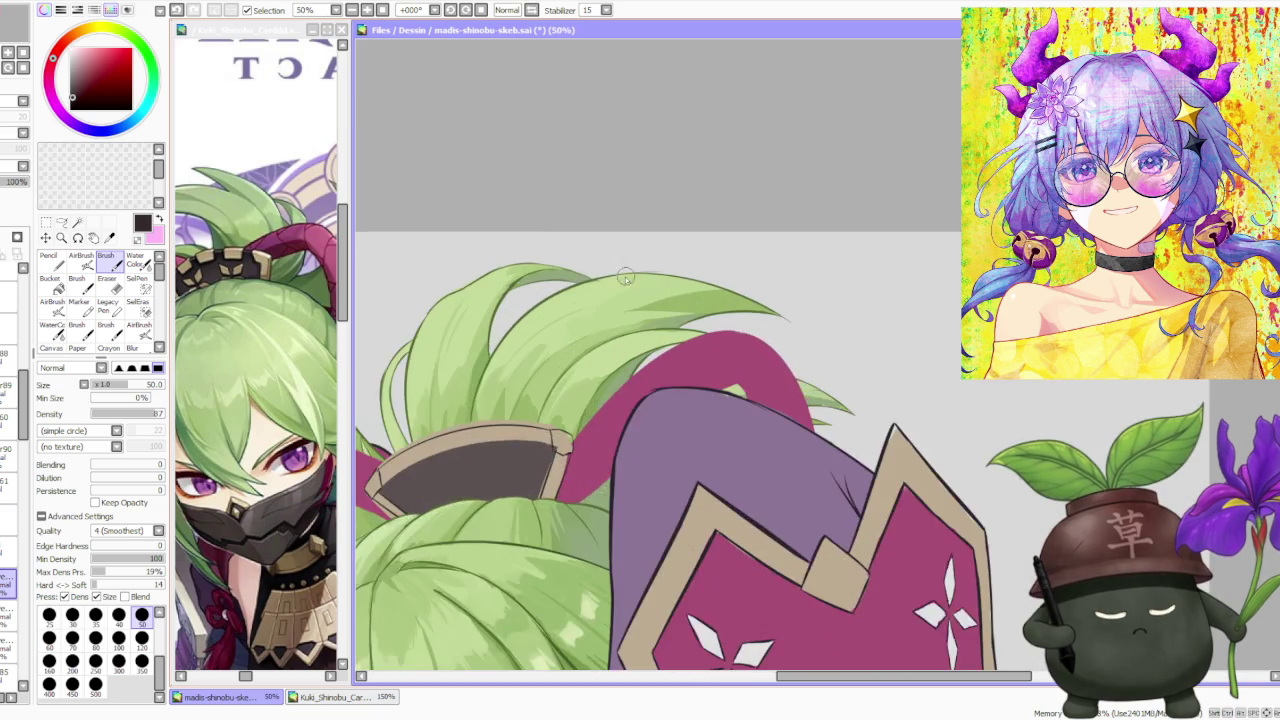
pyautogui.scroll(1, 600, 310)
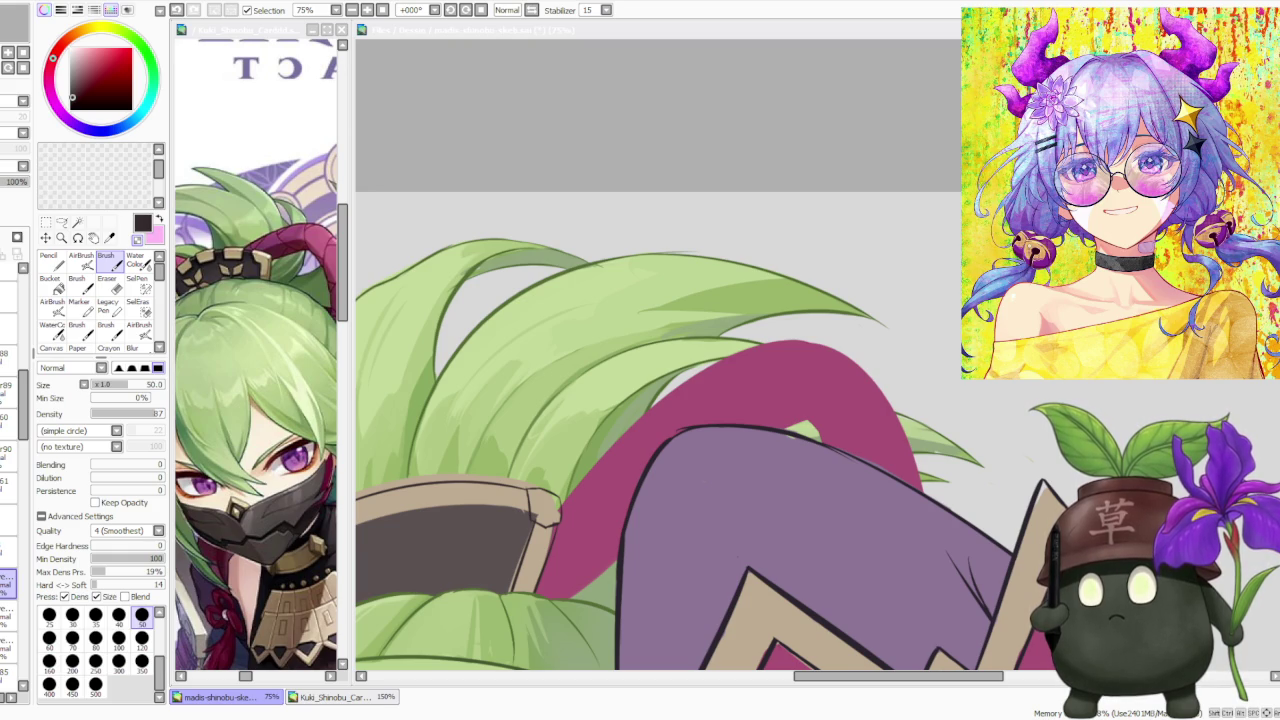
pyautogui.click(520, 505)
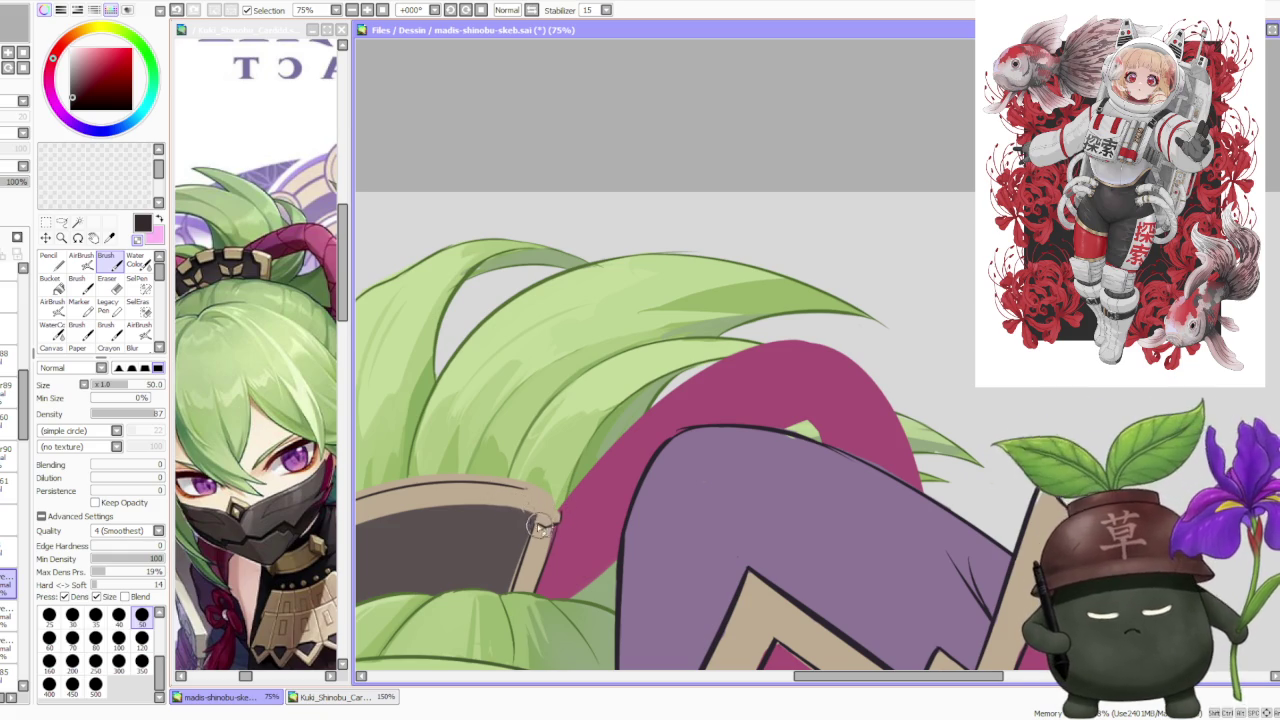
# Stroke a short dark divider line across the ornament's upper corner, then zoom to review it.
pyautogui.moveTo(543, 528); pyautogui.dragTo(530, 507)
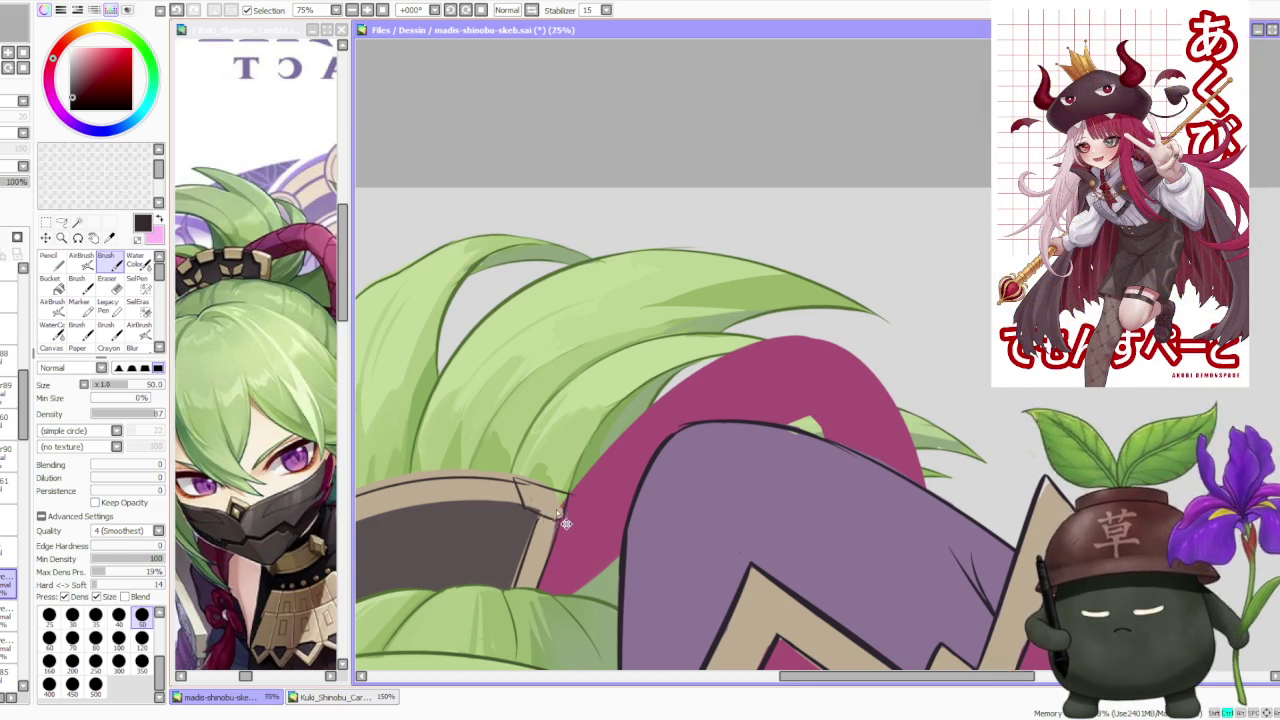
pyautogui.scroll(-5, 553, 520)
pyautogui.scroll(5, 560, 500)
pyautogui.scroll(-5, 583, 462)
pyautogui.scroll(2, 583, 462)
pyautogui.scroll(3, 547, 497)
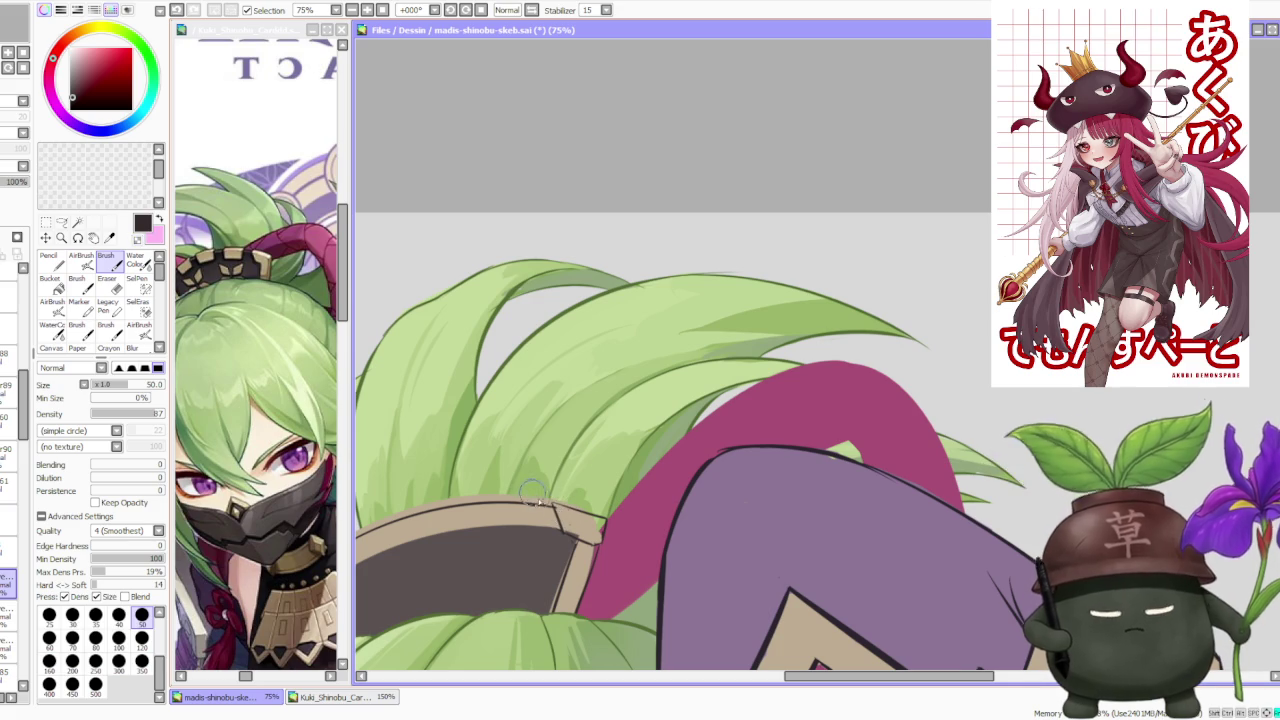
pyautogui.scroll(1, 525, 492)
pyautogui.scroll(1, 510, 490)
pyautogui.scroll(-2, 487, 488)
pyautogui.scroll(-3, 487, 488)
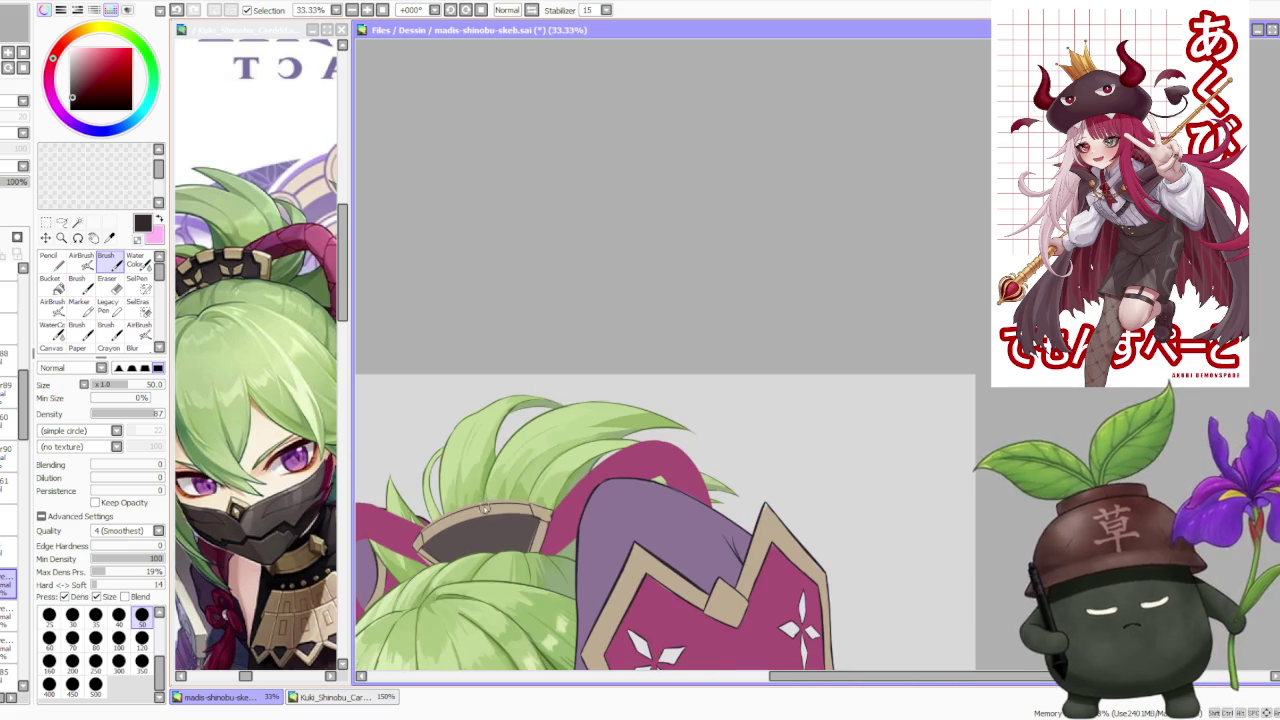
pyautogui.scroll(1, 466, 488)
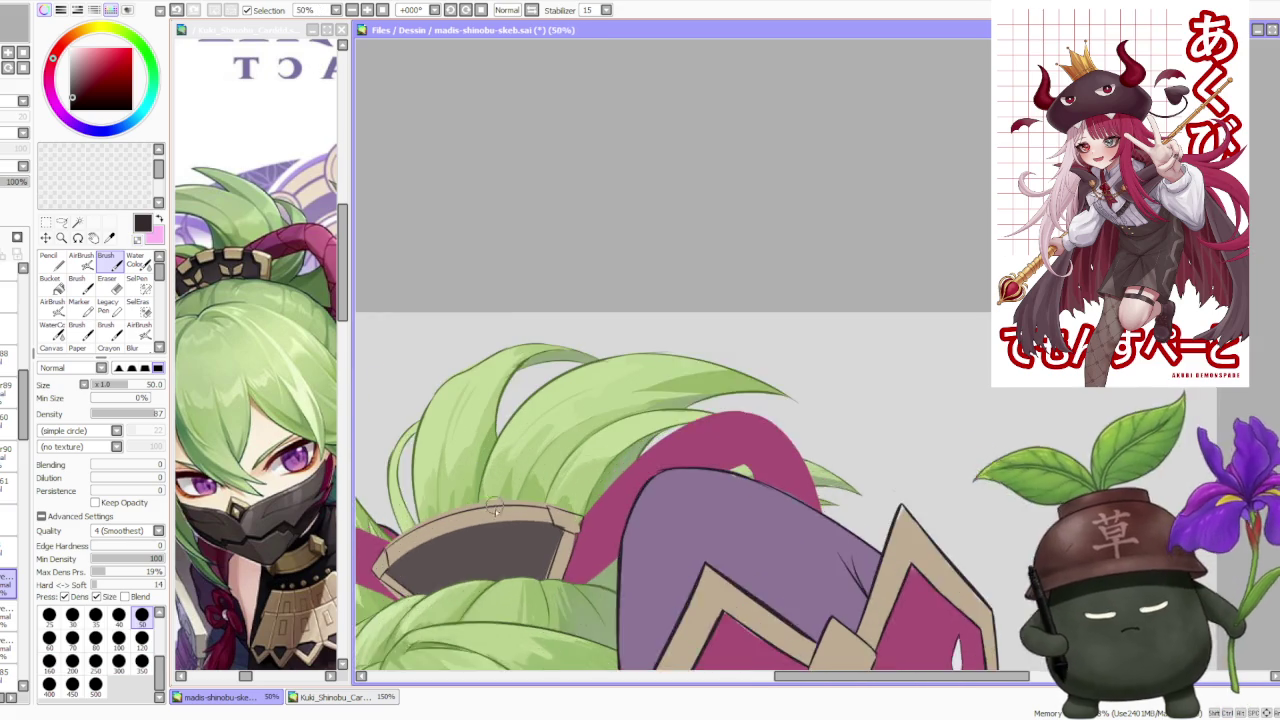
pyautogui.scroll(2, 480, 500)
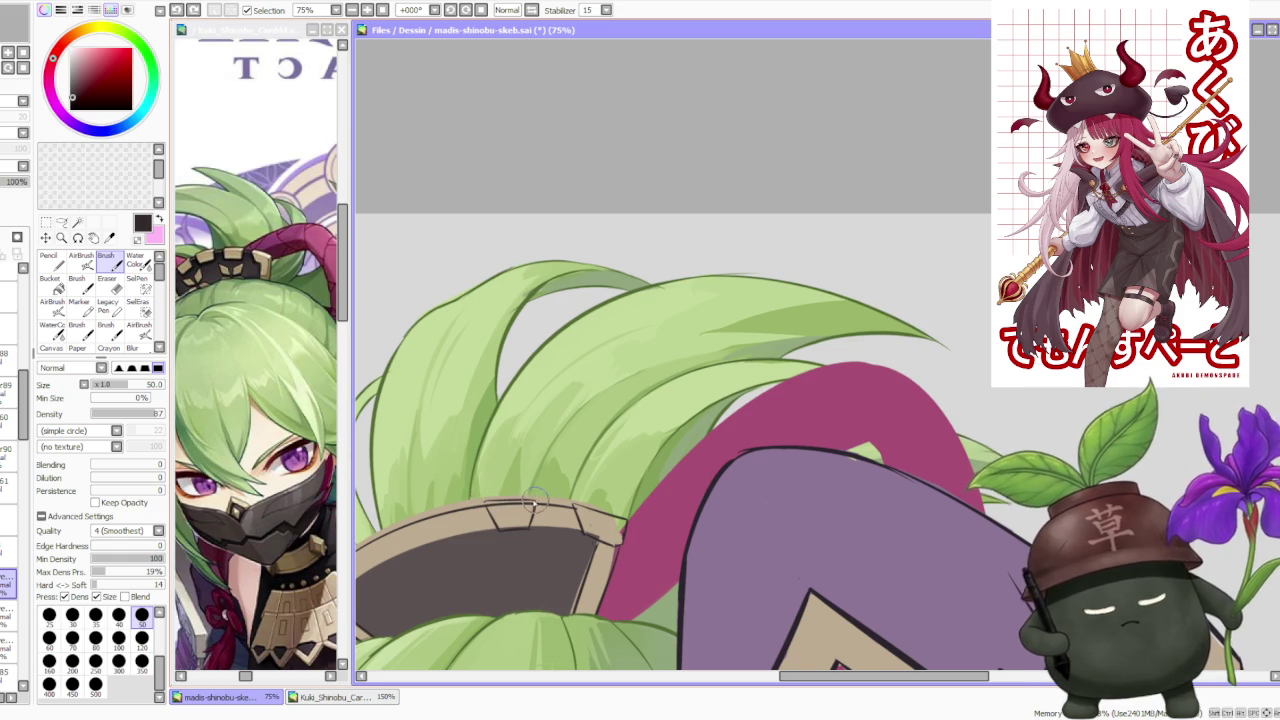
pyautogui.scroll(-3, 535, 503)
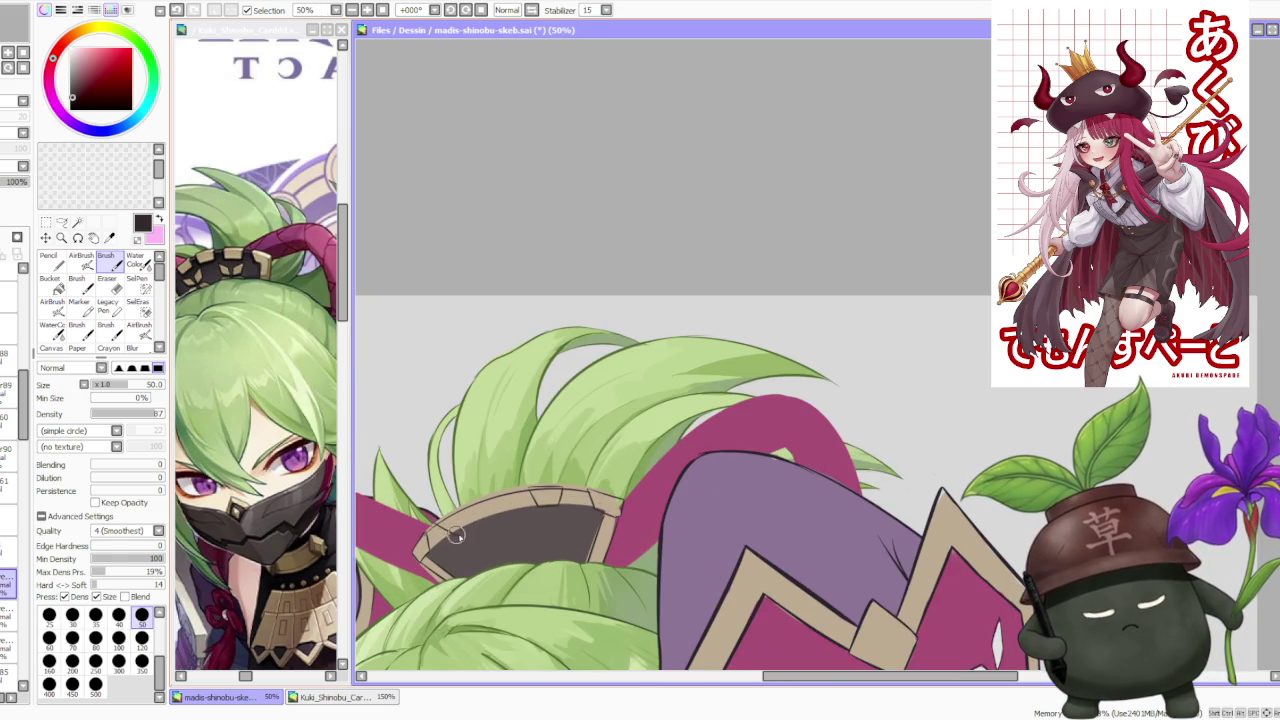
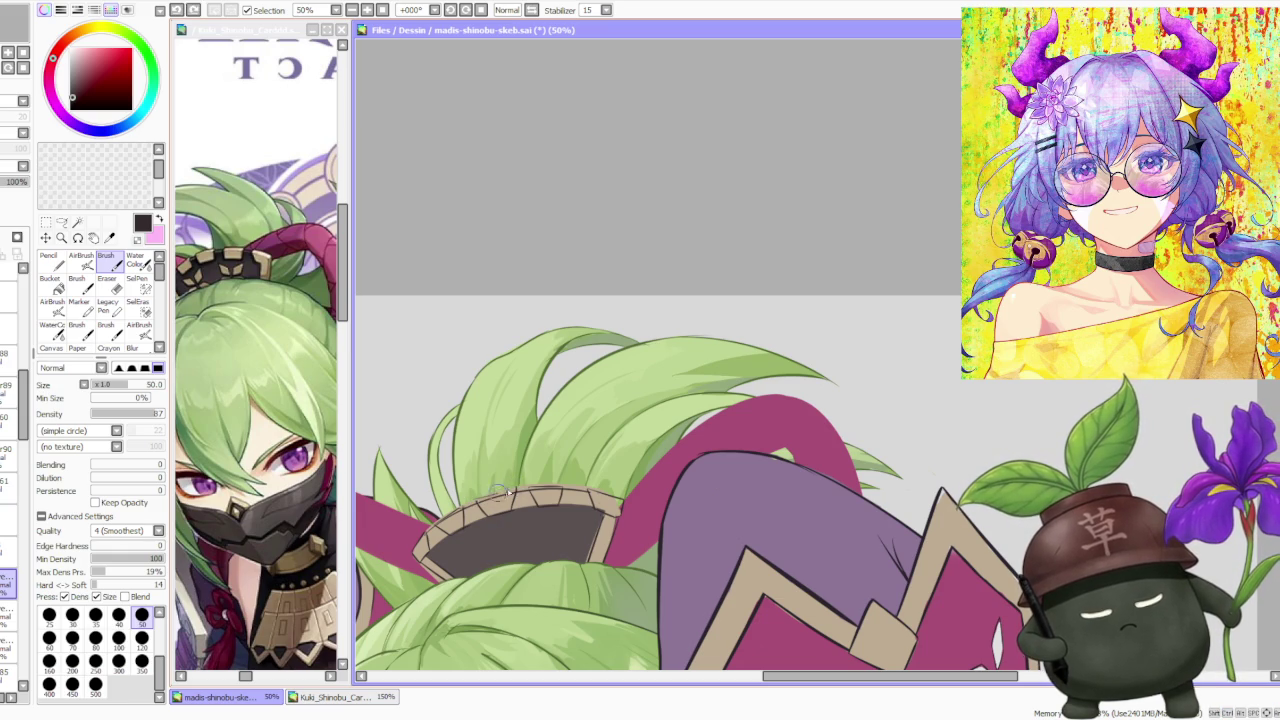
# Lasso the misaligned tan brim tile and nudge it into line with the other tiles.
pyautogui.press('Delete')
pyautogui.press('Delete')
pyautogui.press('Delete')
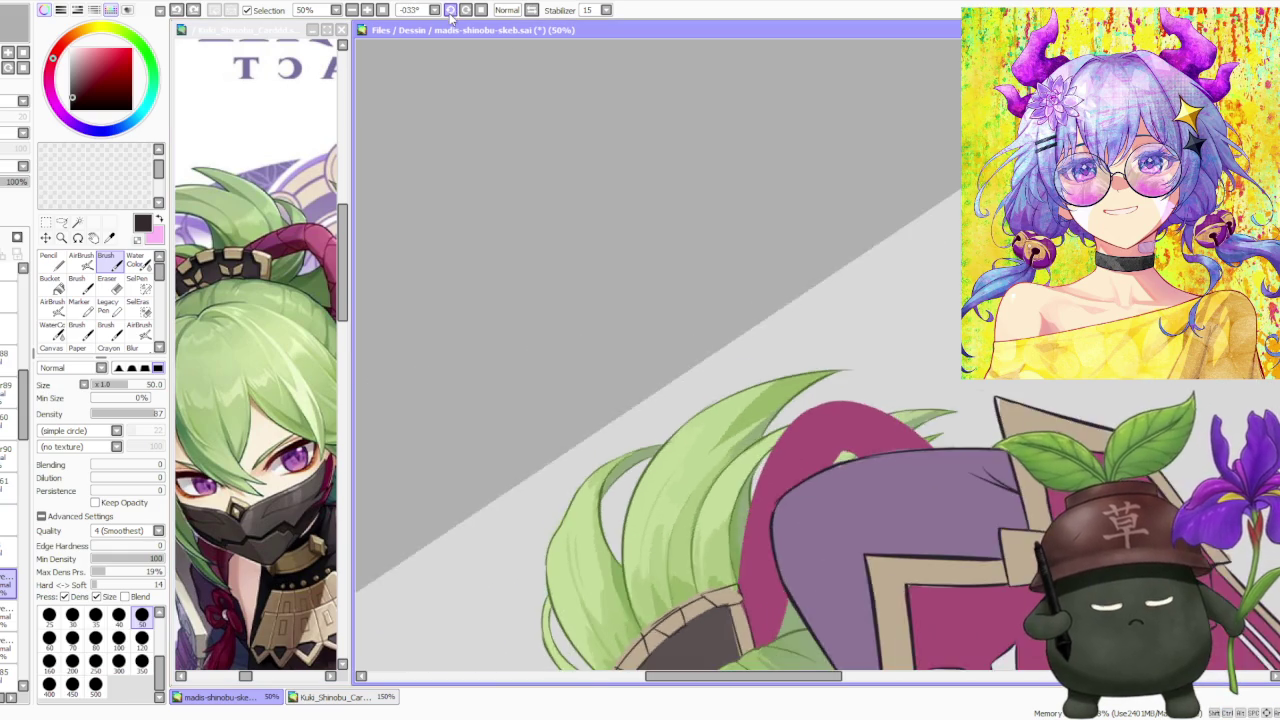
pyautogui.scroll(-3, 617, 103)
pyautogui.scroll(1, 705, 515)
pyautogui.scroll(4, 705, 515)
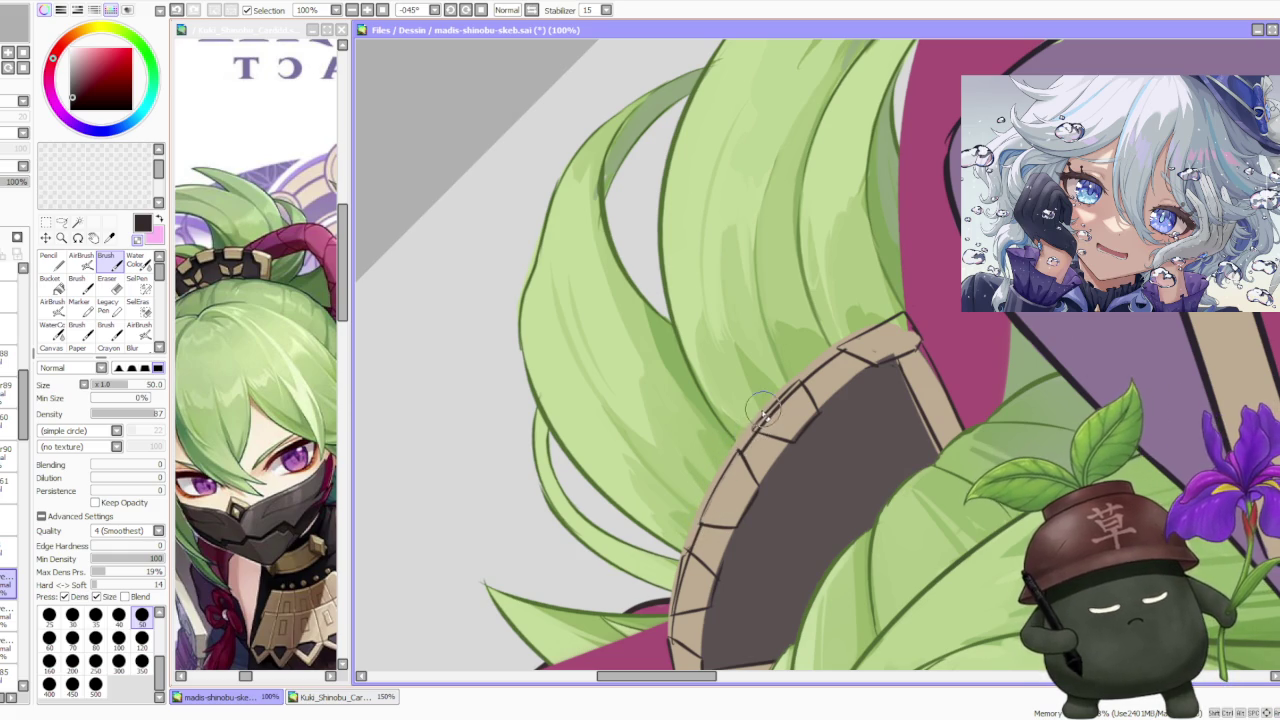
pyautogui.moveTo(762, 412); pyautogui.dragTo(742, 422)
pyautogui.click(61, 222)
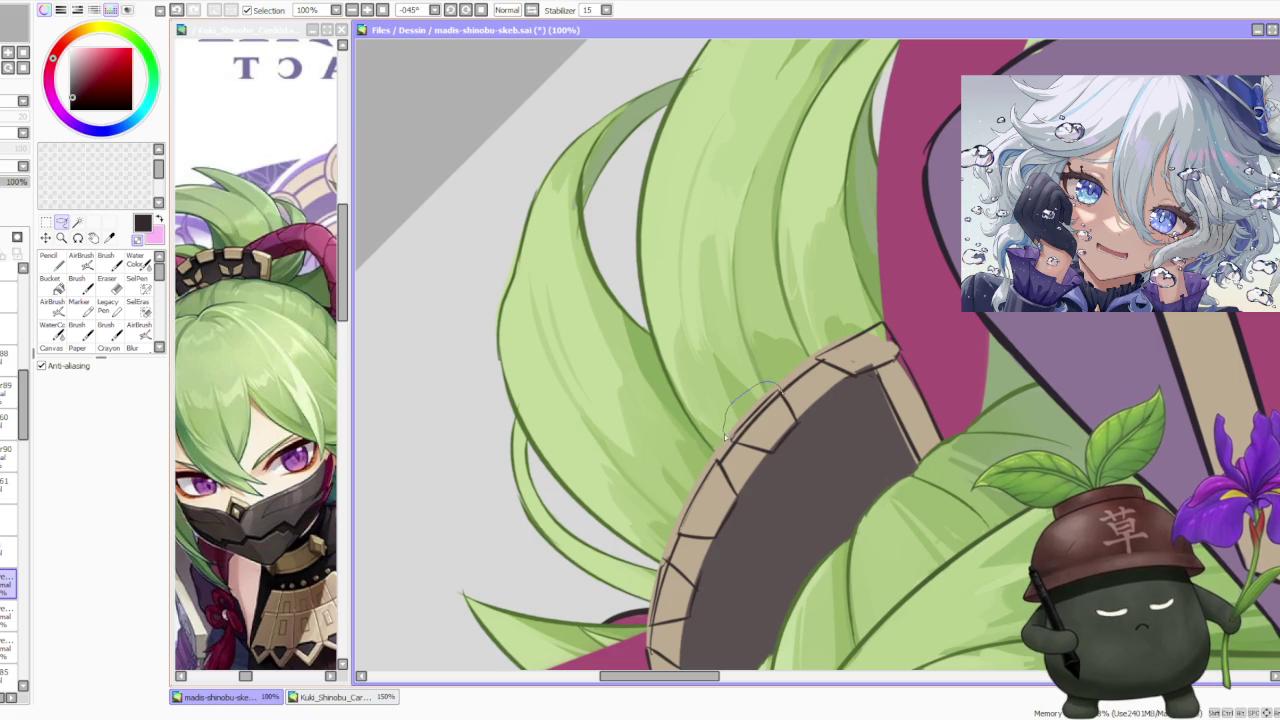
pyautogui.moveTo(810, 412); pyautogui.dragTo(808, 423)
pyautogui.hotkey('ctrl', 'd')
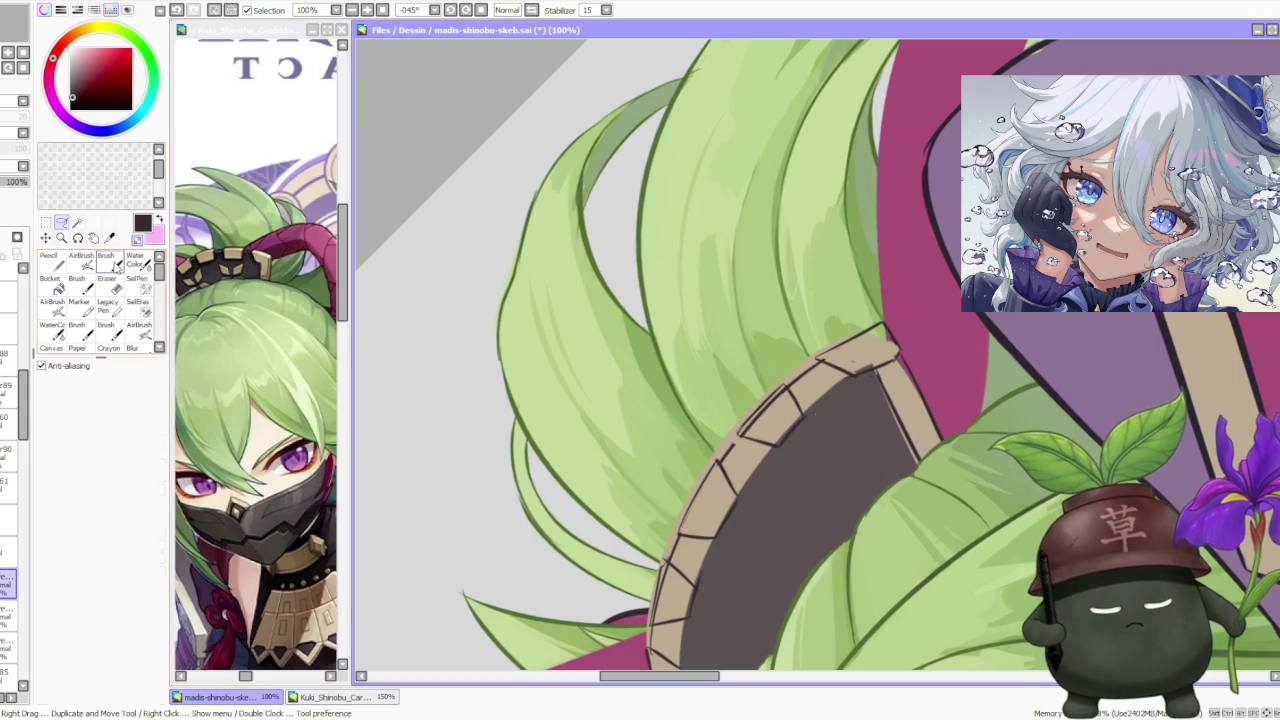
pyautogui.press('b')
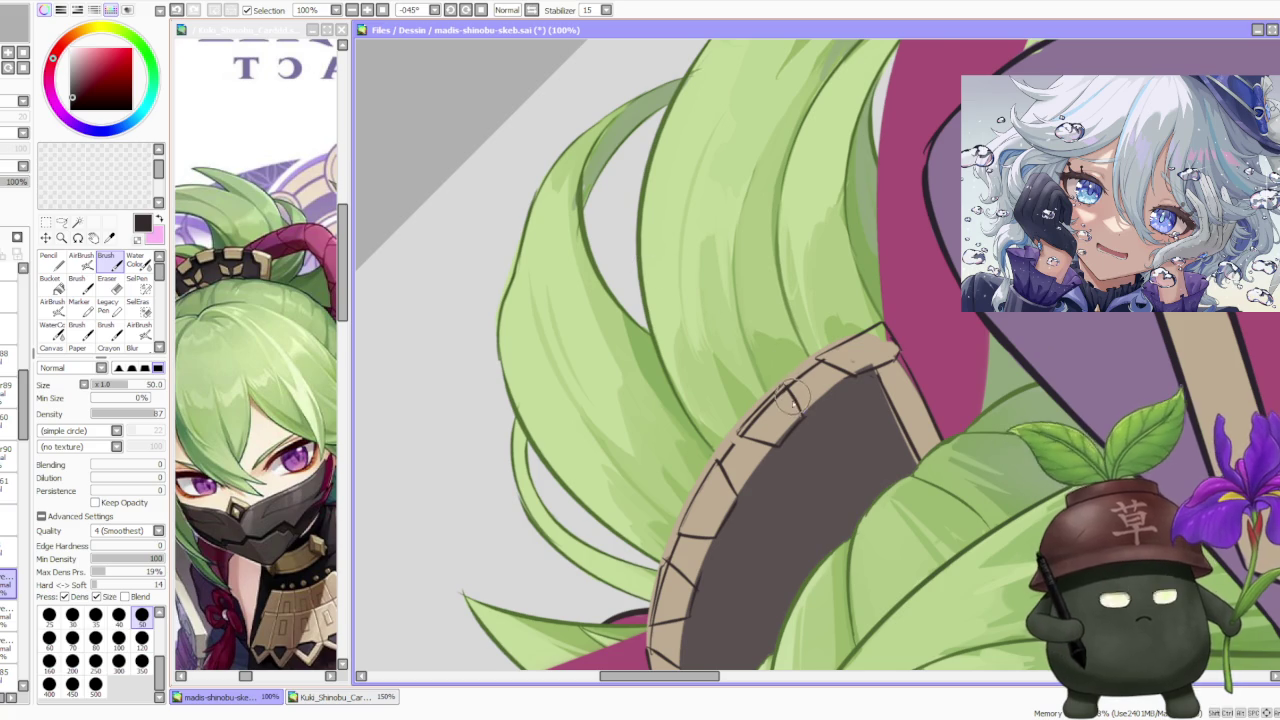
pyautogui.scroll(2, 735, 440)
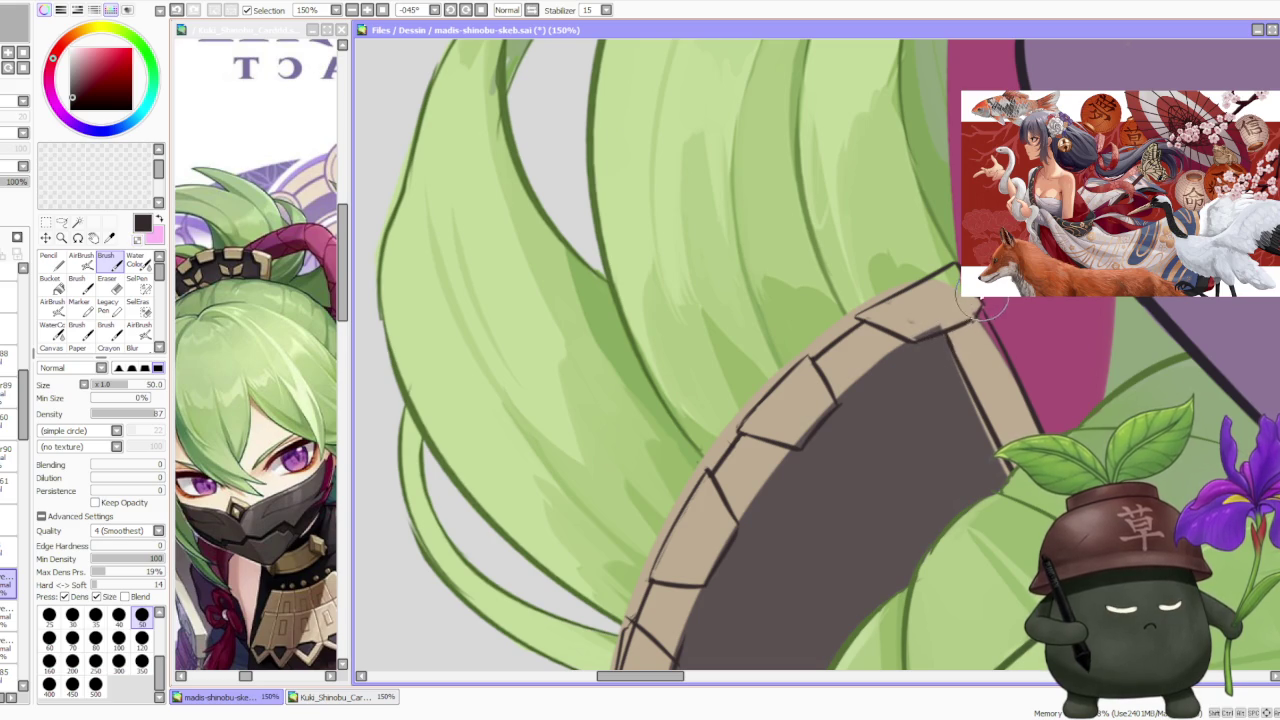
# Draw dark outline strokes along the tile edges across the hat brim.
pyautogui.moveTo(840, 398); pyautogui.dragTo(767, 530)
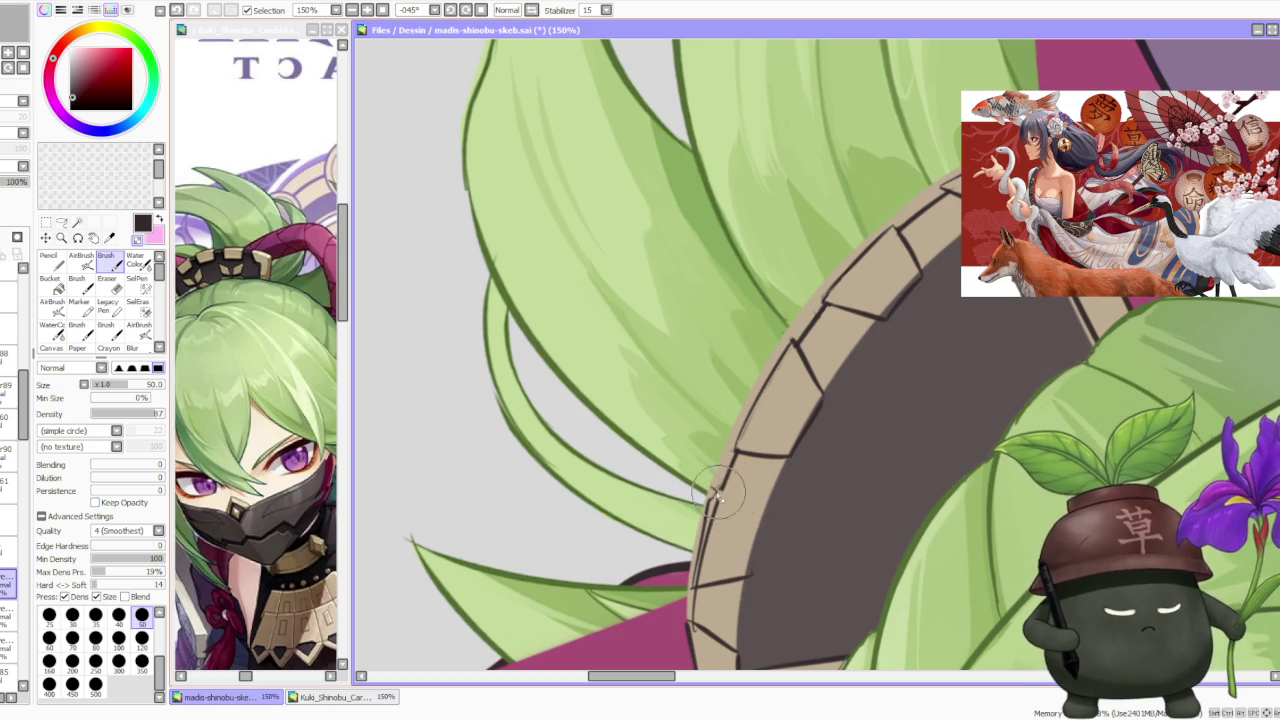
pyautogui.moveTo(712, 492); pyautogui.dragTo(756, 536)
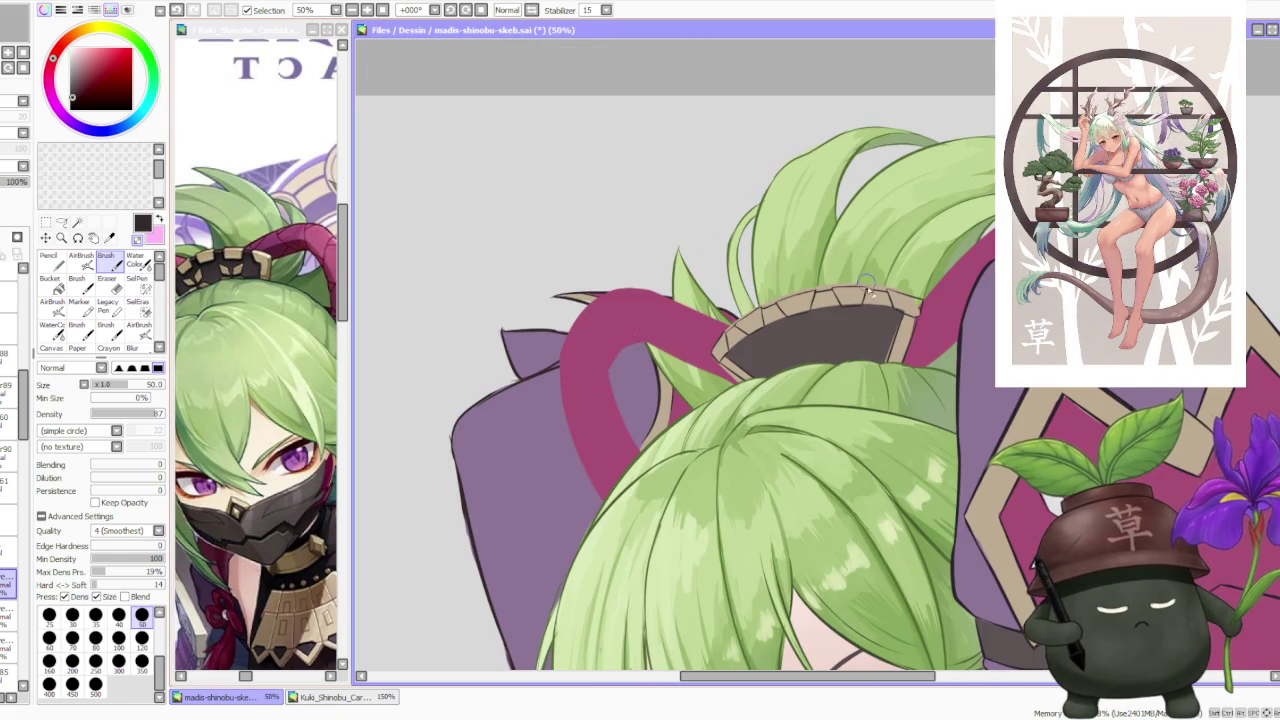
pyautogui.scroll(1, 880, 275)
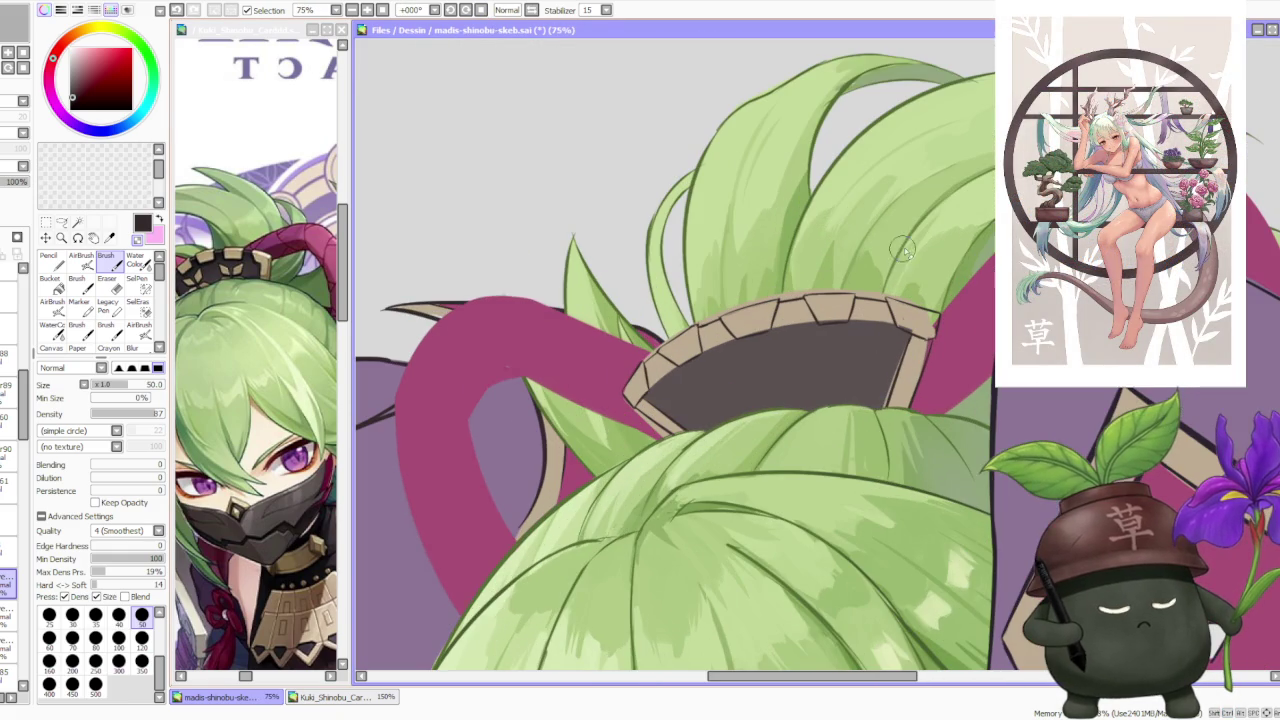
pyautogui.scroll(2, 928, 292)
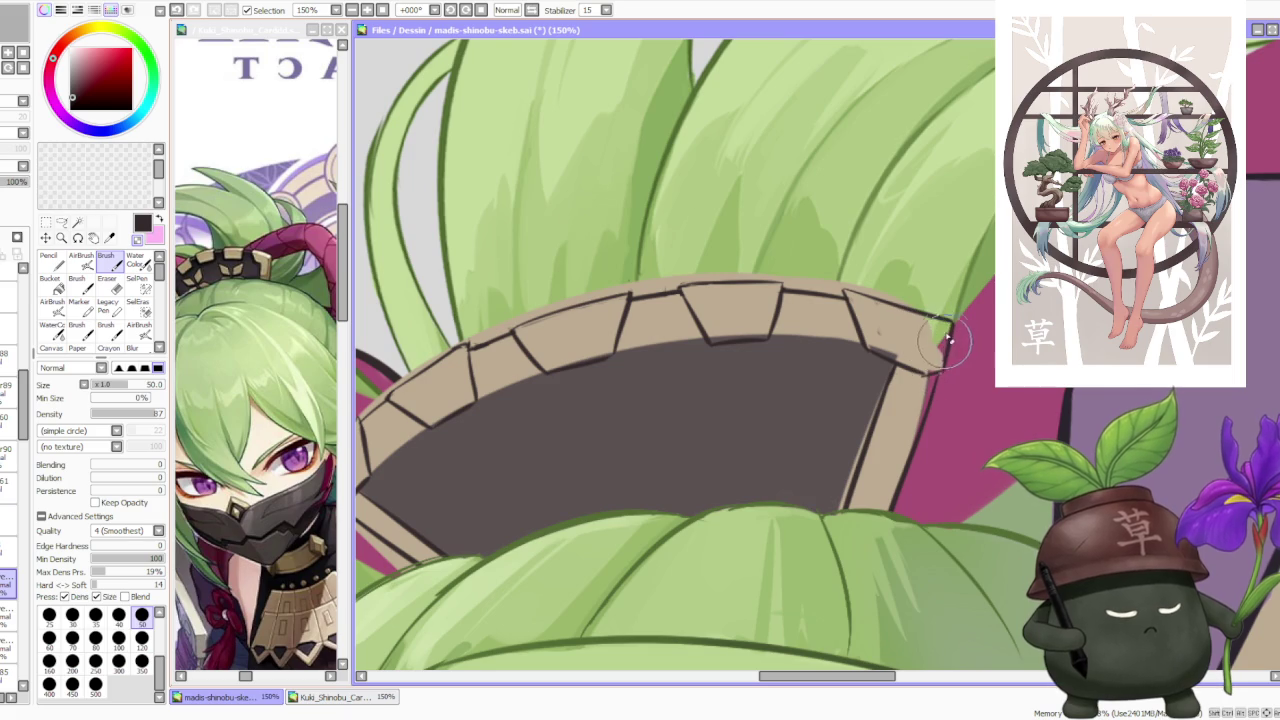
pyautogui.scroll(-2, 945, 370)
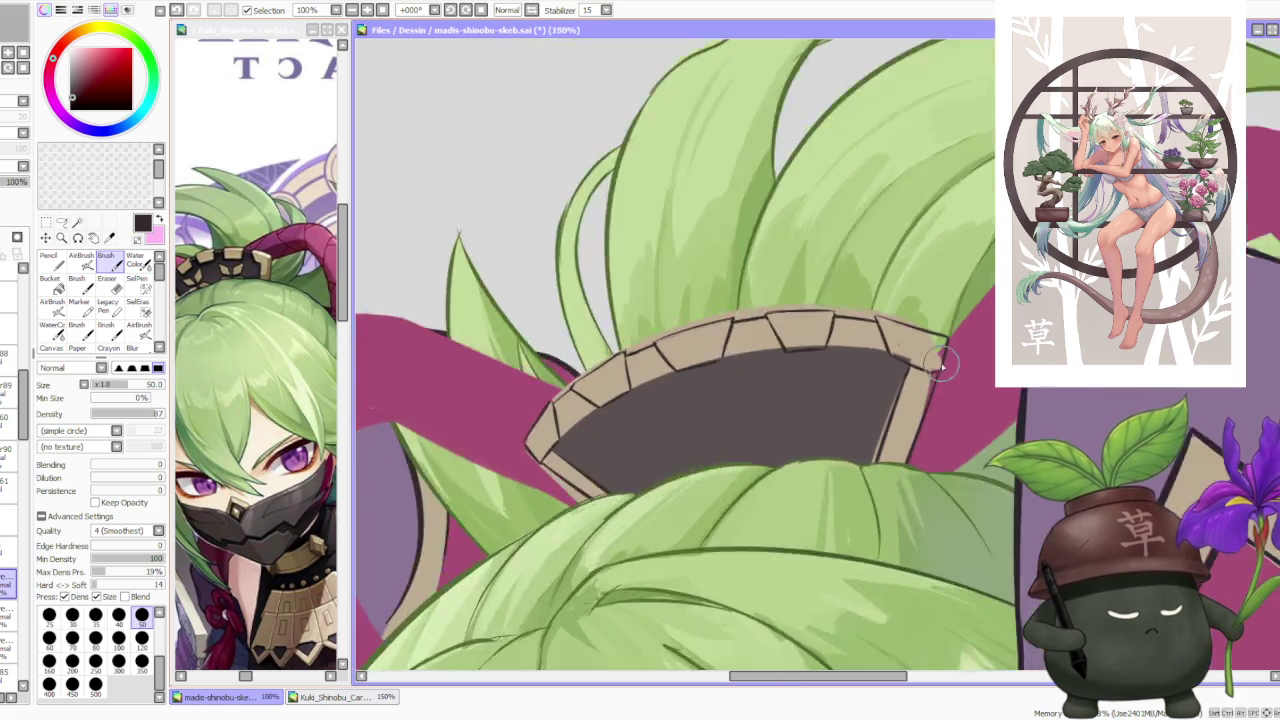
pyautogui.scroll(-3, 945, 370)
pyautogui.scroll(-2, 945, 370)
pyautogui.scroll(1, 960, 291)
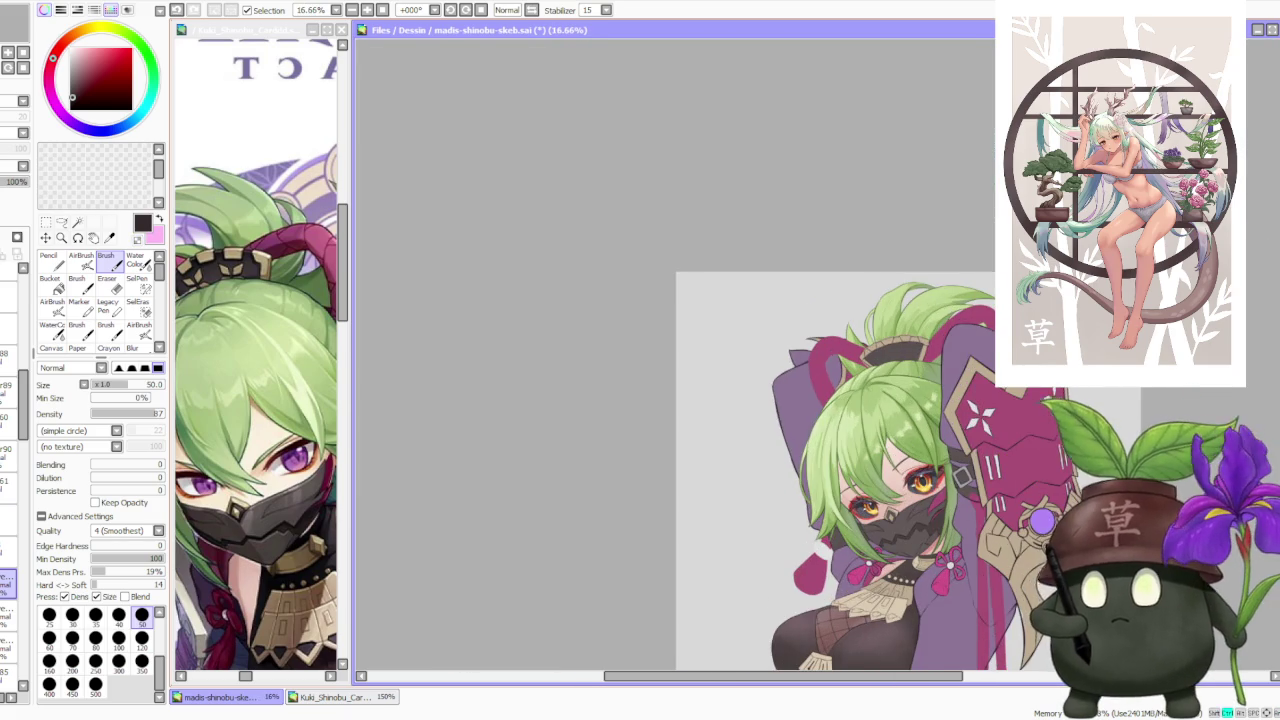
pyautogui.scroll(1, 960, 291)
pyautogui.scroll(2, 960, 291)
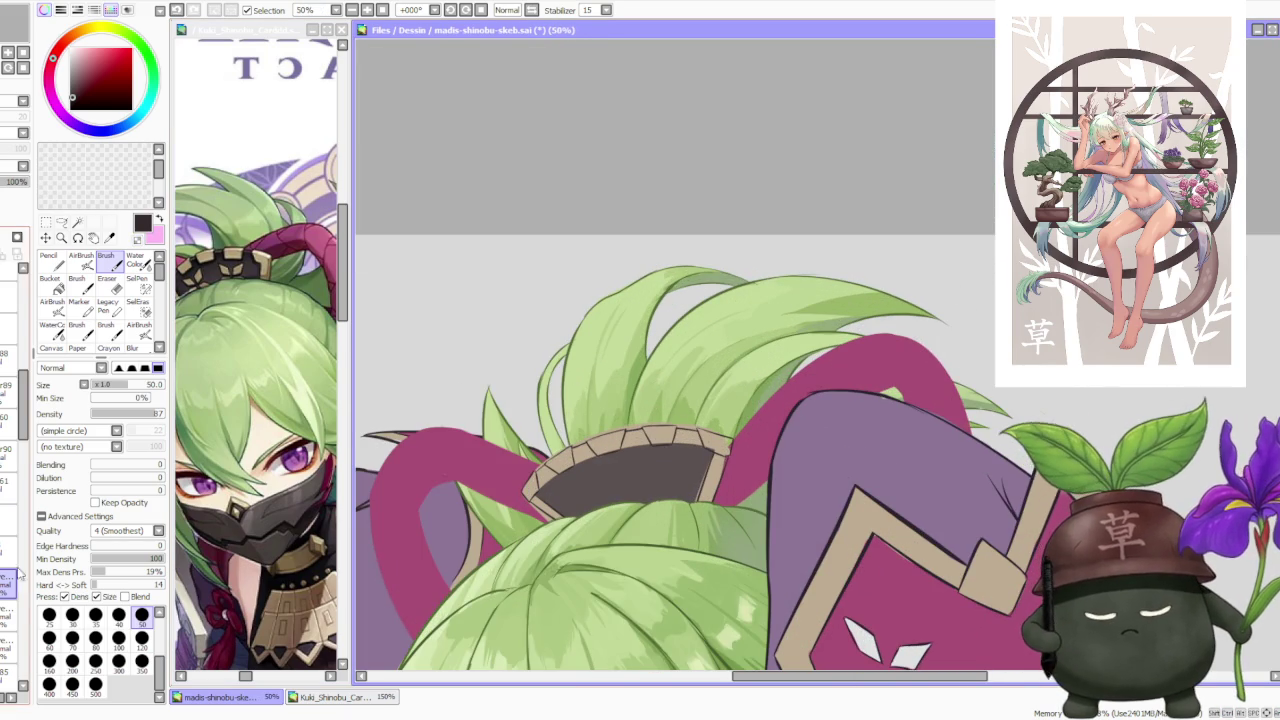
pyautogui.scroll(1, 695, 440)
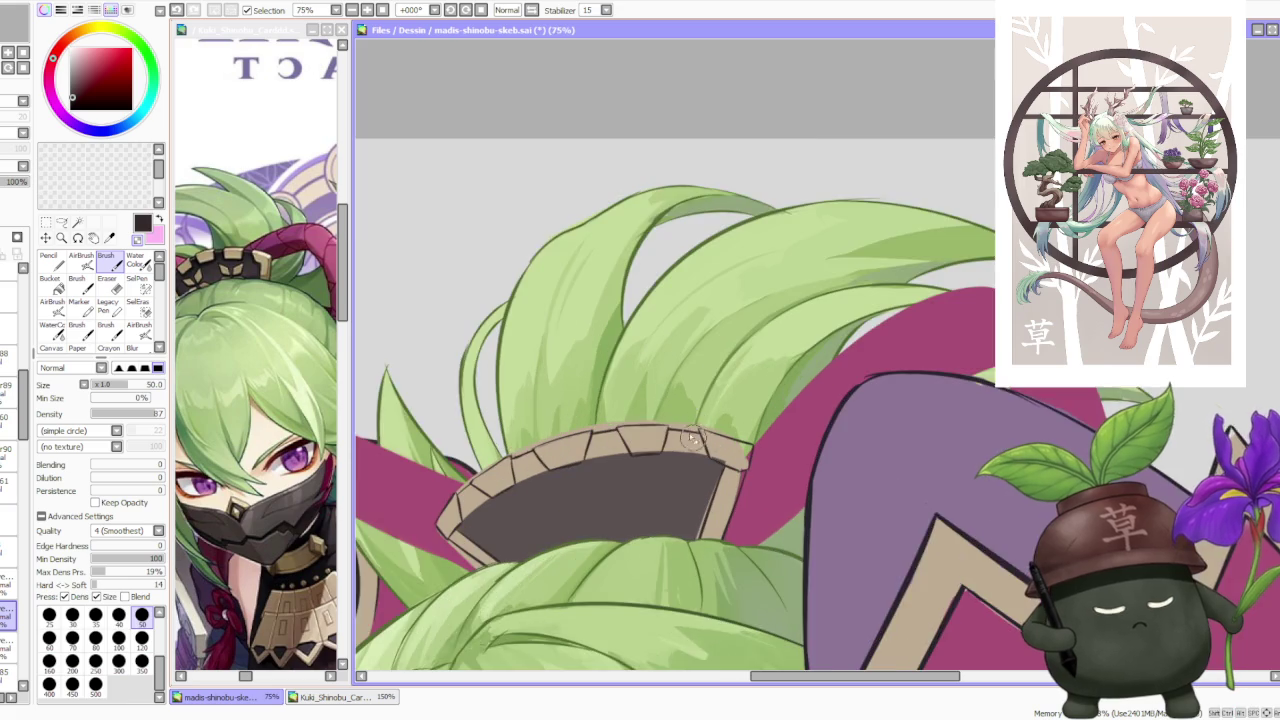
pyautogui.scroll(1, 695, 440)
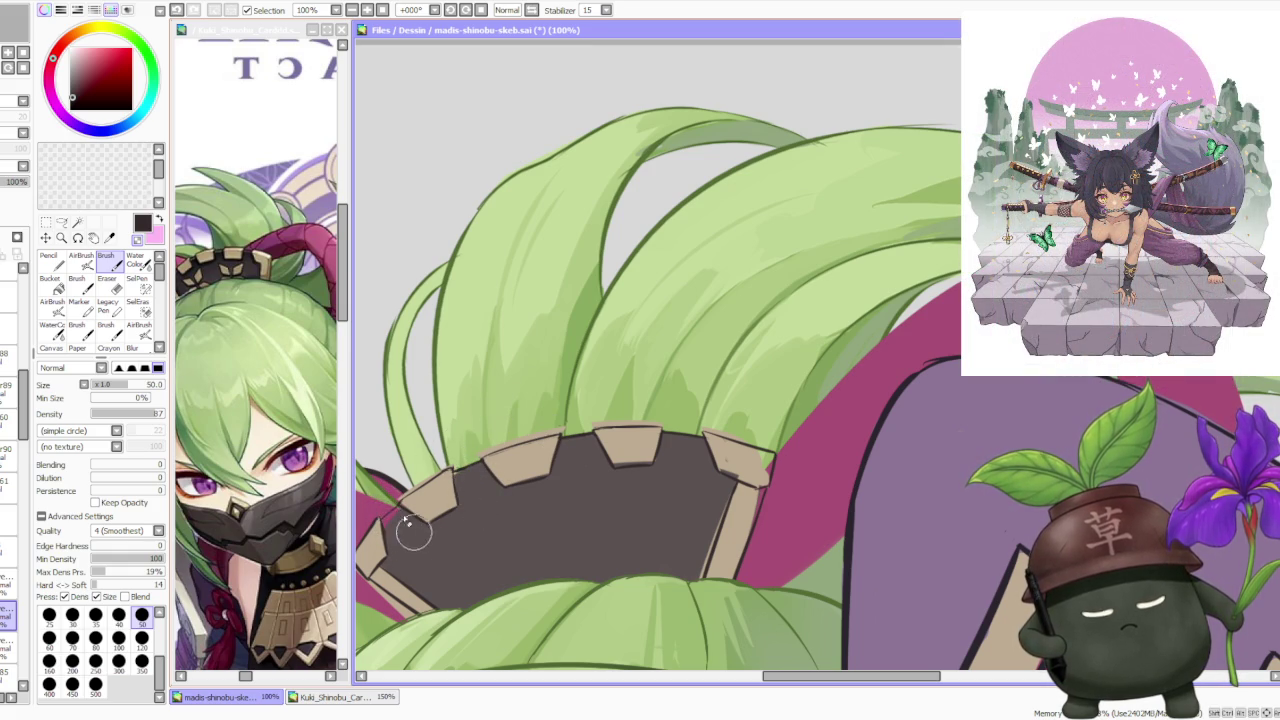
# Sample the tan tile colour and paint dark over tile sides for crisp, separate brim teeth.
pyautogui.scroll(-2, 595, 392)
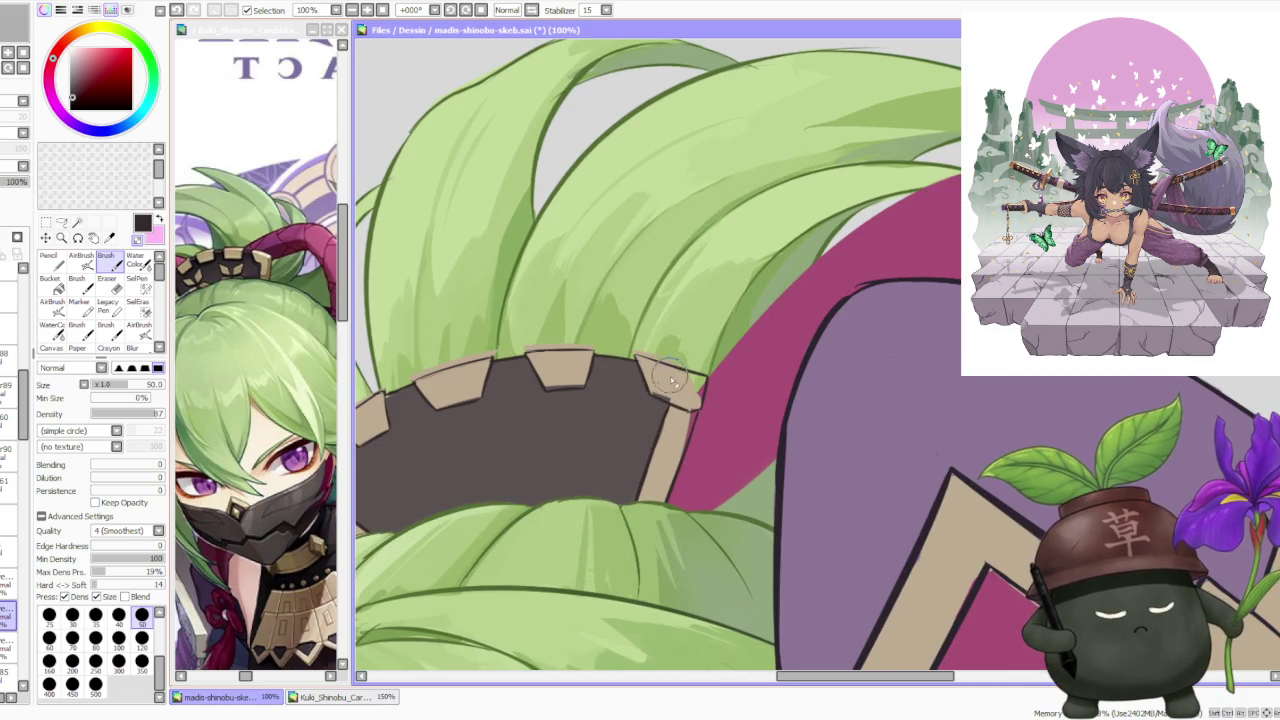
pyautogui.scroll(-2, 425, 480)
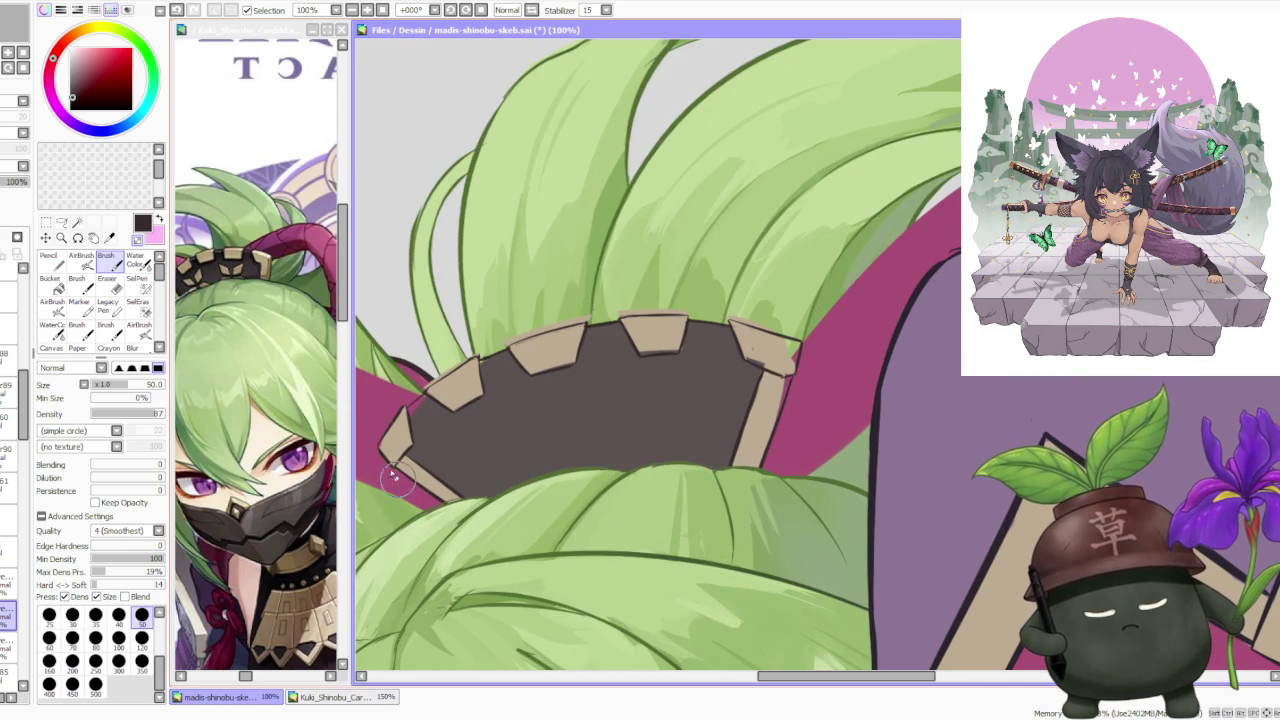
pyautogui.keyDown('alt'); pyautogui.click(400, 484); pyautogui.keyUp('alt')
pyautogui.scroll(3, 385, 455)
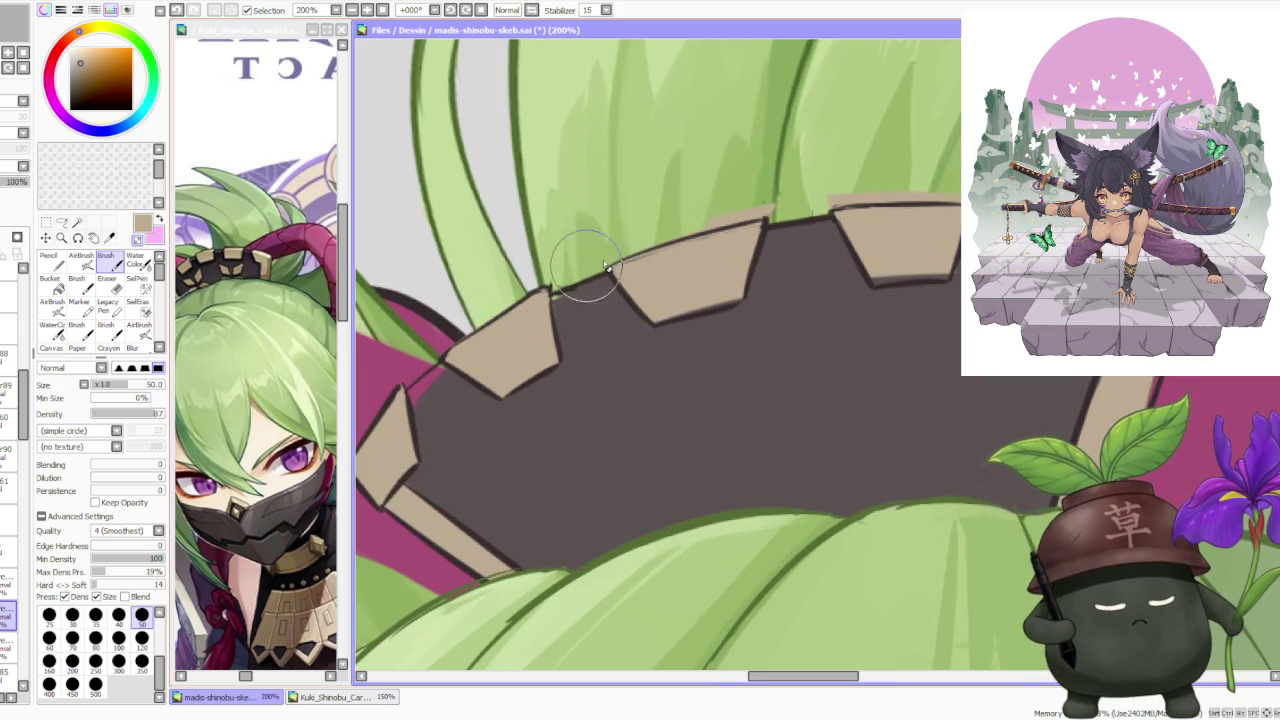
pyautogui.moveTo(605, 265); pyautogui.dragTo(650, 320)
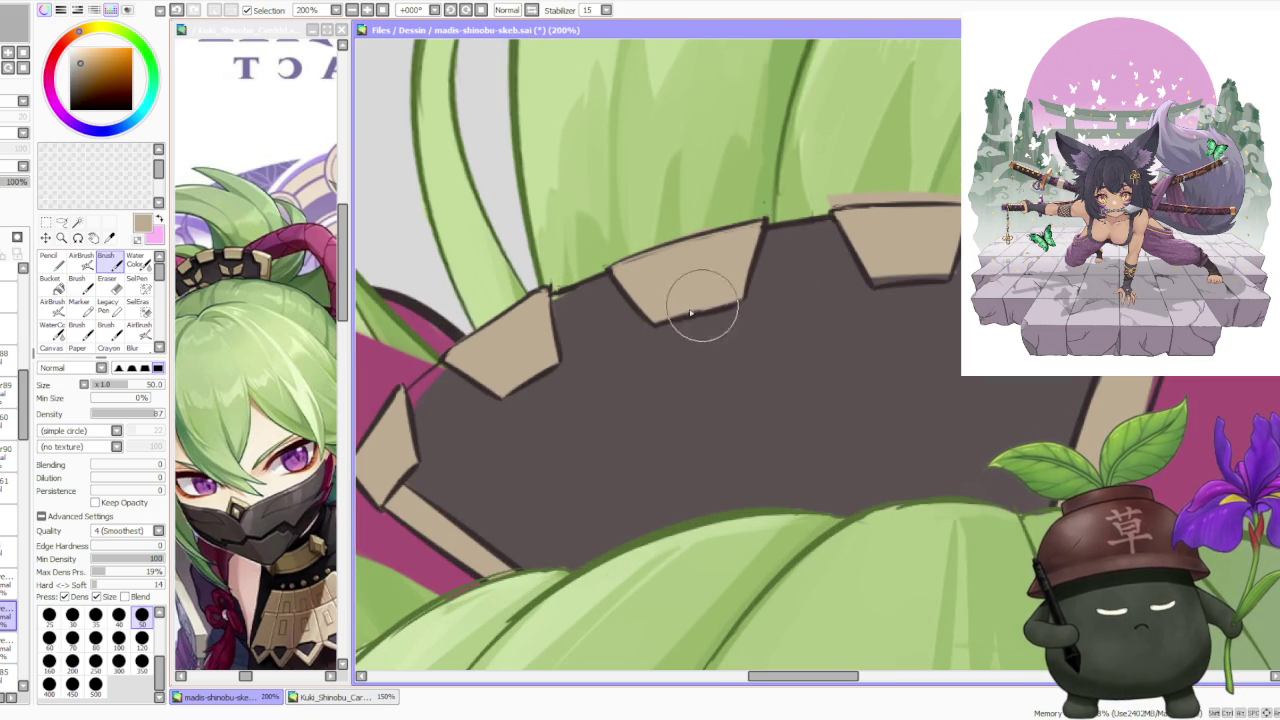
pyautogui.scroll(-2, 738, 293)
pyautogui.scroll(-2, 760, 230)
pyautogui.scroll(-2, 783, 164)
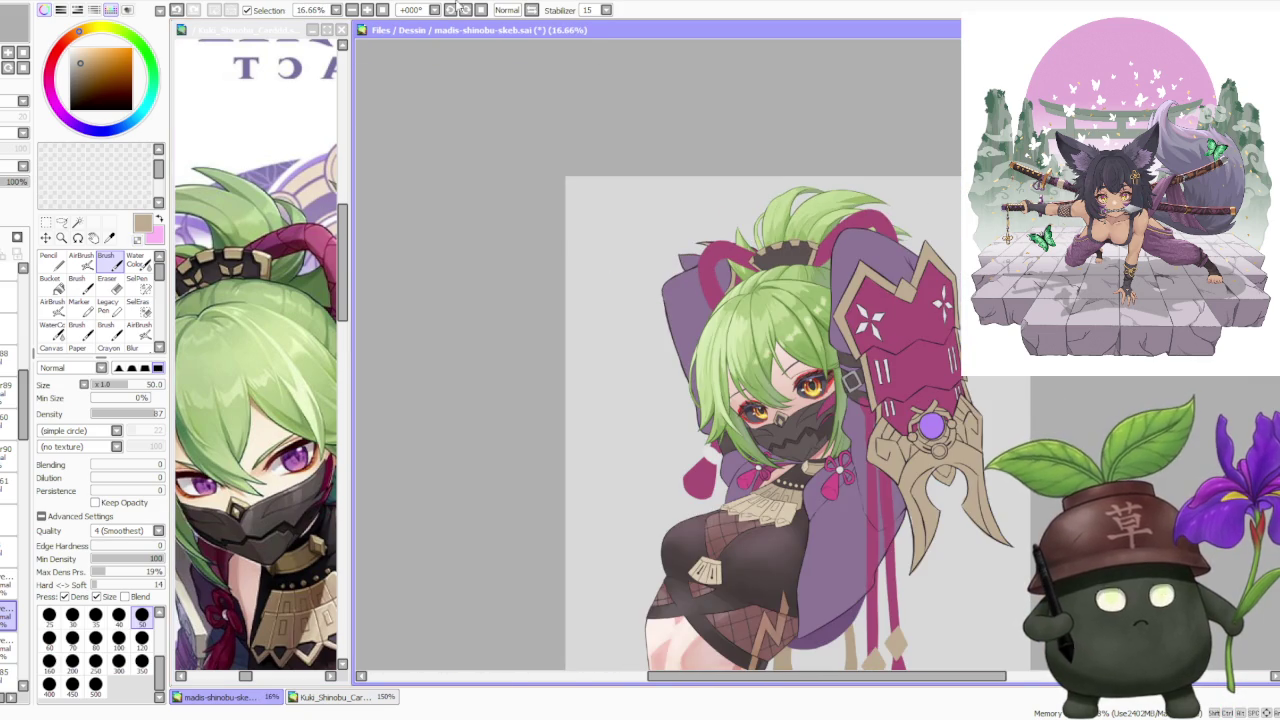
pyautogui.click(465, 9)
pyautogui.click(465, 9)
pyautogui.click(464, 9)
pyautogui.scroll(1, 632, 76)
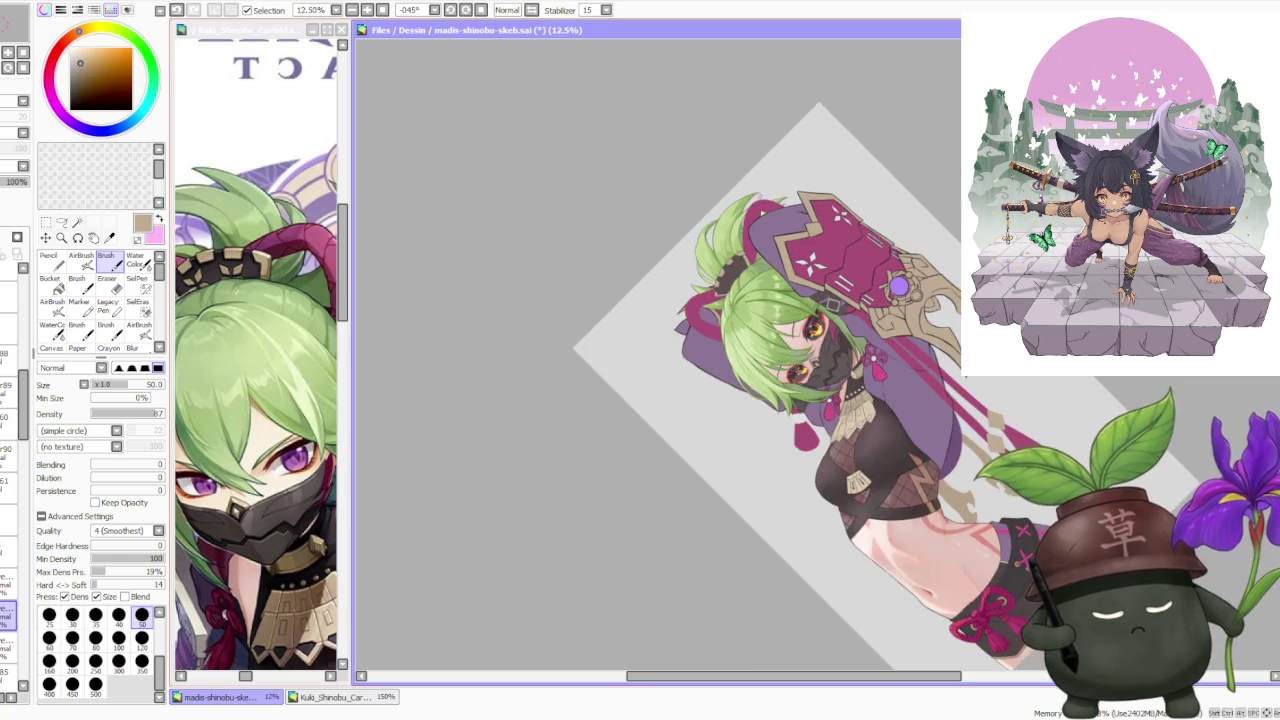
pyautogui.scroll(3, 710, 270)
pyautogui.scroll(2, 580, 490)
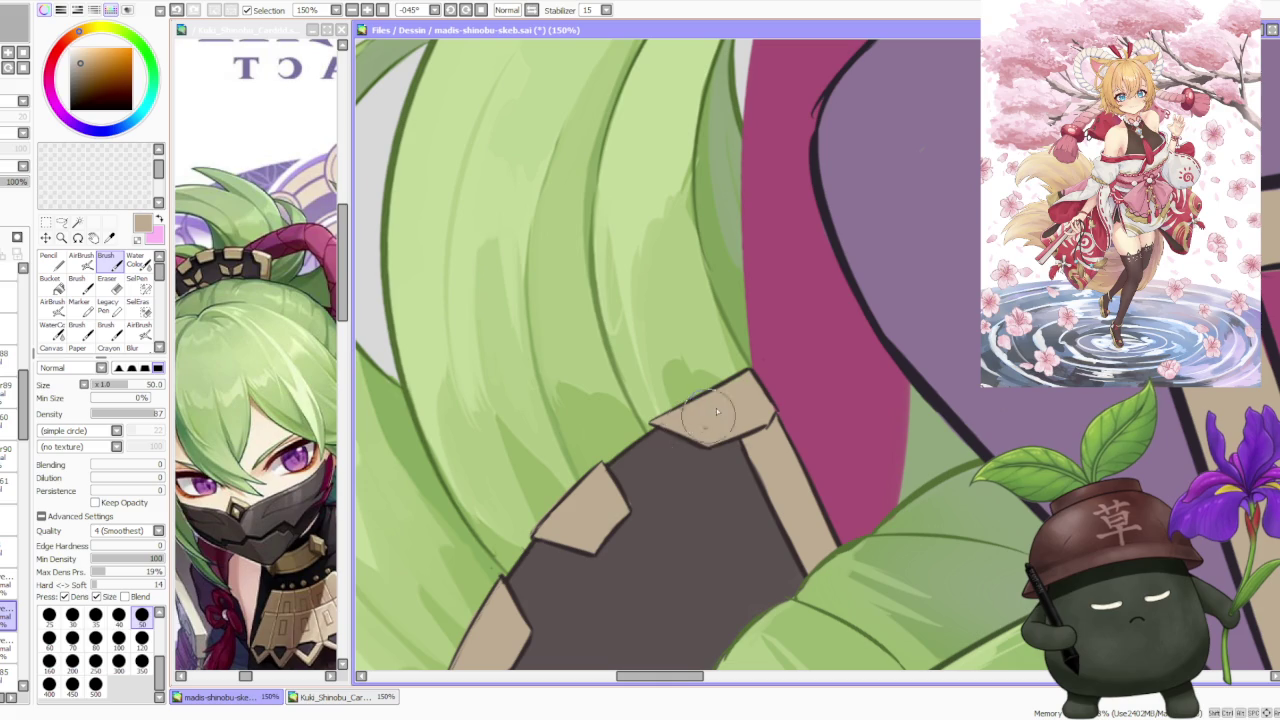
pyautogui.scroll(-3, 733, 396)
pyautogui.scroll(4, 642, 461)
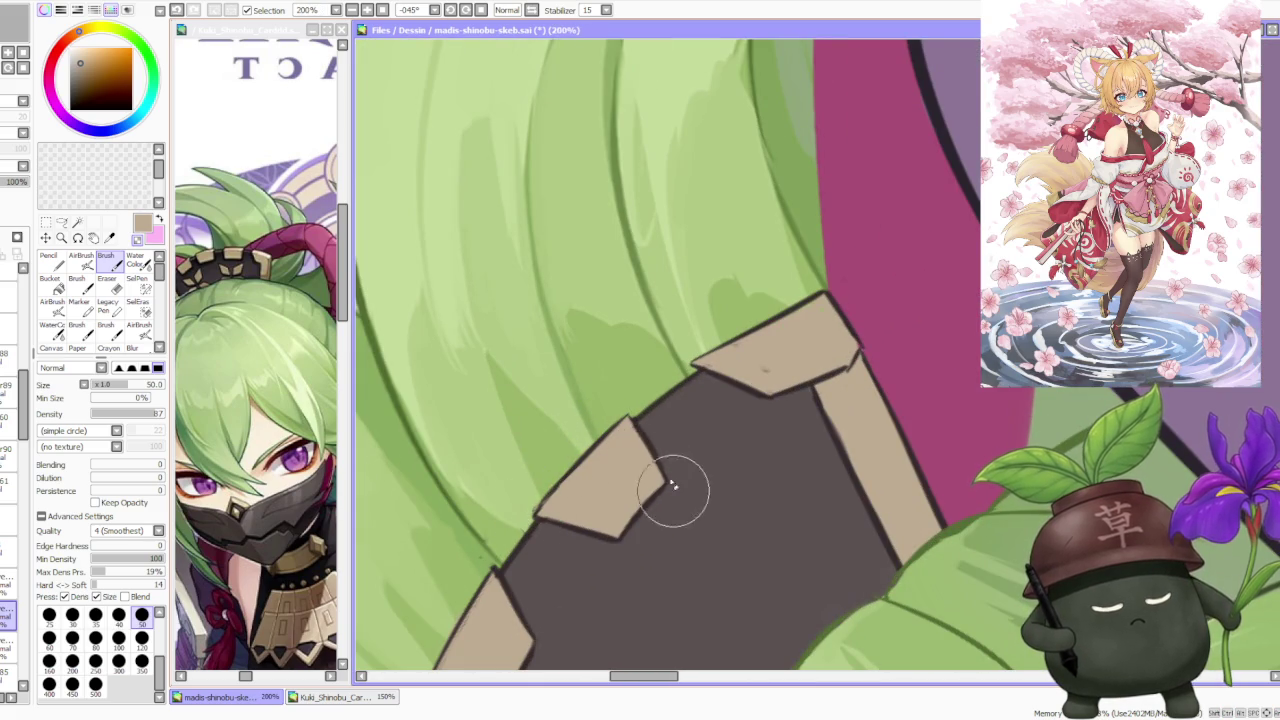
pyautogui.scroll(-4, 680, 435)
pyautogui.click(466, 10)
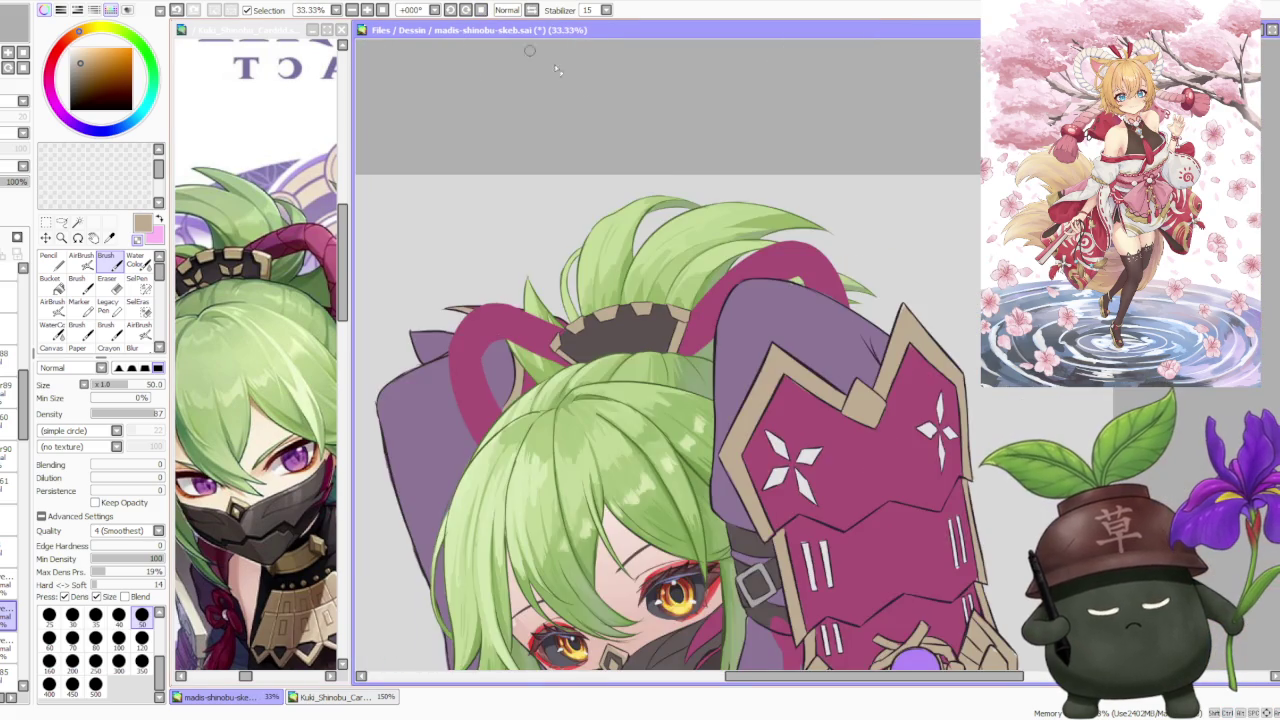
pyautogui.scroll(-4, 692, 248)
pyautogui.scroll(4, 680, 207)
pyautogui.scroll(2, 628, 289)
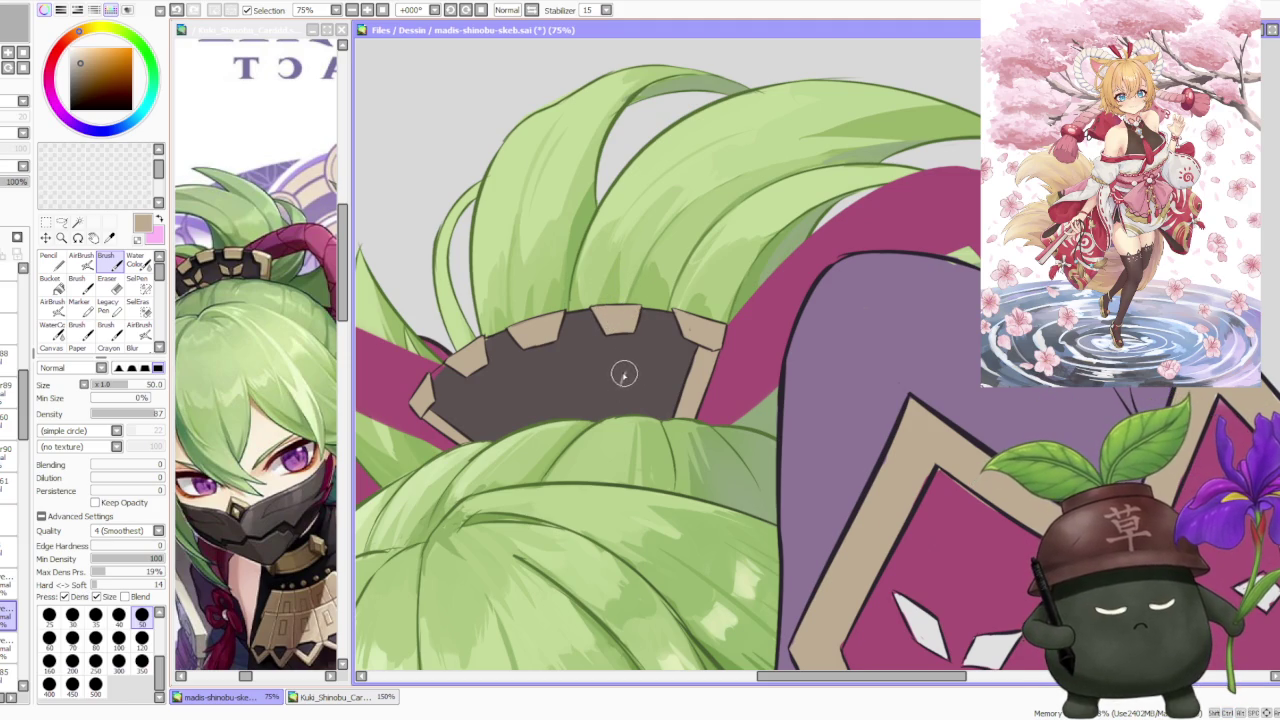
# Sketch a diamond outline on the dark hat band and fill it with tan.
pyautogui.moveTo(622, 384); pyautogui.dragTo(655, 362)
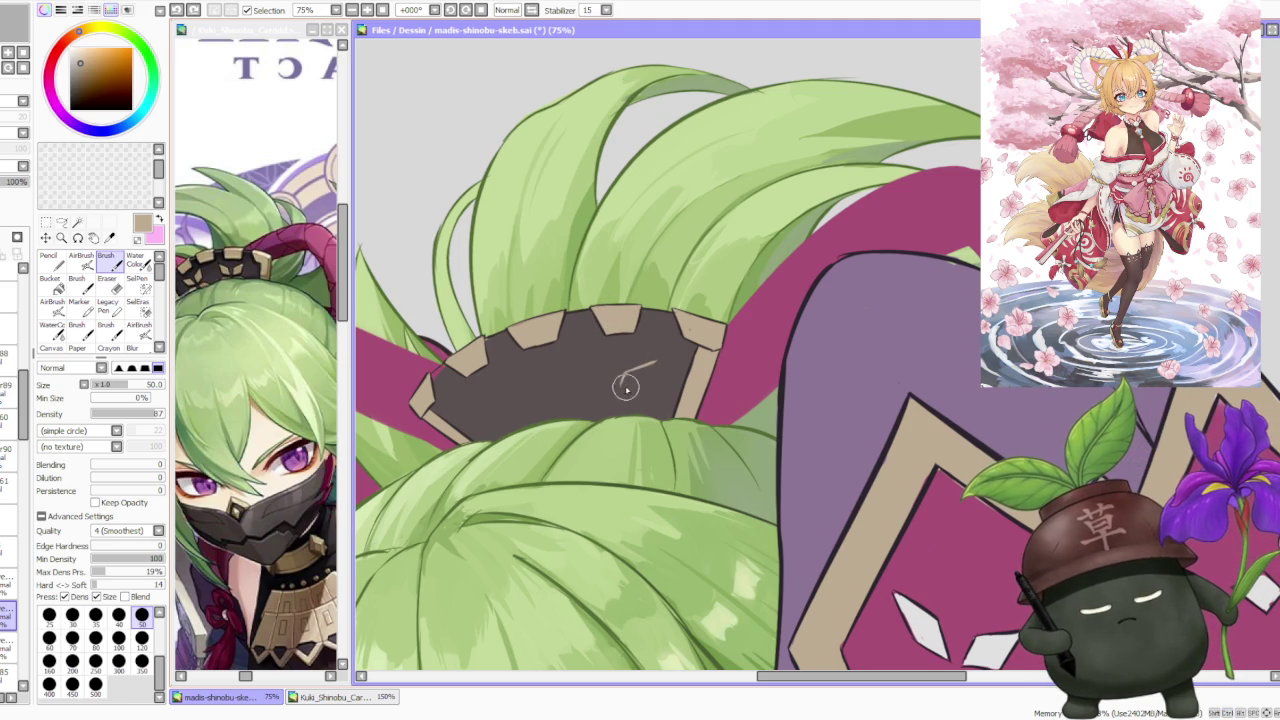
pyautogui.scroll(2, 645, 370)
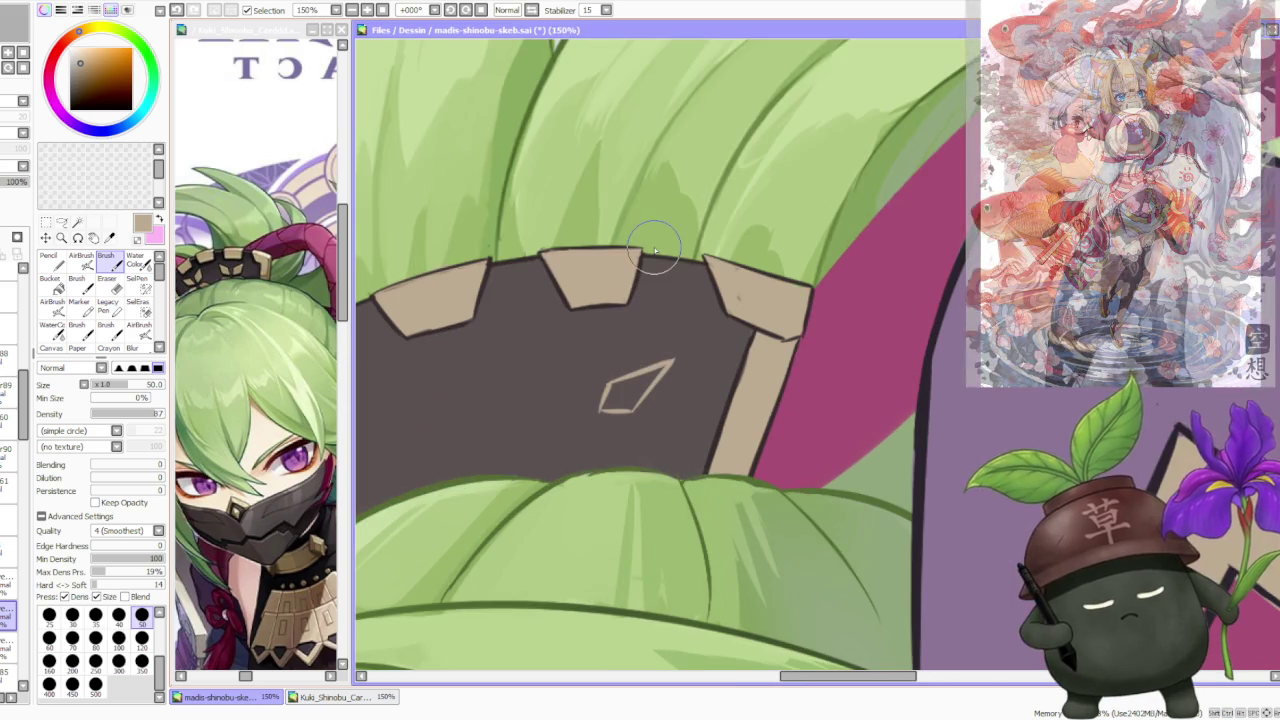
pyautogui.click(49, 283)
pyautogui.click(630, 392)
# Reshape the tan diamond into a thin pointed petal.
pyautogui.press('h')
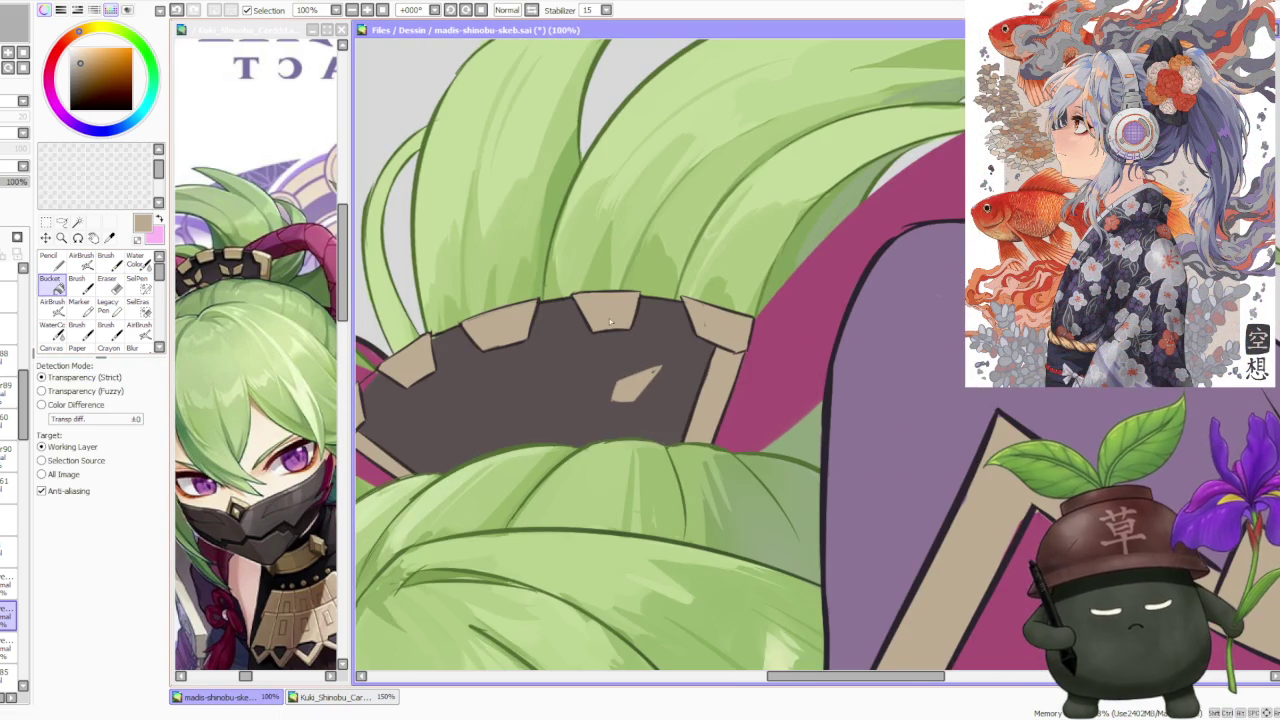
pyautogui.press('b')
pyautogui.press('h')
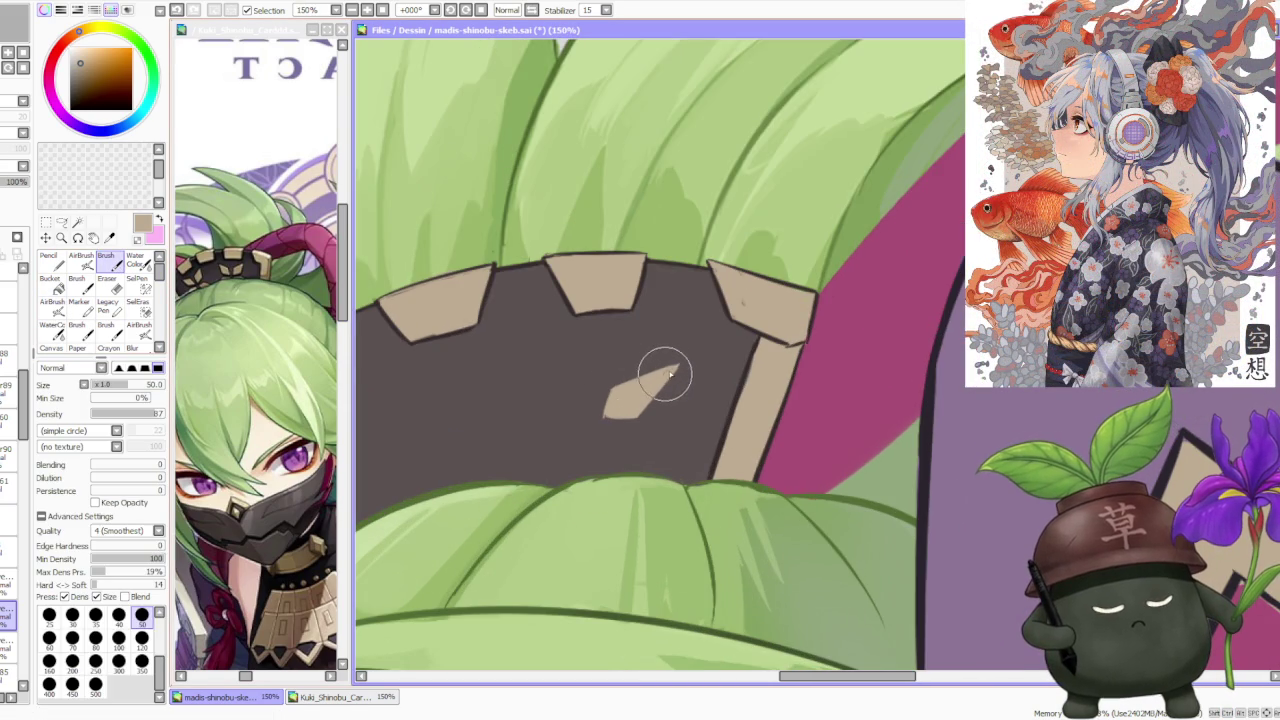
pyautogui.moveTo(672, 370); pyautogui.dragTo(600, 420)
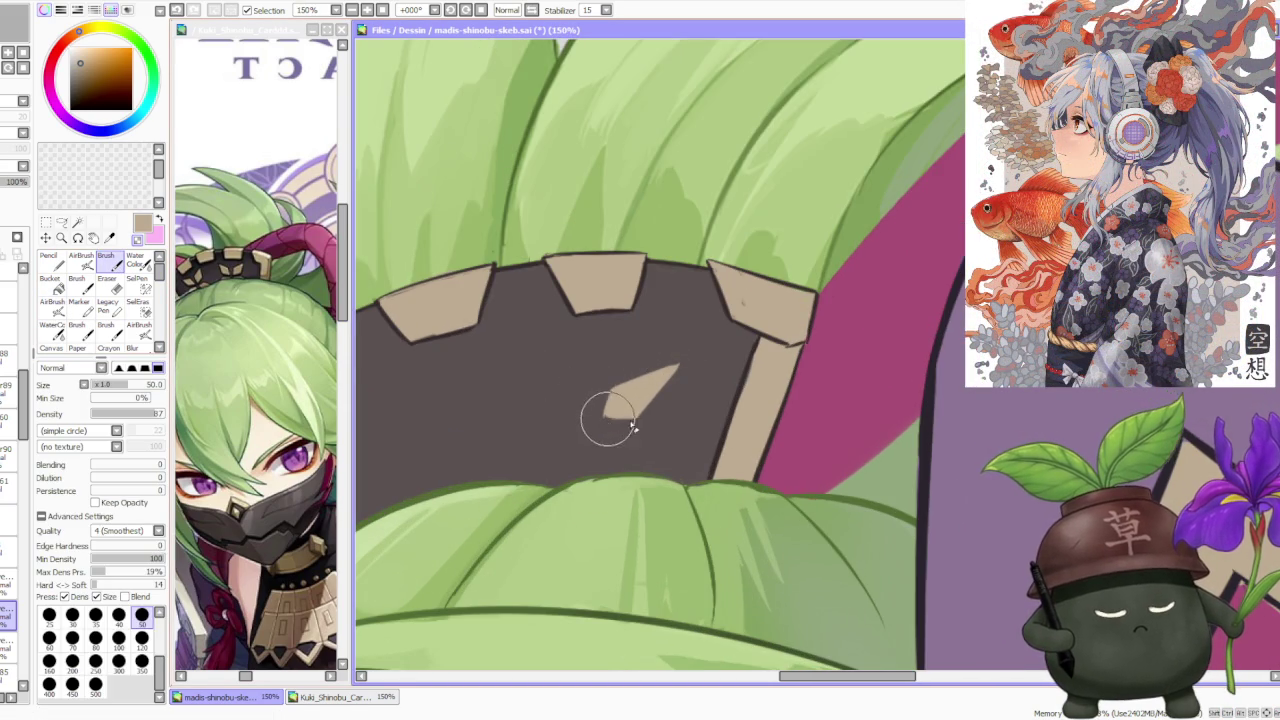
pyautogui.scroll(1, 601, 422)
pyautogui.press('h')
pyautogui.press('h')
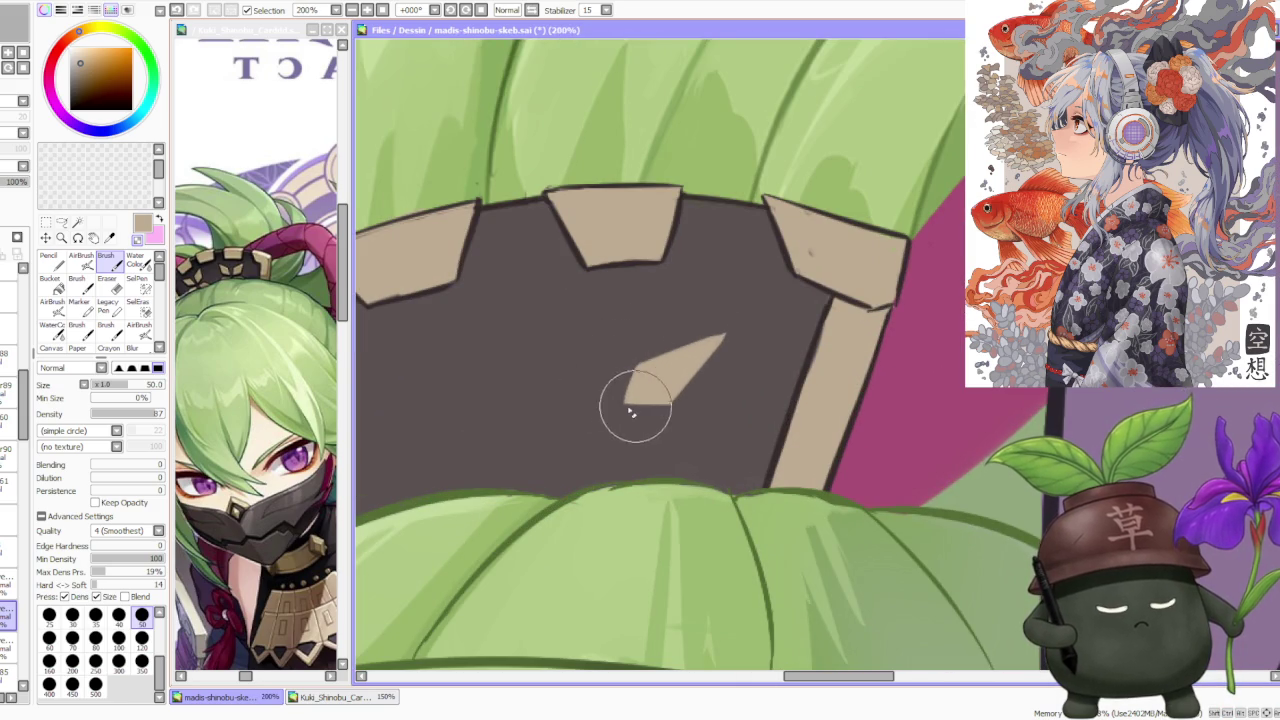
pyautogui.scroll(-2, 700, 371)
pyautogui.scroll(3, 733, 342)
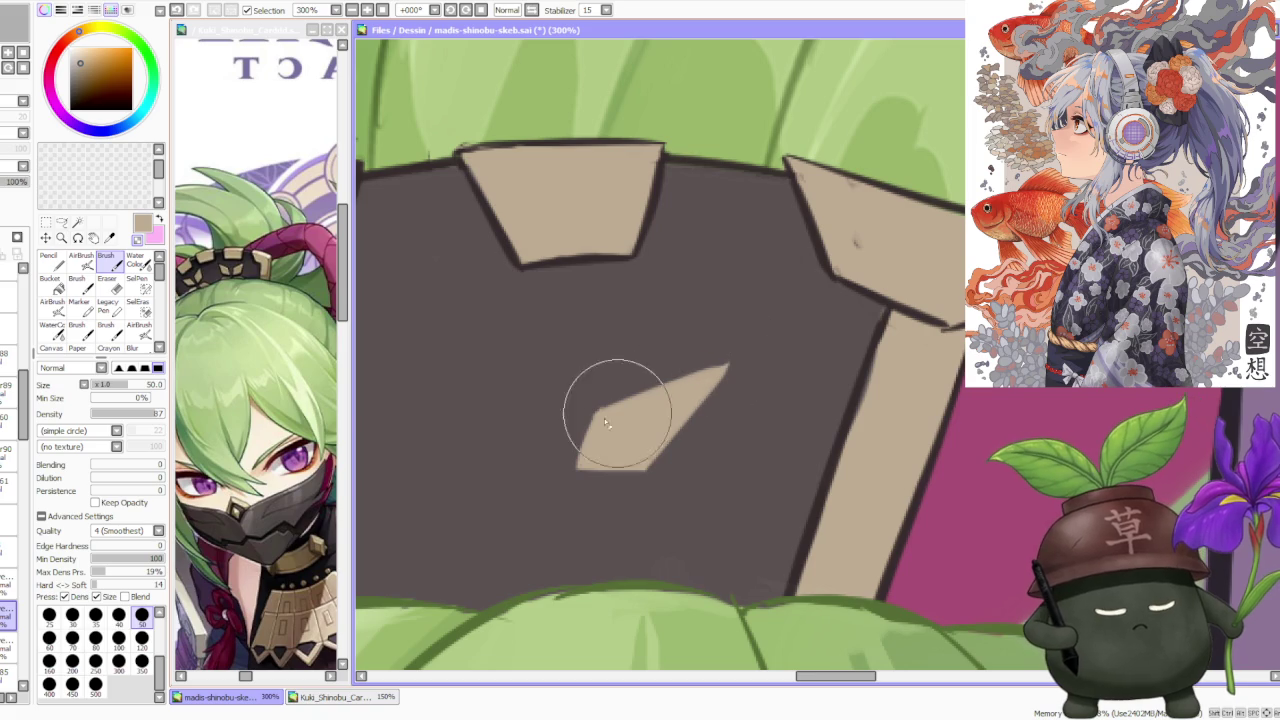
pyautogui.scroll(-2, 718, 367)
pyautogui.scroll(-2, 718, 367)
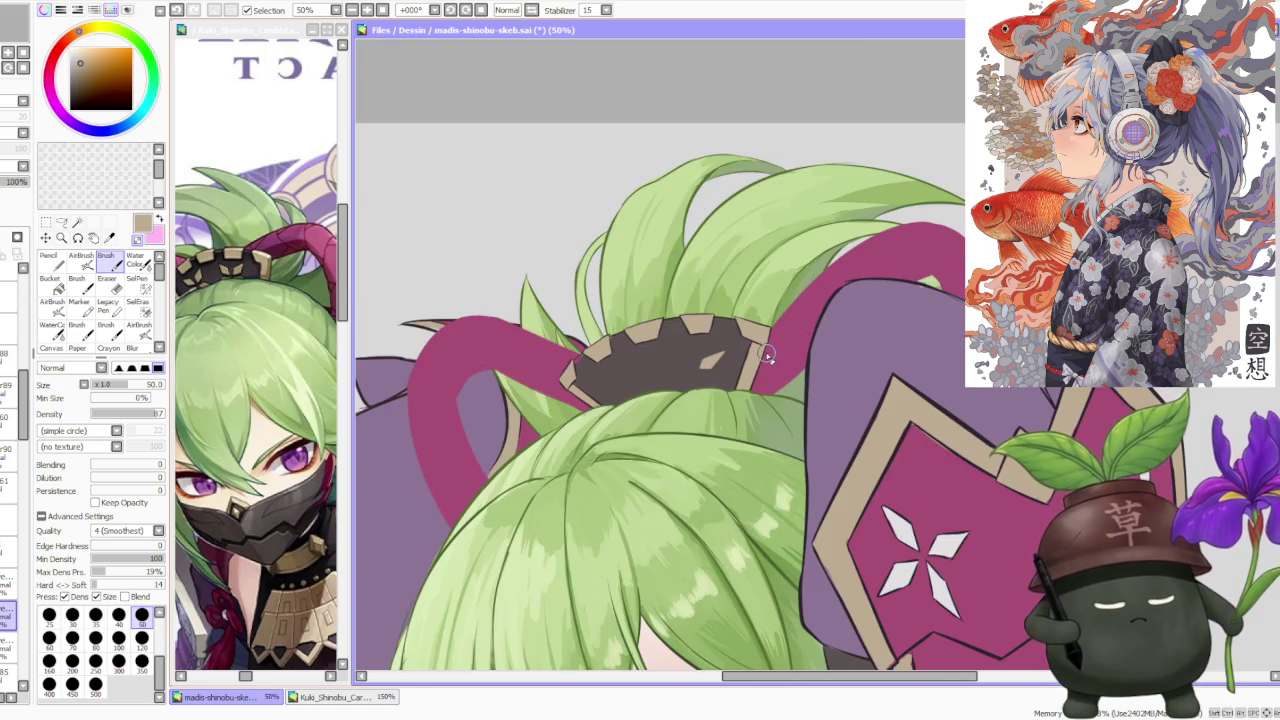
pyautogui.scroll(-2, 768, 355)
pyautogui.scroll(3, 768, 355)
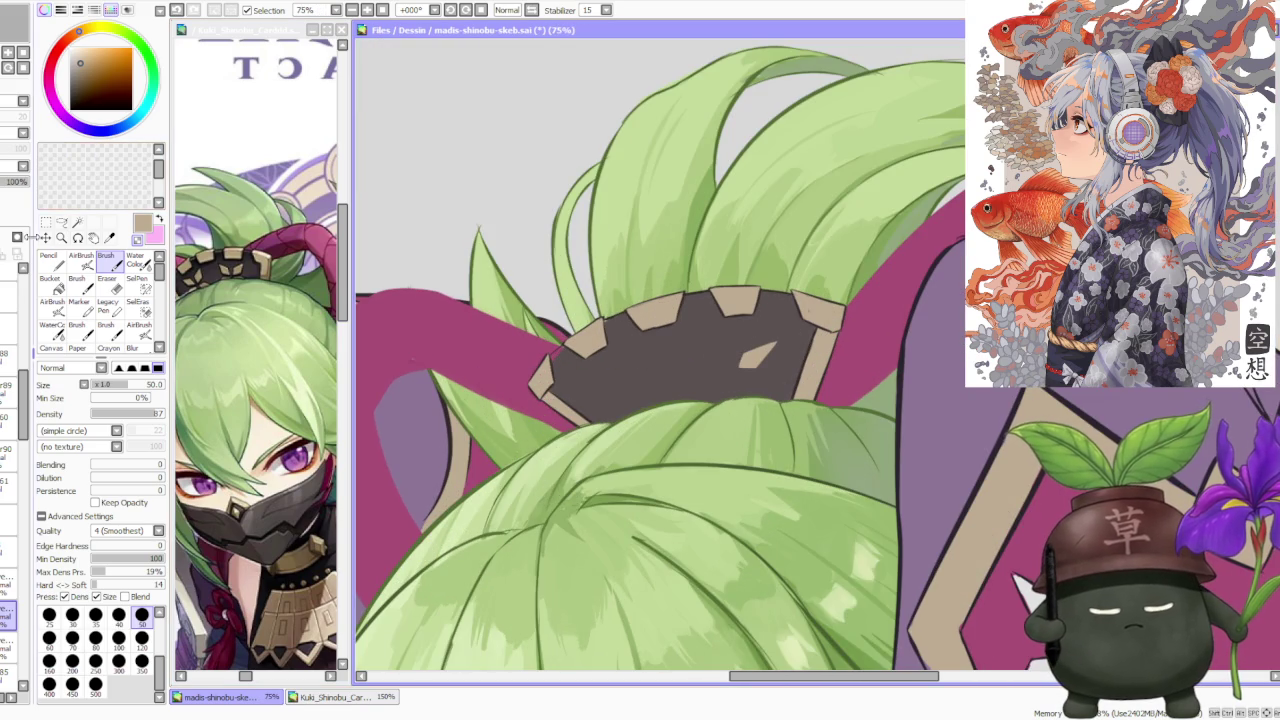
pyautogui.press('l')
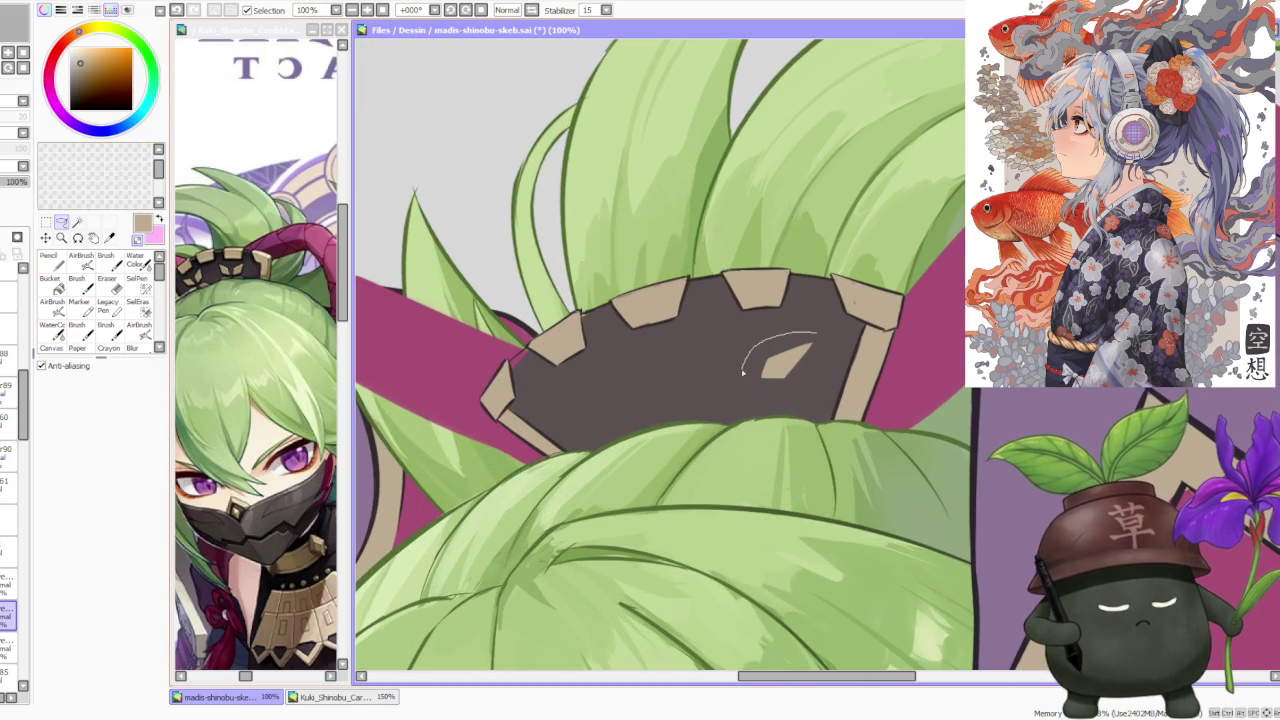
# Lasso the beige petal, rotate it to a new angle and nudge it upward.
pyautogui.moveTo(813, 362); pyautogui.dragTo(814, 370)
pyautogui.click(46, 223)
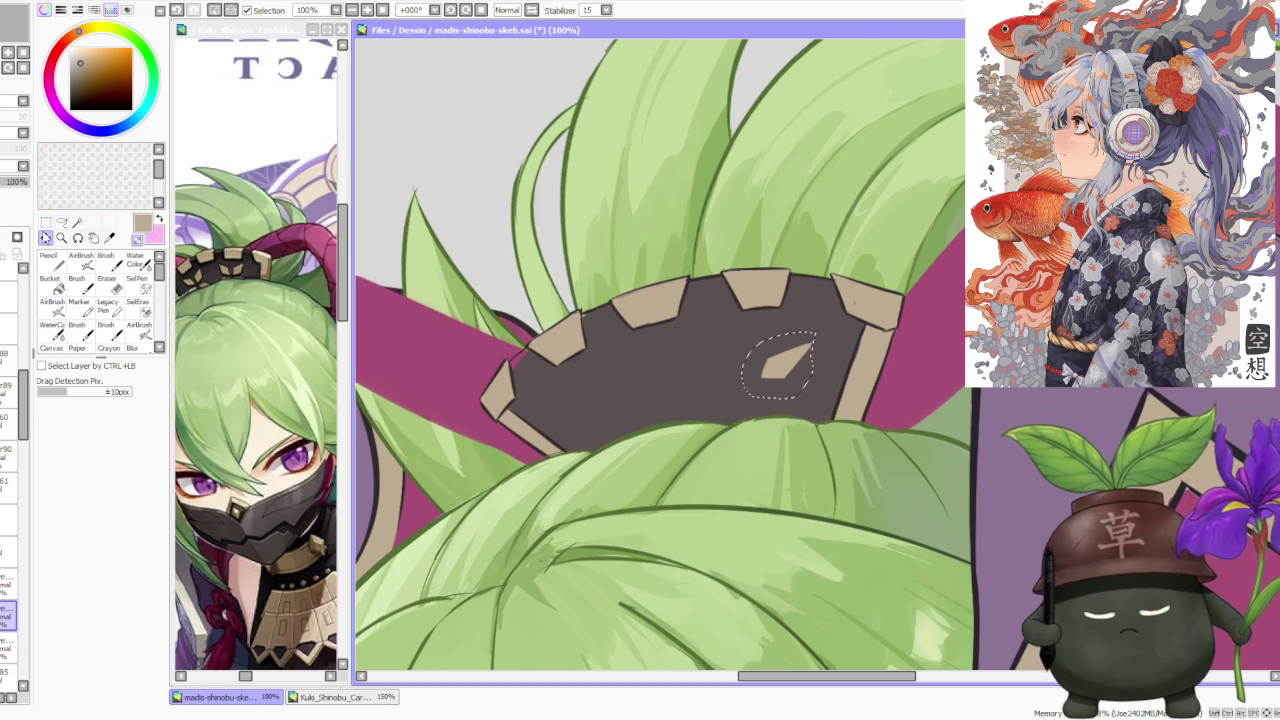
pyautogui.click(57, 451)
pyautogui.scroll(1, 834, 350)
pyautogui.moveTo(834, 343); pyautogui.dragTo(818, 328)
pyautogui.scroll(-3, 810, 362)
pyautogui.scroll(1, 857, 345)
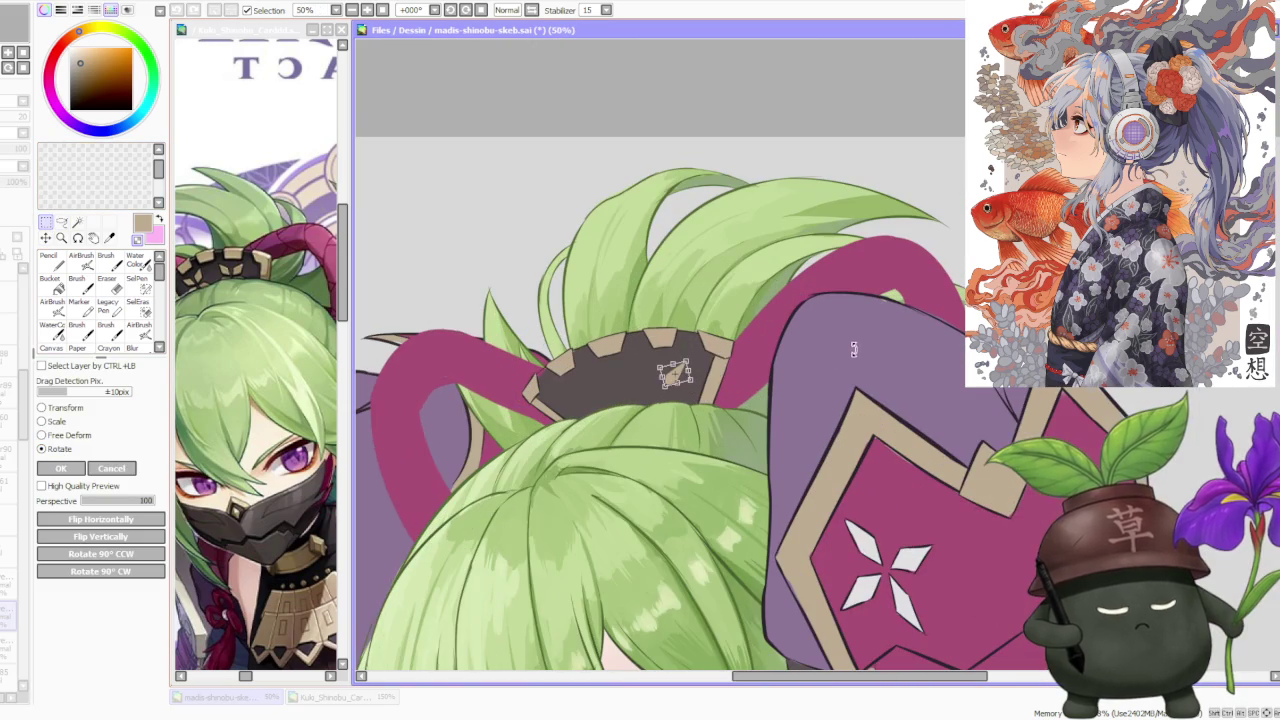
pyautogui.click(64, 470)
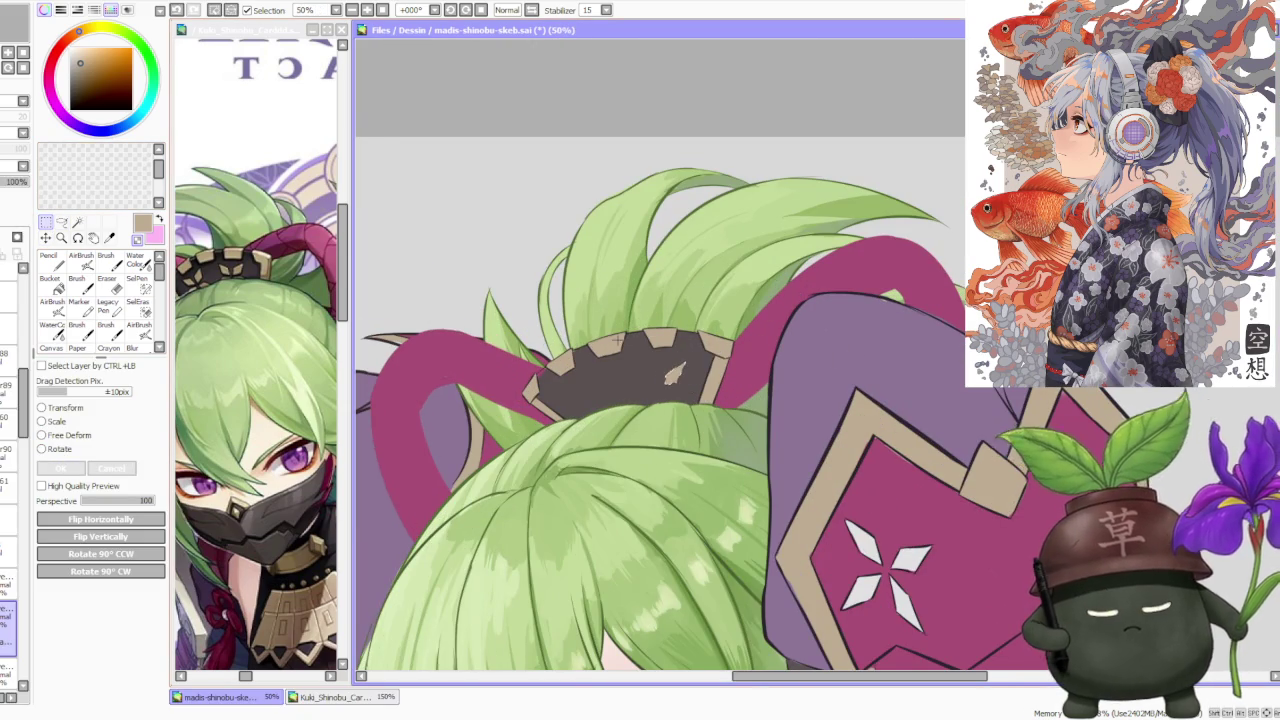
pyautogui.scroll(2, 727, 430)
pyautogui.scroll(1, 727, 430)
pyautogui.moveTo(727, 432); pyautogui.dragTo(668, 352)
# Duplicate the petal, rotating the copy and placing it below the original.
pyautogui.hotkey('ctrl', 'd')
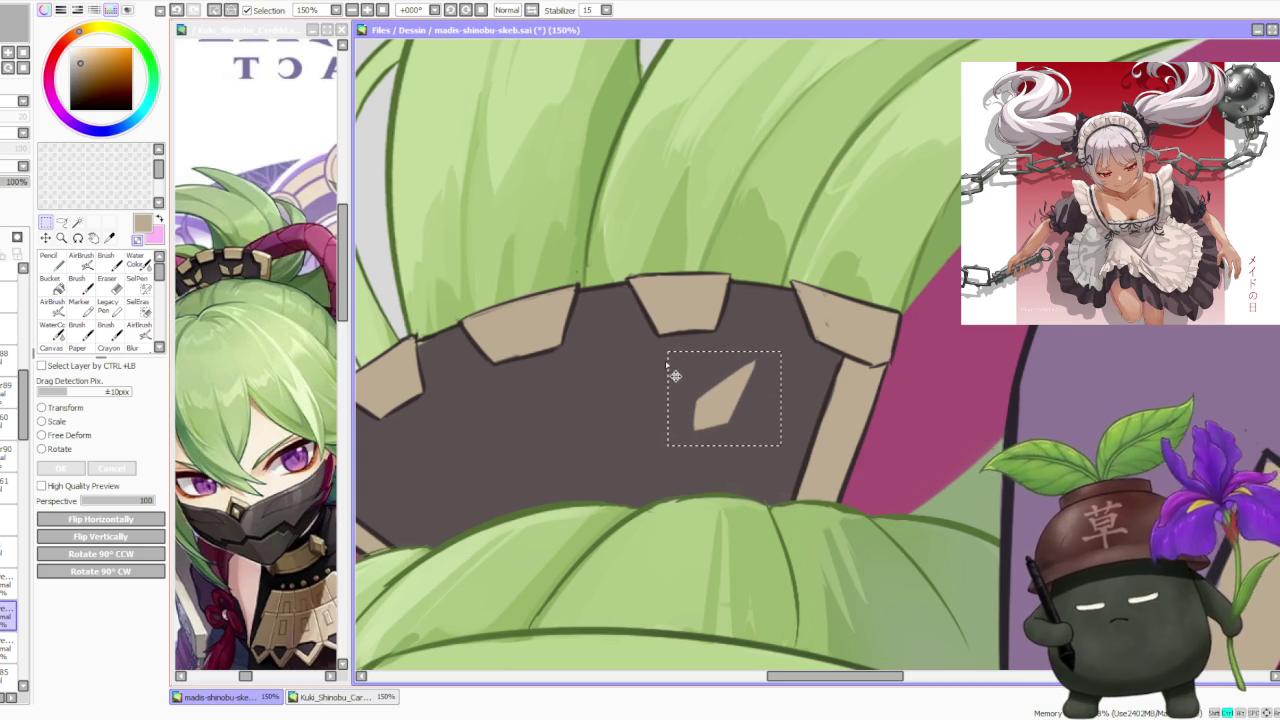
pyautogui.hotkey('ctrl', 't')
pyautogui.moveTo(743, 372); pyautogui.dragTo(749, 461)
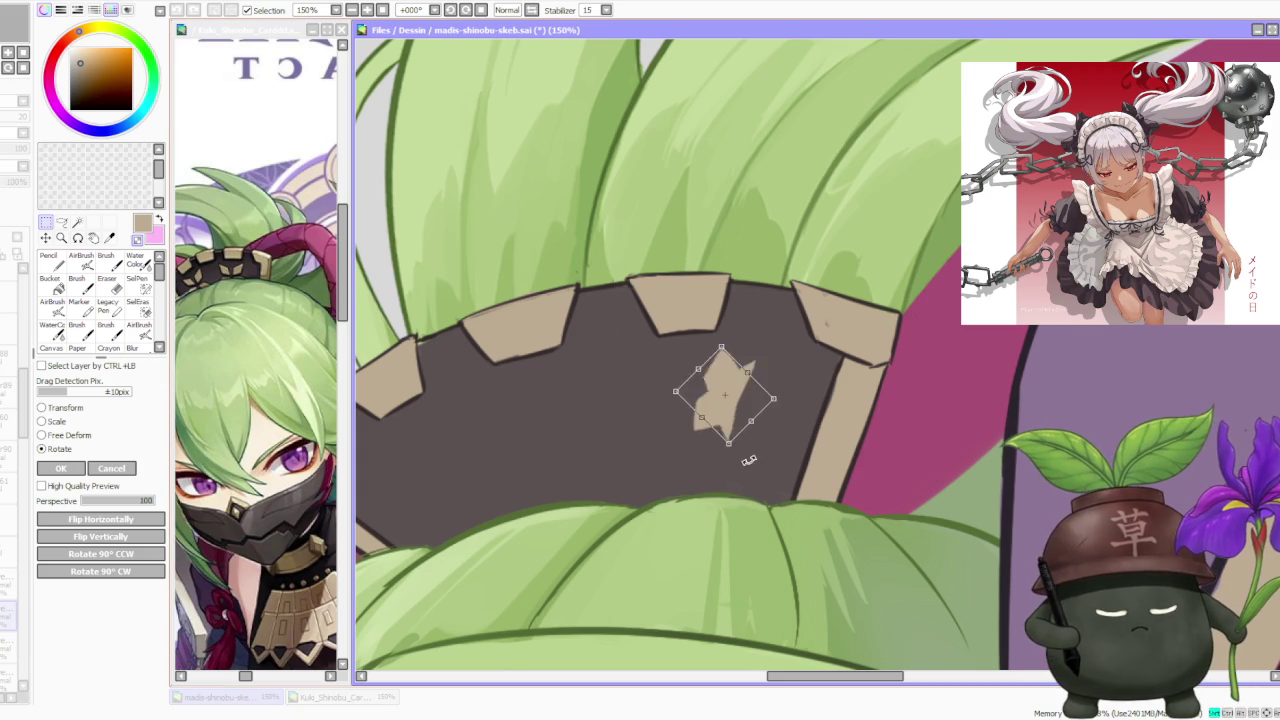
pyautogui.moveTo(742, 403)
pyautogui.mouseDown()
pyautogui.moveTo(748, 478)
pyautogui.moveTo(741, 470)
pyautogui.mouseUp()
pyautogui.click(70, 467)
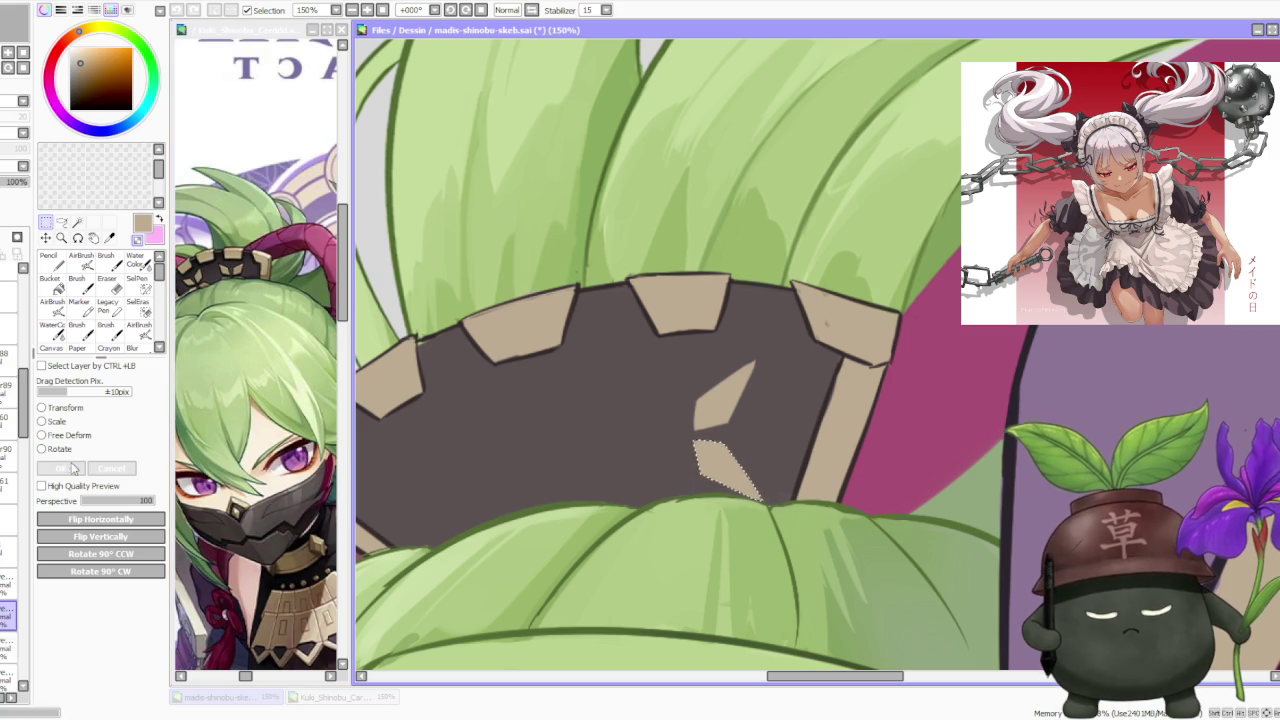
pyautogui.moveTo(609, 311); pyautogui.dragTo(816, 510)
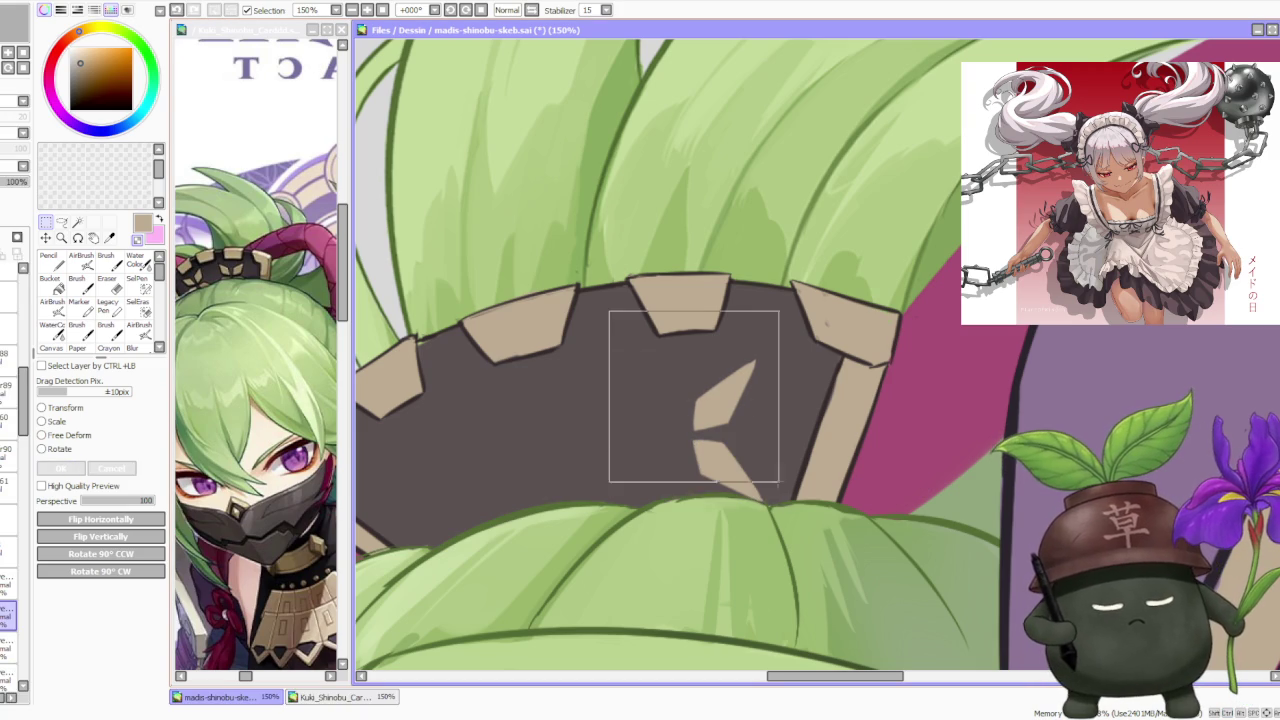
pyautogui.click(70, 450)
pyautogui.click(111, 468)
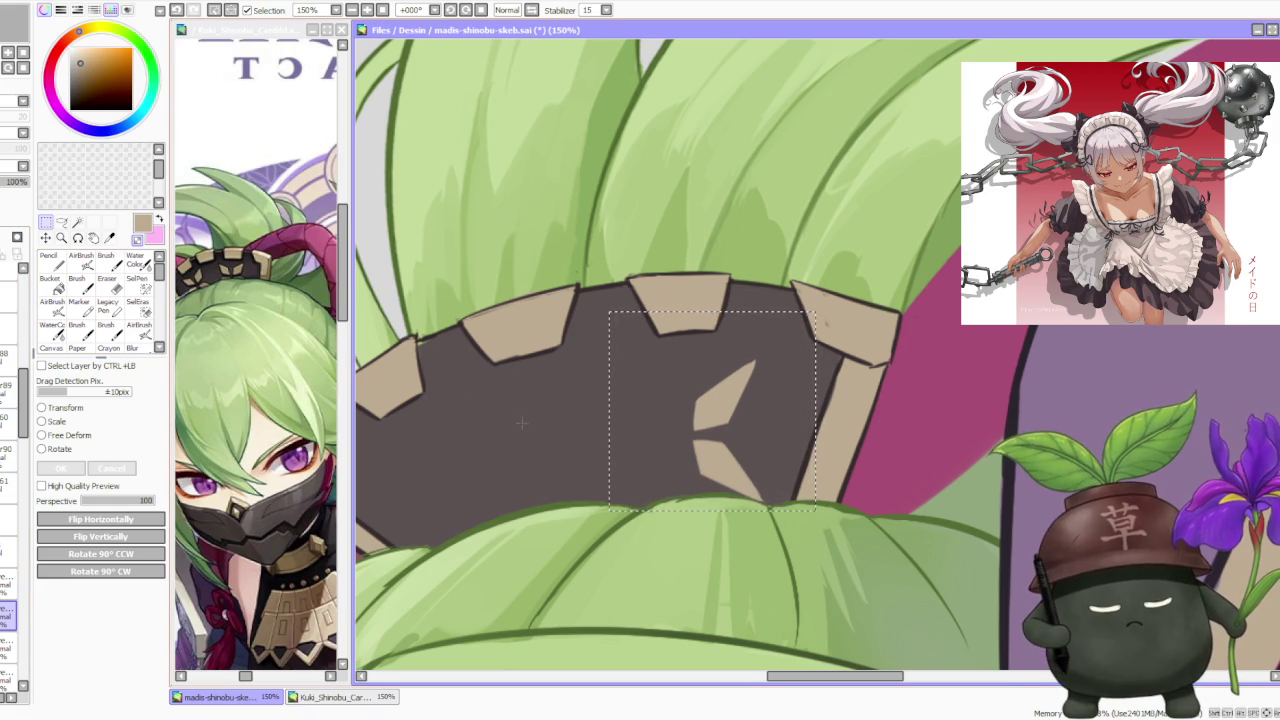
# Rotate the selected petal pair 180° and move it left to complete the four-pointed star.
pyautogui.moveTo(653, 534); pyautogui.dragTo(775, 350)
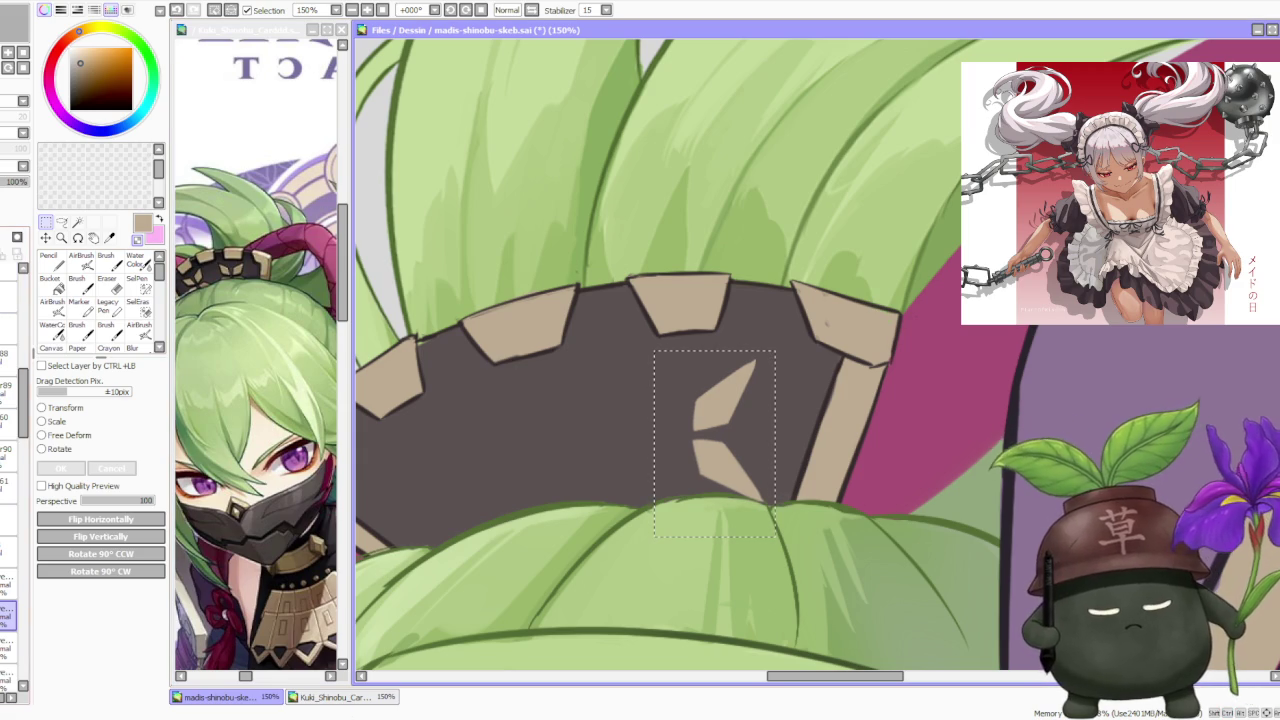
pyautogui.hotkey('ctrl', 't')
pyautogui.moveTo(873, 343)
pyautogui.mouseDown()
pyautogui.moveTo(714, 571)
pyautogui.moveTo(608, 600)
pyautogui.mouseUp()
pyautogui.moveTo(745, 466)
pyautogui.mouseDown()
pyautogui.moveTo(648, 449)
pyautogui.moveTo(649, 438)
pyautogui.mouseUp()
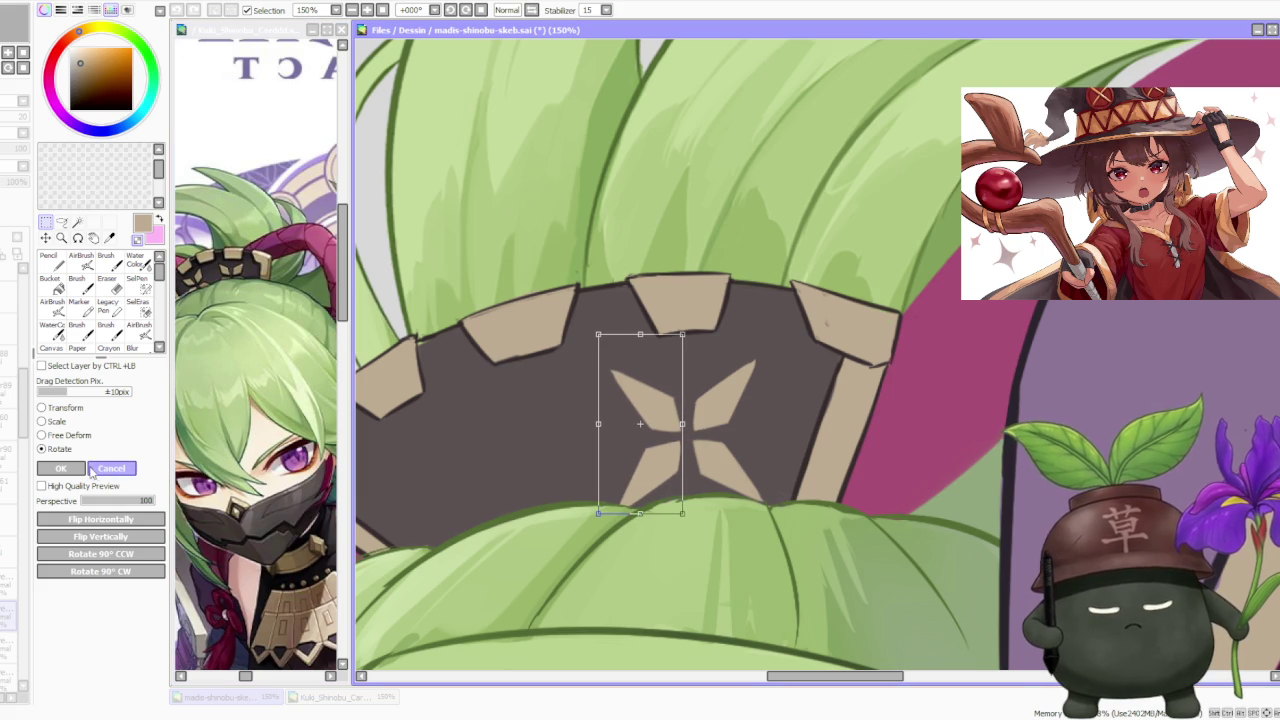
pyautogui.click(91, 472)
pyautogui.scroll(-6, 816, 360)
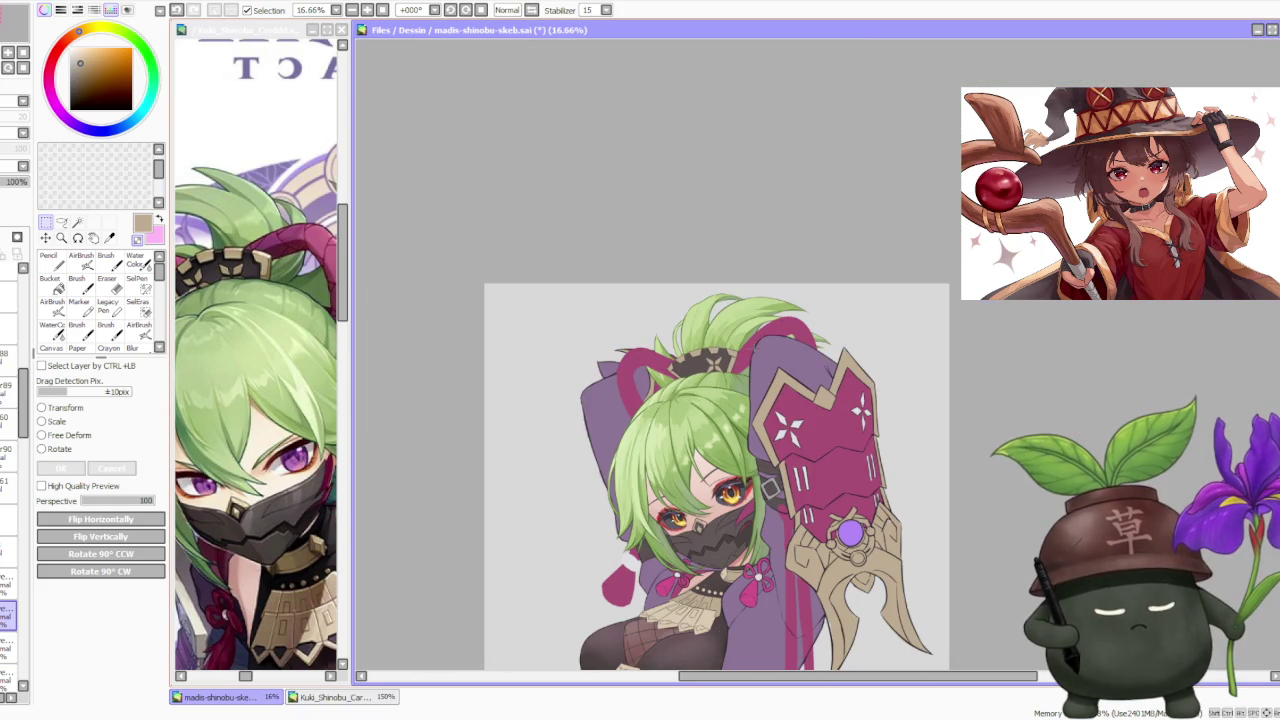
pyautogui.scroll(1, 759, 343)
pyautogui.scroll(2, 714, 362)
pyautogui.scroll(1, 714, 362)
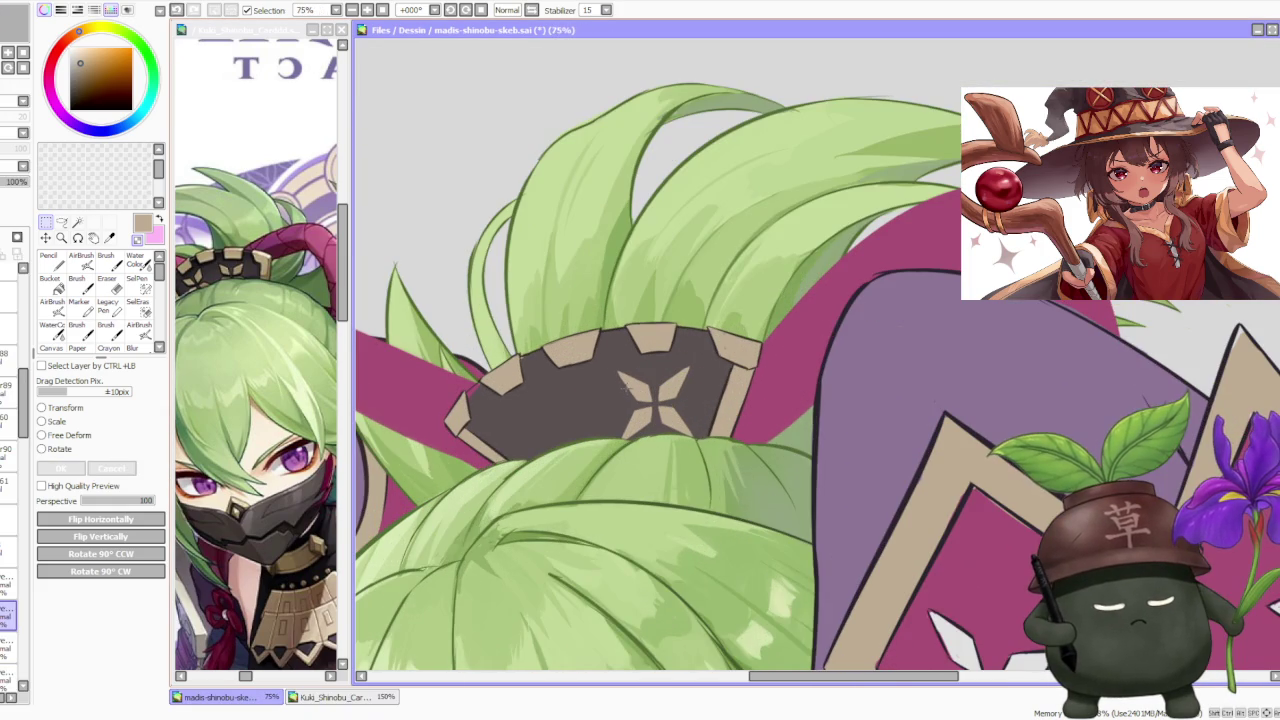
# Lasso-select the four-pointed star emblem on the hat band.
pyautogui.click(61, 224)
pyautogui.scroll(1, 590, 386)
pyautogui.scroll(1, 590, 386)
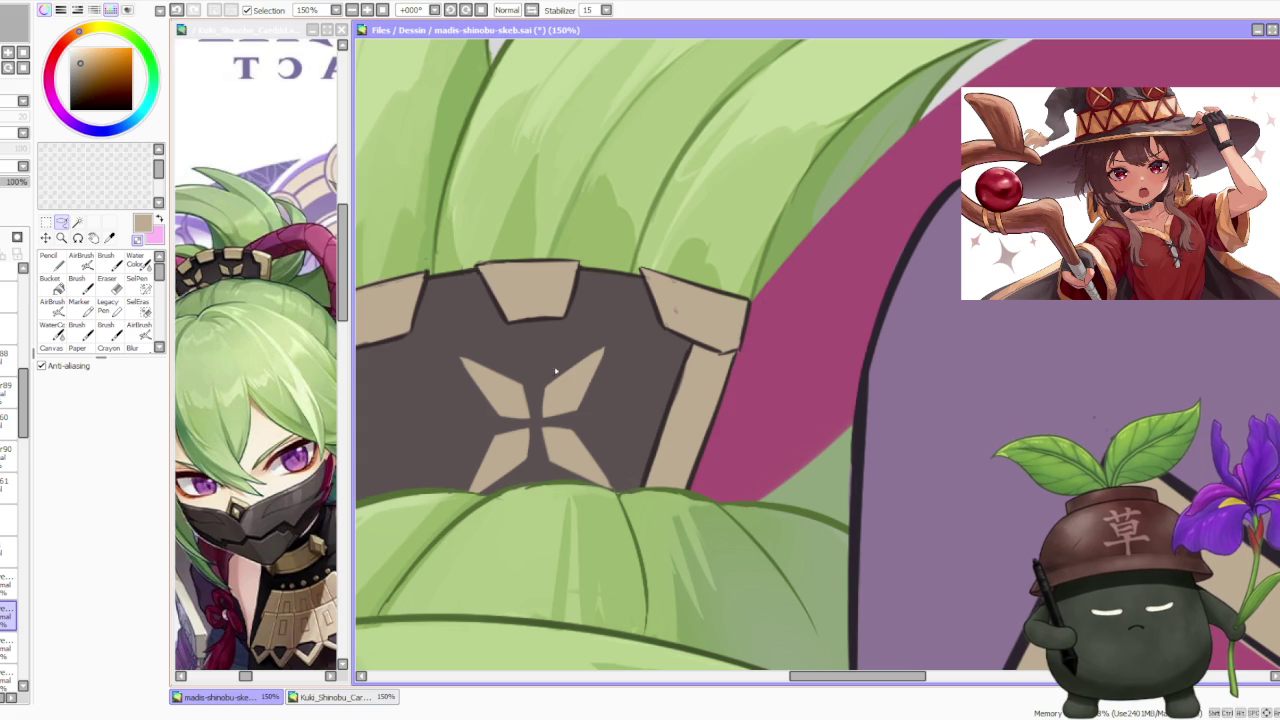
pyautogui.moveTo(450, 470); pyautogui.dragTo(498, 515)
pyautogui.moveTo(536, 360); pyautogui.dragTo(392, 428)
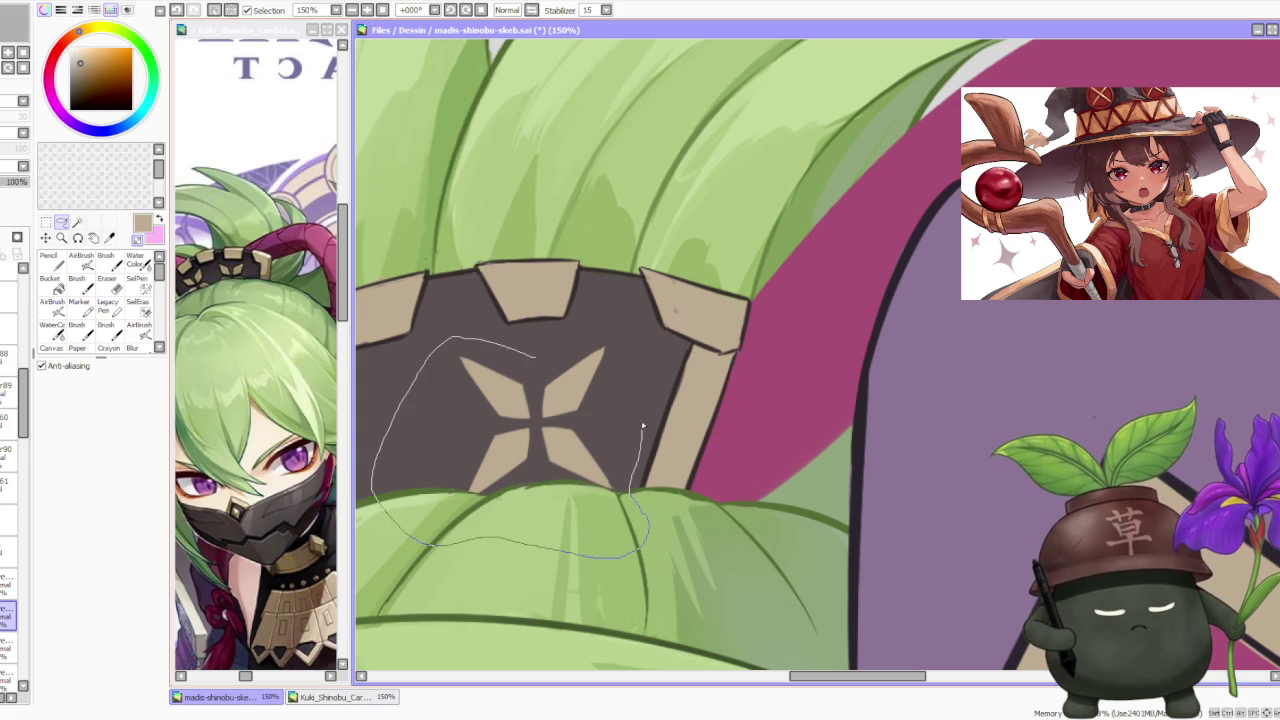
pyautogui.moveTo(619, 328); pyautogui.dragTo(620, 326)
# Tilt the star emblem slightly clockwise and scale it down to fit the band.
pyautogui.click(45, 221)
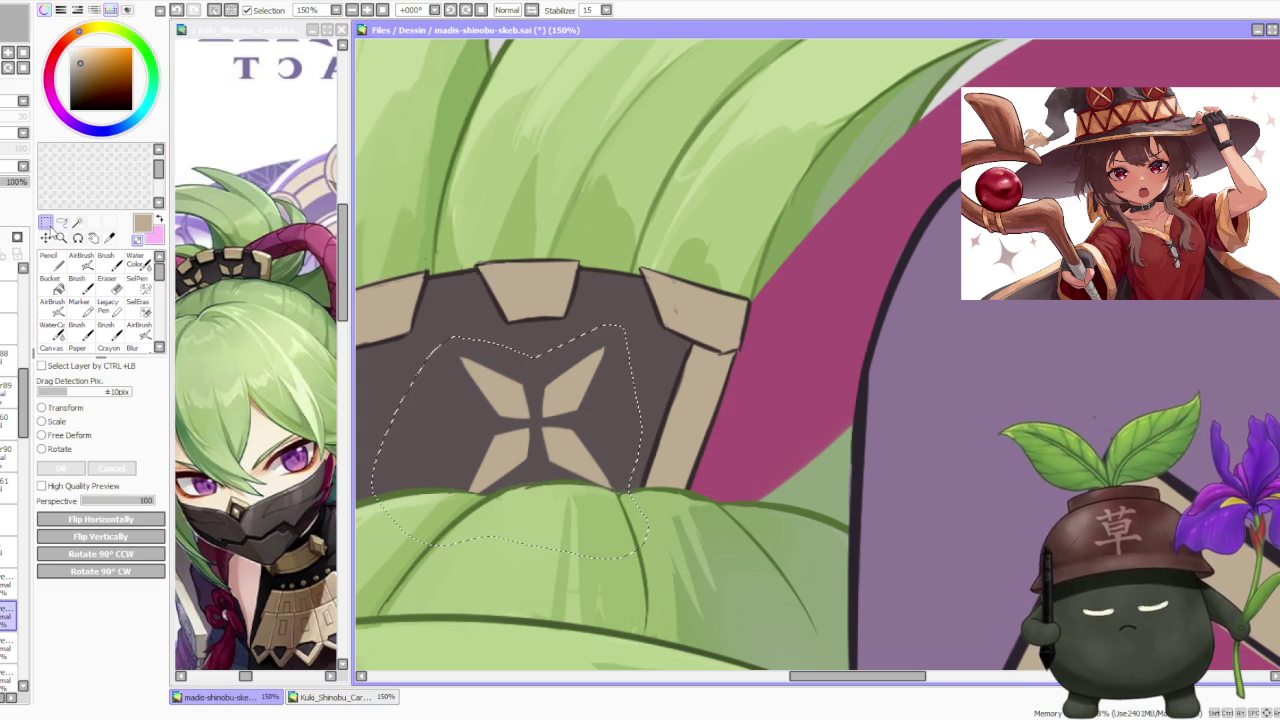
pyautogui.click(58, 449)
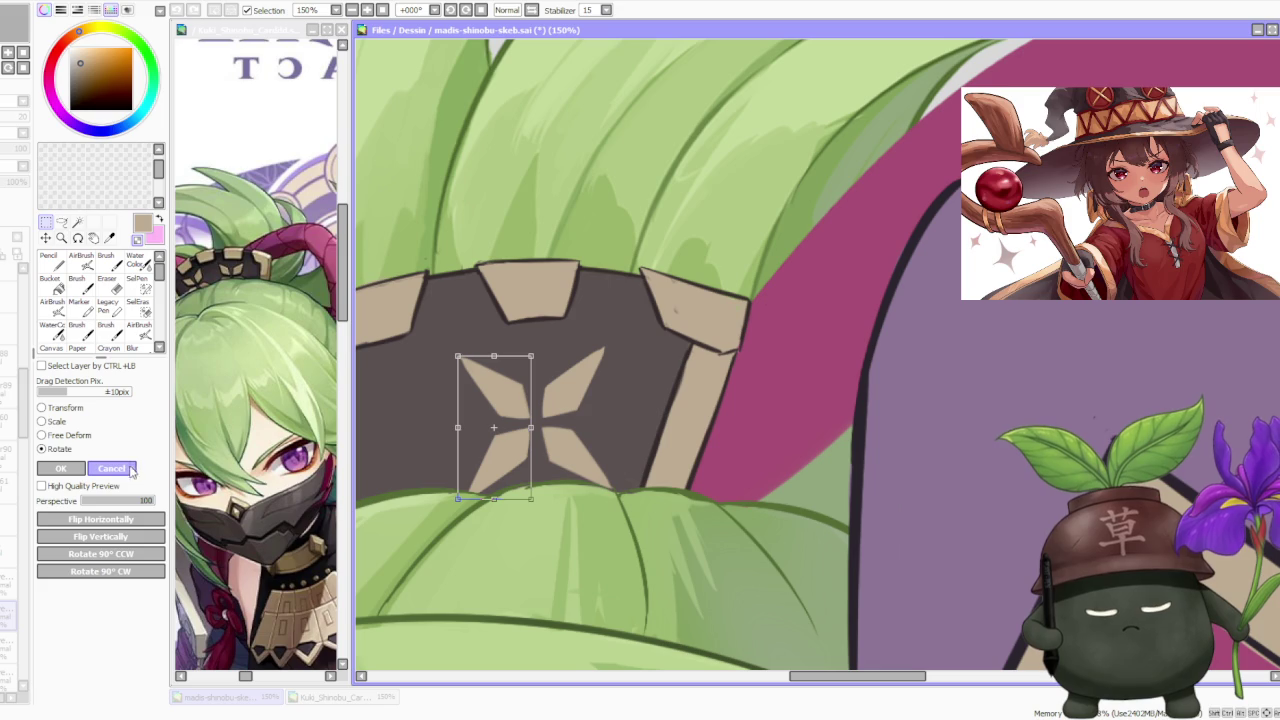
pyautogui.click(128, 469)
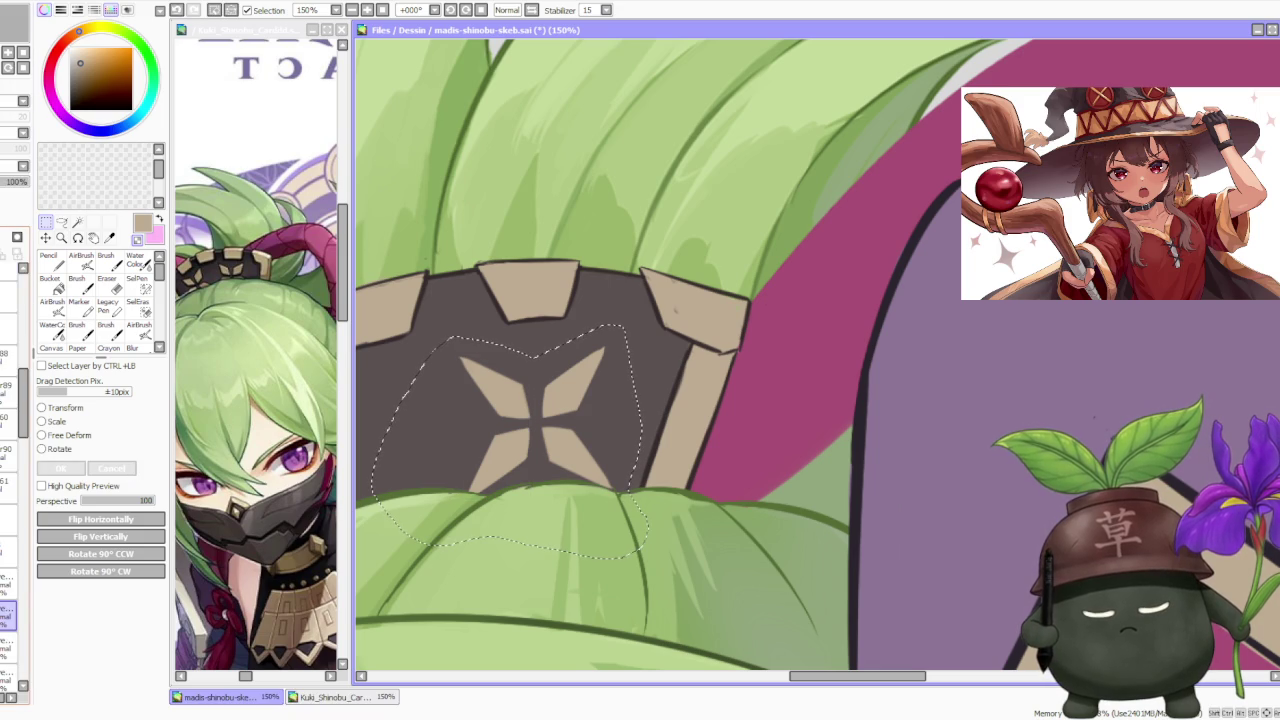
pyautogui.click(55, 449)
pyautogui.moveTo(709, 330)
pyautogui.mouseDown()
pyautogui.moveTo(712, 352)
pyautogui.moveTo(683, 346)
pyautogui.mouseUp()
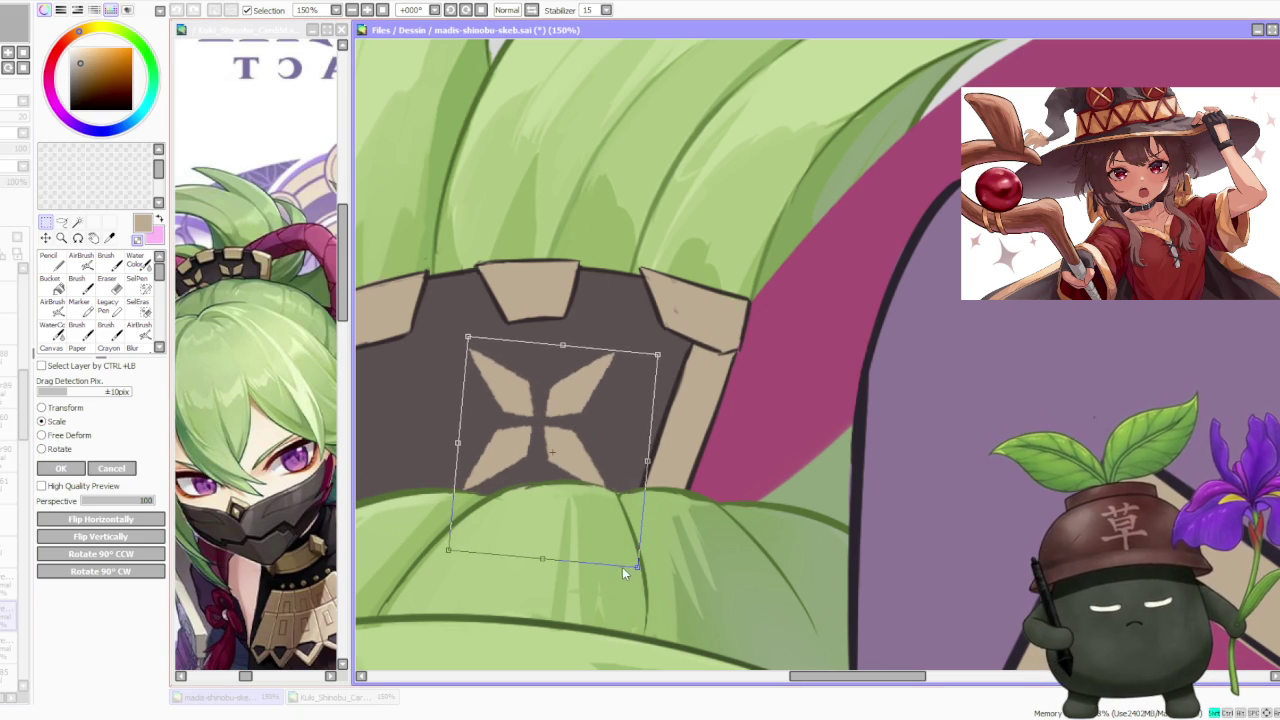
pyautogui.moveTo(637, 565); pyautogui.dragTo(615, 518)
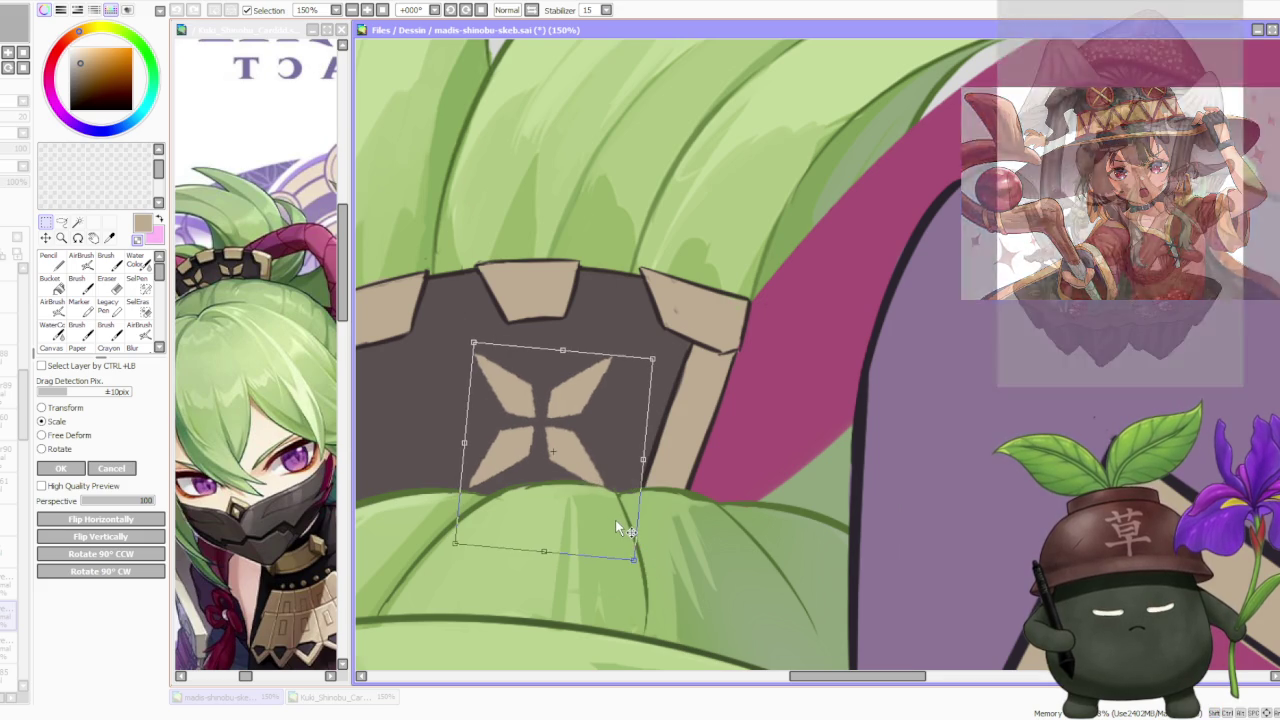
pyautogui.scroll(-3, 615, 384)
pyautogui.scroll(1, 615, 384)
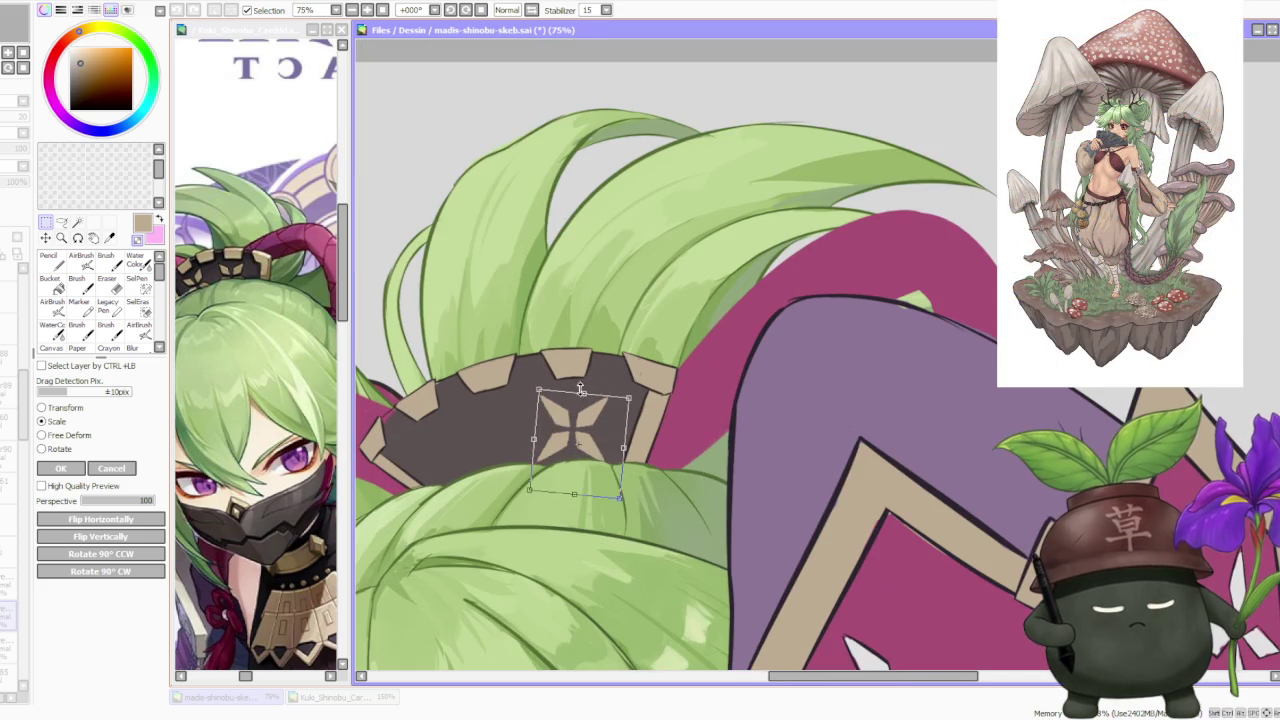
pyautogui.click(64, 470)
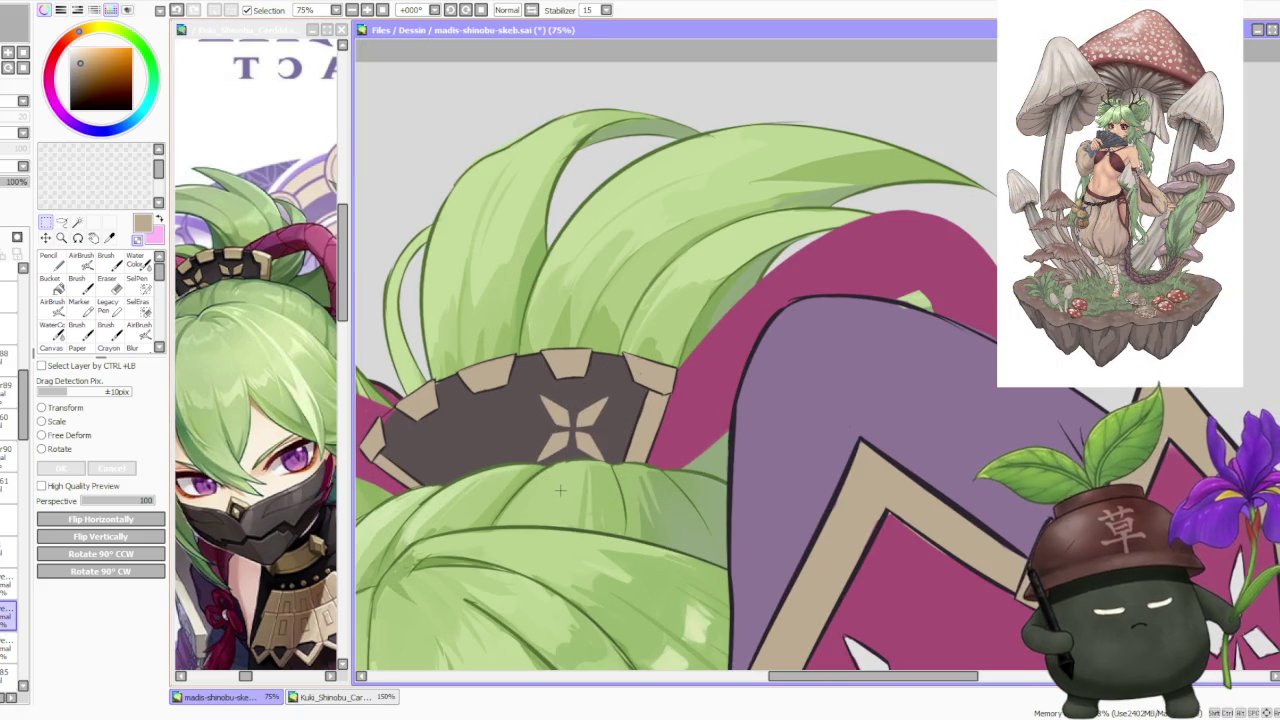
# Place a second star to the left of the first and rotate it into position.
pyautogui.press('l')
pyautogui.scroll(1, 497, 410)
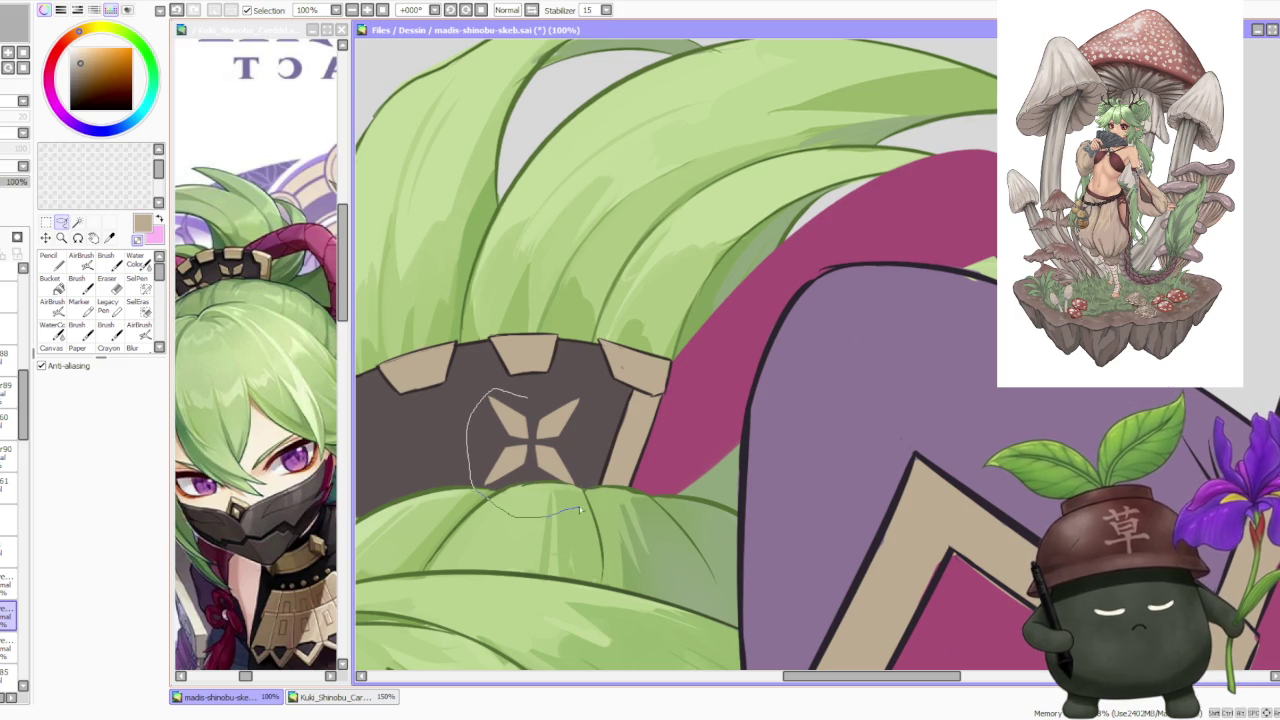
pyautogui.moveTo(585, 375); pyautogui.dragTo(580, 378)
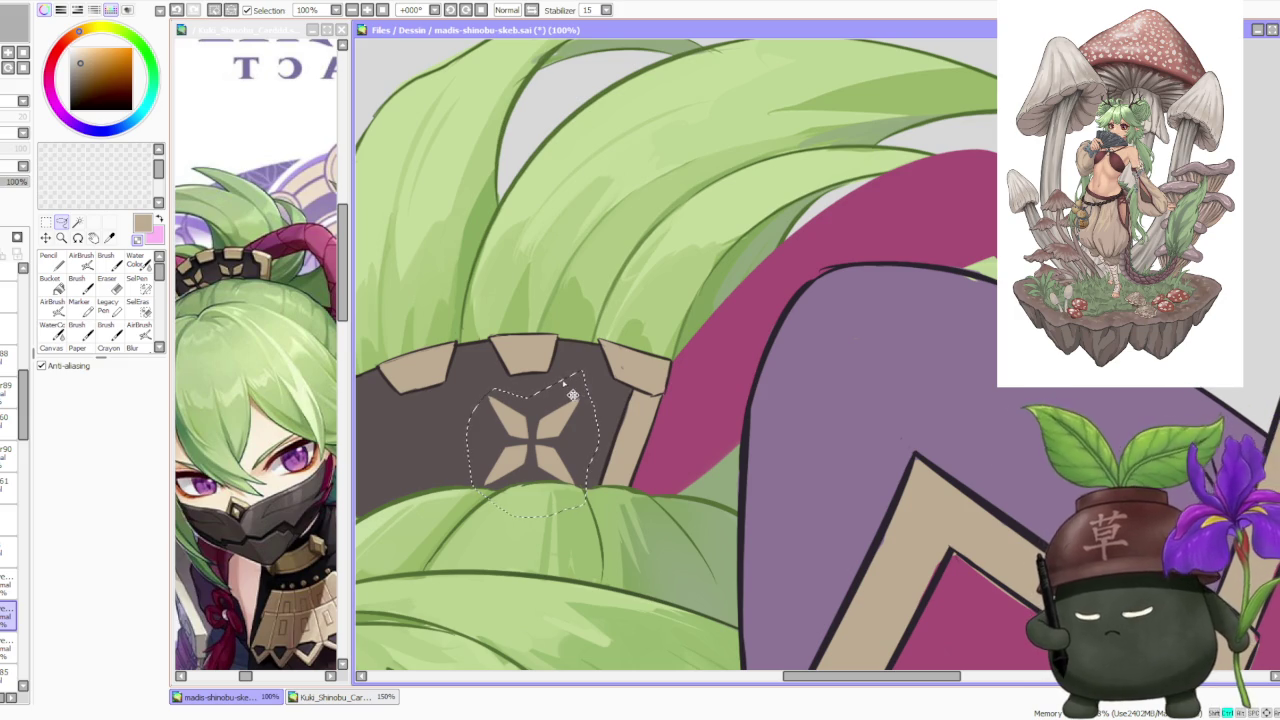
pyautogui.hotkey('ctrl', 't')
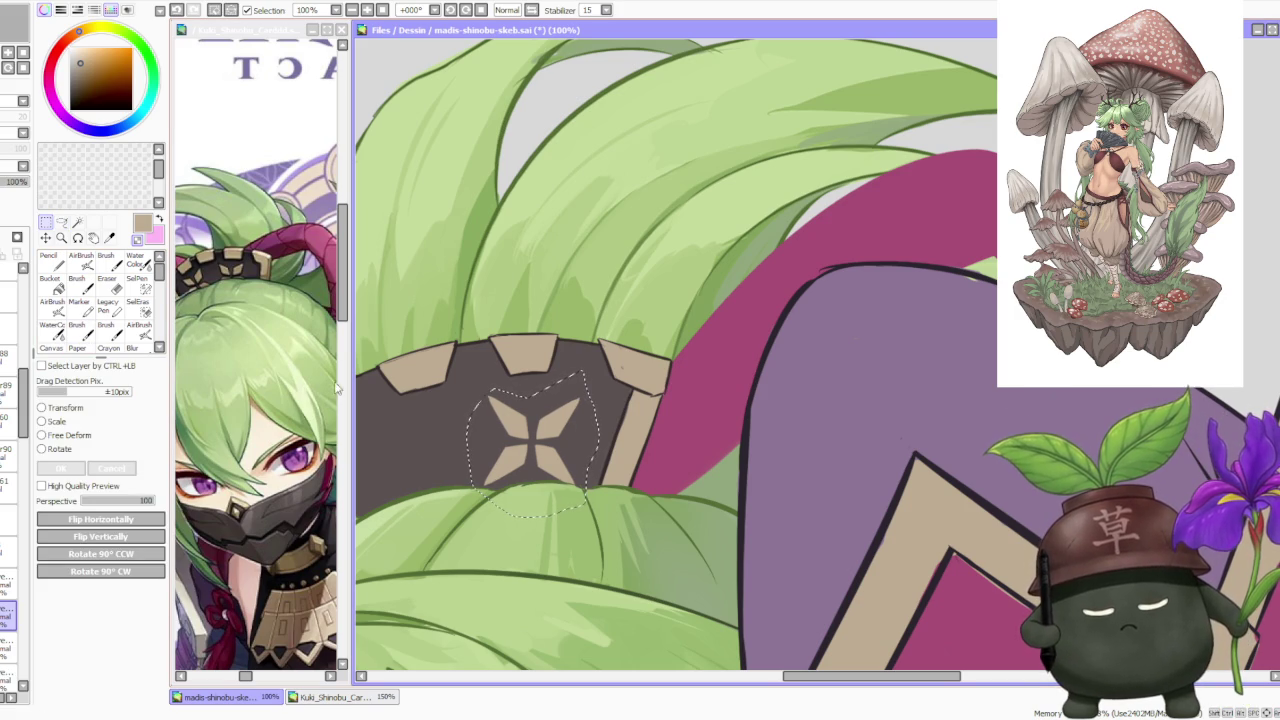
pyautogui.moveTo(550, 455)
pyautogui.mouseDown()
pyautogui.moveTo(440, 458)
pyautogui.moveTo(715, 418)
pyautogui.mouseUp()
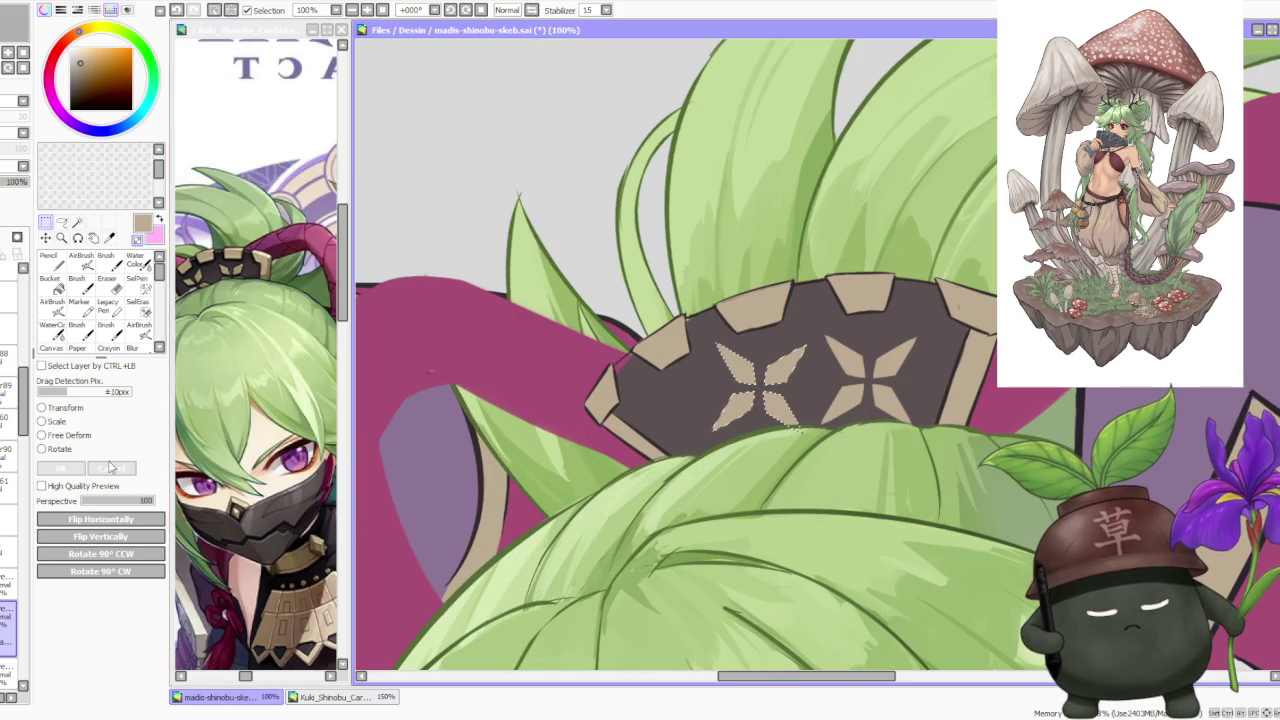
pyautogui.click(42, 449)
pyautogui.moveTo(845, 360)
pyautogui.mouseDown()
pyautogui.moveTo(818, 330)
pyautogui.moveTo(760, 368)
pyautogui.mouseUp()
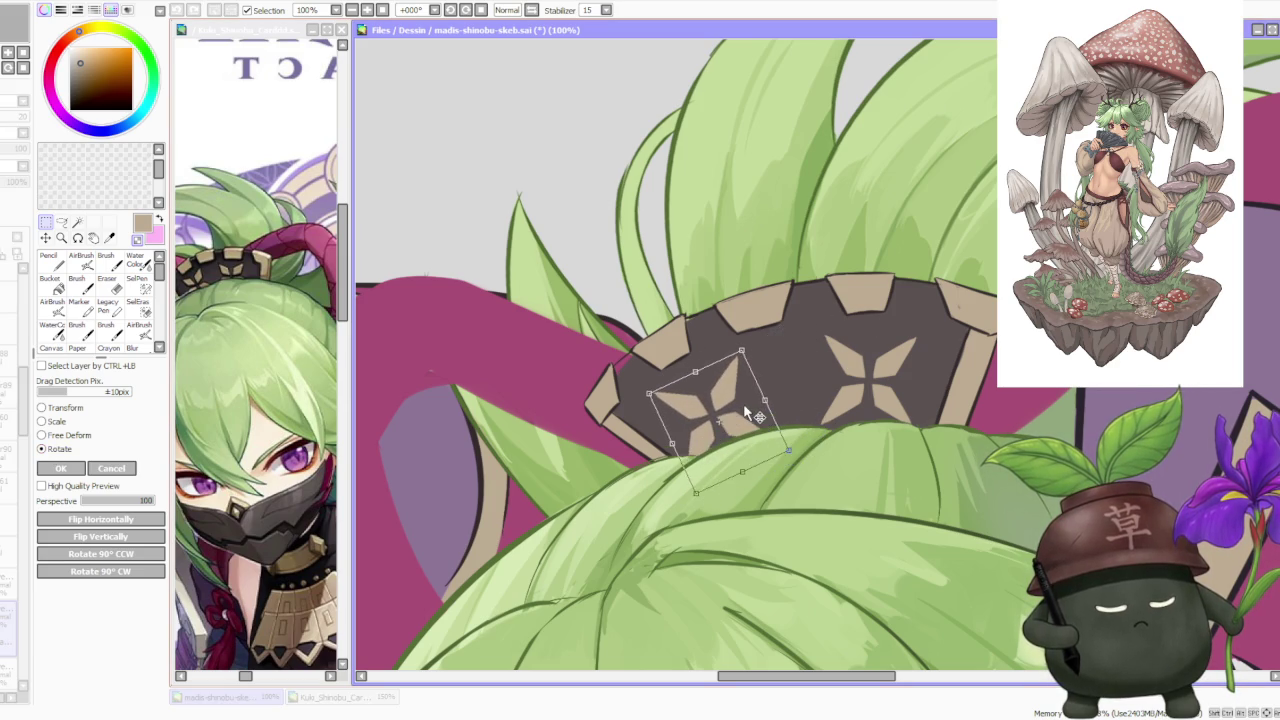
pyautogui.moveTo(760, 368); pyautogui.dragTo(748, 405)
pyautogui.scroll(-1, 750, 400)
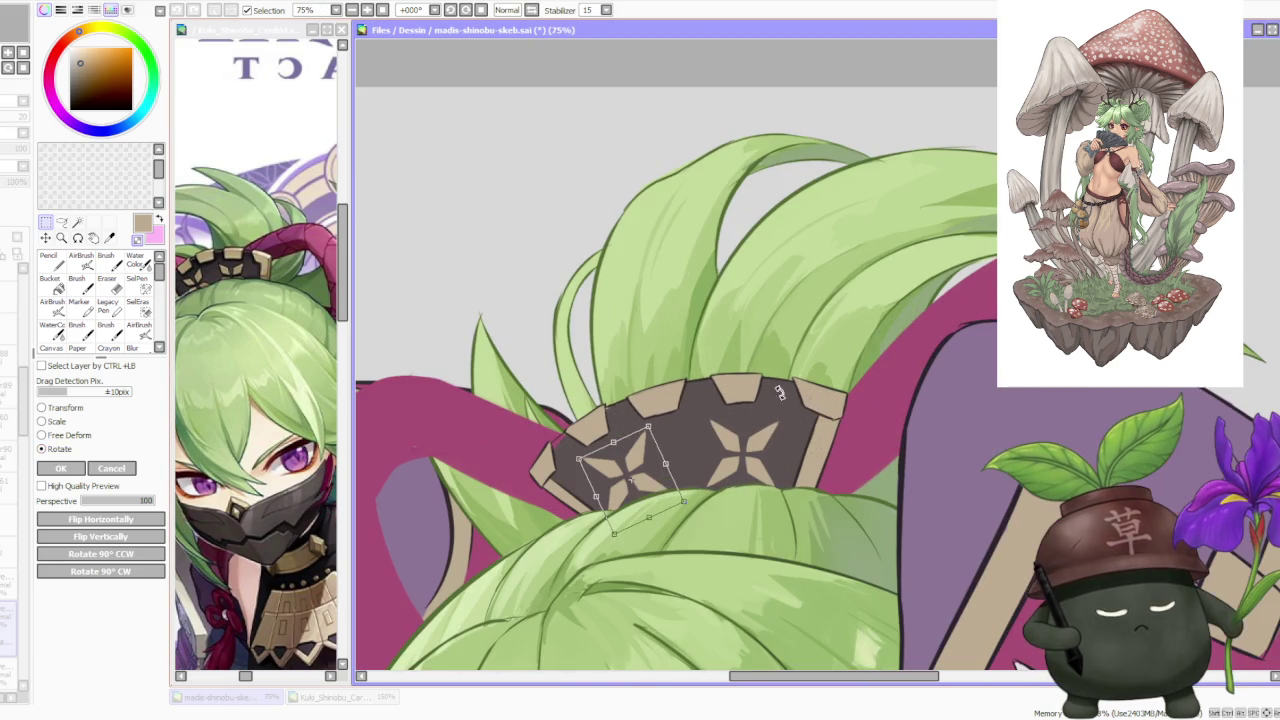
pyautogui.moveTo(658, 476); pyautogui.dragTo(654, 482)
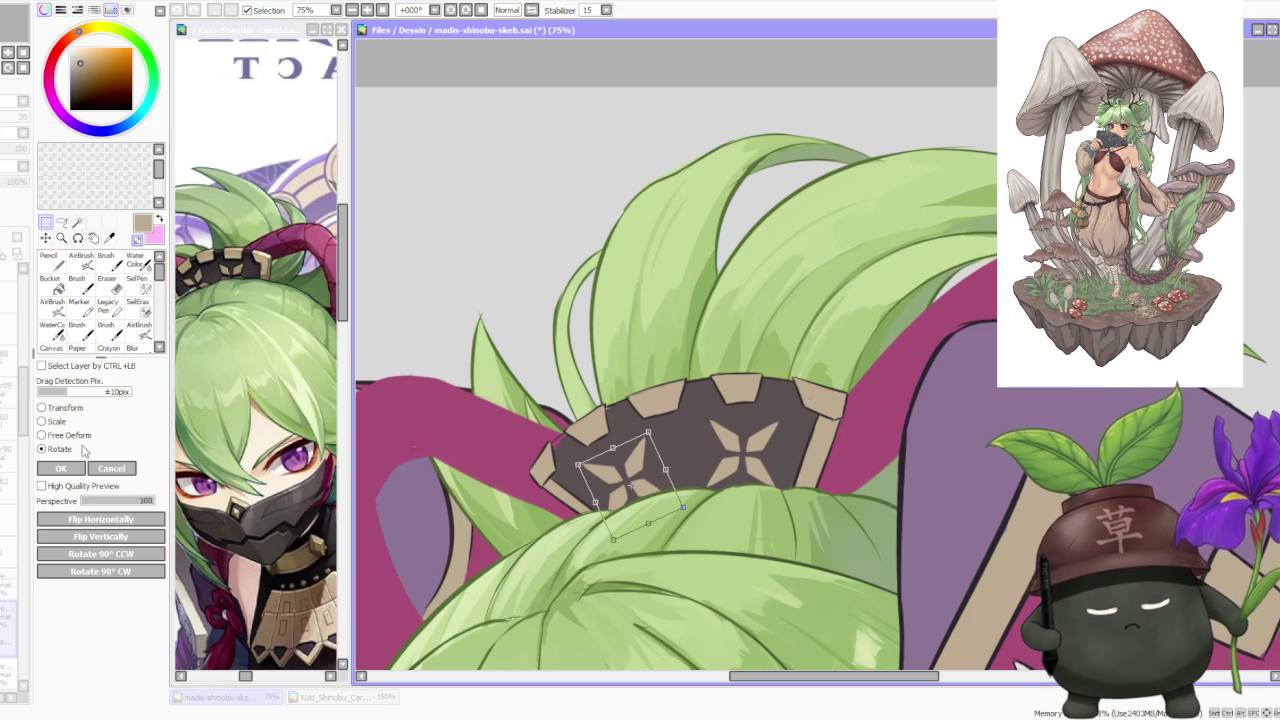
# Free-deform the left star's corners and edges to follow the band's curve, then apply.
pyautogui.moveTo(578, 466); pyautogui.dragTo(580, 464)
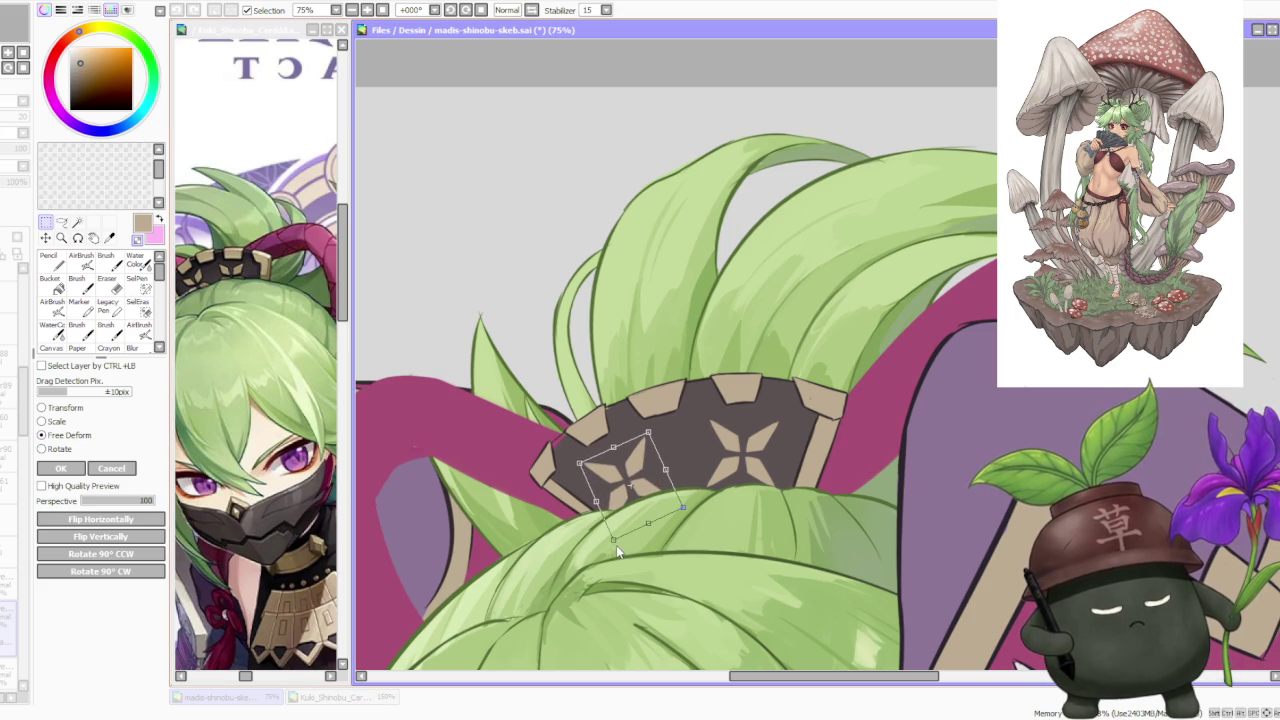
pyautogui.moveTo(616, 542); pyautogui.dragTo(618, 540)
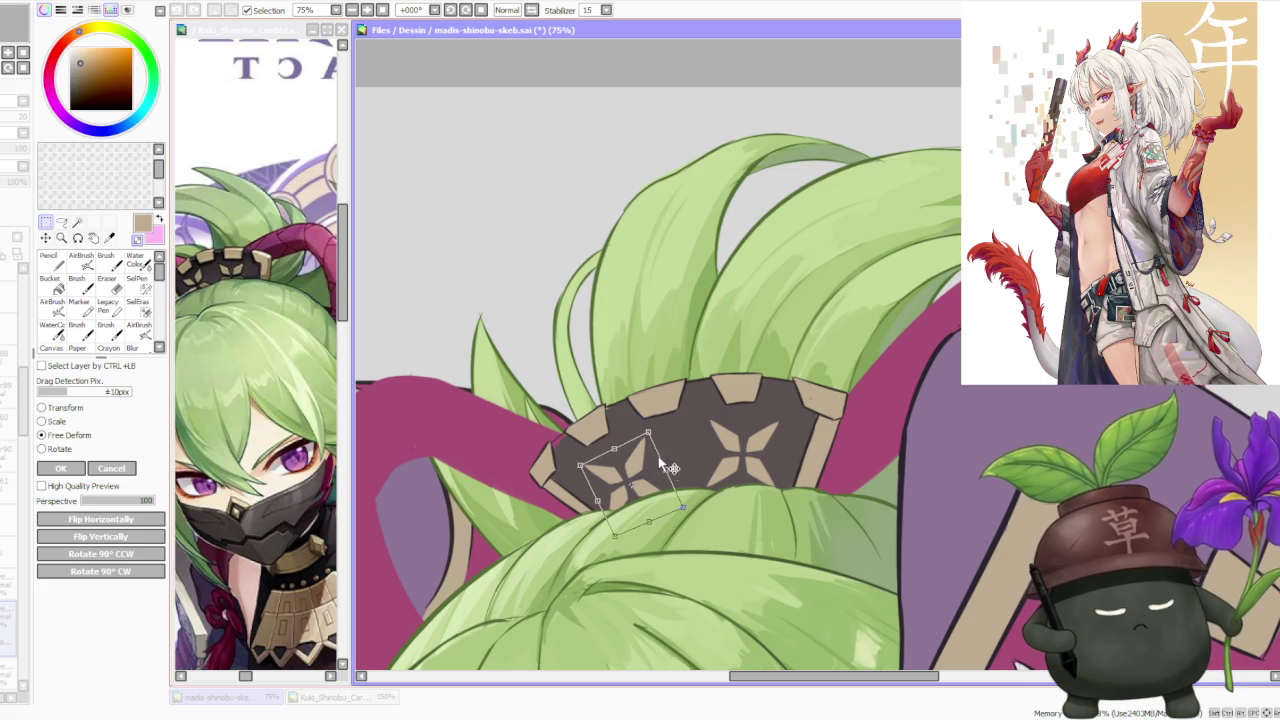
pyautogui.moveTo(666, 467); pyautogui.dragTo(663, 465)
pyautogui.scroll(1, 635, 438)
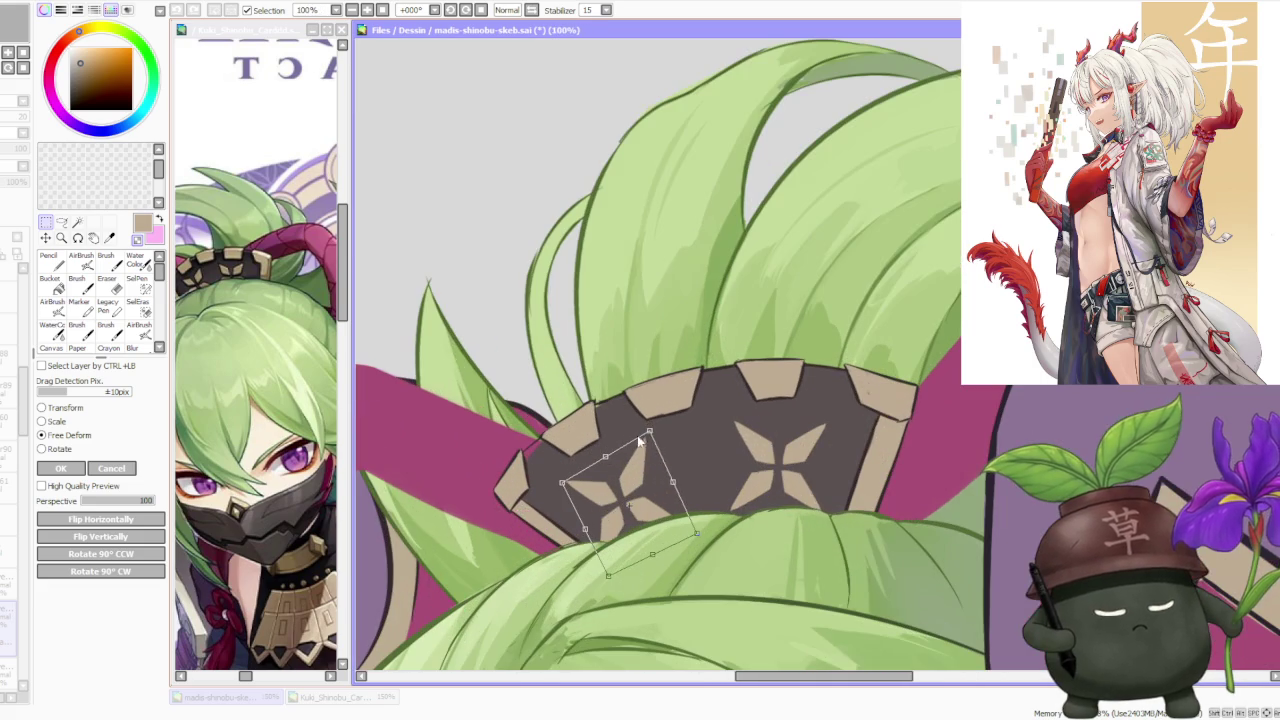
pyautogui.scroll(-1, 640, 460)
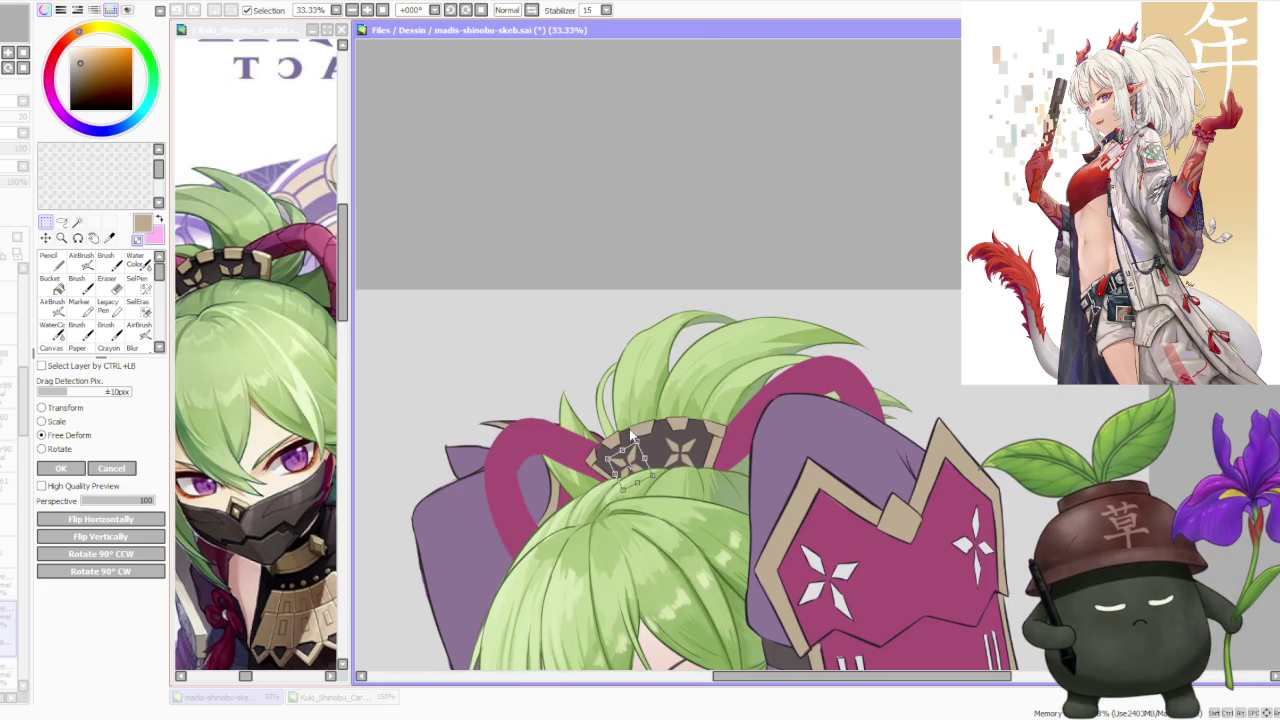
pyautogui.scroll(-1, 627, 452)
pyautogui.scroll(1, 628, 457)
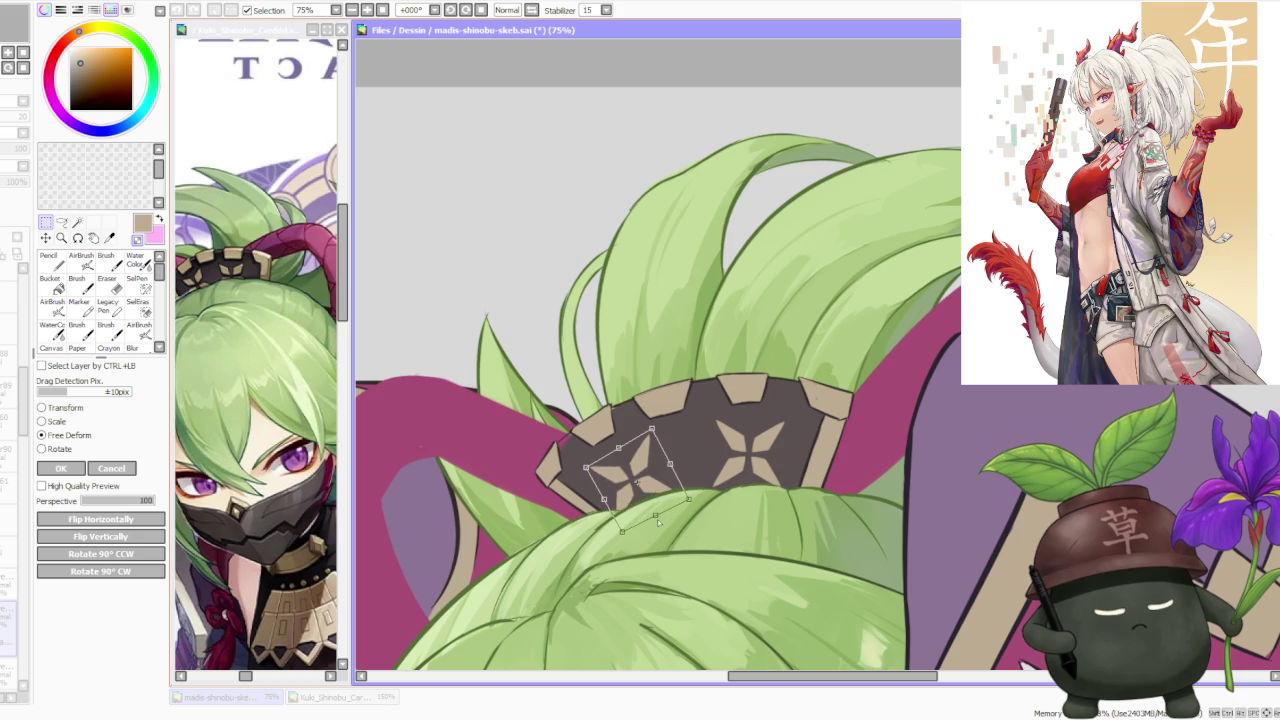
pyautogui.scroll(-2, 618, 452)
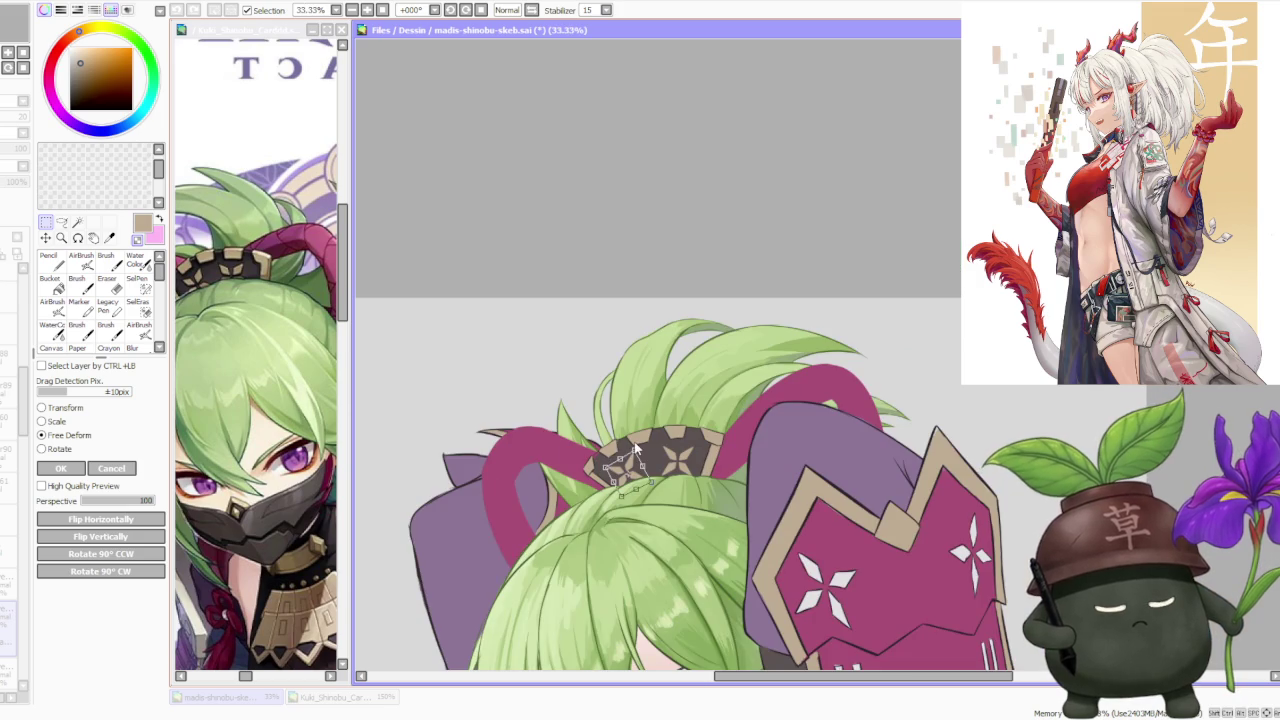
pyautogui.click(61, 468)
pyautogui.scroll(-3, 688, 340)
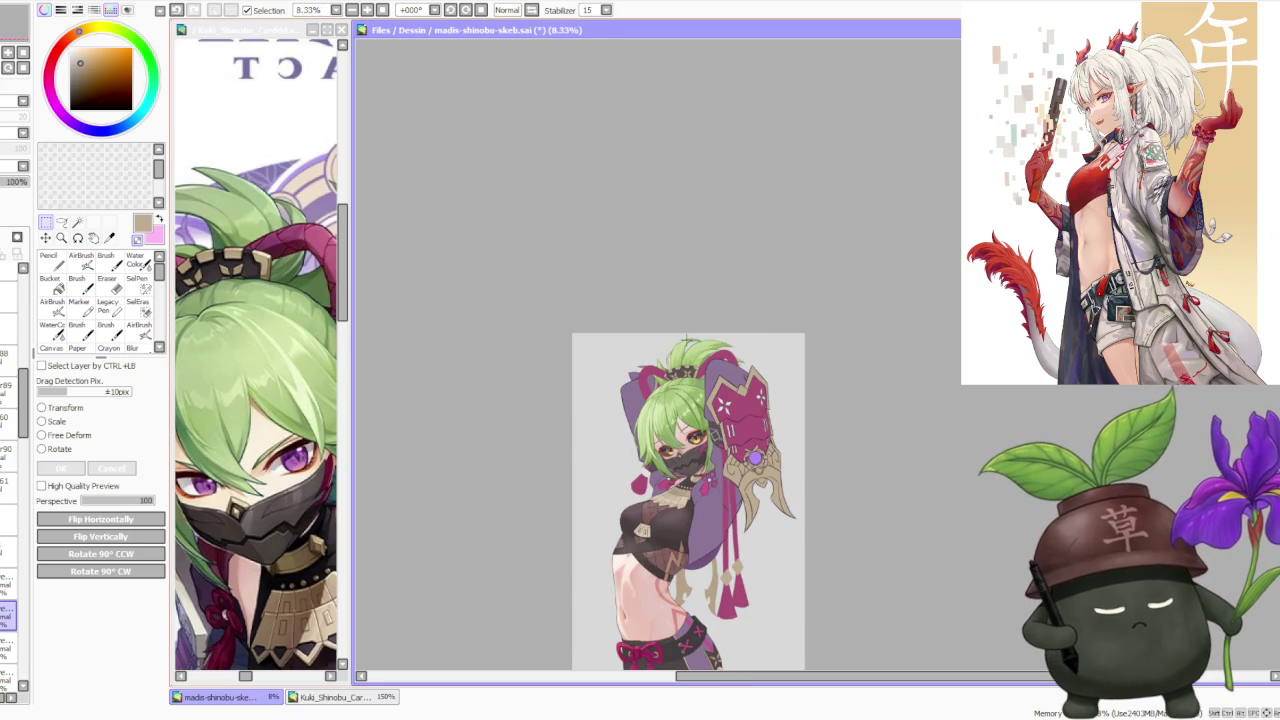
pyautogui.scroll(4, 686, 340)
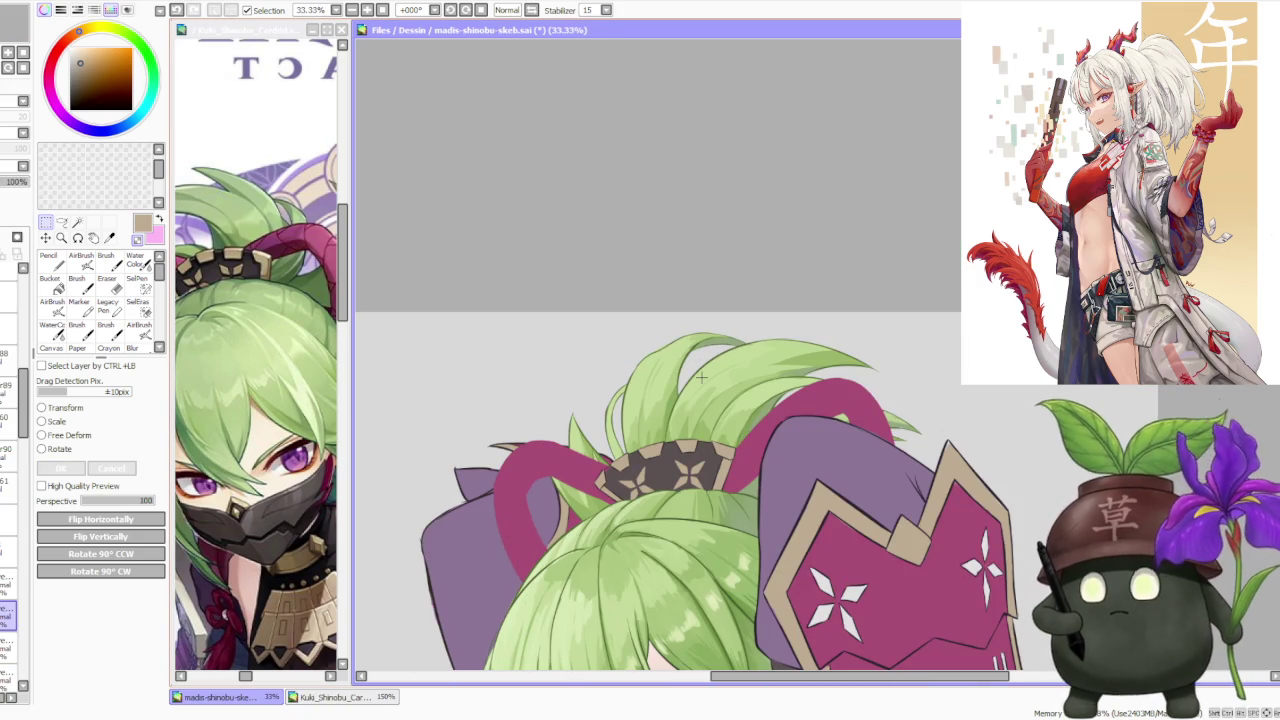
pyautogui.scroll(-3, 702, 374)
pyautogui.scroll(2, 690, 376)
pyautogui.scroll(2, 670, 378)
pyautogui.scroll(2, 648, 381)
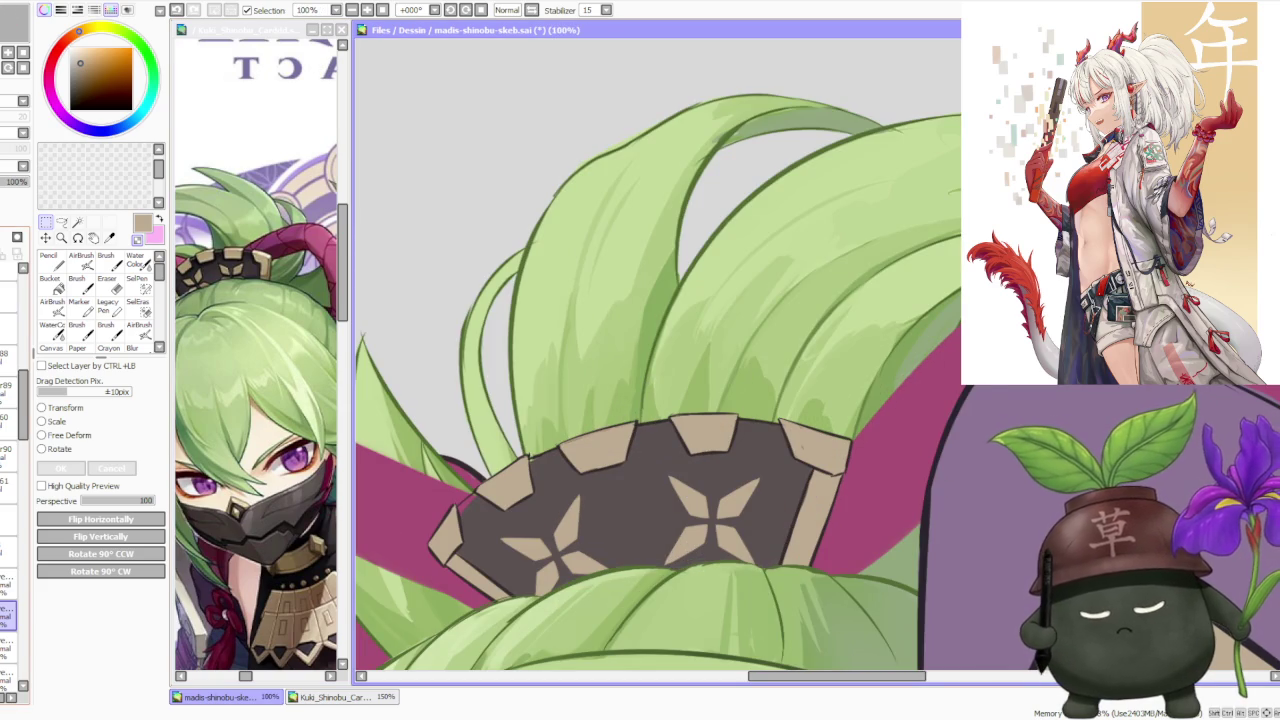
pyautogui.click(8, 648)
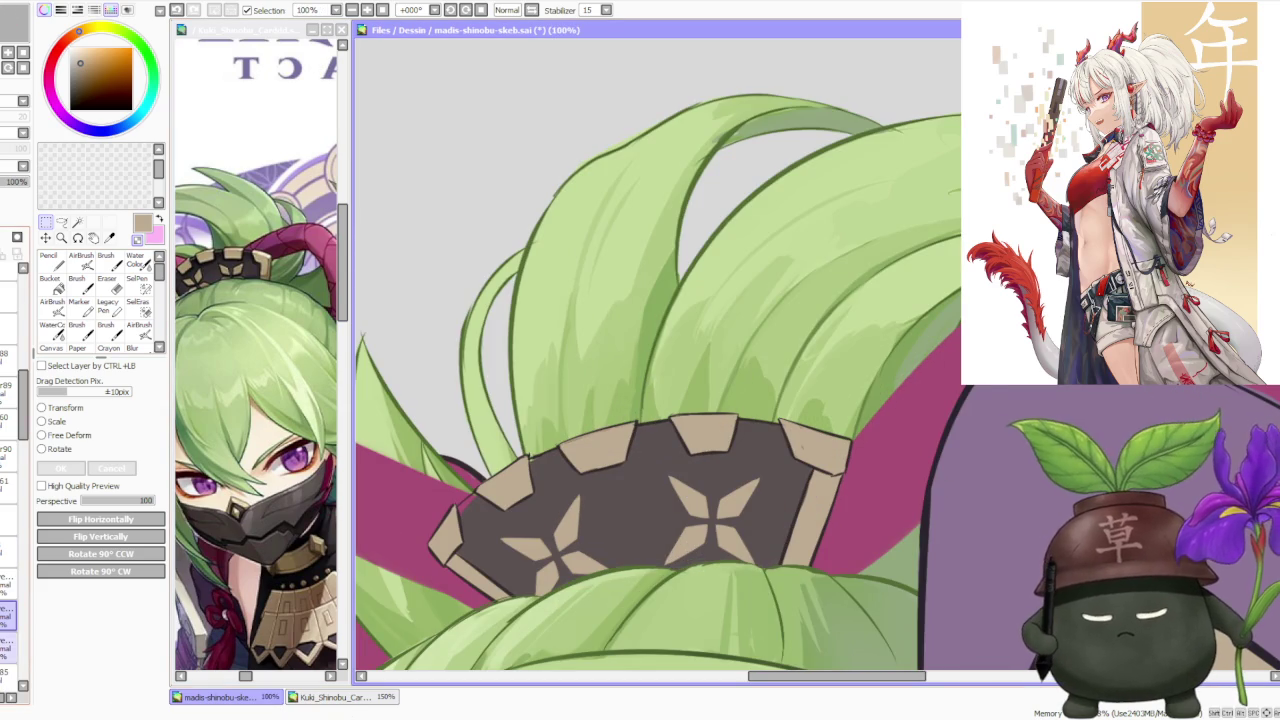
# Pick the headband's dark brown, set the brush to size 40 and paint over the star centre.
pyautogui.keyDown('alt'); pyautogui.click(437, 443); pyautogui.keyUp('alt')
pyautogui.press('b')
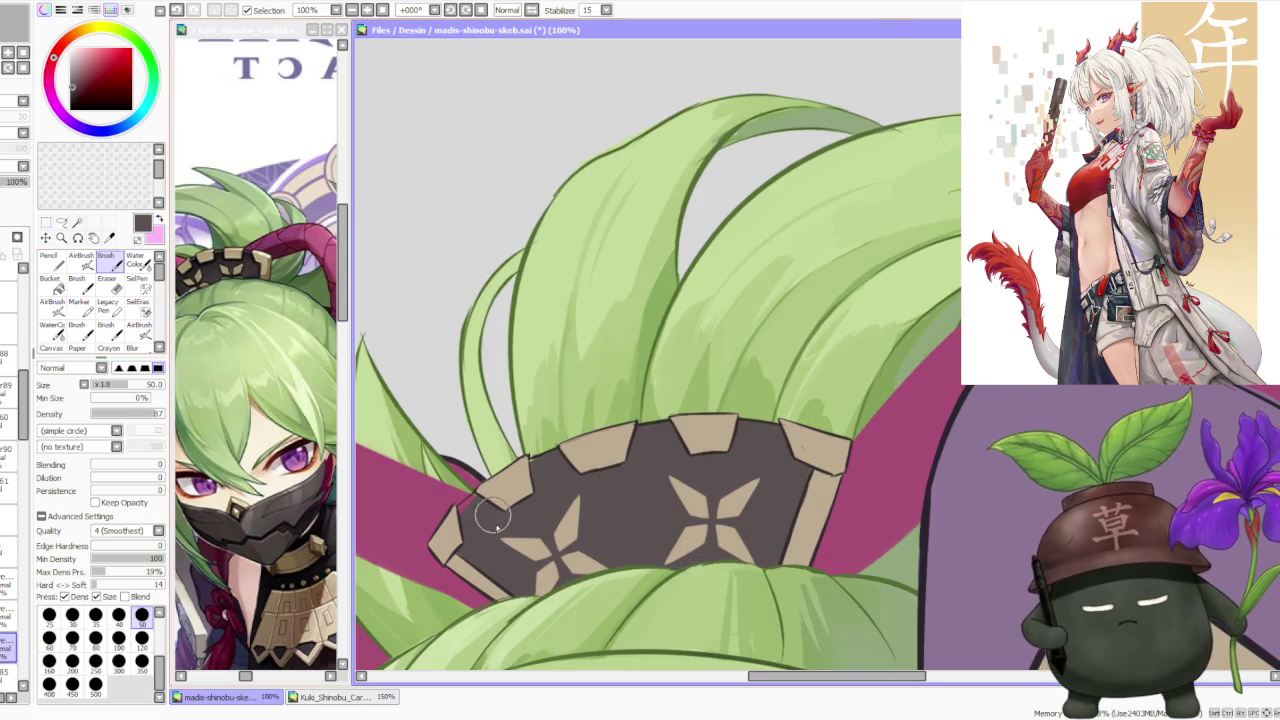
pyautogui.scroll(1, 452, 513)
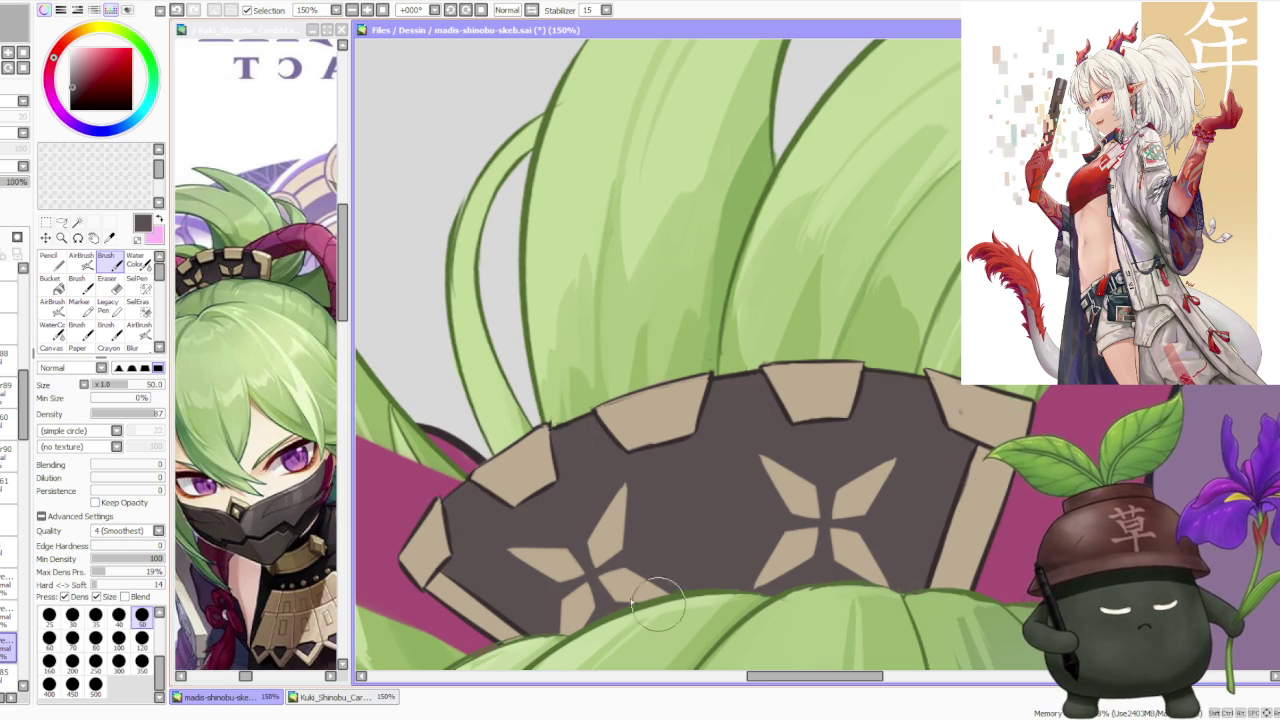
pyautogui.scroll(-3, 770, 387)
pyautogui.scroll(3, 713, 480)
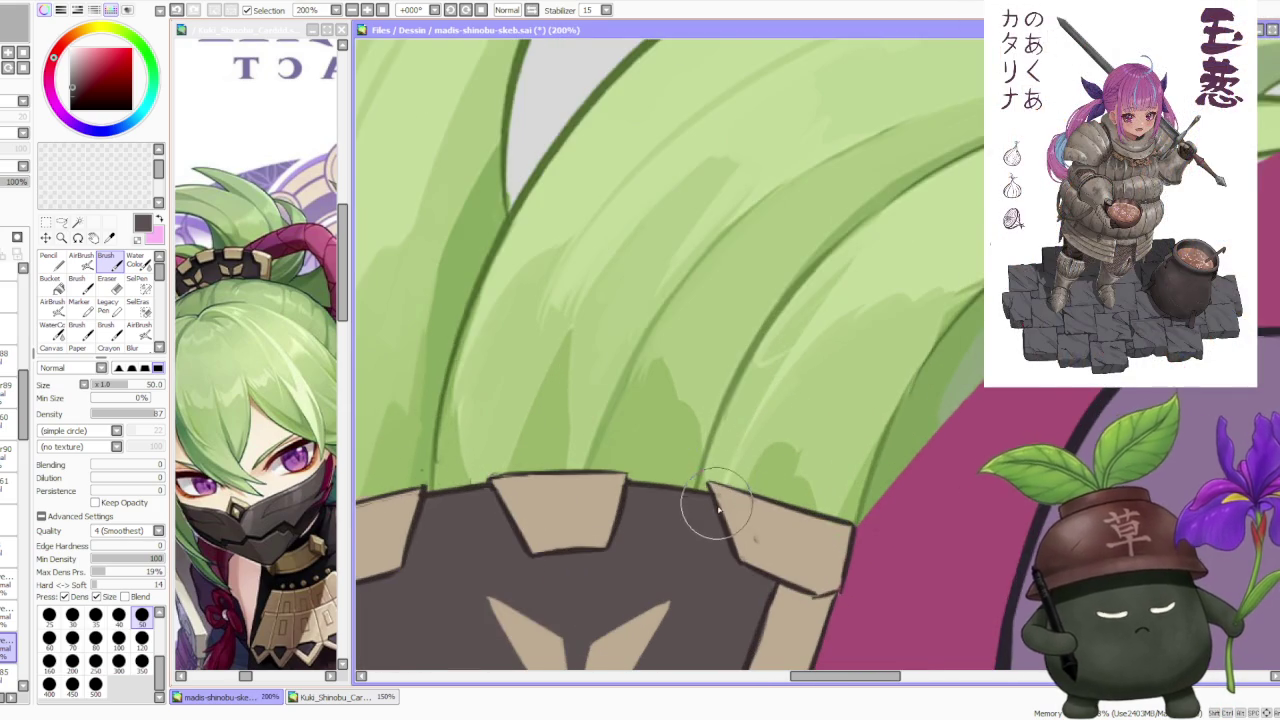
pyautogui.press('-')
pyautogui.click(120, 617)
pyautogui.scroll(1, 640, 500)
pyautogui.scroll(1, 634, 500)
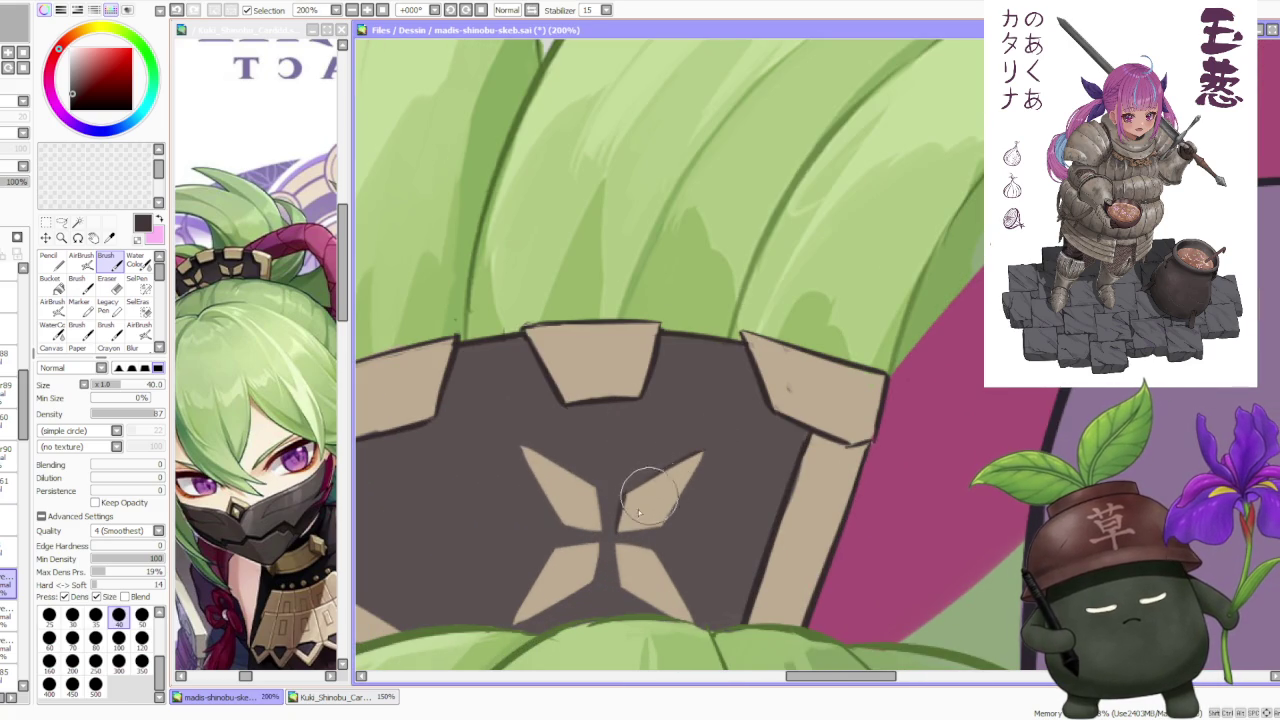
pyautogui.moveTo(619, 540); pyautogui.dragTo(661, 527)
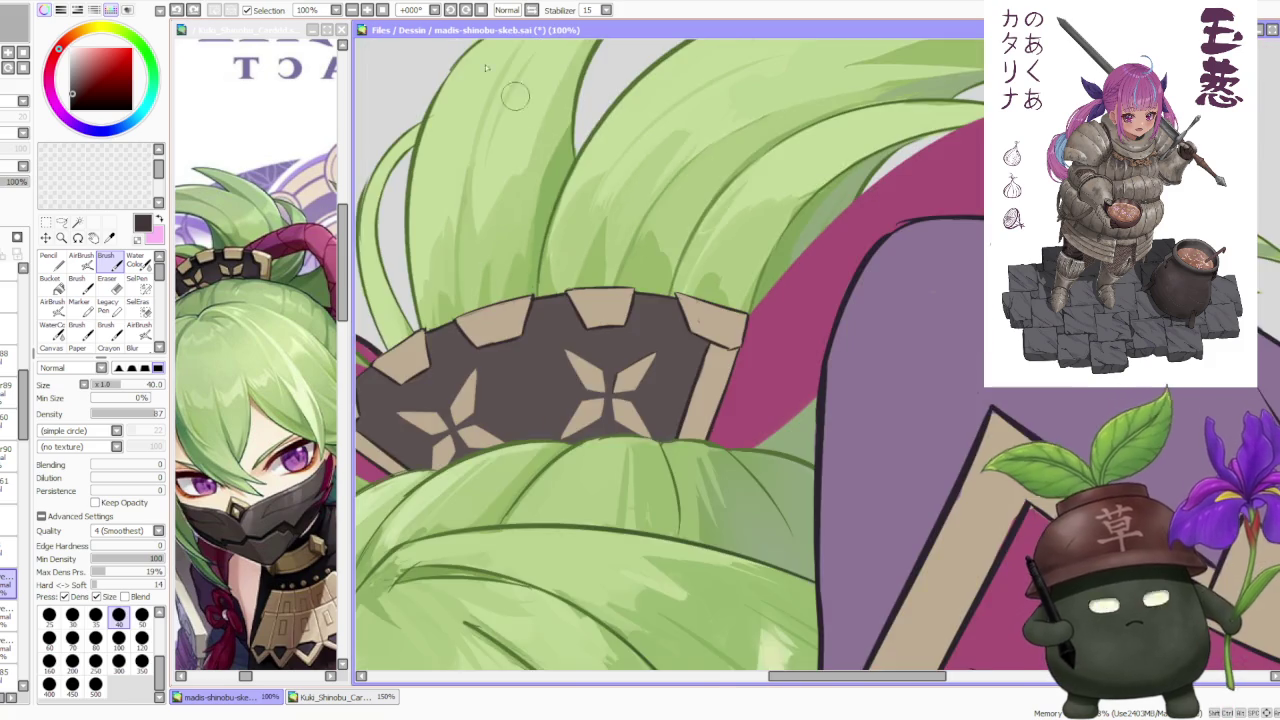
# Paint dark brown over the star's right tip and left arm, sharpening them into thin spikes.
pyautogui.click(451, 10)
pyautogui.scroll(2, 676, 455)
pyautogui.press('Delete')
pyautogui.press('Delete')
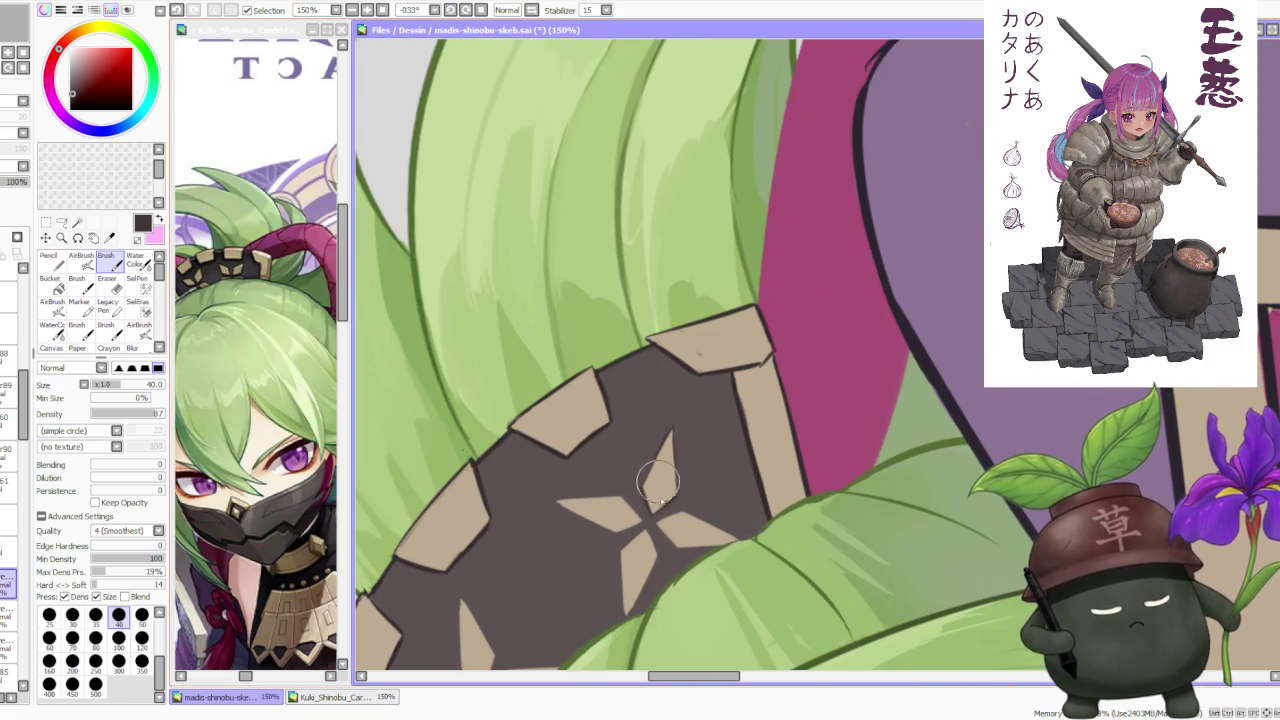
pyautogui.moveTo(745, 545); pyautogui.dragTo(675, 527)
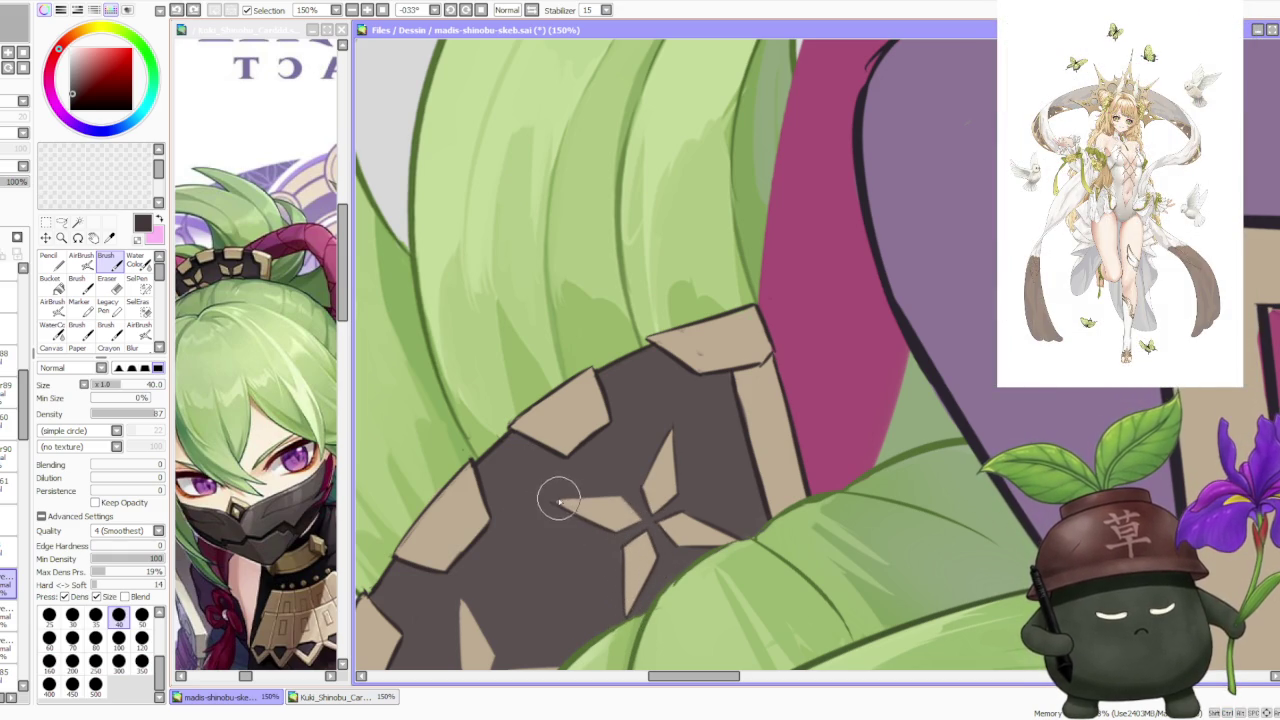
pyautogui.moveTo(606, 508); pyautogui.dragTo(551, 500)
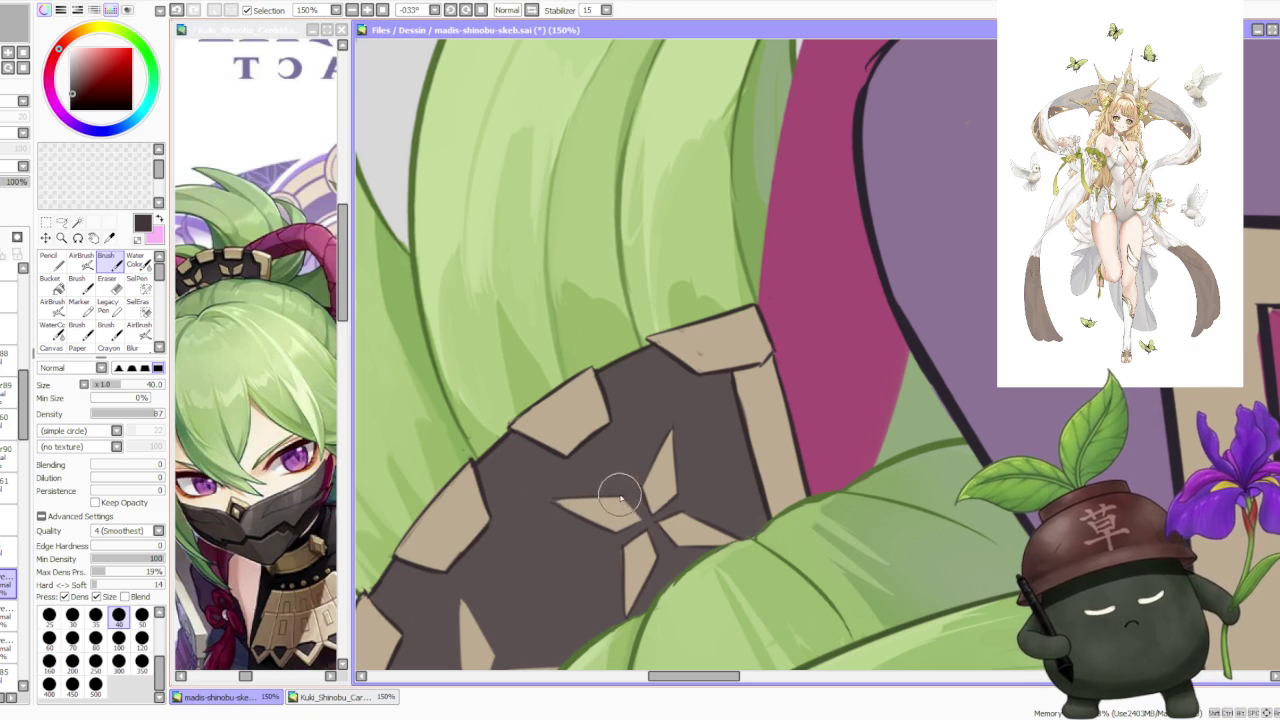
pyautogui.press('-')
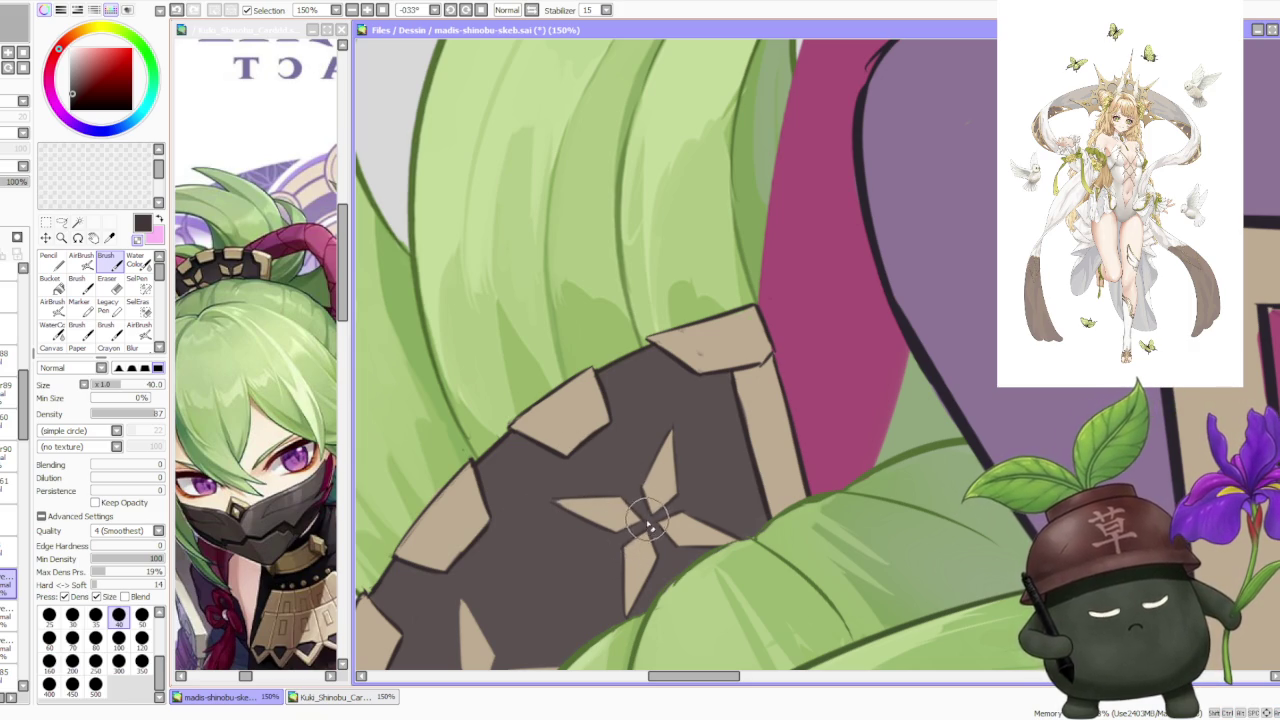
pyautogui.scroll(-3, 680, 445)
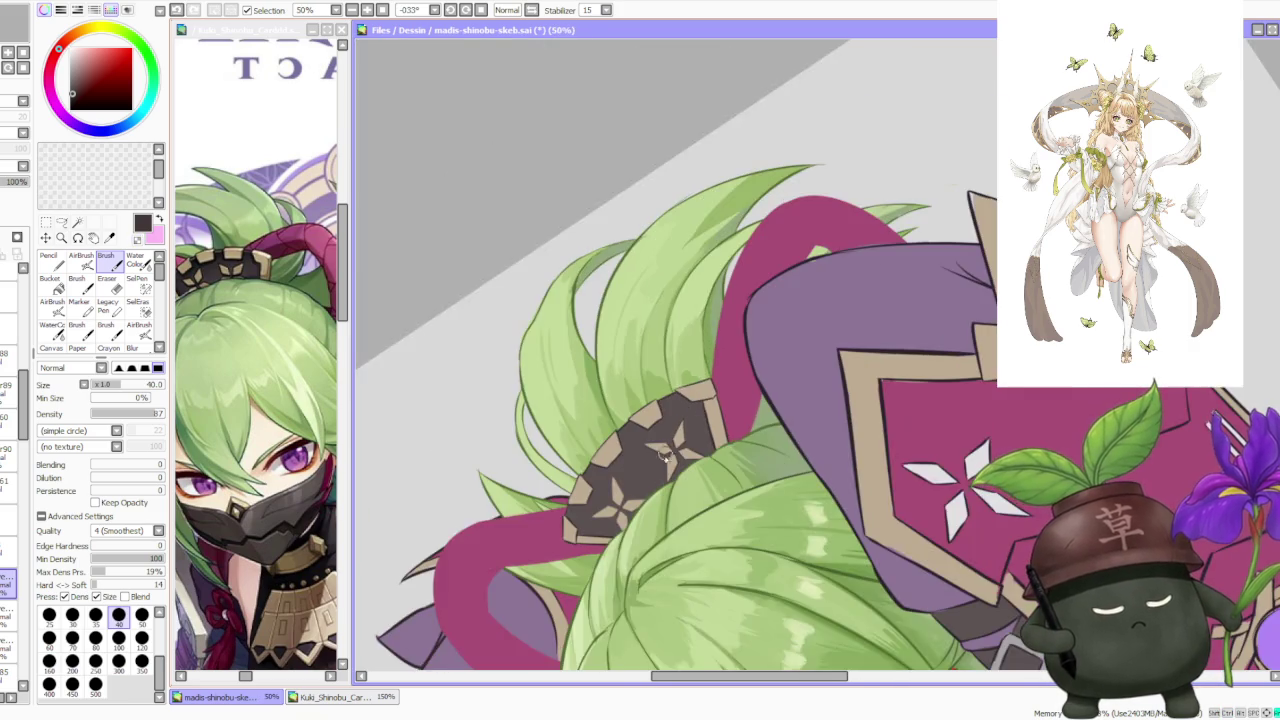
# Paint a dark brown line through the centre of the lower star emblem.
pyautogui.scroll(4, 648, 495)
pyautogui.moveTo(524, 548); pyautogui.dragTo(568, 582)
pyautogui.scroll(-2, 552, 556)
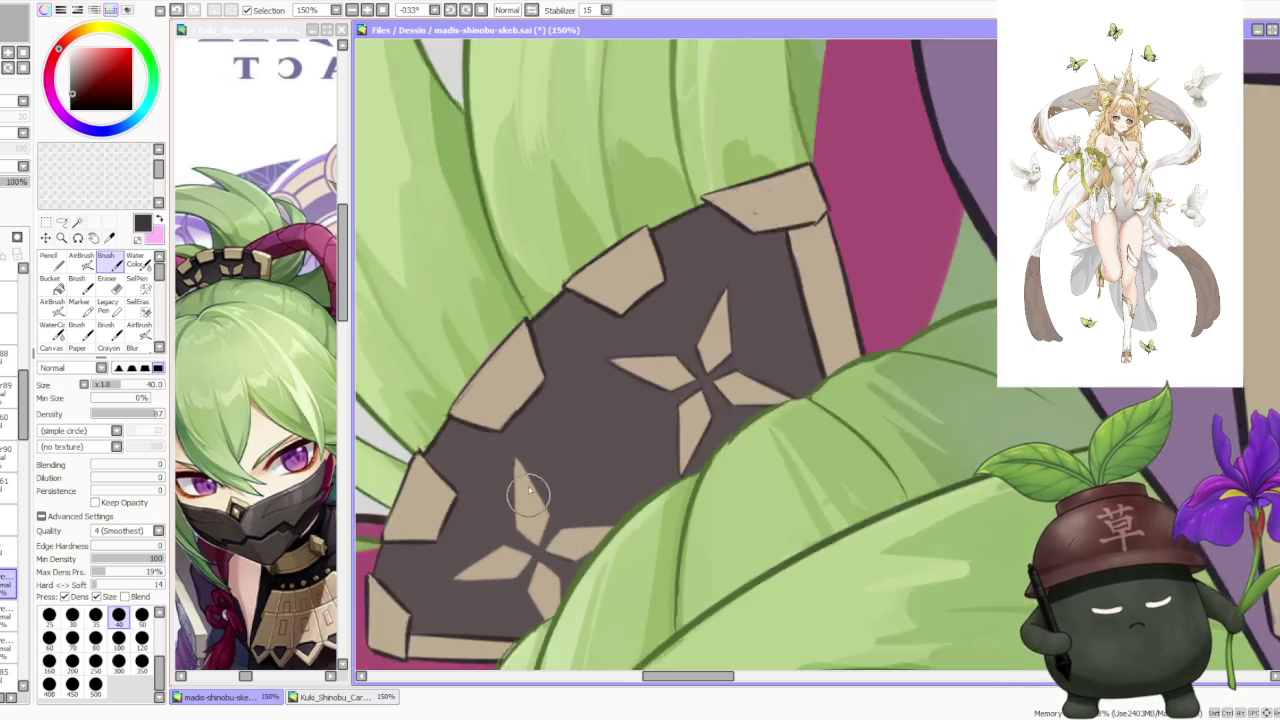
pyautogui.scroll(2, 542, 542)
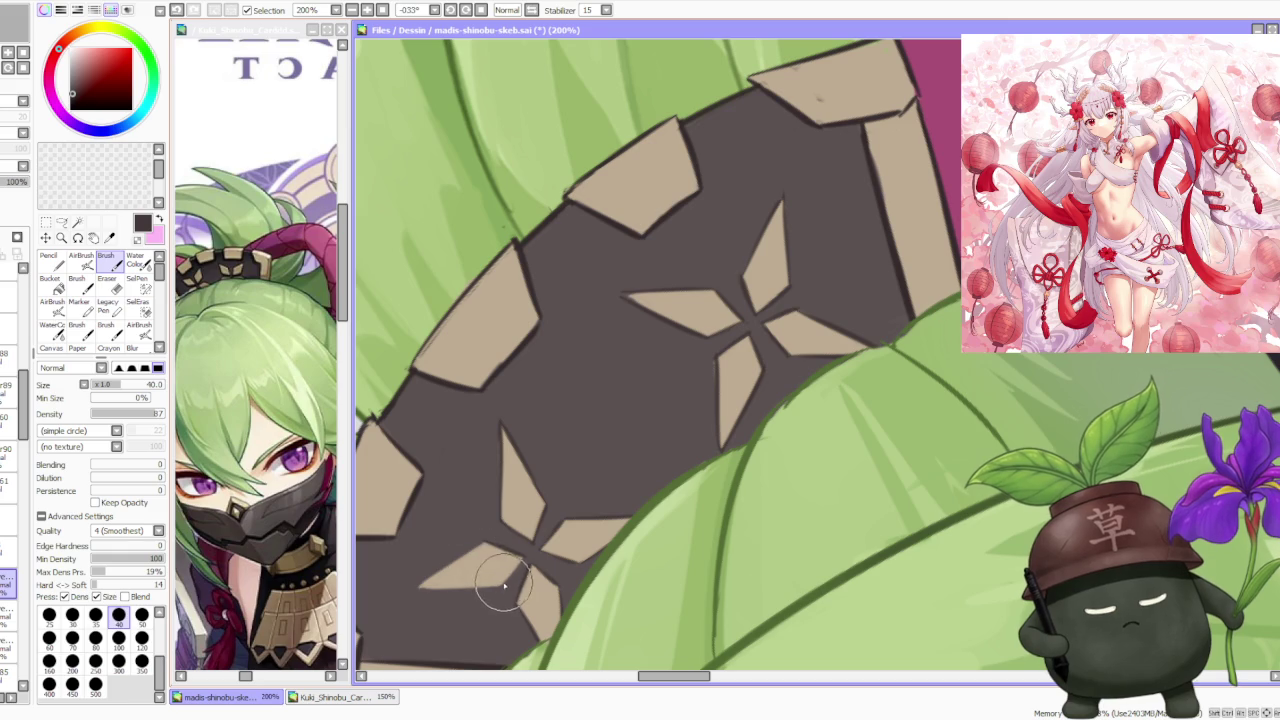
# Rotate and pan the canvas to follow the headband over the lower stars.
pyautogui.moveTo(509, 148); pyautogui.dragTo(490, 40)
pyautogui.scroll(-2, 523, 457)
pyautogui.scroll(1, 523, 457)
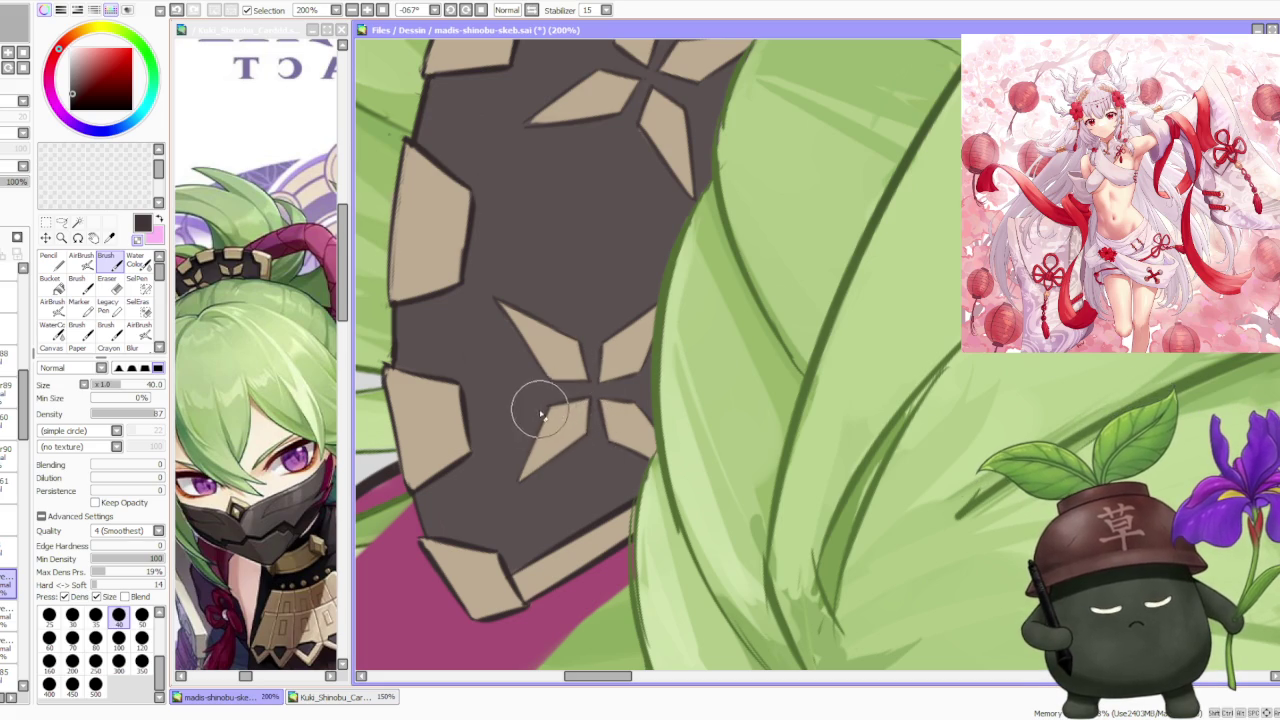
pyautogui.moveTo(530, 398); pyautogui.dragTo(420, 375)
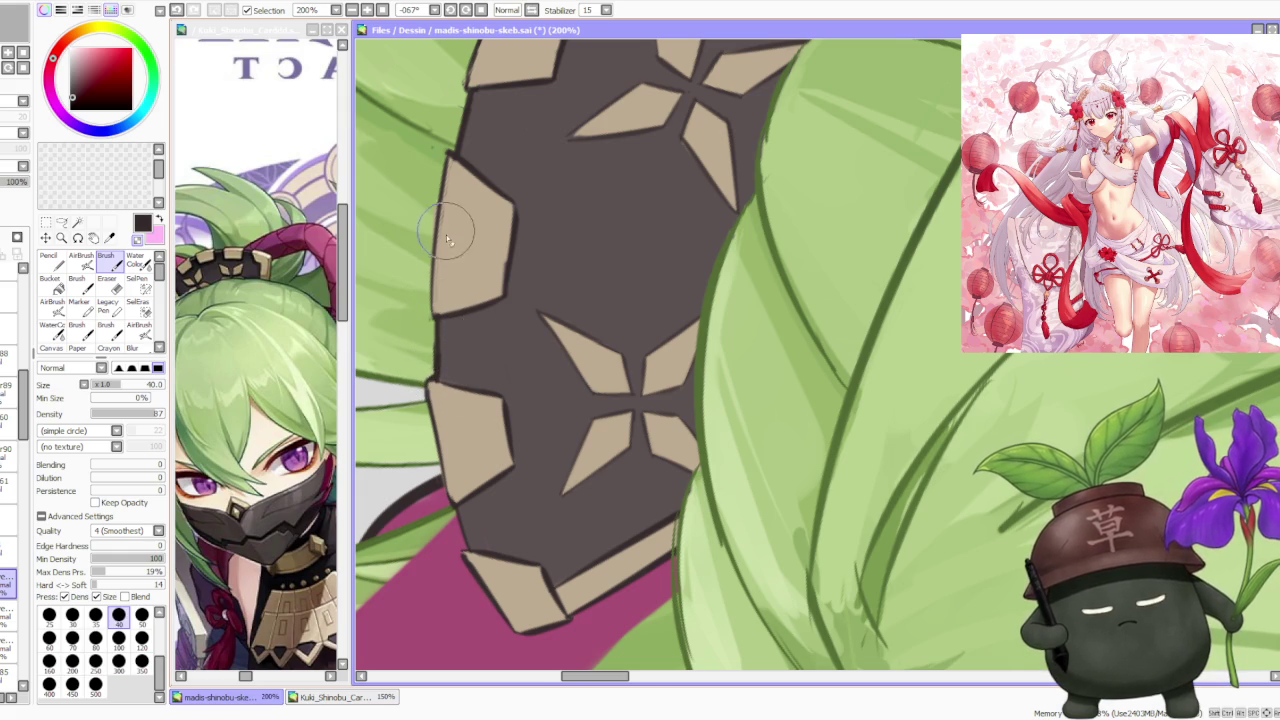
pyautogui.scroll(-1, 440, 210)
pyautogui.scroll(1, 476, 456)
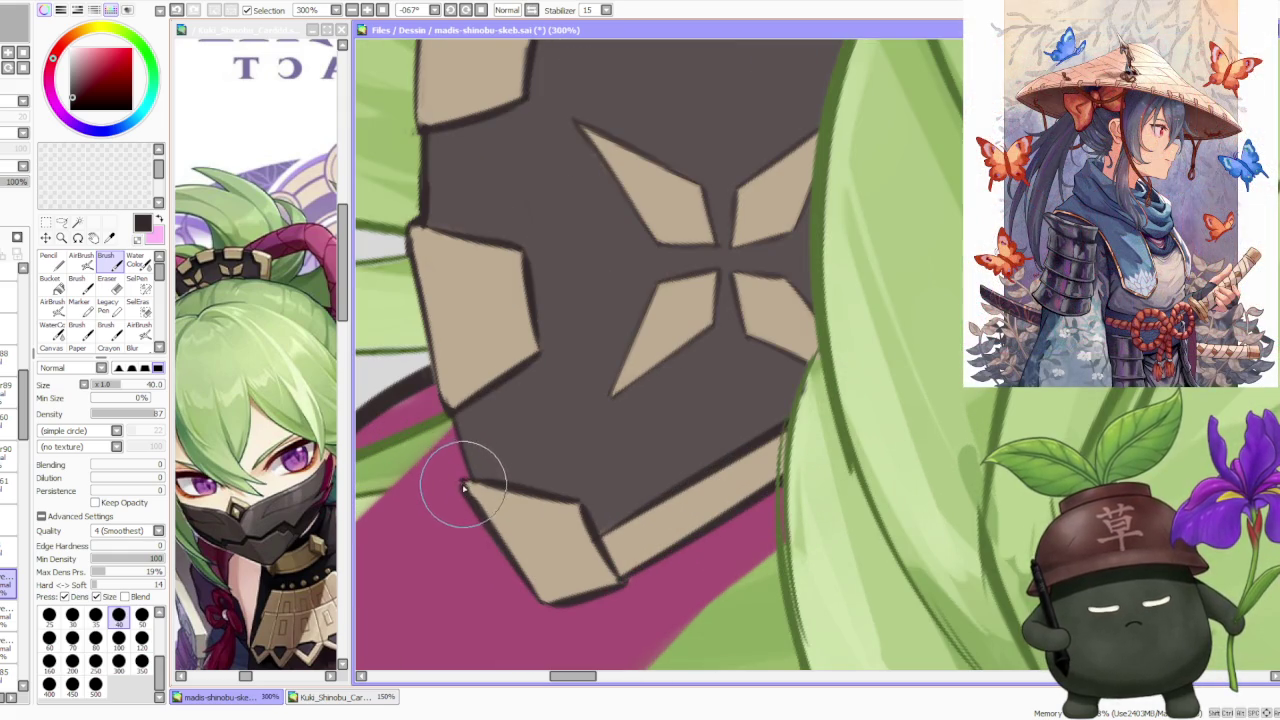
pyautogui.scroll(-1, 496, 430)
pyautogui.scroll(1, 470, 450)
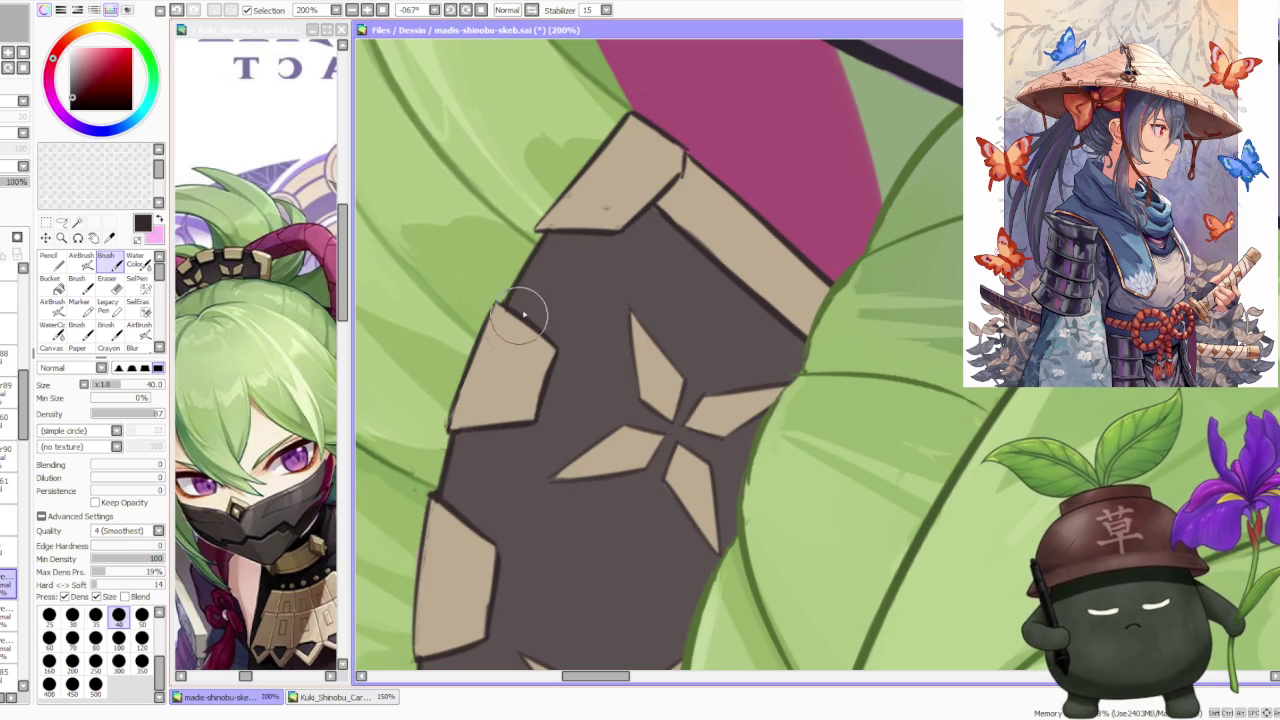
pyautogui.scroll(-1, 500, 300)
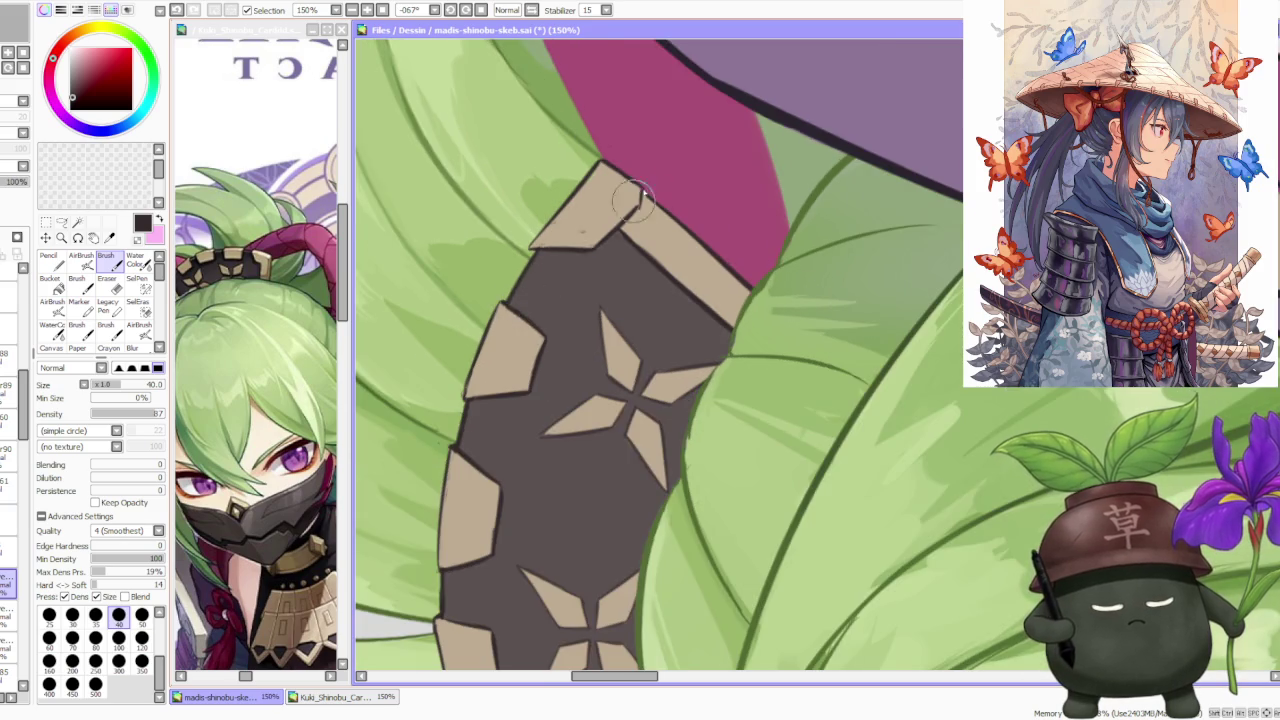
pyautogui.scroll(-3, 505, 300)
# Reset the canvas rotation upright and zoom from 12.5% to 33.33% on the headband and ponytail.
pyautogui.click(444, 10)
pyautogui.scroll(-3, 676, 360)
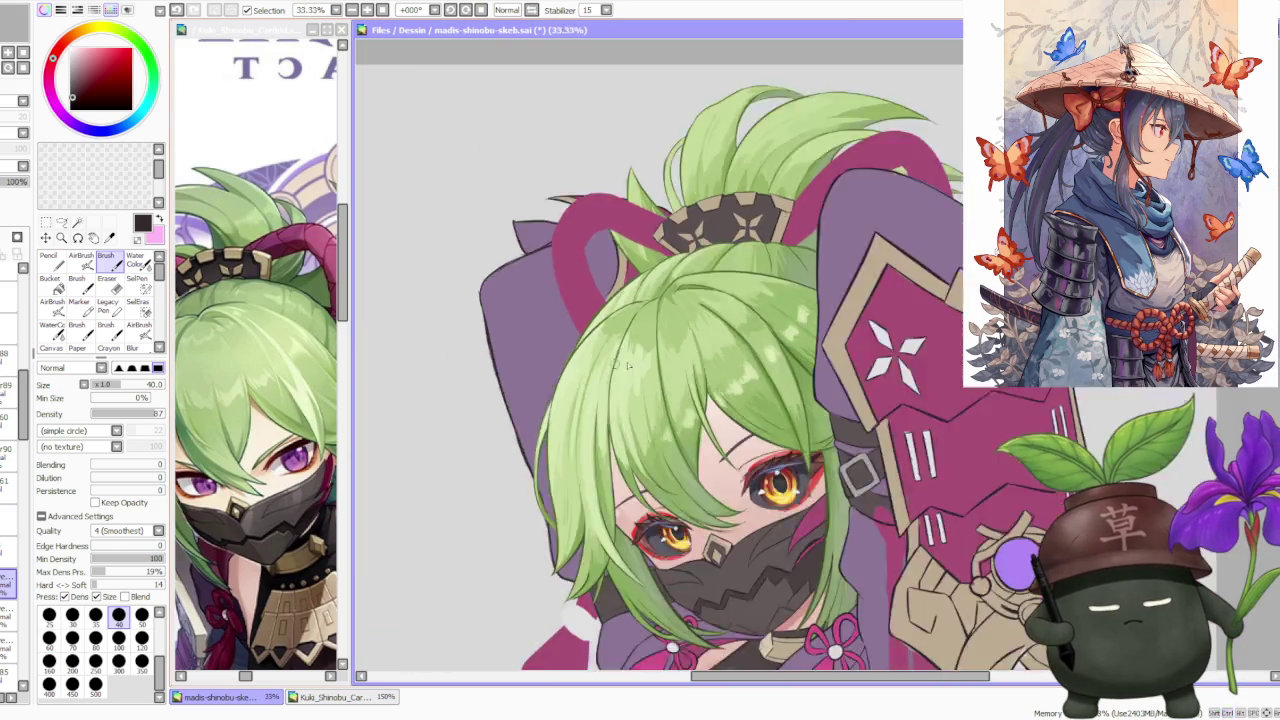
pyautogui.scroll(-2, 676, 360)
pyautogui.scroll(-2, 676, 360)
pyautogui.scroll(2, 710, 355)
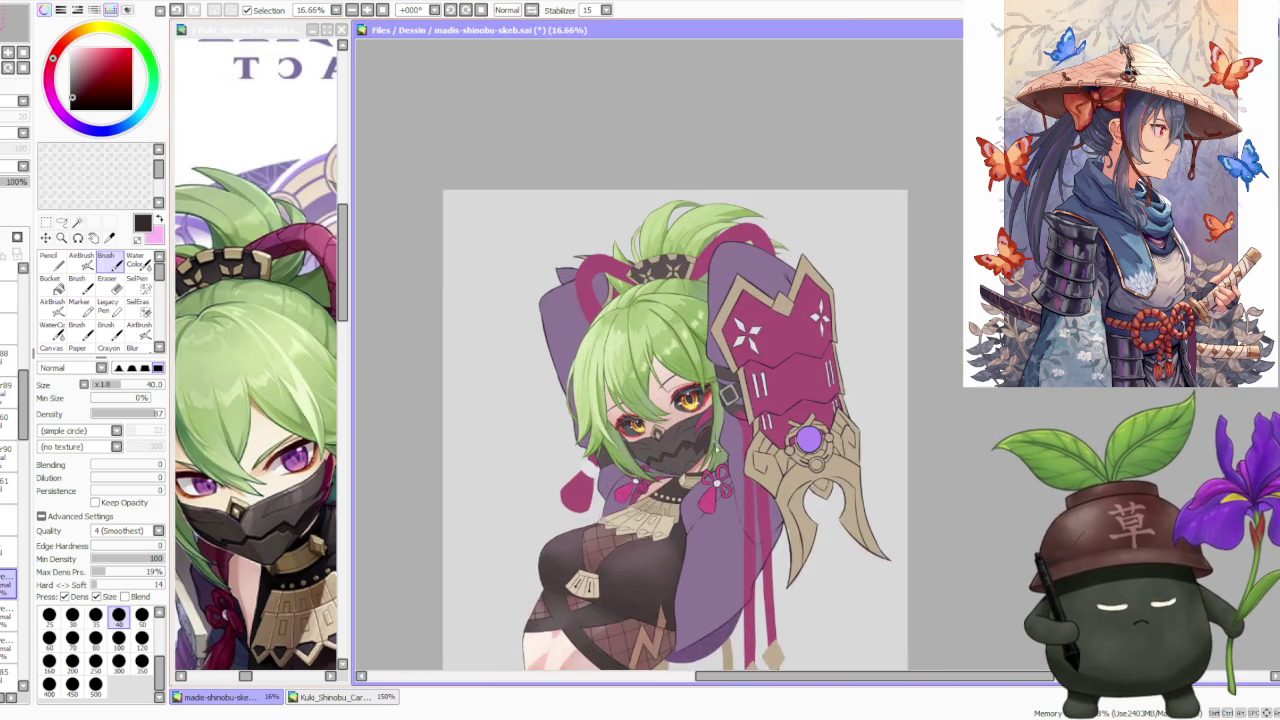
pyautogui.scroll(-2, 710, 375)
pyautogui.scroll(3, 762, 346)
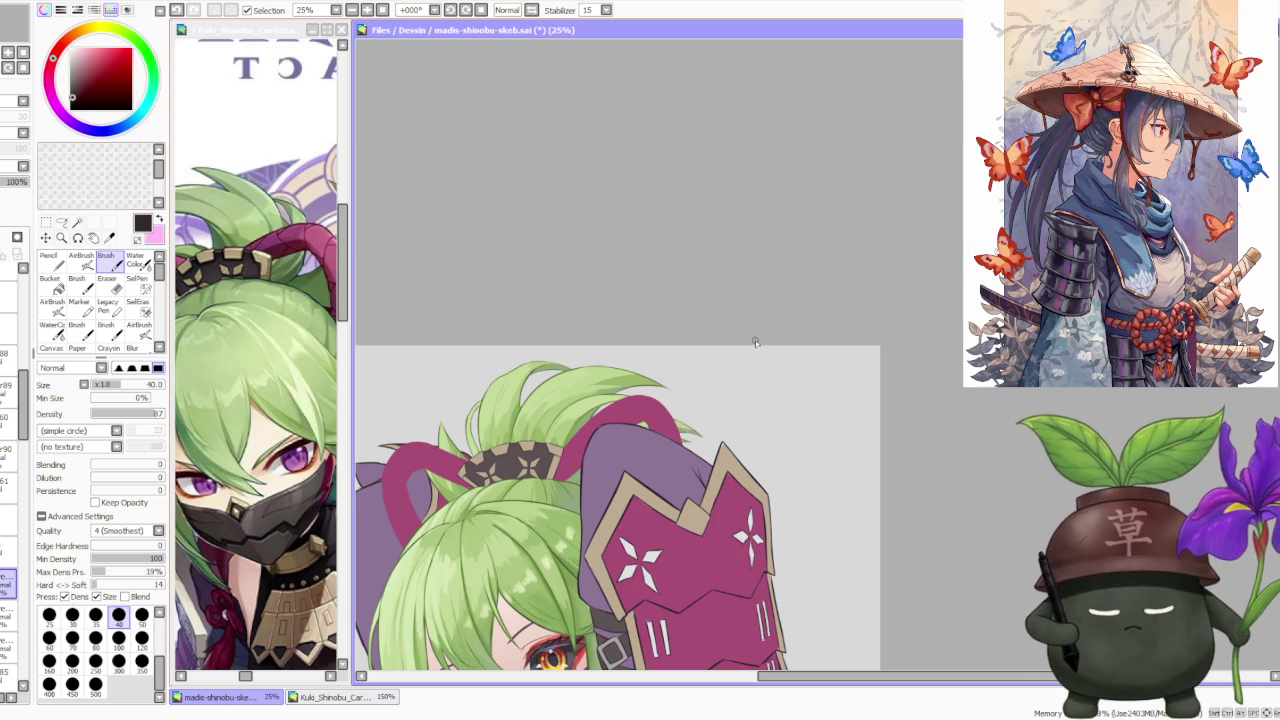
pyautogui.scroll(-2, 750, 330)
pyautogui.scroll(1, 730, 373)
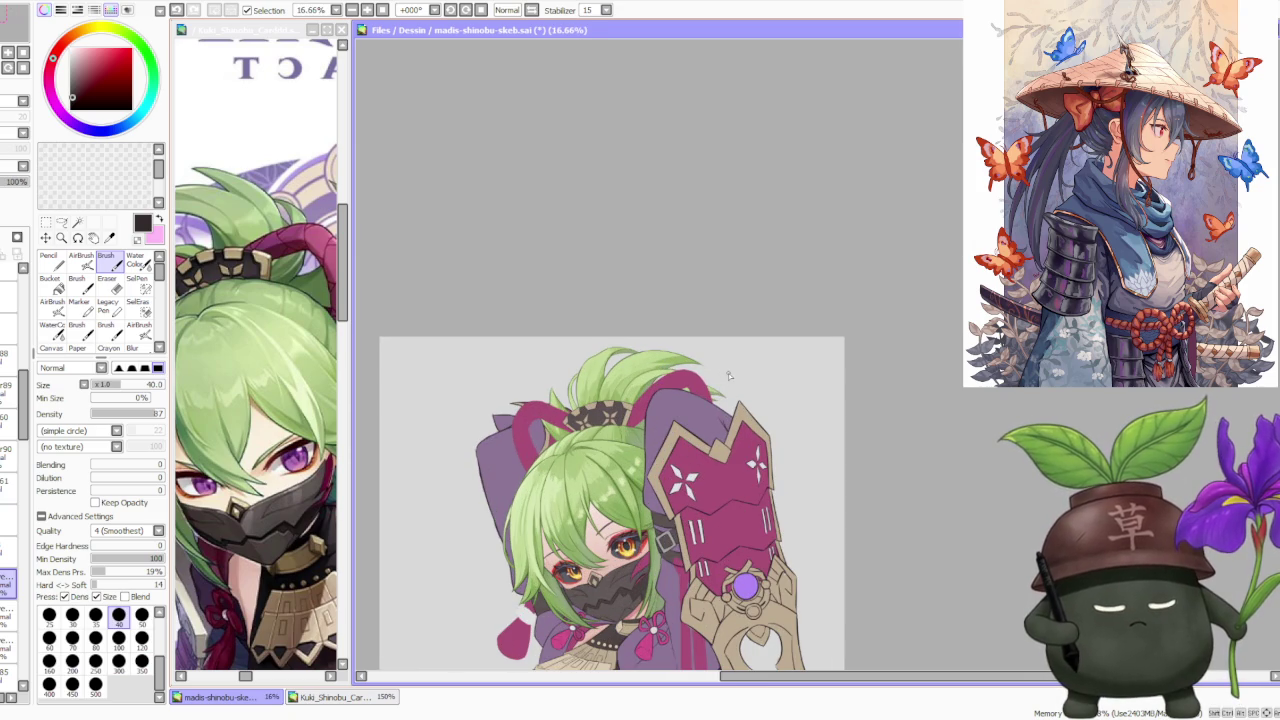
pyautogui.scroll(-1, 723, 372)
pyautogui.scroll(-1, 723, 380)
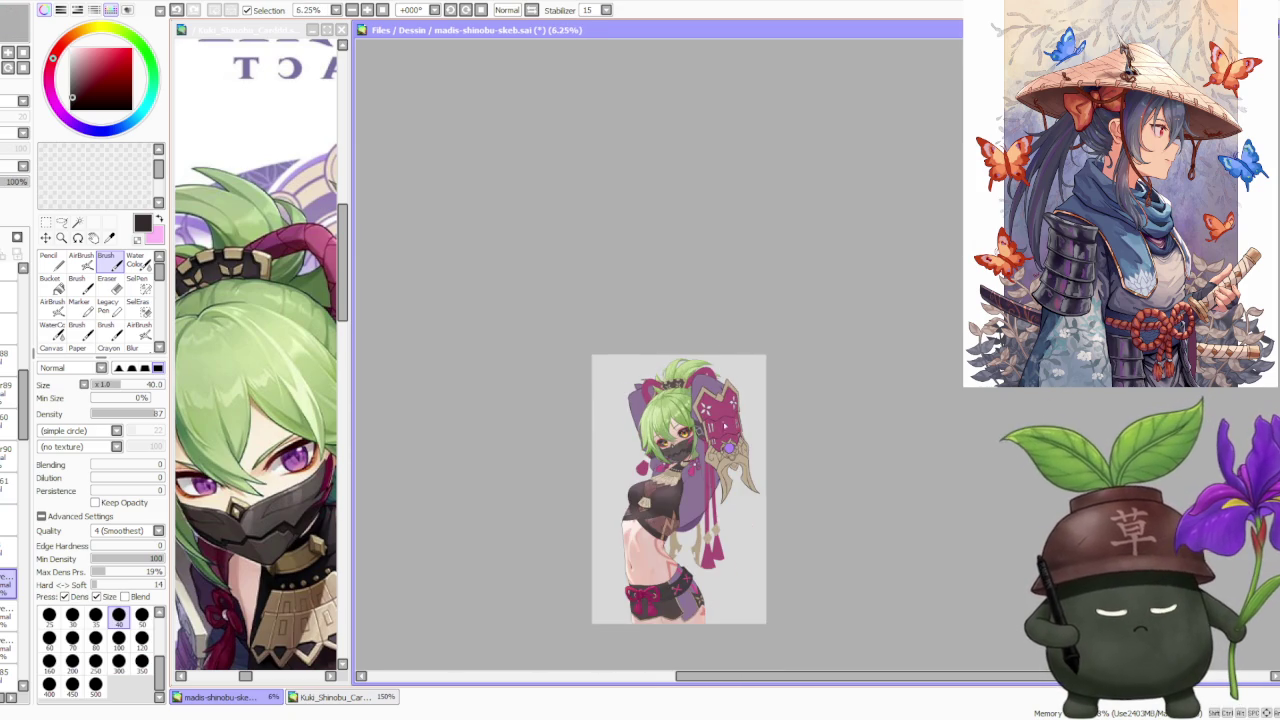
pyautogui.scroll(1, 726, 394)
pyautogui.scroll(1, 720, 505)
pyautogui.scroll(-2, 725, 487)
pyautogui.scroll(1, 707, 531)
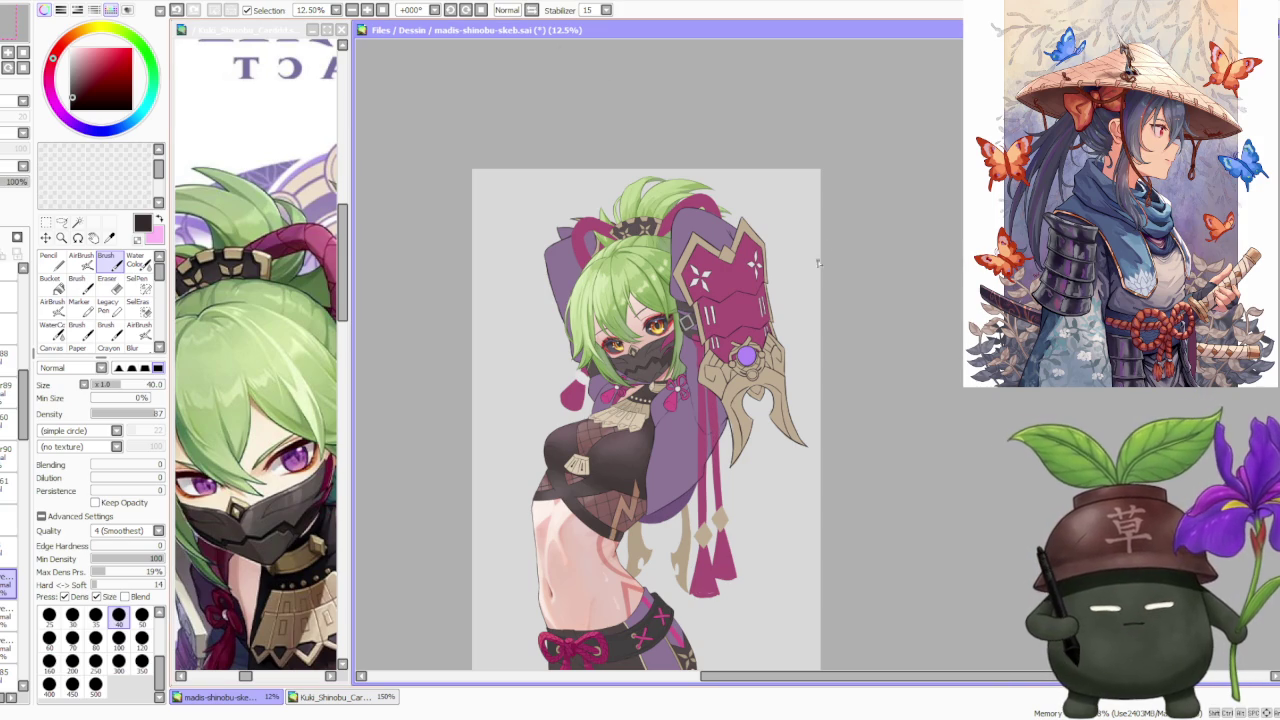
pyautogui.scroll(-1, 825, 247)
pyautogui.scroll(2, 700, 190)
pyautogui.scroll(1, 693, 167)
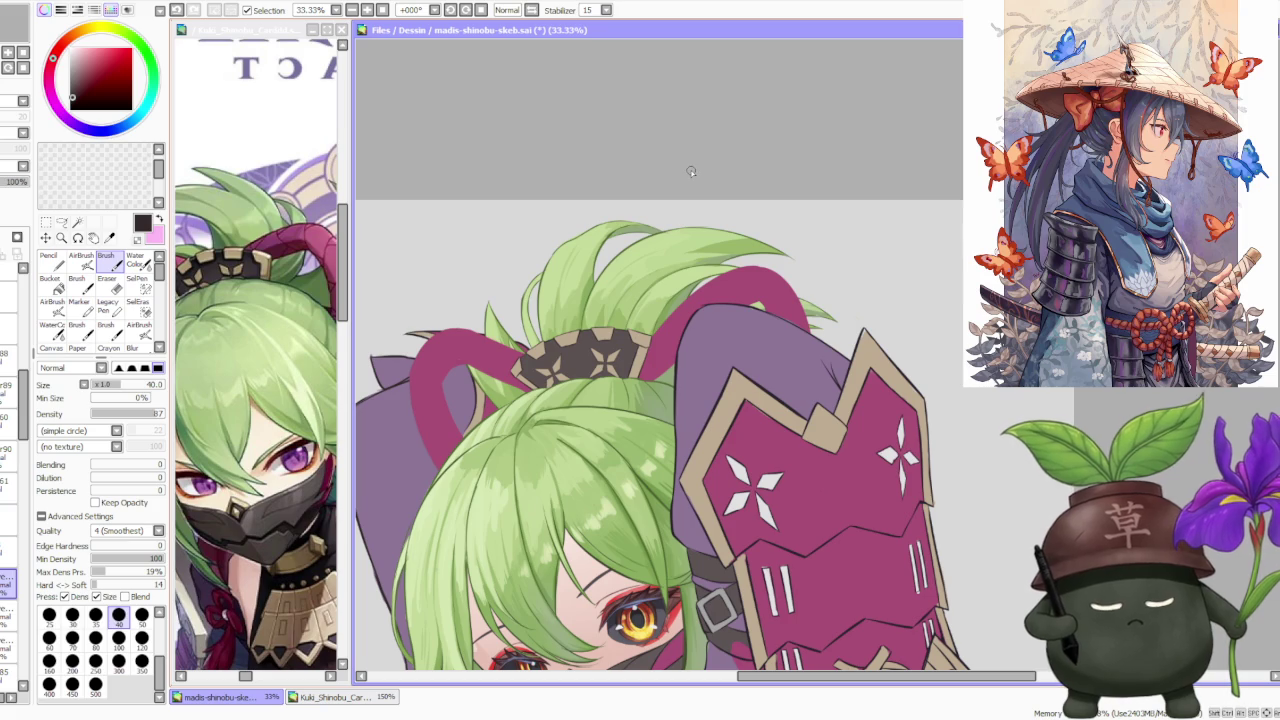
pyautogui.scroll(1, 465, 404)
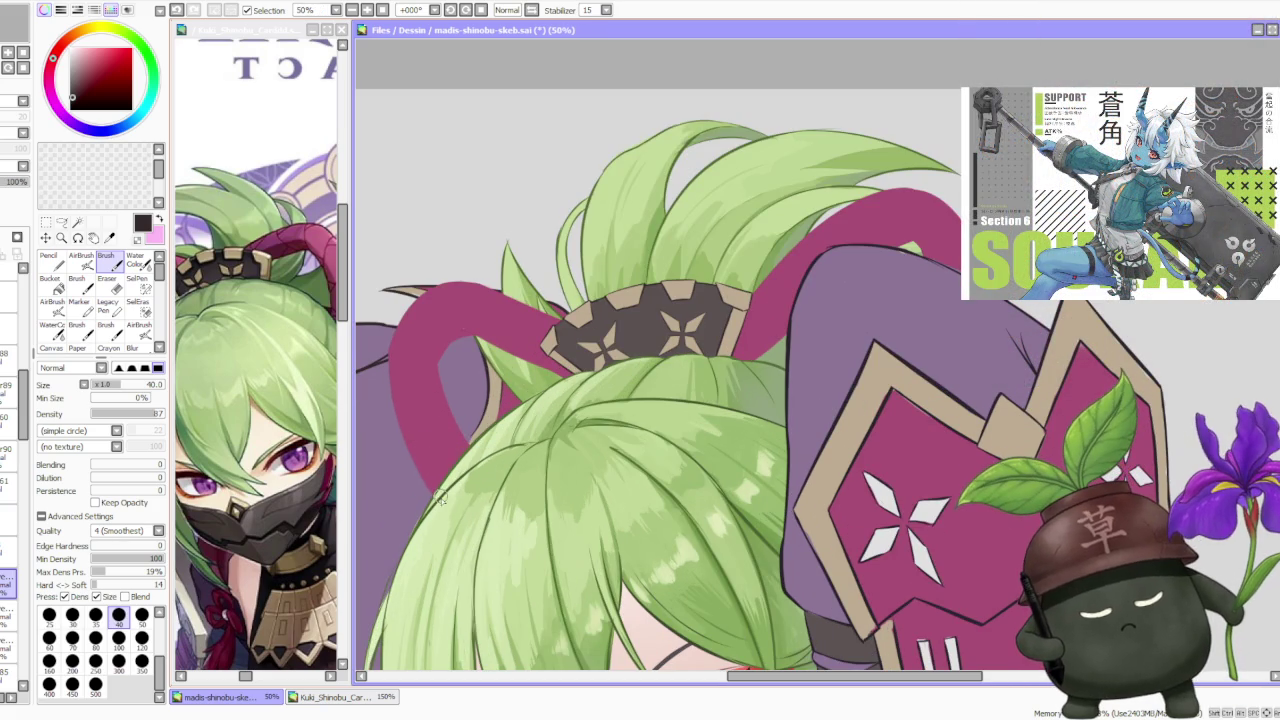
# Paint purple over the magenta band left of the ponytail, with a dark line along its edge.
pyautogui.moveTo(425, 481); pyautogui.dragTo(389, 383)
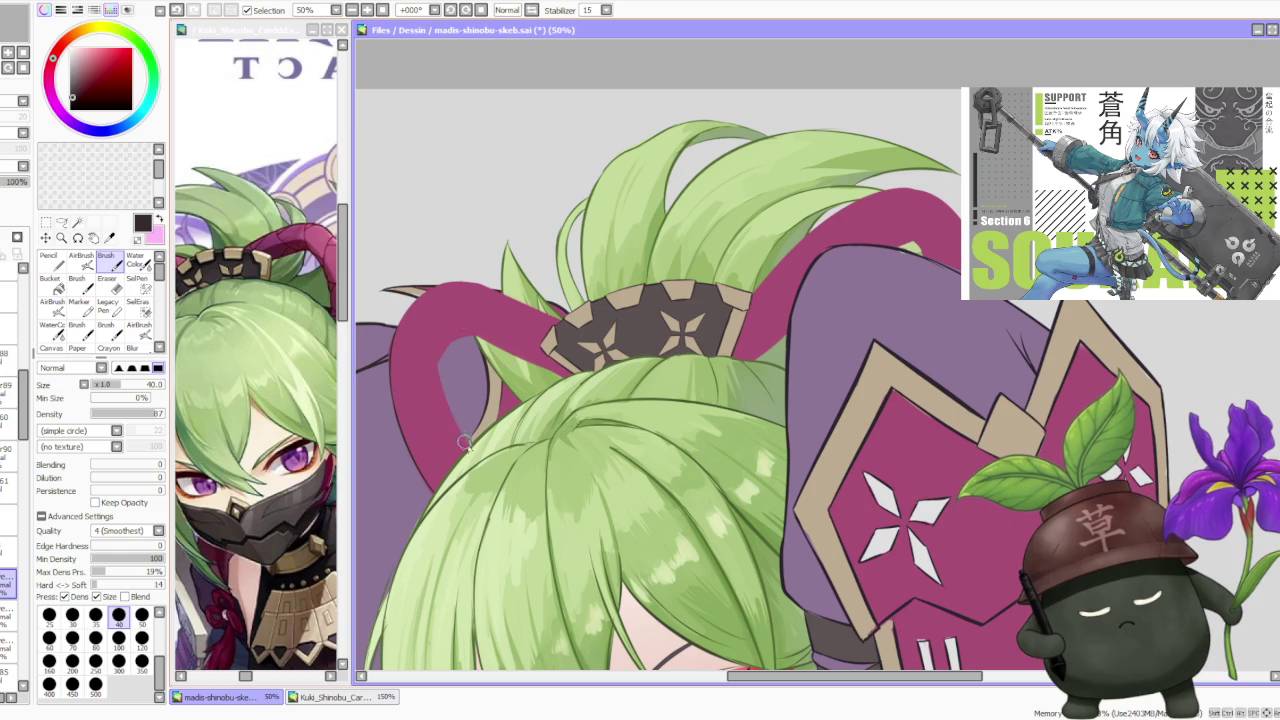
pyautogui.moveTo(435, 358); pyautogui.dragTo(463, 433)
pyautogui.moveTo(441, 361); pyautogui.dragTo(470, 450)
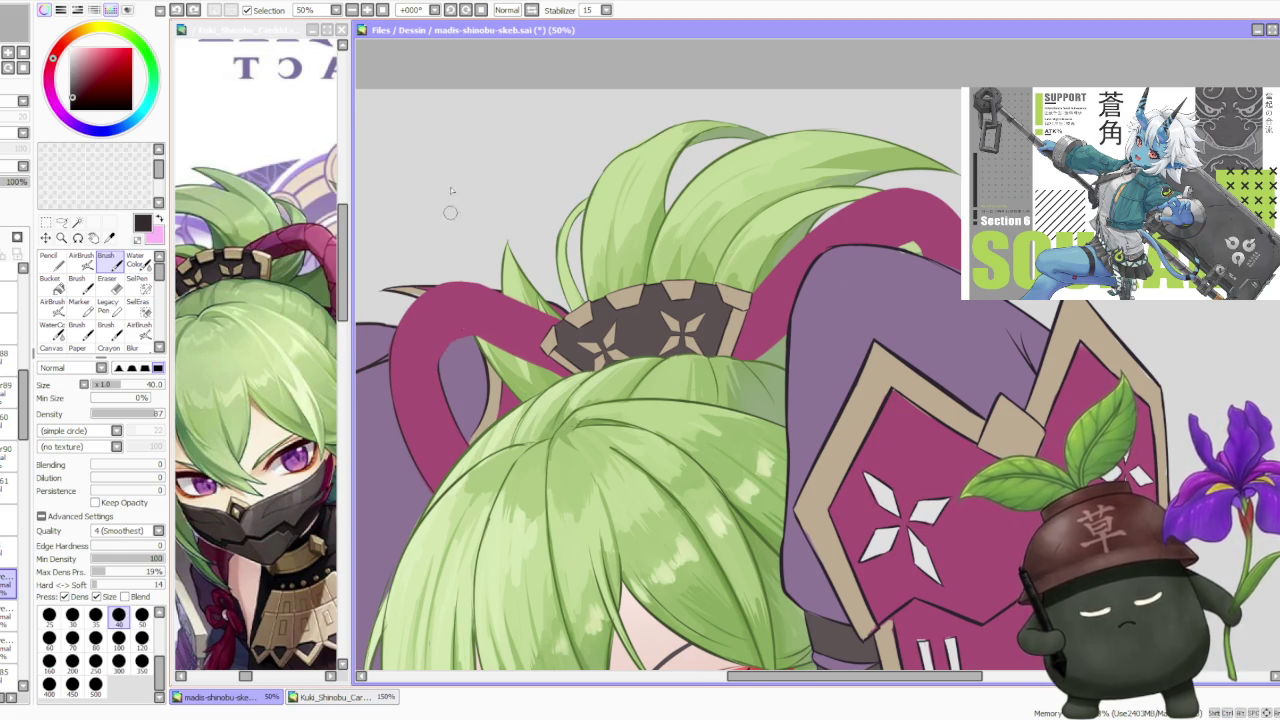
# With the view turned a quarter, erase the stray dark outline along the pink edge, undoing two retries.
pyautogui.moveTo(450, 210); pyautogui.dragTo(477, 563)
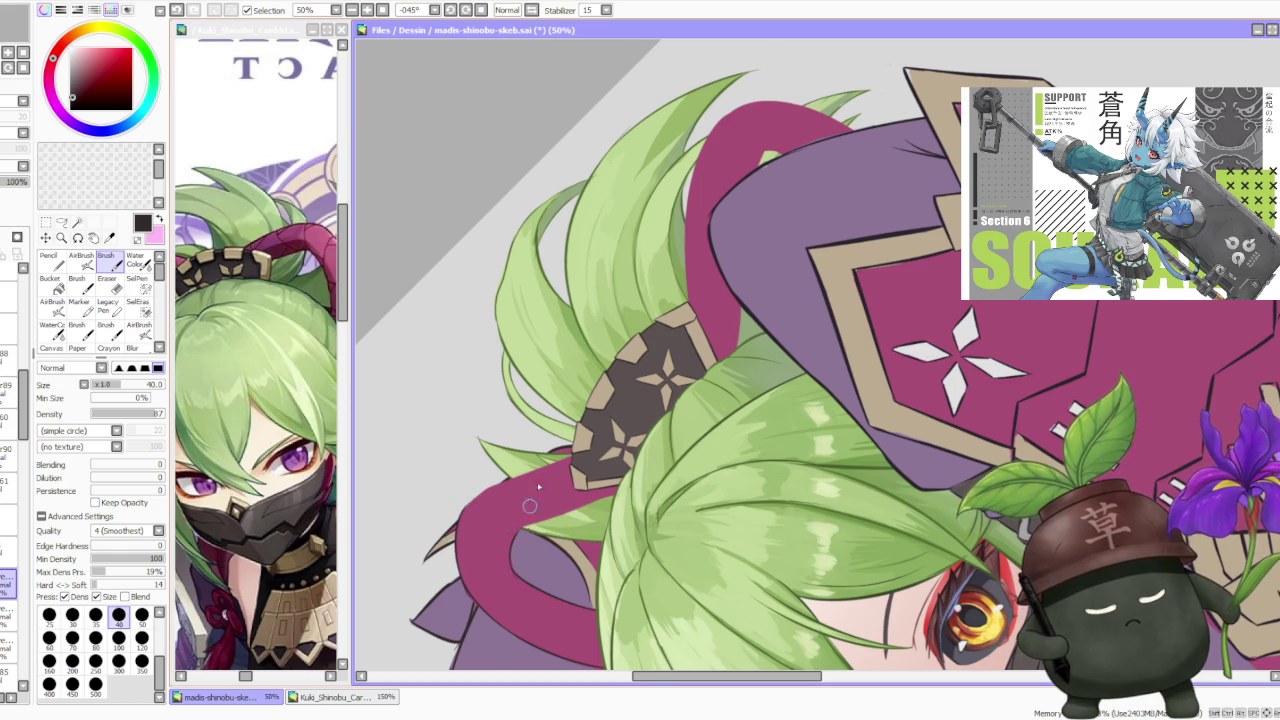
pyautogui.scroll(-2, 525, 521)
pyautogui.moveTo(454, 31); pyautogui.dragTo(499, 112)
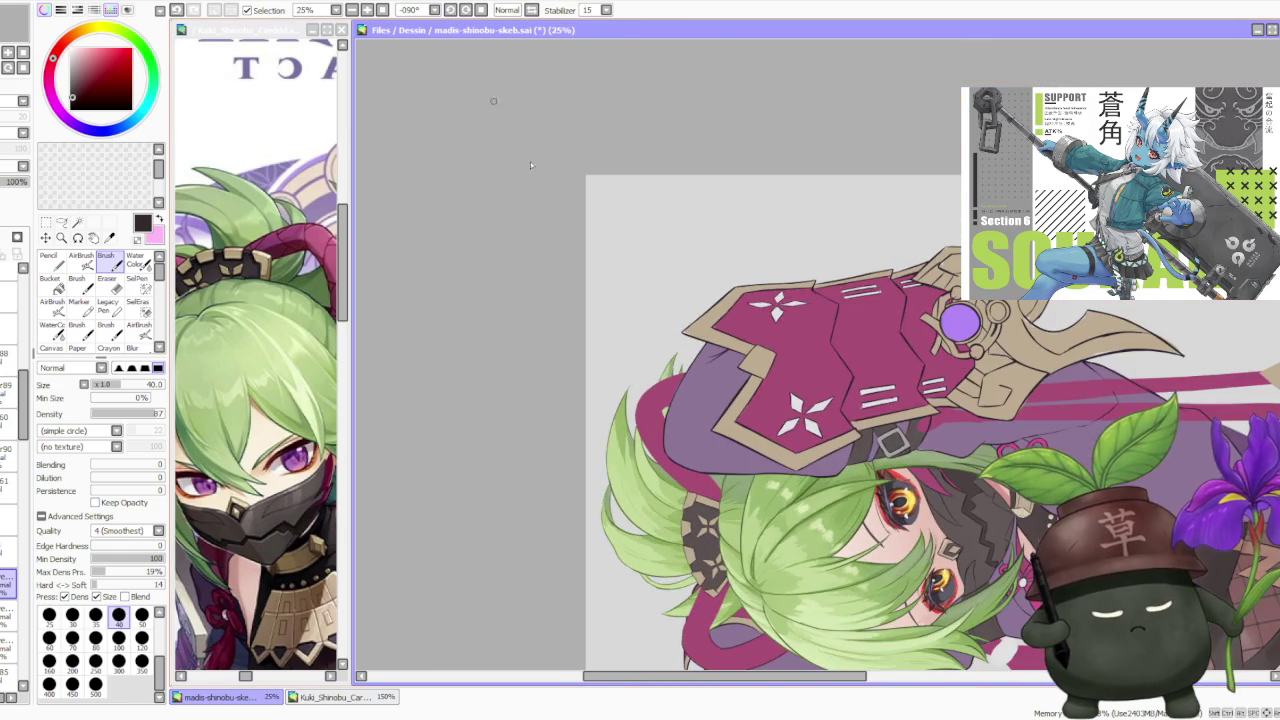
pyautogui.scroll(2, 720, 570)
pyautogui.scroll(1, 720, 570)
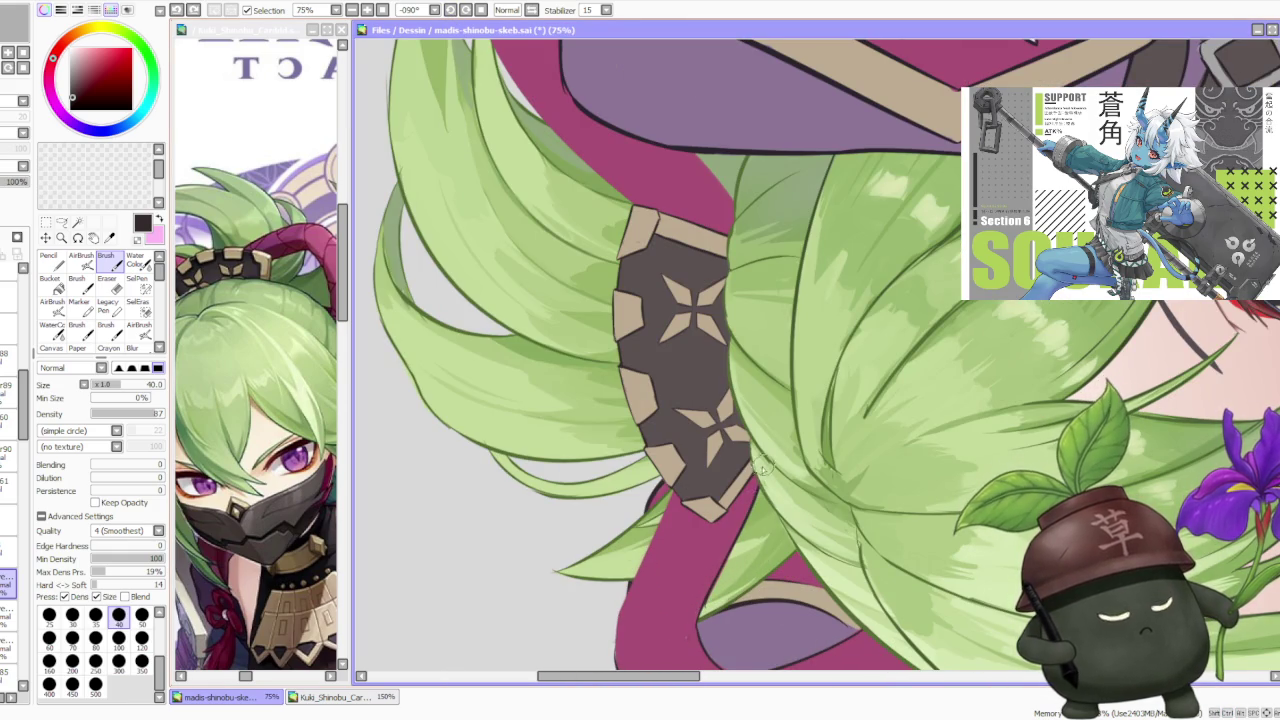
pyautogui.moveTo(628, 594); pyautogui.dragTo(616, 658)
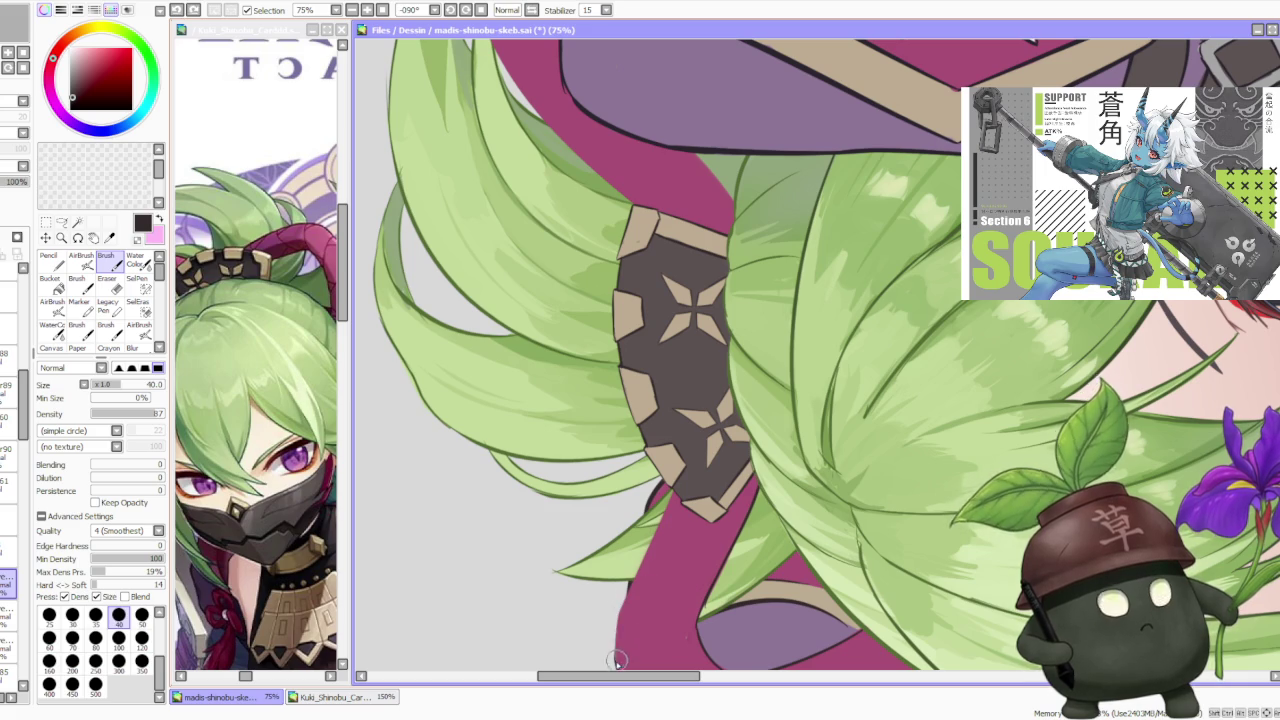
pyautogui.moveTo(630, 594); pyautogui.dragTo(680, 486)
pyautogui.hotkey('ctrl', 'z')
pyautogui.moveTo(632, 598); pyautogui.dragTo(678, 490)
pyautogui.hotkey('ctrl', 'z')
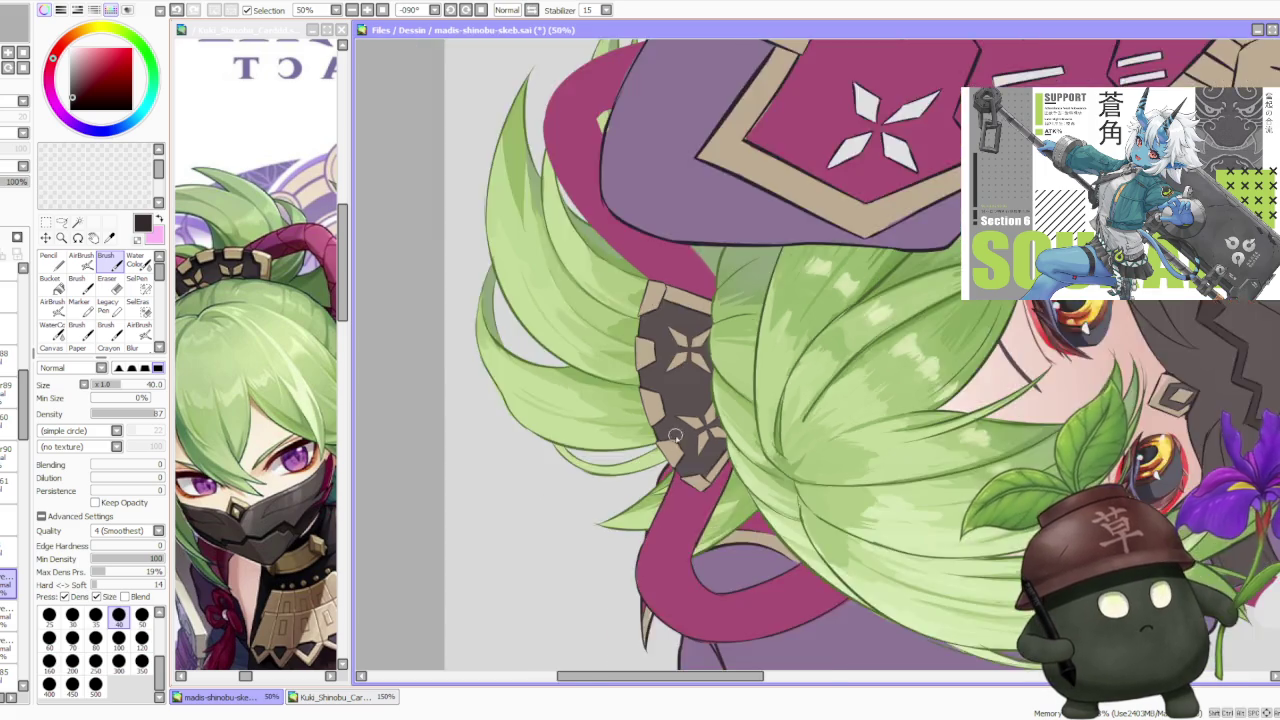
# Replace the small green hair stroke at the ponytail's edge with a cleaner one.
pyautogui.scroll(-4, 676, 445)
pyautogui.scroll(1, 595, 379)
pyautogui.scroll(1, 595, 379)
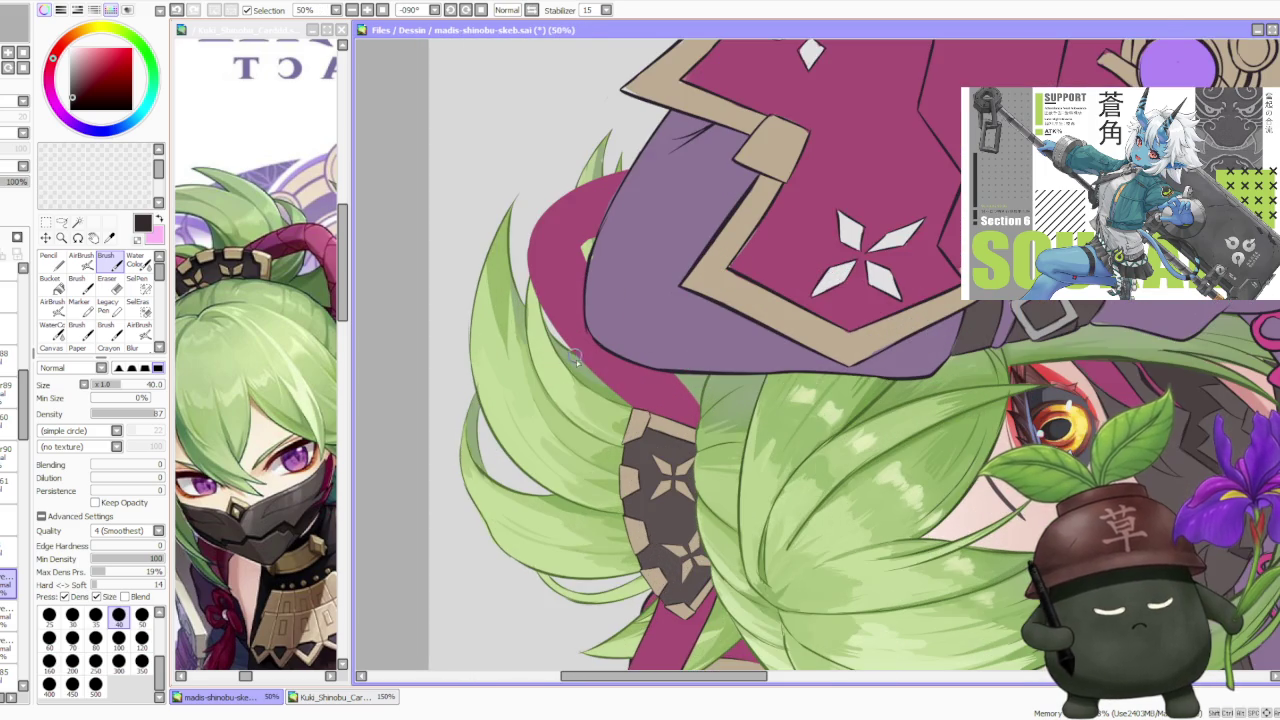
pyautogui.scroll(-1, 595, 379)
pyautogui.scroll(3, 614, 396)
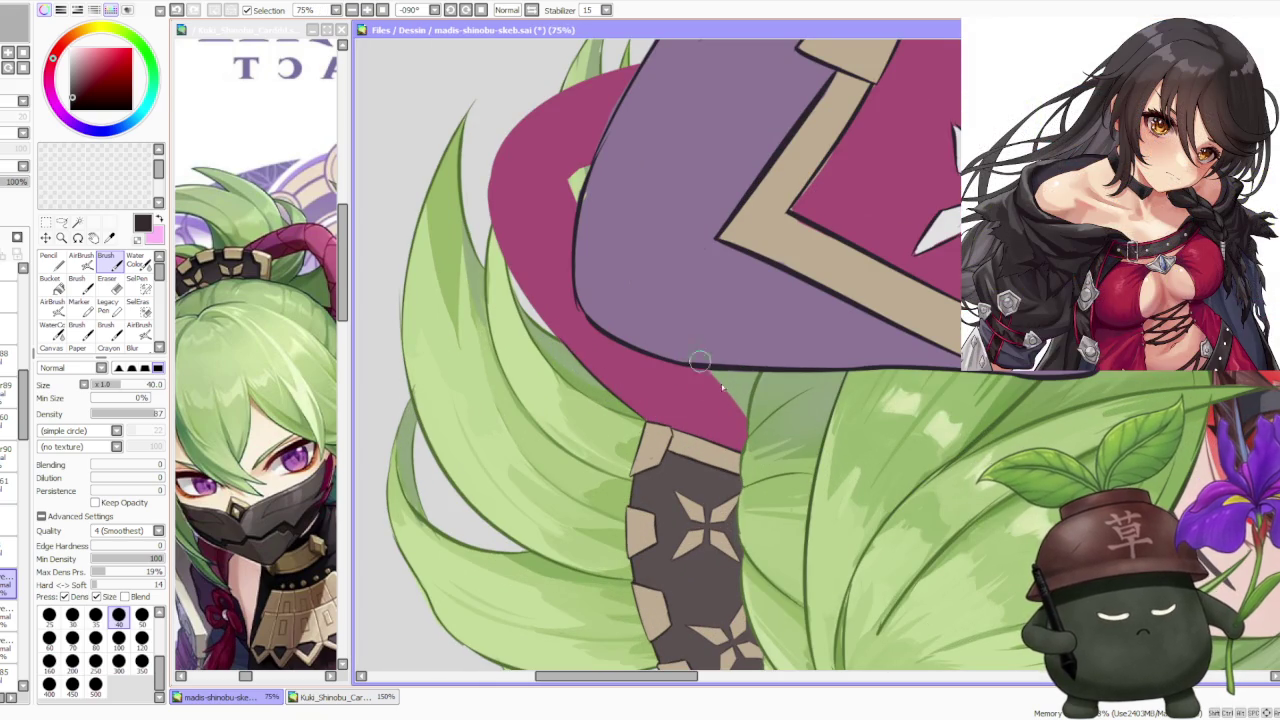
pyautogui.scroll(-3, 695, 380)
pyautogui.scroll(3, 705, 510)
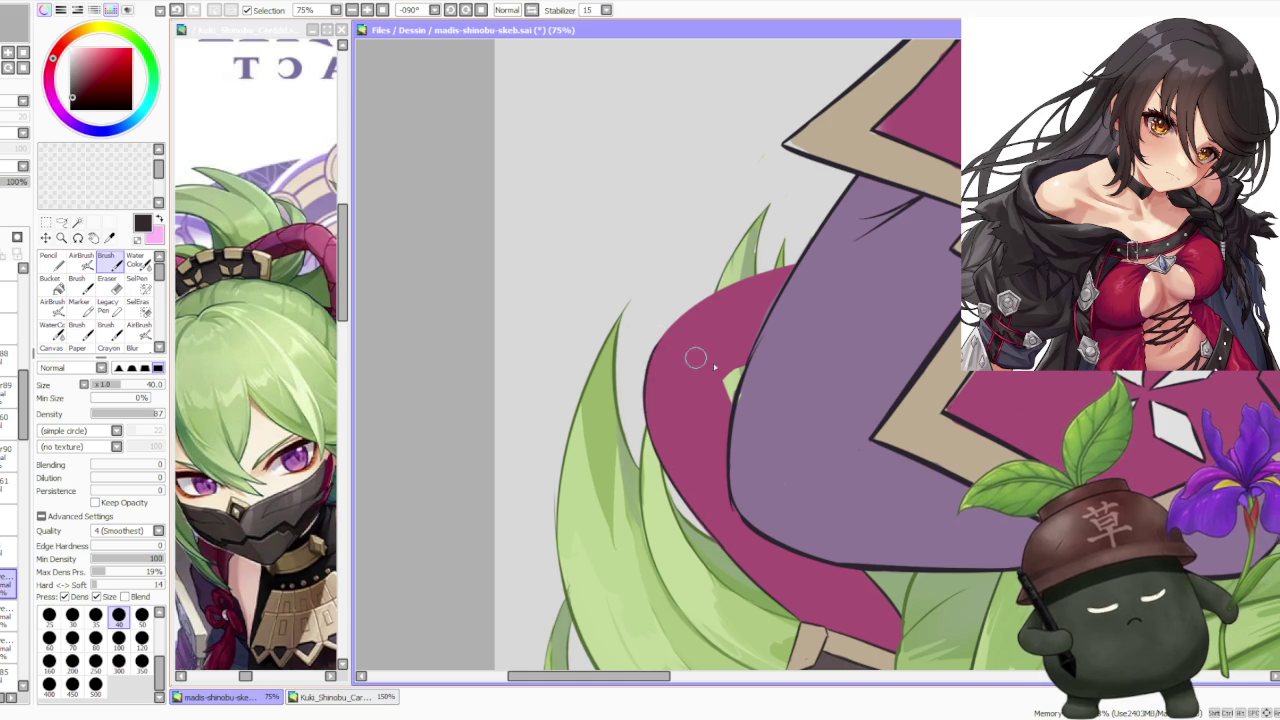
pyautogui.hotkey('ctrl', 'z')
pyautogui.hotkey('ctrl', 'z')
pyautogui.moveTo(730, 400); pyautogui.dragTo(738, 364)
# Tilt the canvas a little further, then set it back upright and zoom out to the whole figure.
pyautogui.scroll(-3, 743, 348)
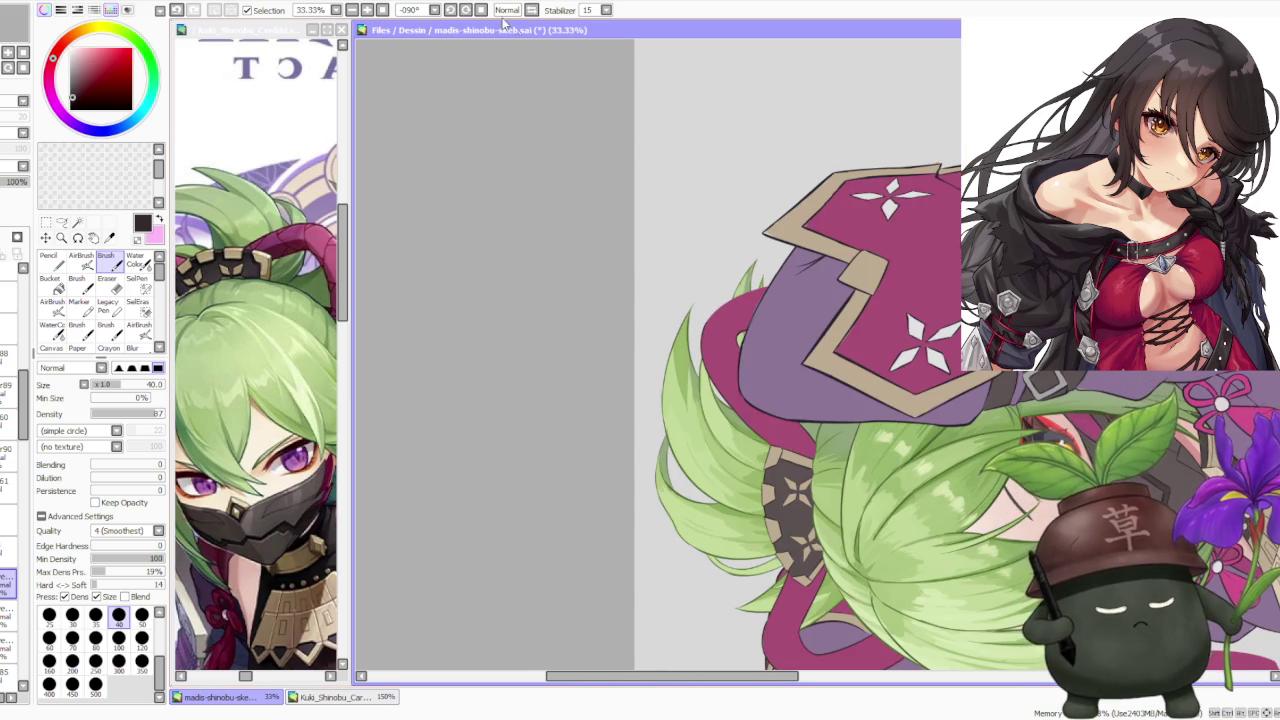
pyautogui.click(466, 10)
pyautogui.click(466, 10)
pyautogui.click(466, 10)
pyautogui.click(466, 10)
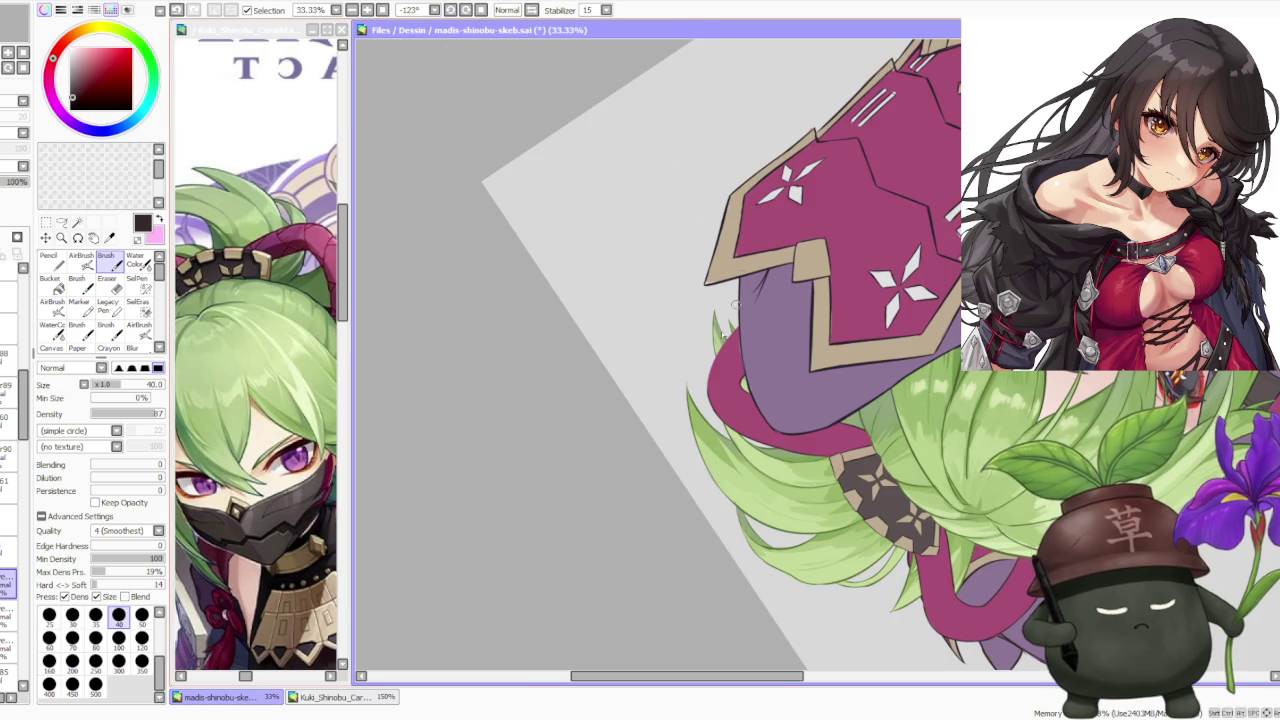
pyautogui.scroll(3, 736, 316)
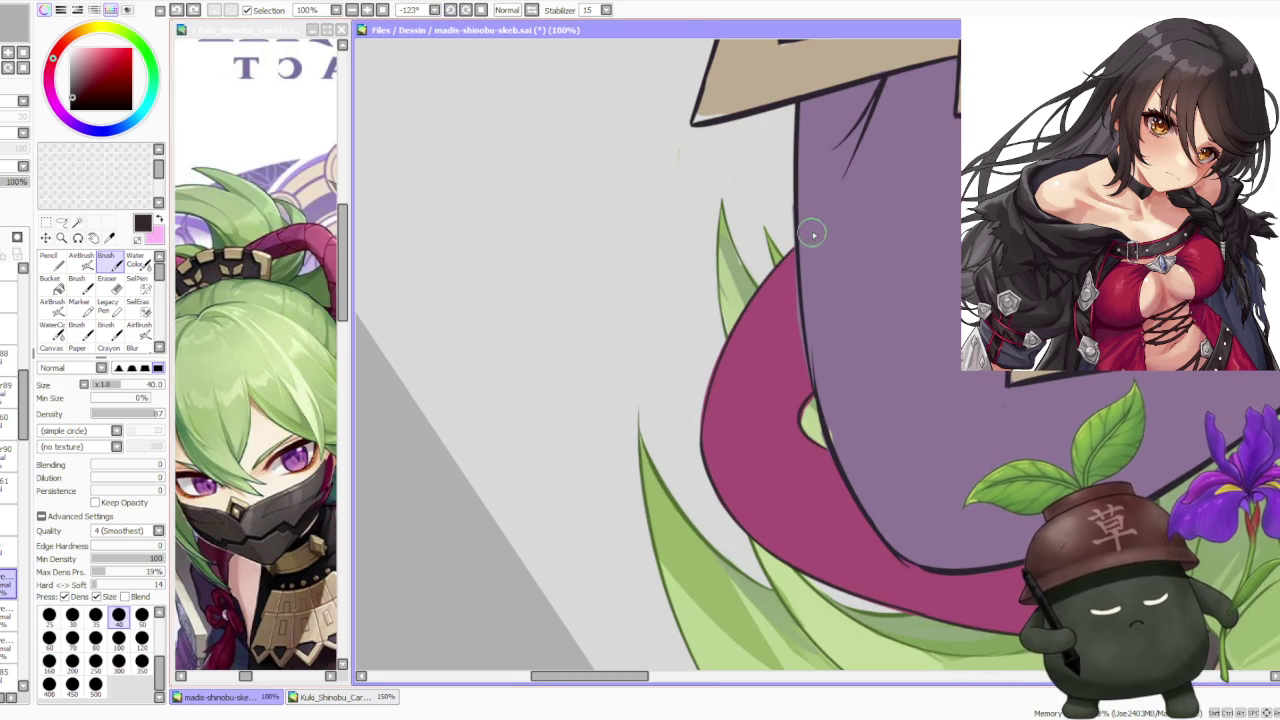
pyautogui.scroll(-3, 717, 385)
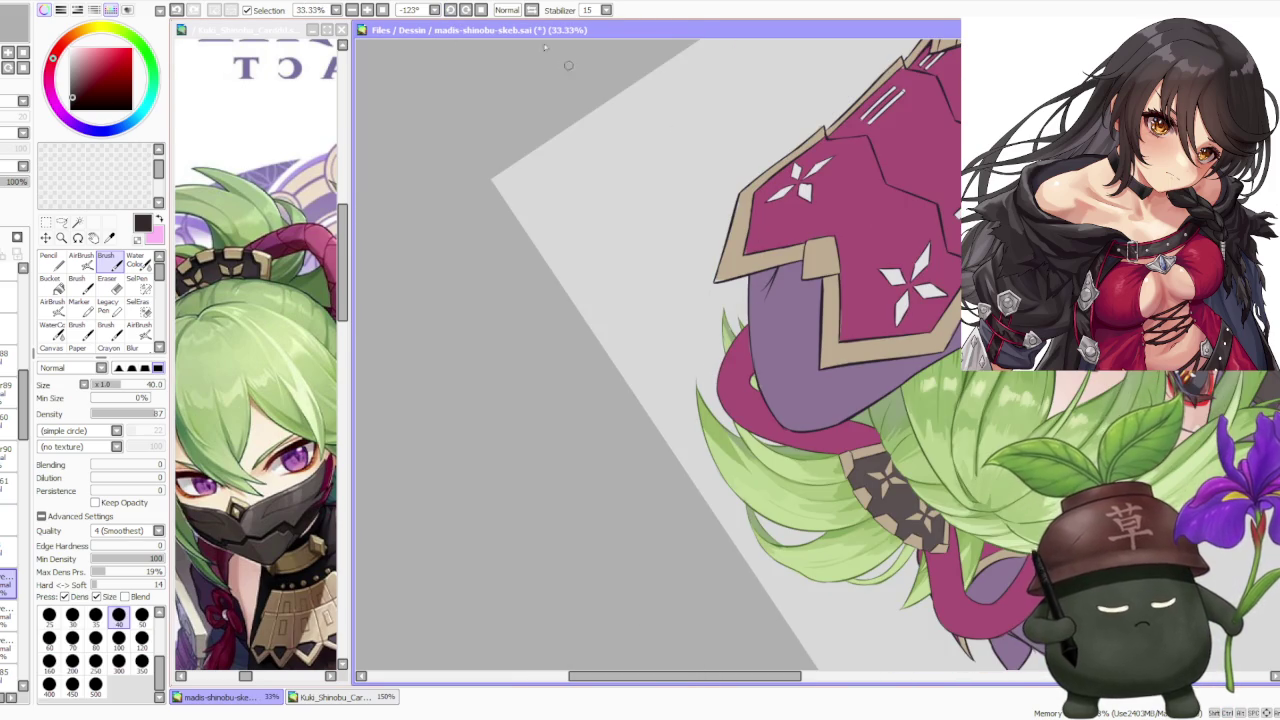
pyautogui.click(481, 10)
pyautogui.scroll(-3, 760, 260)
pyautogui.scroll(-2, 755, 270)
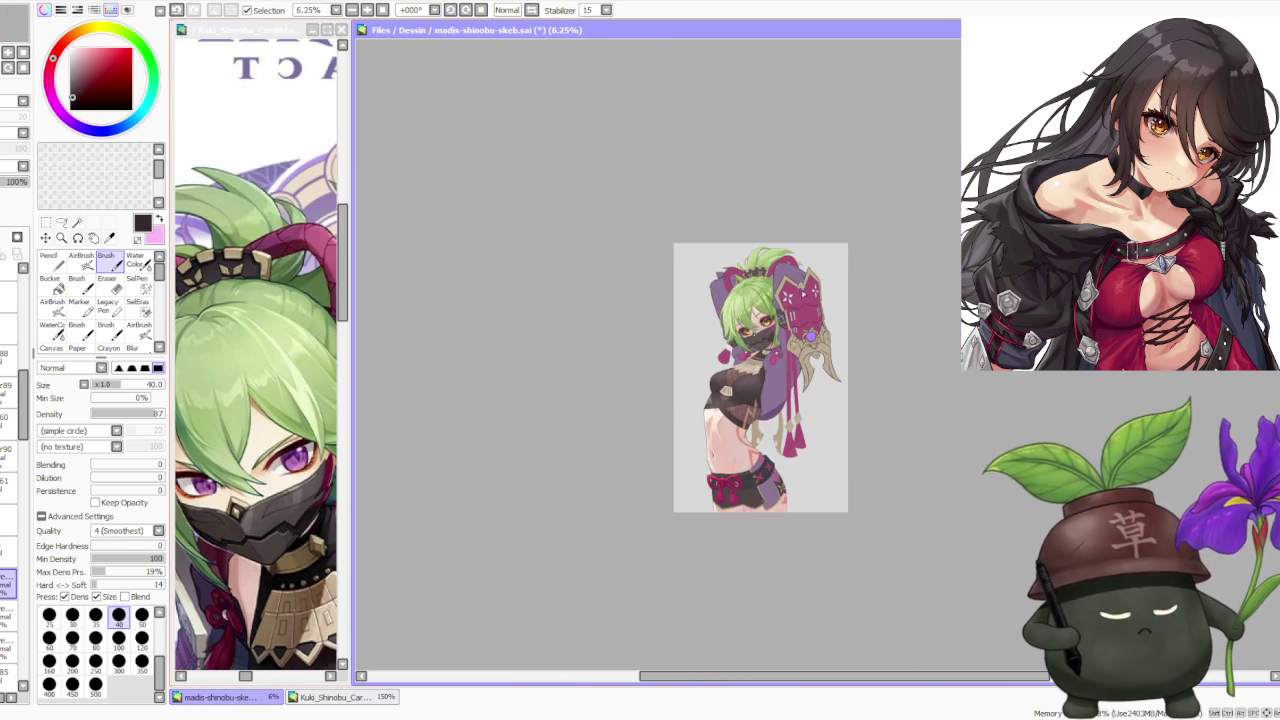
pyautogui.scroll(2, 750, 285)
pyautogui.scroll(1, 745, 300)
pyautogui.scroll(-2, 760, 330)
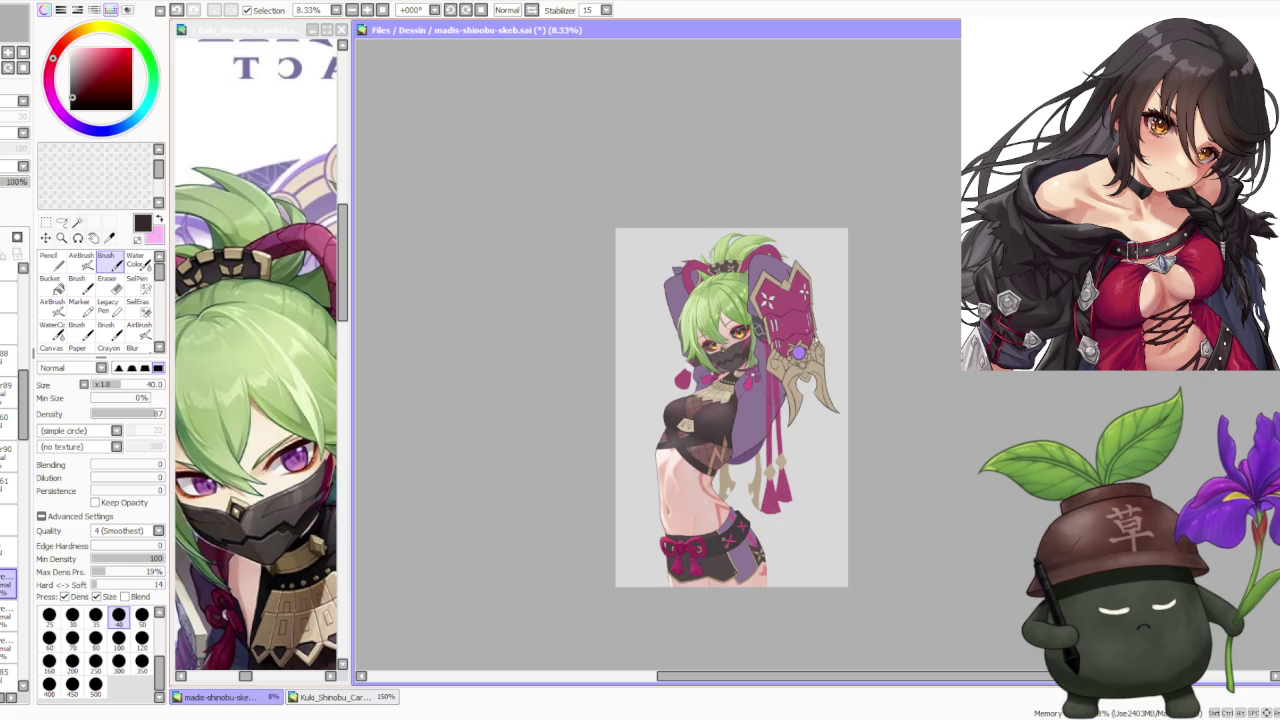
pyautogui.scroll(1, 805, 395)
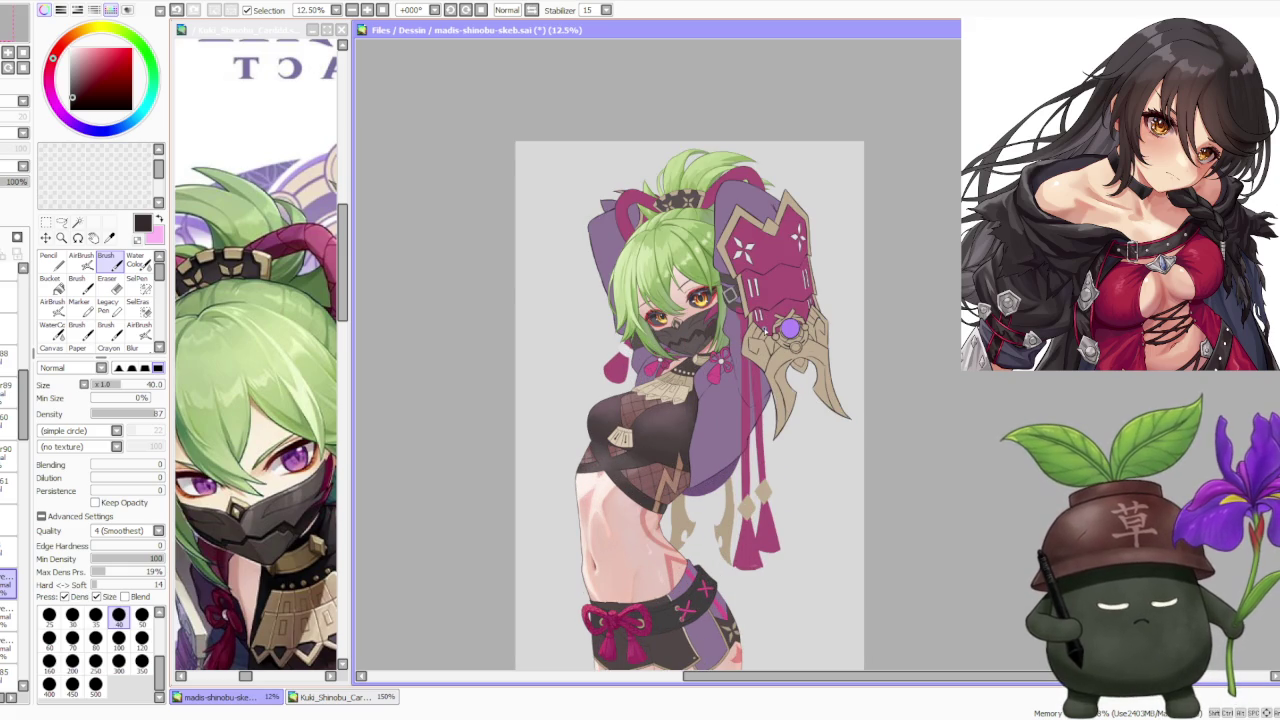
pyautogui.moveTo(25, 405)
pyautogui.mouseDown()
pyautogui.moveTo(20, 510)
pyautogui.moveTo(6, 445)
pyautogui.mouseUp()
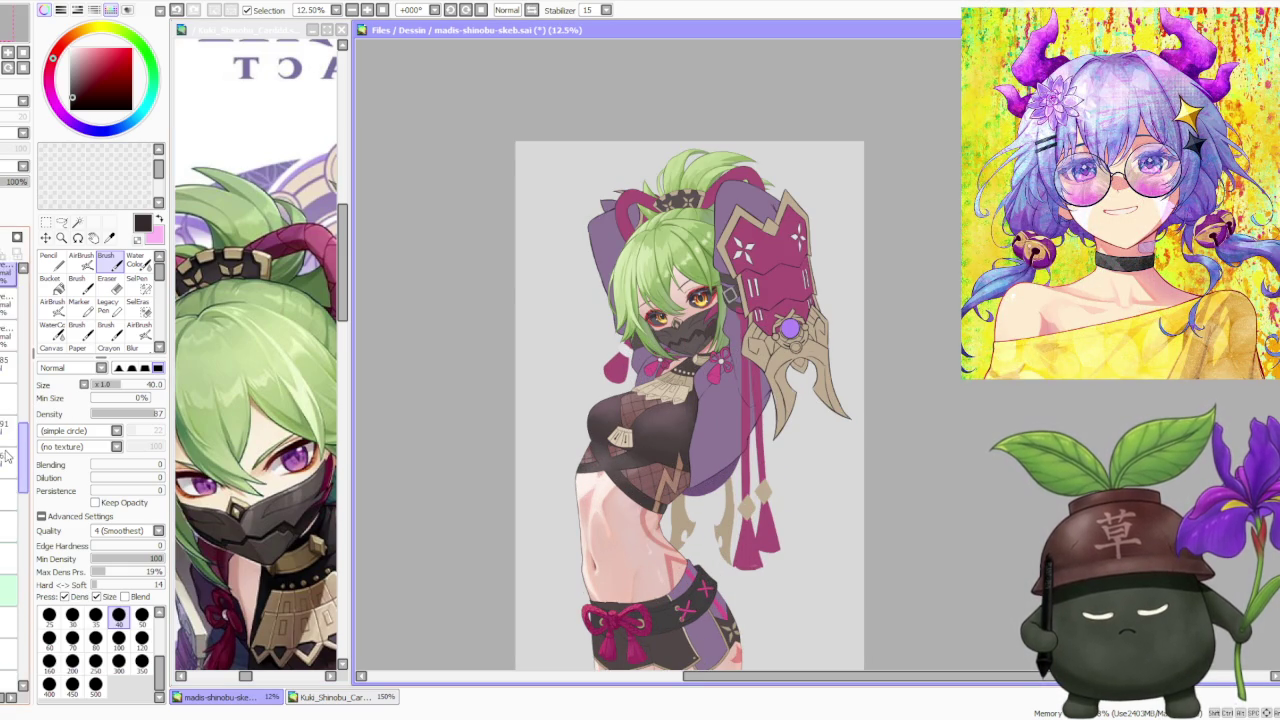
pyautogui.scroll(2, 10, 400)
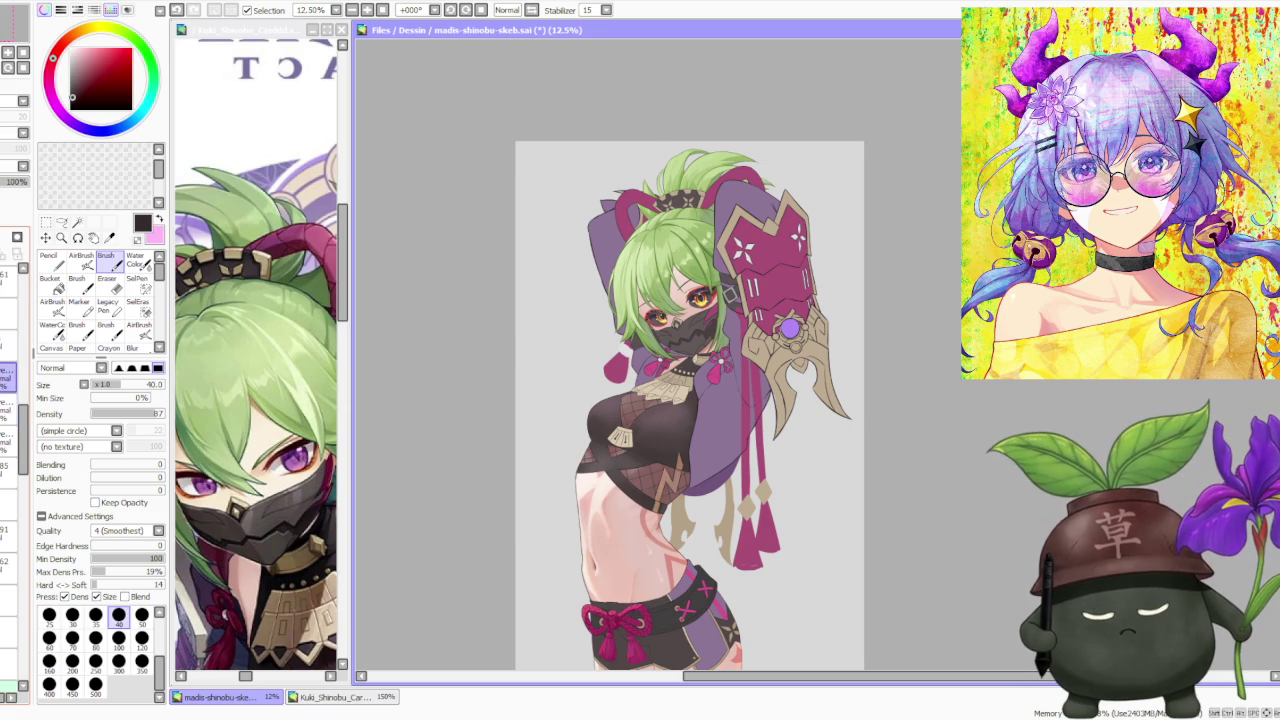
pyautogui.scroll(1, 10, 400)
pyautogui.scroll(1, 10, 400)
pyautogui.scroll(1, 10, 400)
pyautogui.scroll(1, 10, 400)
pyautogui.scroll(1, 10, 420)
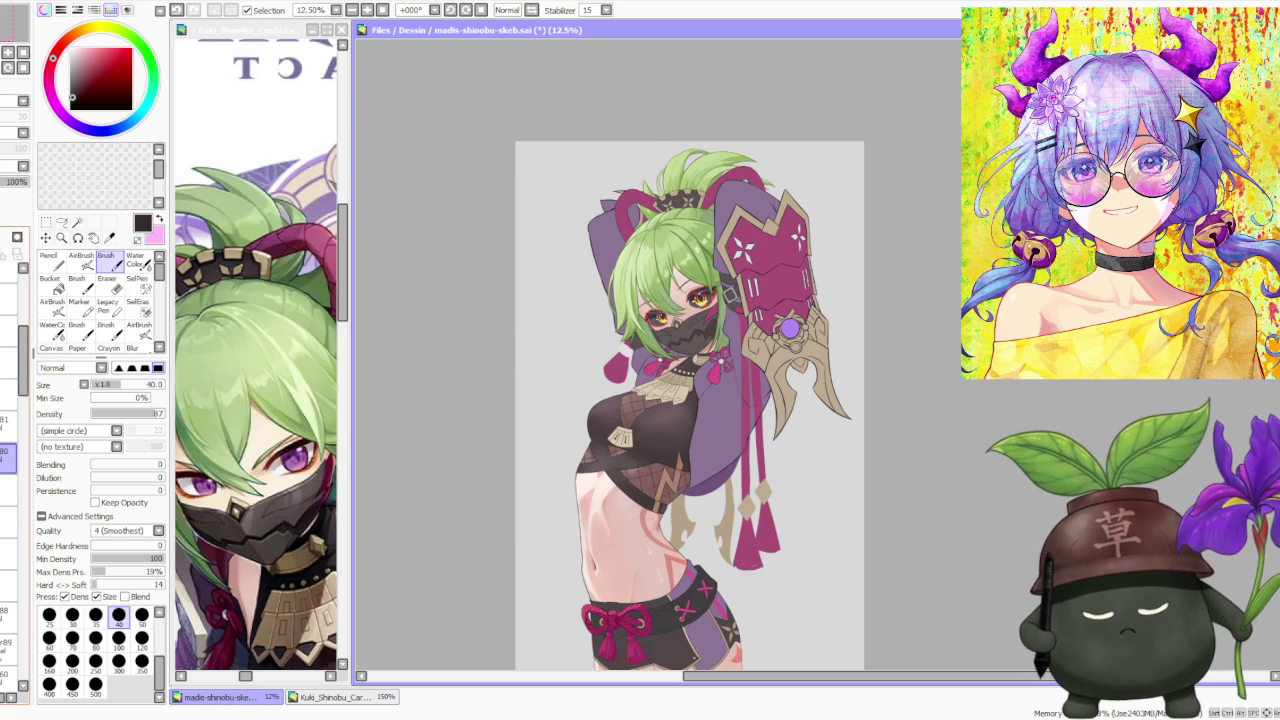
pyautogui.scroll(1, 10, 420)
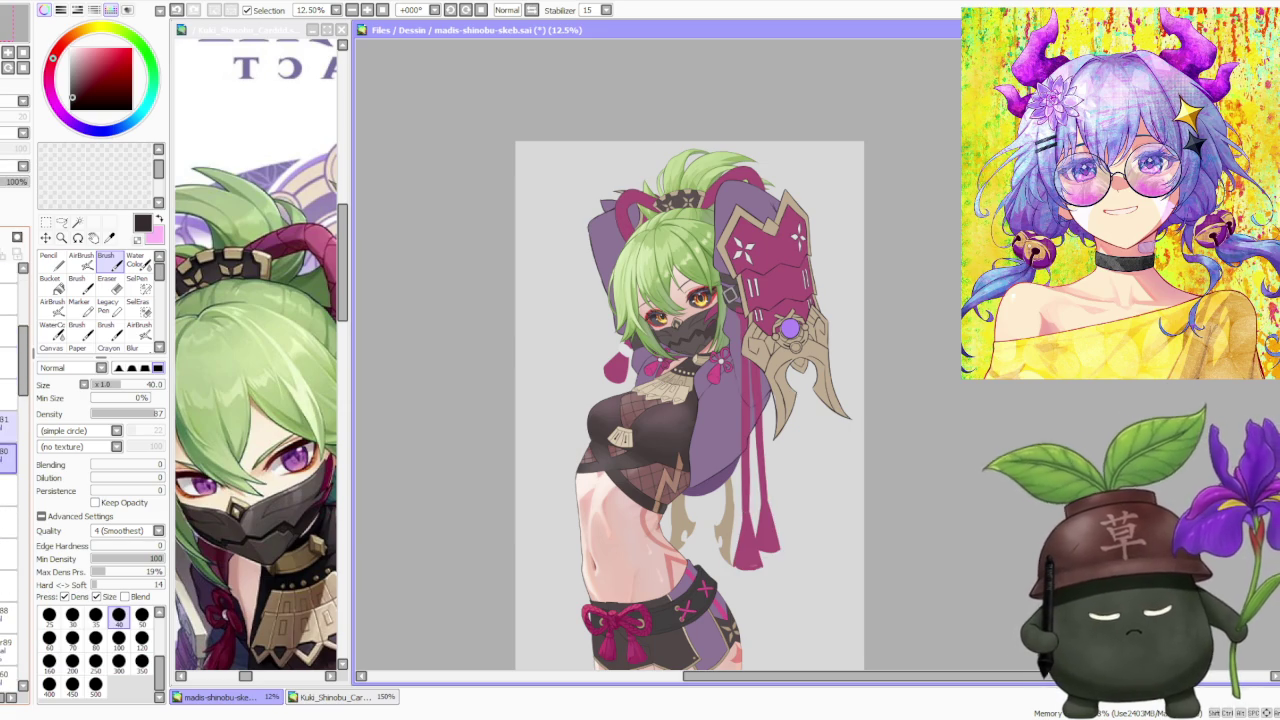
pyautogui.scroll(1, 10, 400)
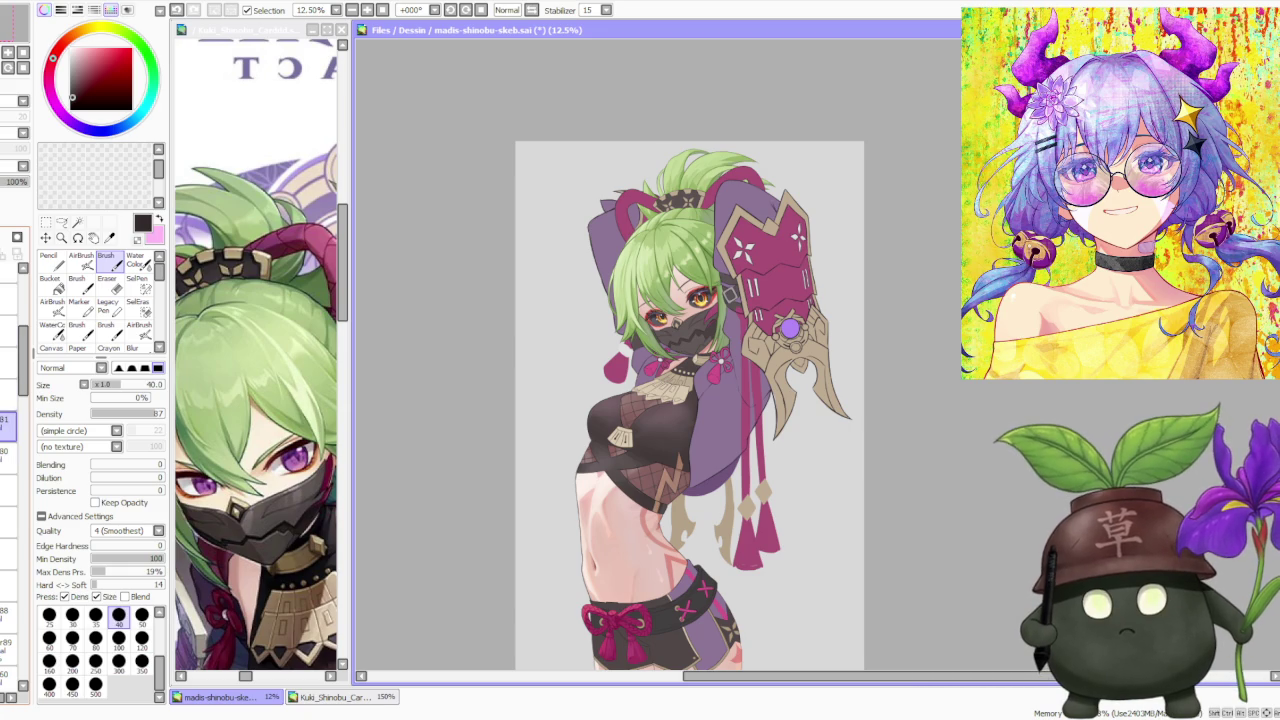
pyautogui.scroll(3, 757, 297)
pyautogui.scroll(2, 757, 297)
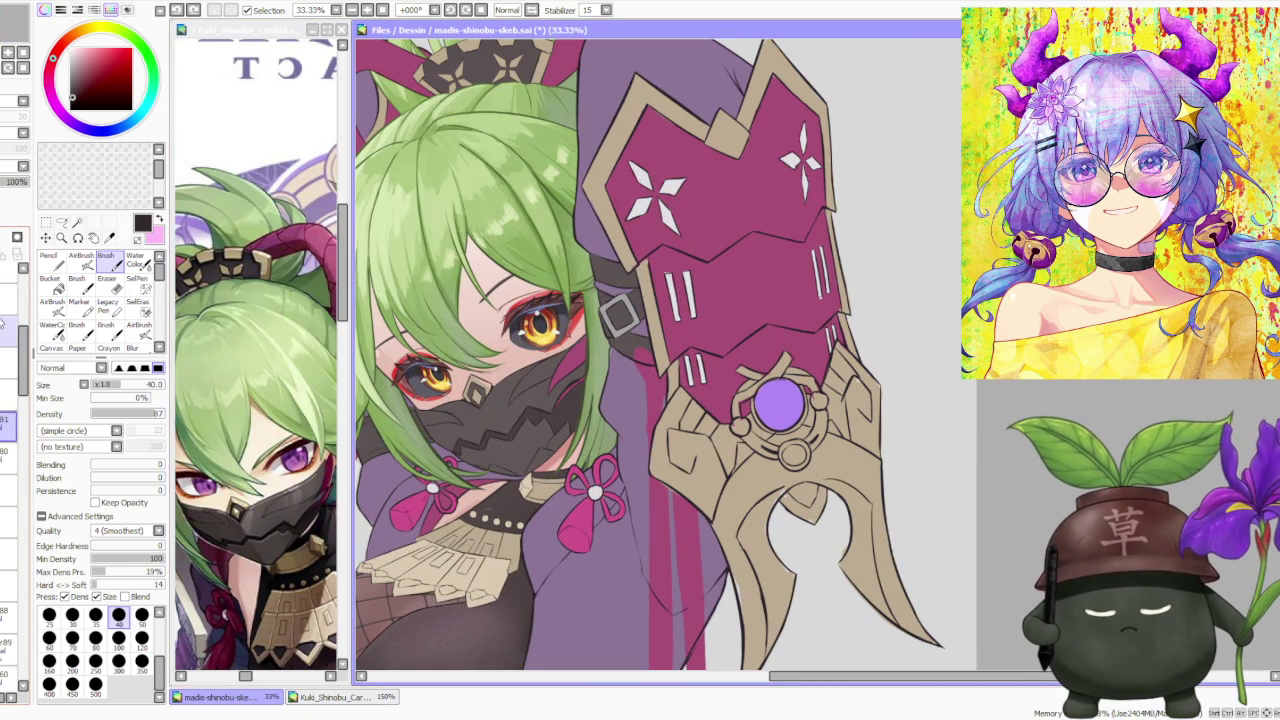
pyautogui.scroll(3, 12, 400)
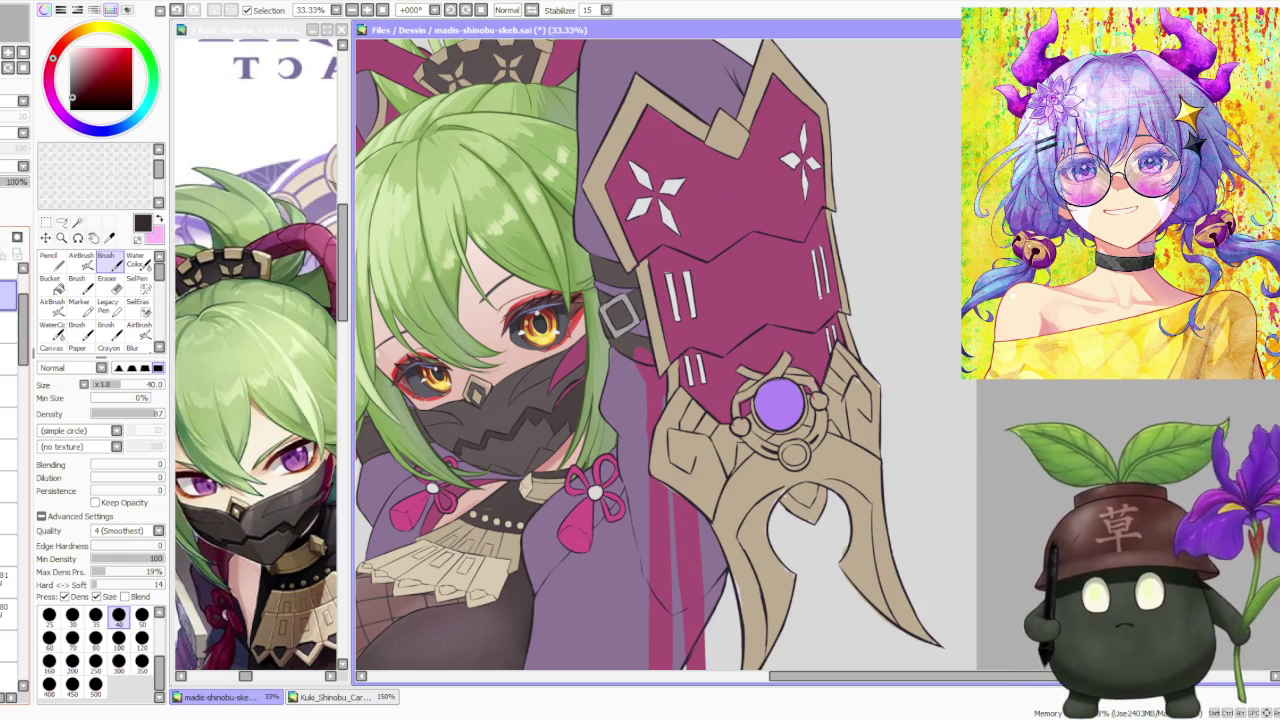
pyautogui.hotkey('alt', 'Tab')
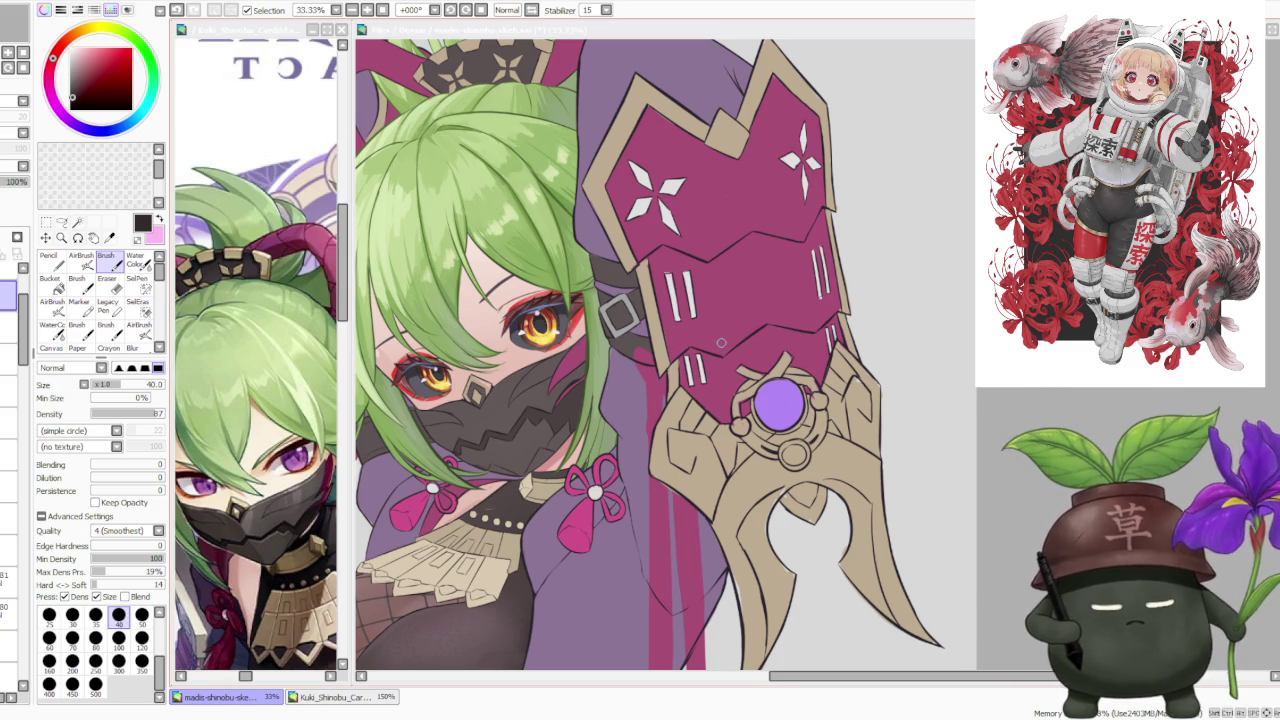
pyautogui.scroll(-1, 714, 343)
pyautogui.scroll(-1, 714, 342)
pyautogui.scroll(2, 714, 342)
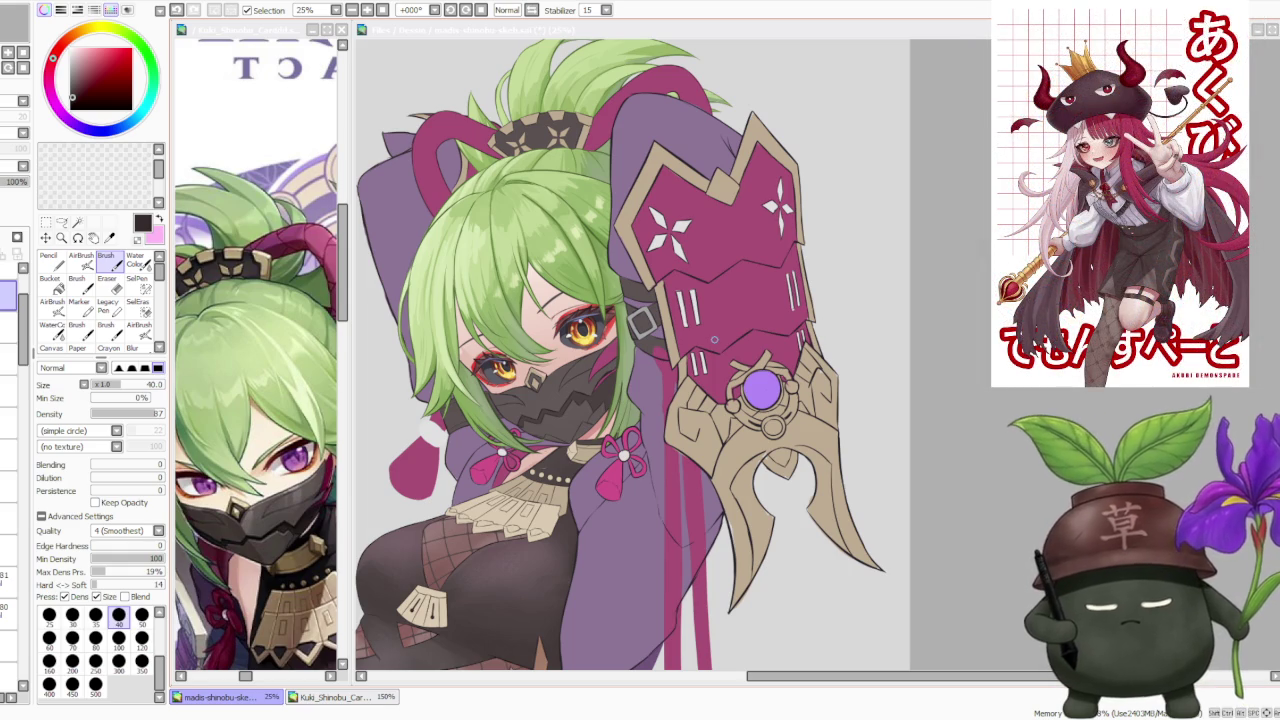
pyautogui.click(584, 217)
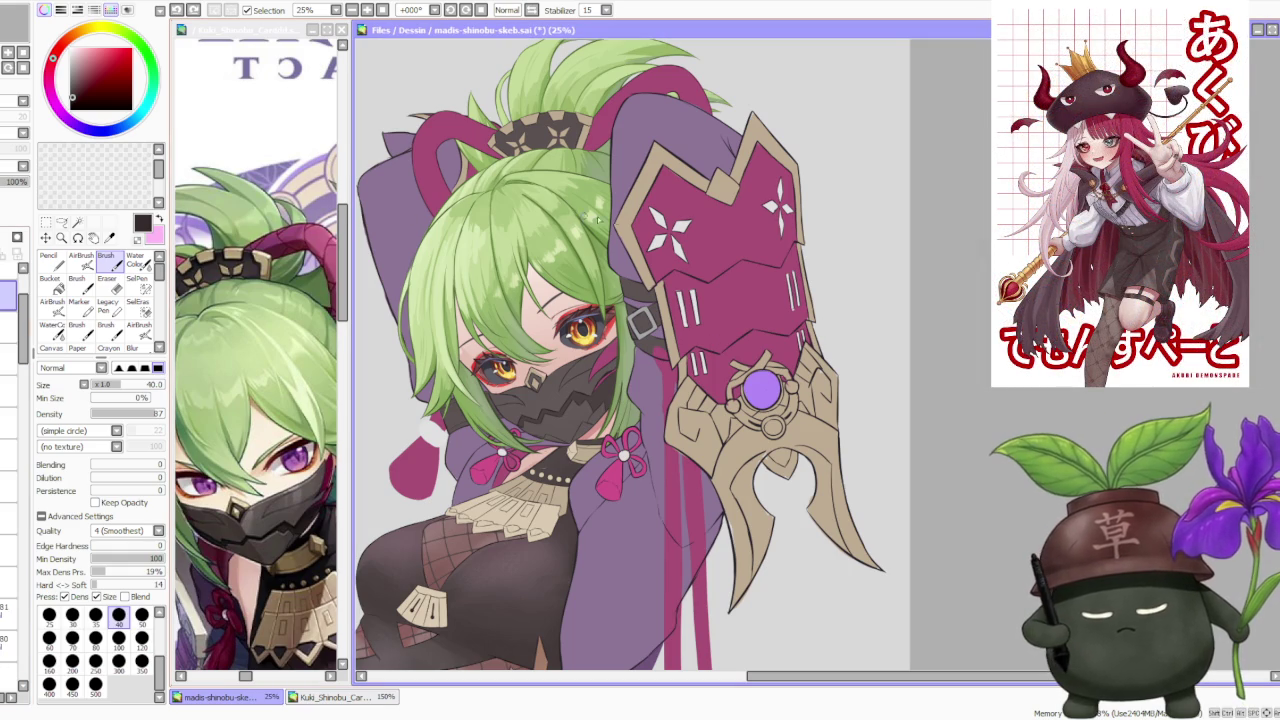
pyautogui.scroll(1, 660, 355)
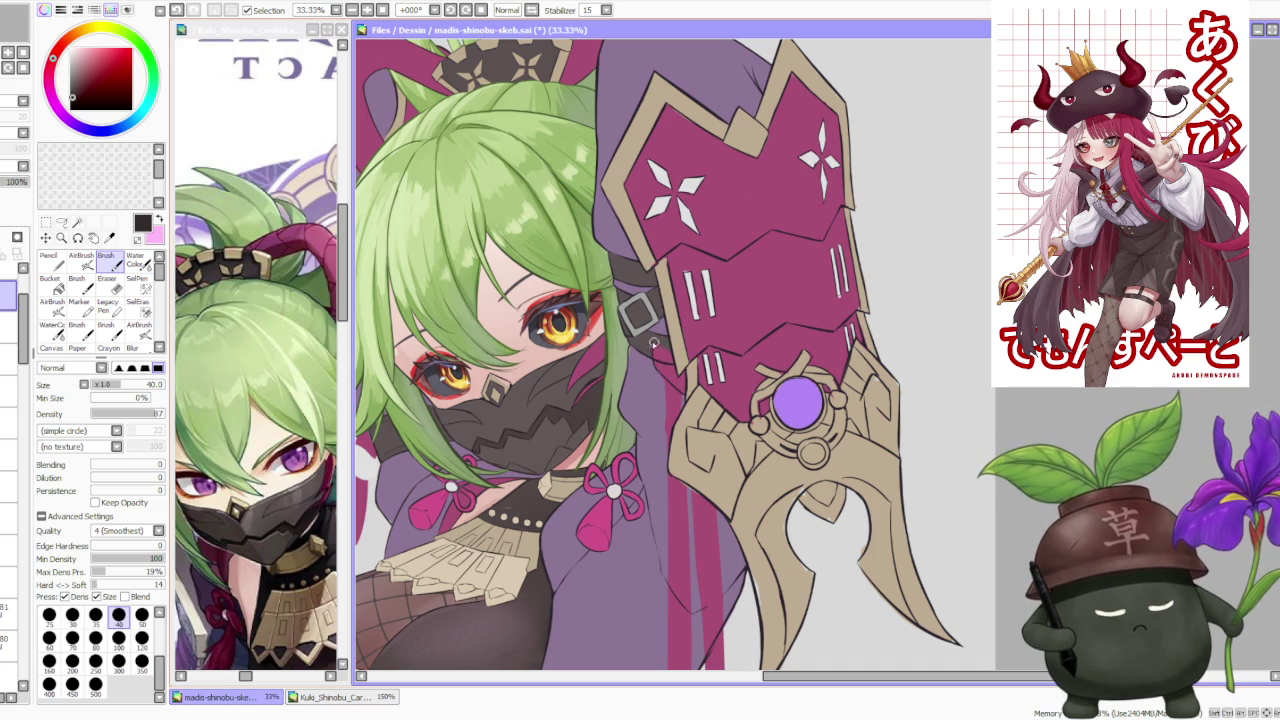
pyautogui.scroll(-2, 655, 292)
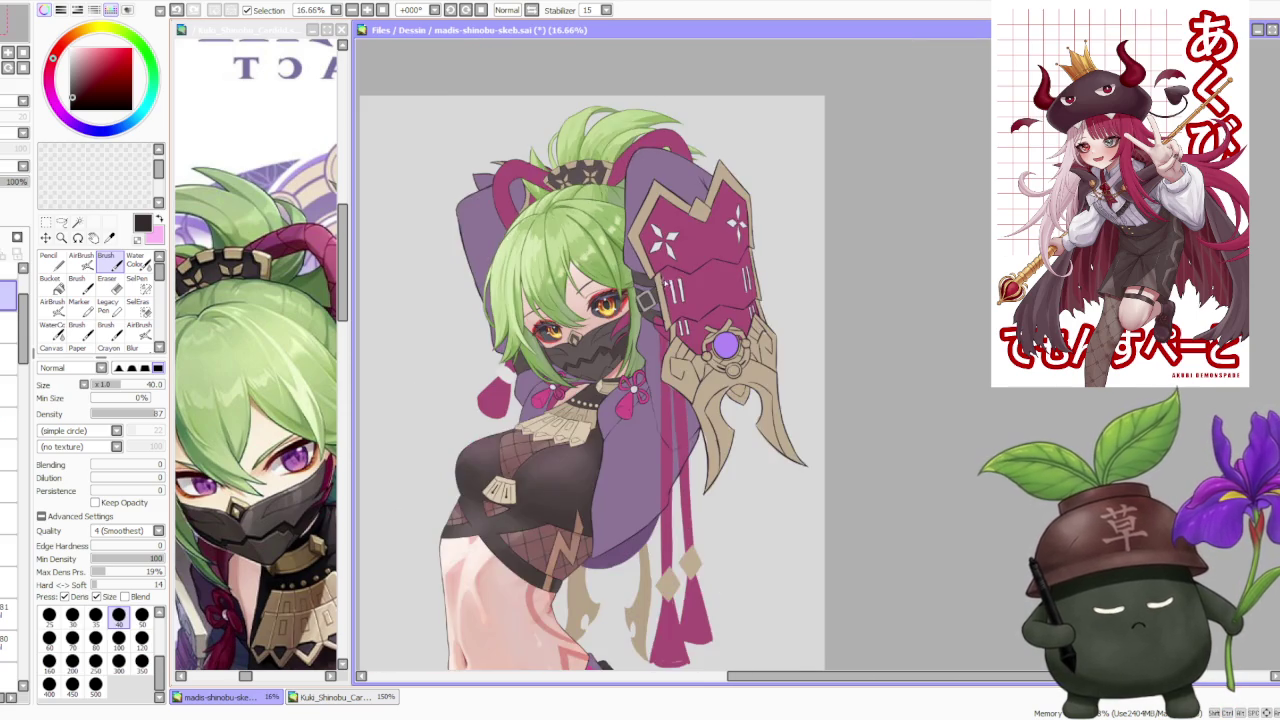
pyautogui.scroll(-1, 655, 292)
pyautogui.scroll(2, 674, 288)
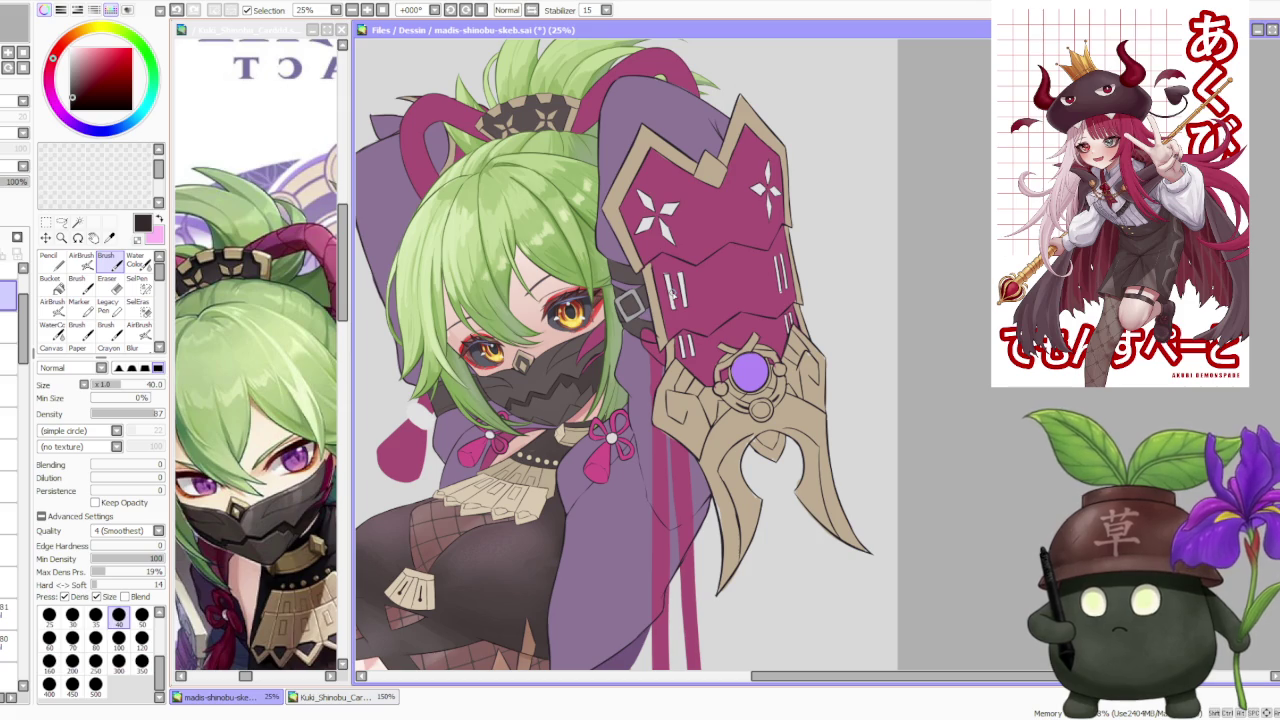
pyautogui.scroll(-1, 673, 290)
pyautogui.scroll(-1, 673, 290)
pyautogui.scroll(1, 673, 290)
pyautogui.scroll(2, 673, 290)
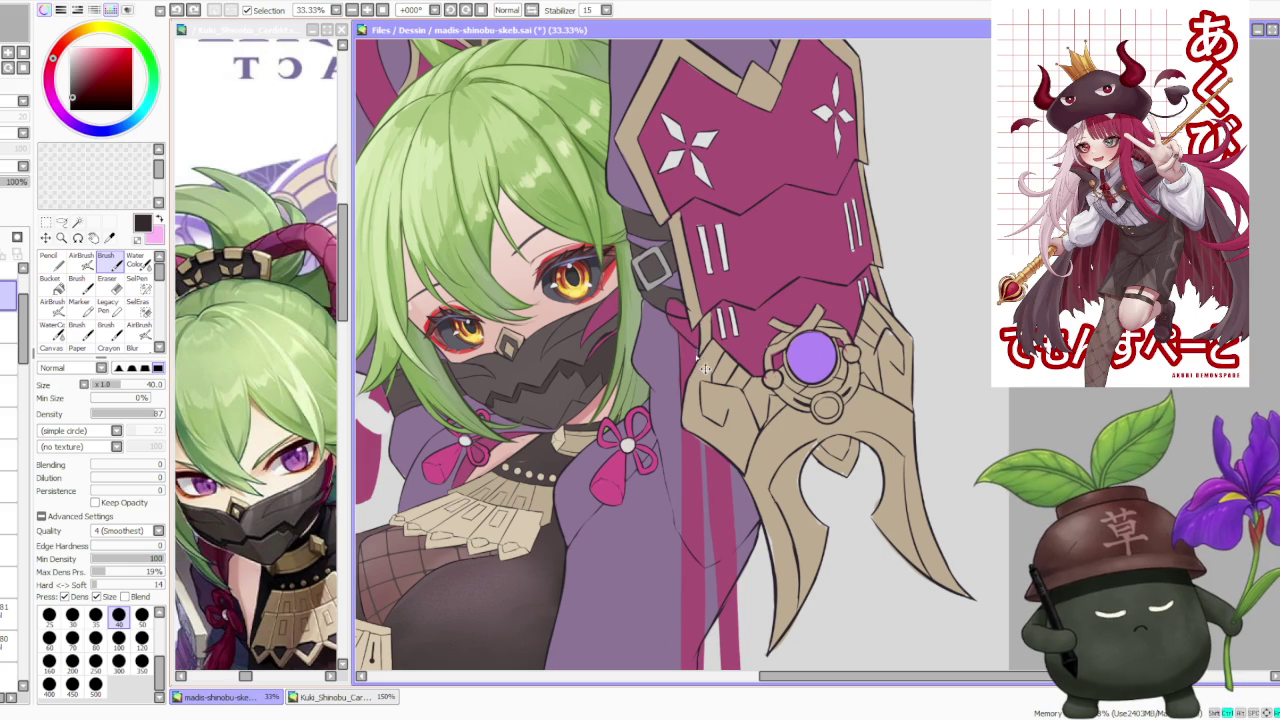
pyautogui.scroll(2, 696, 350)
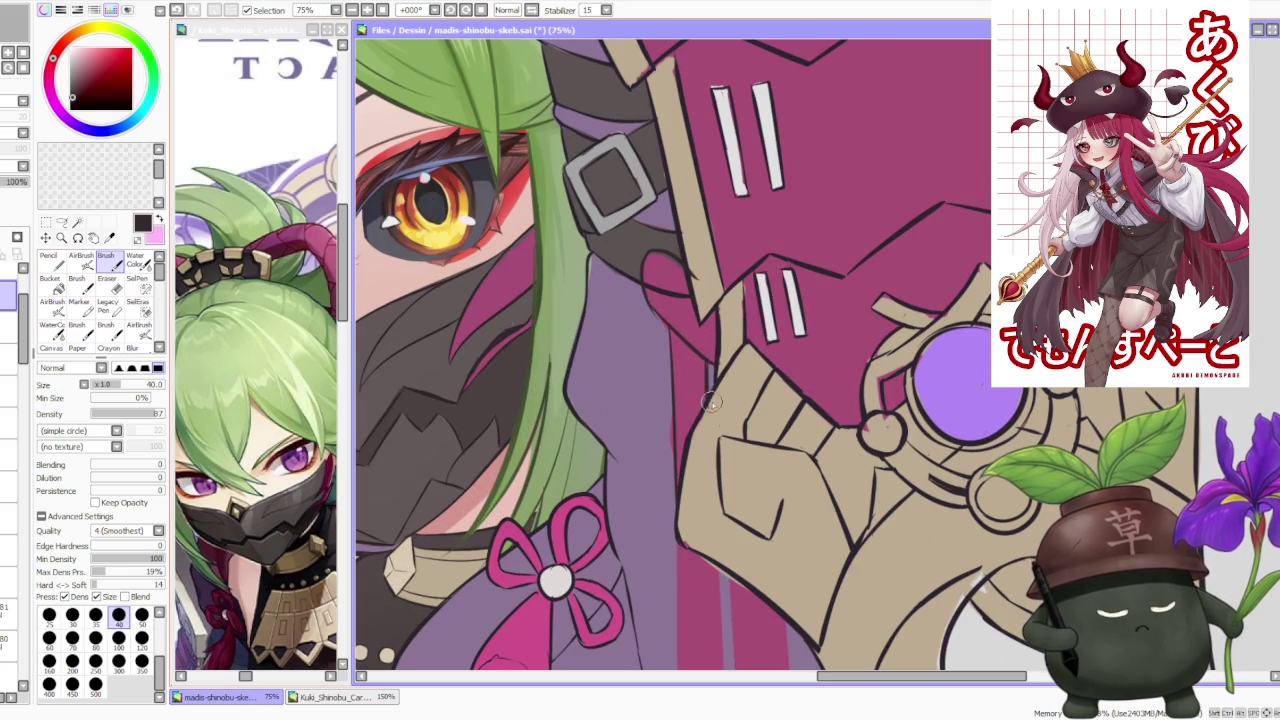
pyautogui.scroll(-3, 712, 398)
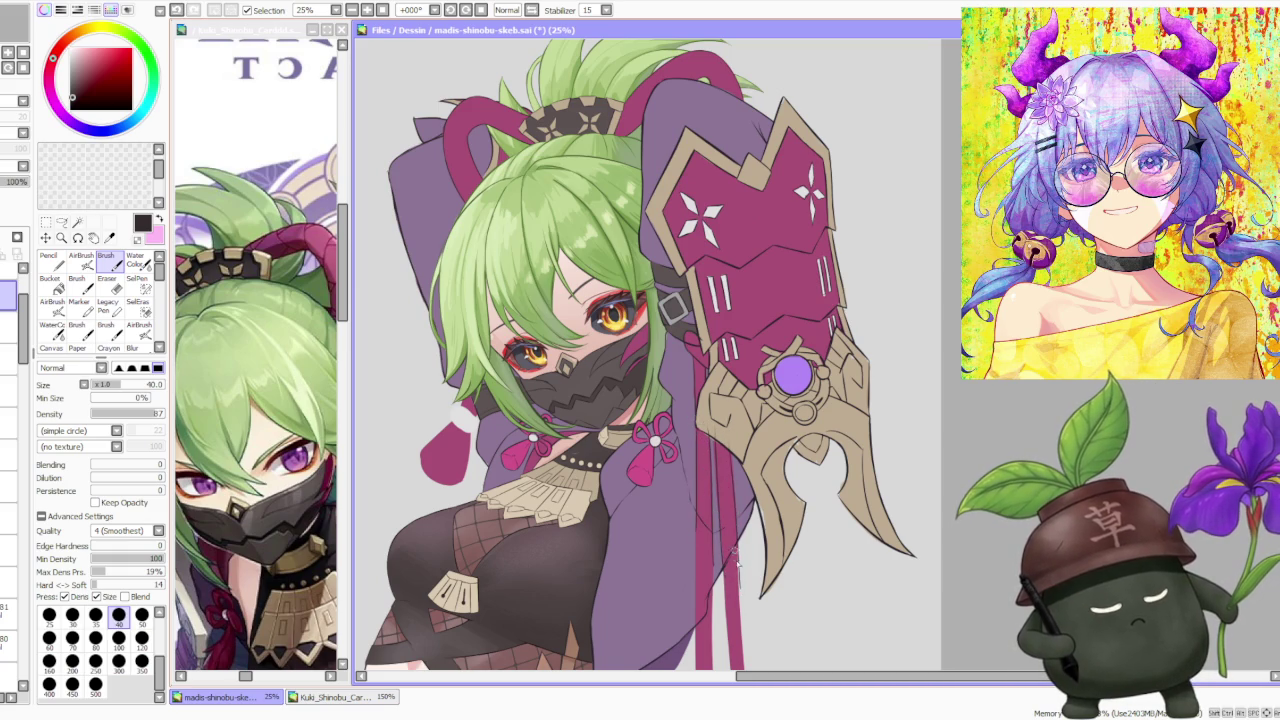
pyautogui.scroll(1, 724, 441)
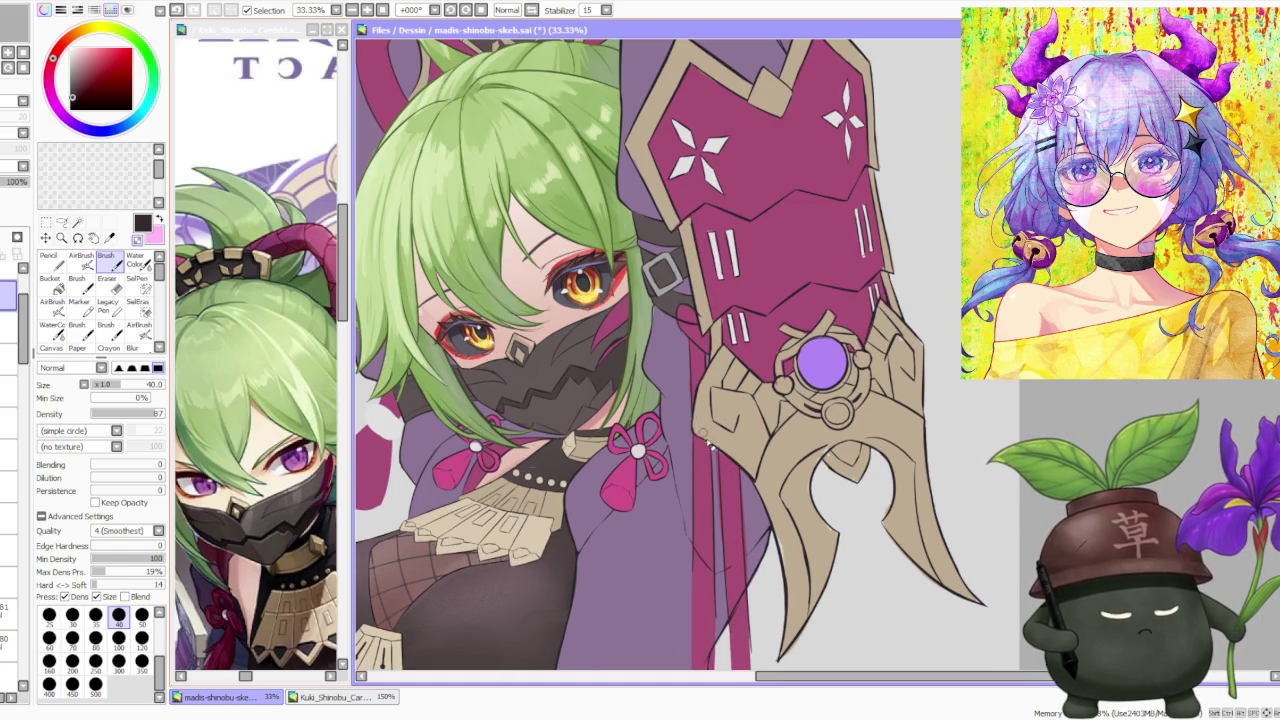
pyautogui.scroll(-2, 713, 386)
pyautogui.scroll(1, 711, 441)
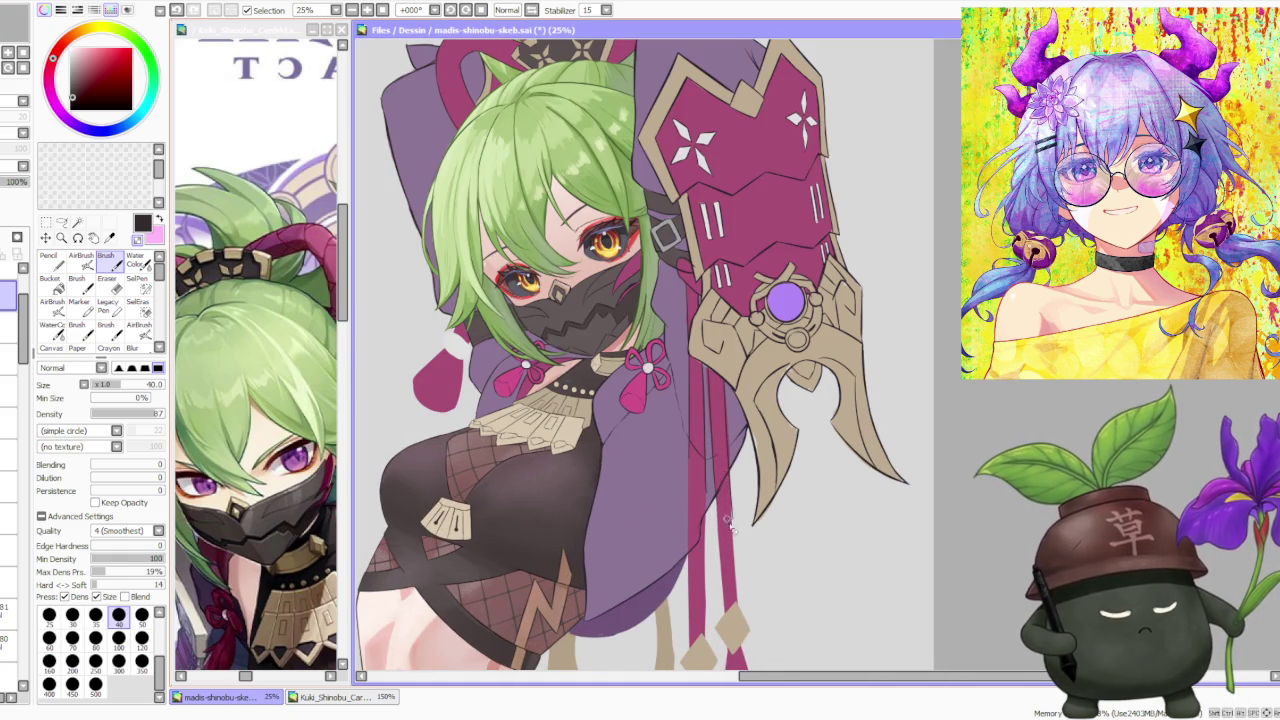
pyautogui.scroll(-2, 736, 494)
pyautogui.scroll(1, 718, 567)
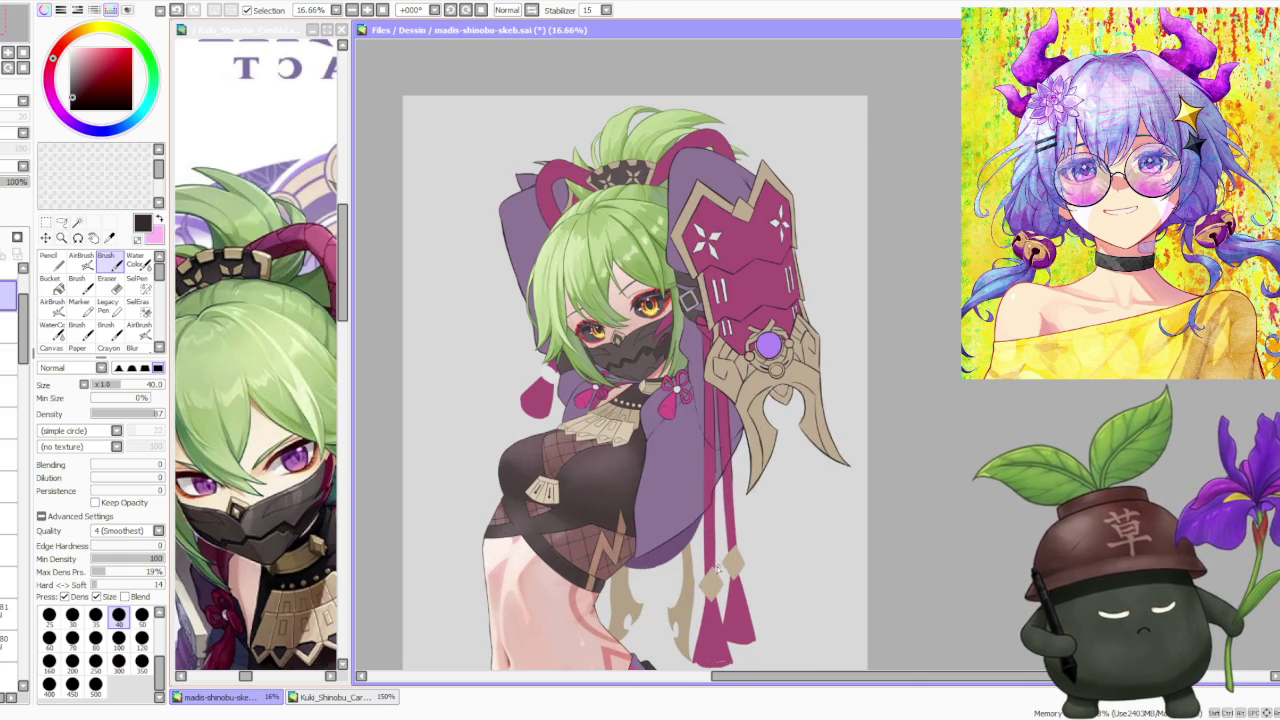
# Set the Brush size to 100 and draw a thin dark line beside the tassels, redoing it until clean.
pyautogui.click(118, 637)
pyautogui.moveTo(714, 578); pyautogui.dragTo(705, 426)
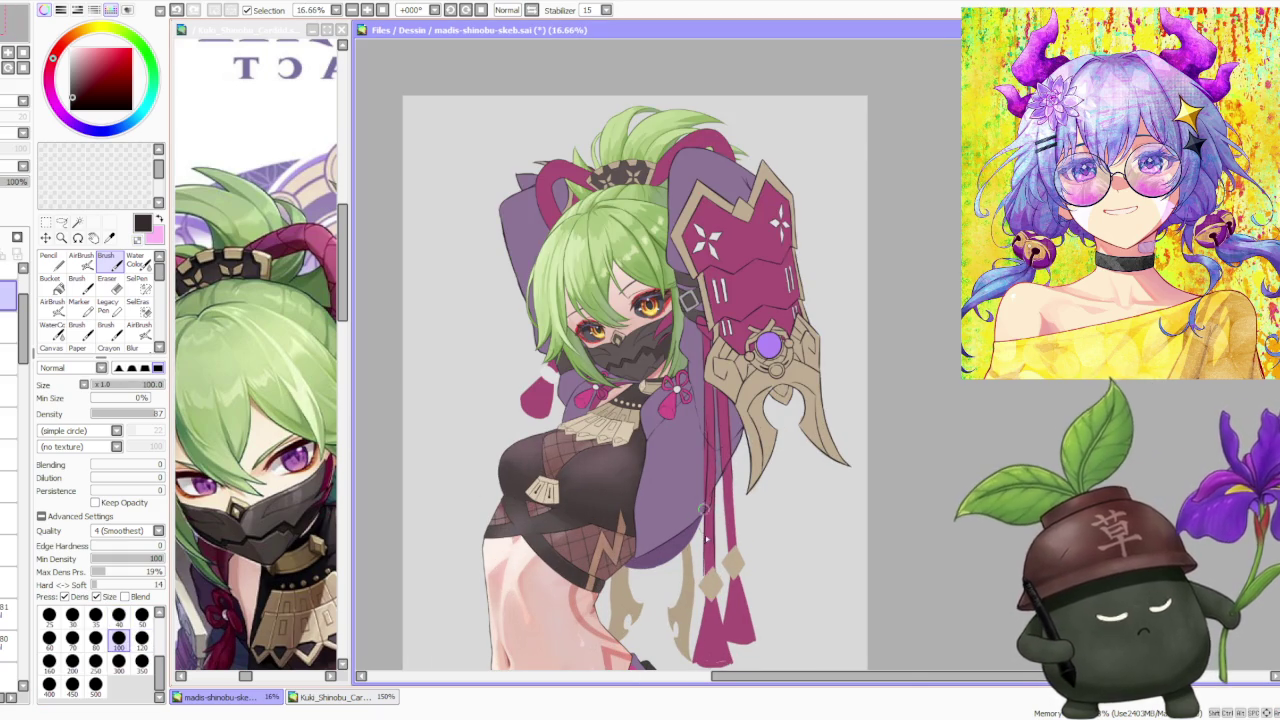
pyautogui.hotkey('ctrl', 'z')
pyautogui.moveTo(705, 578); pyautogui.dragTo(703, 440)
pyautogui.hotkey('ctrl', 'z')
pyautogui.moveTo(706, 582); pyautogui.dragTo(704, 450)
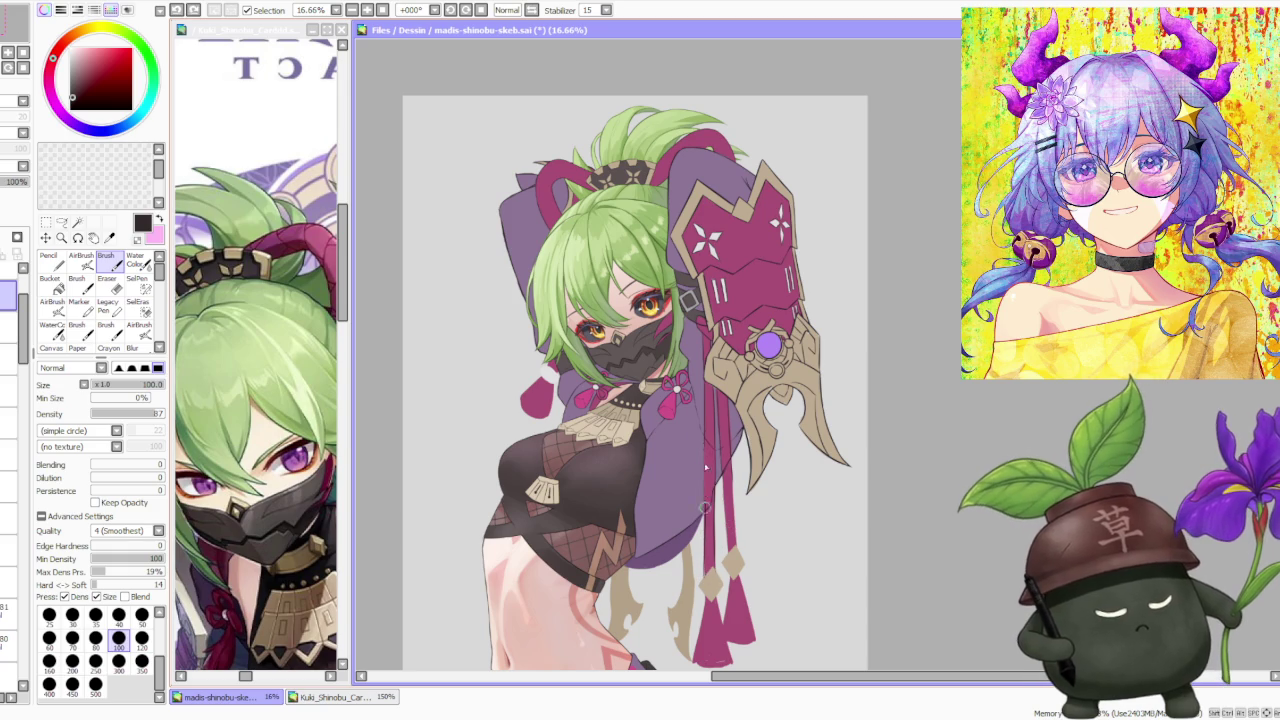
pyautogui.hotkey('ctrl', 'z')
pyautogui.moveTo(706, 584); pyautogui.dragTo(704, 431)
pyautogui.scroll(3, 704, 432)
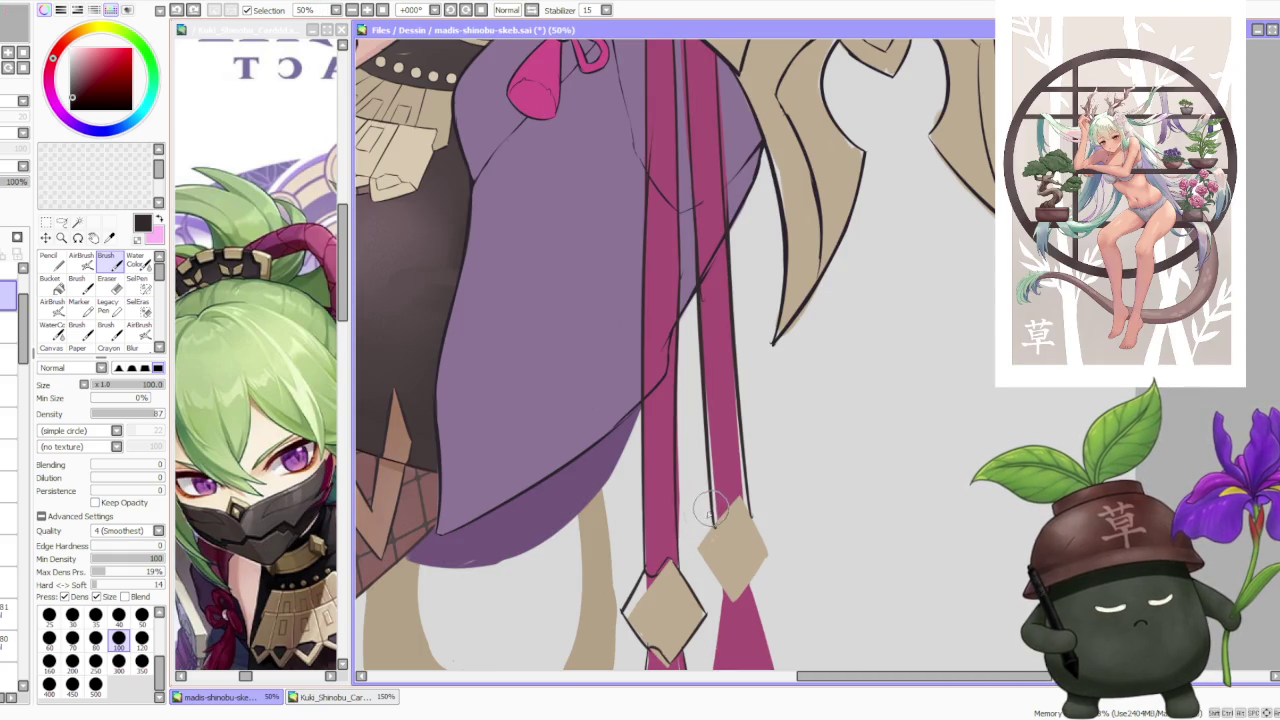
# Outline the left and right edges of the upper tassel diamond, dropping the last stroke.
pyautogui.moveTo(690, 566); pyautogui.dragTo(712, 520)
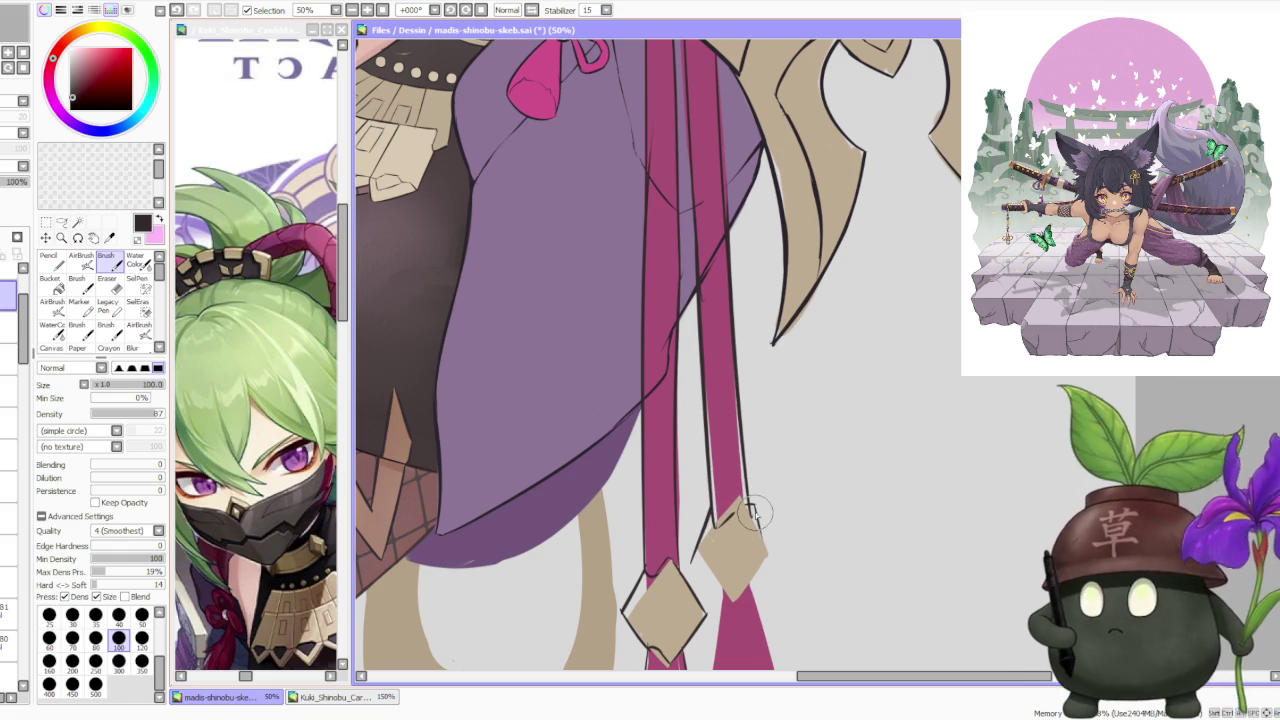
pyautogui.moveTo(751, 515); pyautogui.dragTo(765, 545)
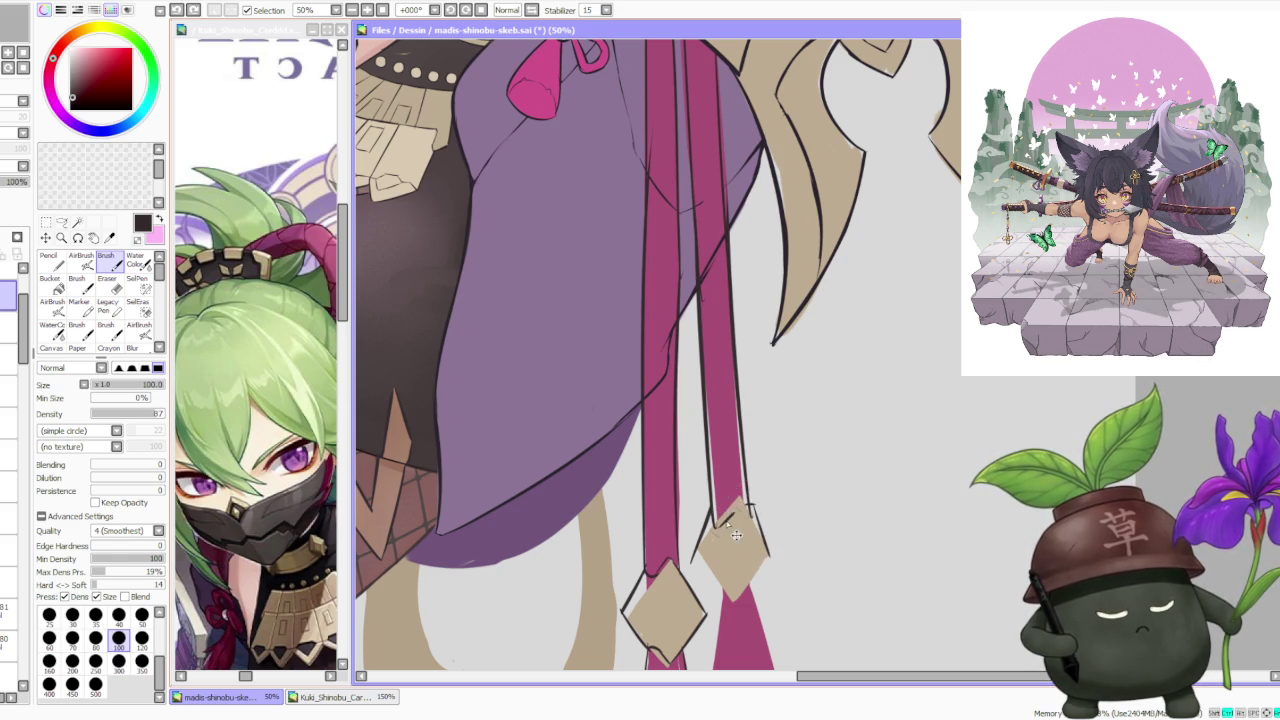
pyautogui.hotkey('ctrl', 'z')
pyautogui.hotkey('ctrl', 'z')
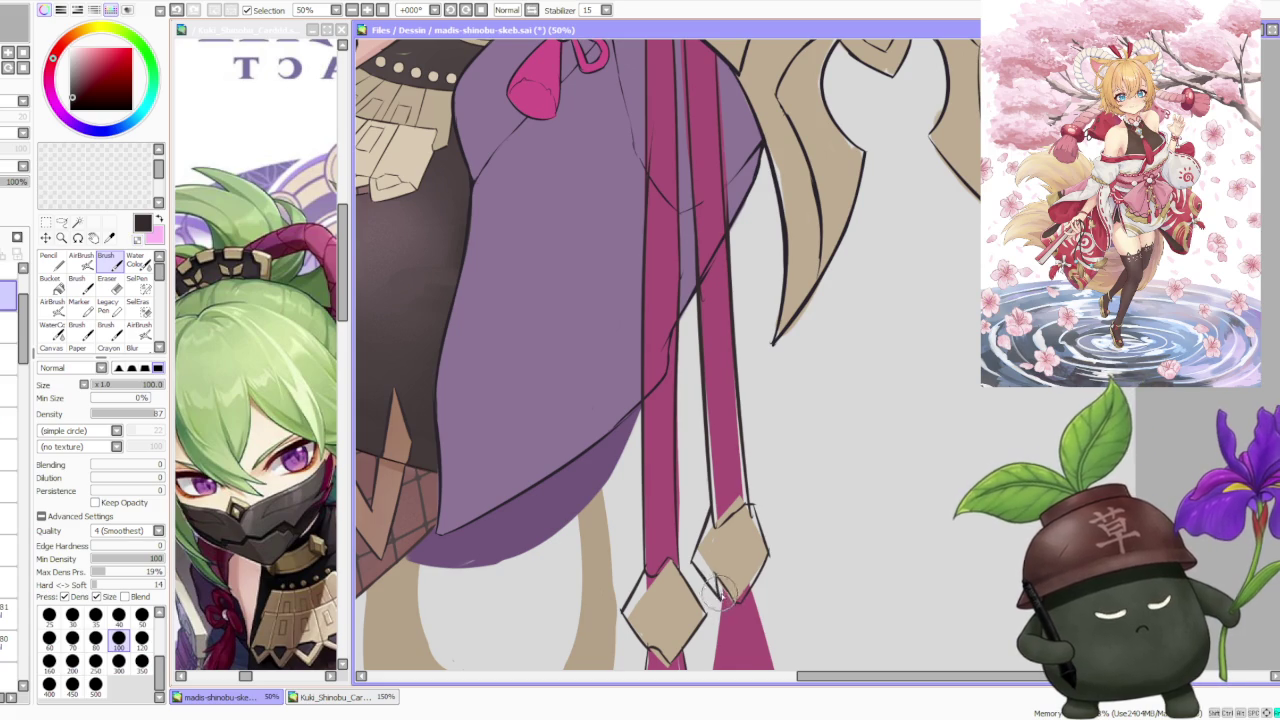
pyautogui.scroll(-1, 722, 595)
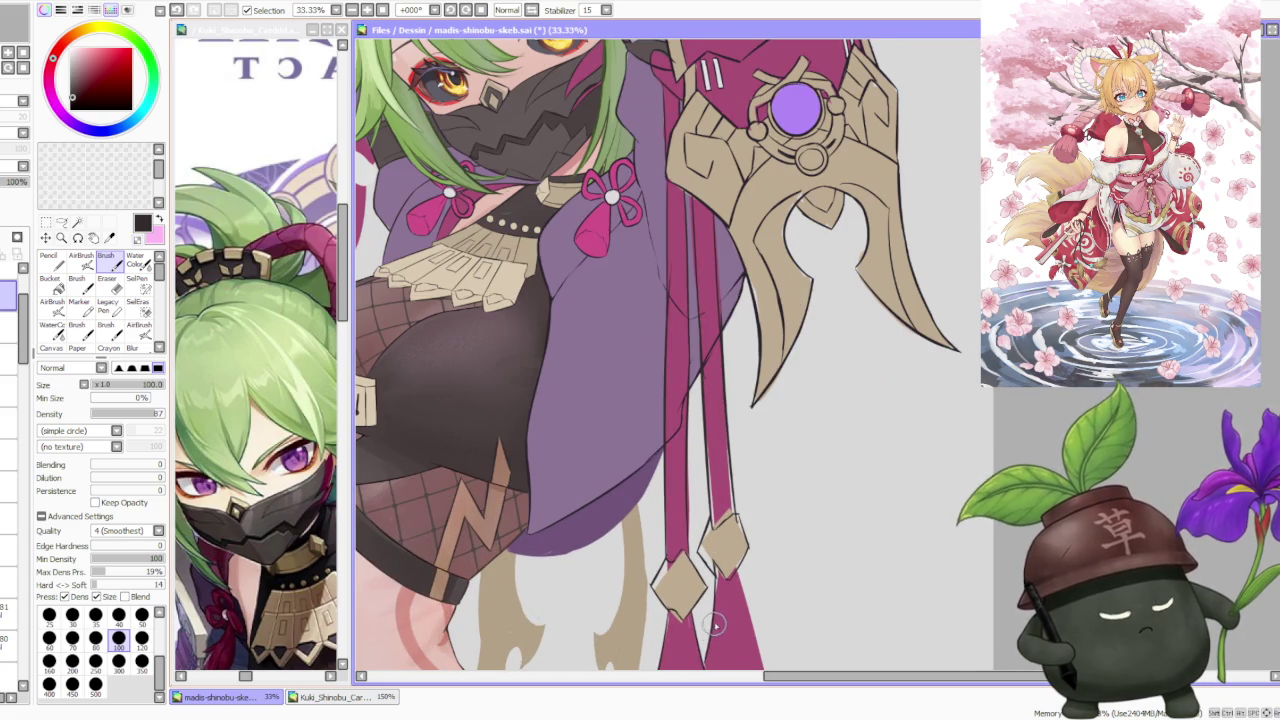
pyautogui.scroll(-3, 735, 575)
pyautogui.scroll(2, 758, 600)
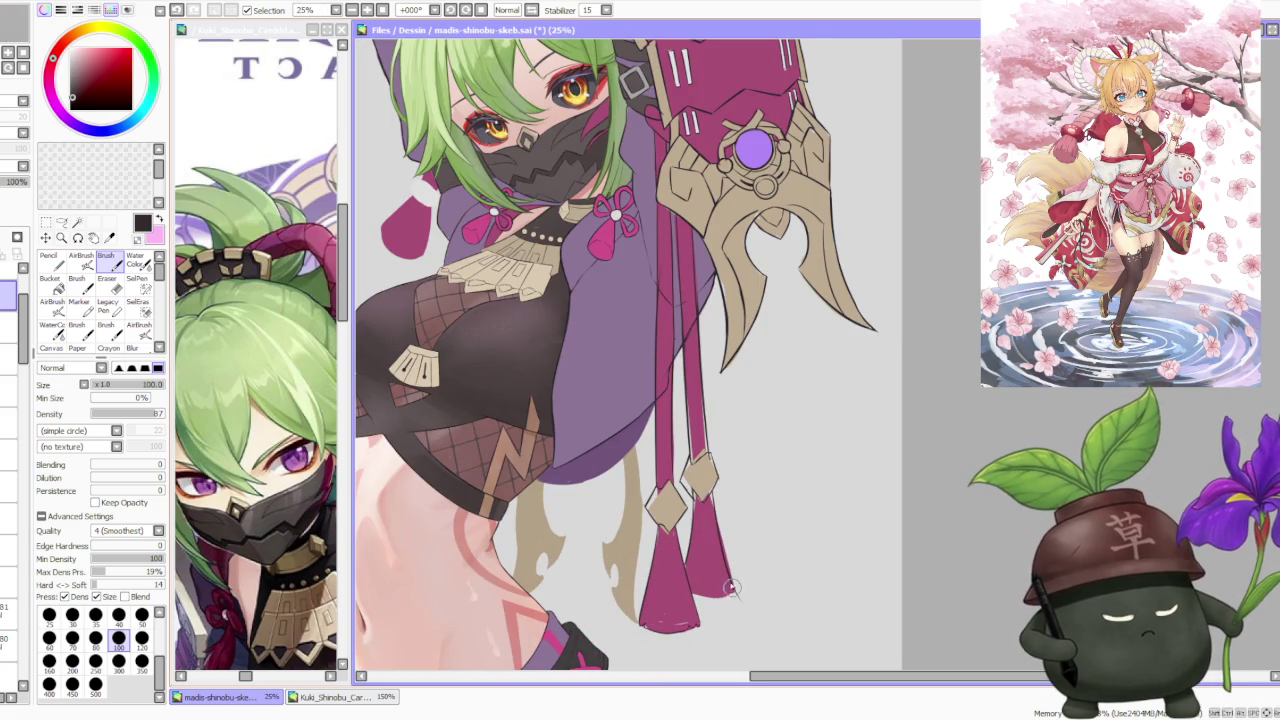
# Compare the pink tassel-tip stroke by toggling it with Ctrl+Z and Ctrl+Y.
pyautogui.hotkey('ctrl', 'z')
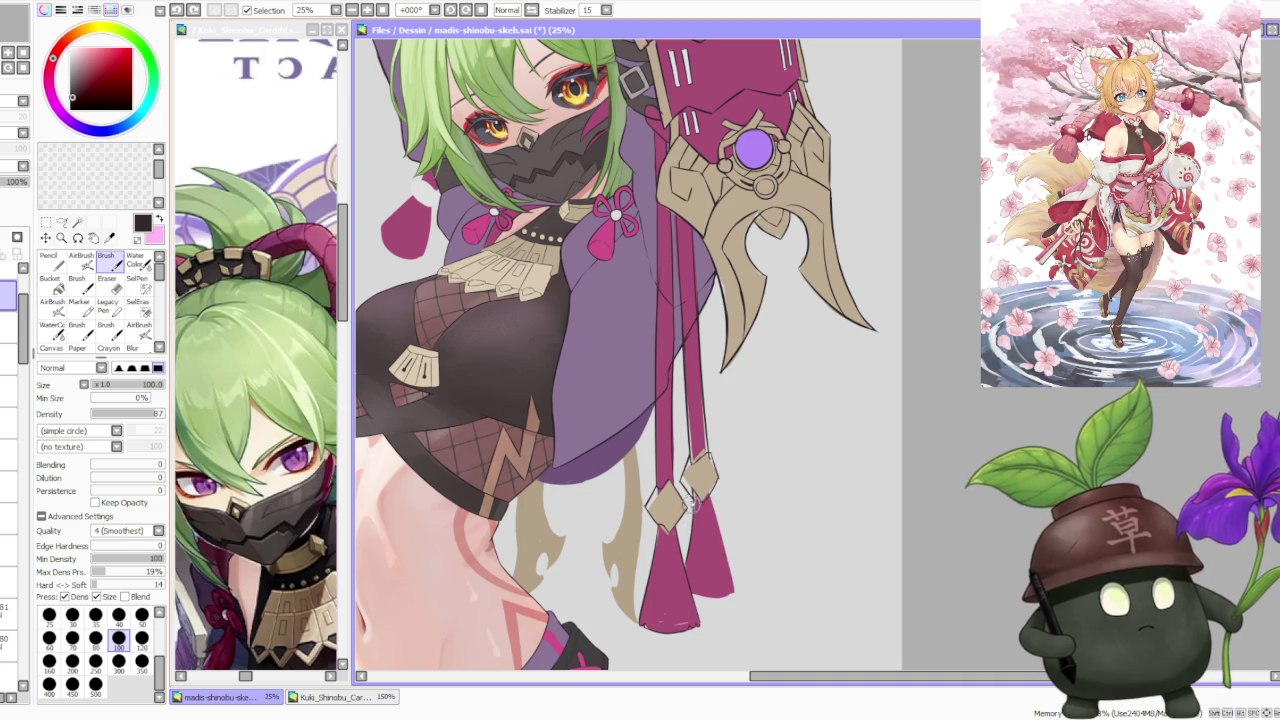
pyautogui.hotkey('ctrl', 'z')
pyautogui.hotkey('ctrl', 'z')
pyautogui.hotkey('ctrl', 'y')
pyautogui.hotkey('ctrl', 'z')
pyautogui.hotkey('ctrl', 'y')
pyautogui.hotkey('ctrl', 'z')
pyautogui.hotkey('ctrl', 'z')
pyautogui.hotkey('ctrl', 'y')
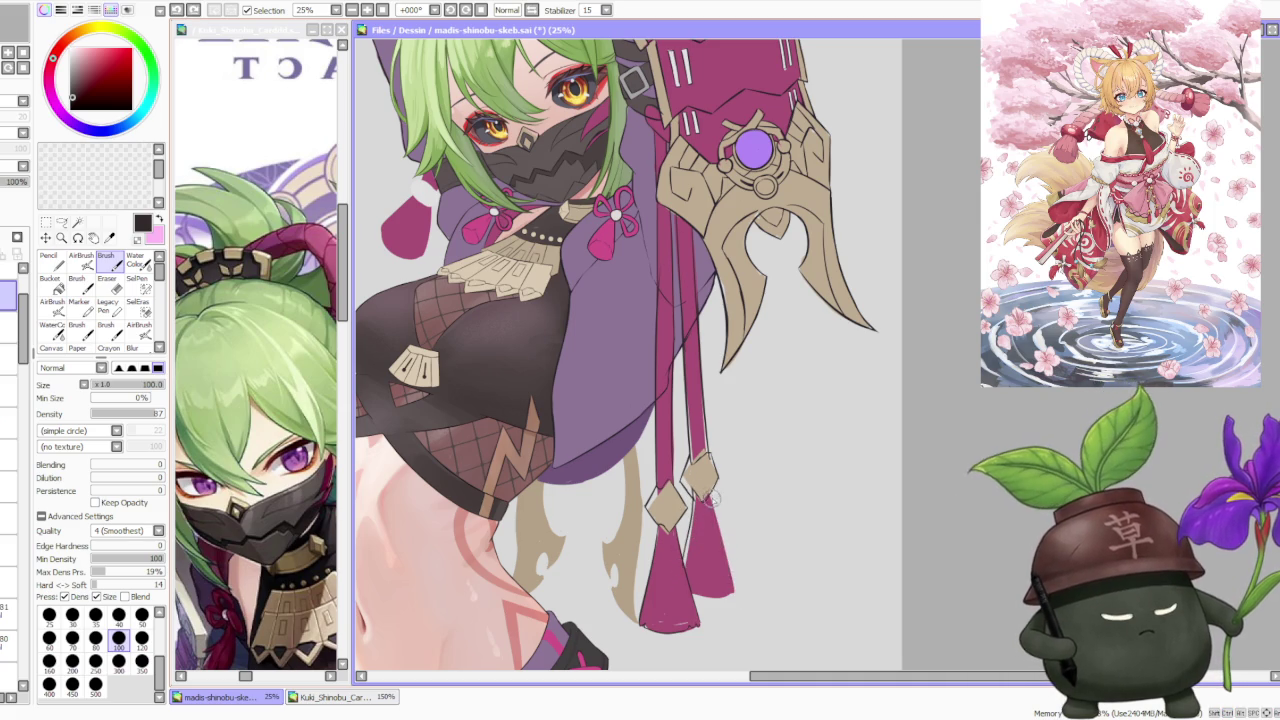
pyautogui.hotkey('ctrl', 'z')
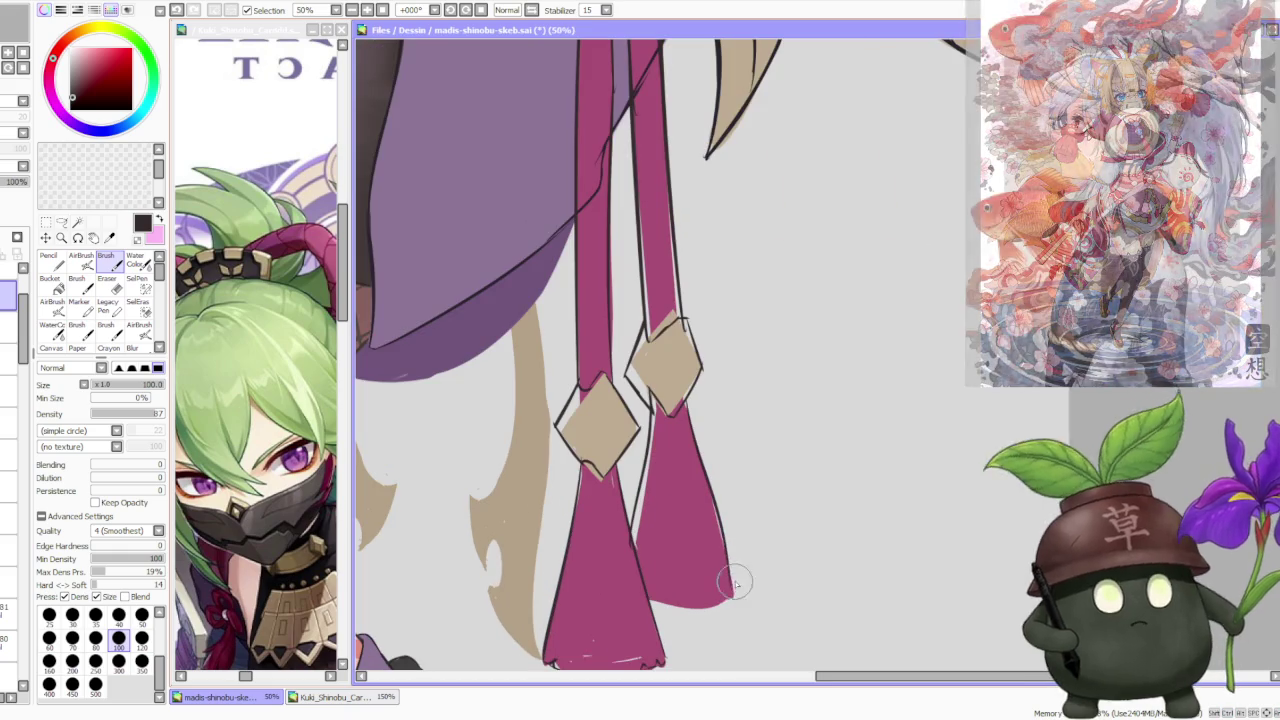
pyautogui.scroll(2, 731, 585)
pyautogui.scroll(-1, 703, 479)
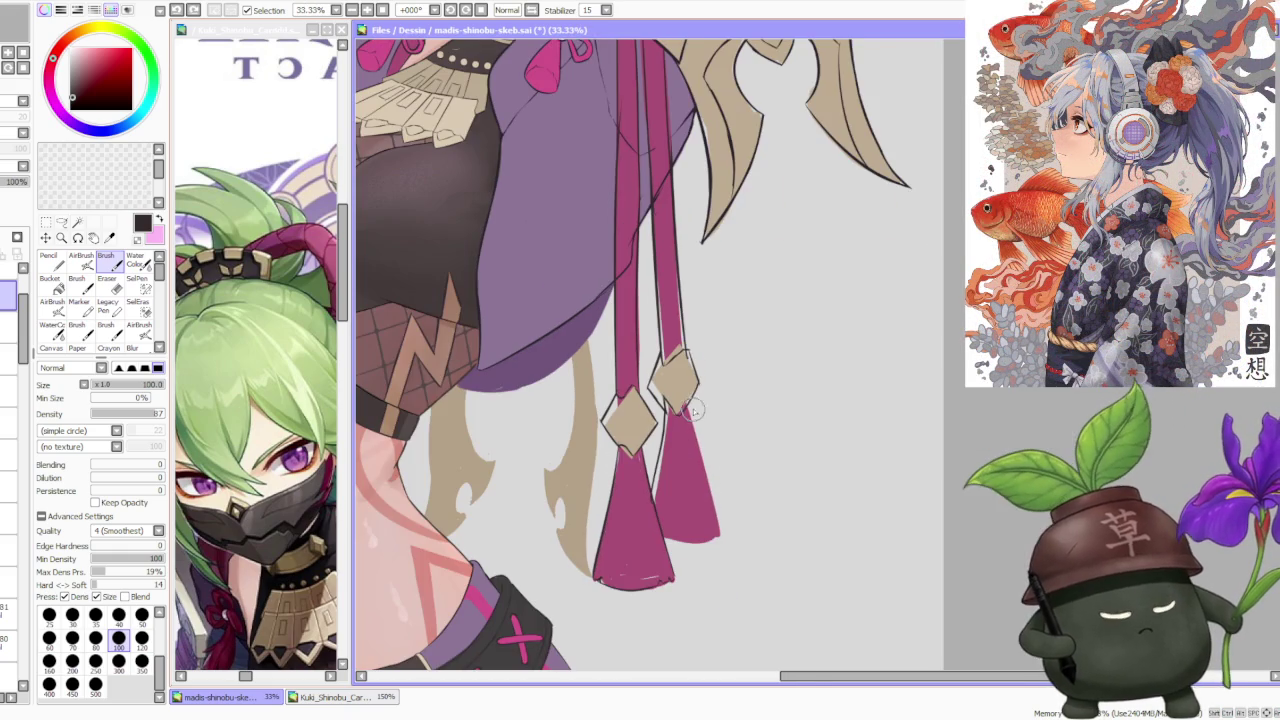
pyautogui.hotkey('ctrl', 'y')
pyautogui.hotkey('ctrl', 'z')
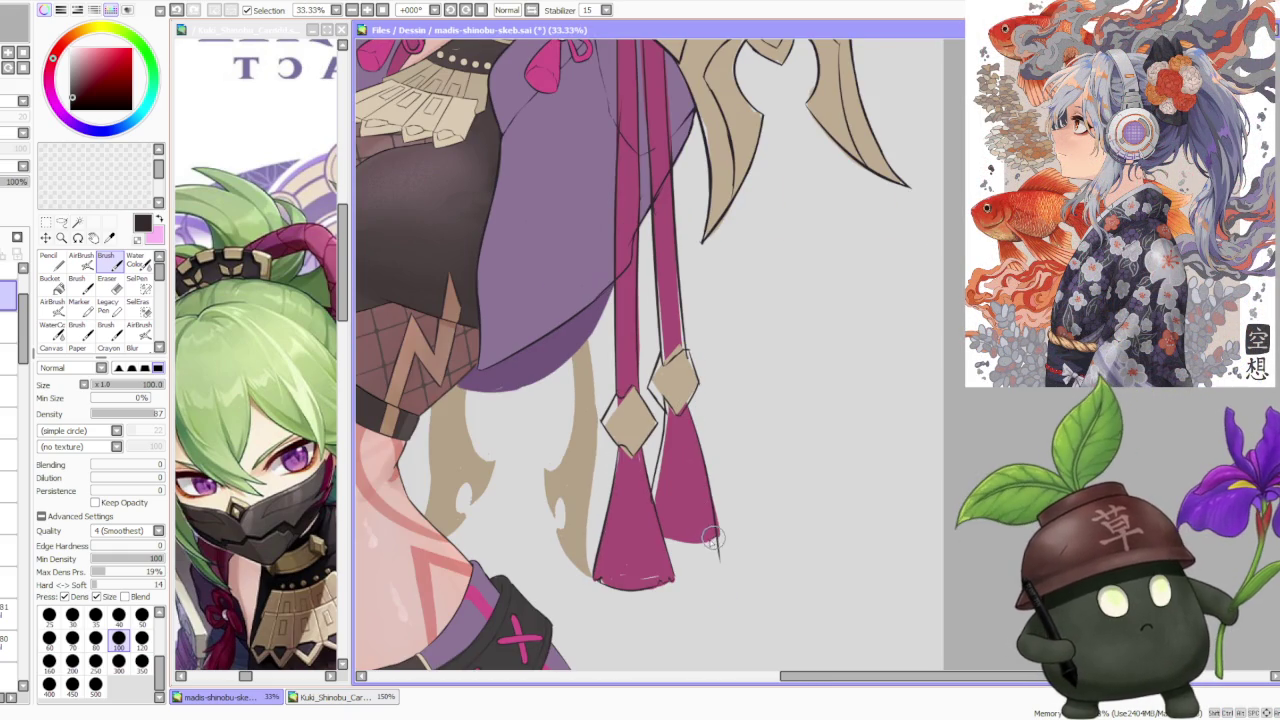
# Add dark fringe lines at the right tassel's tip.
pyautogui.moveTo(700, 528); pyautogui.dragTo(716, 548)
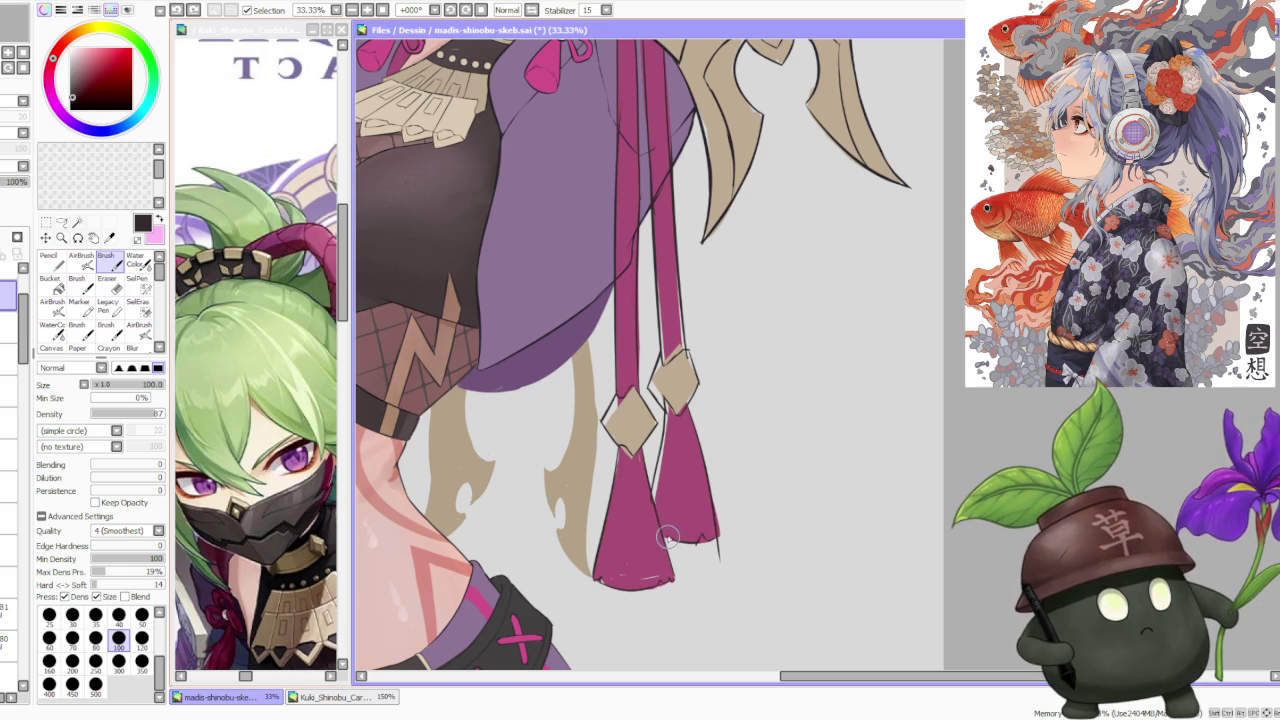
pyautogui.moveTo(706, 530); pyautogui.dragTo(718, 547)
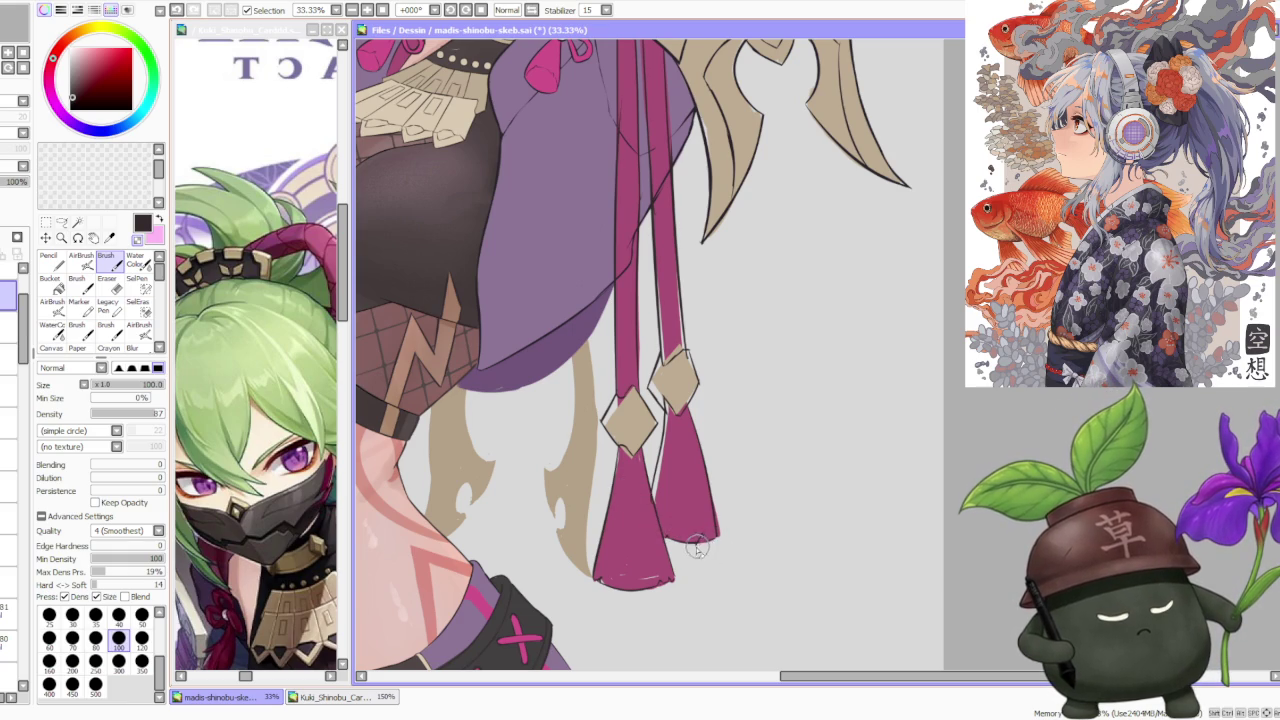
pyautogui.scroll(3, 697, 548)
pyautogui.scroll(1, 697, 403)
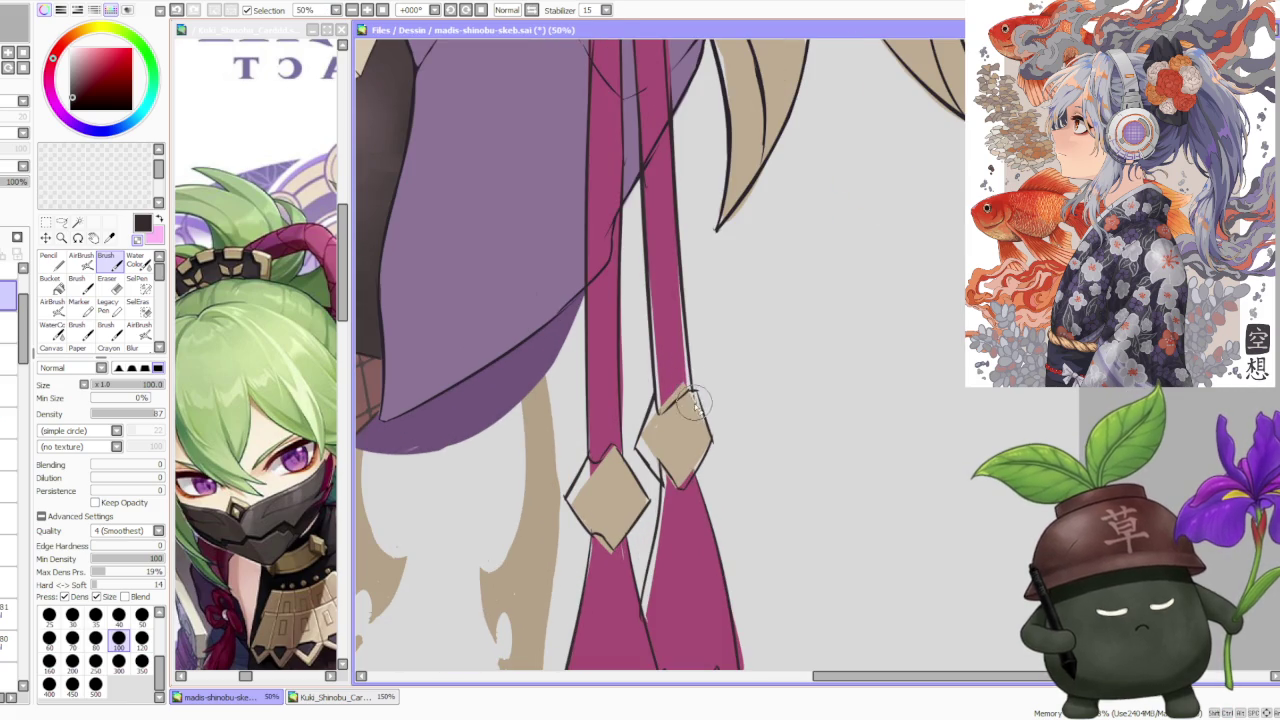
# Ink the upper diamond's top and left edges and the lower diamond's upper-left edge and bottom corner.
pyautogui.moveTo(695, 398); pyautogui.dragTo(660, 410)
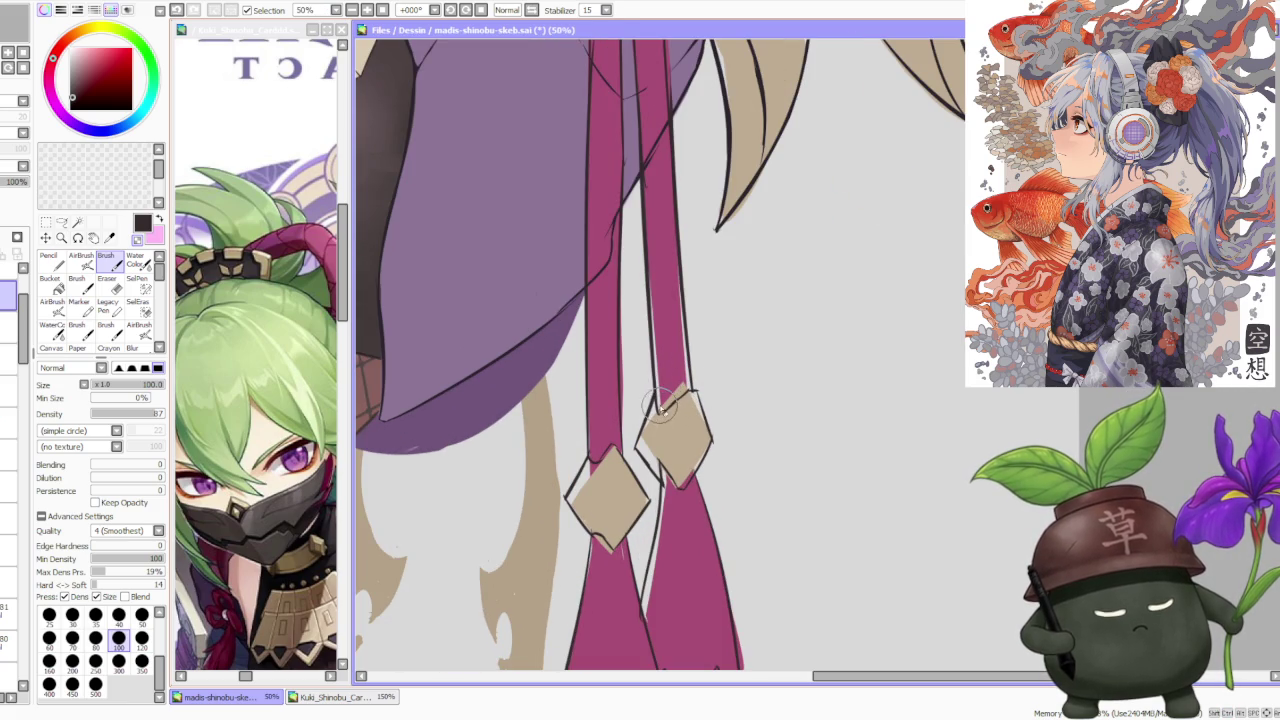
pyautogui.moveTo(606, 448); pyautogui.dragTo(574, 486)
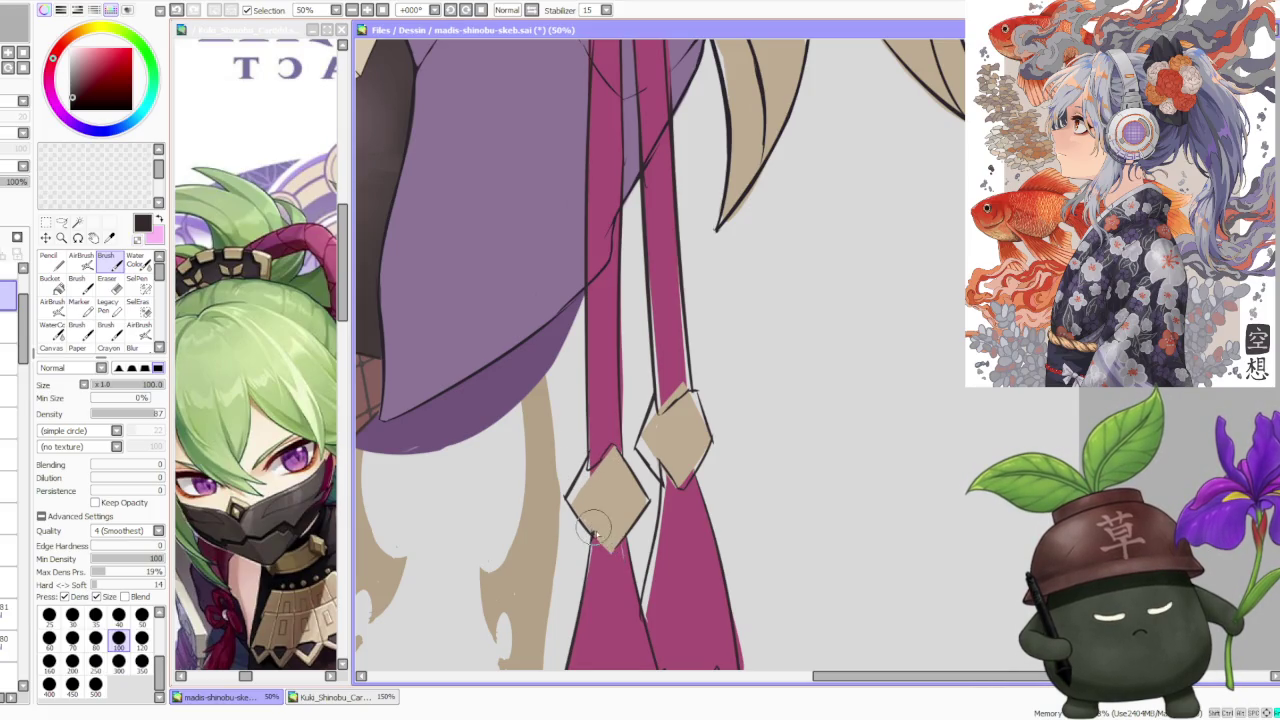
pyautogui.moveTo(592, 537)
pyautogui.mouseDown()
pyautogui.moveTo(607, 555)
pyautogui.moveTo(619, 542)
pyautogui.mouseUp()
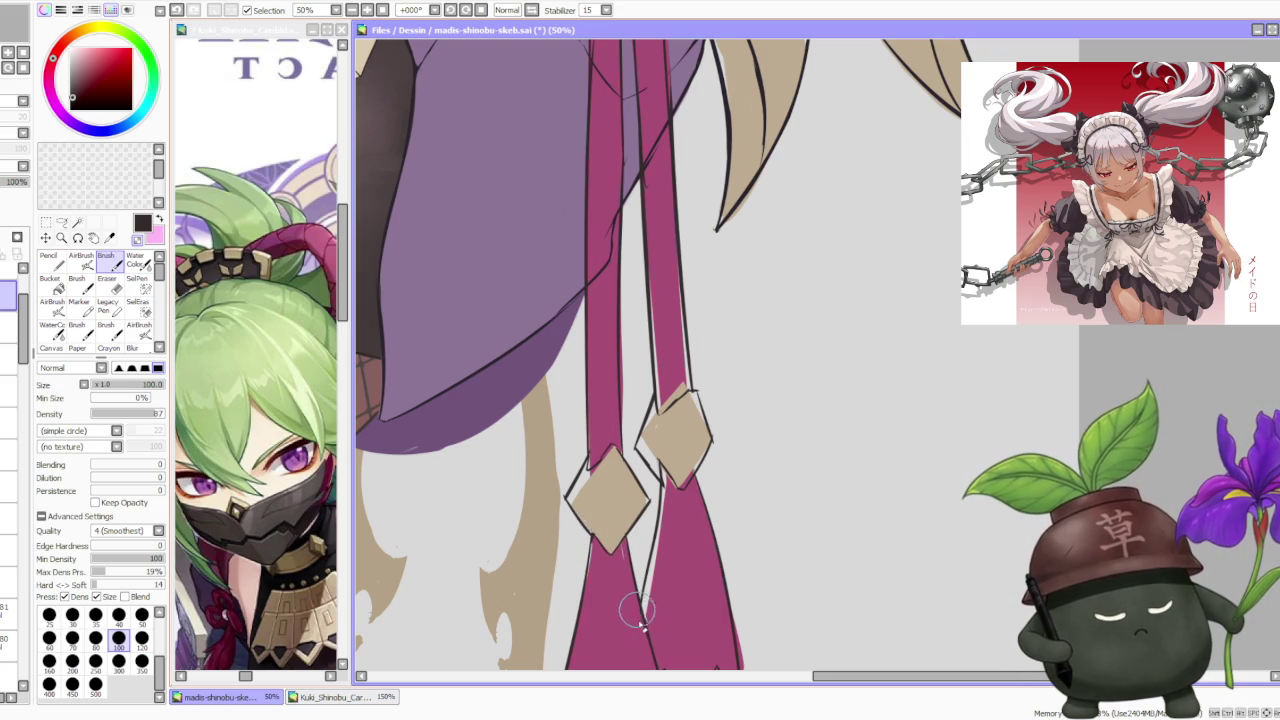
pyautogui.scroll(2, 644, 476)
pyautogui.moveTo(686, 434); pyautogui.dragTo(712, 492)
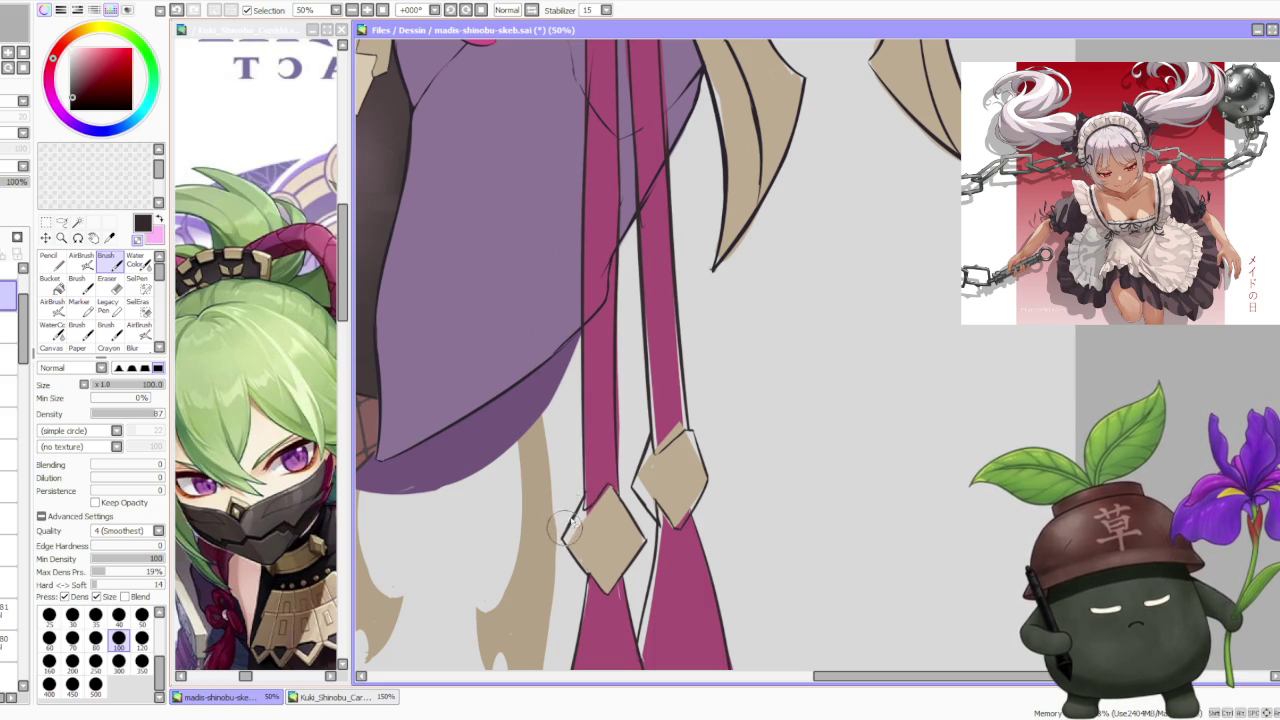
pyautogui.scroll(-2, 588, 488)
pyautogui.scroll(-1, 588, 488)
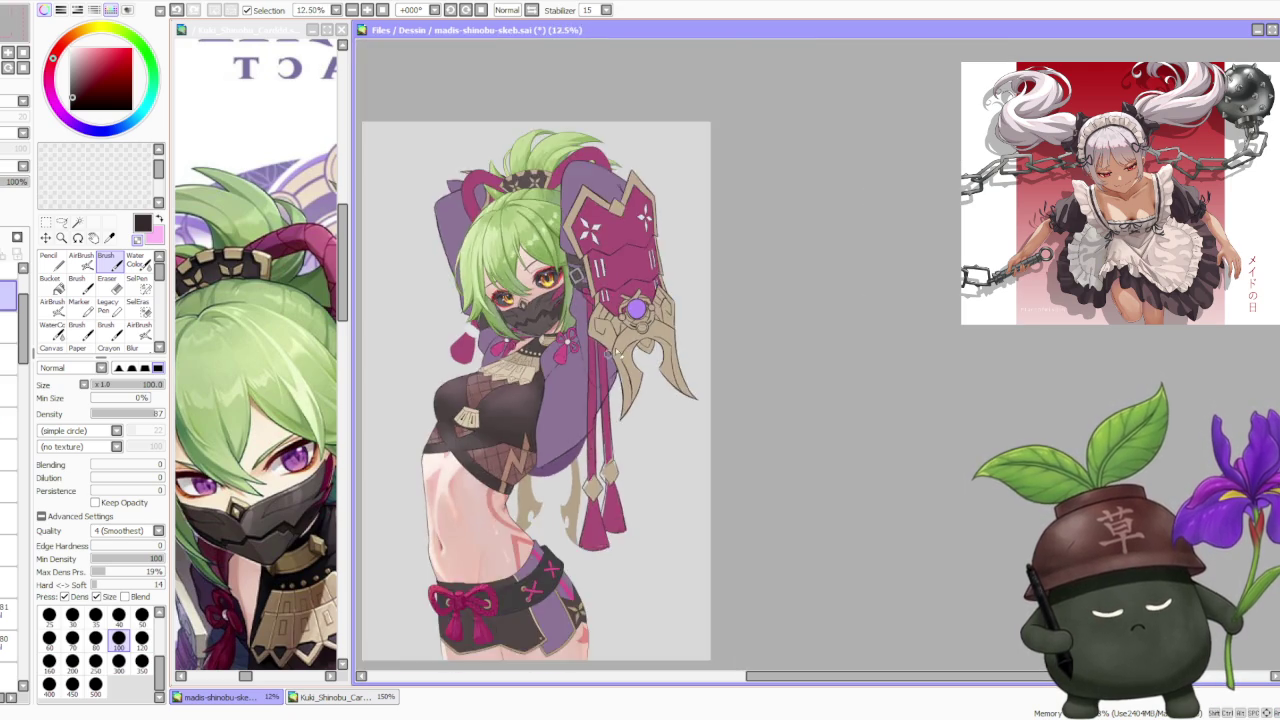
pyautogui.scroll(3, 588, 488)
pyautogui.scroll(-1, 580, 520)
pyautogui.scroll(2, 570, 560)
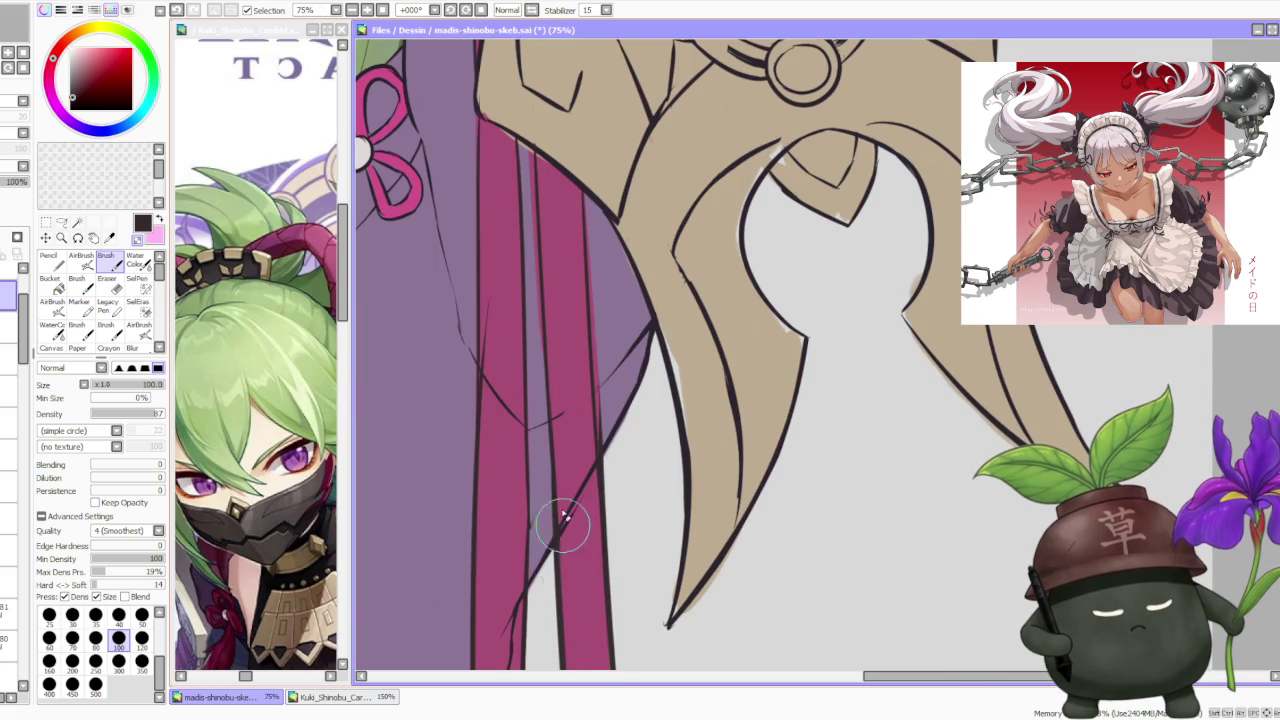
pyautogui.scroll(-3, 562, 485)
pyautogui.scroll(-1, 566, 400)
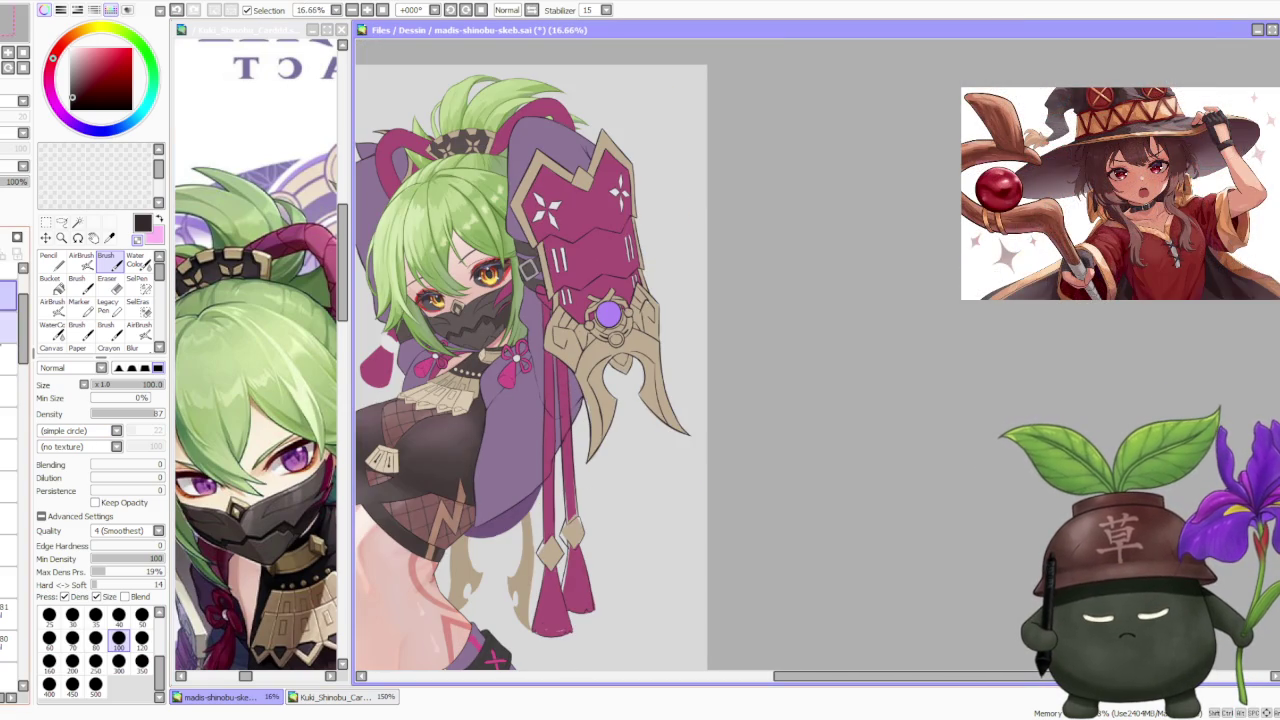
pyautogui.scroll(3, 562, 426)
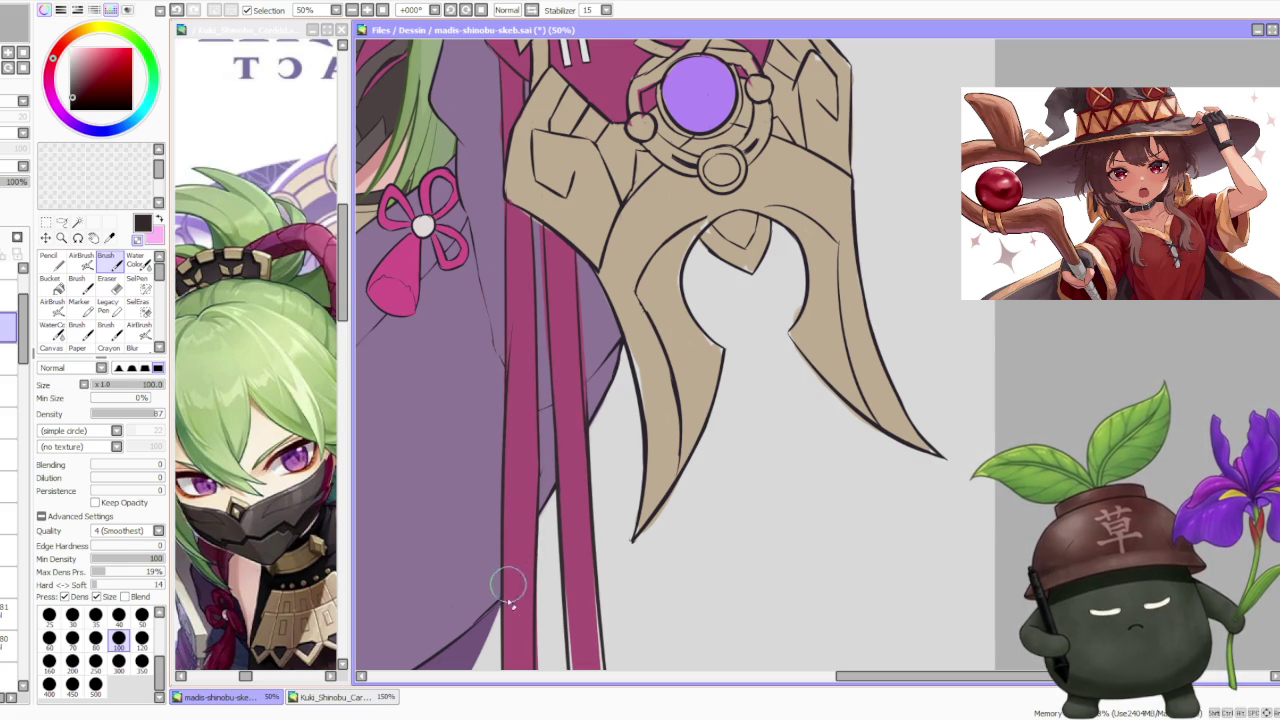
pyautogui.scroll(-2, 600, 384)
pyautogui.scroll(-2, 598, 380)
pyautogui.scroll(2, 598, 382)
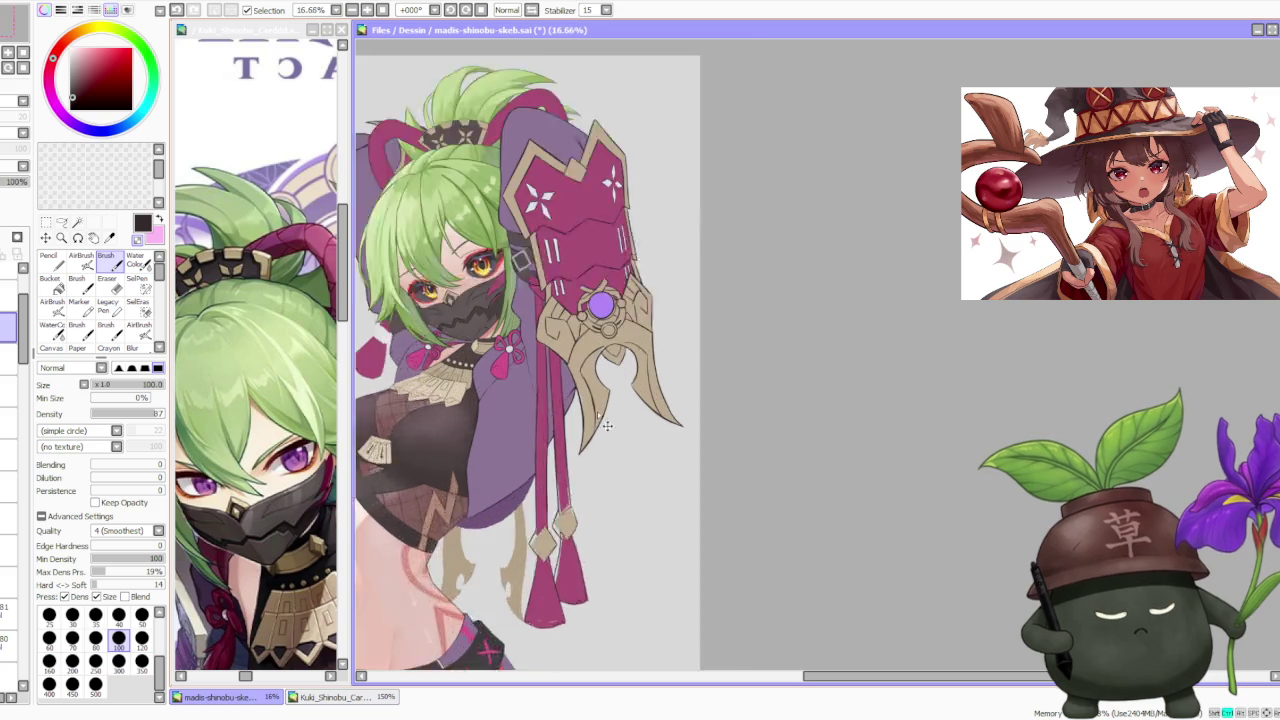
pyautogui.scroll(1, 596, 408)
pyautogui.scroll(-2, 594, 405)
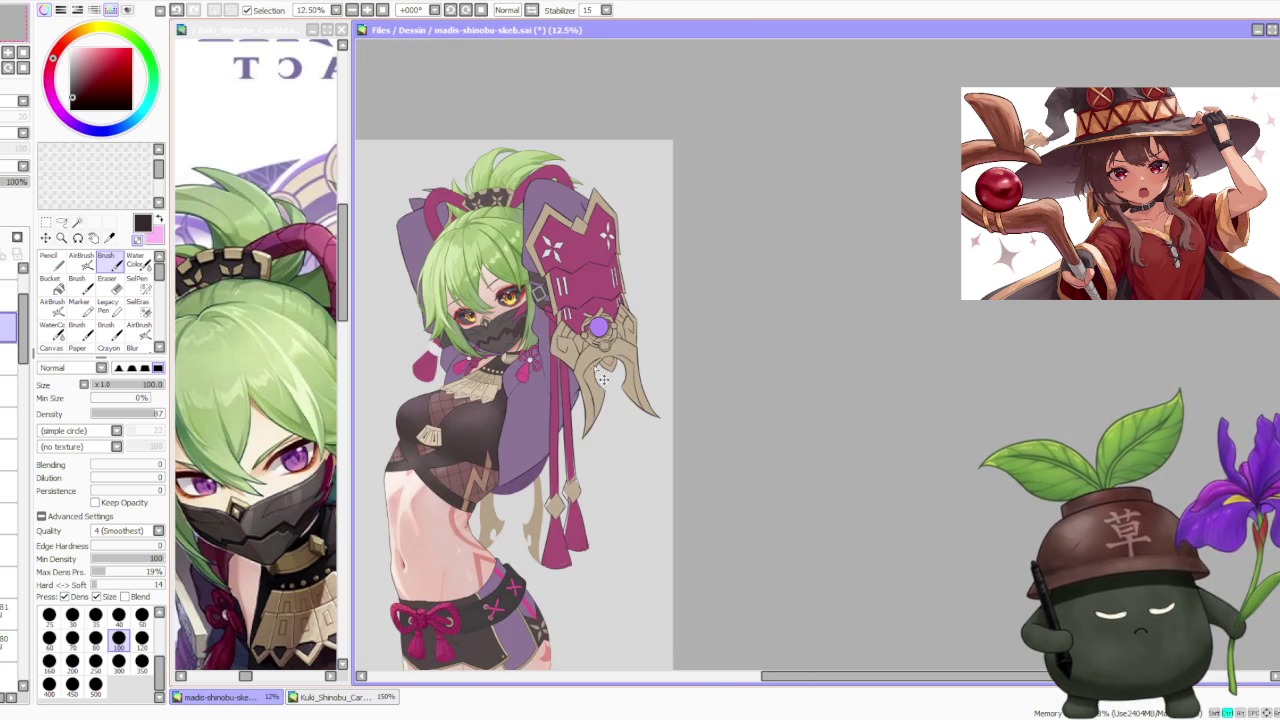
pyautogui.scroll(-2, 598, 372)
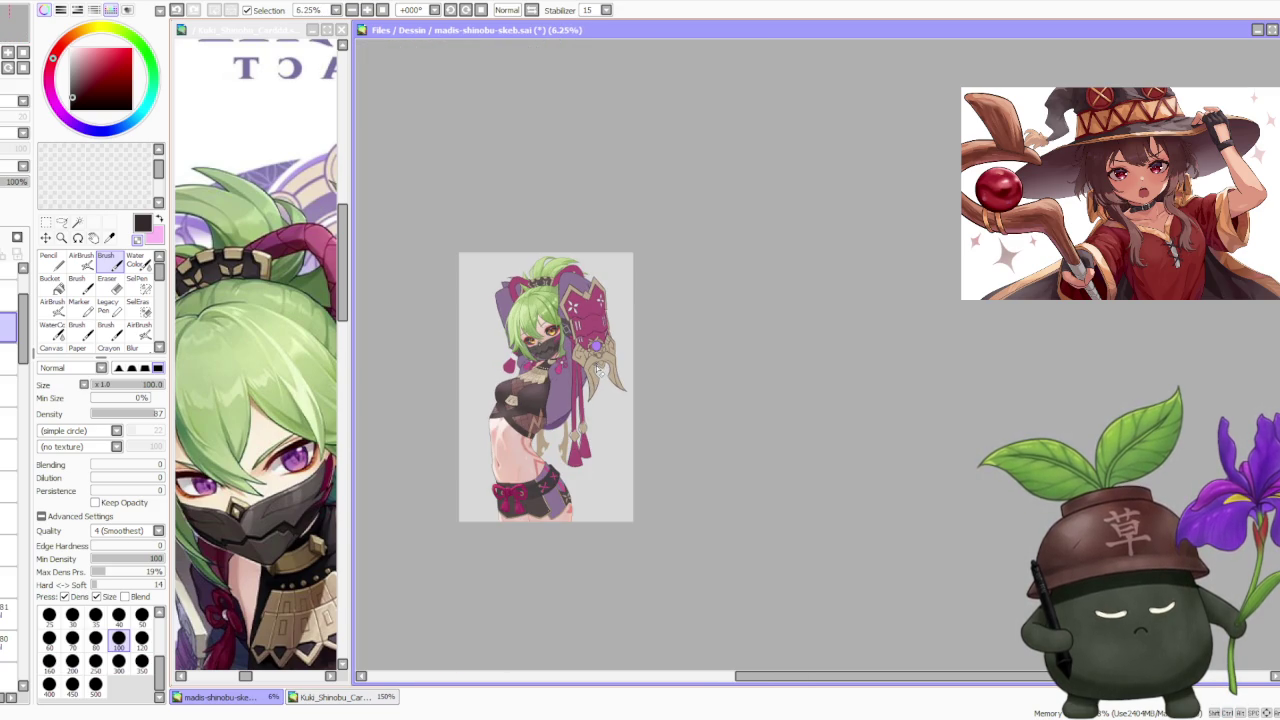
pyautogui.scroll(2, 598, 372)
pyautogui.scroll(2, 598, 372)
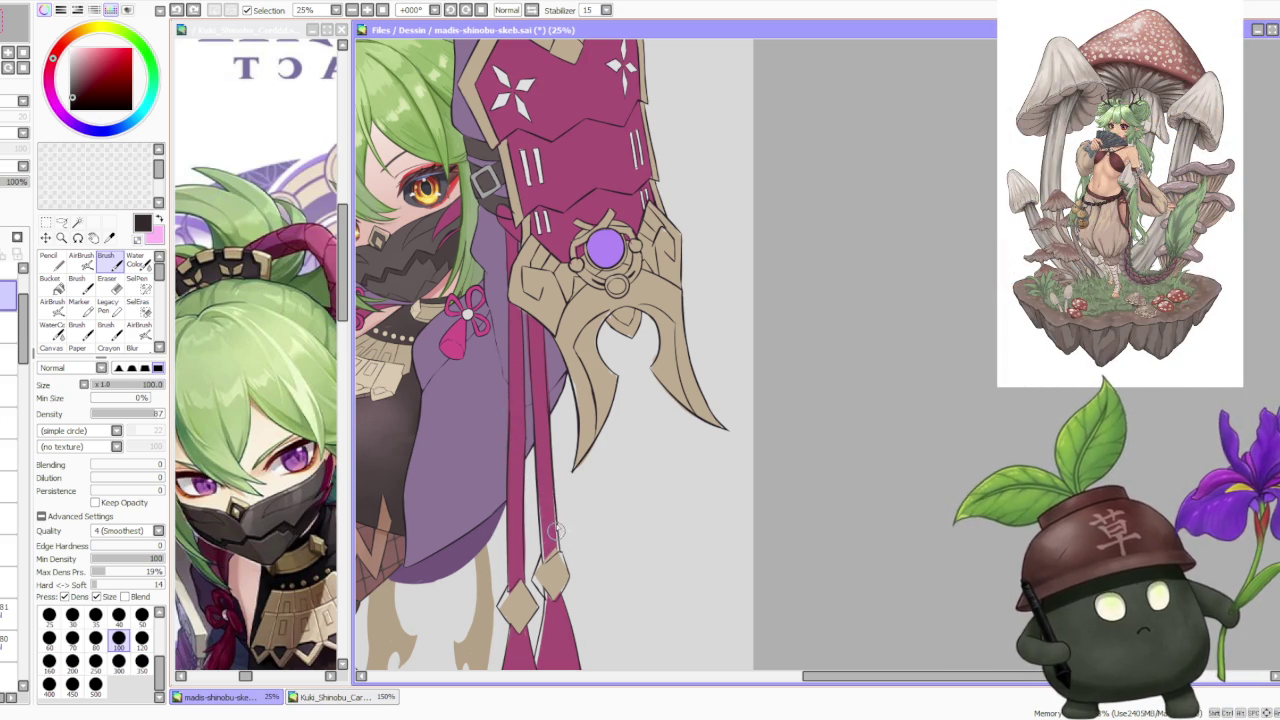
pyautogui.scroll(-2, 540, 392)
pyautogui.scroll(2, 545, 490)
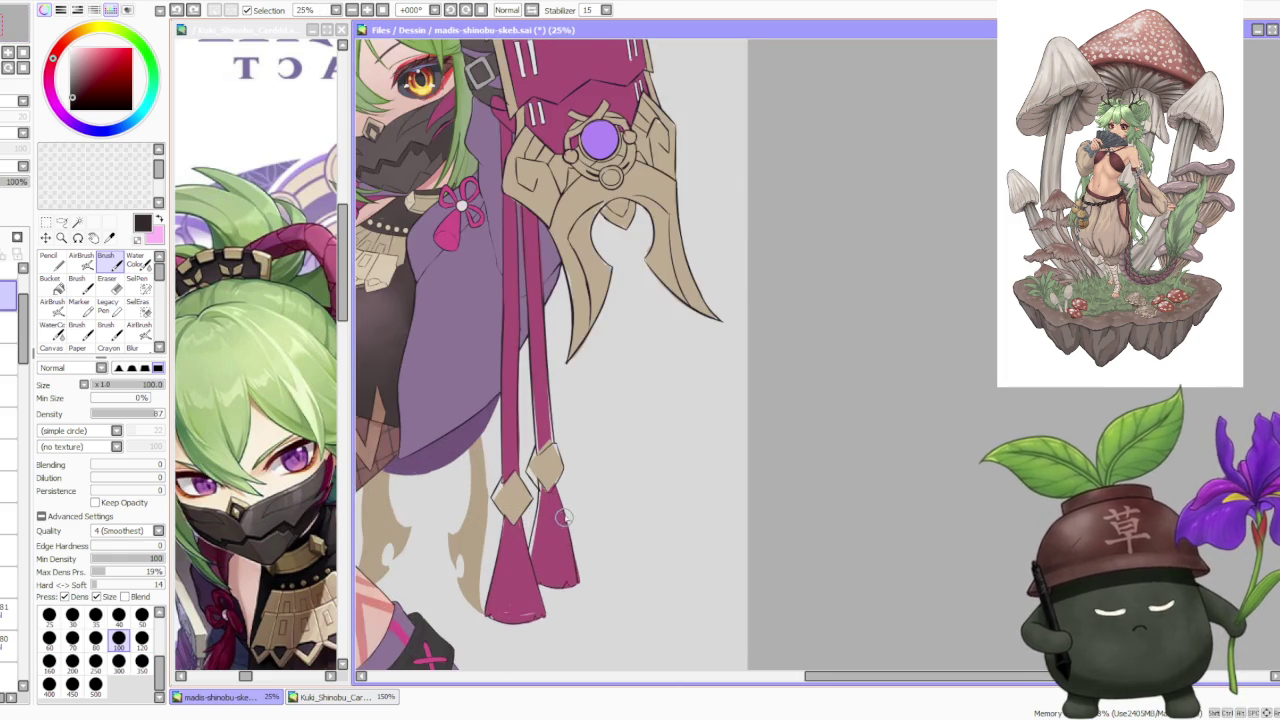
pyautogui.scroll(1, 535, 530)
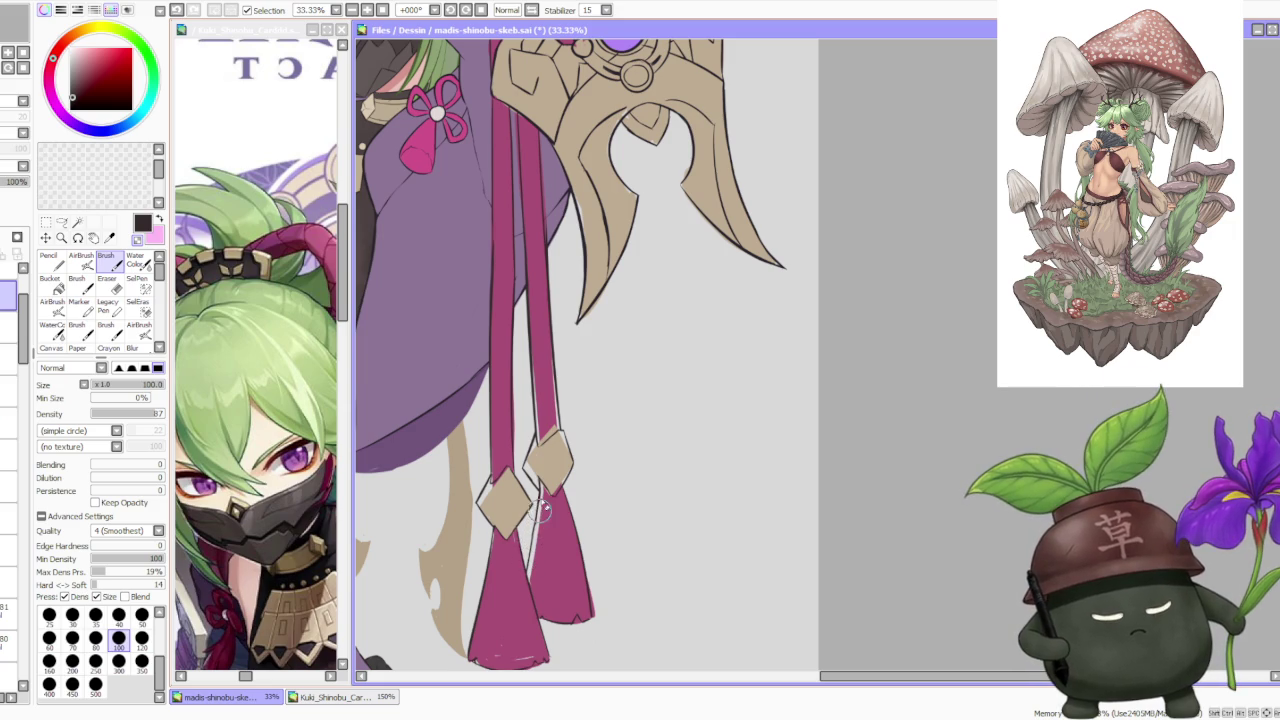
pyautogui.scroll(-1, 545, 510)
pyautogui.scroll(-1, 545, 505)
pyautogui.scroll(-1, 550, 450)
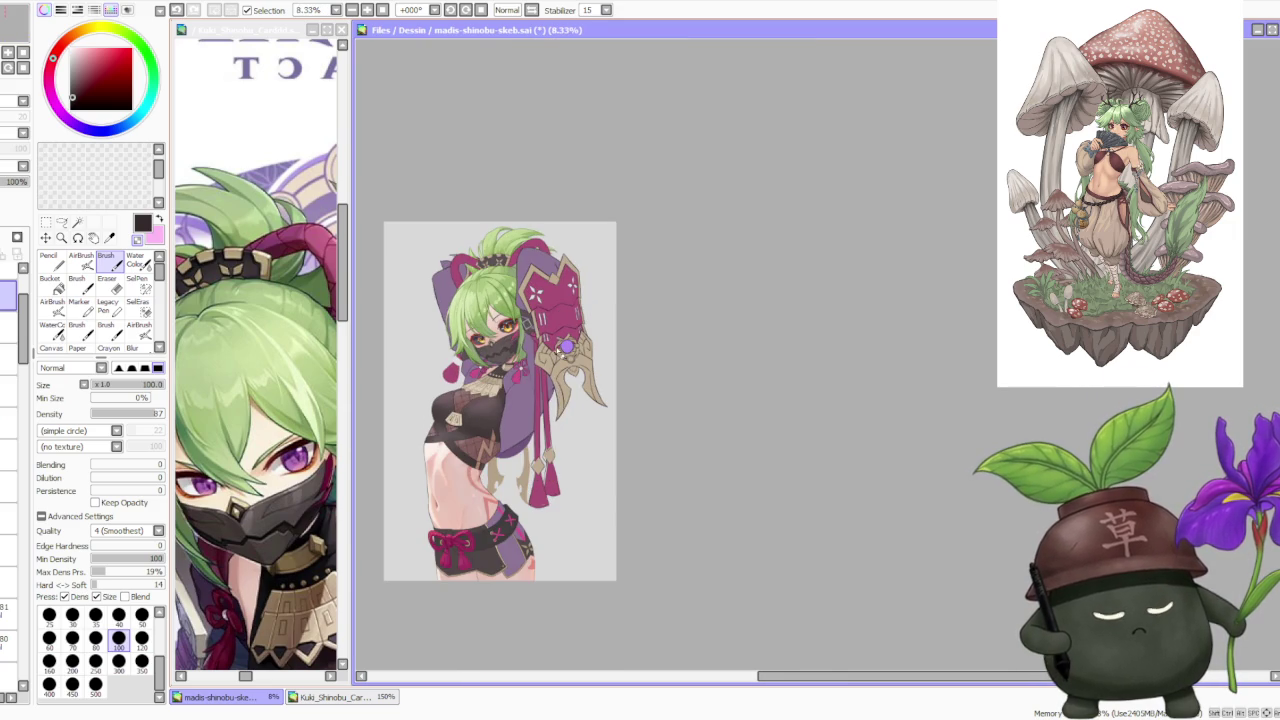
pyautogui.scroll(2, 567, 424)
pyautogui.scroll(1, 545, 440)
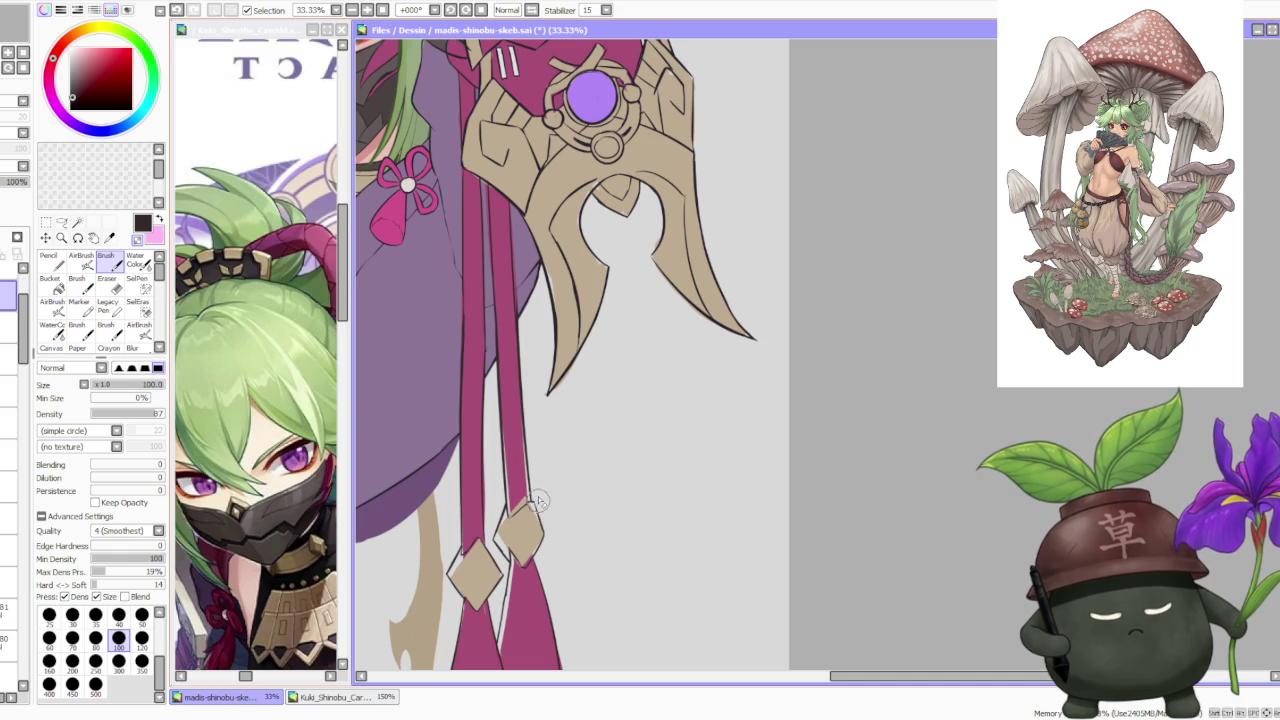
pyautogui.scroll(-1, 523, 458)
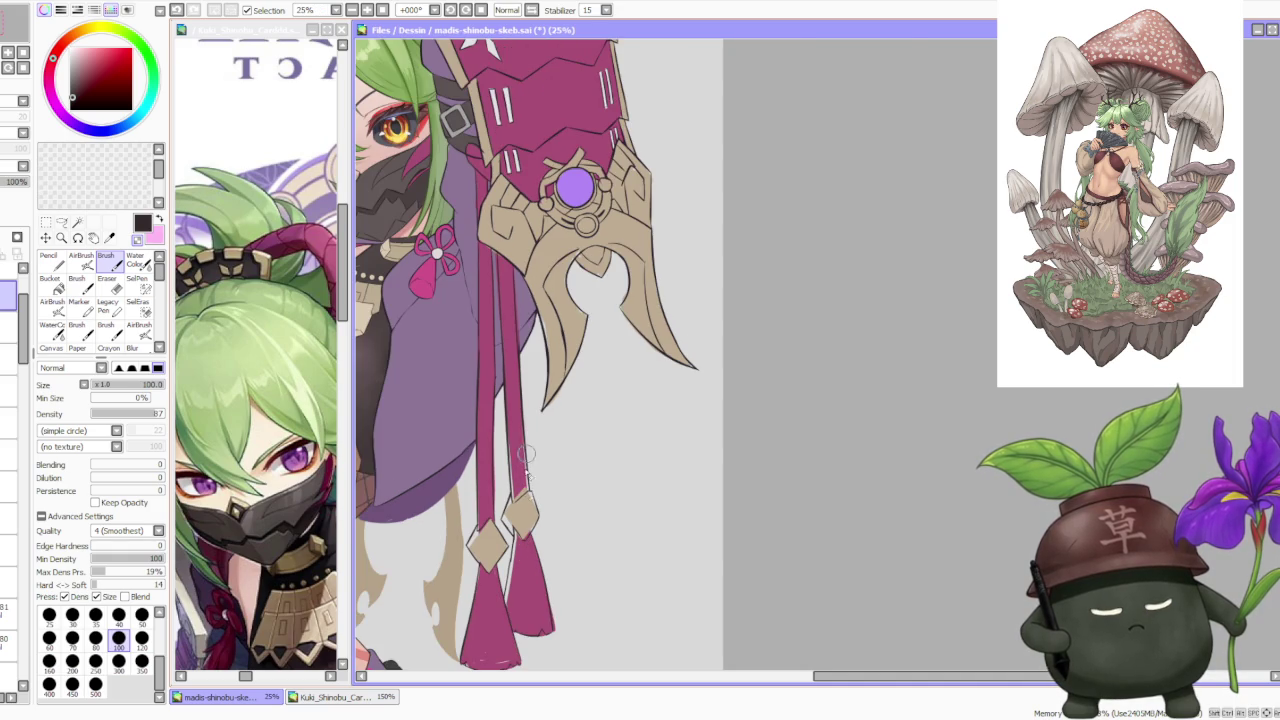
pyautogui.scroll(2, 530, 530)
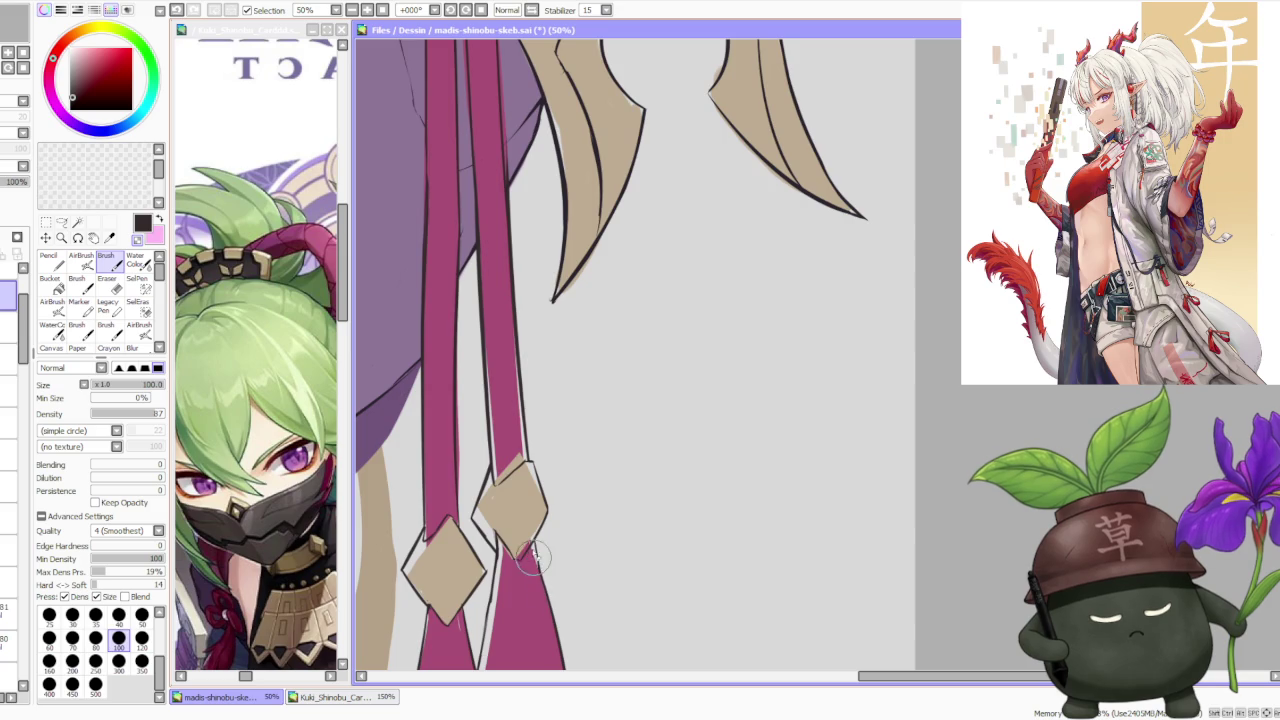
pyautogui.scroll(-4, 535, 562)
pyautogui.scroll(-1, 562, 418)
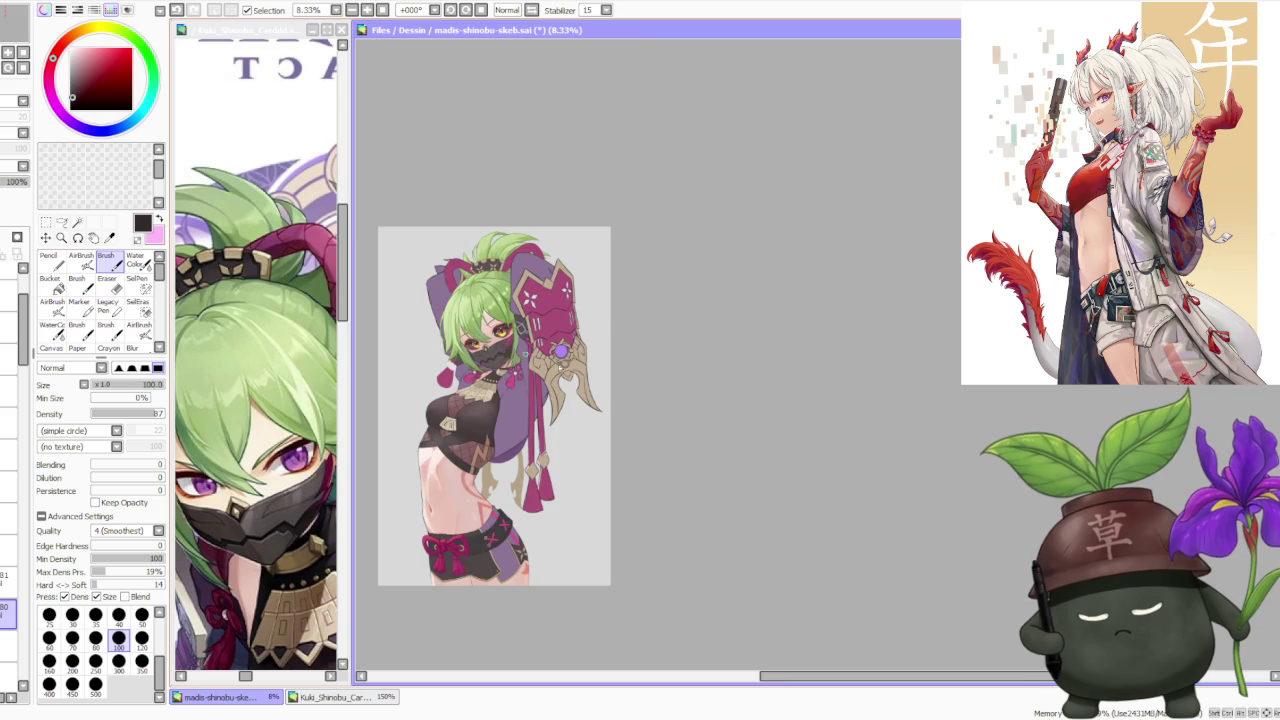
pyautogui.scroll(3, 548, 457)
# Alt-click a tassel to take its magenta as the brush colour.
pyautogui.keyDown('alt'); pyautogui.click(524, 482); pyautogui.keyUp('alt')
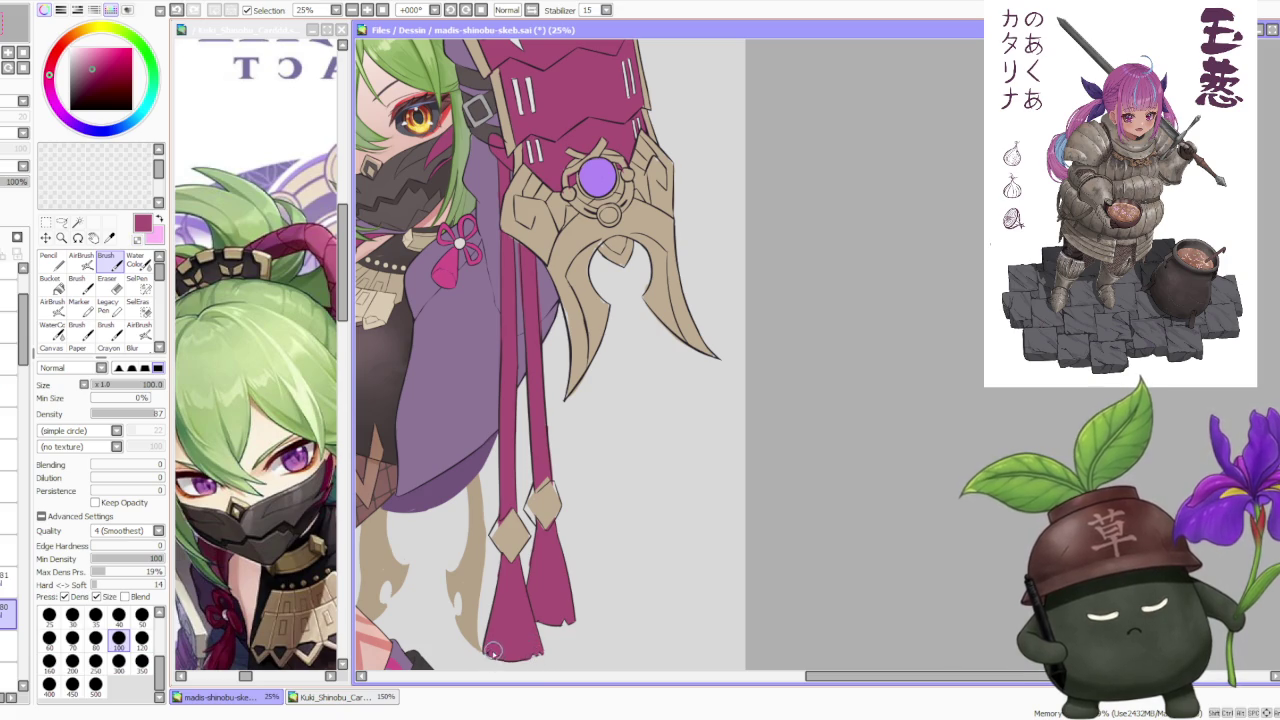
# Zoom to 75% on the tassel tips and their beige diamond charms.
pyautogui.scroll(3, 500, 630)
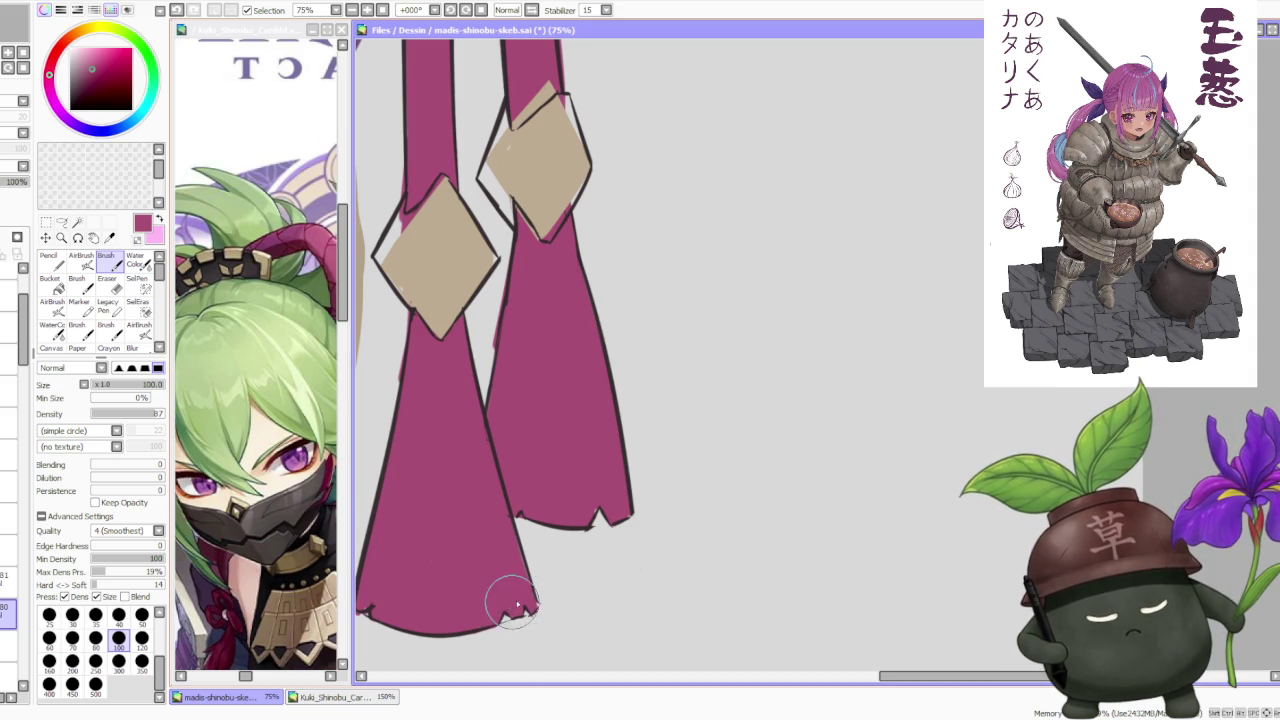
pyautogui.scroll(-1, 532, 612)
pyautogui.scroll(1, 457, 580)
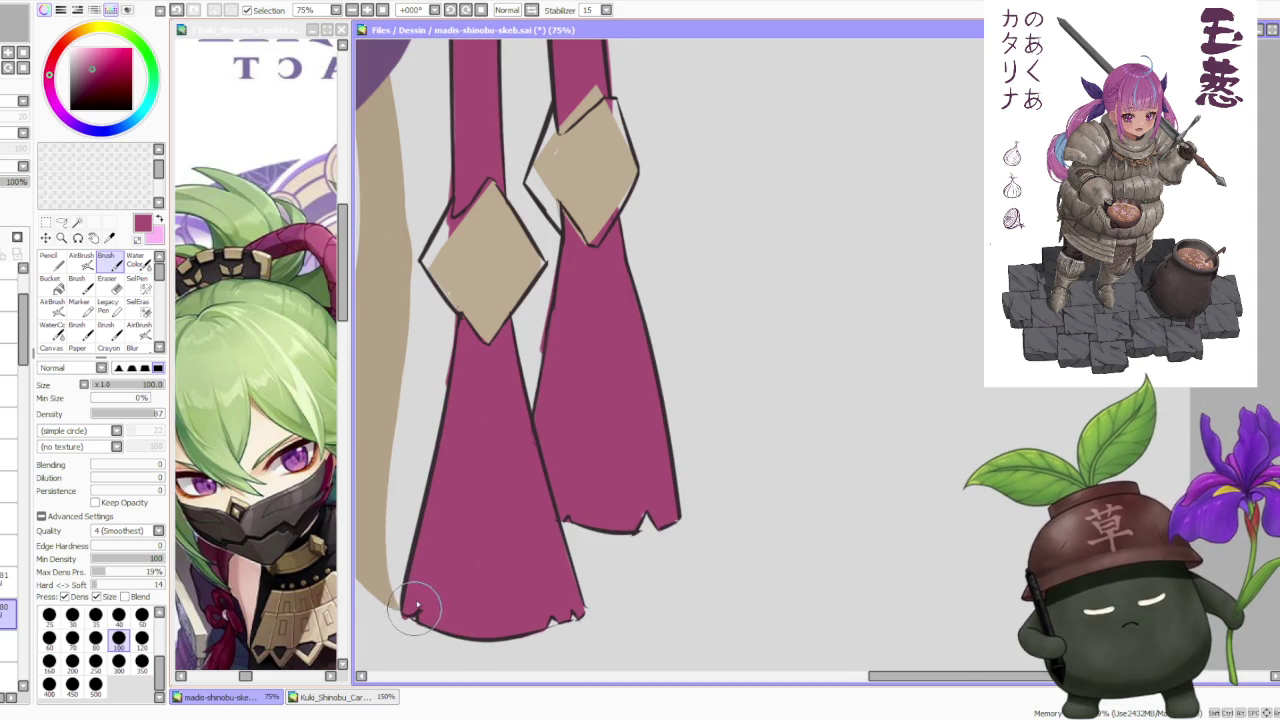
pyautogui.scroll(-1, 425, 608)
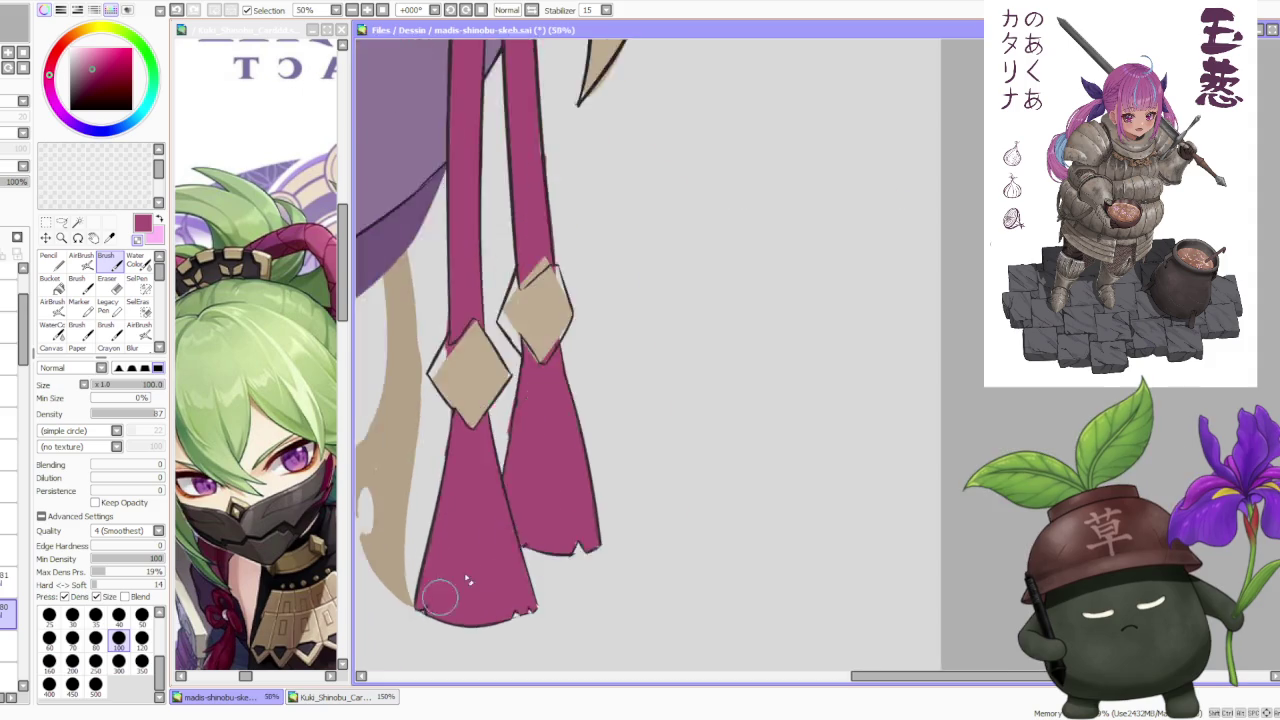
pyautogui.scroll(-1, 517, 529)
pyautogui.scroll(-1, 517, 529)
pyautogui.scroll(2, 505, 510)
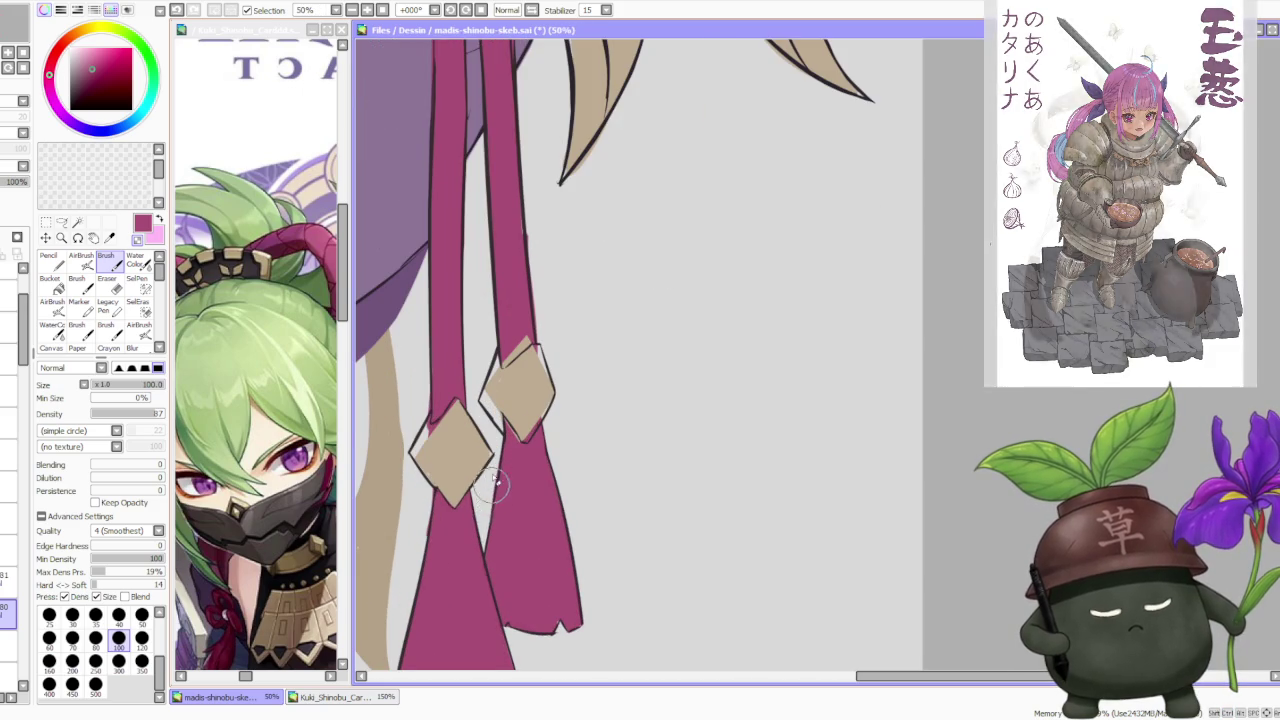
pyautogui.scroll(-1, 490, 510)
pyautogui.scroll(2, 460, 455)
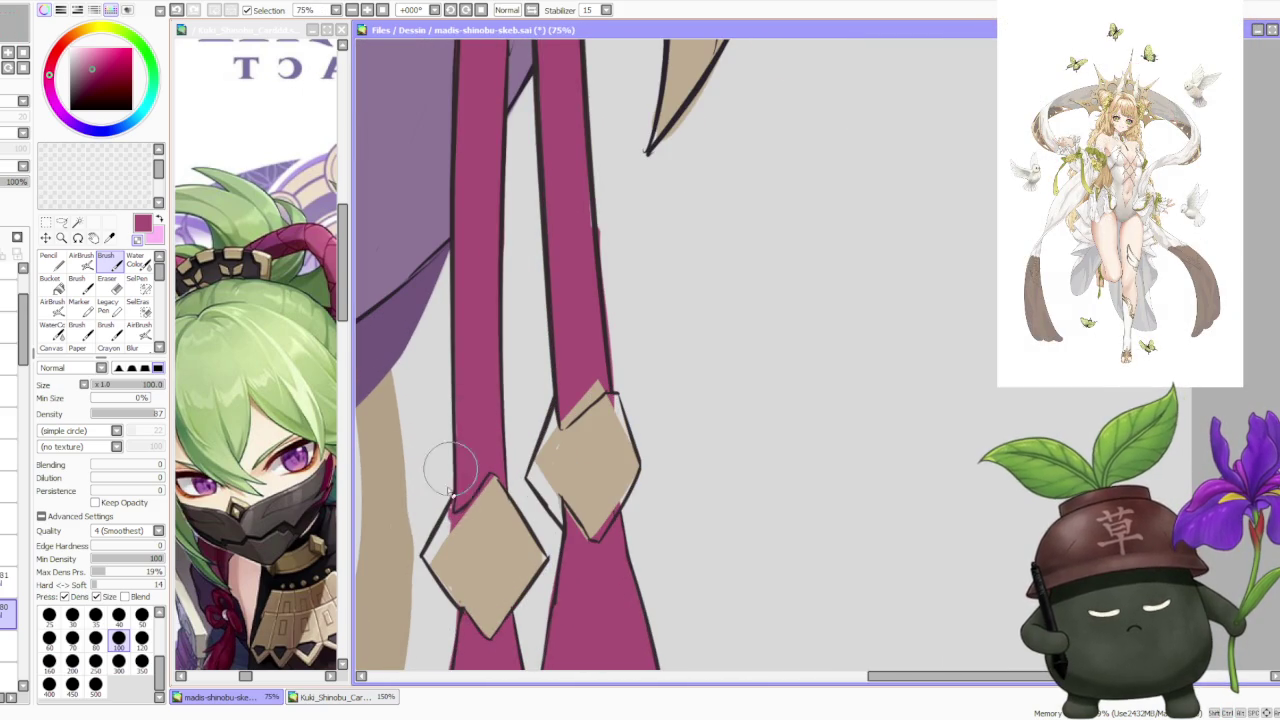
pyautogui.scroll(-3, 462, 452)
pyautogui.scroll(3, 541, 356)
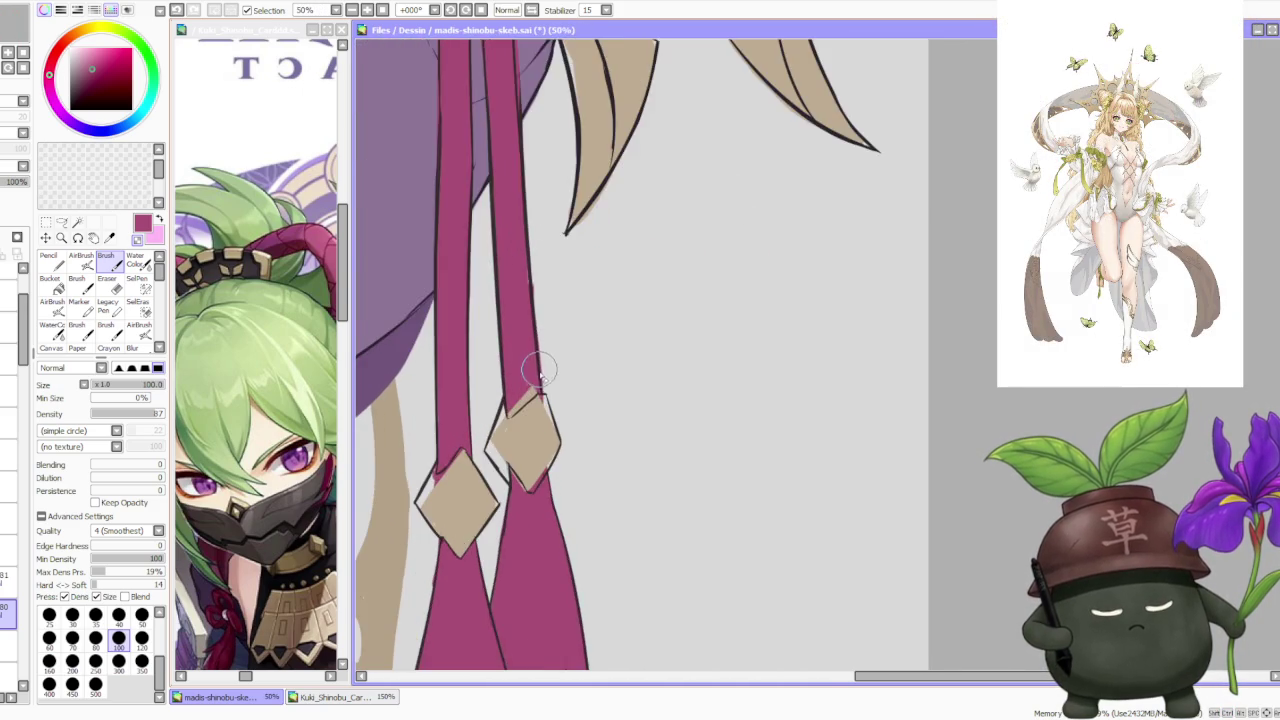
pyautogui.scroll(-3, 541, 360)
pyautogui.scroll(2, 543, 365)
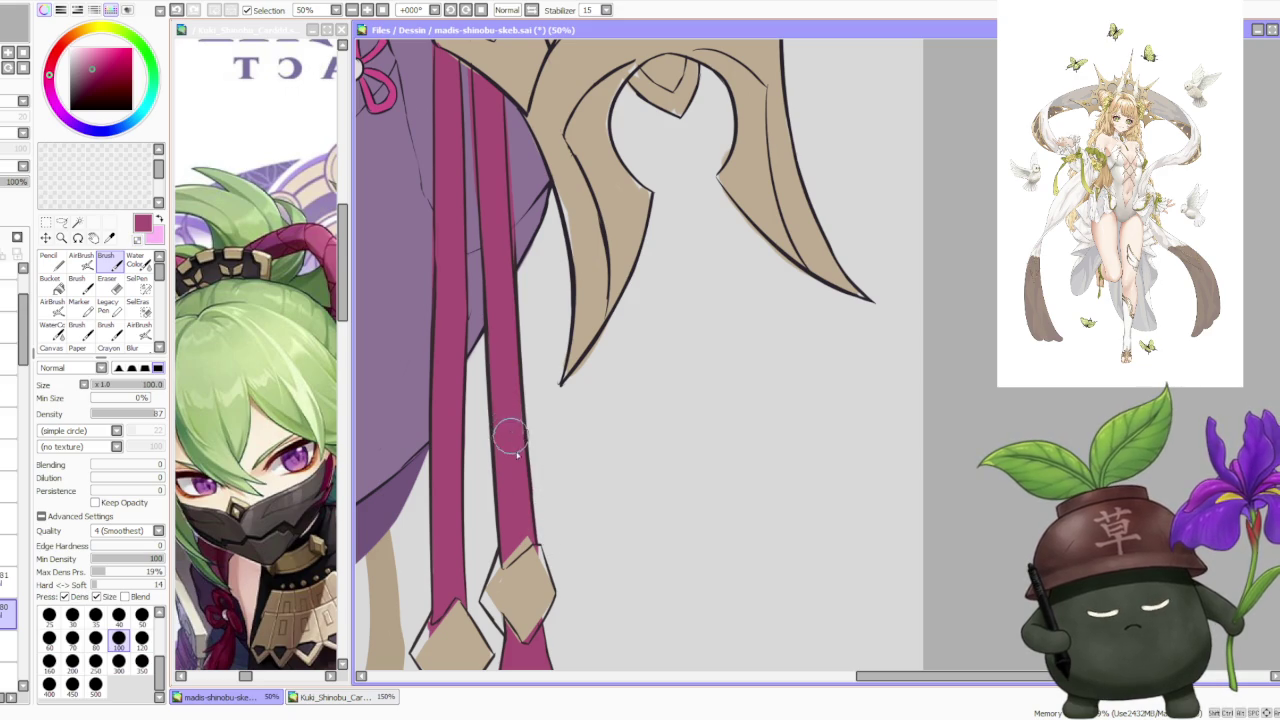
pyautogui.scroll(-2, 515, 402)
pyautogui.scroll(3, 529, 349)
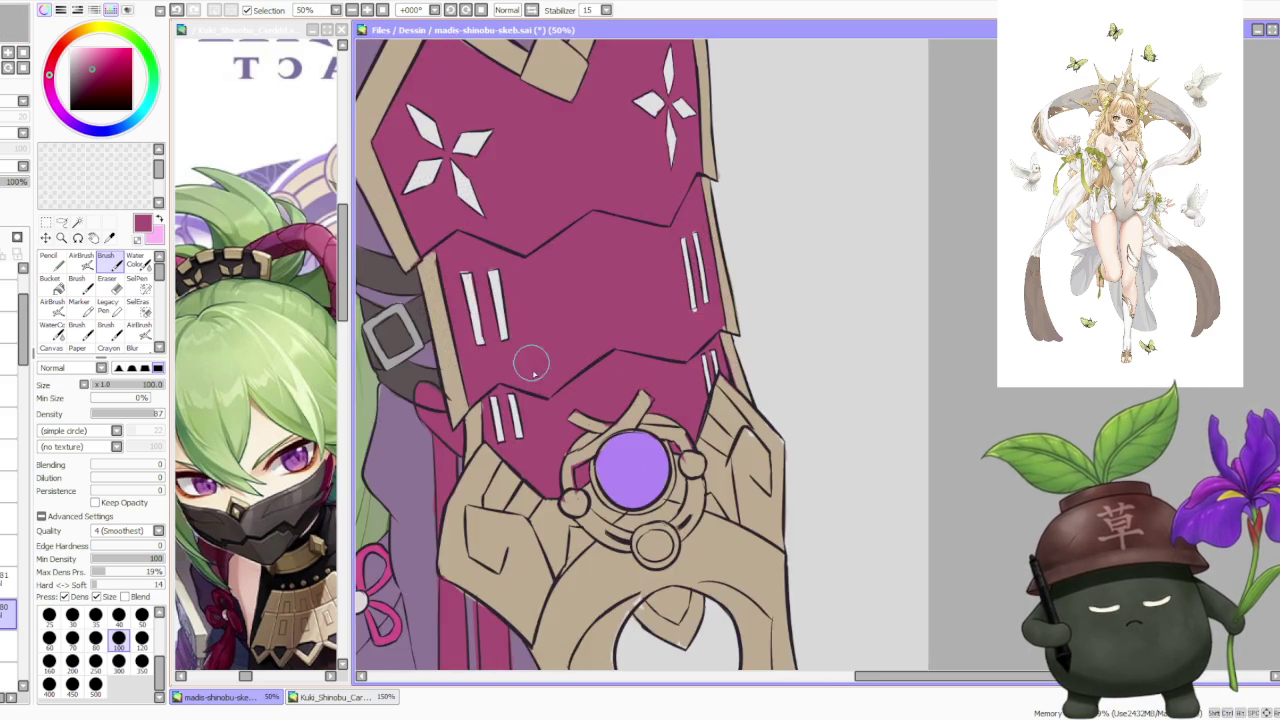
# At 75% zoom, paint a magenta stroke filling the gap along the weapon guard's left edge.
pyautogui.scroll(-1, 530, 390)
pyautogui.scroll(1, 505, 517)
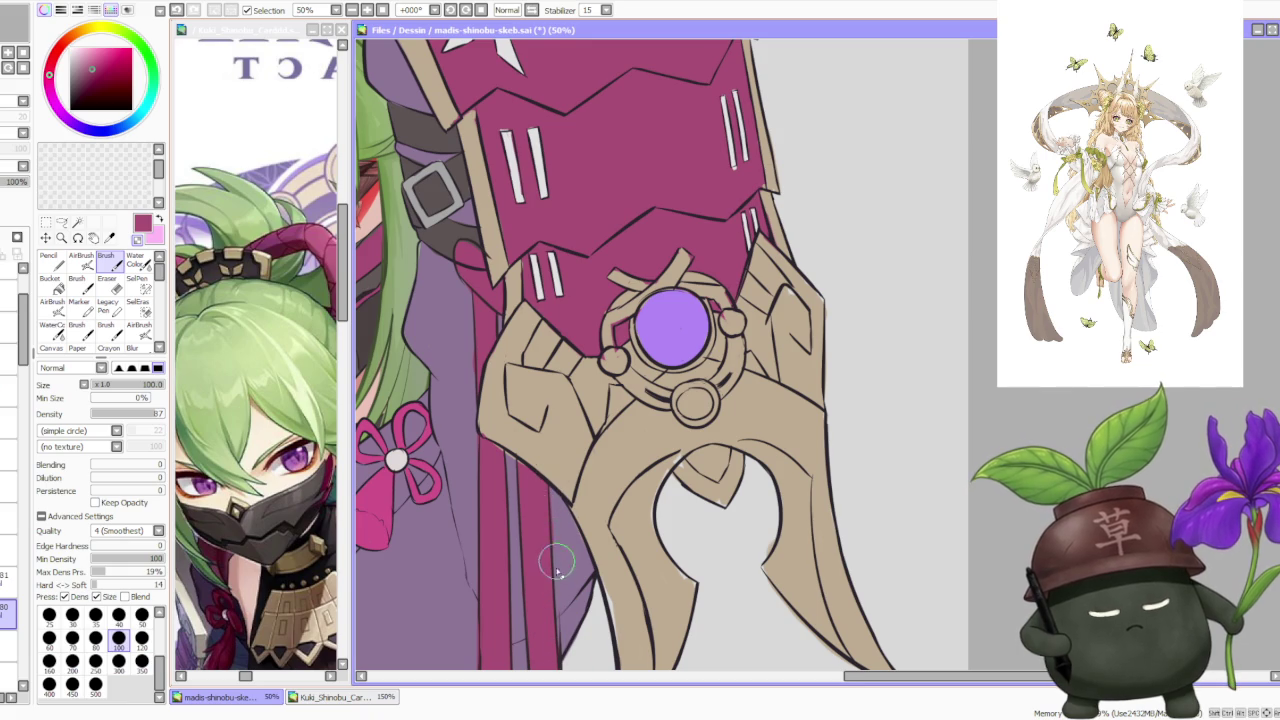
pyautogui.scroll(-1, 552, 473)
pyautogui.scroll(2, 527, 455)
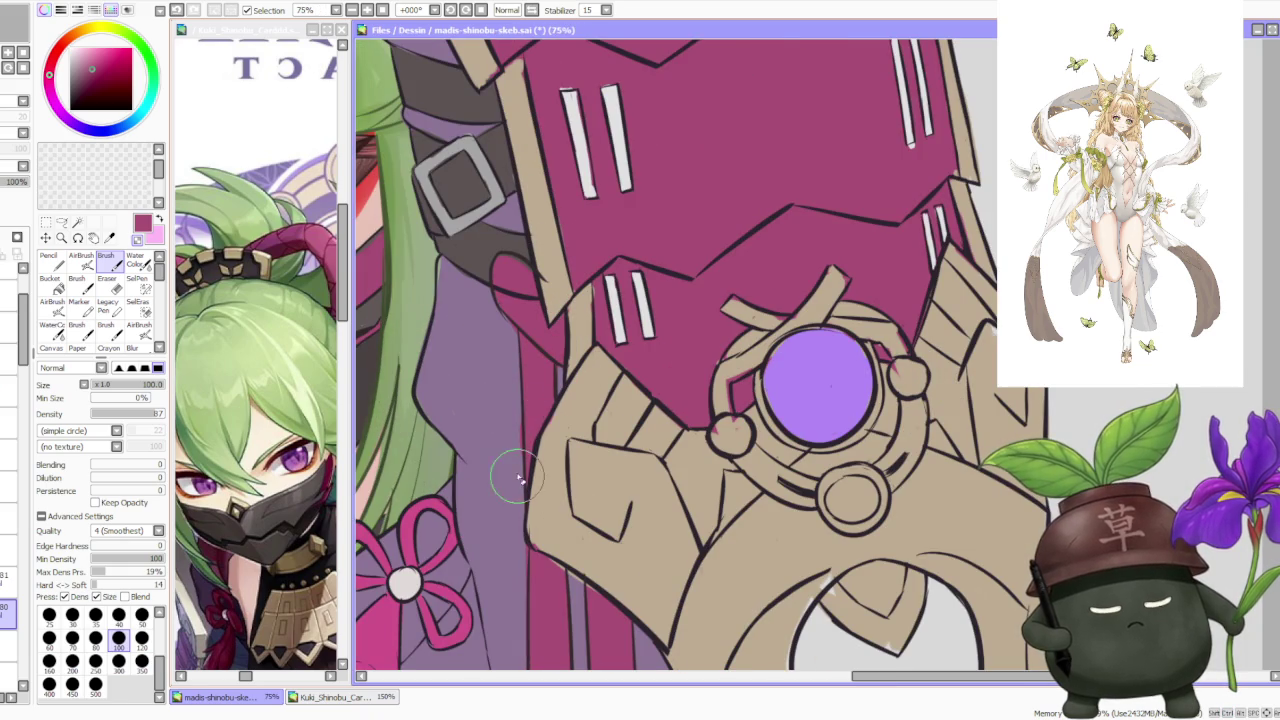
pyautogui.scroll(-1, 520, 455)
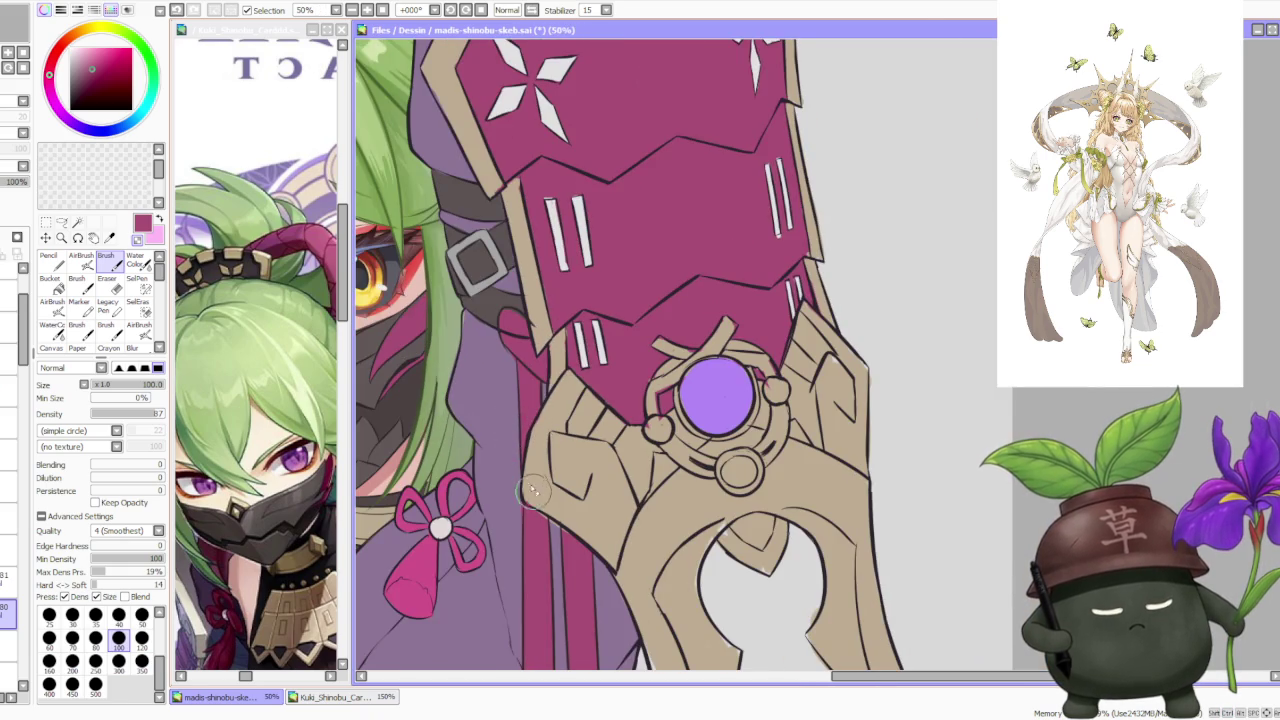
pyautogui.scroll(-1, 530, 420)
pyautogui.scroll(2, 535, 350)
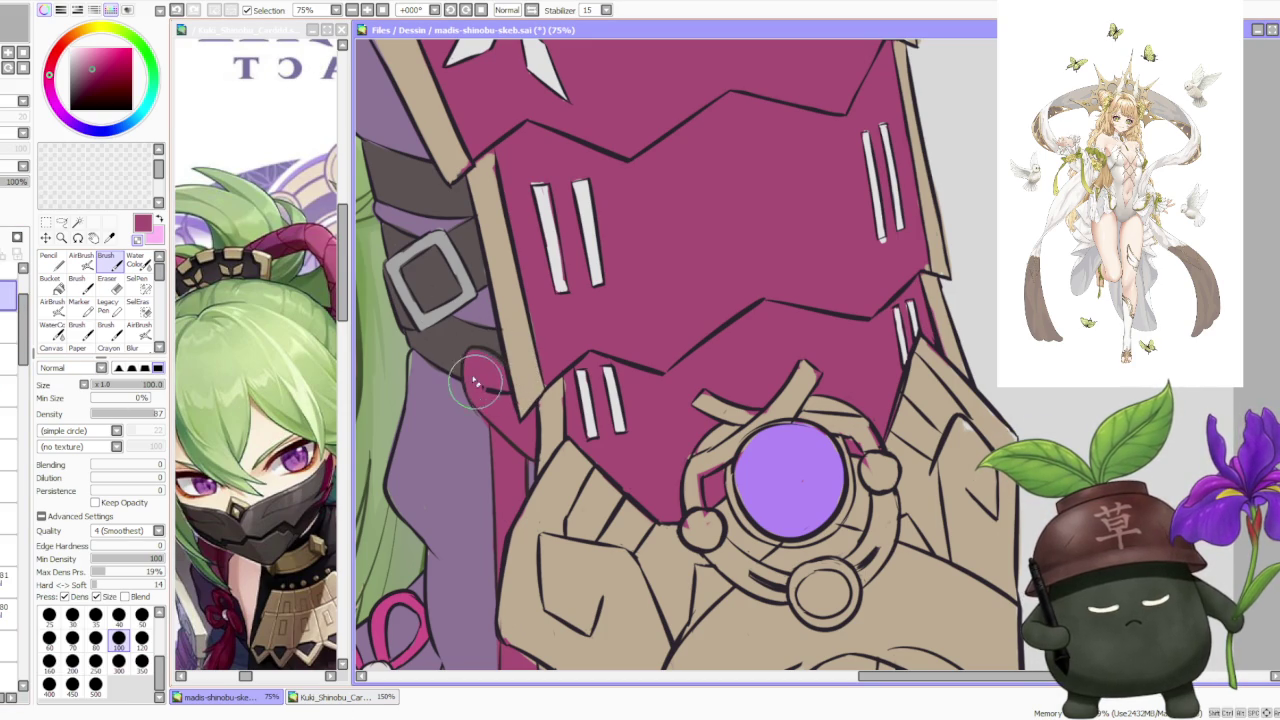
pyautogui.moveTo(475, 390); pyautogui.dragTo(500, 388)
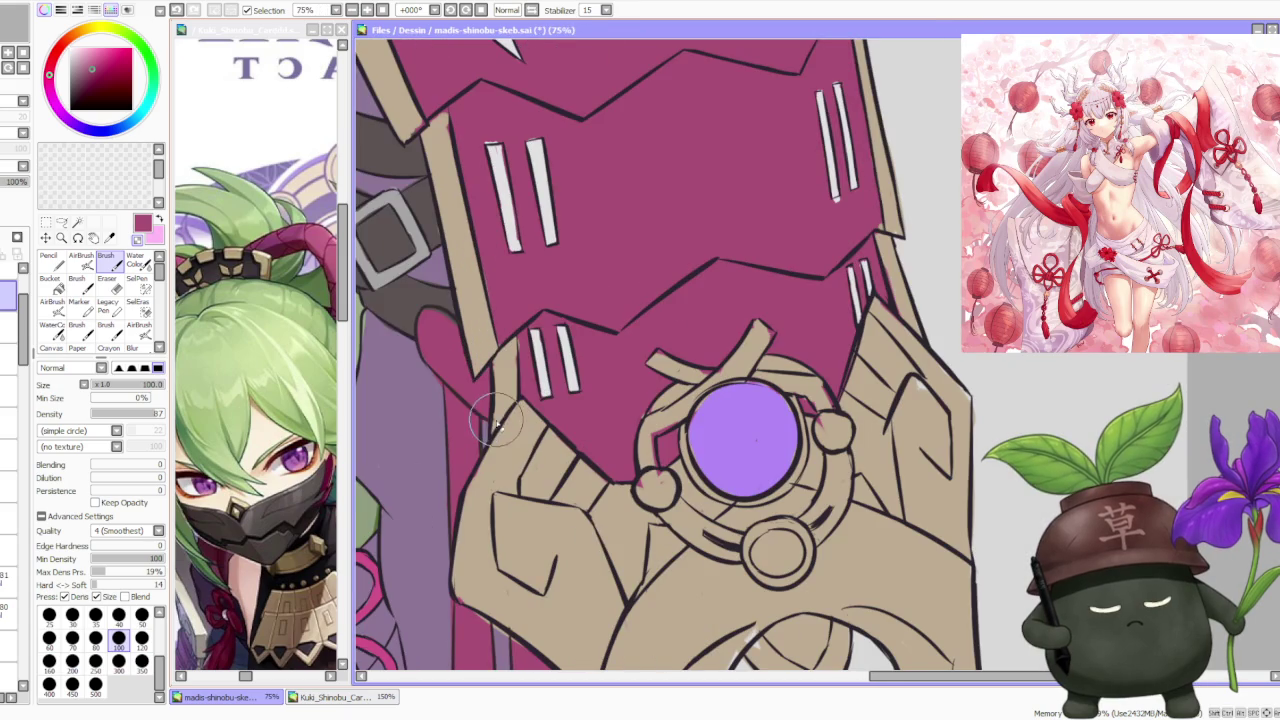
pyautogui.scroll(-4, 494, 390)
pyautogui.scroll(-2, 600, 330)
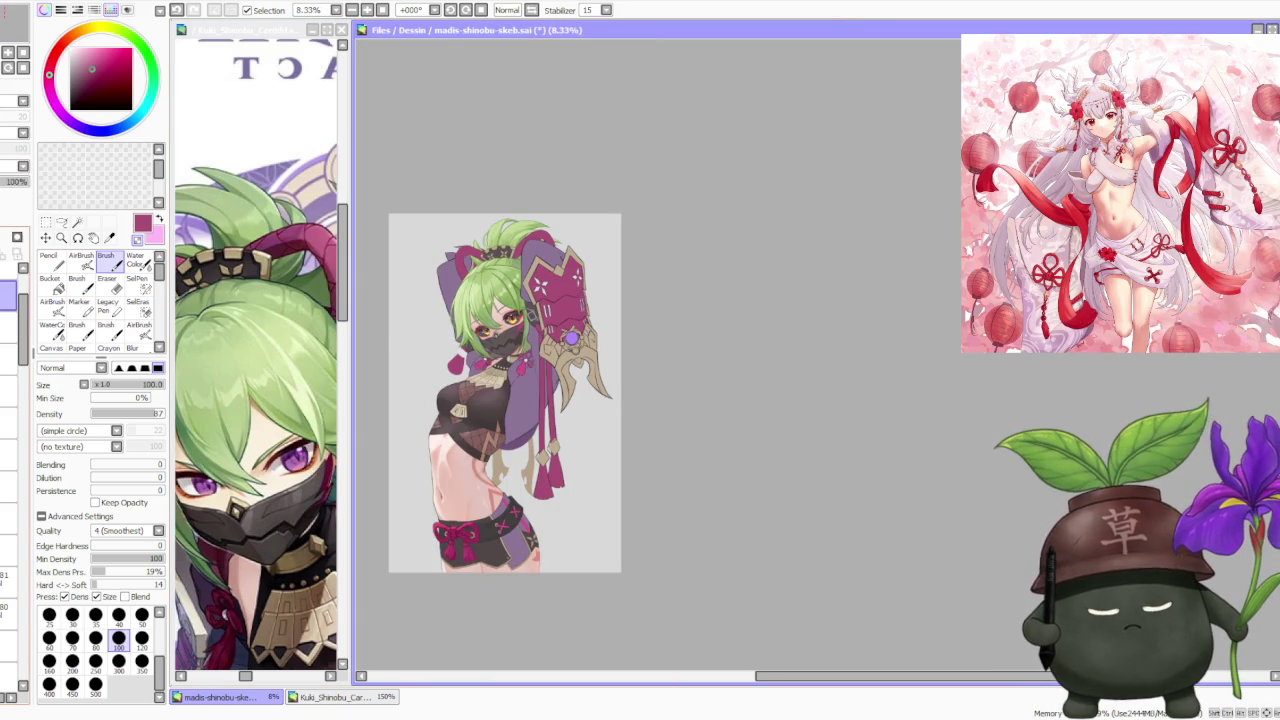
# Start Transform with Ctrl+T, zoom out to the whole figure, and select a lower layer.
pyautogui.scroll(2, 570, 340)
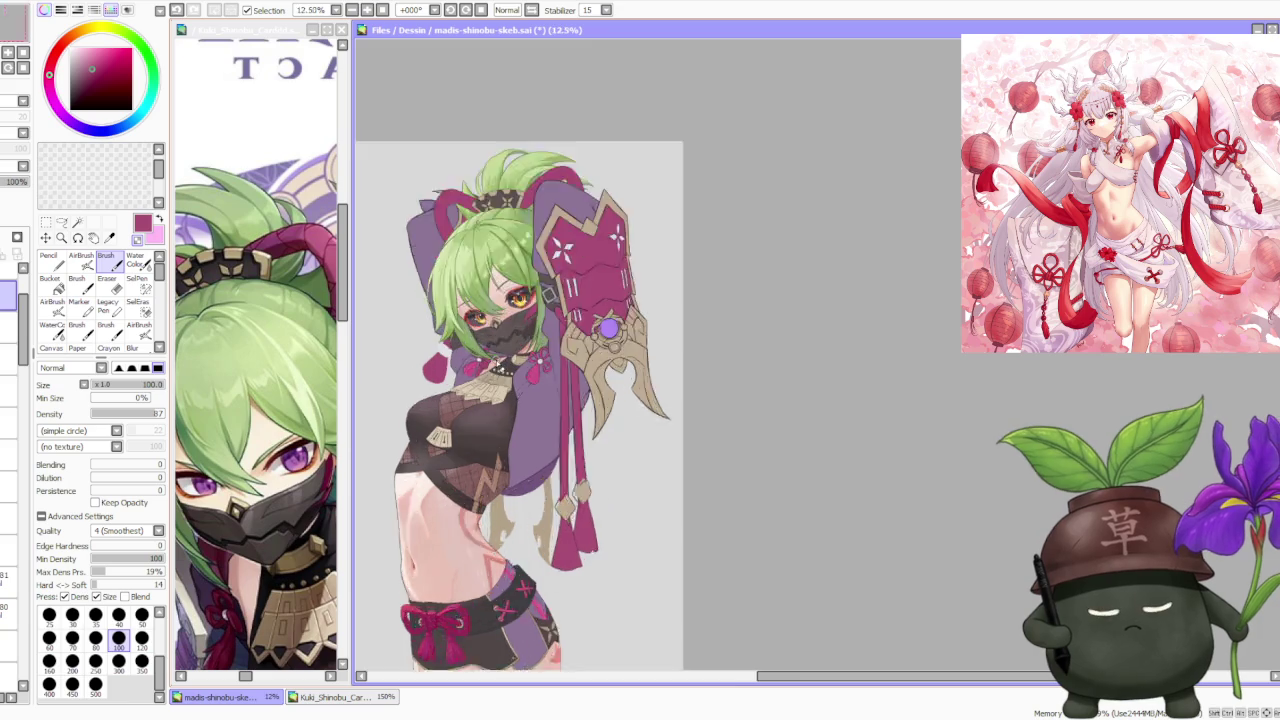
pyautogui.scroll(2, 570, 340)
pyautogui.scroll(1, 570, 340)
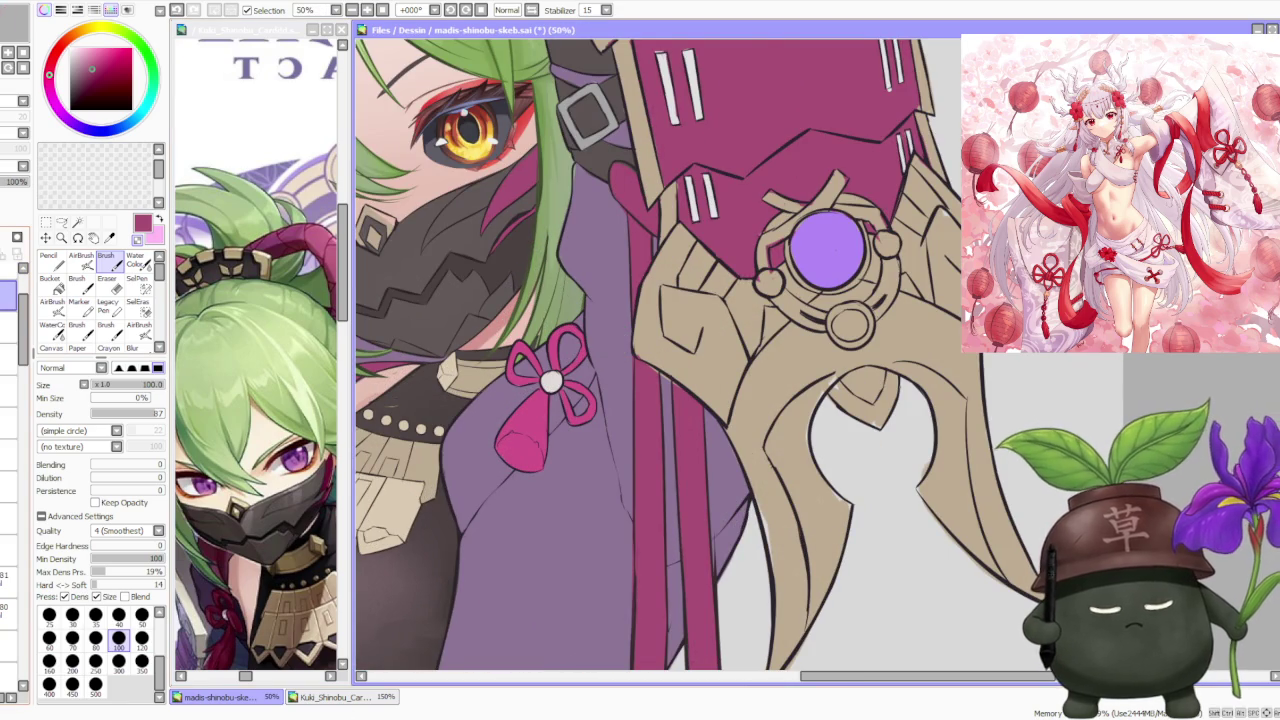
pyautogui.hotkey('ctrl', 't')
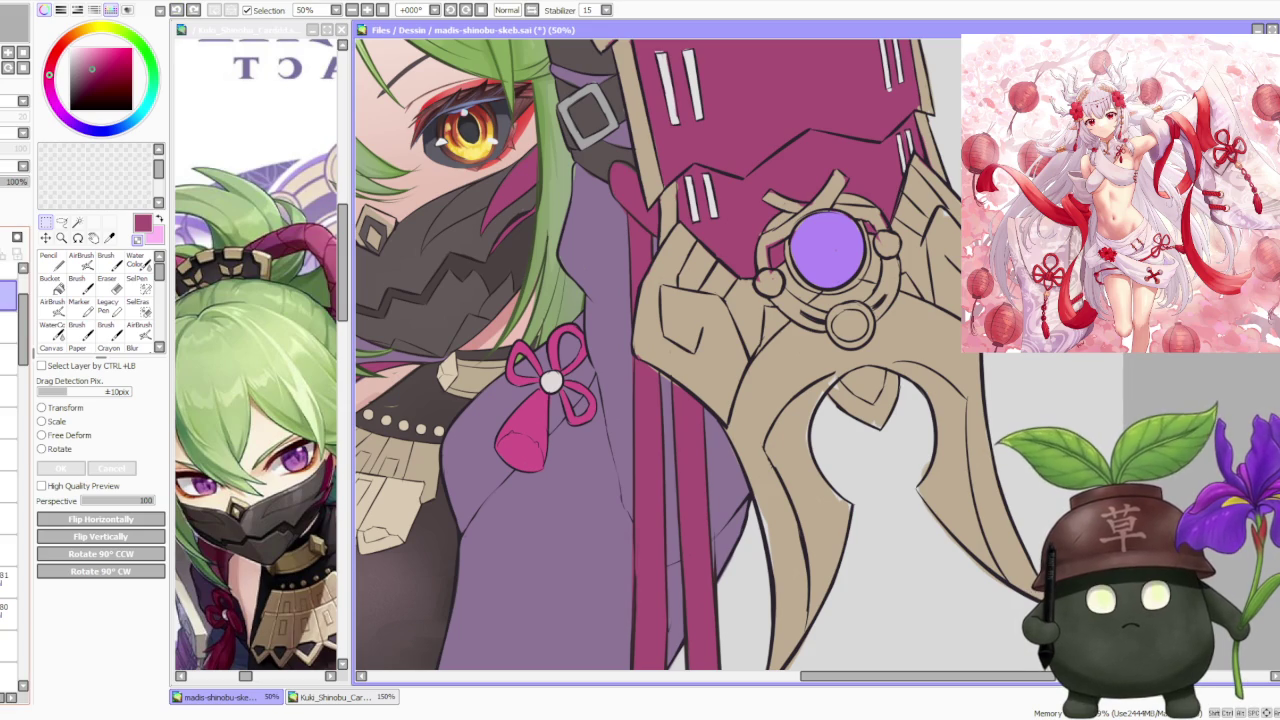
pyautogui.press('pagedown')
pyautogui.press('pagedown')
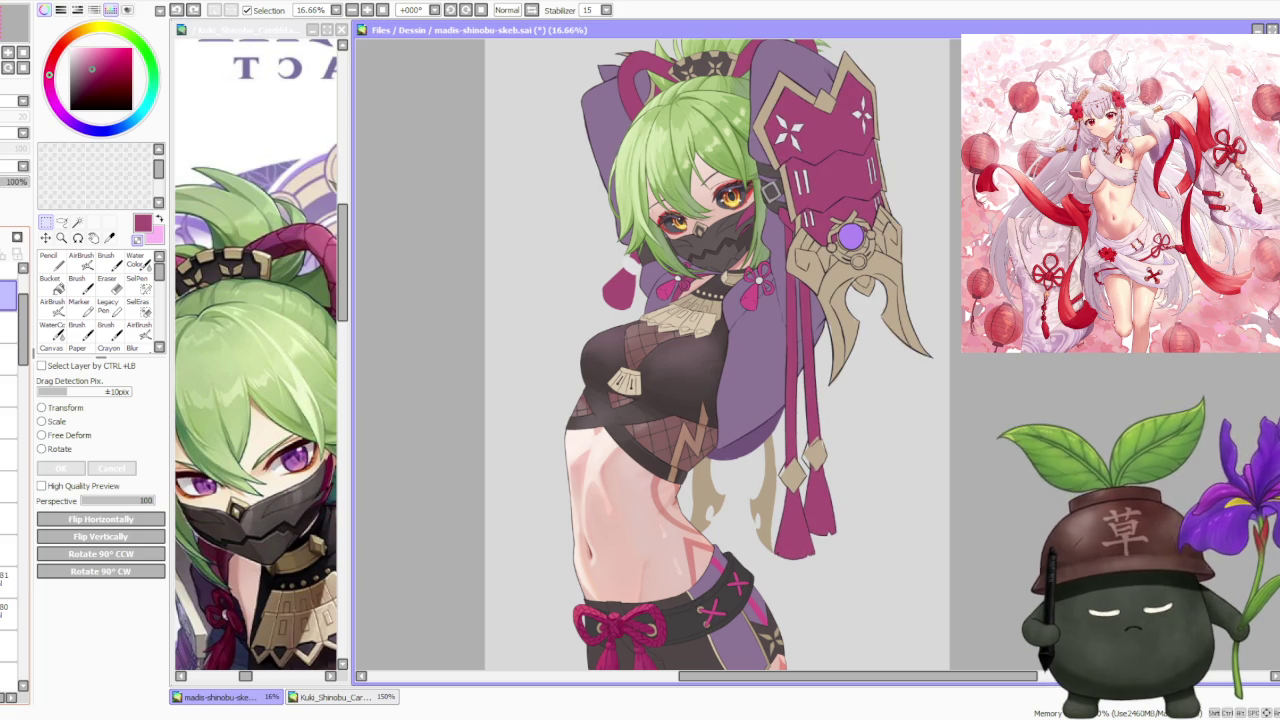
pyautogui.click(8, 342)
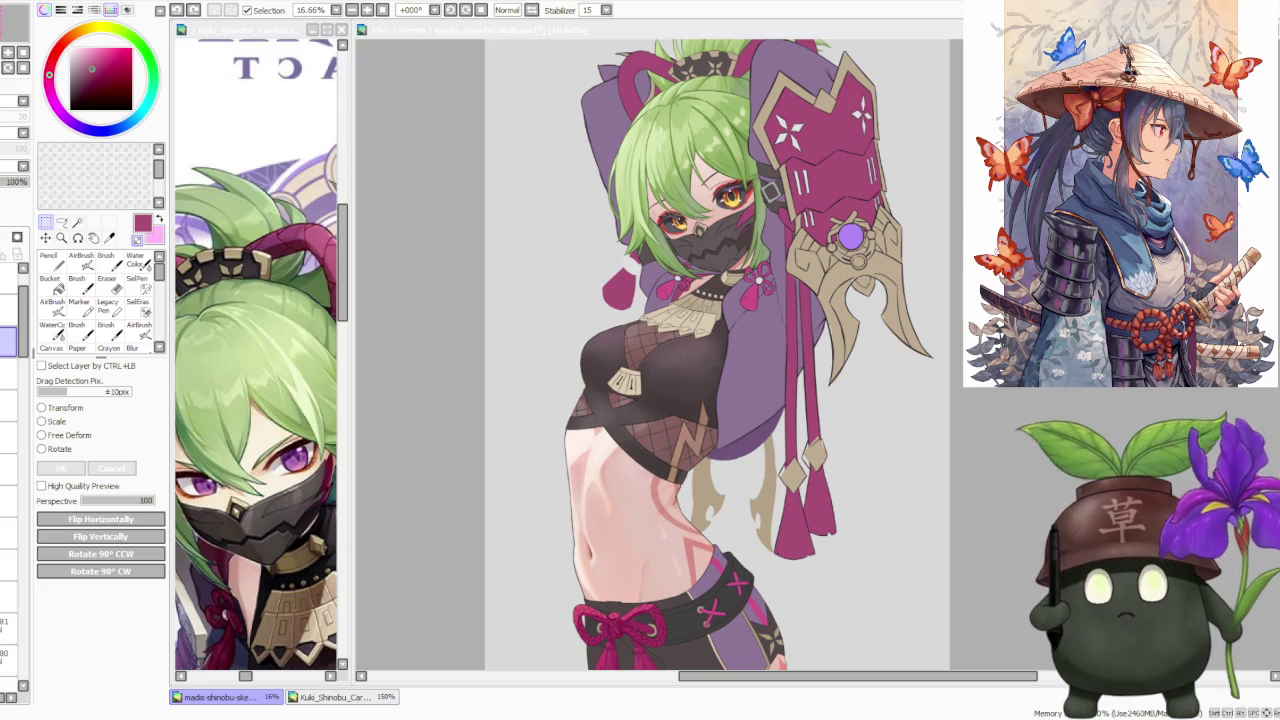
pyautogui.scroll(-1, 700, 360)
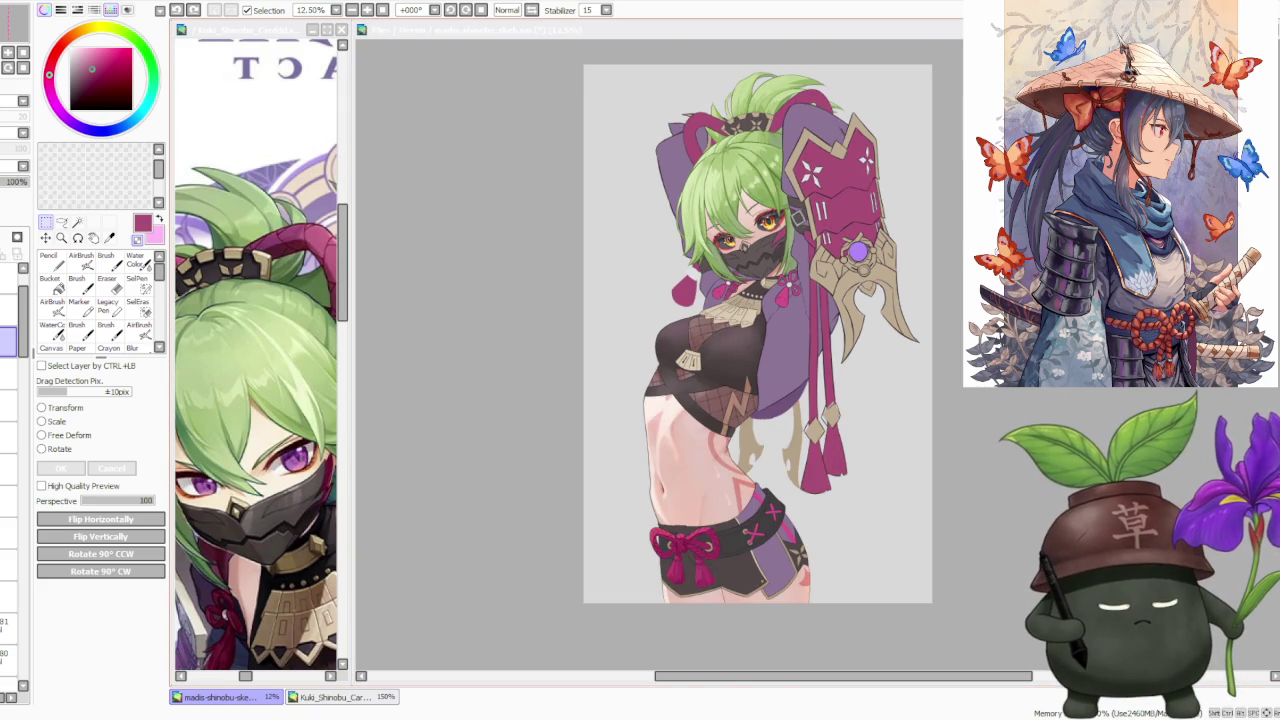
pyautogui.scroll(1, 700, 360)
pyautogui.scroll(1, 930, 465)
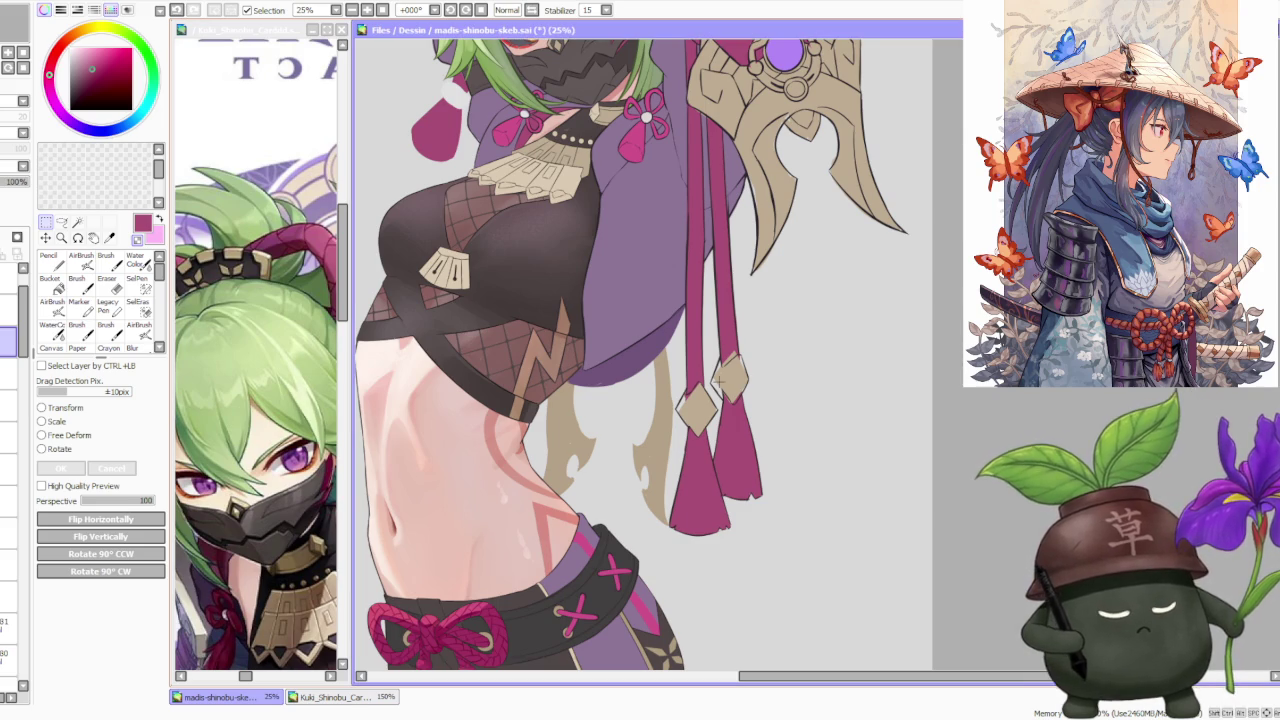
# Return to the Brush and sample the tan from the diamond bead.
pyautogui.press('b')
pyautogui.scroll(3, 673, 537)
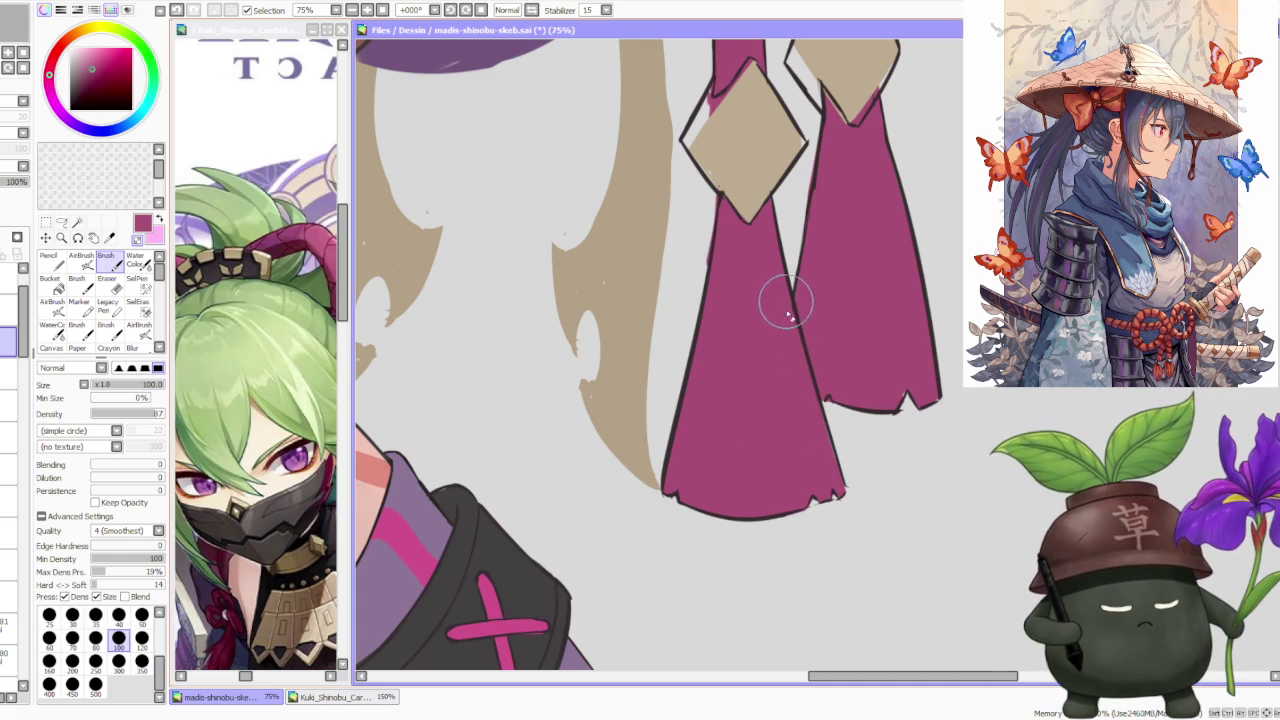
pyautogui.scroll(-1, 789, 302)
pyautogui.scroll(1, 816, 236)
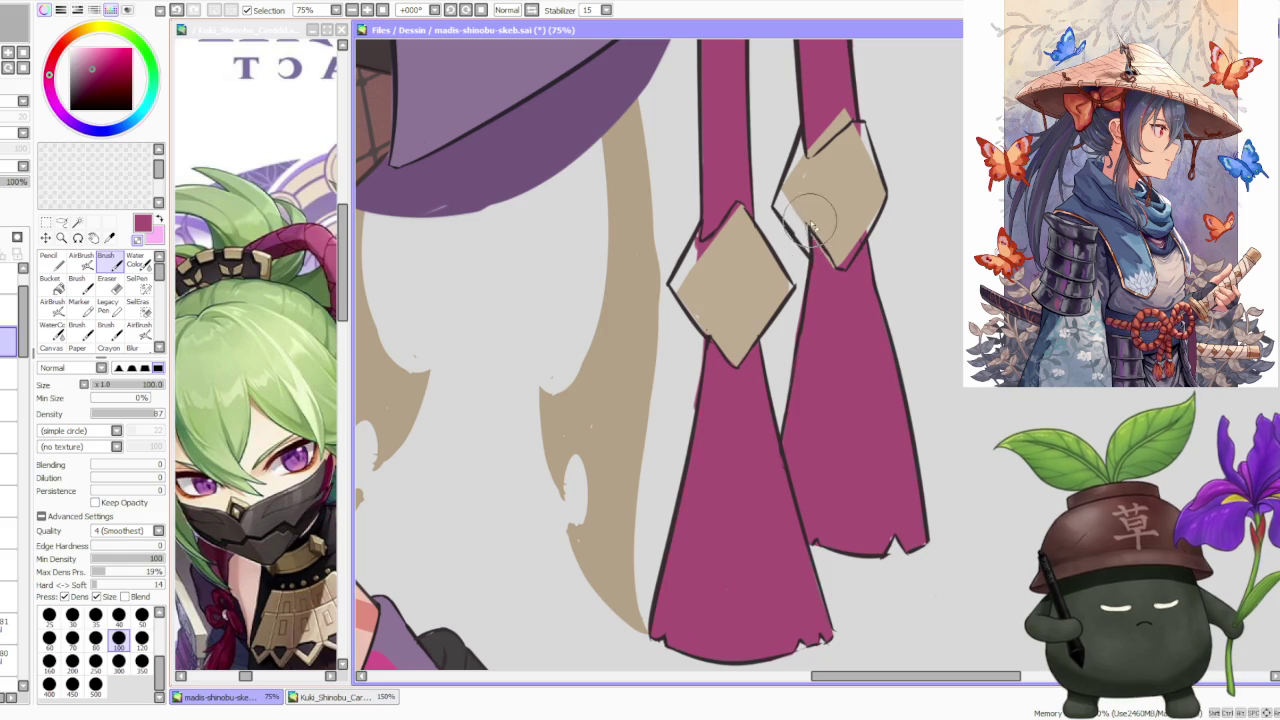
pyautogui.scroll(-2, 812, 246)
pyautogui.scroll(-1, 810, 246)
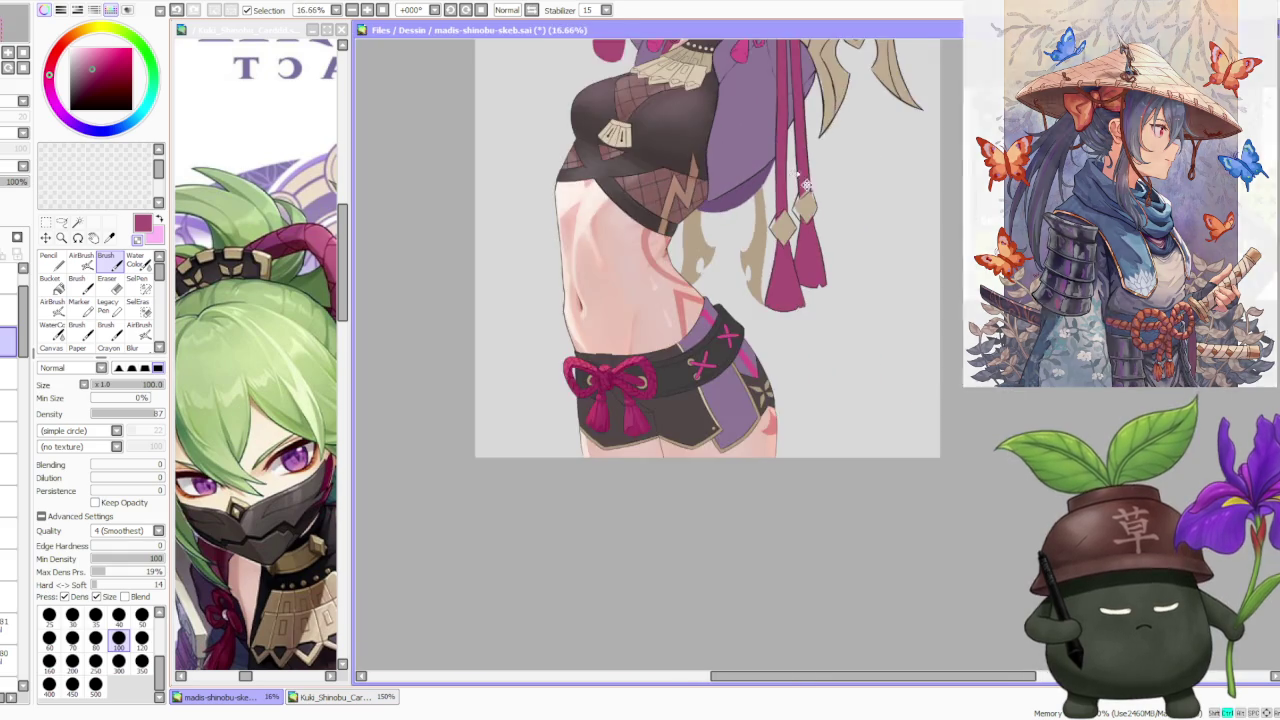
pyautogui.scroll(3, 808, 225)
pyautogui.scroll(-1, 683, 567)
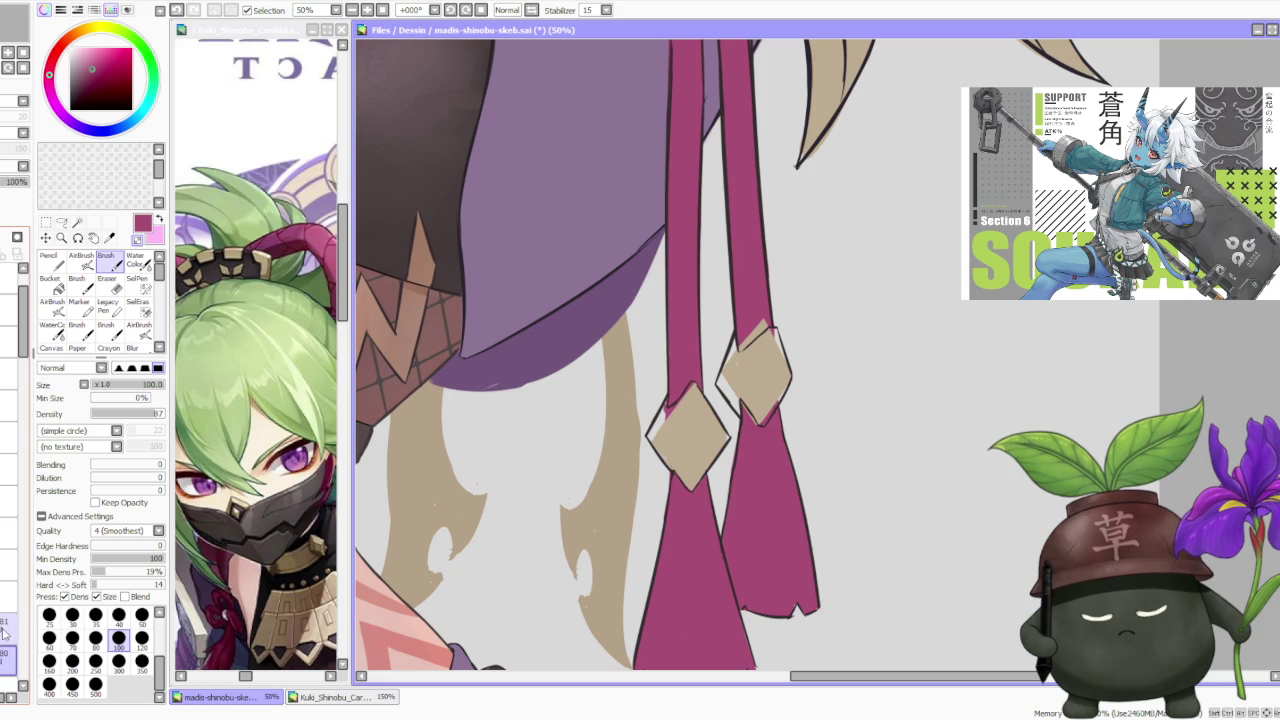
pyautogui.keyDown('alt'); pyautogui.click(680, 441); pyautogui.keyUp('alt')
# Re-stroke the diamond's upper-left outline and the edge between the two diamonds in tan.
pyautogui.scroll(1, 669, 464)
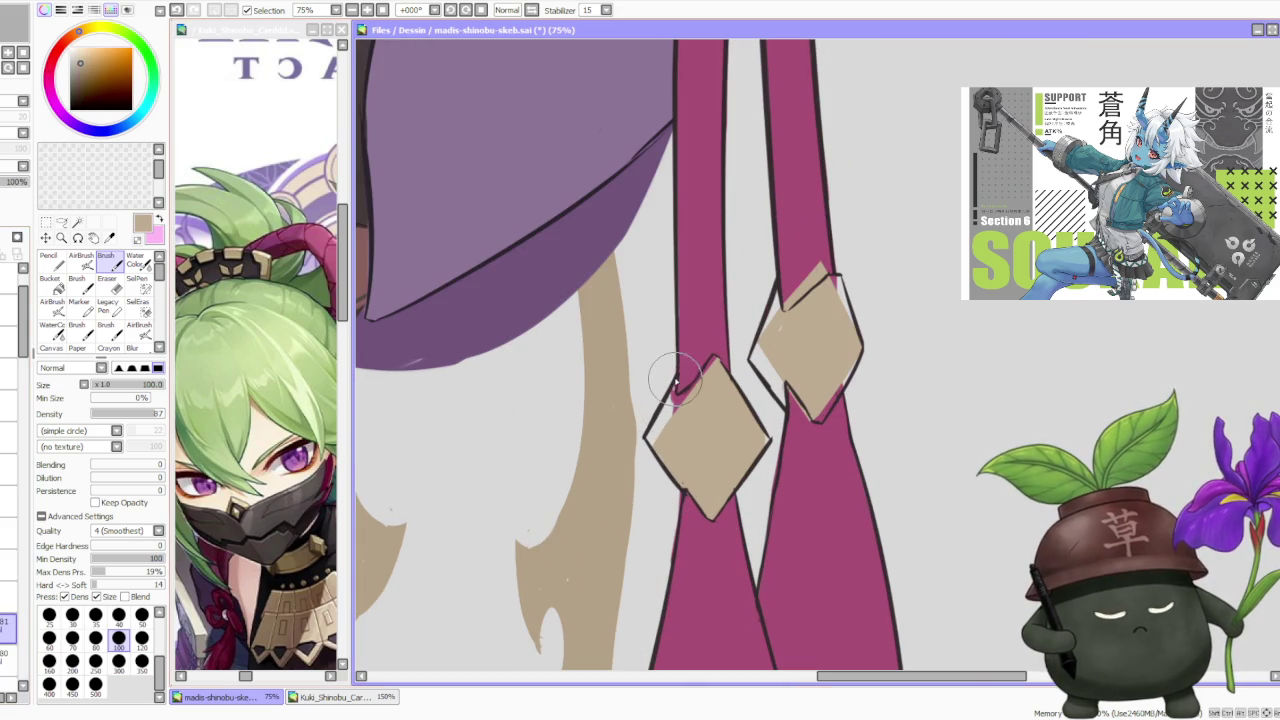
pyautogui.moveTo(668, 432)
pyautogui.mouseDown()
pyautogui.moveTo(715, 365)
pyautogui.moveTo(770, 440)
pyautogui.mouseUp()
pyautogui.moveTo(773, 353)
pyautogui.mouseDown()
pyautogui.moveTo(760, 345)
pyautogui.moveTo(768, 290)
pyautogui.moveTo(772, 330)
pyautogui.moveTo(811, 274)
pyautogui.moveTo(814, 286)
pyautogui.moveTo(829, 271)
pyautogui.moveTo(800, 366)
pyautogui.moveTo(771, 400)
pyautogui.moveTo(803, 410)
pyautogui.moveTo(800, 400)
pyautogui.moveTo(814, 429)
pyautogui.moveTo(814, 402)
pyautogui.moveTo(817, 420)
pyautogui.mouseUp()
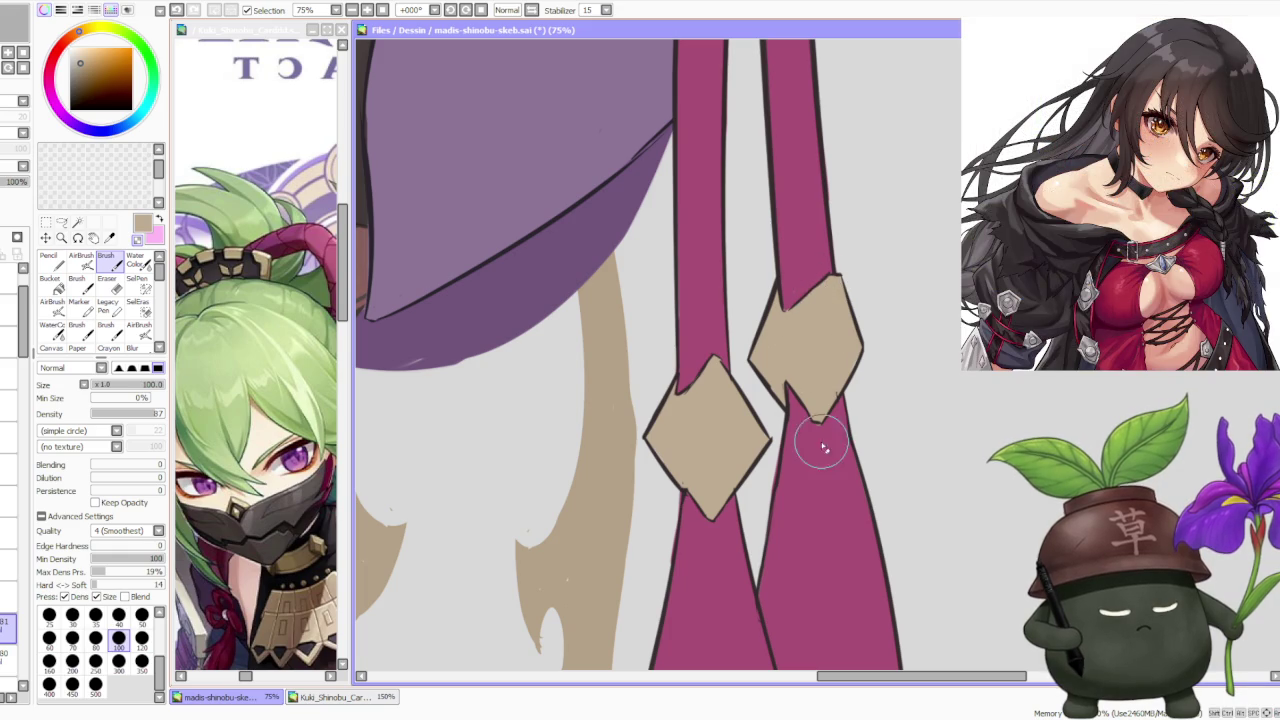
pyautogui.scroll(-3, 825, 418)
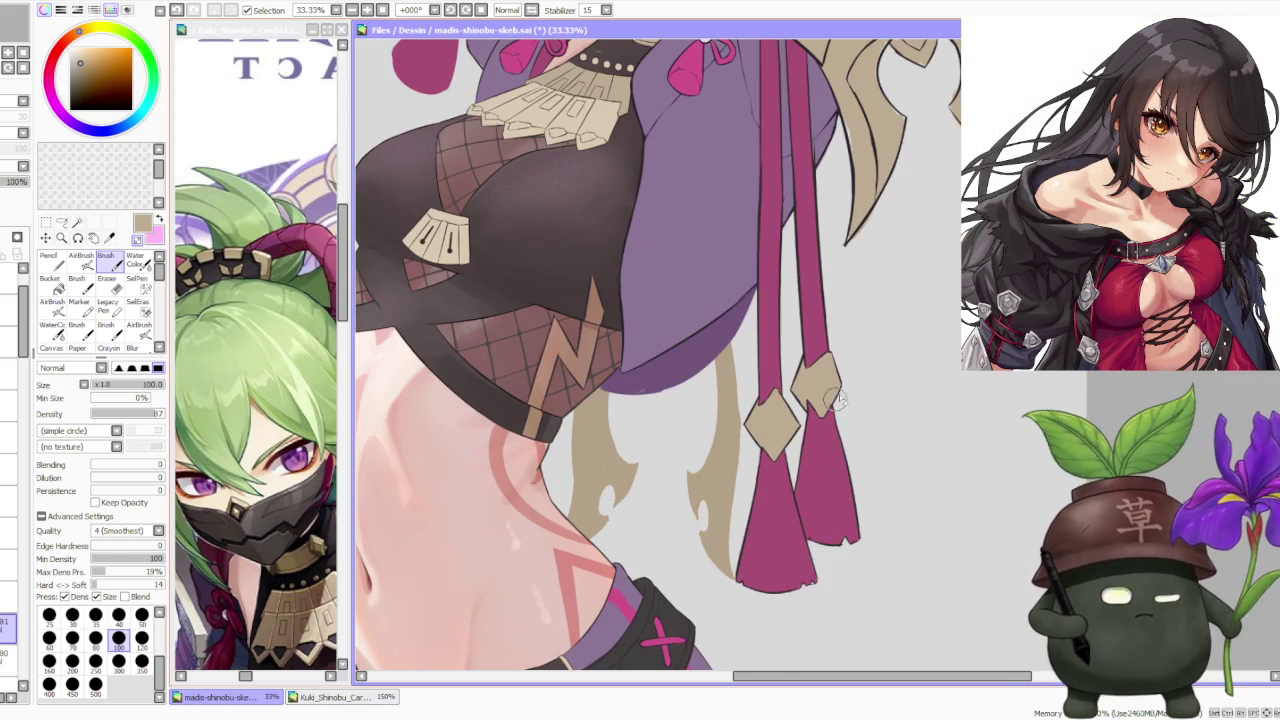
pyautogui.scroll(-1, 860, 382)
pyautogui.scroll(-1, 866, 374)
pyautogui.scroll(-1, 866, 374)
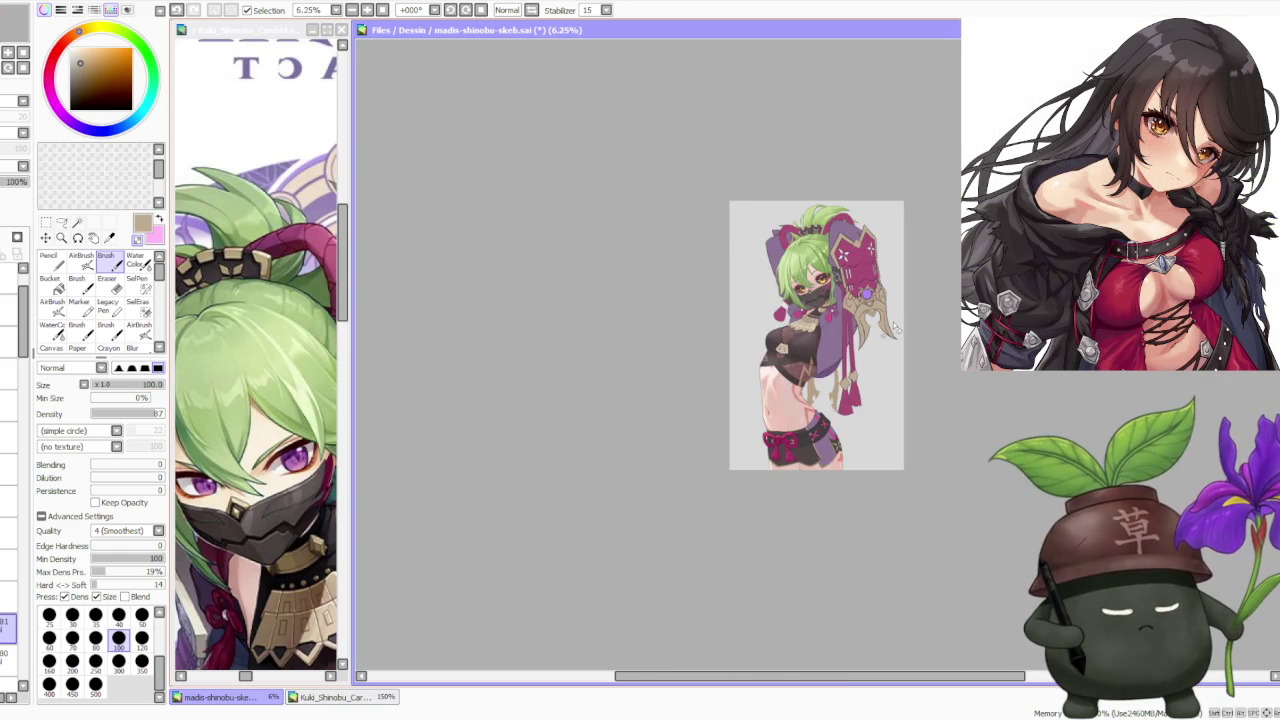
# Review the whole figure zoomed out, then pick the 350 brush-size preset.
pyautogui.scroll(1, 875, 300)
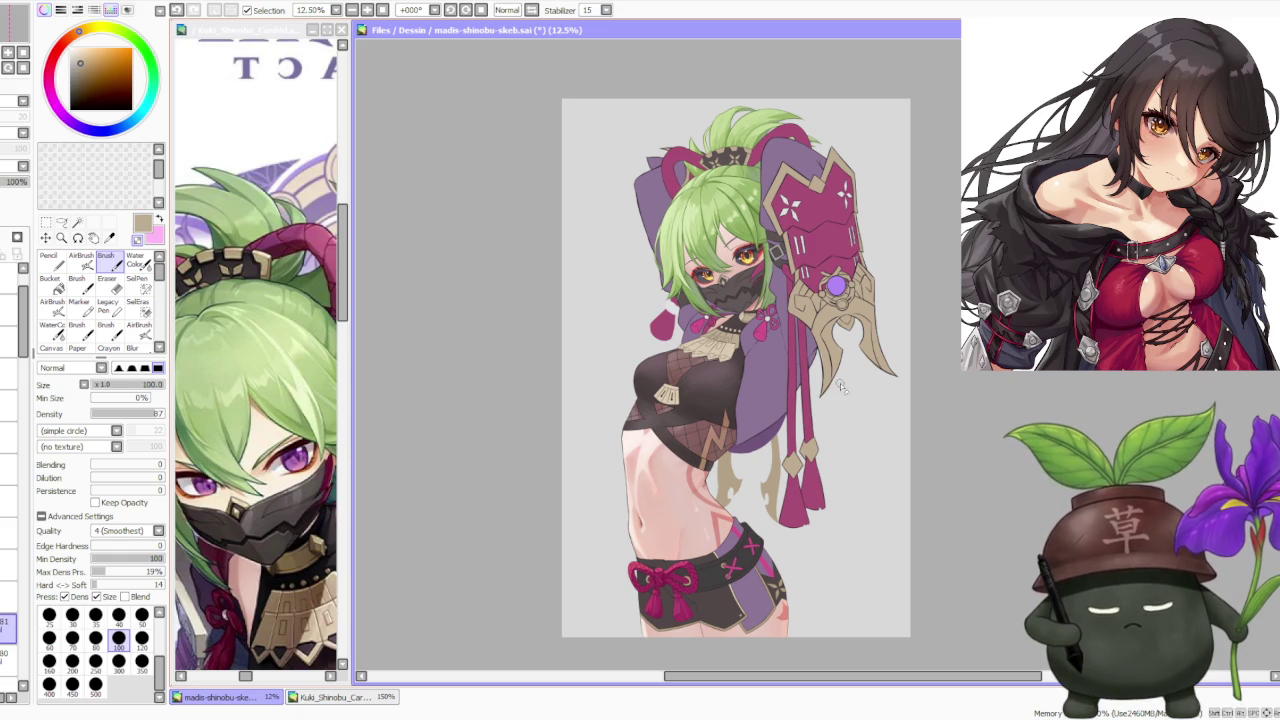
pyautogui.scroll(-2, 894, 420)
pyautogui.scroll(3, 880, 408)
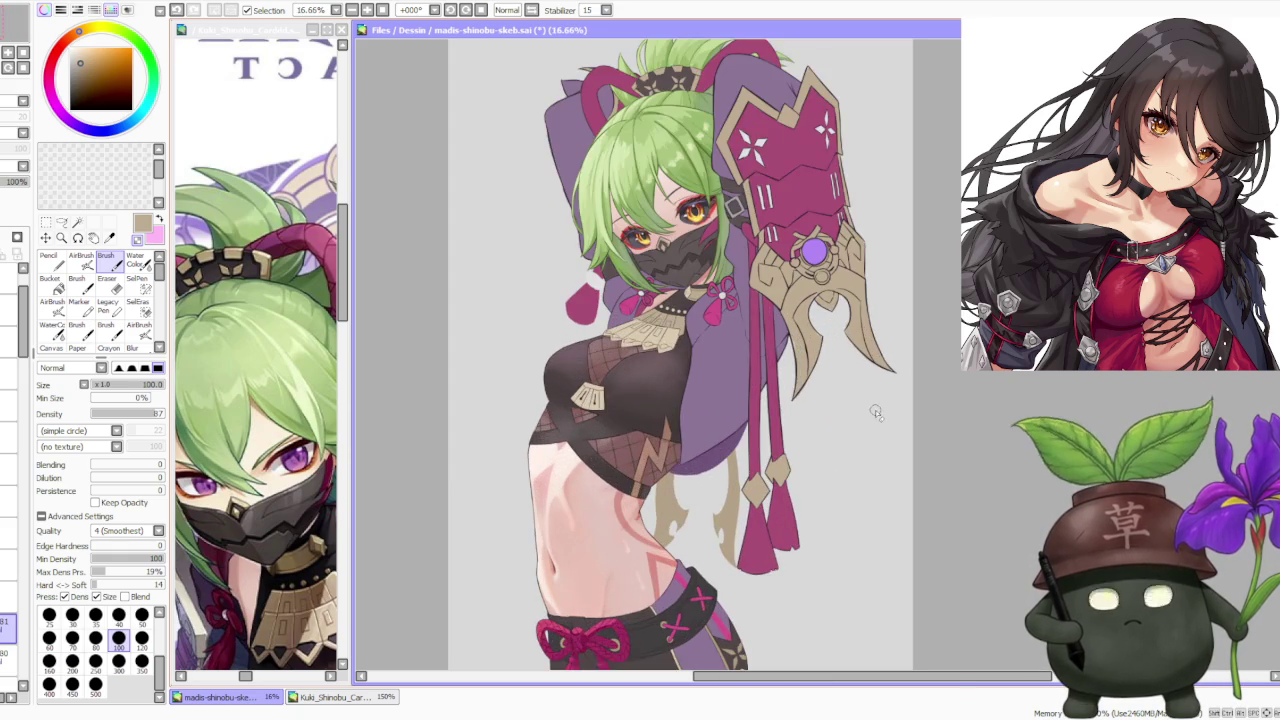
pyautogui.scroll(-2, 852, 332)
pyautogui.scroll(2, 884, 273)
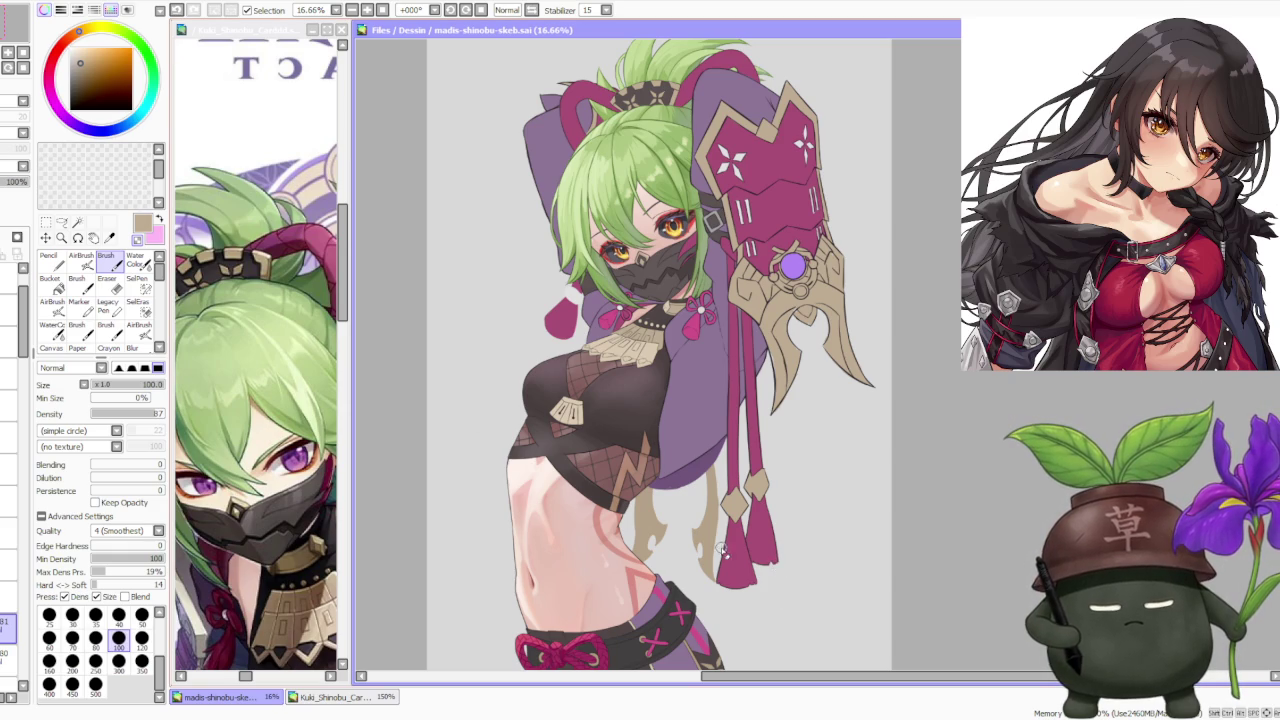
pyautogui.scroll(-1, 590, 455)
pyautogui.scroll(-1, 690, 437)
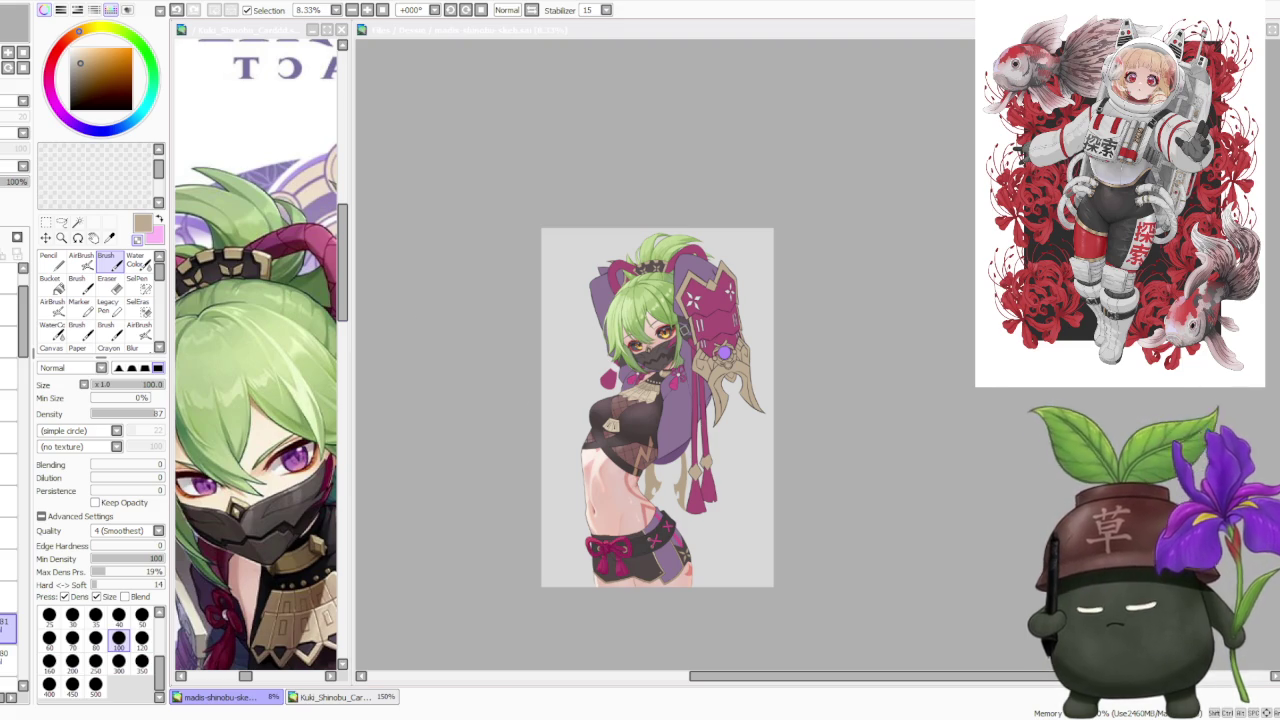
pyautogui.scroll(-1, 776, 458)
pyautogui.scroll(3, 776, 458)
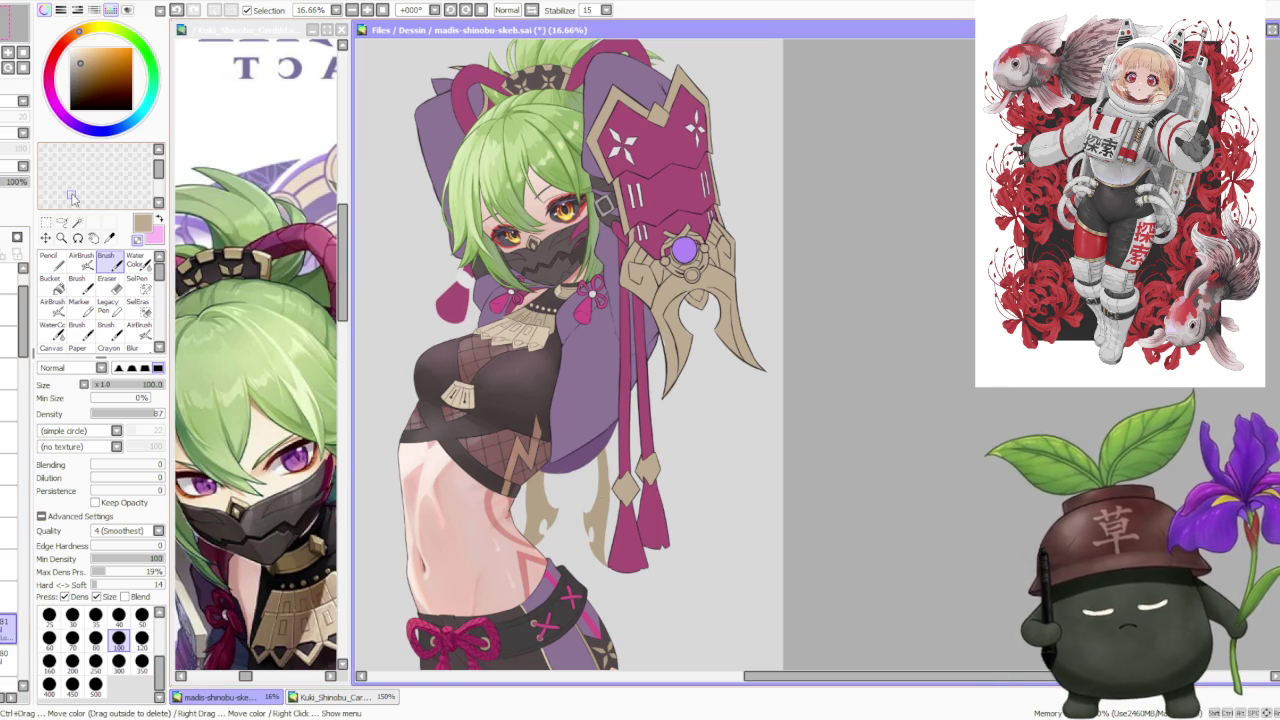
pyautogui.click(141, 660)
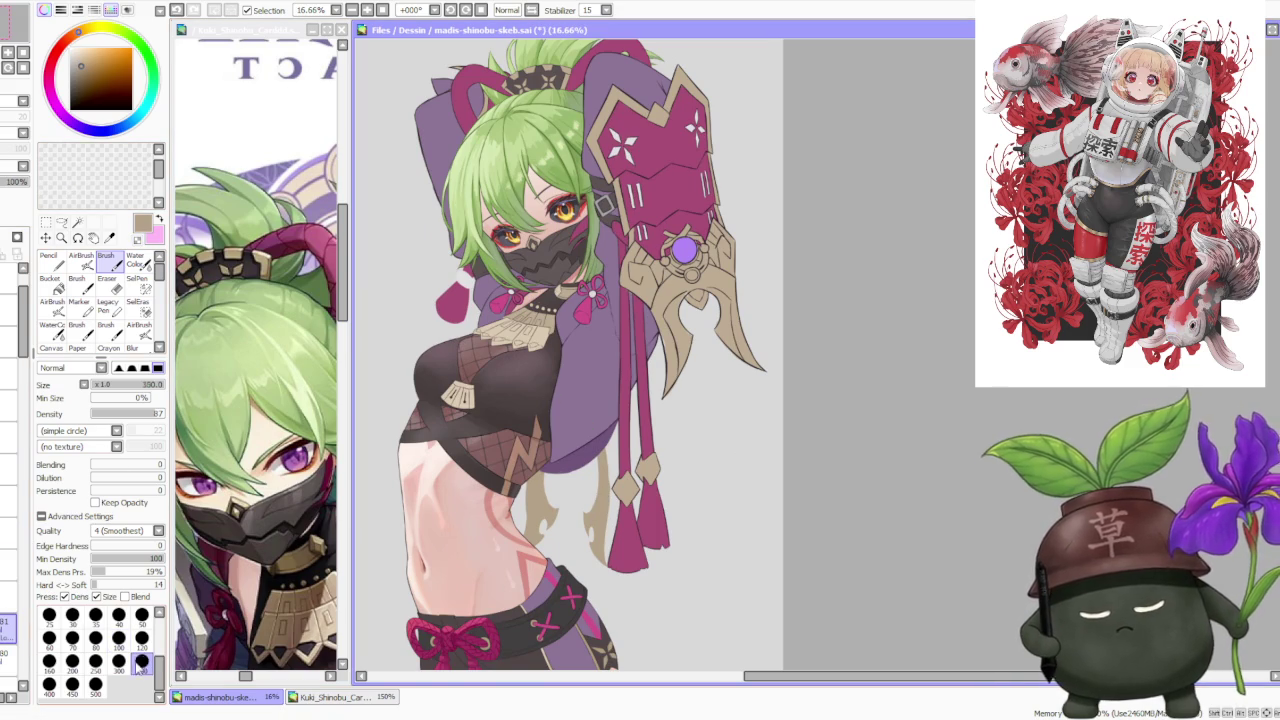
# Sample a darker tan and paint shading on the right tassel below the diamond.
pyautogui.scroll(2, 620, 514)
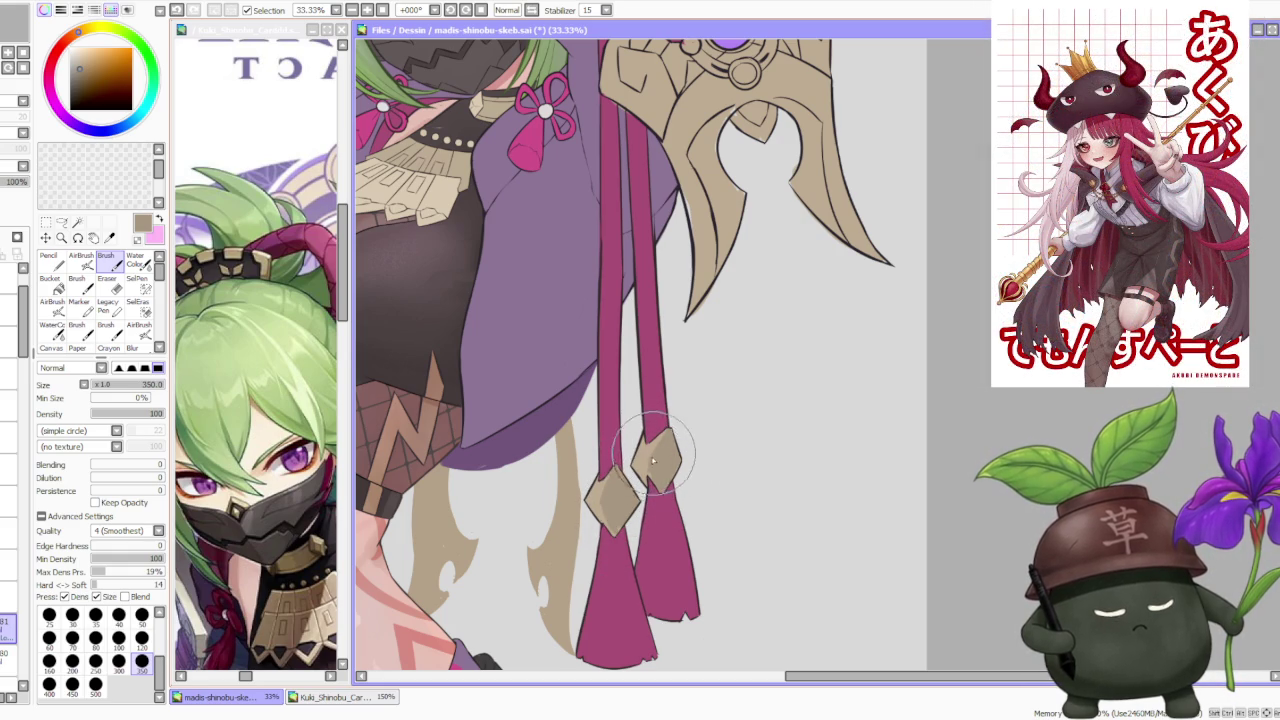
pyautogui.keyDown('alt'); pyautogui.click(585, 412); pyautogui.keyUp('alt')
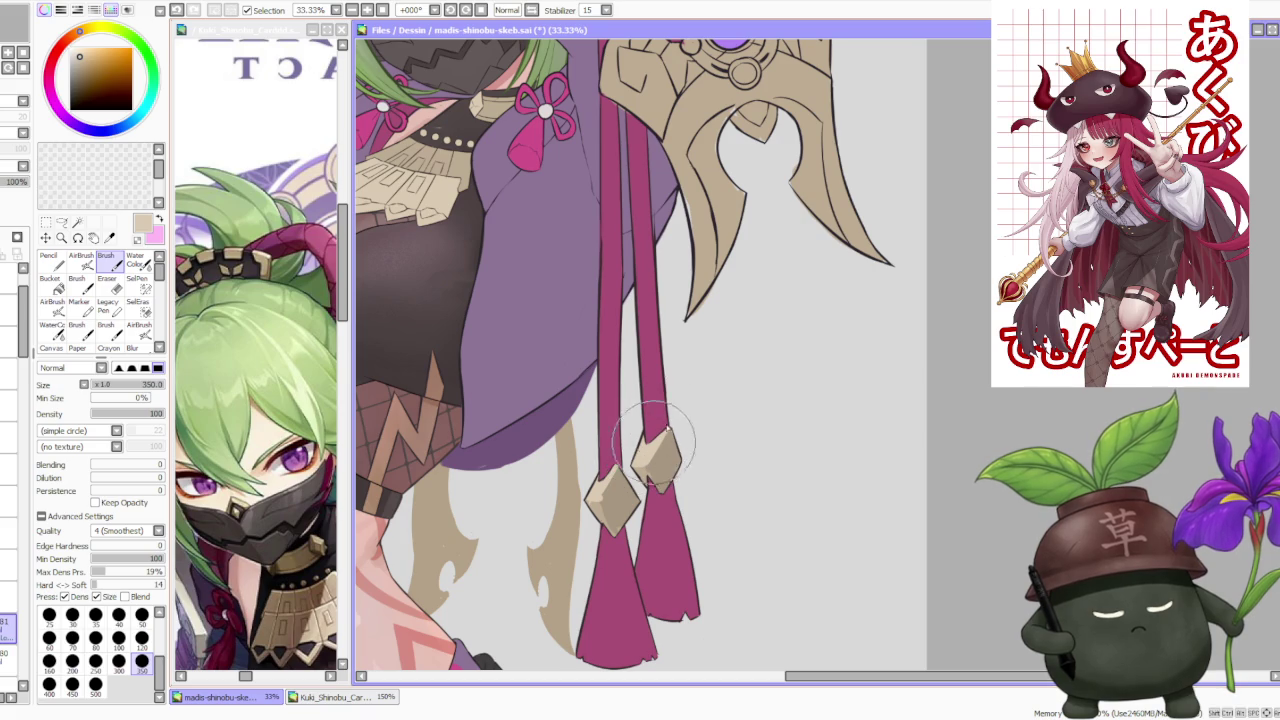
pyautogui.keyDown('alt'); pyautogui.click(592, 425); pyautogui.keyUp('alt')
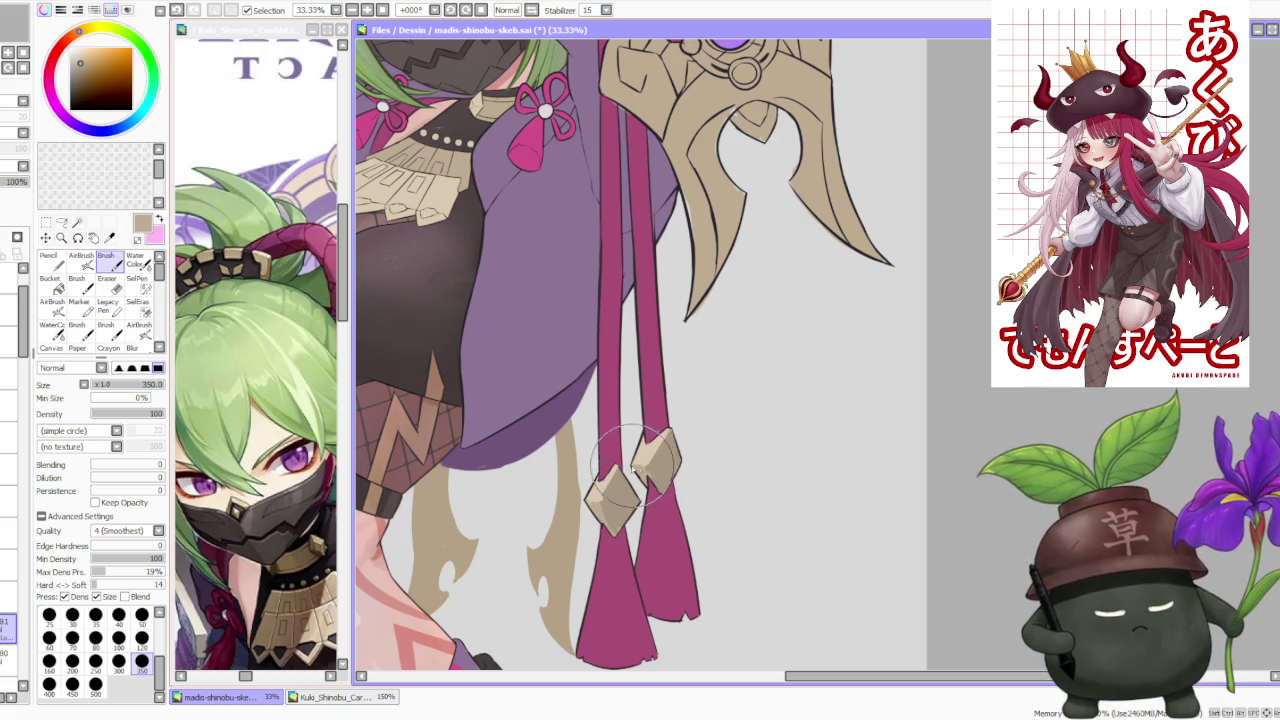
pyautogui.moveTo(672, 445)
pyautogui.mouseDown()
pyautogui.moveTo(690, 530)
pyautogui.moveTo(670, 512)
pyautogui.moveTo(676, 460)
pyautogui.moveTo(664, 520)
pyautogui.mouseUp()
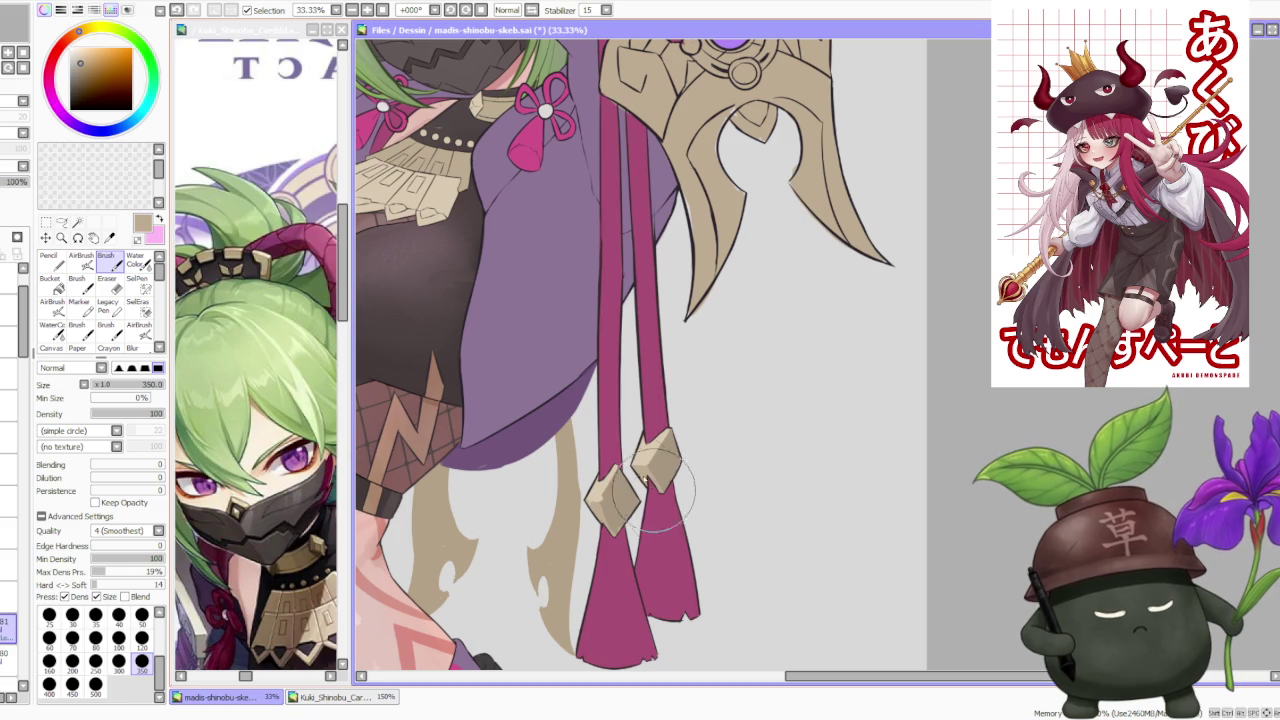
# Sample alternating lighter and darker tans from the diamond for its facets.
pyautogui.keyDown('alt'); pyautogui.click(600, 505); pyautogui.keyUp('alt')
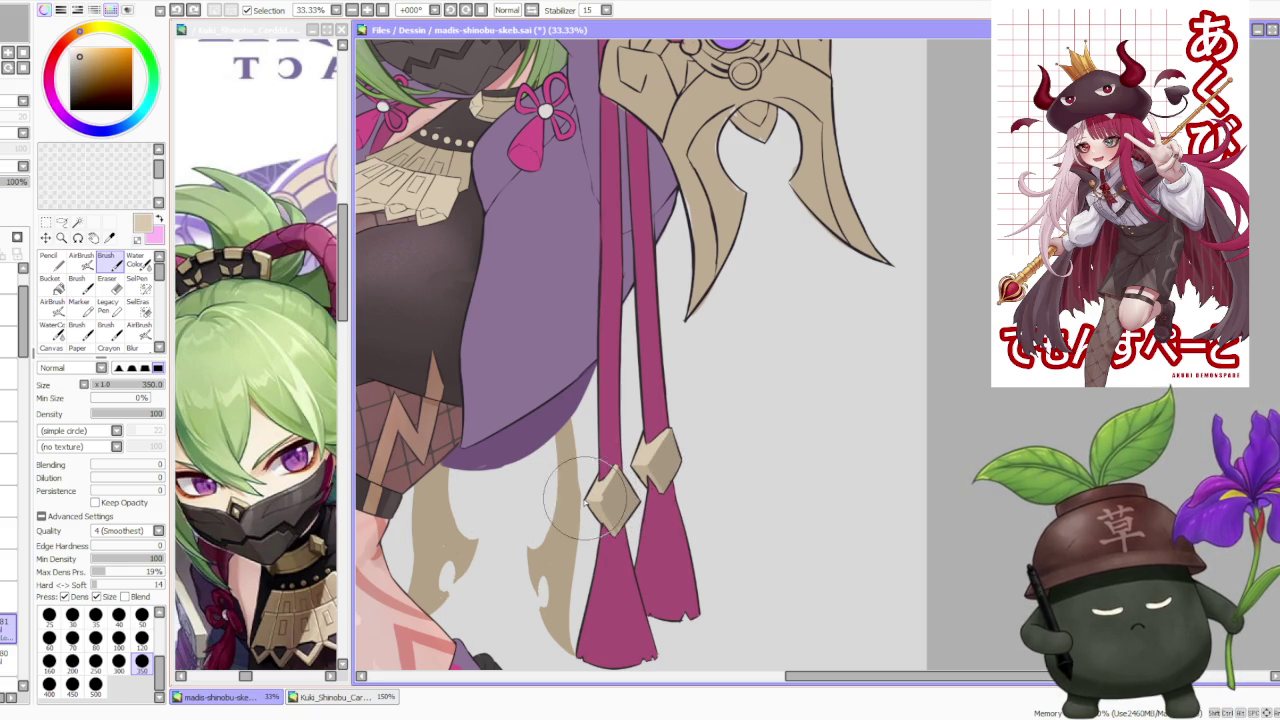
pyautogui.keyDown('alt'); pyautogui.click(603, 500); pyautogui.keyUp('alt')
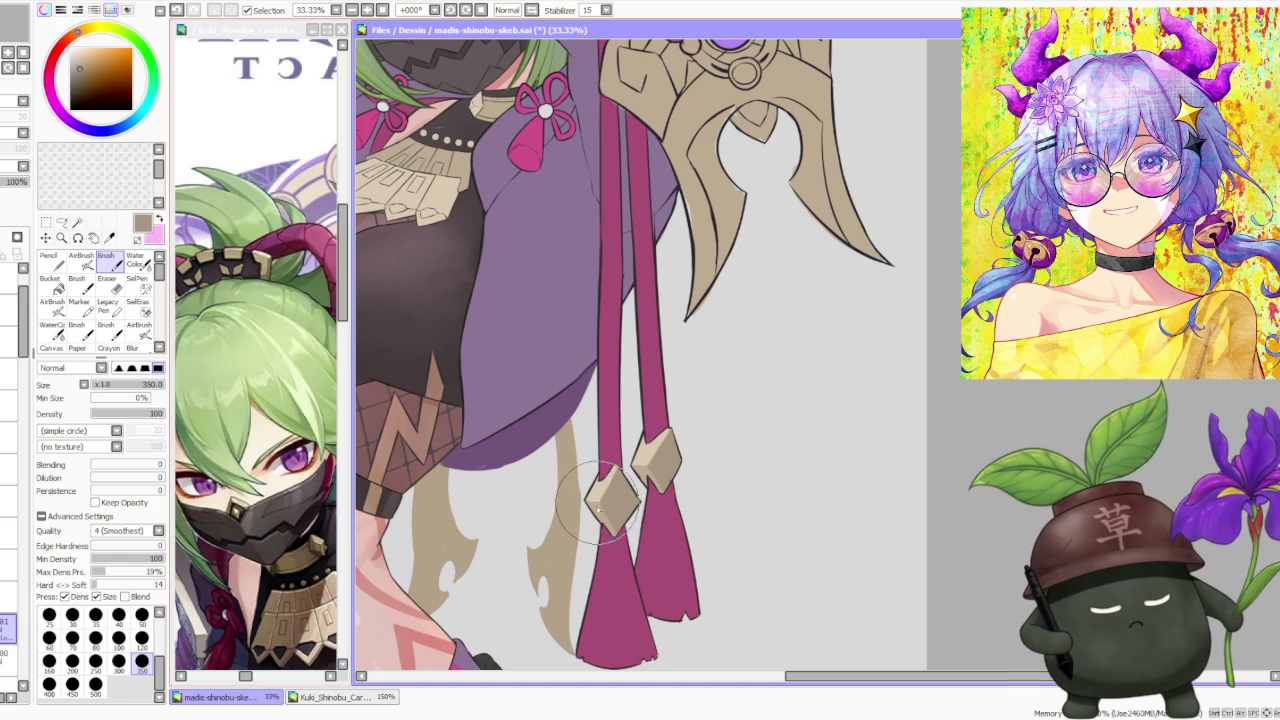
pyautogui.keyDown('alt'); pyautogui.click(607, 515); pyautogui.keyUp('alt')
pyautogui.keyDown('alt'); pyautogui.click(612, 528); pyautogui.keyUp('alt')
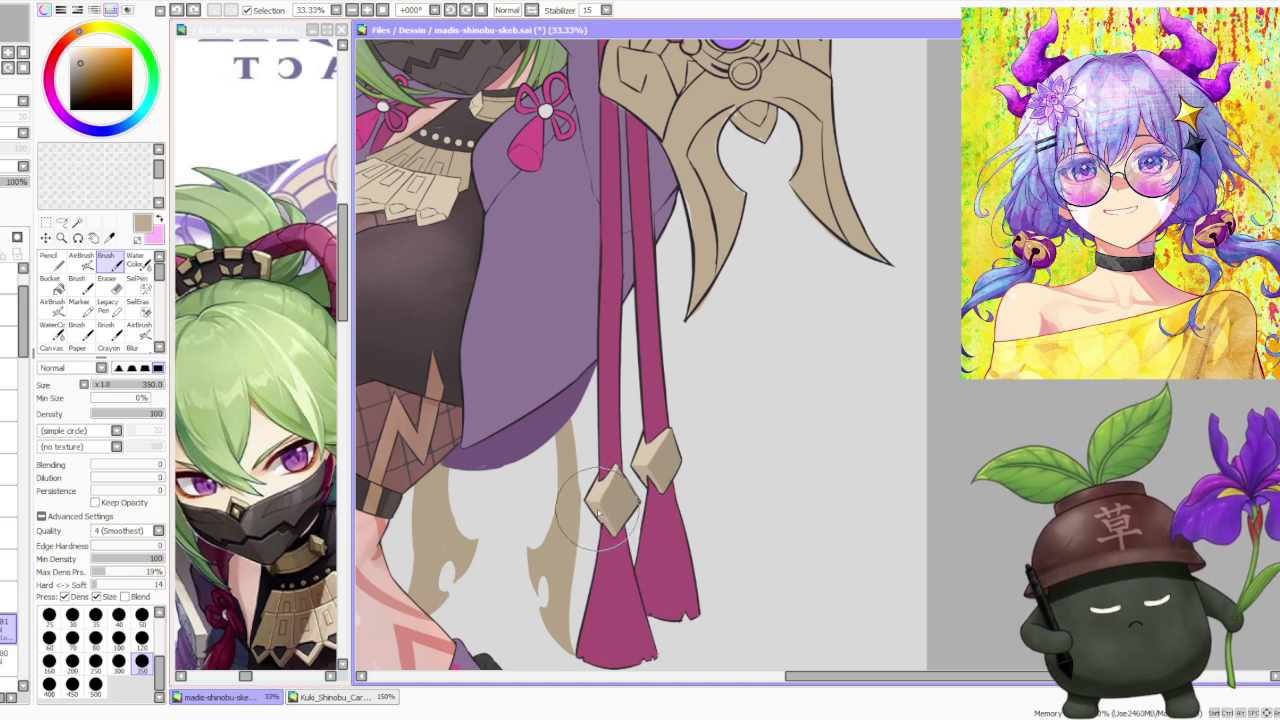
pyautogui.scroll(-2, 618, 500)
pyautogui.scroll(2, 622, 455)
pyautogui.scroll(1, 628, 510)
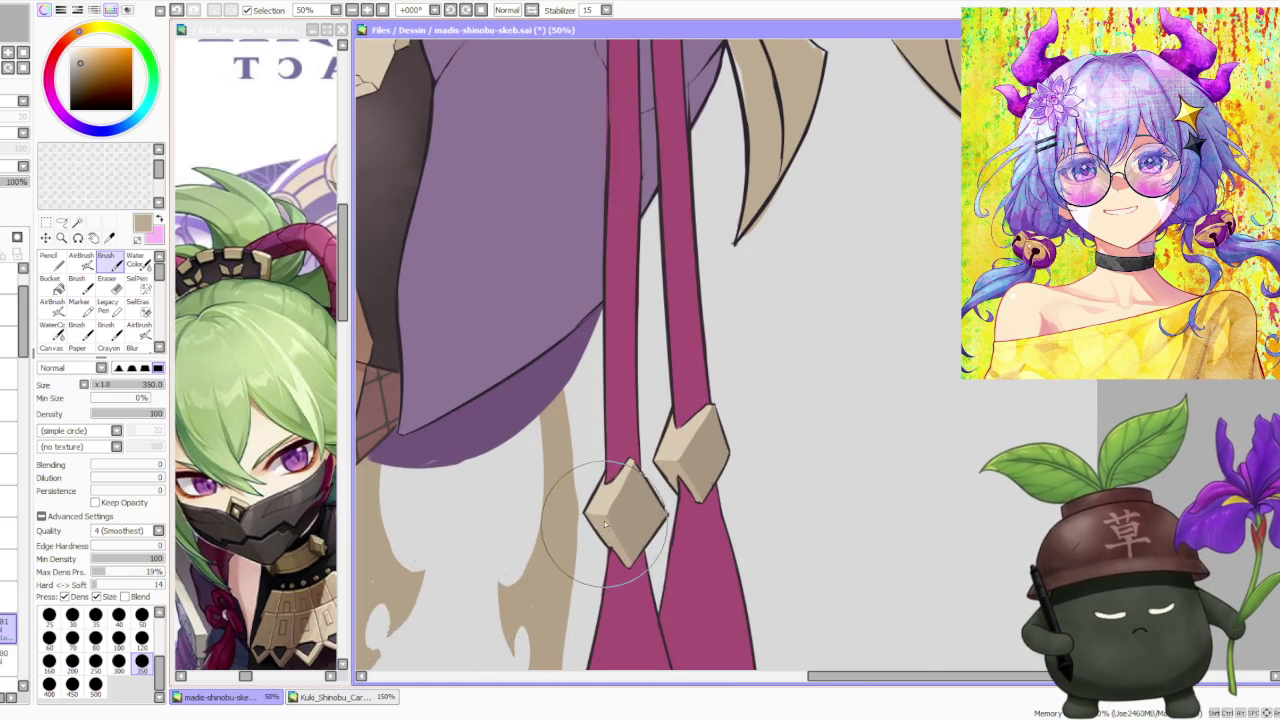
# Soften the diamond shading with Brush blending at 36, then reset blending to 0.
pyautogui.scroll(-2, 646, 590)
pyautogui.scroll(-2, 656, 430)
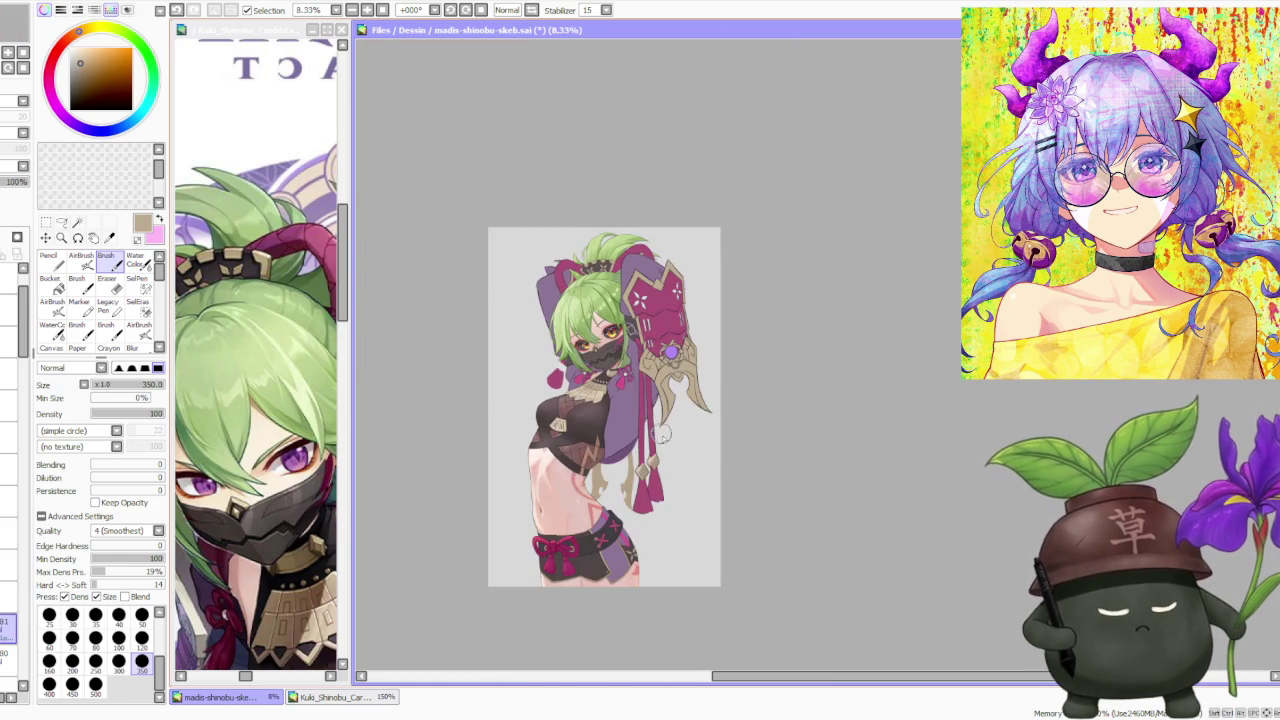
pyautogui.scroll(2, 659, 457)
pyautogui.scroll(-2, 657, 400)
pyautogui.scroll(-1, 660, 380)
pyautogui.scroll(3, 659, 410)
pyautogui.scroll(2, 655, 410)
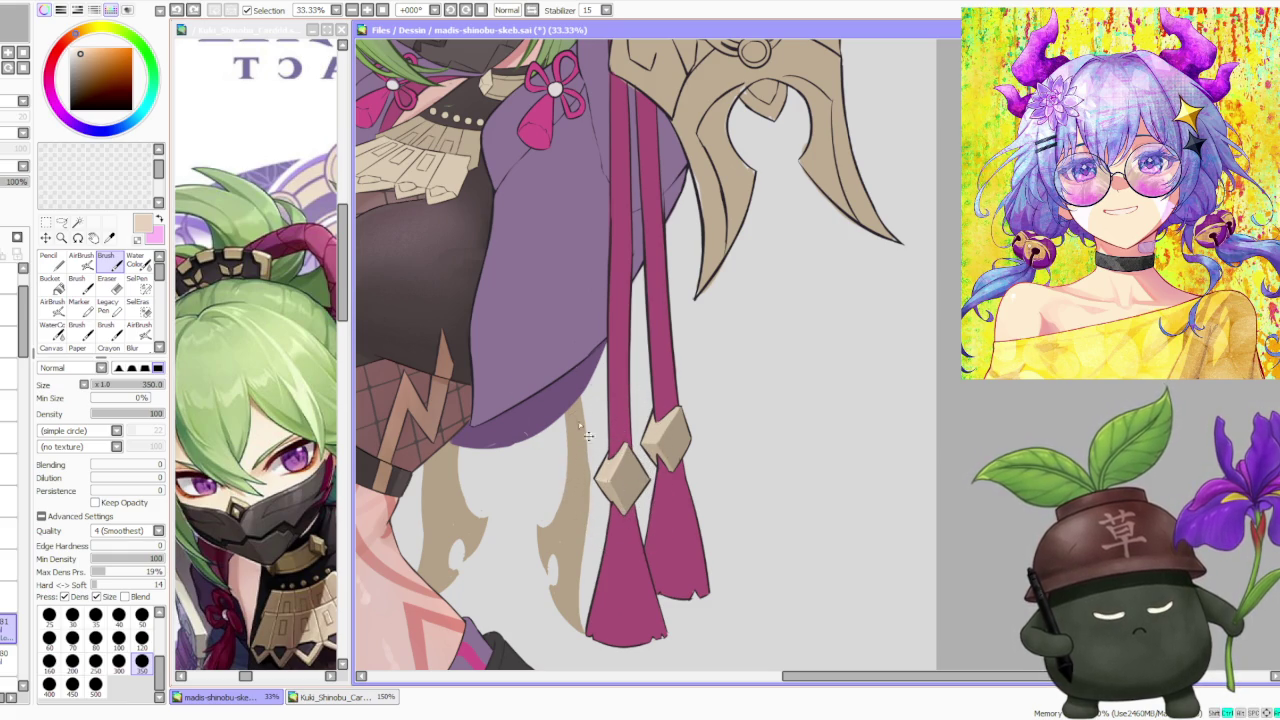
pyautogui.moveTo(126, 464); pyautogui.dragTo(117, 464)
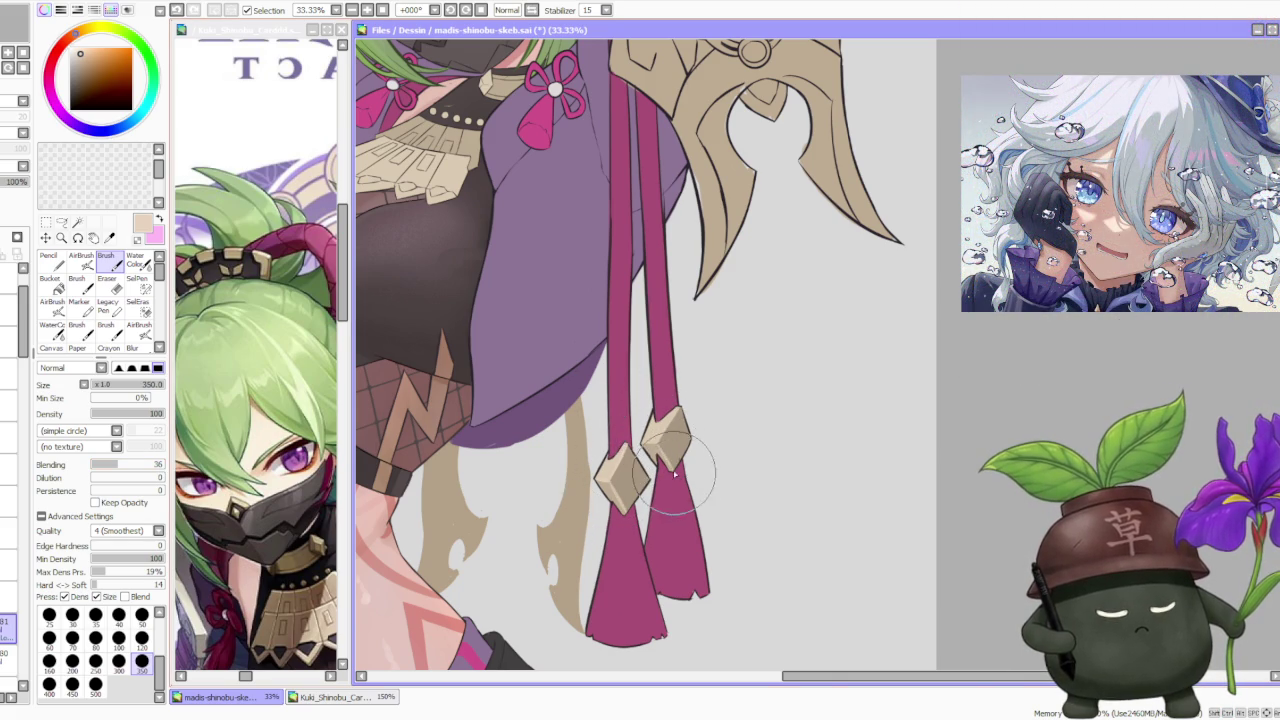
pyautogui.scroll(3, 597, 487)
pyautogui.scroll(-2, 580, 480)
pyautogui.scroll(-2, 580, 480)
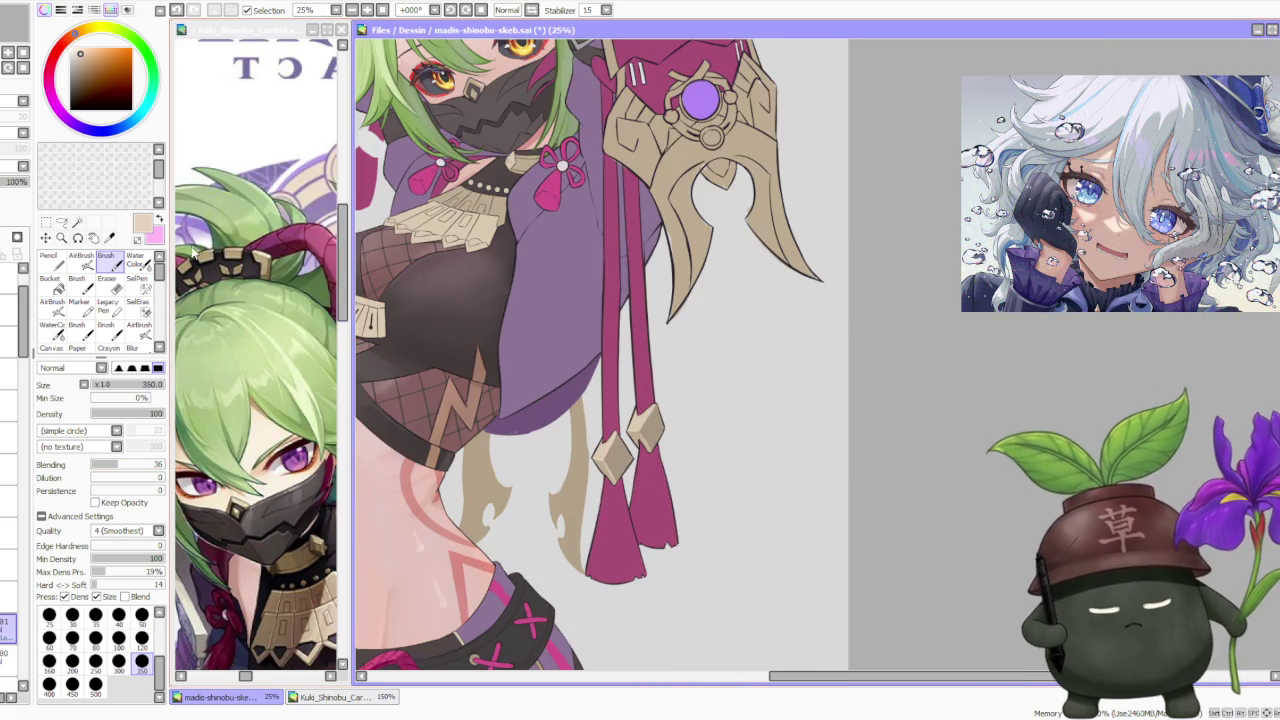
pyautogui.moveTo(132, 465); pyautogui.dragTo(86, 466)
# Sample the bead's beige-brown, then choose a muted purple and the AirBrush tool.
pyautogui.scroll(2, 640, 442)
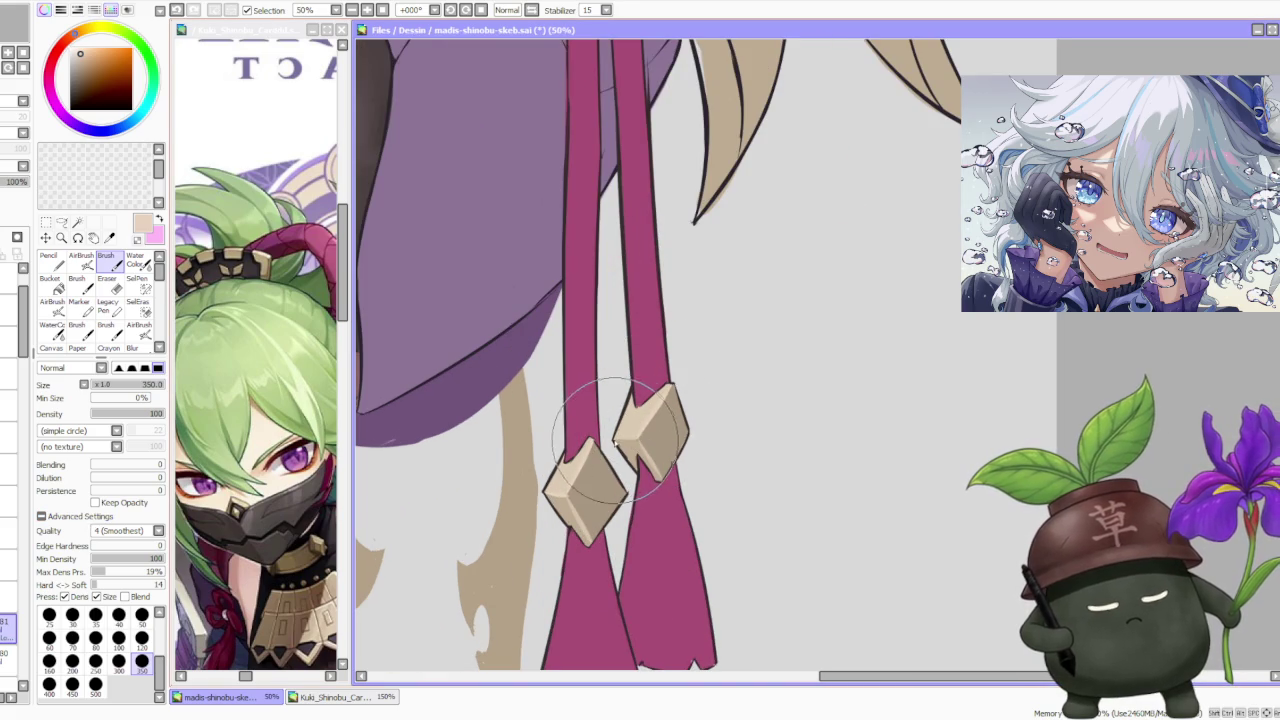
pyautogui.scroll(-1, 637, 436)
pyautogui.scroll(-2, 680, 360)
pyautogui.scroll(-2, 690, 340)
pyautogui.scroll(-1, 705, 330)
pyautogui.scroll(2, 708, 312)
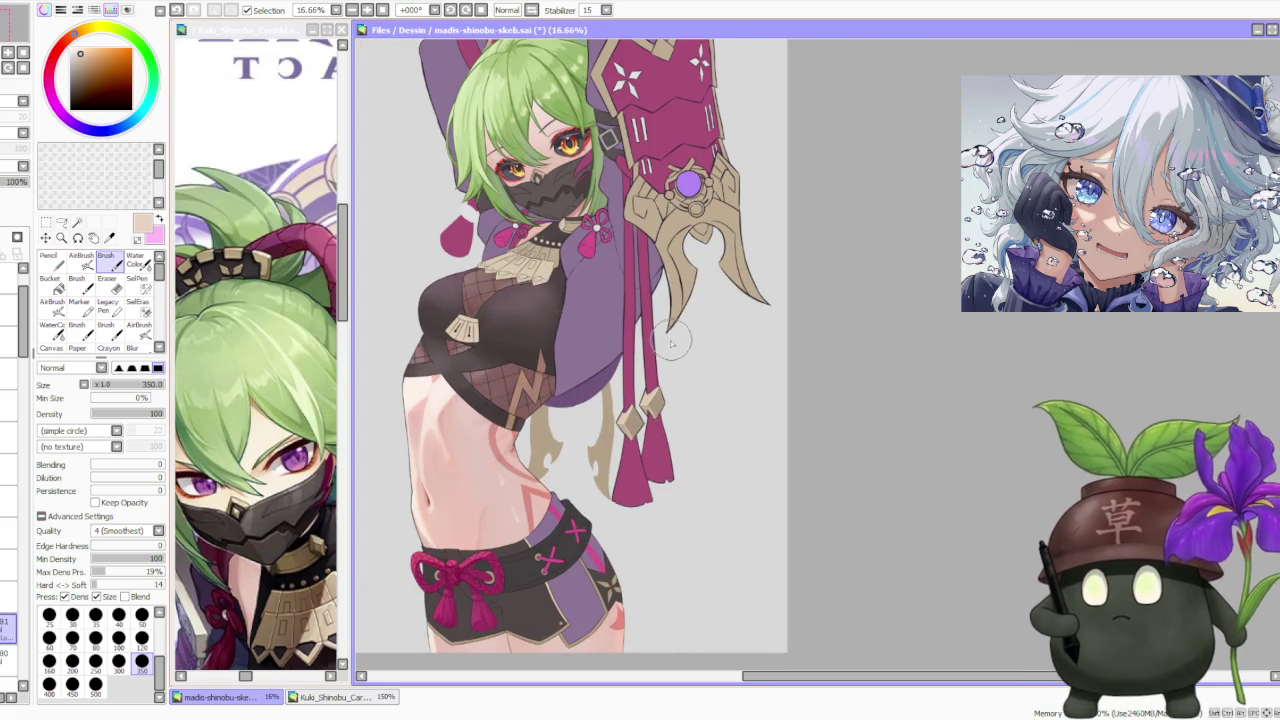
pyautogui.scroll(1, 675, 400)
pyautogui.scroll(1, 679, 406)
pyautogui.keyDown('alt'); pyautogui.click(646, 408); pyautogui.keyUp('alt')
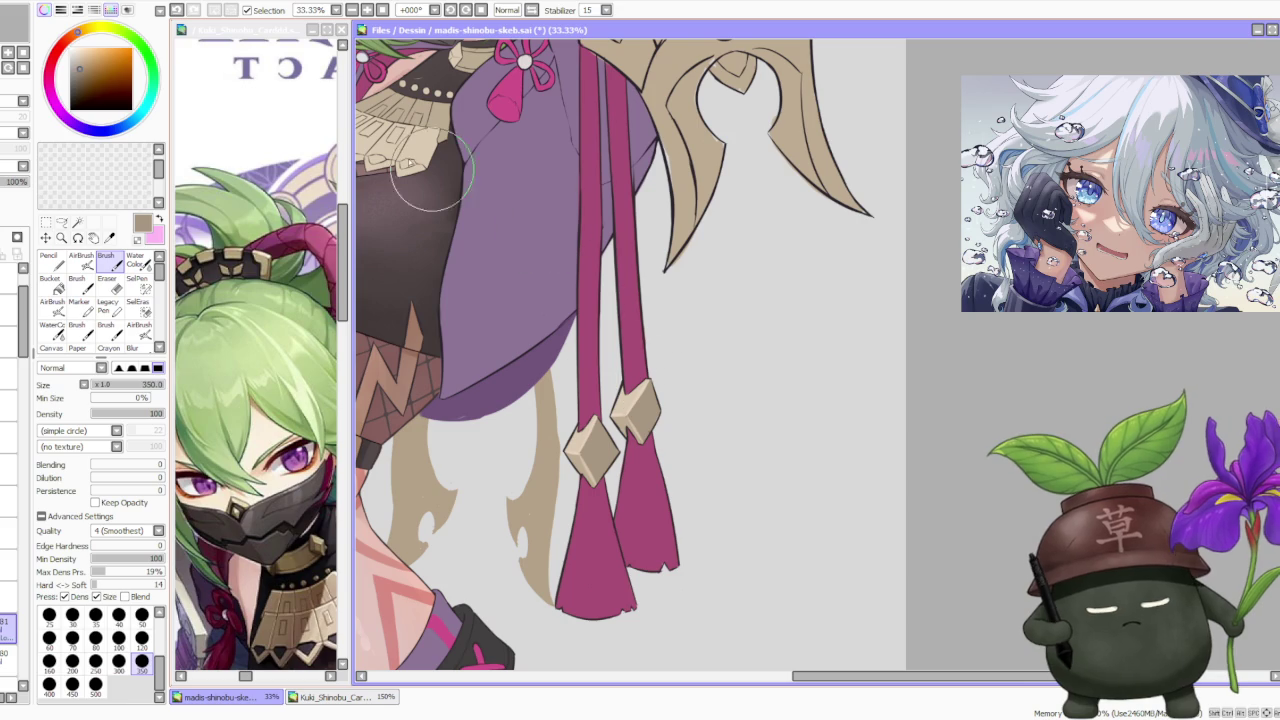
pyautogui.click(74, 123)
pyautogui.click(81, 258)
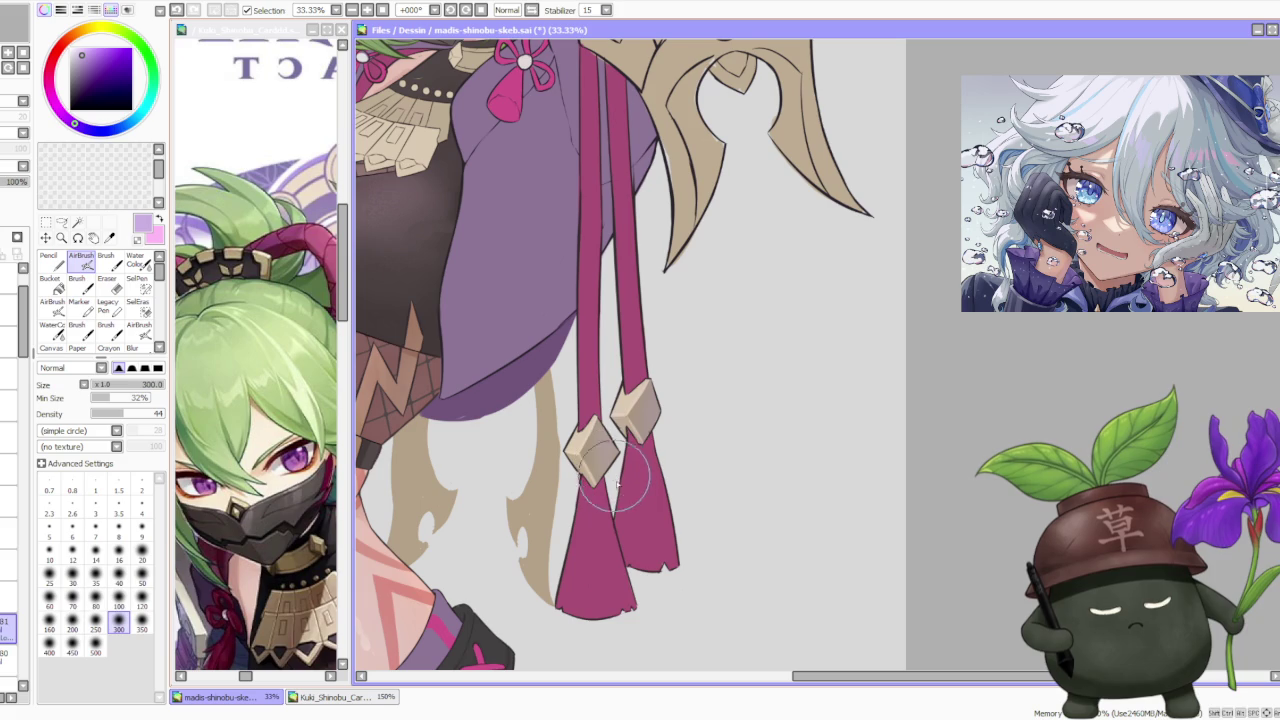
# Sample the beige from the tassel ornament.
pyautogui.scroll(-2, 630, 400)
pyautogui.scroll(-1, 640, 355)
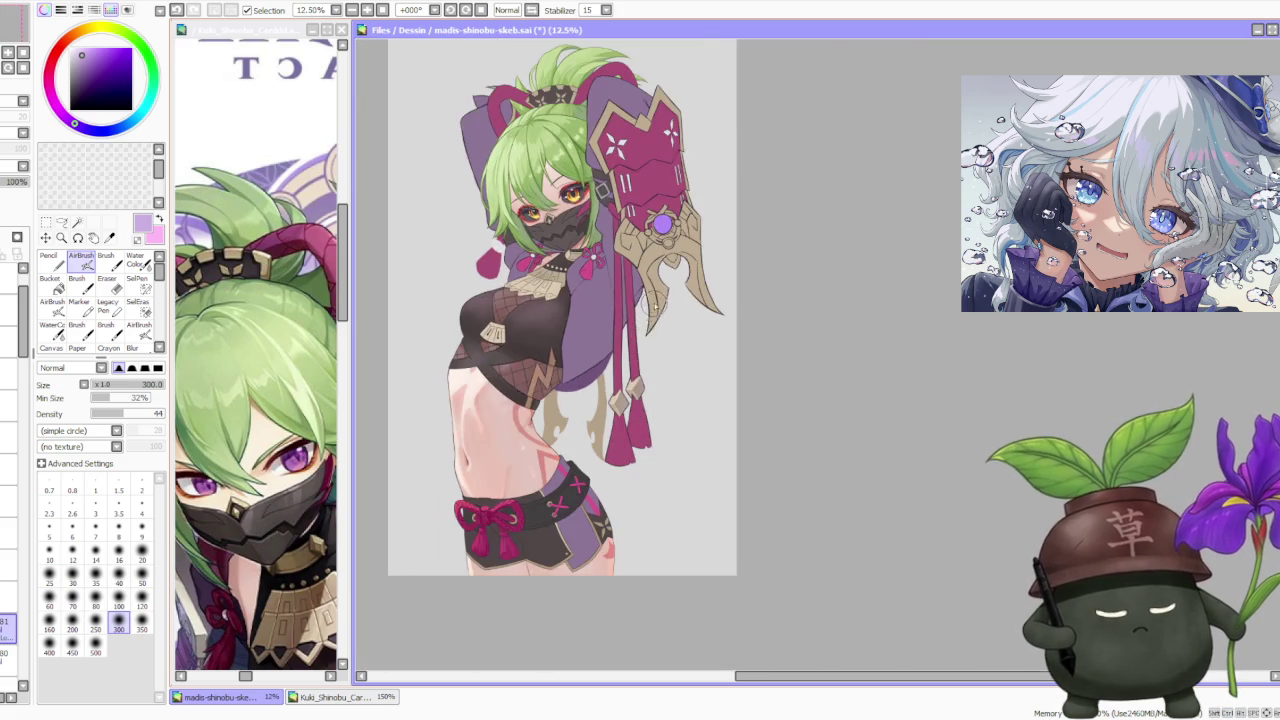
pyautogui.scroll(-1, 640, 355)
pyautogui.scroll(3, 600, 400)
pyautogui.scroll(1, 557, 453)
pyautogui.keyDown('alt'); pyautogui.click(557, 453); pyautogui.keyUp('alt')
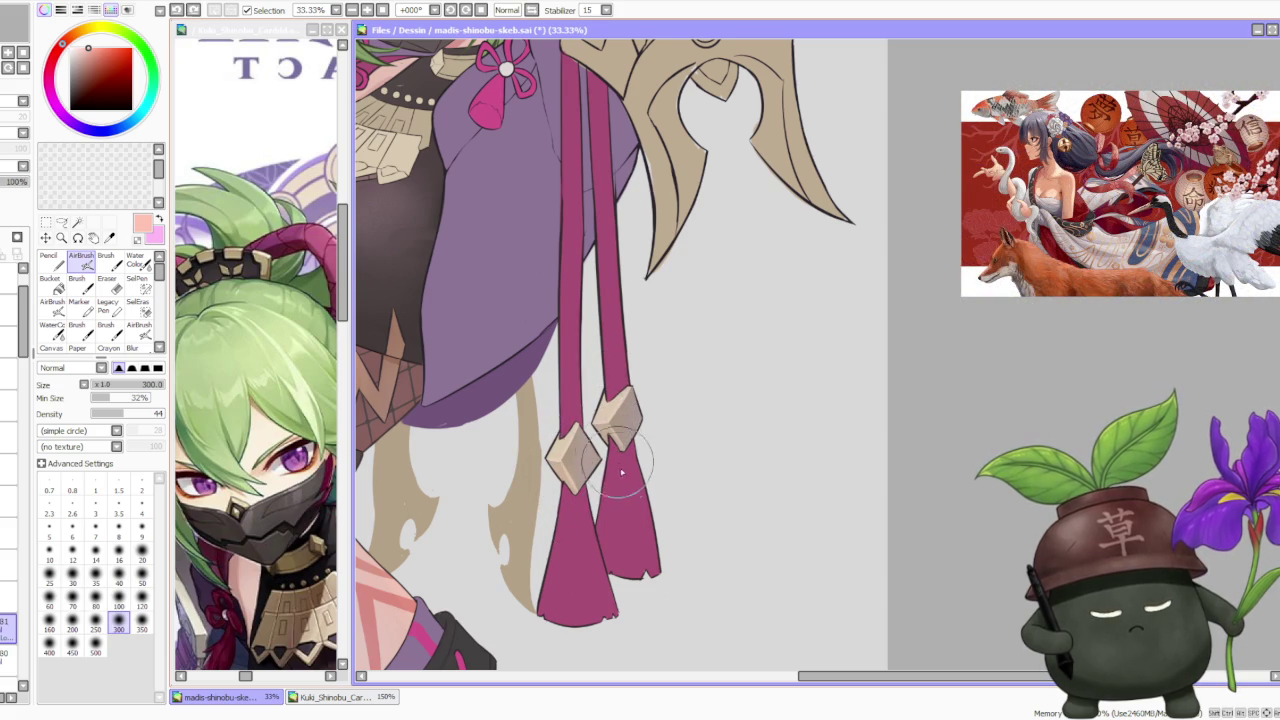
# Refocus the canvas and switch back to the standard Brush, zoomed in on the waist.
pyautogui.scroll(-1, 598, 440)
pyautogui.scroll(-1, 610, 330)
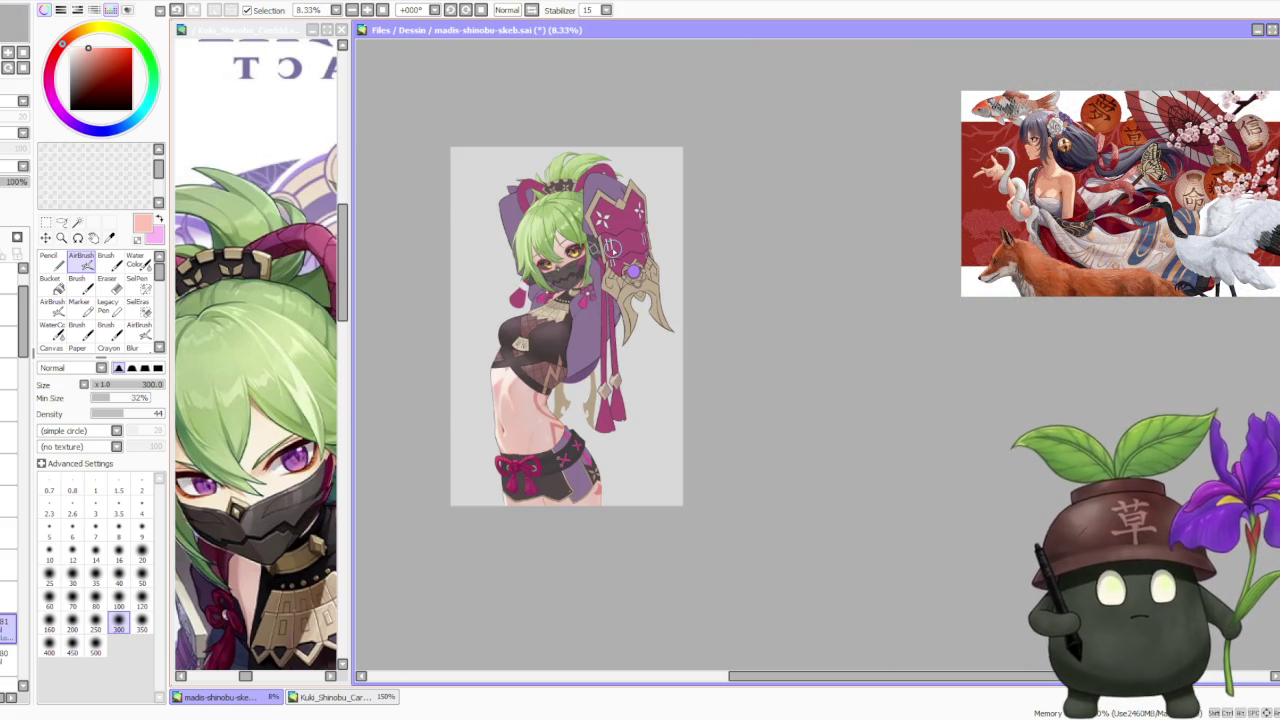
pyautogui.scroll(-1, 669, 287)
pyautogui.scroll(1, 590, 300)
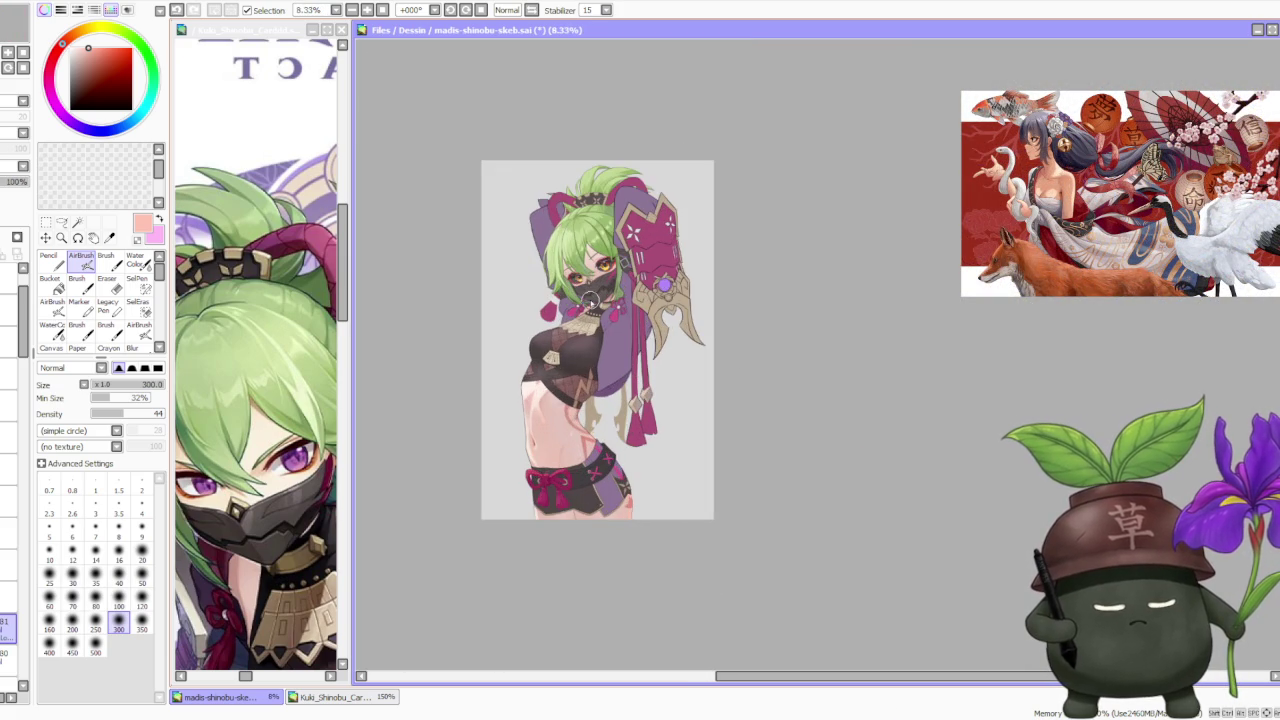
pyautogui.scroll(1, 591, 300)
pyautogui.scroll(-1, 591, 300)
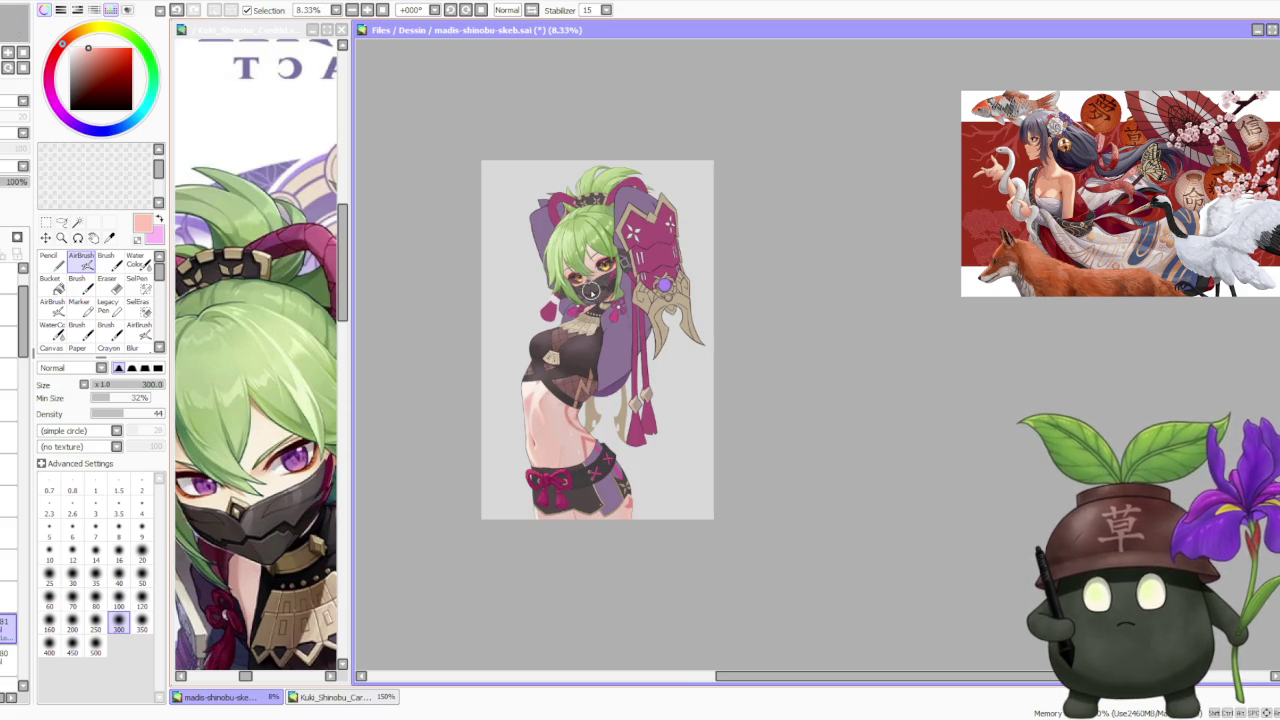
pyautogui.scroll(-1, 662, 295)
pyautogui.scroll(1, 583, 278)
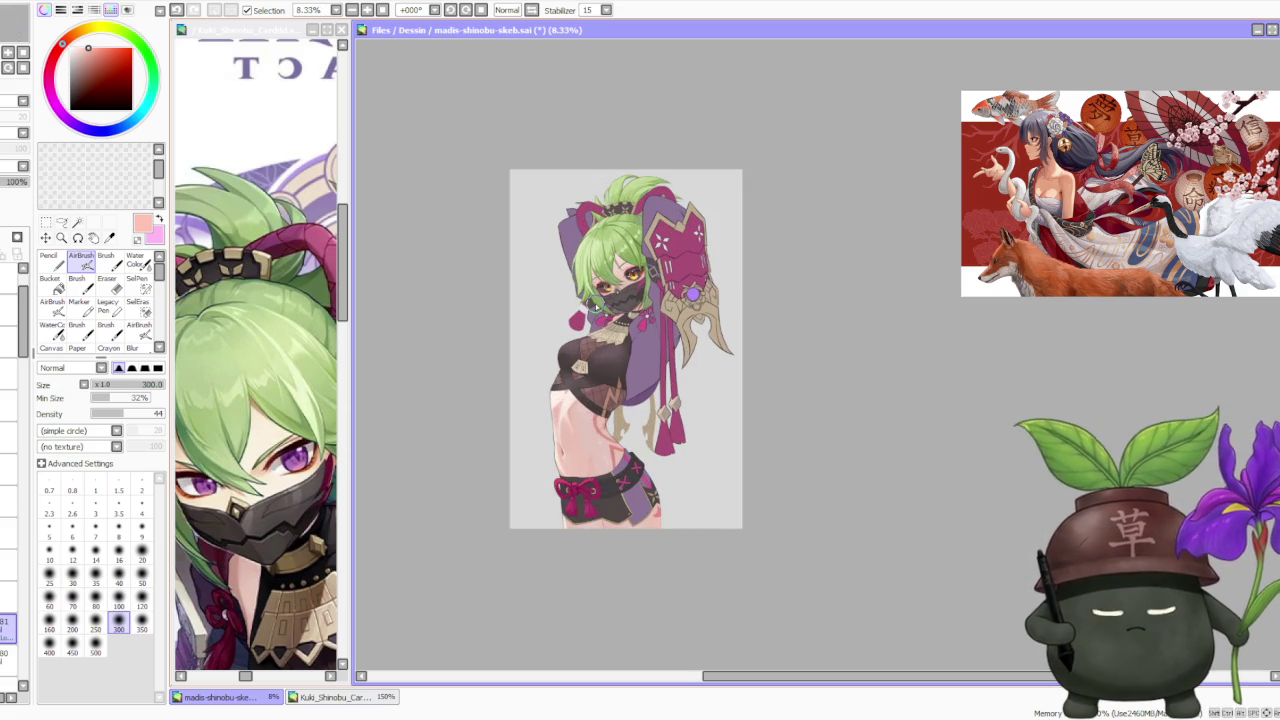
pyautogui.scroll(1, 604, 320)
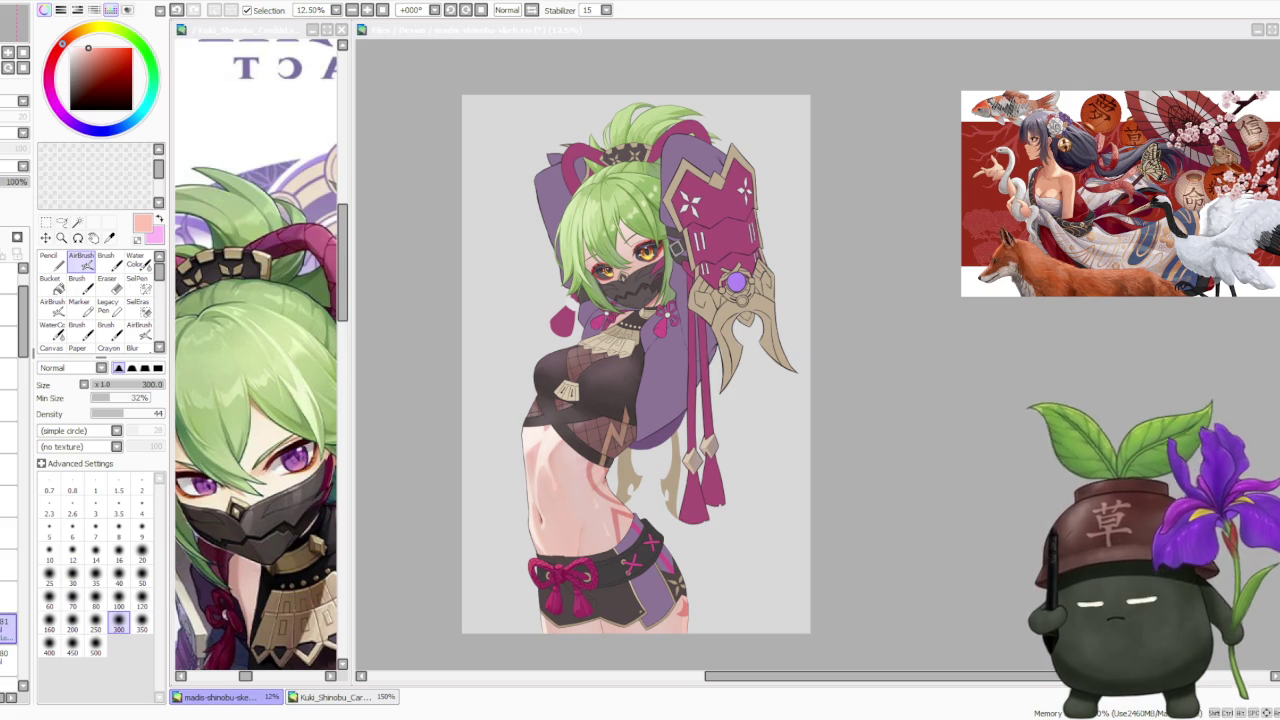
pyautogui.click(934, 356)
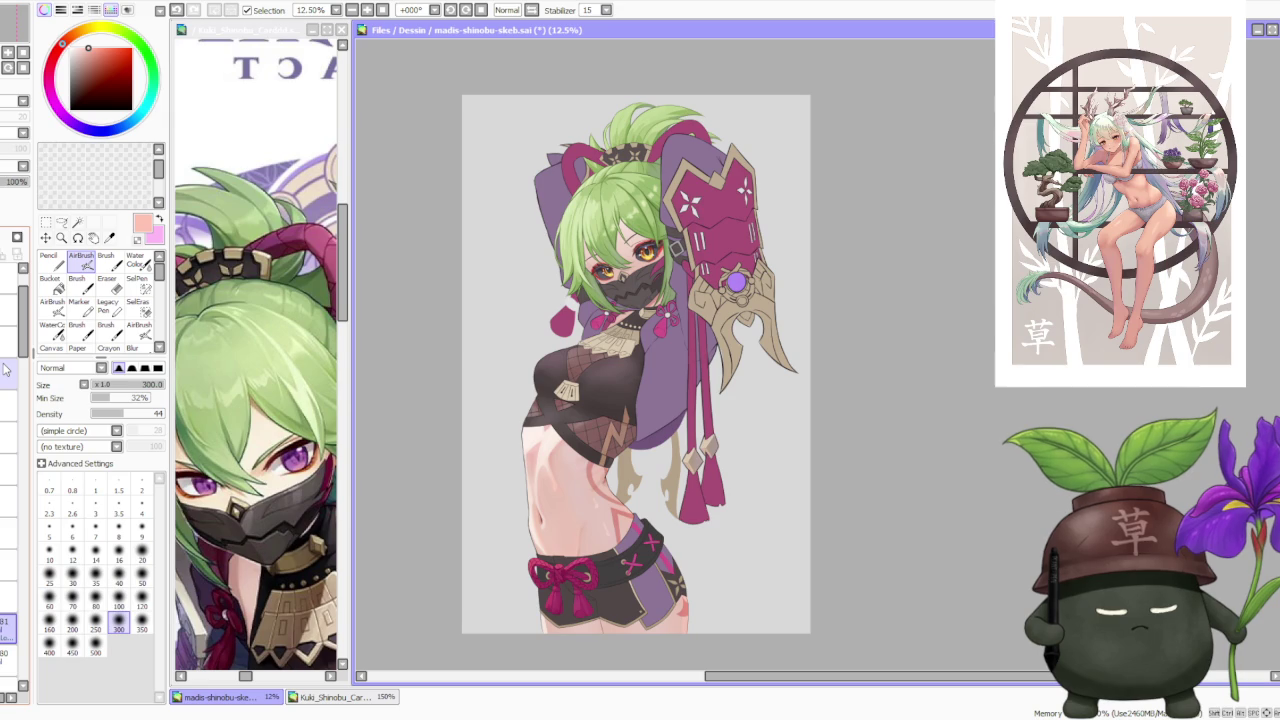
pyautogui.moveTo(24, 333); pyautogui.dragTo(22, 640)
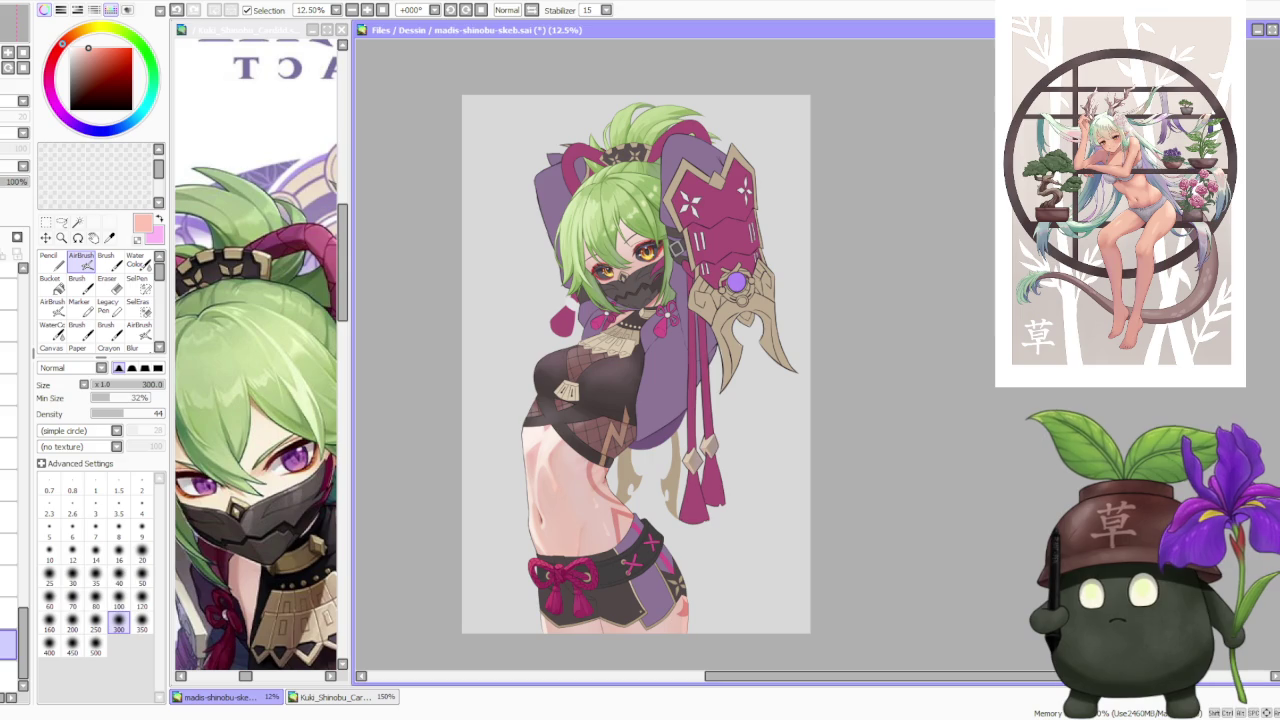
pyautogui.click(906, 467)
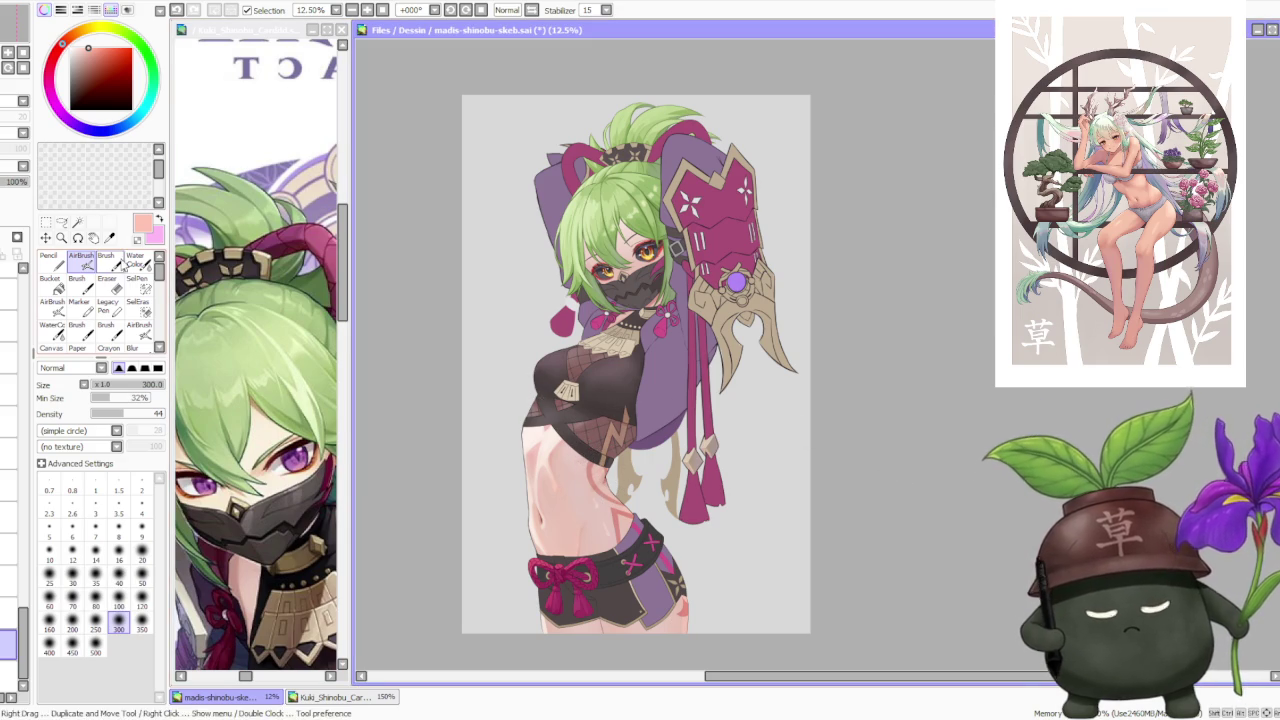
pyautogui.press('b')
pyautogui.scroll(2, 627, 477)
pyautogui.scroll(2, 606, 527)
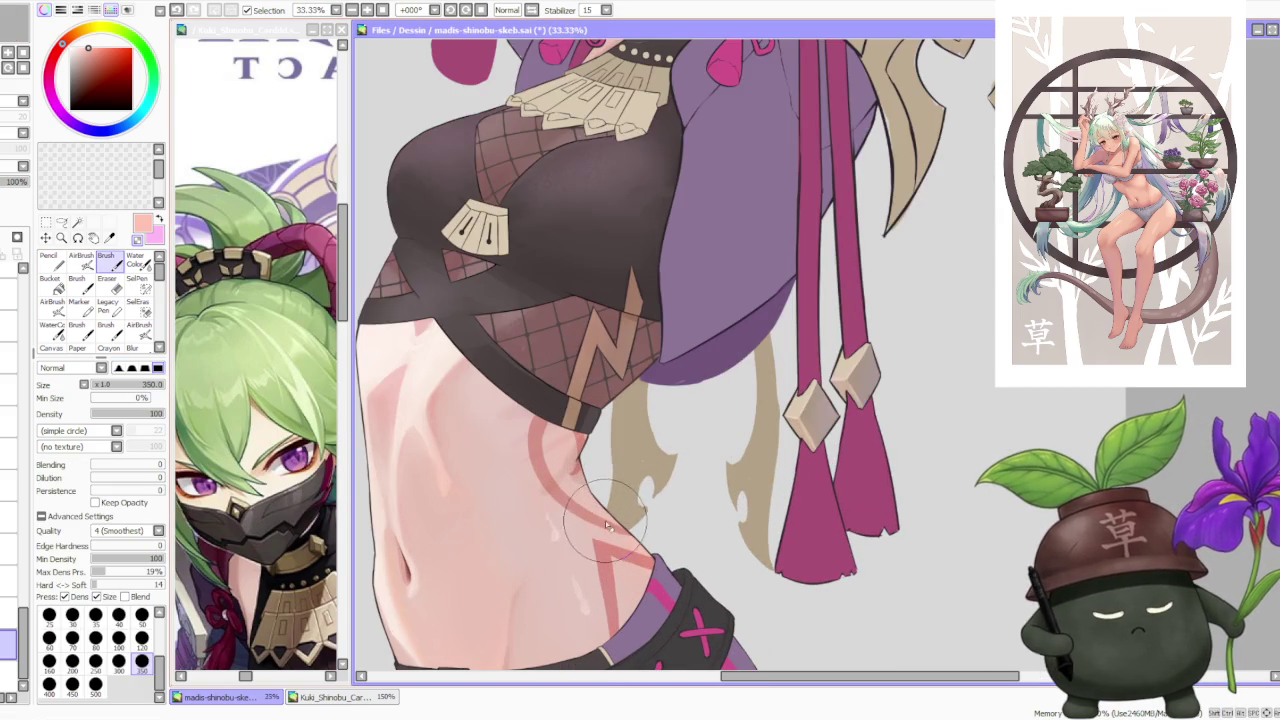
# Sample the hair strands' tan and fill in a strand shape upward.
pyautogui.keyDown('alt'); pyautogui.click(603, 450); pyautogui.keyUp('alt')
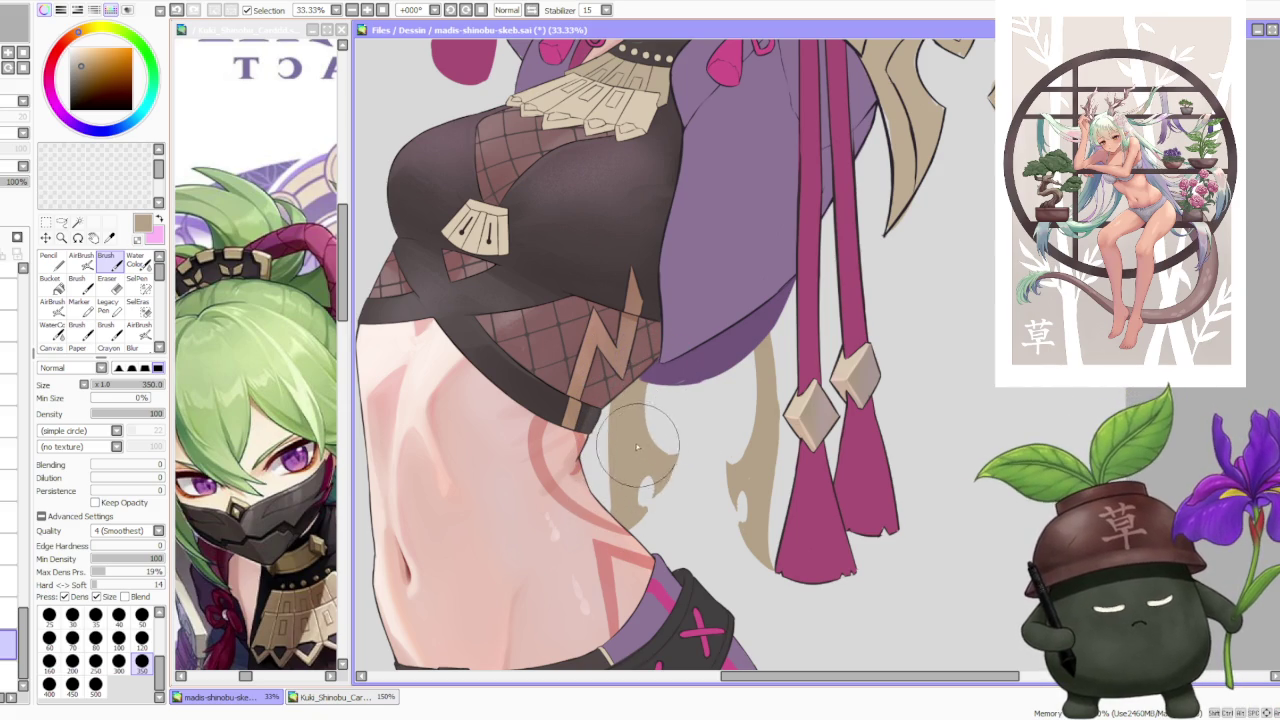
pyautogui.scroll(1, 636, 480)
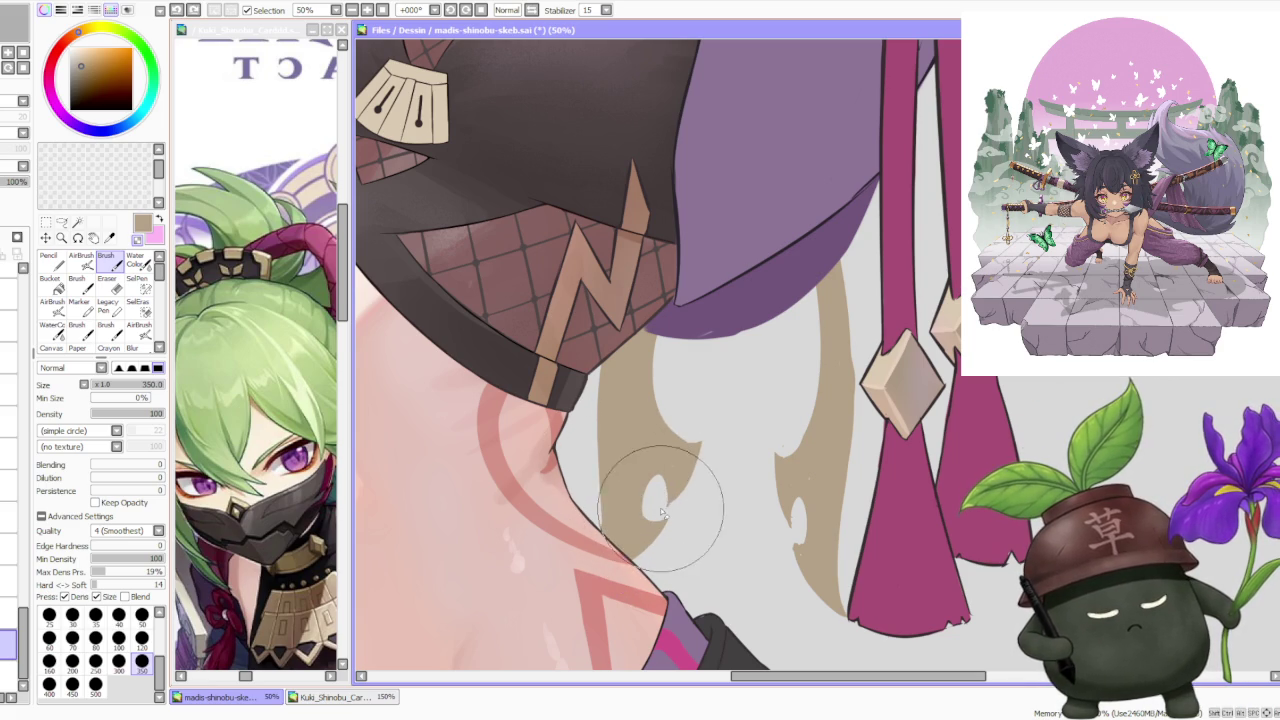
pyautogui.moveTo(673, 508); pyautogui.dragTo(665, 400)
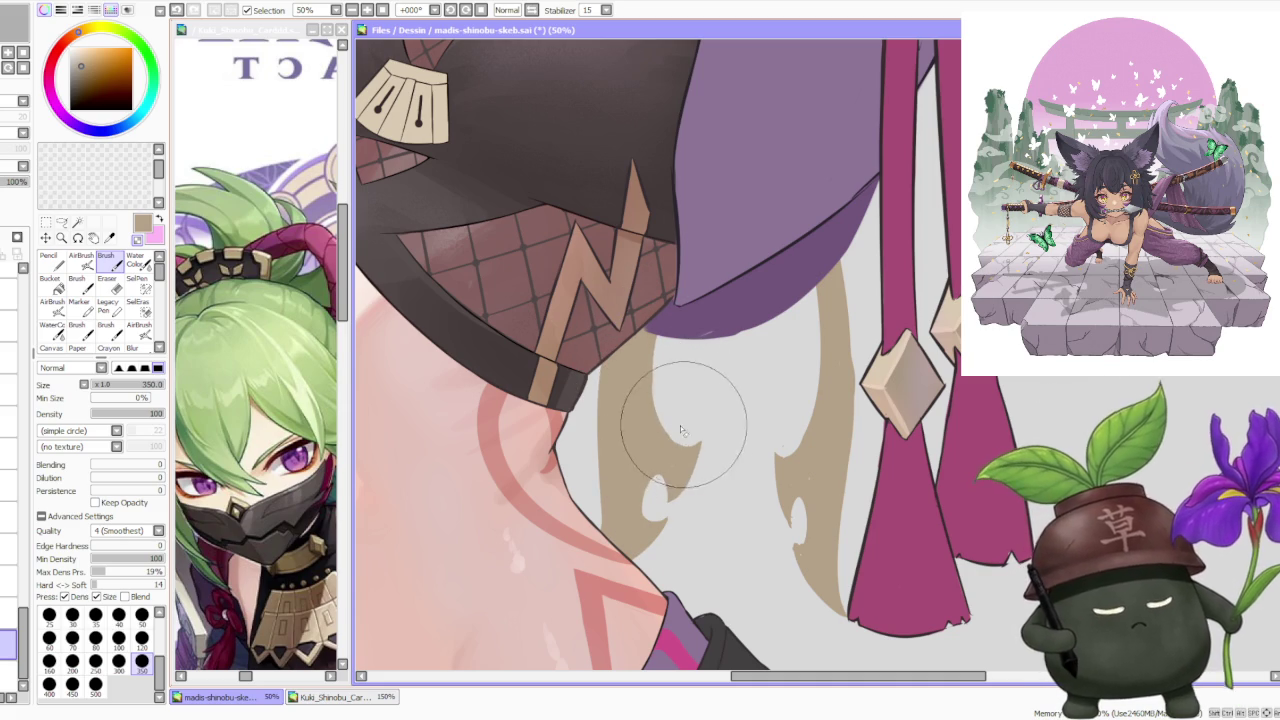
# Try strokes along the beige hair strand, undoing the ones that don't fit.
pyautogui.scroll(-1, 684, 423)
pyautogui.scroll(-1, 697, 330)
pyautogui.scroll(2, 697, 332)
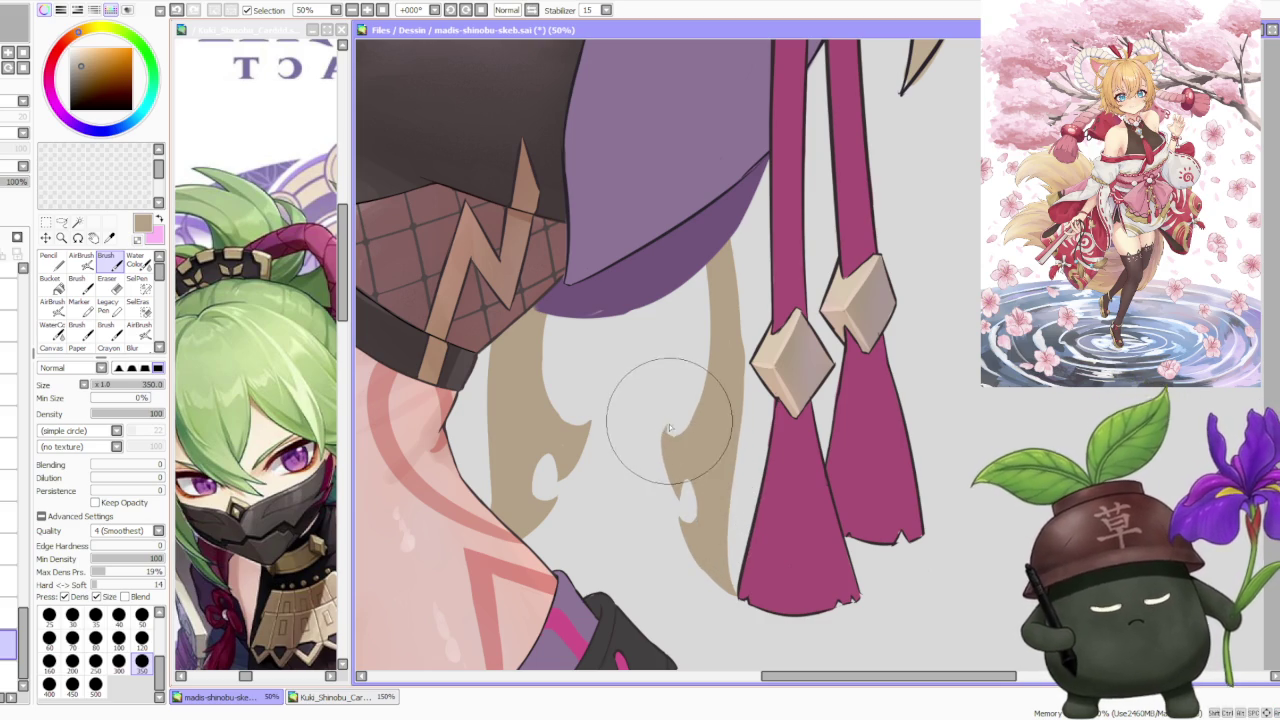
pyautogui.moveTo(668, 443); pyautogui.dragTo(683, 495)
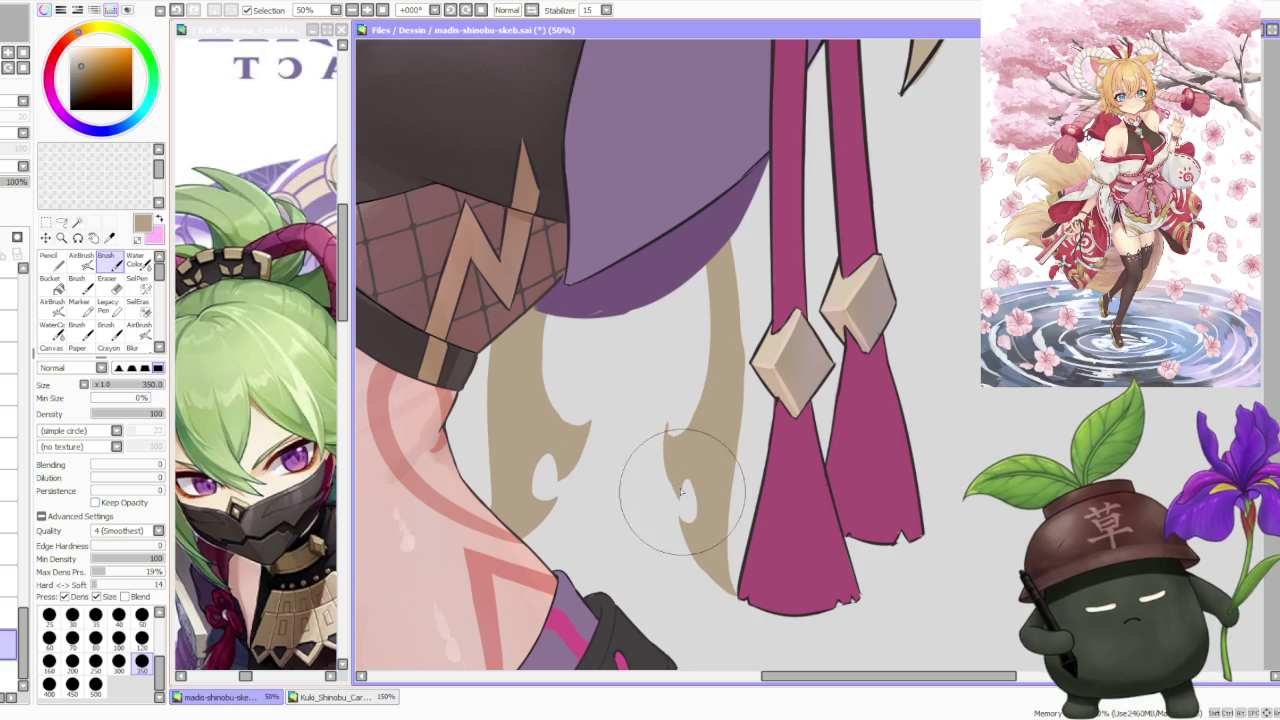
pyautogui.hotkey('ctrl', 'z')
pyautogui.moveTo(651, 423); pyautogui.dragTo(651, 457)
pyautogui.hotkey('ctrl', 'z')
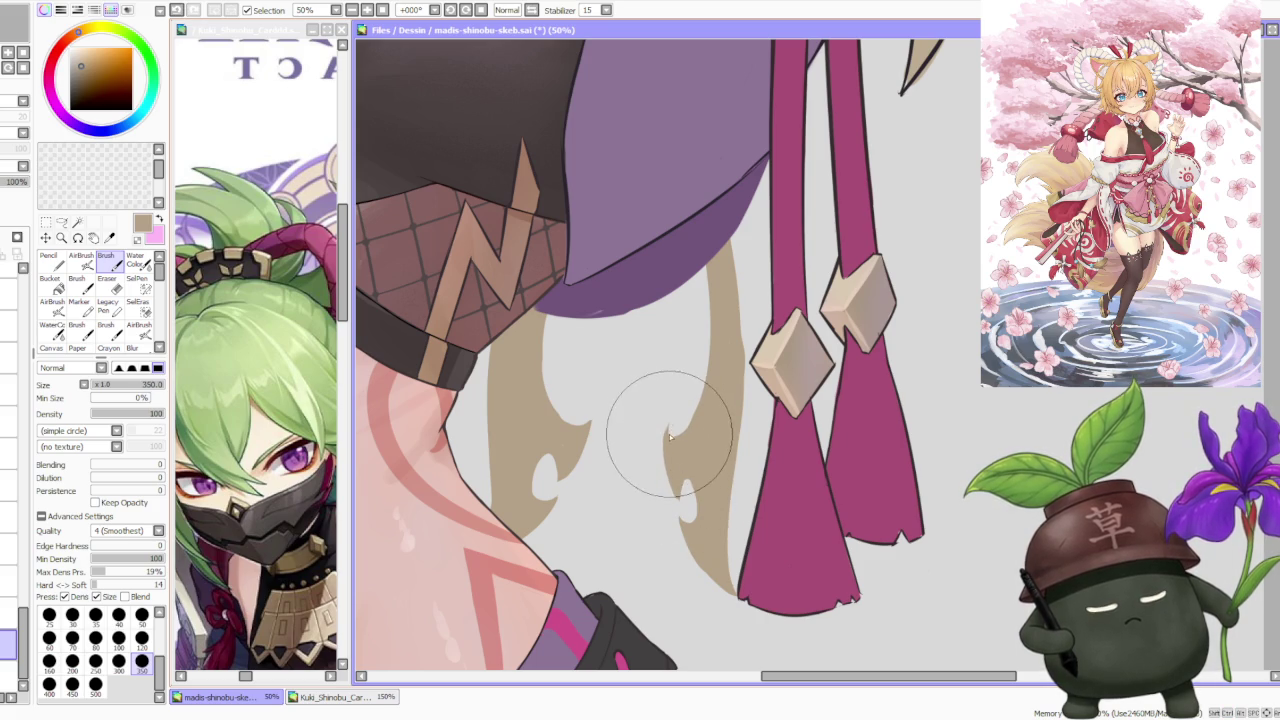
pyautogui.hotkey('ctrl', 'z')
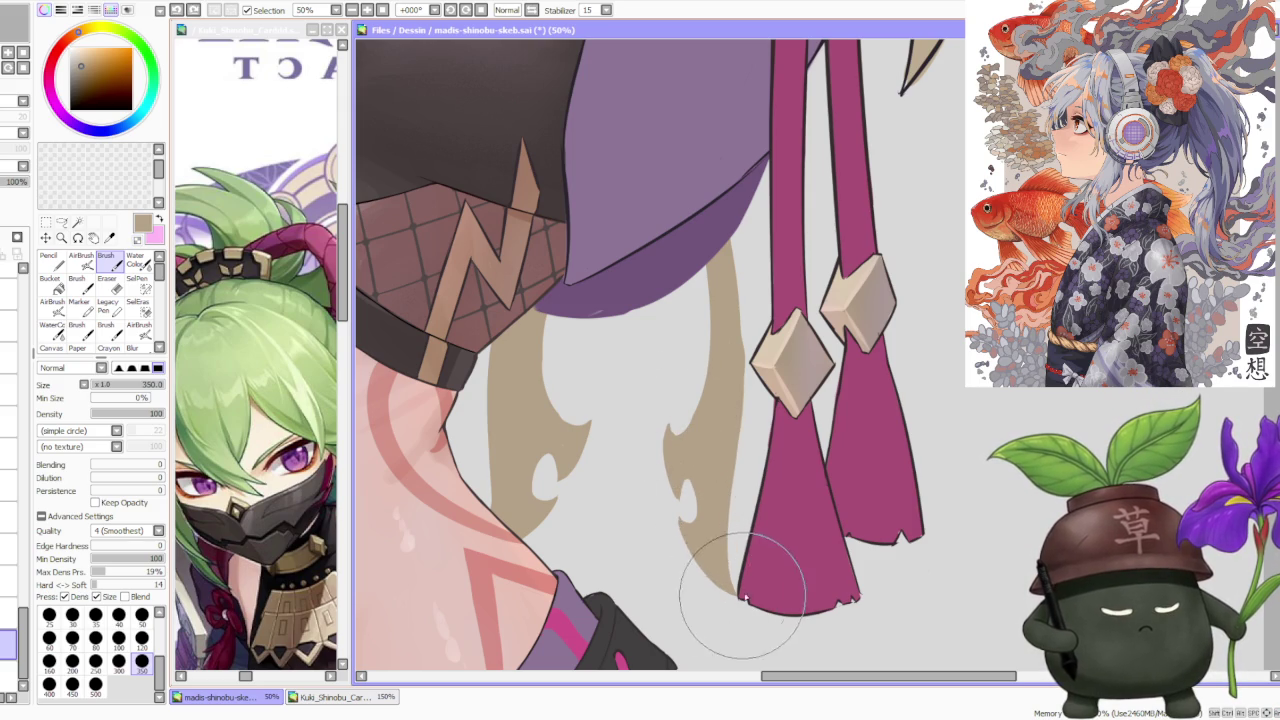
pyautogui.scroll(-1, 687, 515)
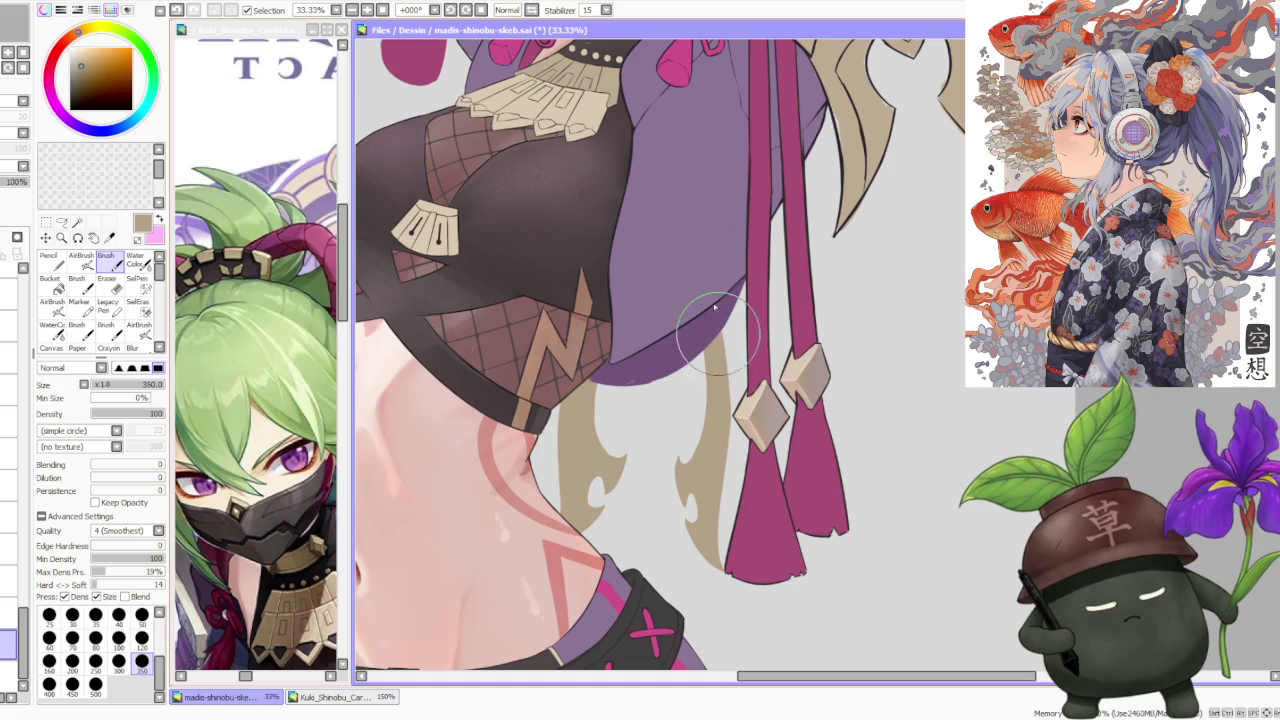
# Check the figure zoomed out and back in, then sample a dark brown from the artwork.
pyautogui.scroll(-3, 710, 350)
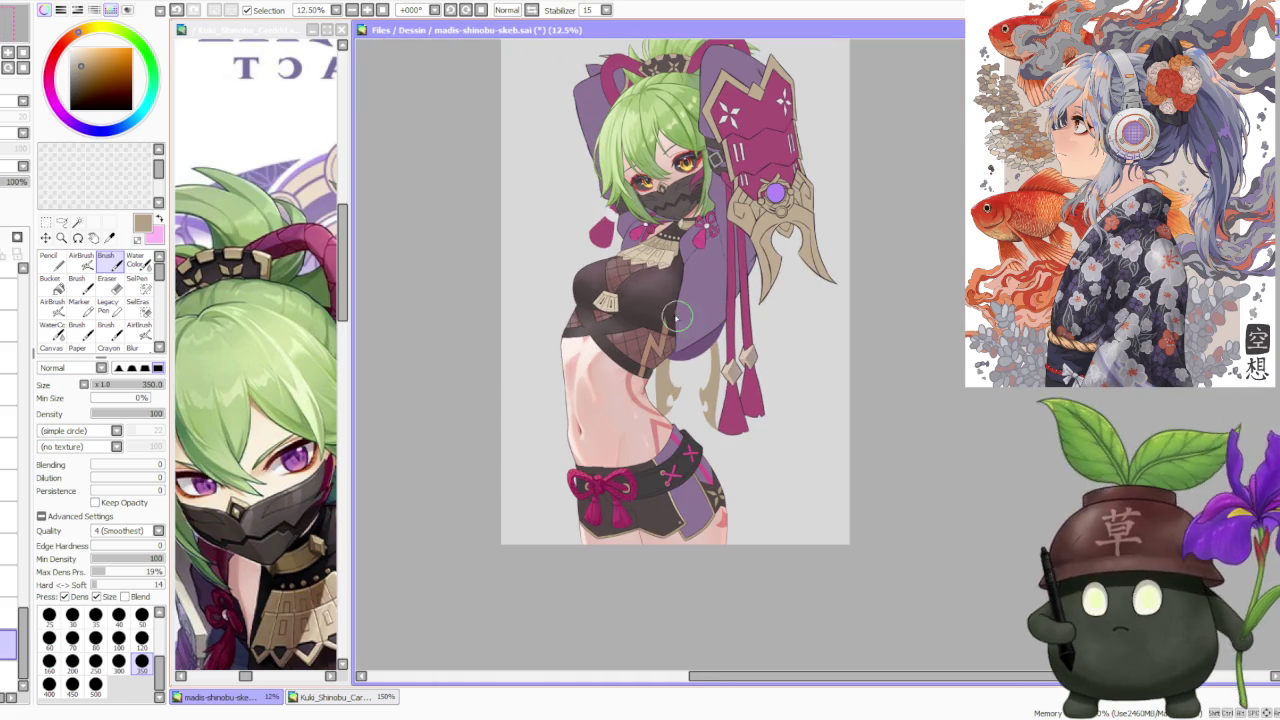
pyautogui.scroll(3, 679, 318)
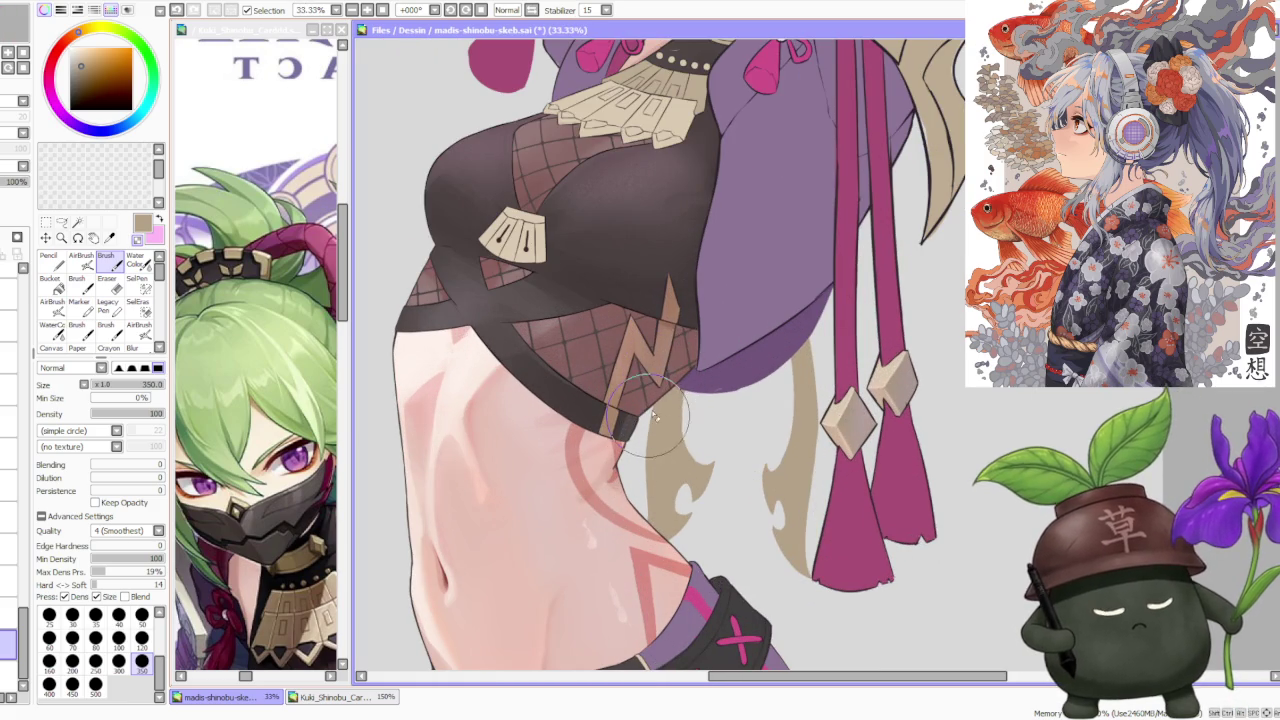
pyautogui.scroll(-1, 650, 425)
pyautogui.scroll(2, 680, 390)
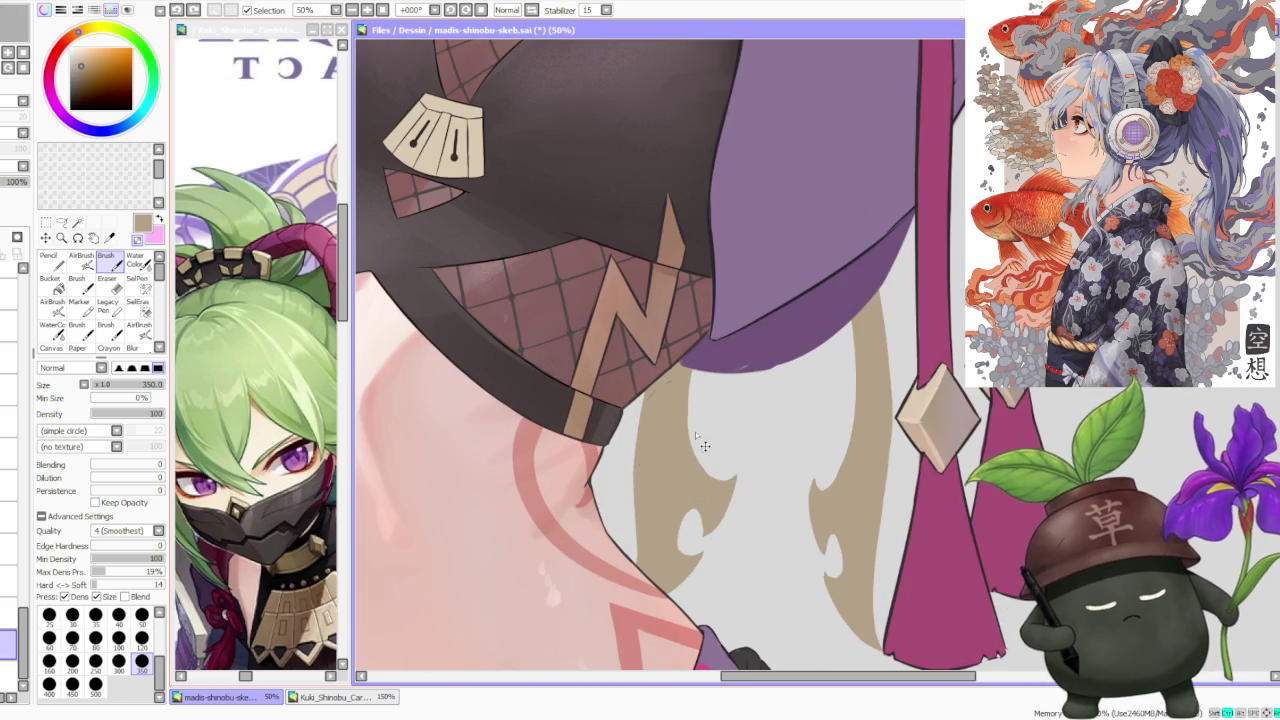
pyautogui.scroll(-1, 710, 350)
pyautogui.scroll(-1, 760, 310)
pyautogui.scroll(-1, 790, 292)
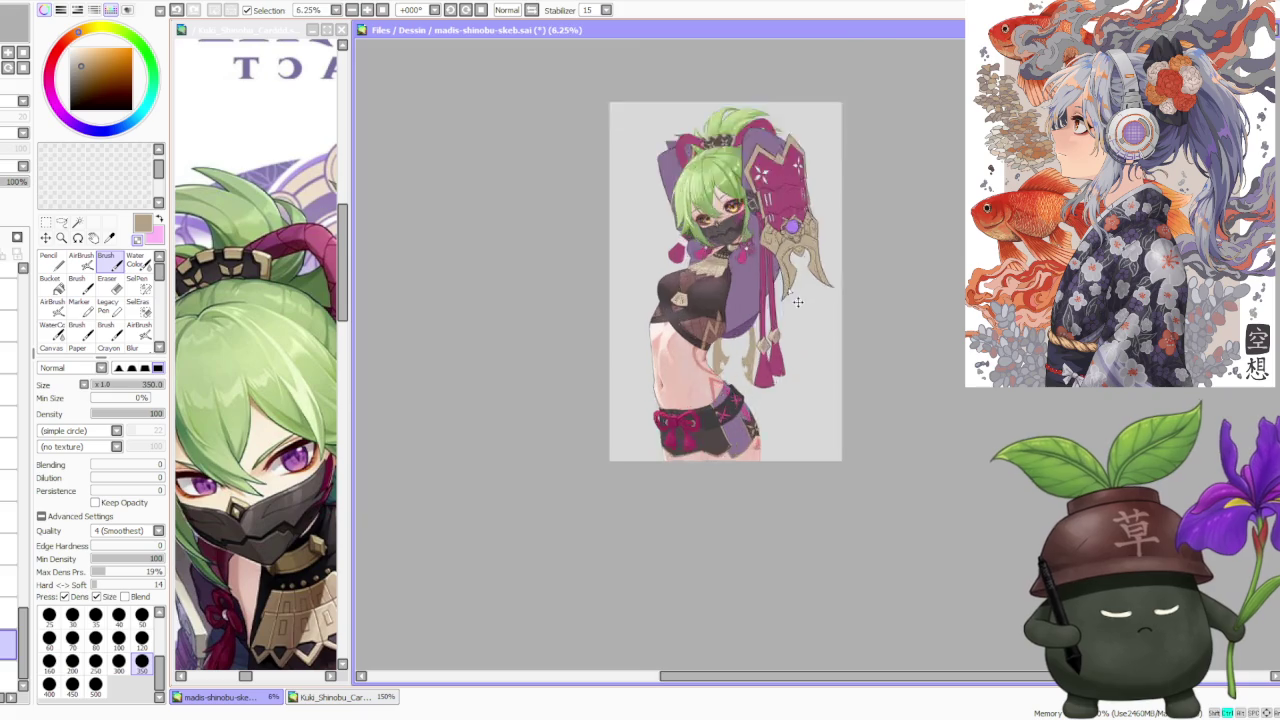
pyautogui.scroll(2, 791, 292)
pyautogui.scroll(-1, 657, 366)
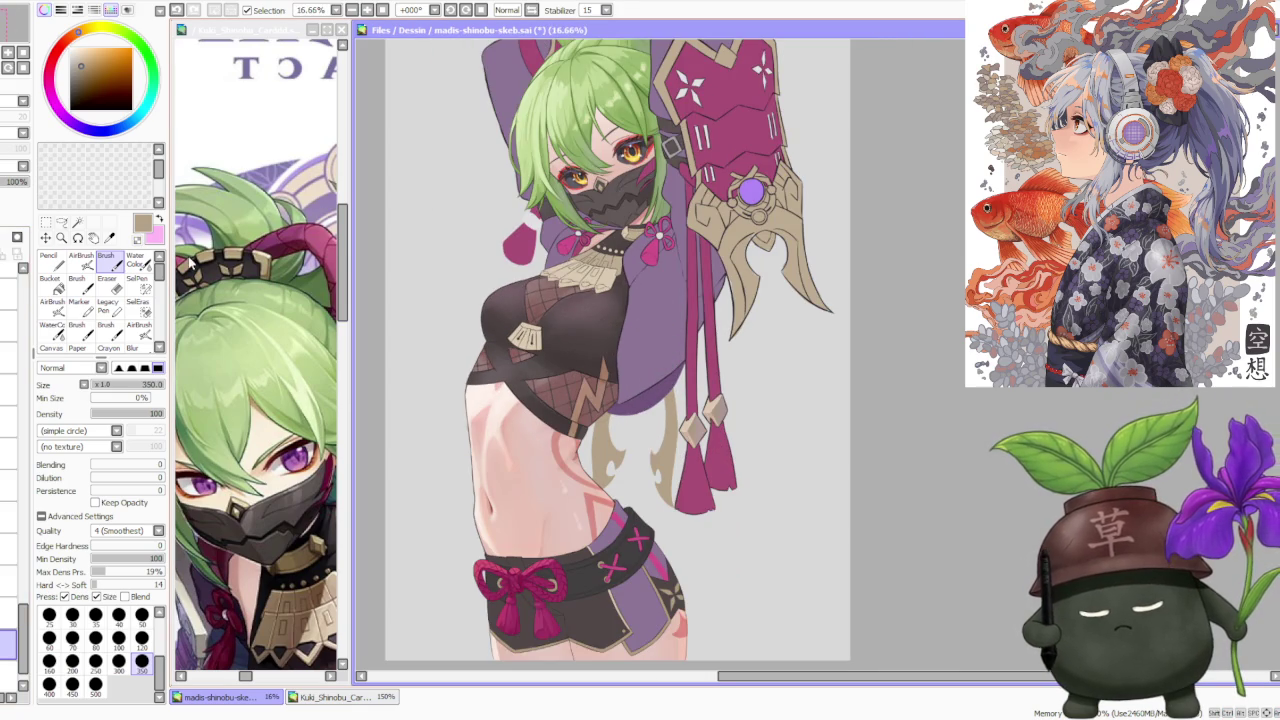
pyautogui.scroll(1, 635, 401)
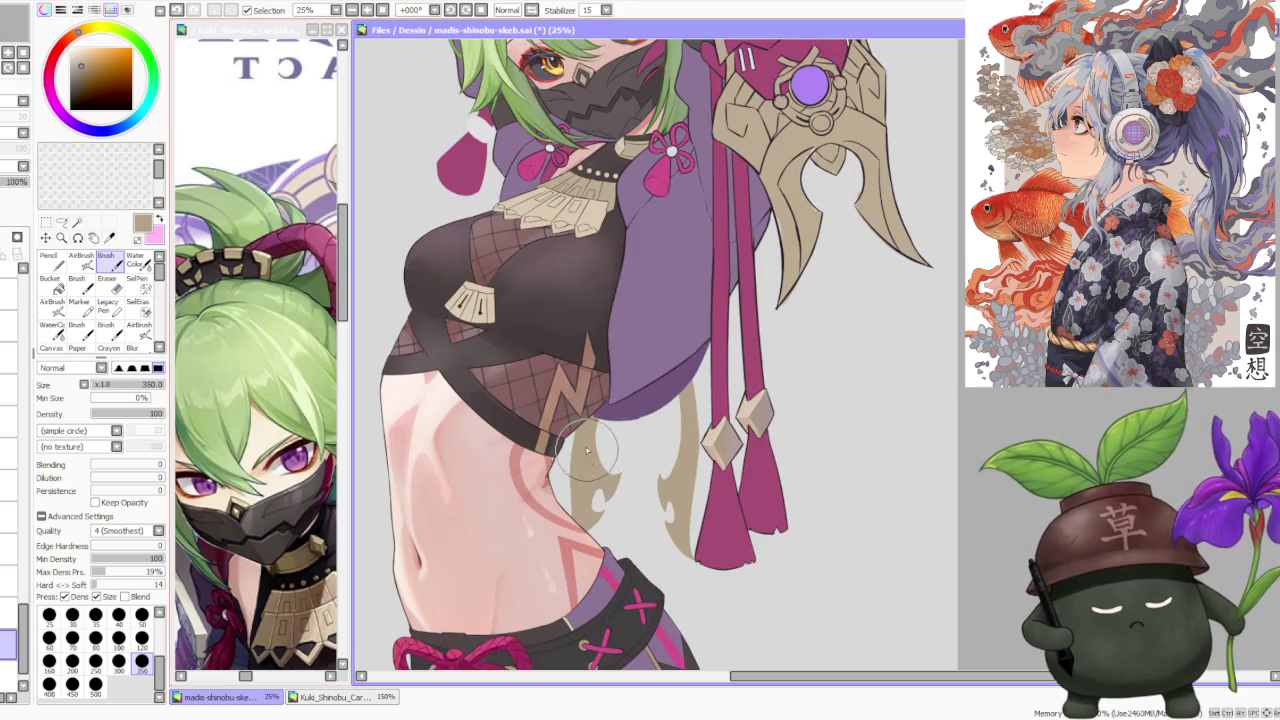
pyautogui.scroll(1, 587, 453)
pyautogui.scroll(1, 600, 400)
pyautogui.keyDown('alt'); pyautogui.click(550, 432); pyautogui.keyUp('alt')
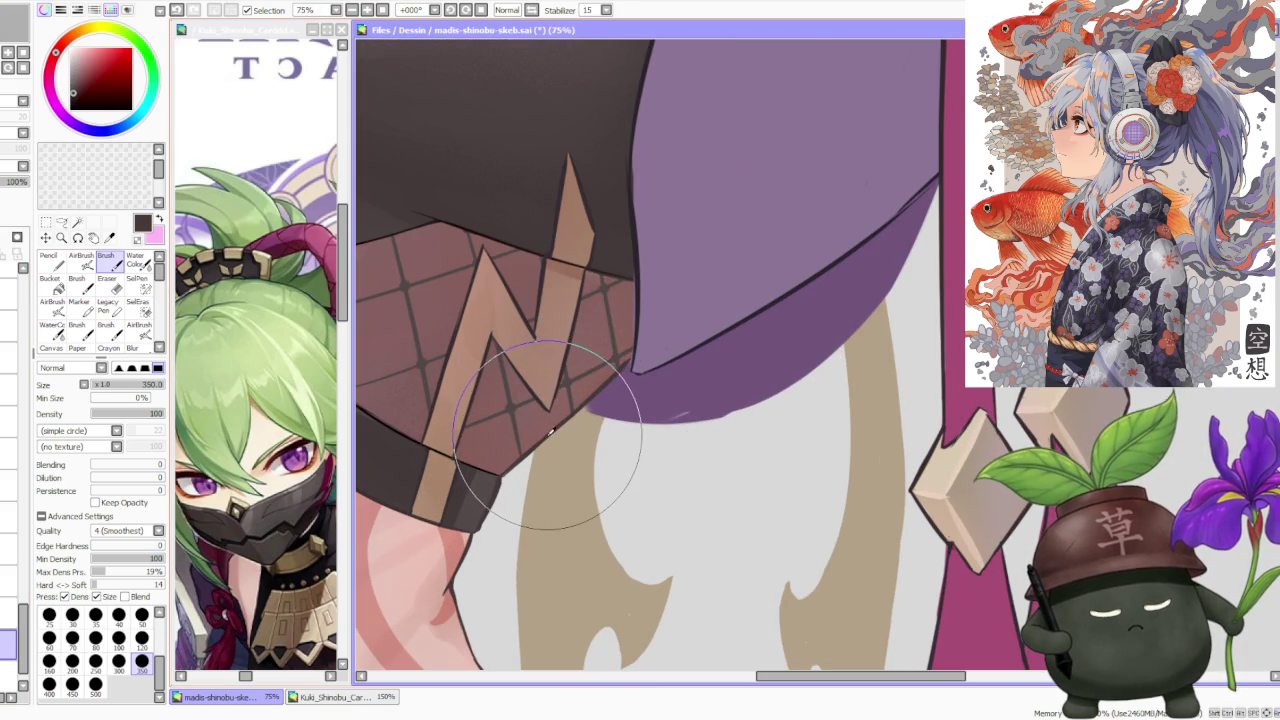
# Pick a deep red shade in the colour square and review the hair strands beside the tassels.
pyautogui.scroll(-2, 545, 420)
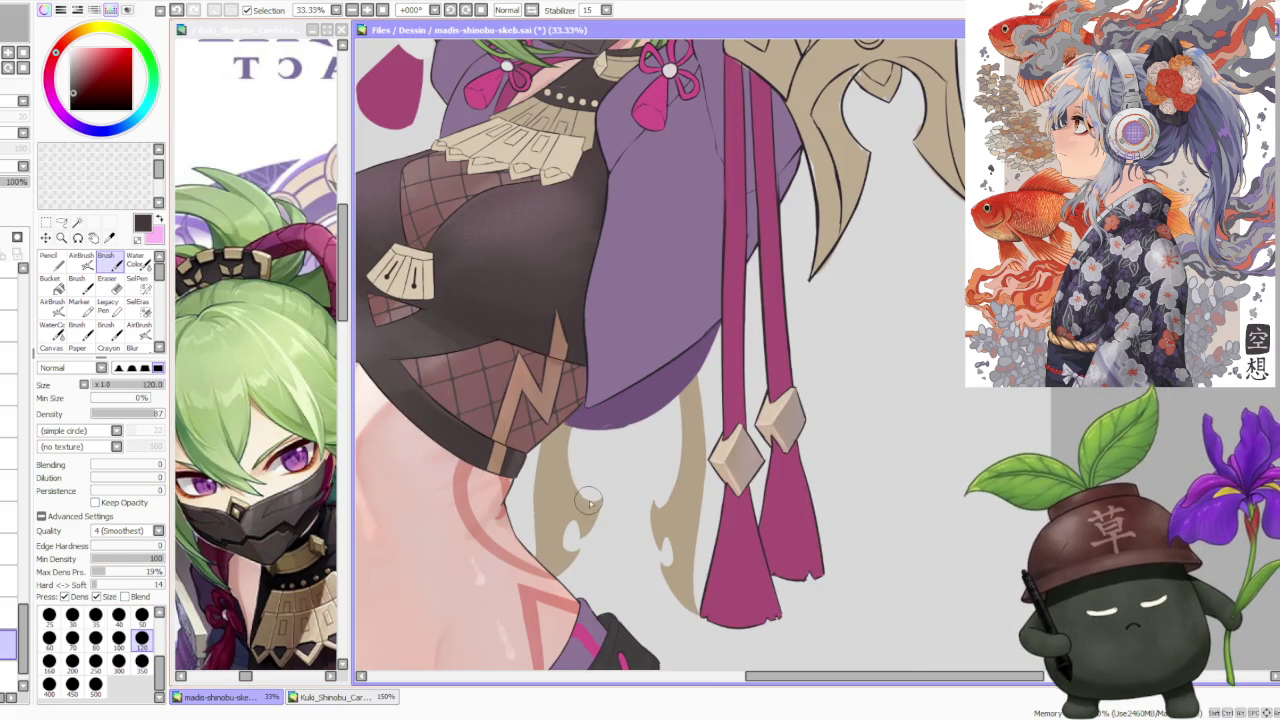
pyautogui.click(78, 86)
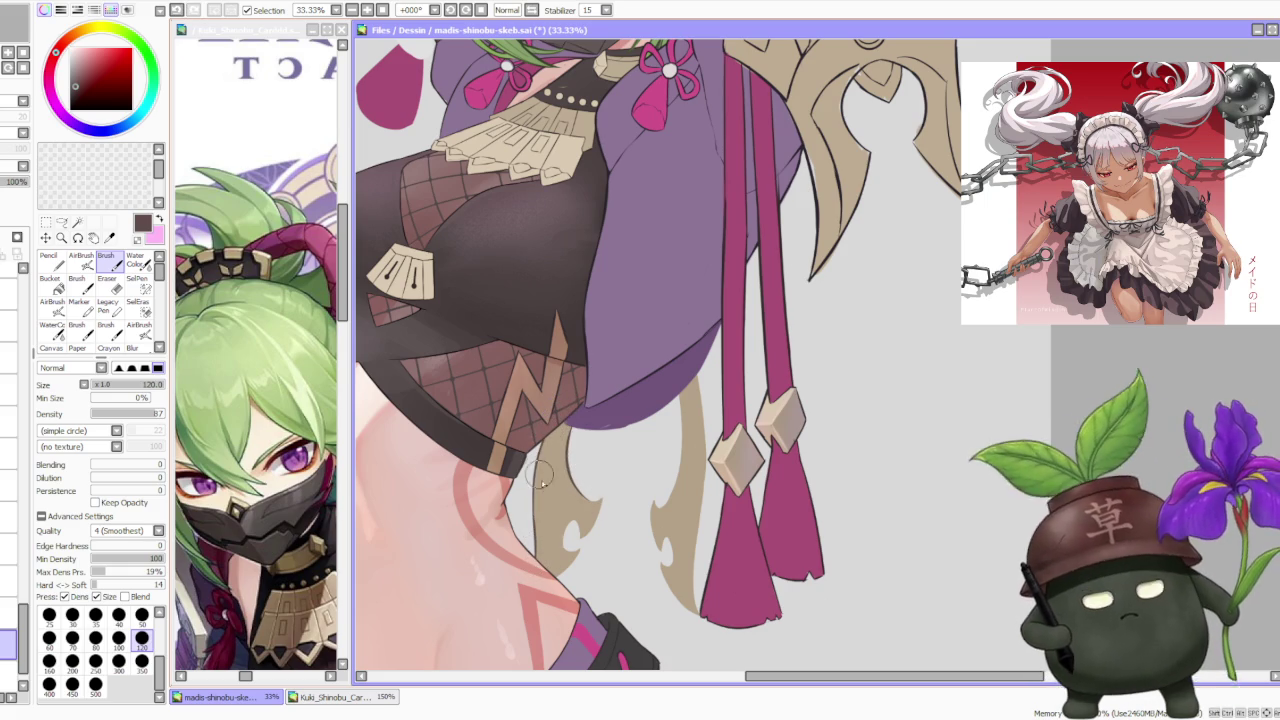
pyautogui.scroll(-2, 560, 420)
pyautogui.scroll(3, 577, 404)
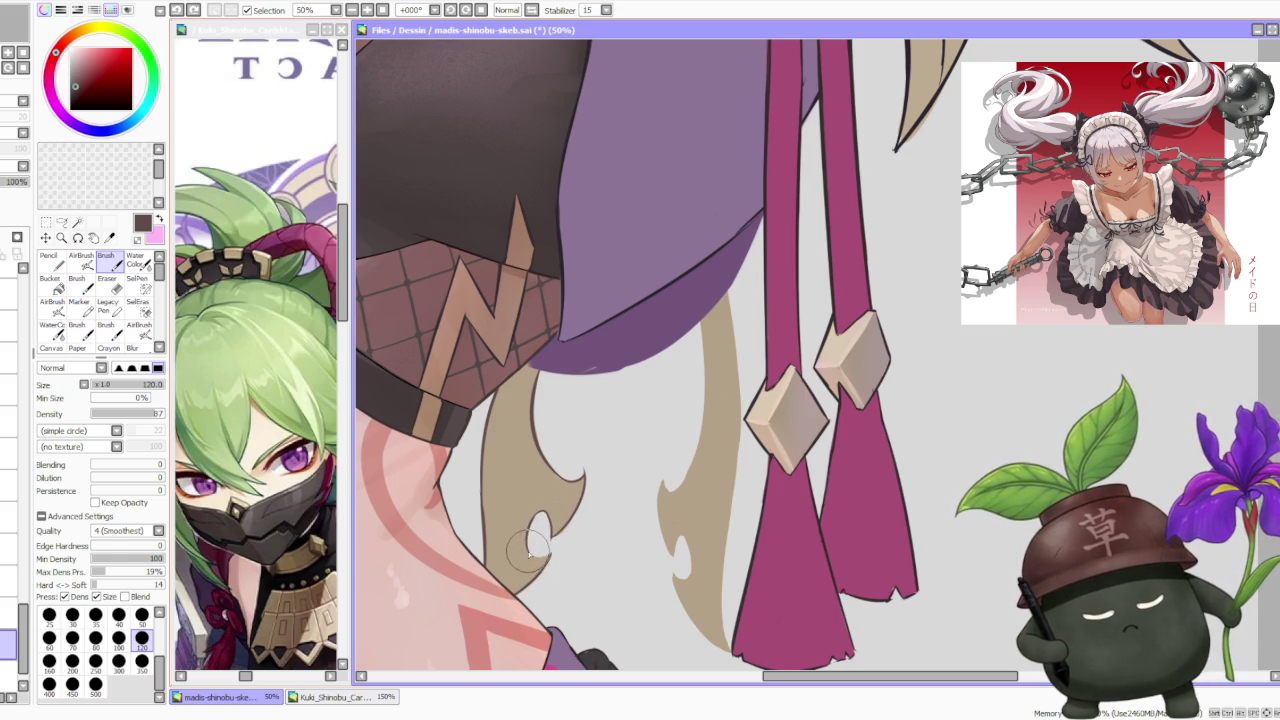
pyautogui.scroll(-1, 600, 470)
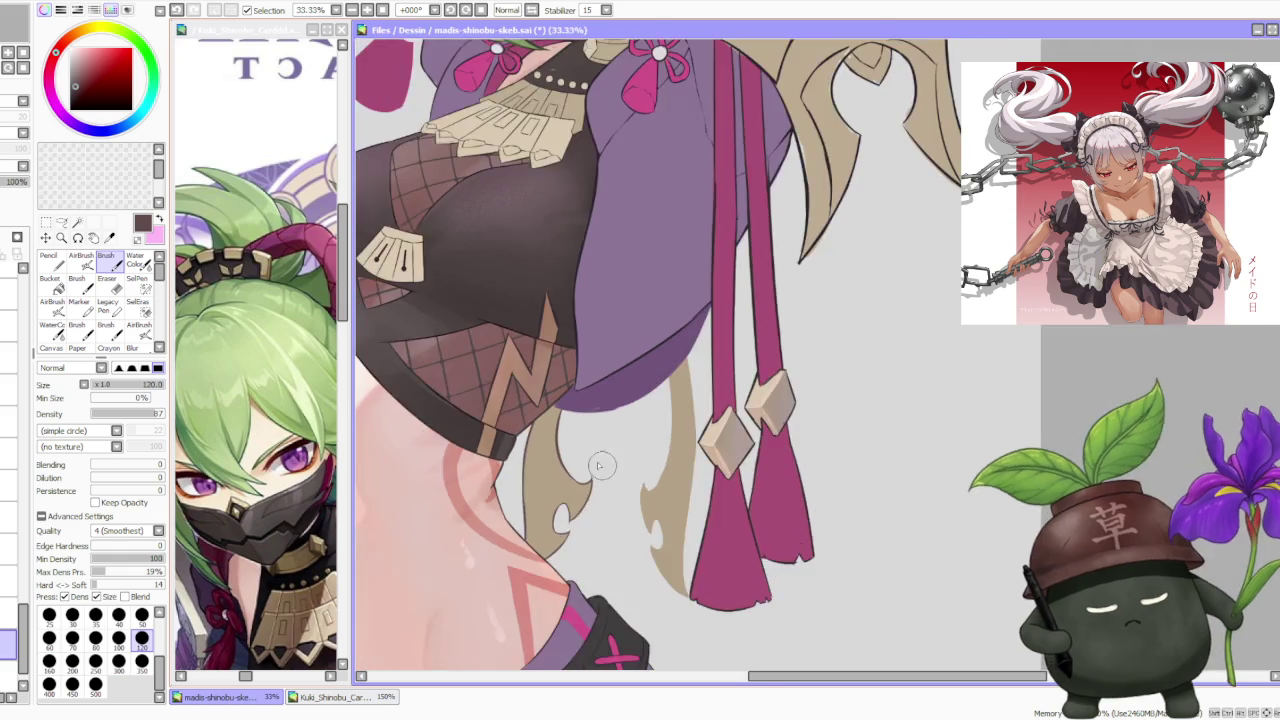
pyautogui.scroll(2, 600, 470)
pyautogui.scroll(-1, 590, 465)
pyautogui.scroll(-1, 590, 465)
pyautogui.scroll(1, 600, 500)
pyautogui.scroll(1, 620, 555)
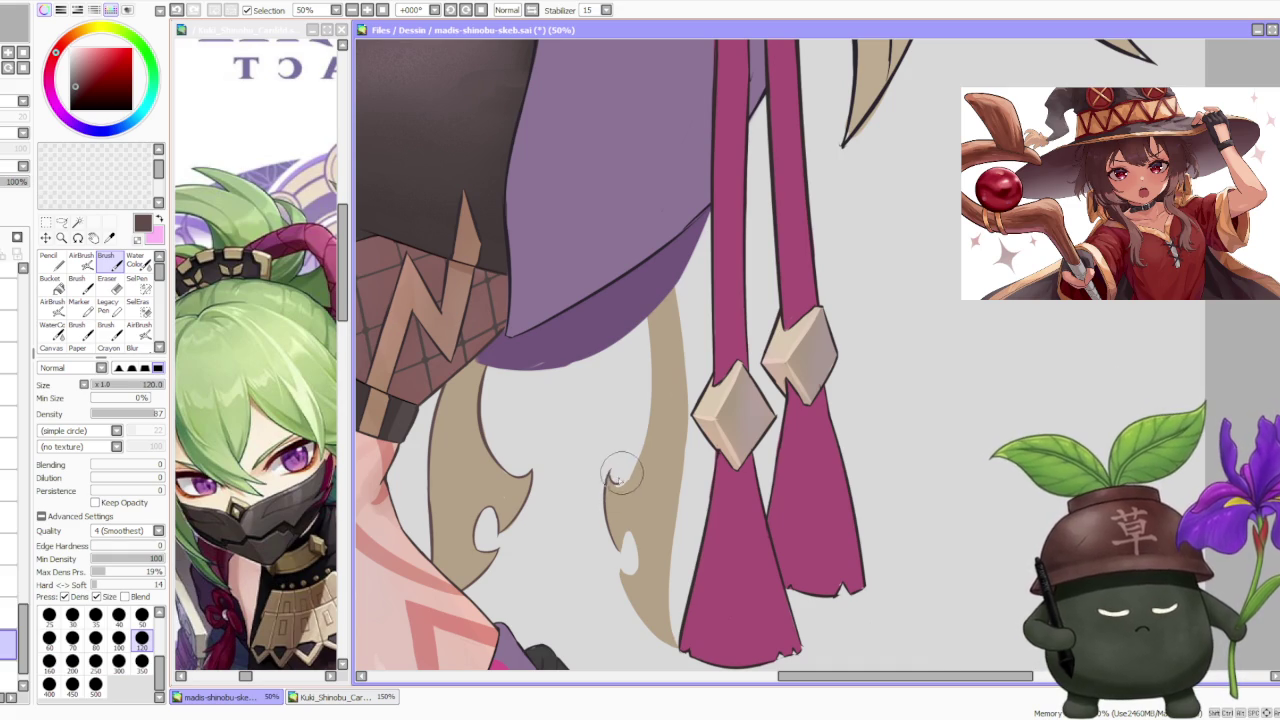
pyautogui.scroll(-1, 641, 484)
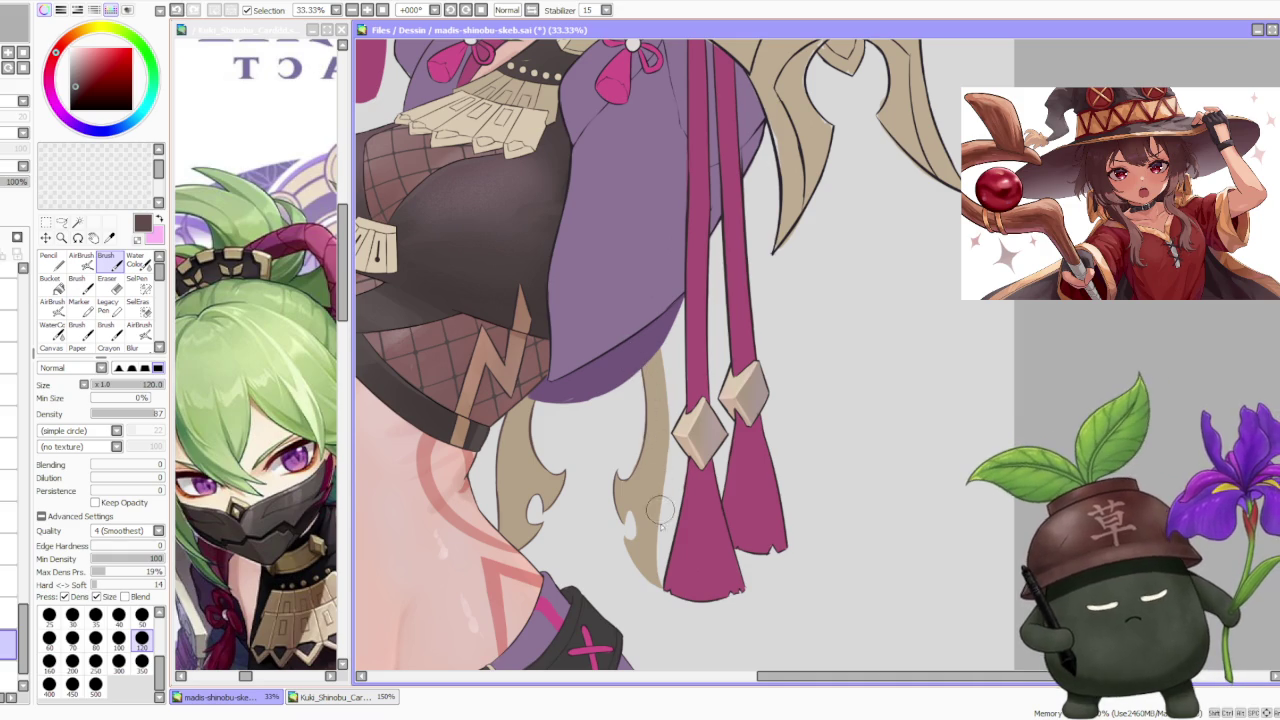
pyautogui.scroll(1, 660, 566)
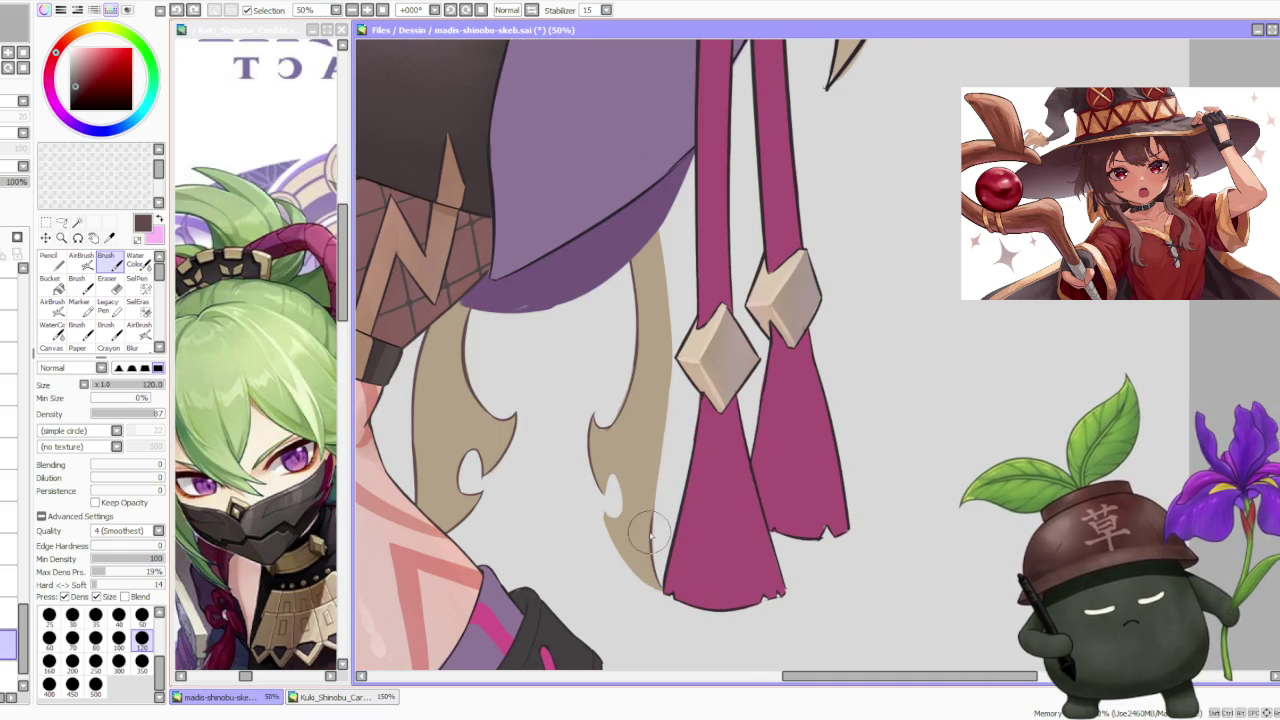
pyautogui.scroll(-3, 660, 450)
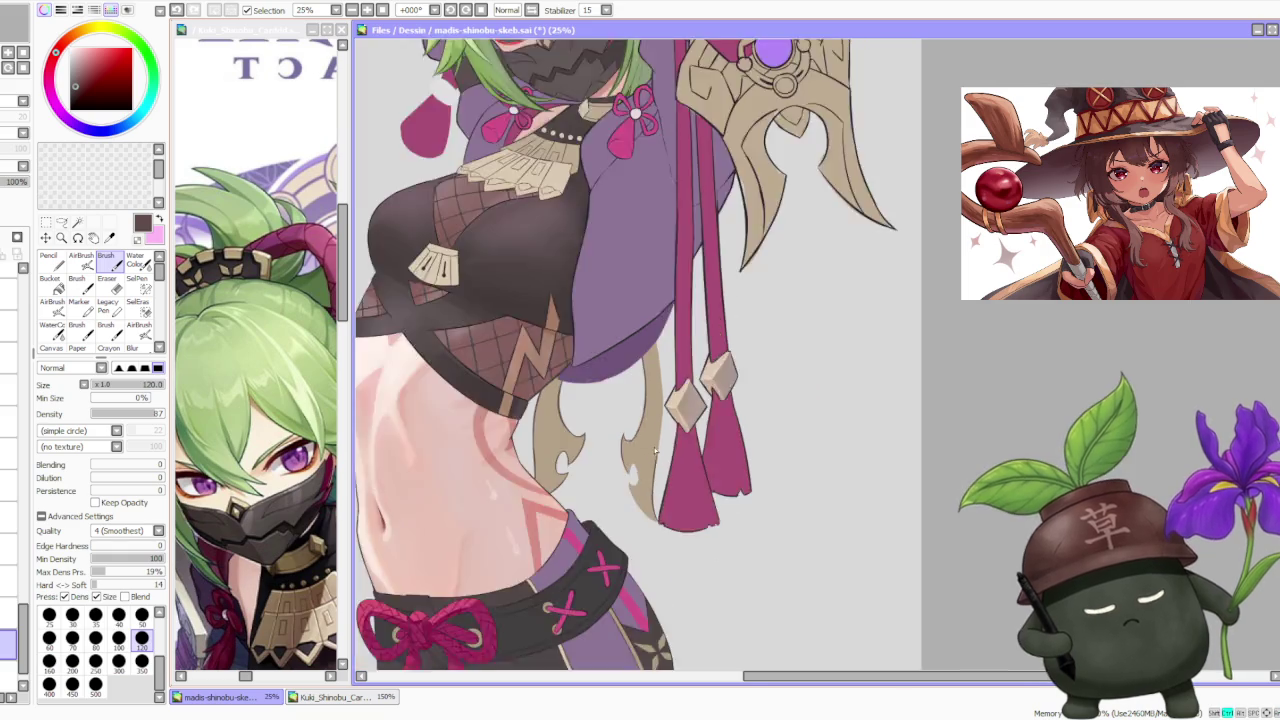
# Mirror the canvas horizontally to check the drawing, then flip it back.
pyautogui.scroll(-2, 660, 450)
pyautogui.scroll(-2, 660, 450)
pyautogui.press('h')
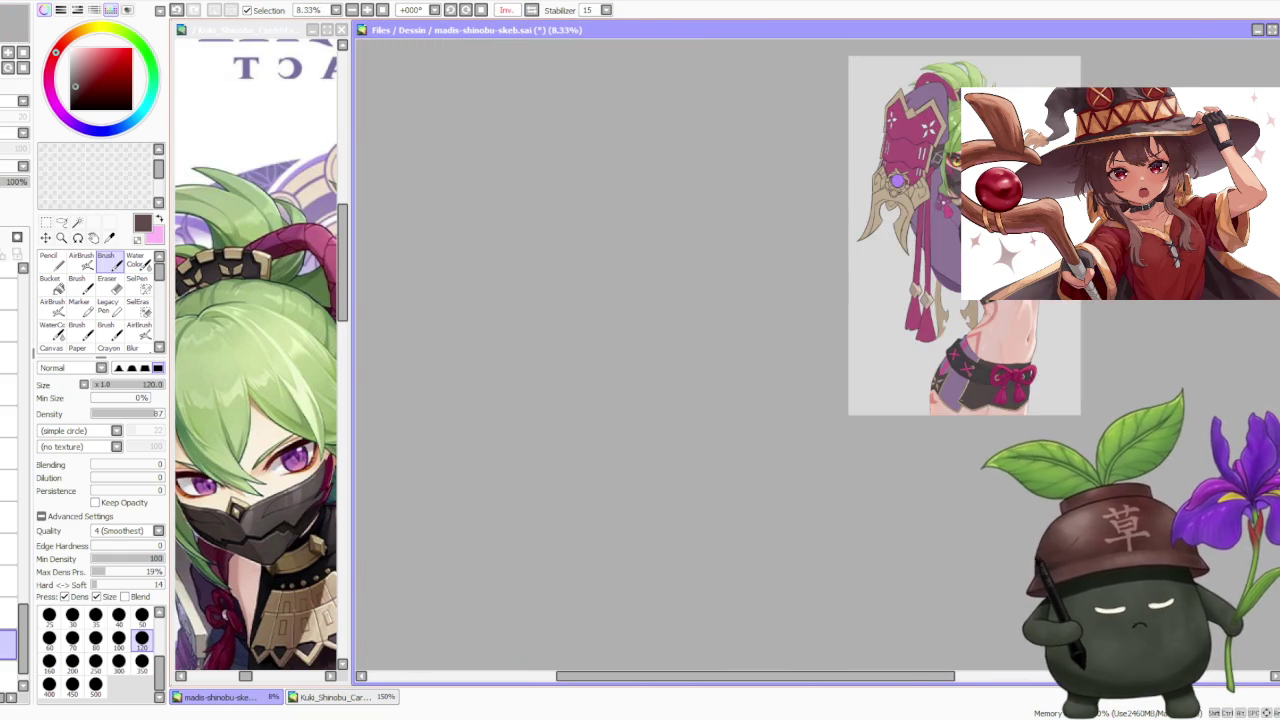
pyautogui.scroll(2, 780, 490)
pyautogui.scroll(2, 780, 490)
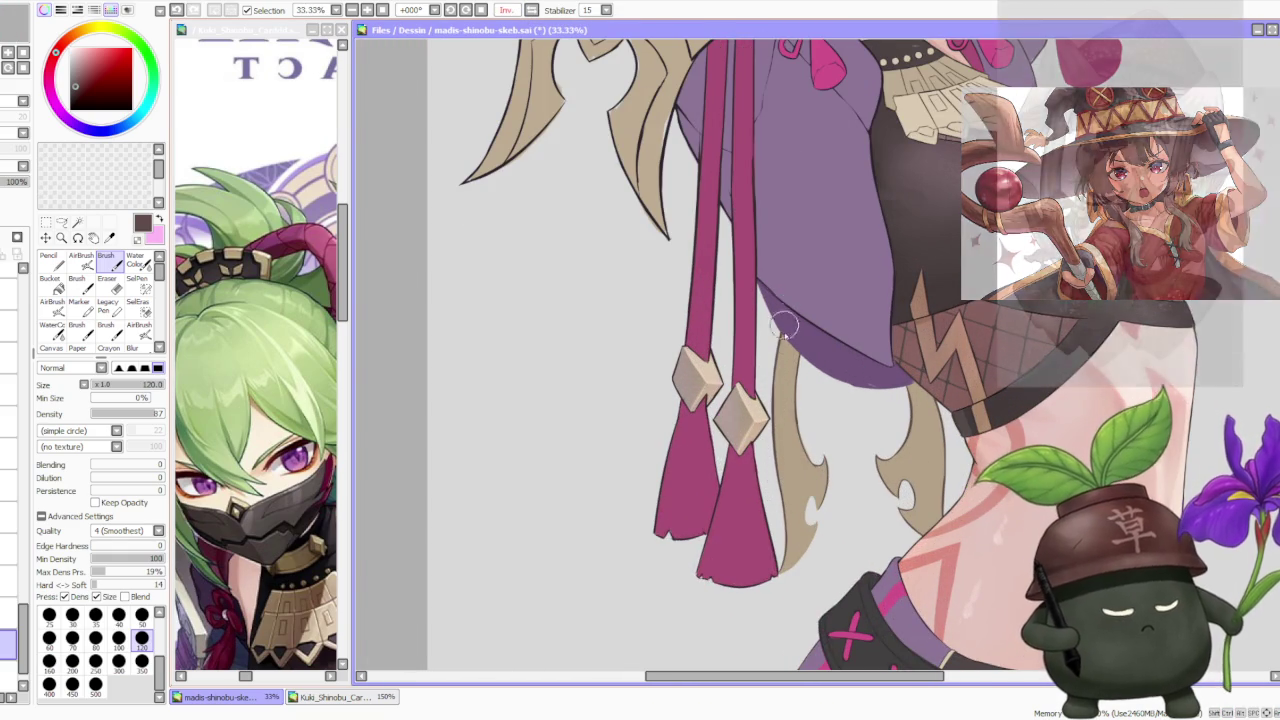
pyautogui.scroll(-1, 790, 400)
pyautogui.press('h')
# Trace a thin dark line along the left edge of the tan strand's tip.
pyautogui.scroll(-1, 766, 300)
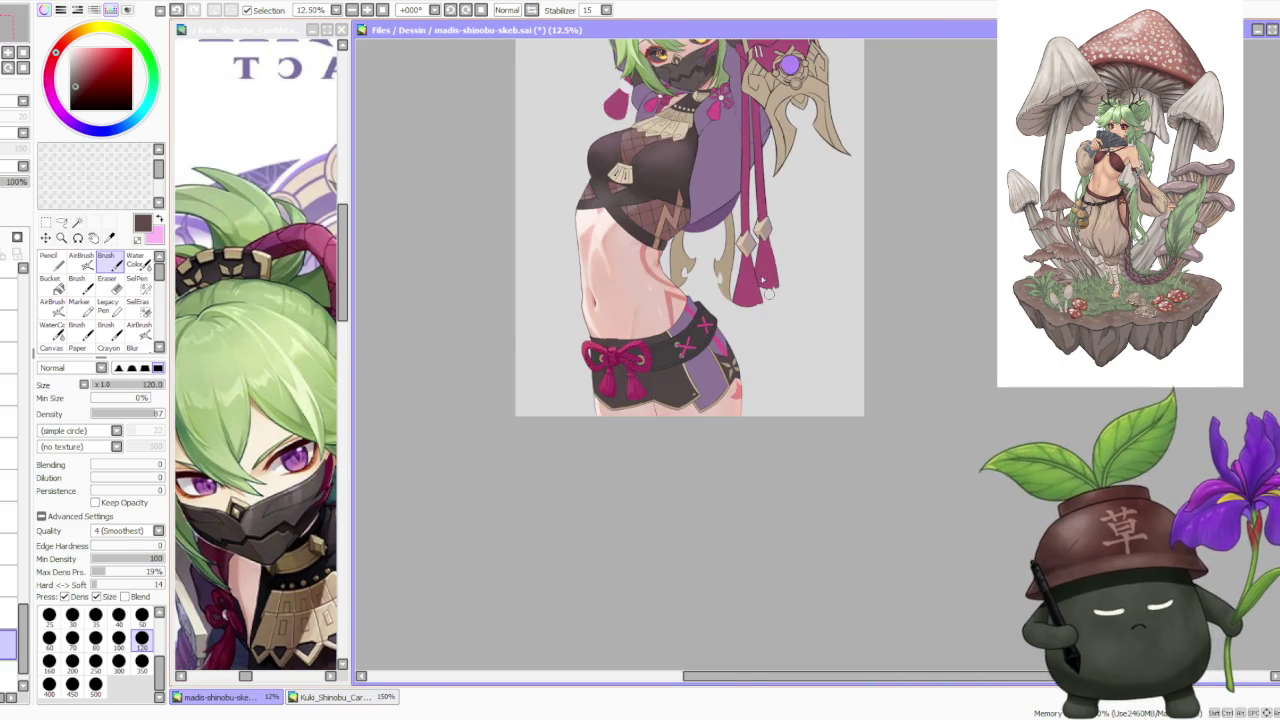
pyautogui.scroll(3, 730, 305)
pyautogui.scroll(1, 710, 340)
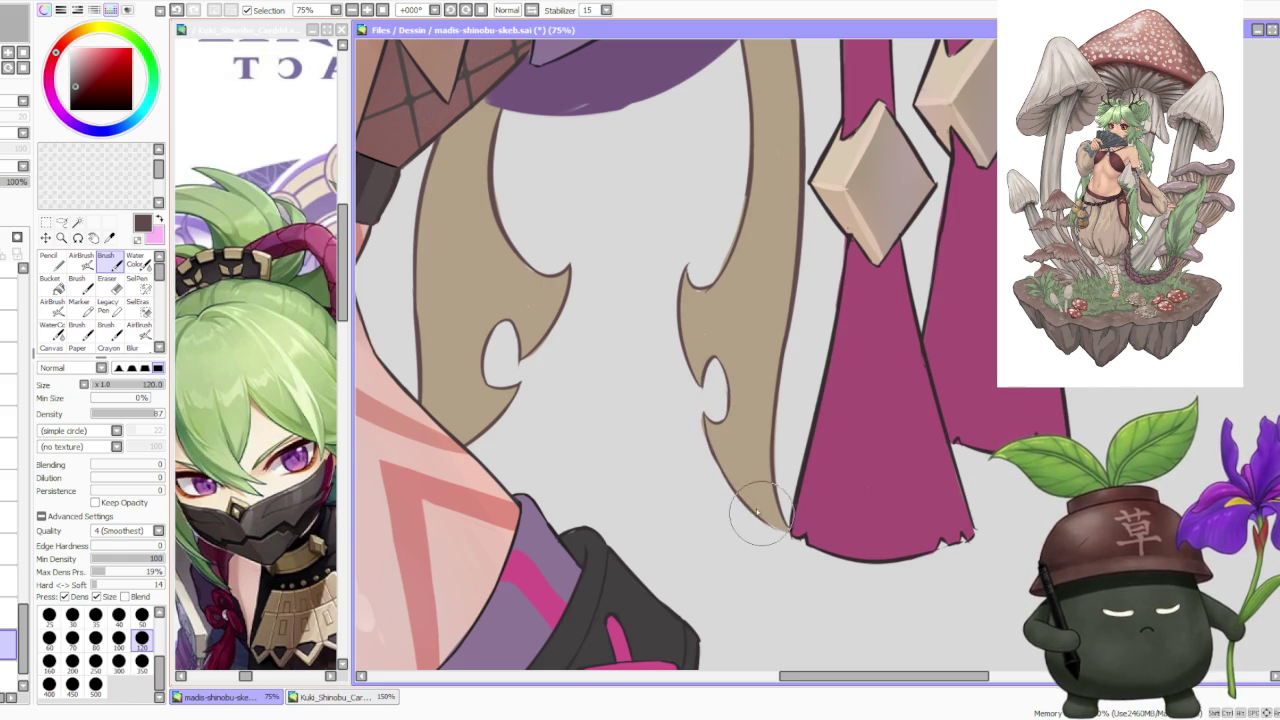
pyautogui.moveTo(714, 443)
pyautogui.mouseDown()
pyautogui.moveTo(757, 520)
pyautogui.moveTo(800, 537)
pyautogui.mouseUp()
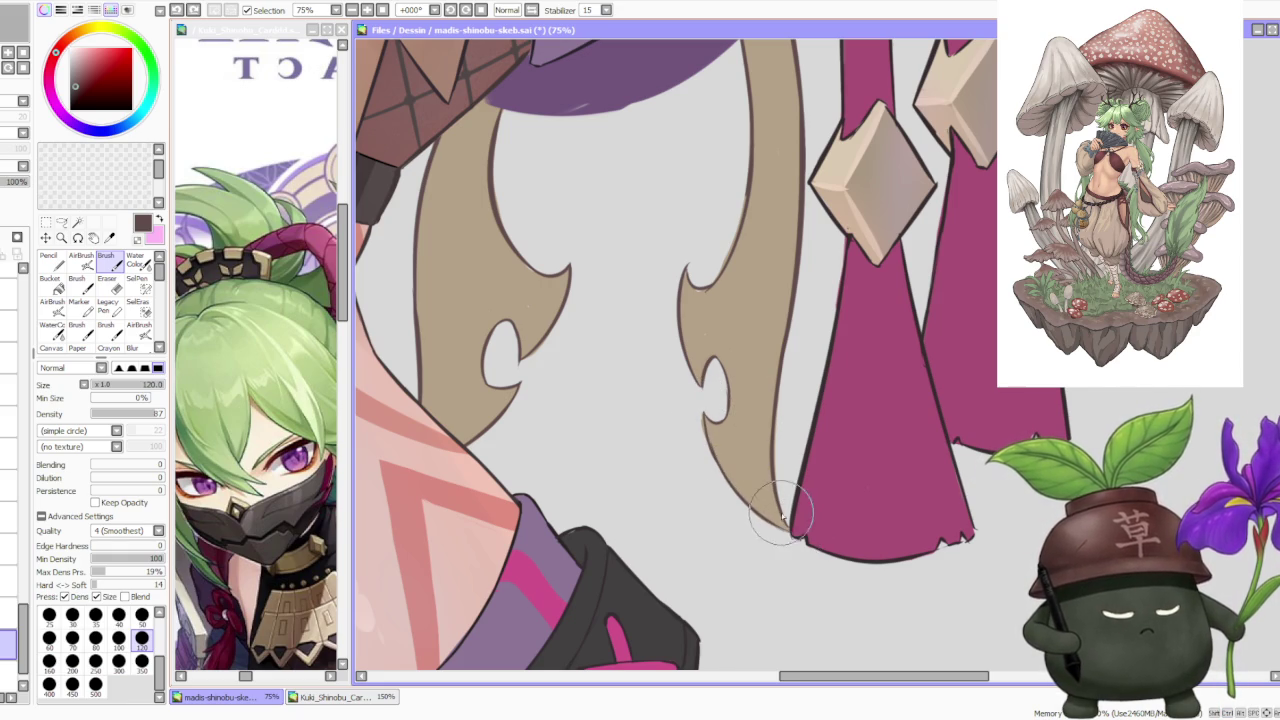
pyautogui.scroll(-3, 760, 470)
pyautogui.scroll(-2, 765, 362)
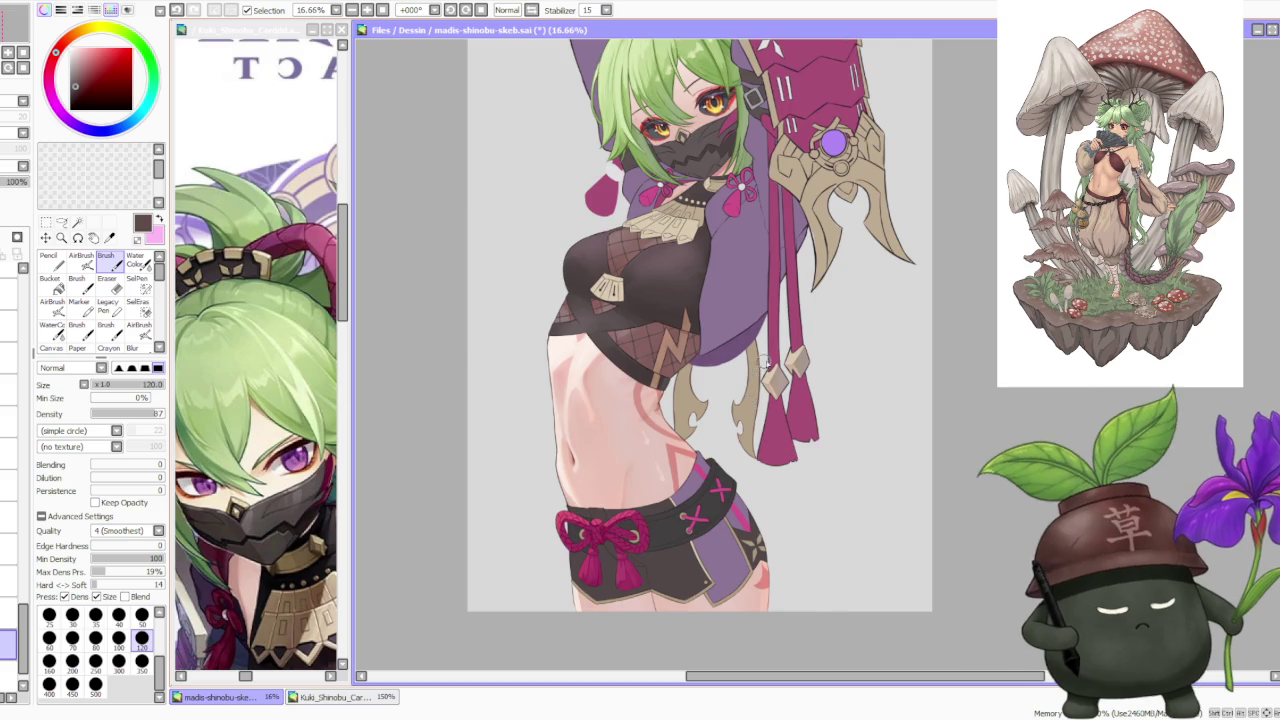
pyautogui.scroll(-2, 767, 360)
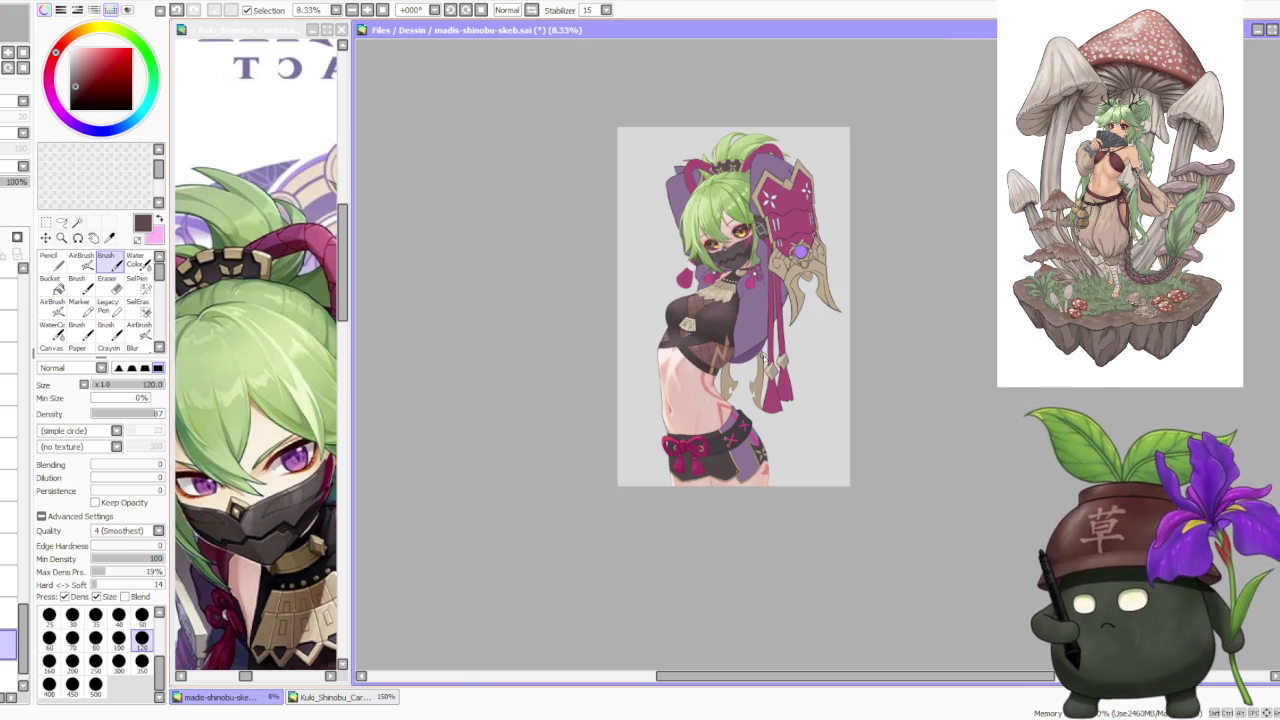
pyautogui.scroll(3, 769, 367)
pyautogui.scroll(1, 769, 367)
pyautogui.scroll(1, 769, 367)
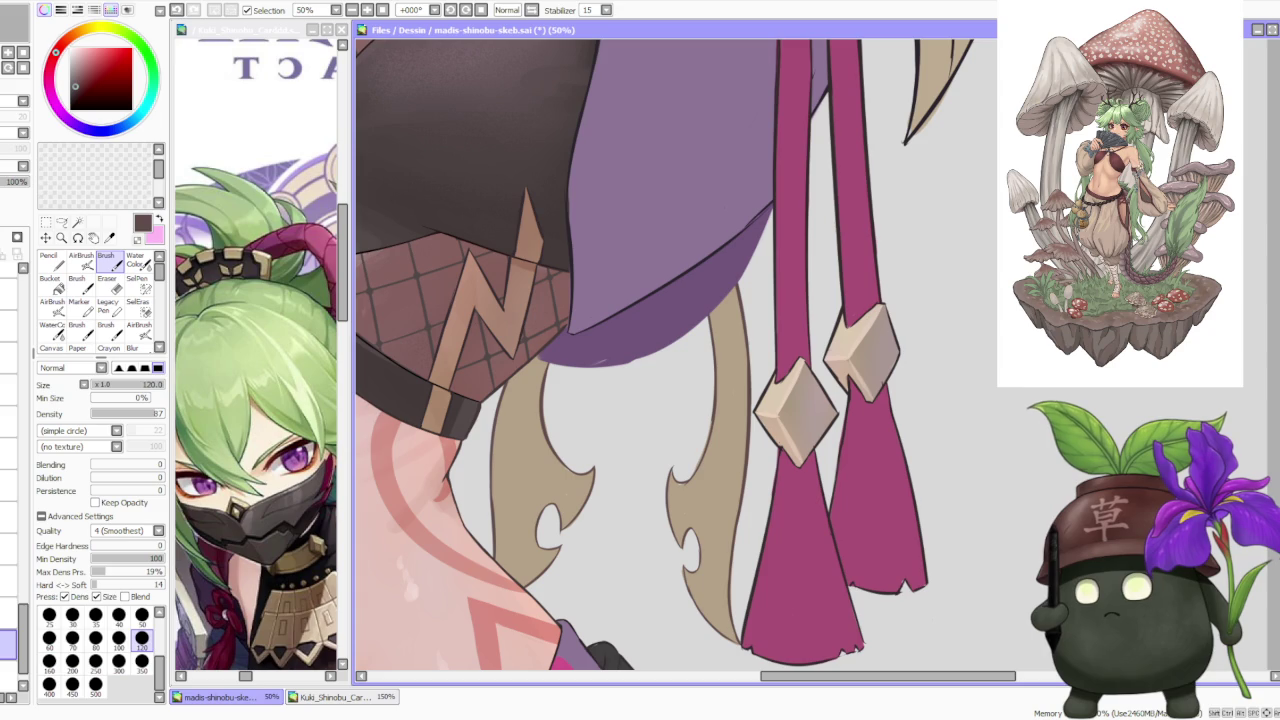
pyautogui.hotkey('alt', 'Tab')
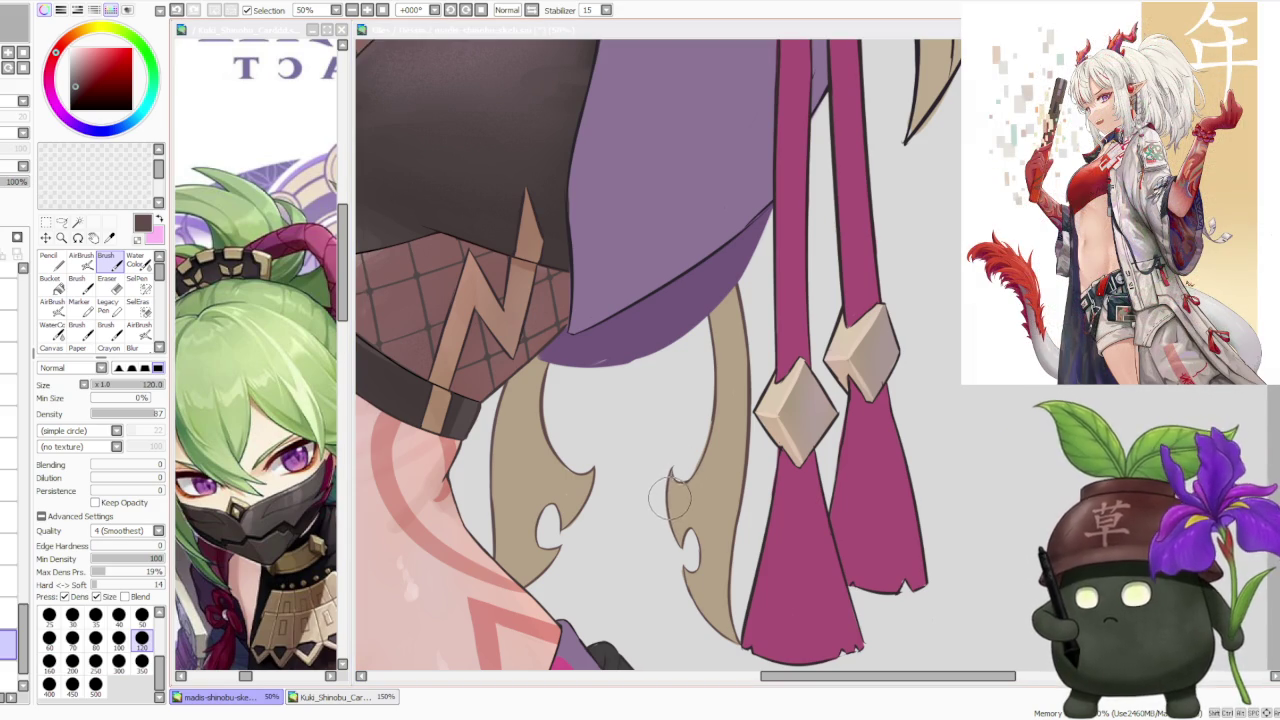
pyautogui.hotkey('alt', 'Tab')
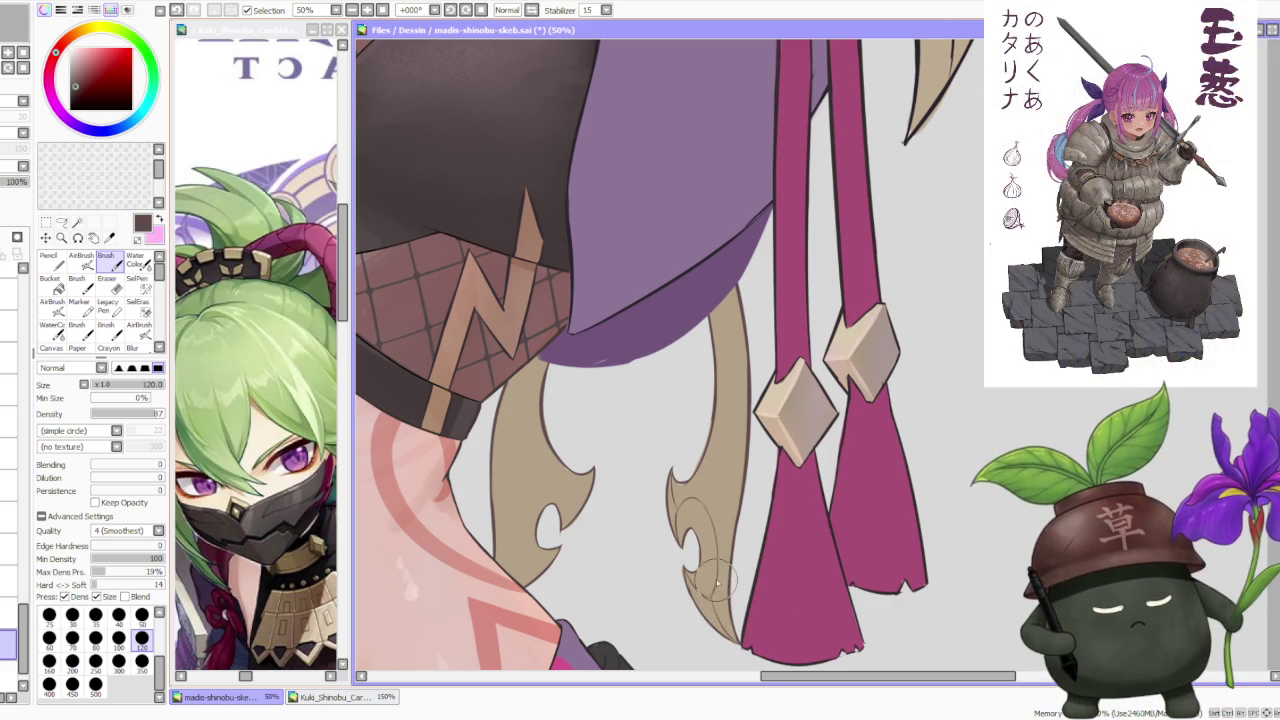
pyautogui.scroll(-2, 716, 545)
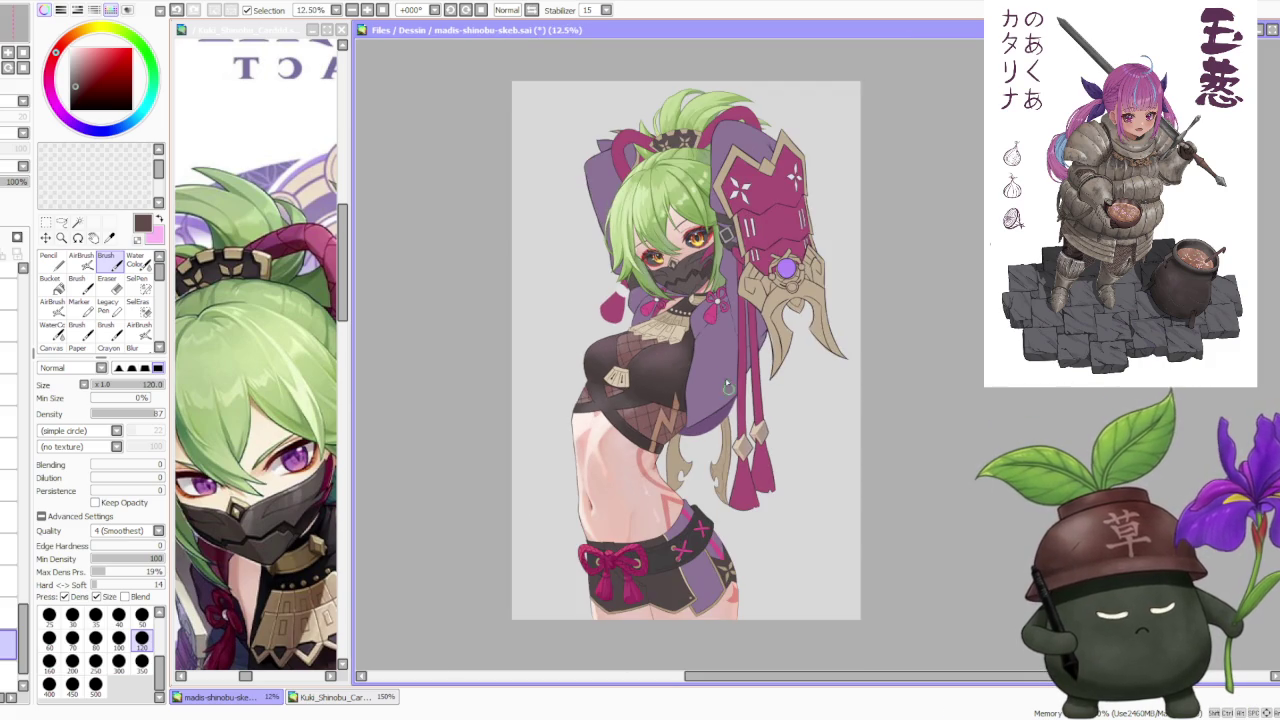
pyautogui.scroll(-1, 712, 385)
pyautogui.scroll(1, 712, 385)
pyautogui.scroll(1, 680, 450)
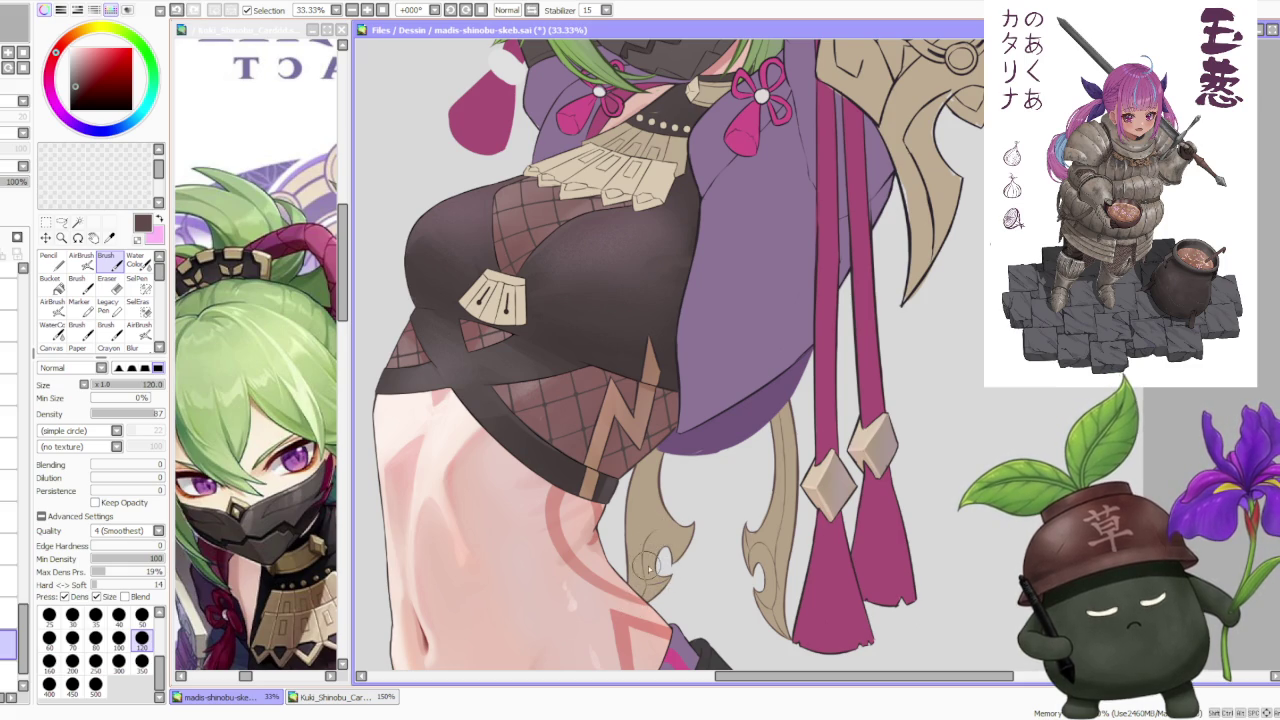
# Draw a short line near the tan strand's tip, then undo it.
pyautogui.moveTo(692, 522); pyautogui.dragTo(678, 548)
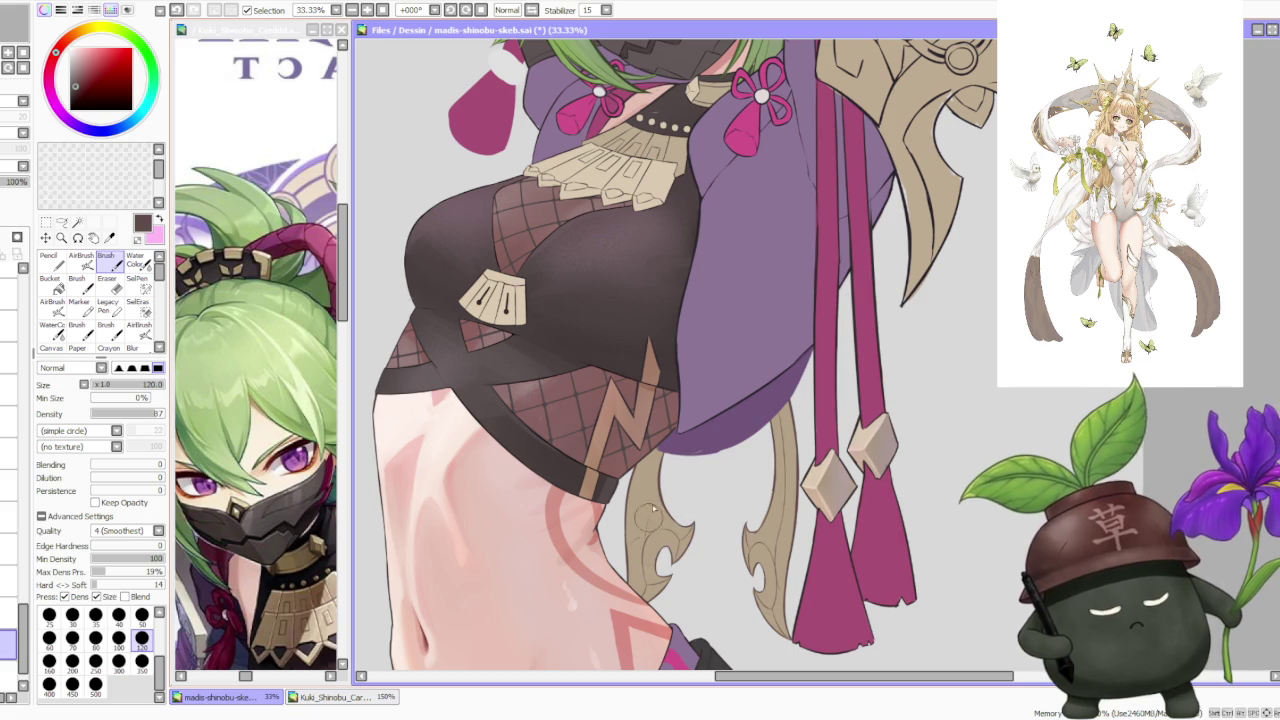
pyautogui.hotkey('ctrl', 'z')
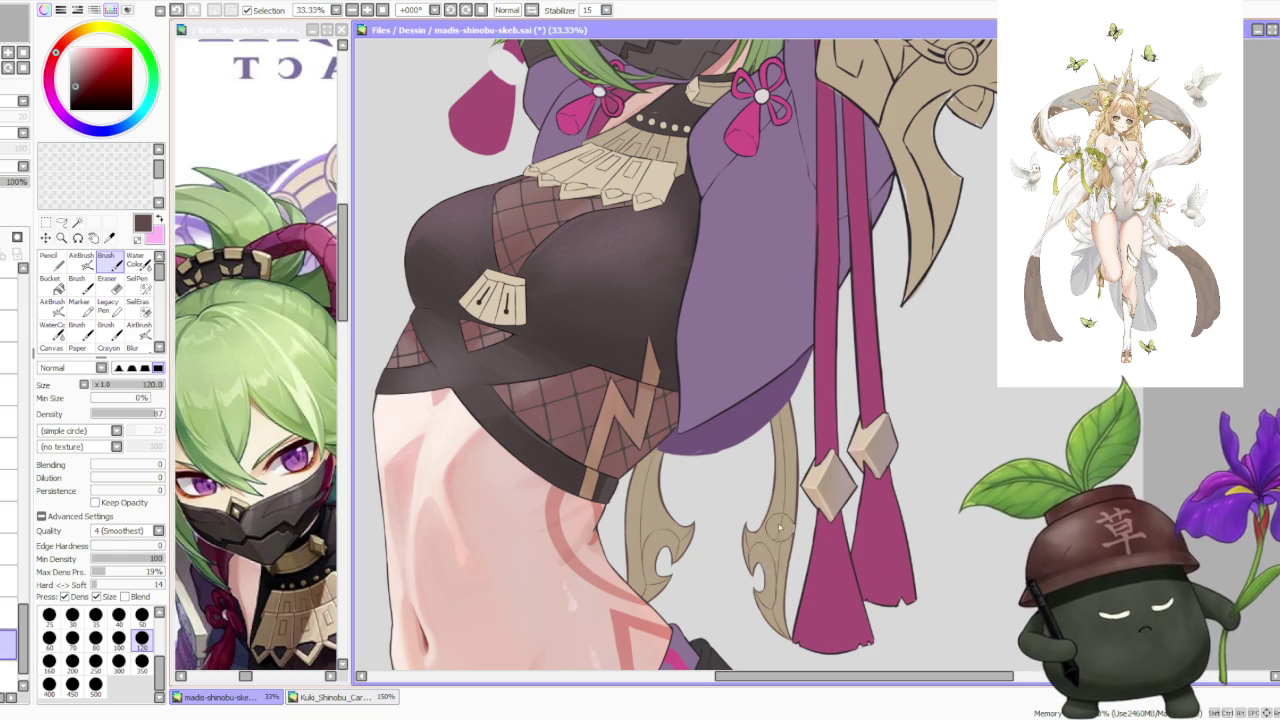
pyautogui.hotkey('ctrl', 'z')
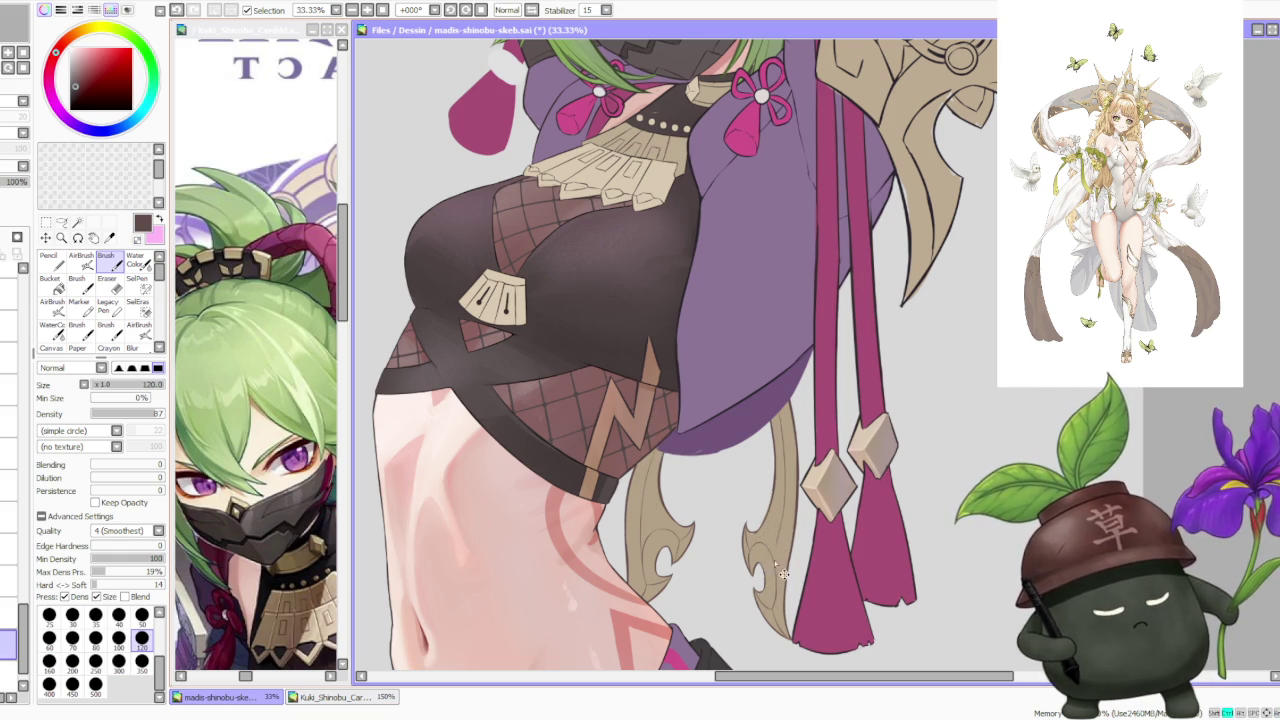
# Toggle the last strand stroke off and on to compare the strand with and without it.
pyautogui.hotkey('ctrl', 'z')
pyautogui.hotkey('ctrl', 'y')
pyautogui.hotkey('ctrl', 'y')
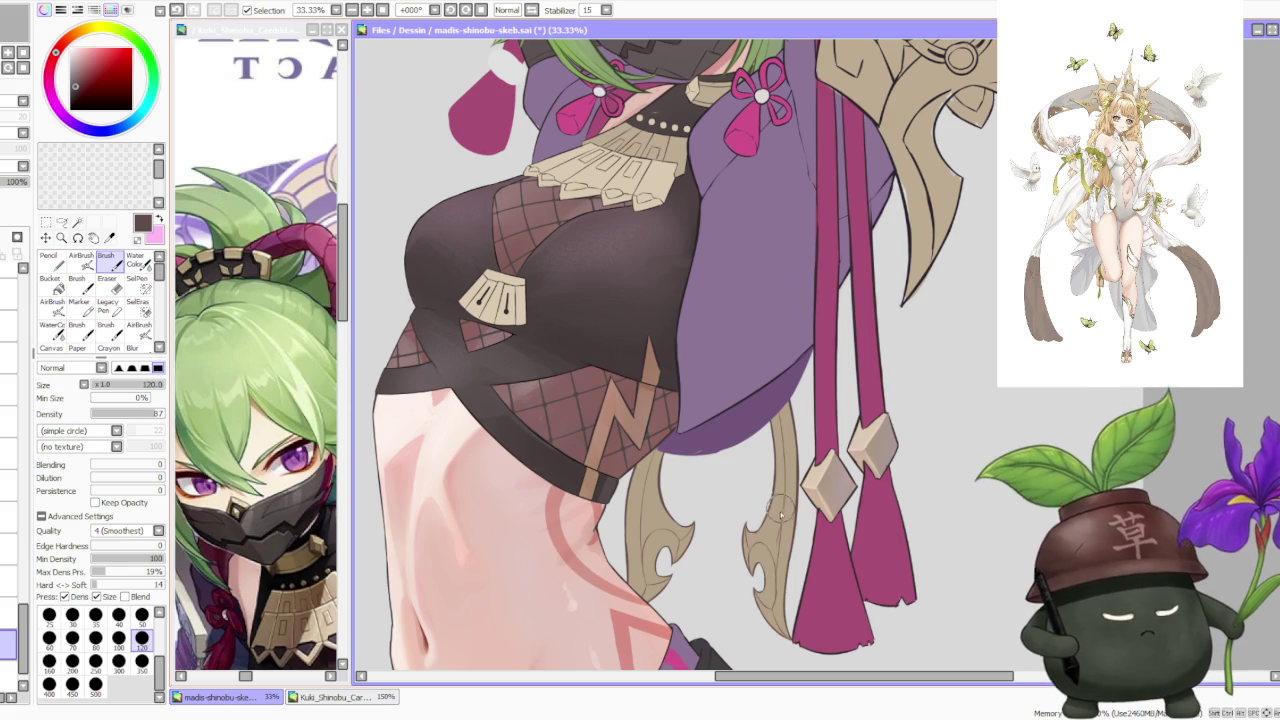
pyautogui.hotkey('ctrl', 'z')
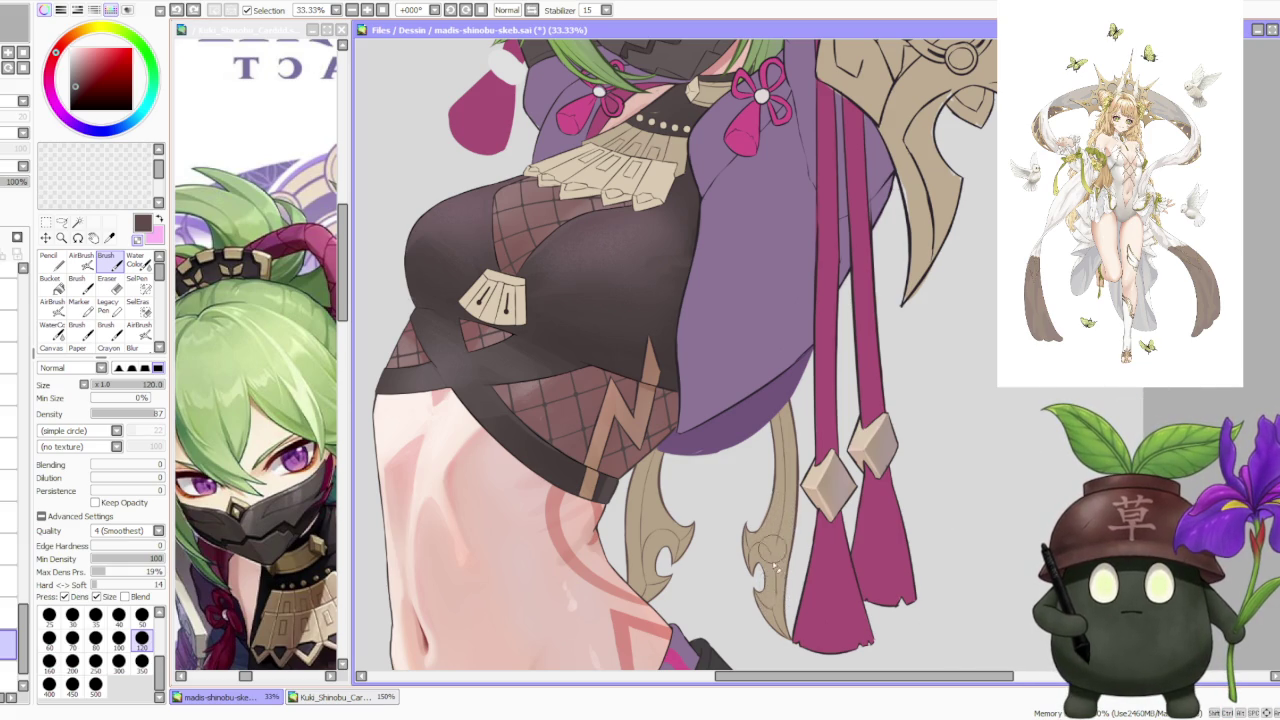
pyautogui.hotkey('ctrl', 'y')
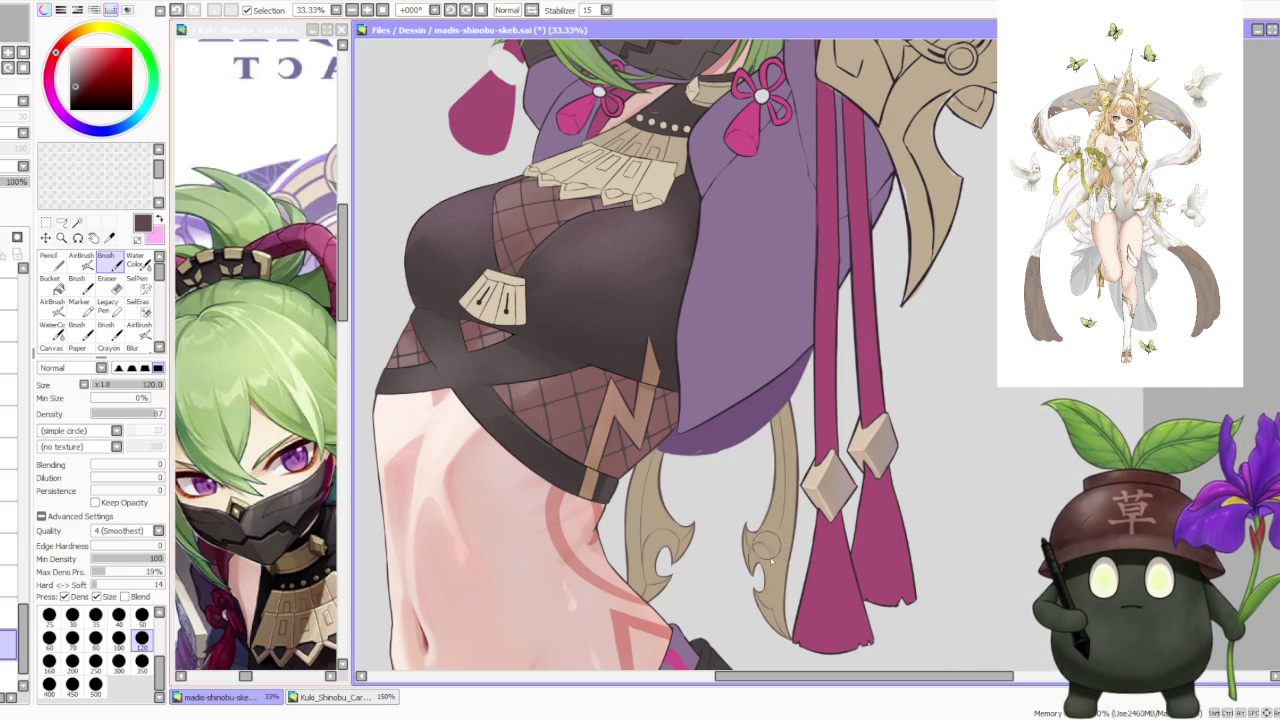
pyautogui.hotkey('ctrl', 'z')
pyautogui.hotkey('ctrl', 'y')
pyautogui.hotkey('ctrl', 'y')
pyautogui.hotkey('ctrl', 'z')
pyautogui.hotkey('ctrl', 'y')
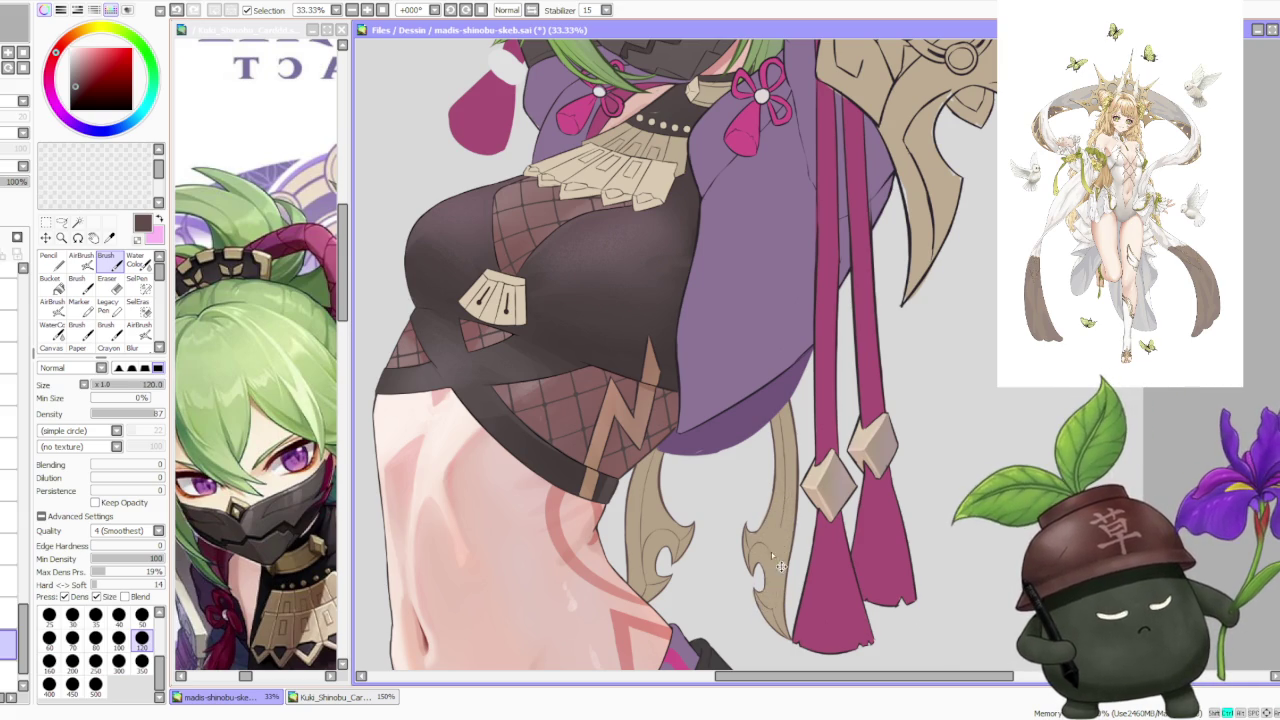
# Redraw the outline upward along the tan strand's edge.
pyautogui.hotkey('ctrl', 'y')
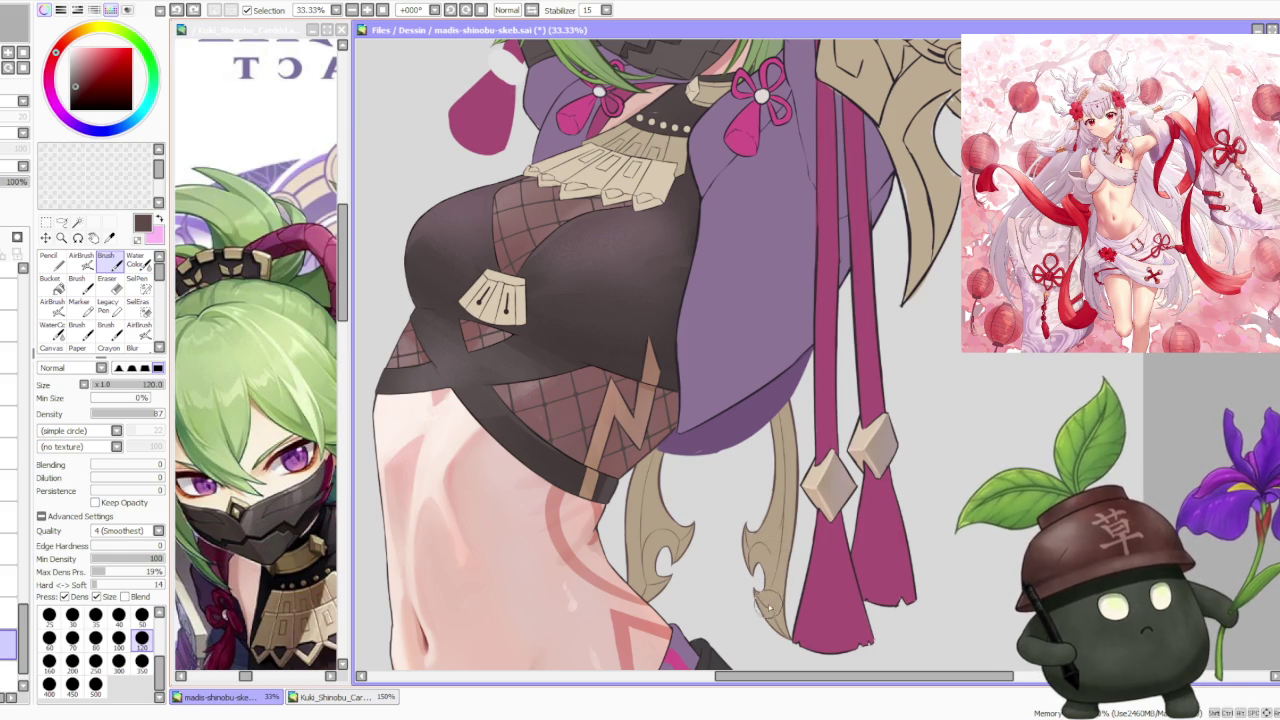
pyautogui.moveTo(760, 606); pyautogui.dragTo(770, 548)
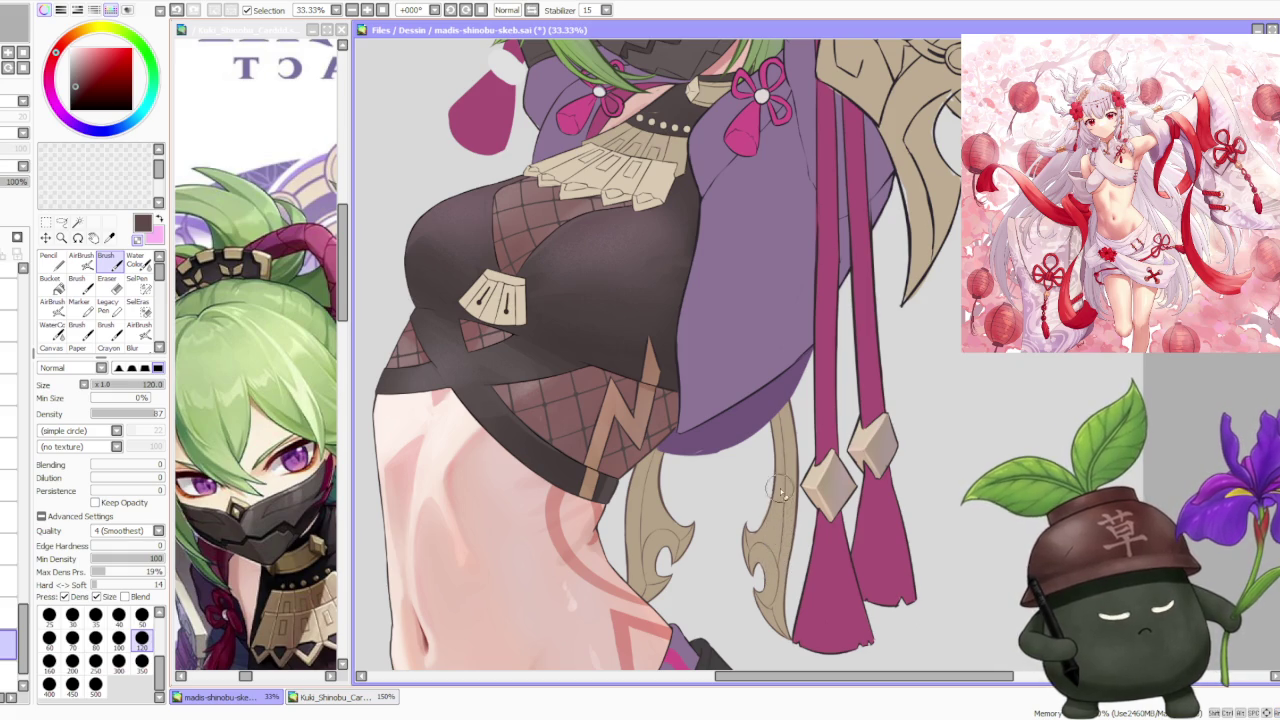
pyautogui.scroll(-3, 781, 483)
pyautogui.scroll(-1, 795, 440)
pyautogui.scroll(-1, 805, 432)
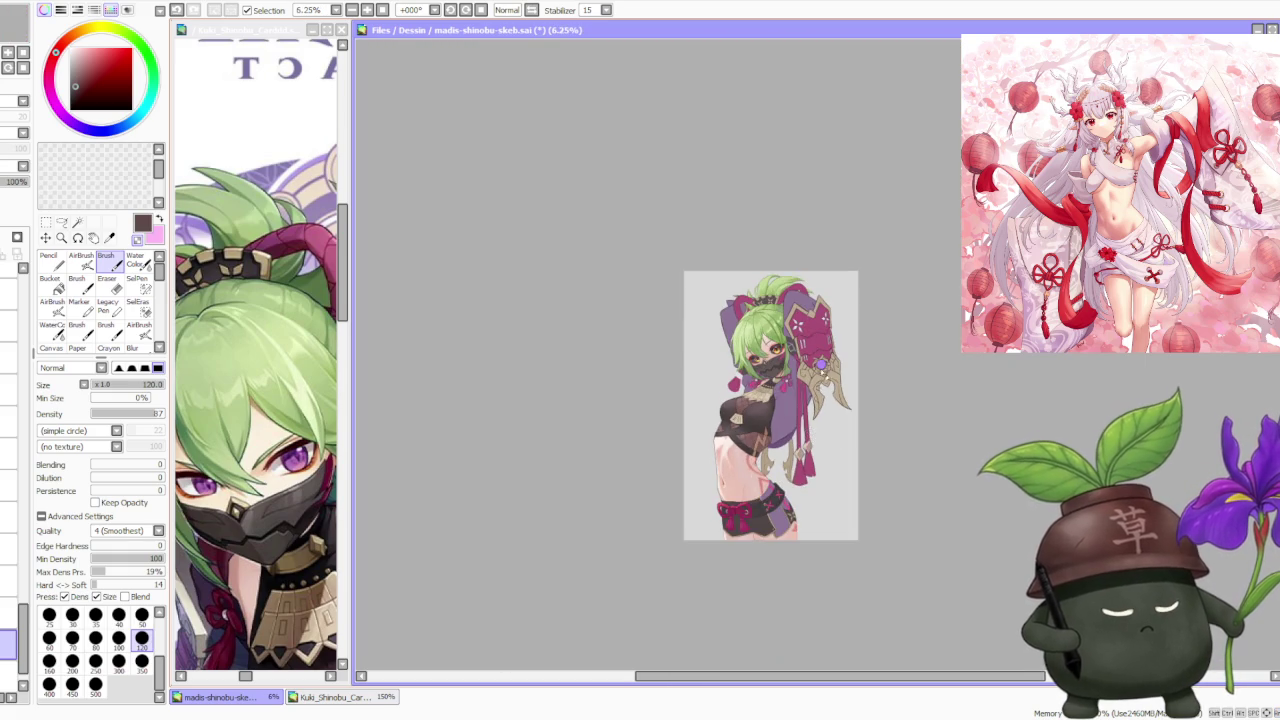
pyautogui.scroll(2, 812, 435)
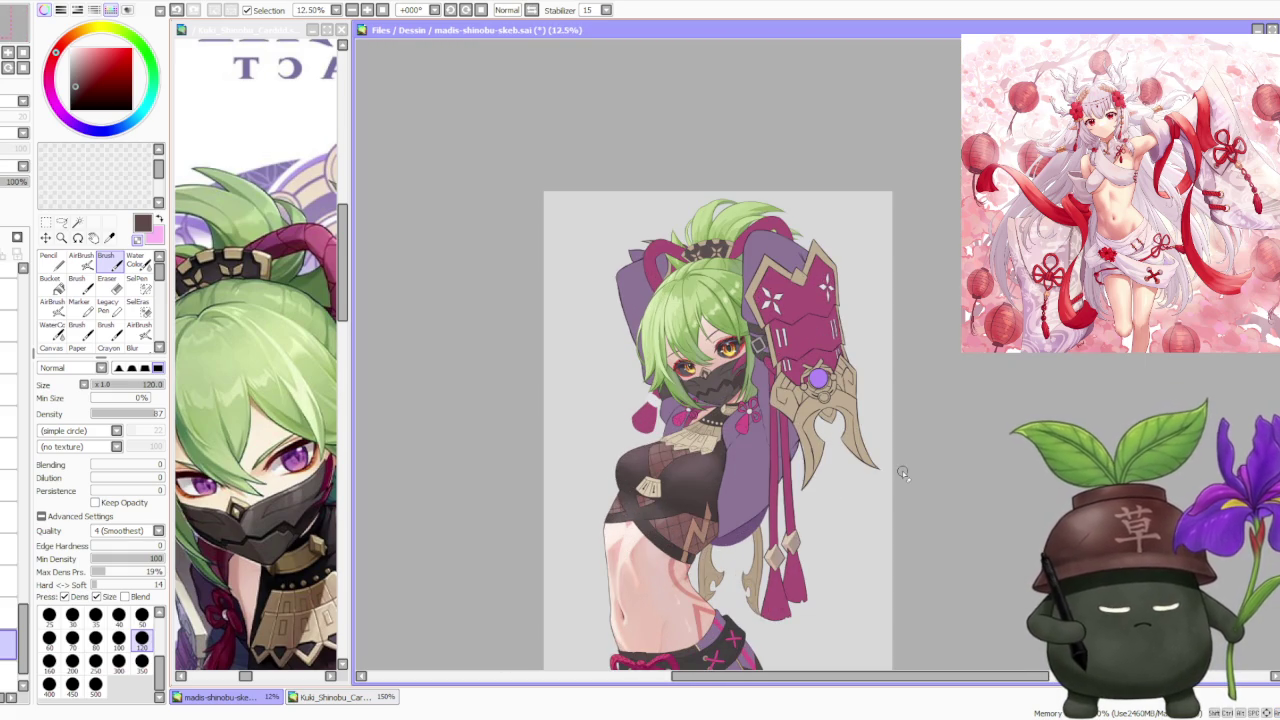
pyautogui.scroll(-1, 902, 428)
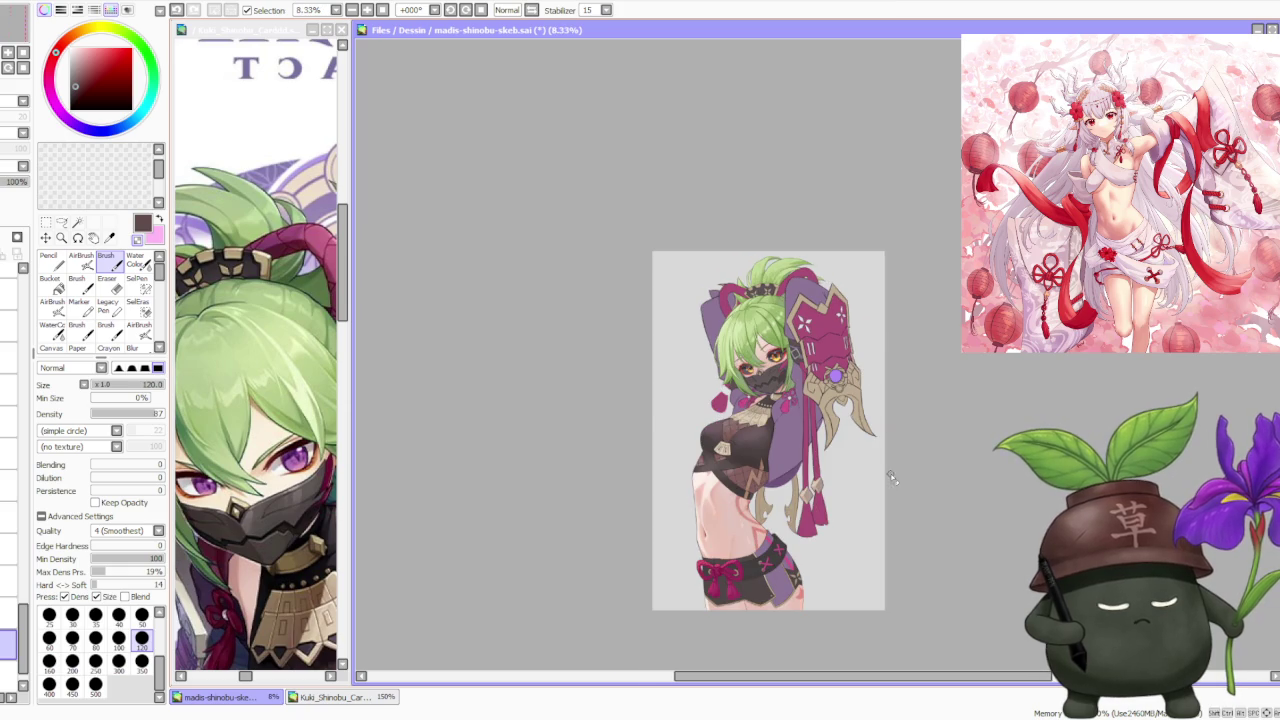
pyautogui.scroll(1, 888, 465)
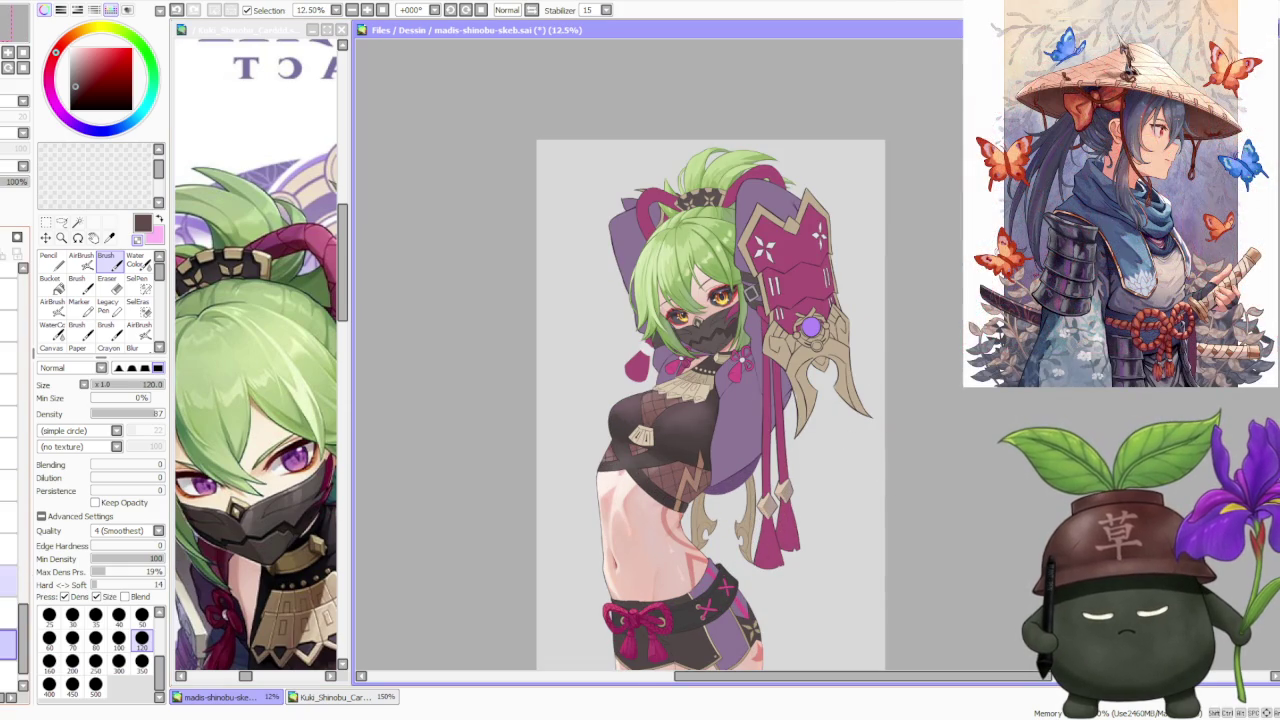